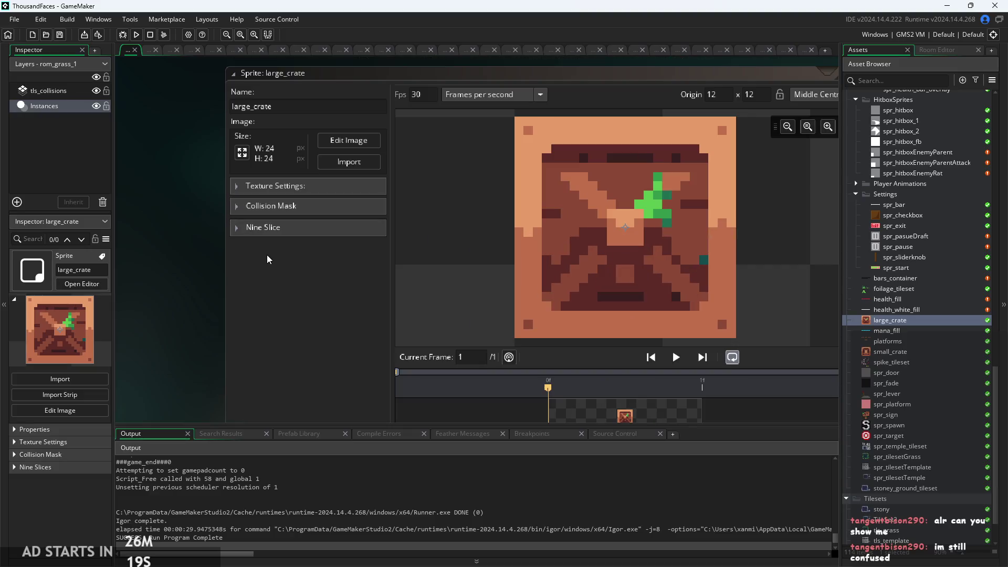
Focus the large_crate sprite editor and show its nine-slice settings with 3-pixel guides
{"action": "scroll", "coordinate": [248, 188], "scroll_direction": "up", "scroll_amount": 1, "text": "ctrl"}
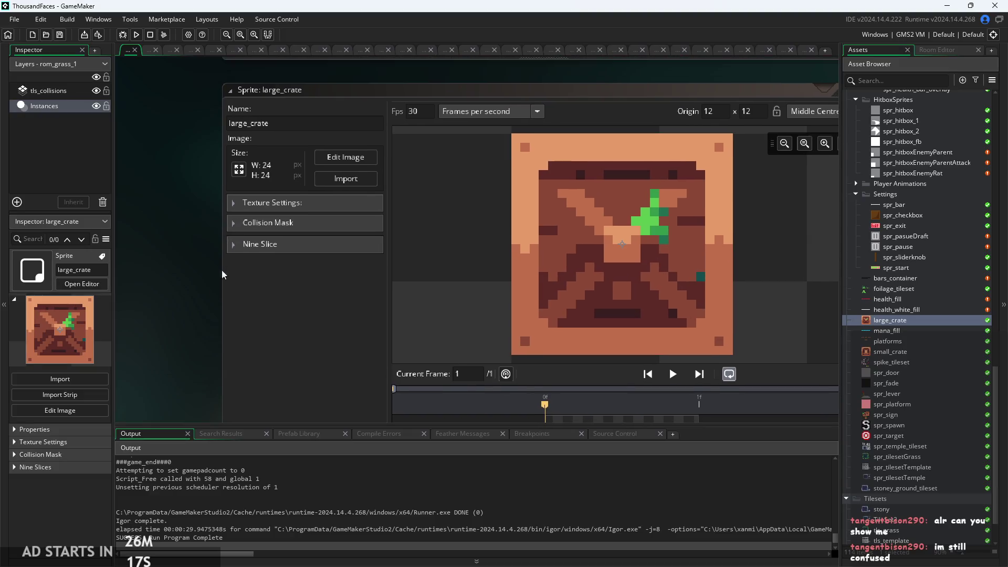
{"action": "scroll", "coordinate": [232, 221], "scroll_direction": "down", "scroll_amount": 2, "text": "ctrl"}
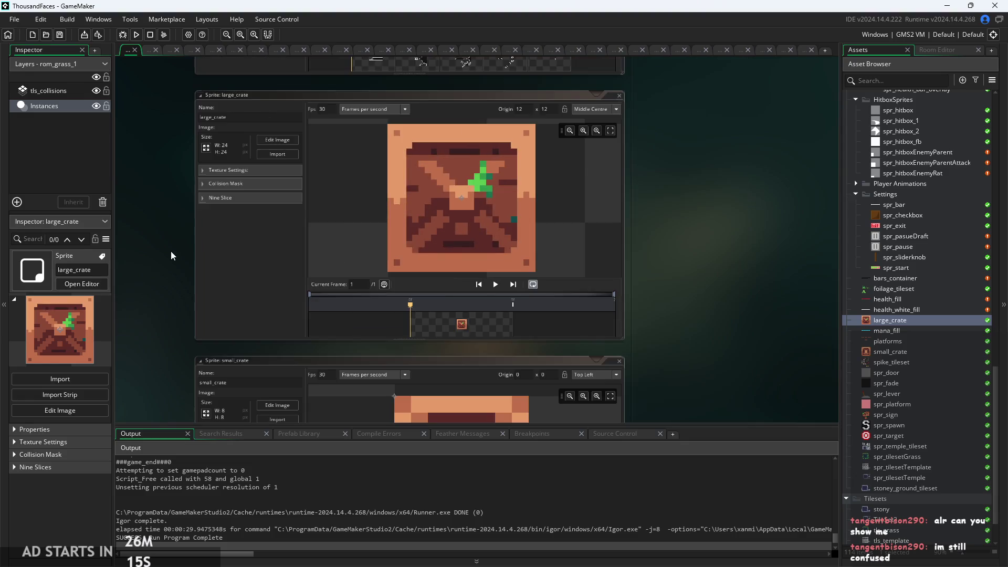
{"action": "scroll", "coordinate": [175, 251], "scroll_direction": "up", "scroll_amount": 2, "text": "ctrl"}
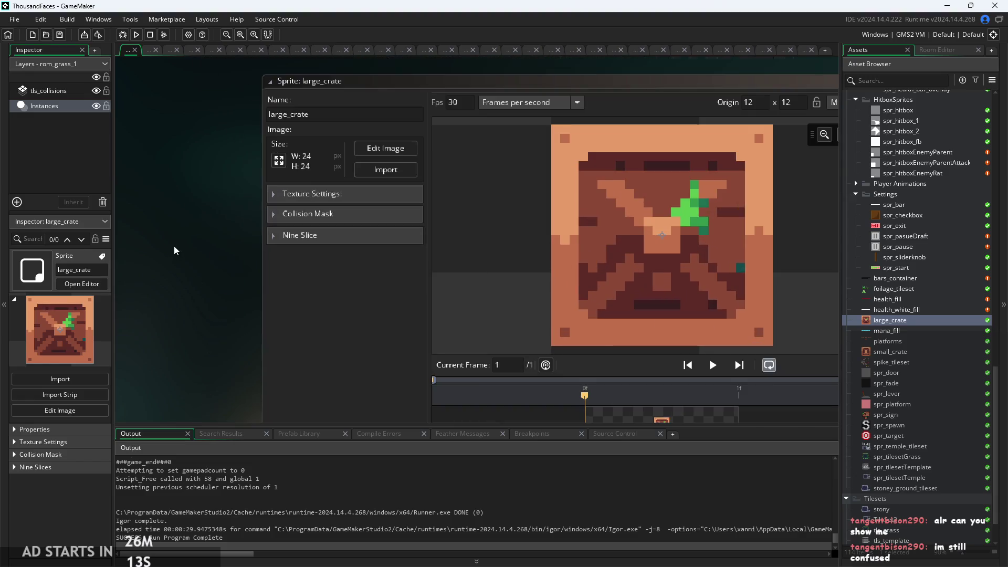
{"action": "left_click", "coordinate": [319, 163]}
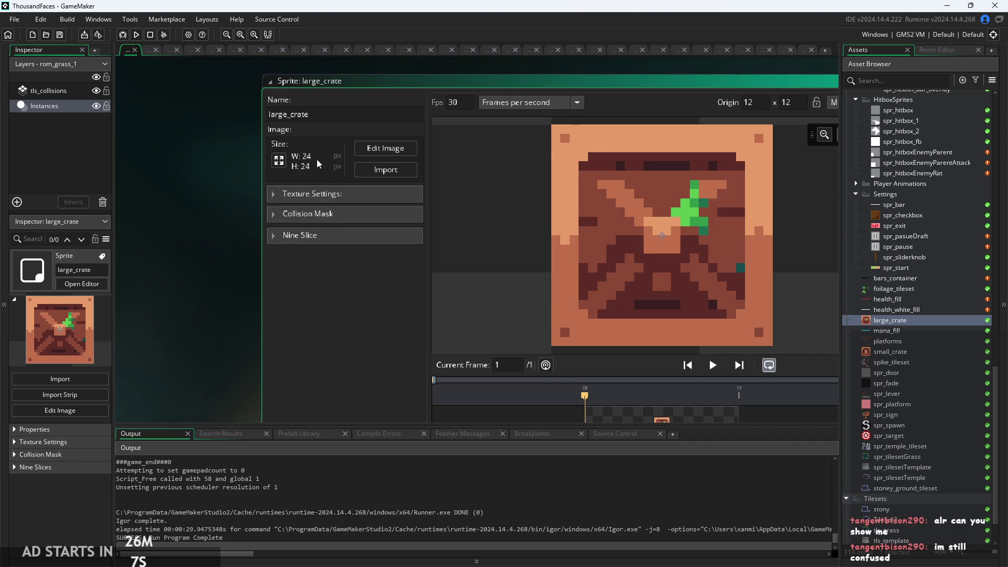
{"action": "scroll", "coordinate": [202, 219], "scroll_direction": "down", "scroll_amount": 4, "text": "ctrl"}
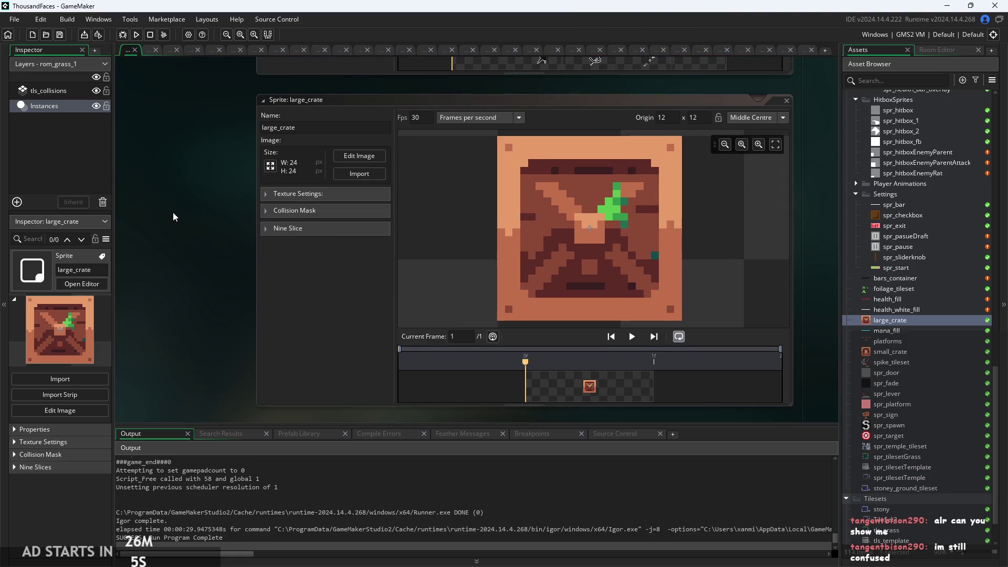
{"action": "left_click_drag", "start_coordinate": [175, 217], "coordinate": [151, 204]}
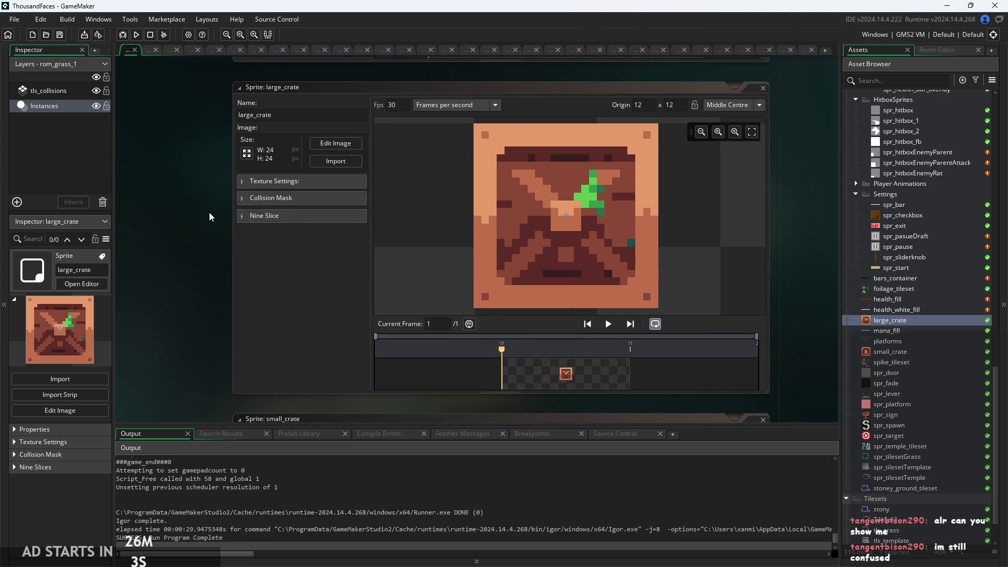
{"action": "scroll", "coordinate": [209, 217], "scroll_direction": "down", "scroll_amount": 2, "text": "ctrl"}
{"action": "scroll", "coordinate": [592, 268], "scroll_direction": "down", "scroll_amount": 2, "text": "ctrl"}
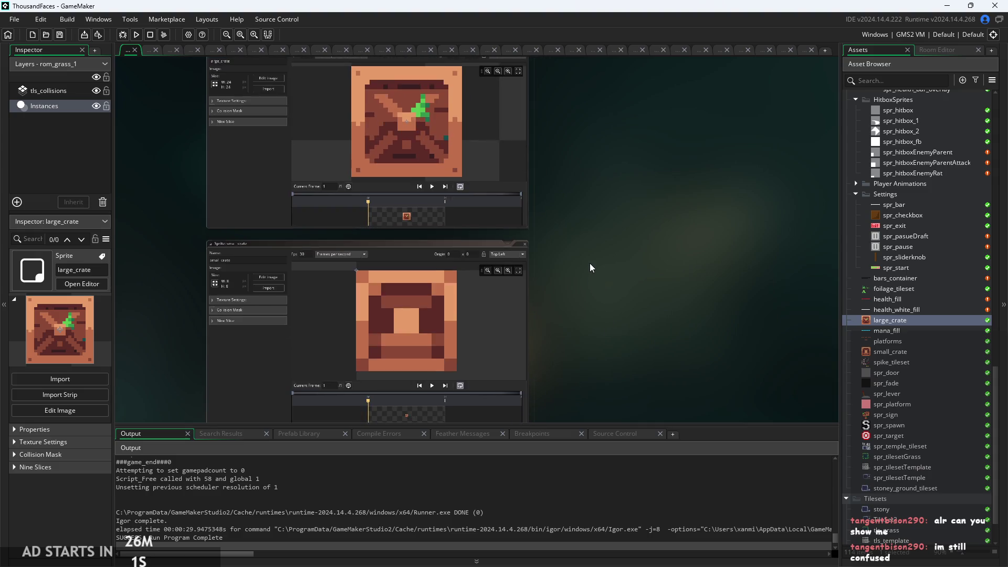
{"action": "scroll", "coordinate": [616, 237], "scroll_direction": "up", "scroll_amount": 2, "text": "ctrl"}
{"action": "scroll", "coordinate": [277, 180], "scroll_direction": "up", "scroll_amount": 2, "text": "ctrl"}
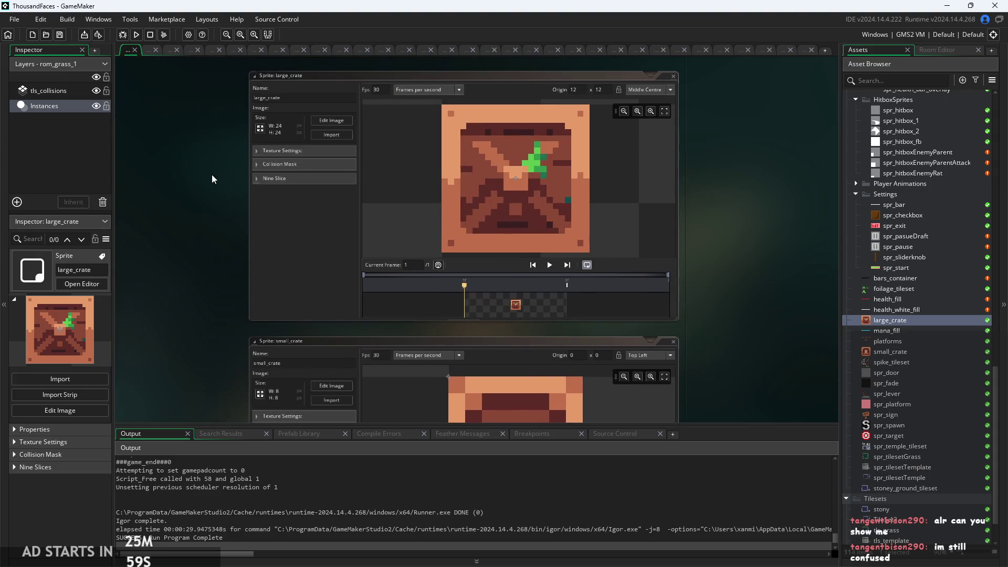
{"action": "scroll", "coordinate": [220, 230], "scroll_direction": "up", "scroll_amount": 2, "text": "ctrl"}
{"action": "scroll", "coordinate": [221, 230], "scroll_direction": "down", "scroll_amount": 1, "text": "ctrl"}
{"action": "scroll", "coordinate": [633, 235], "scroll_direction": "down", "scroll_amount": 3, "text": "ctrl"}
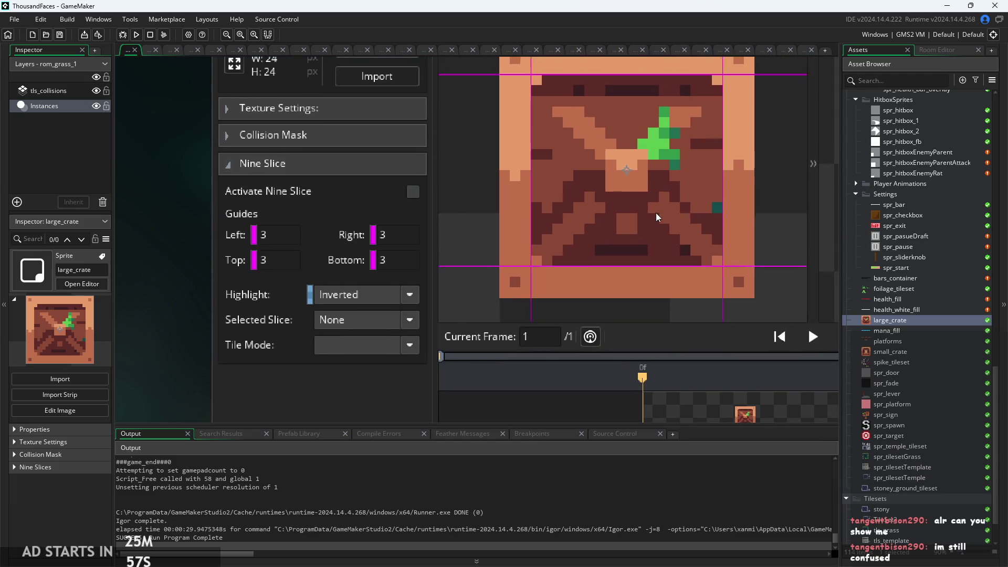
Stretch the large_crate nine-slice preview into tall rectangles, then collapse the Nine Slice section
{"action": "scroll", "coordinate": [649, 241], "scroll_direction": "down", "scroll_amount": 4, "text": "ctrl"}
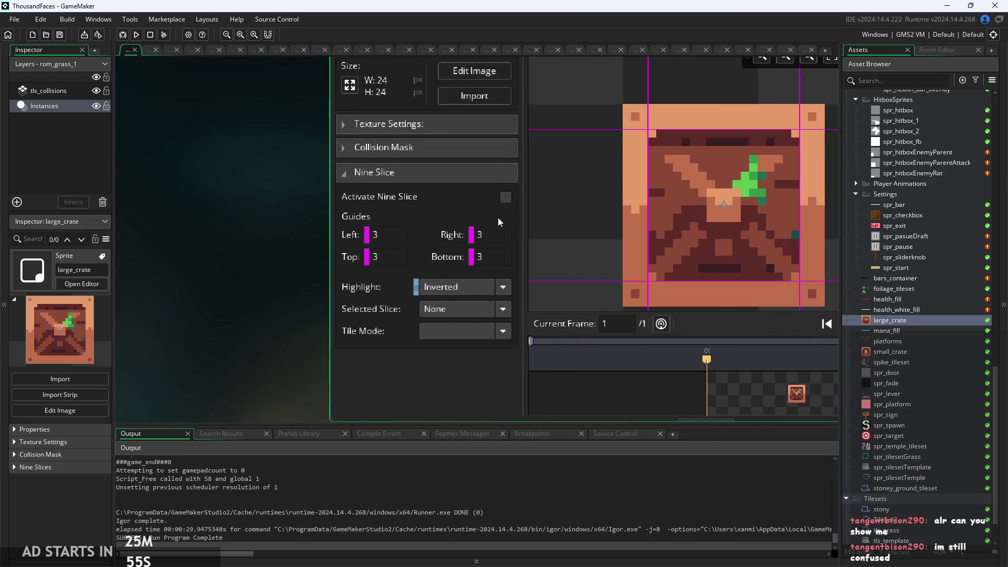
{"action": "scroll", "coordinate": [520, 200], "scroll_direction": "up", "scroll_amount": 1, "text": "ctrl"}
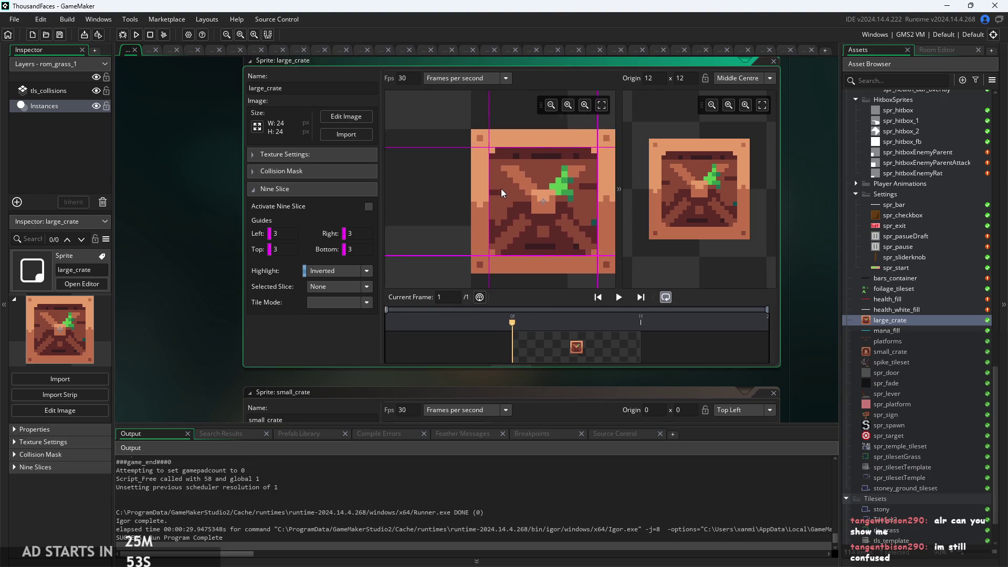
{"action": "scroll", "coordinate": [484, 179], "scroll_direction": "down", "scroll_amount": 1, "text": "ctrl"}
{"action": "mouse_move", "coordinate": [753, 246]}
{"action": "left_mouse_down"}
{"action": "mouse_move", "coordinate": [745, 290]}
{"action": "mouse_move", "coordinate": [715, 292]}
{"action": "mouse_move", "coordinate": [691, 277]}
{"action": "mouse_move", "coordinate": [743, 271]}
{"action": "mouse_move", "coordinate": [749, 231]}
{"action": "mouse_move", "coordinate": [692, 182]}
{"action": "left_mouse_up"}
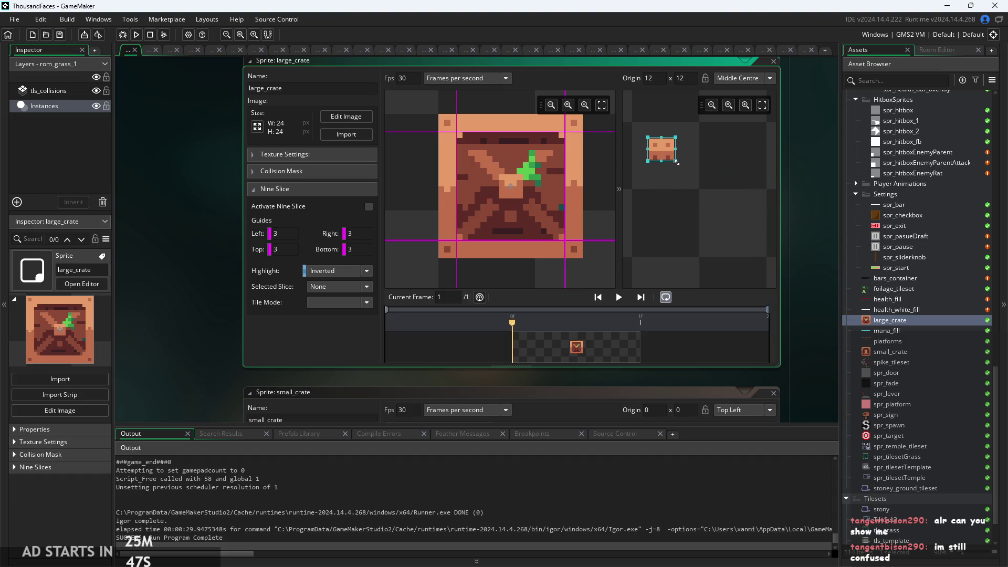
{"action": "mouse_move", "coordinate": [678, 172]}
{"action": "left_mouse_down"}
{"action": "mouse_move", "coordinate": [772, 286]}
{"action": "mouse_move", "coordinate": [723, 264]}
{"action": "mouse_move", "coordinate": [774, 286]}
{"action": "mouse_move", "coordinate": [683, 248]}
{"action": "mouse_move", "coordinate": [717, 243]}
{"action": "mouse_move", "coordinate": [743, 254]}
{"action": "mouse_move", "coordinate": [735, 245]}
{"action": "left_mouse_up"}
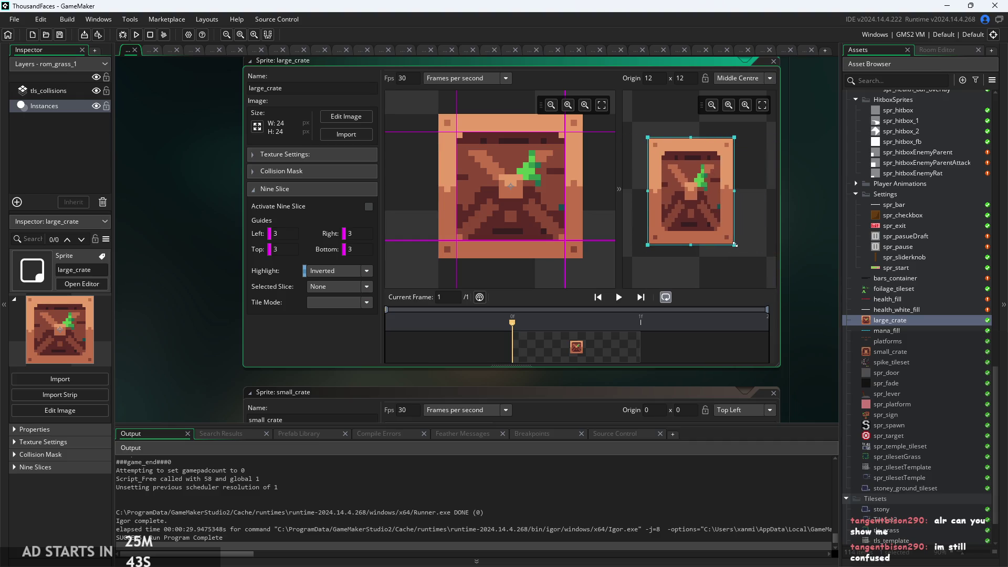
{"action": "left_click", "coordinate": [252, 189]}
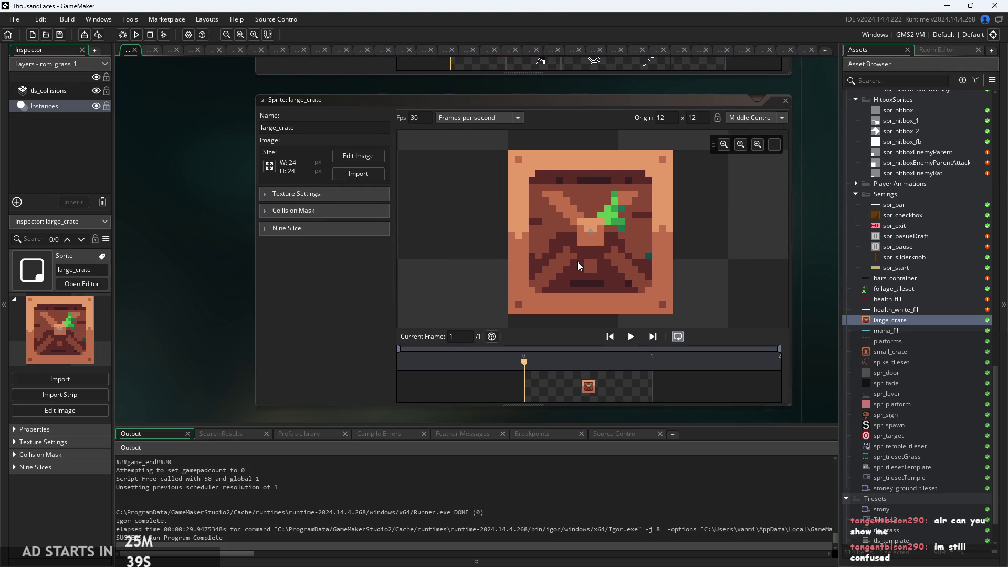
Build and run the project, then start the game from its title menu
{"action": "scroll", "coordinate": [177, 227], "scroll_direction": "down", "scroll_amount": 2}
{"action": "scroll", "coordinate": [177, 227], "scroll_direction": "down", "scroll_amount": 2, "text": "ctrl"}
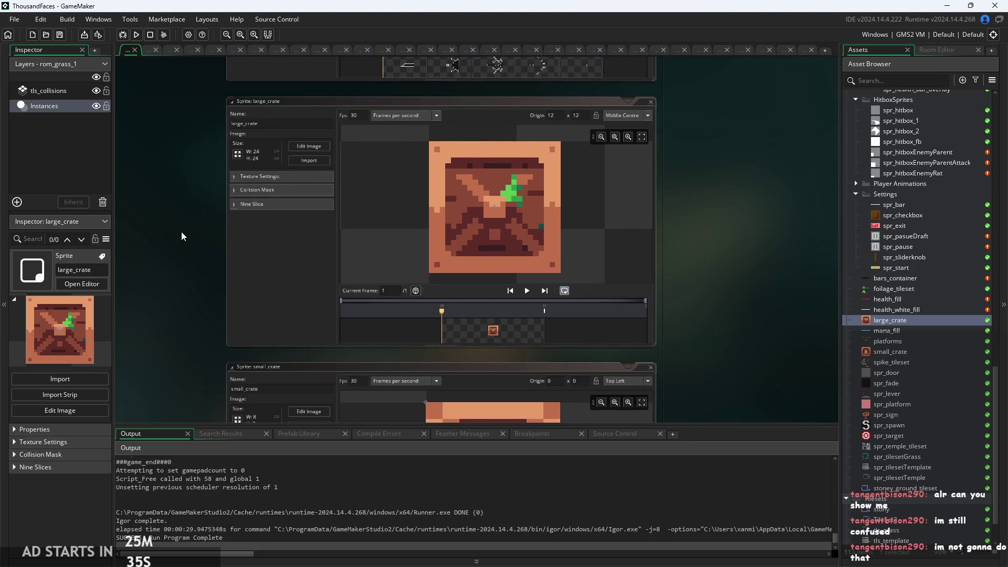
{"action": "scroll", "coordinate": [181, 236], "scroll_direction": "up", "scroll_amount": 3, "text": "ctrl"}
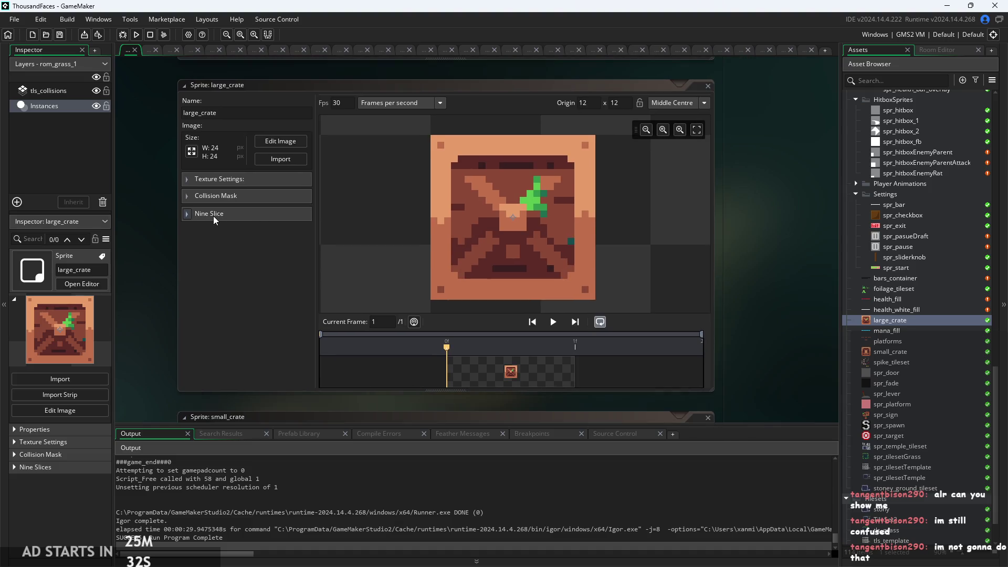
{"action": "scroll", "coordinate": [158, 279], "scroll_direction": "down", "scroll_amount": 1}
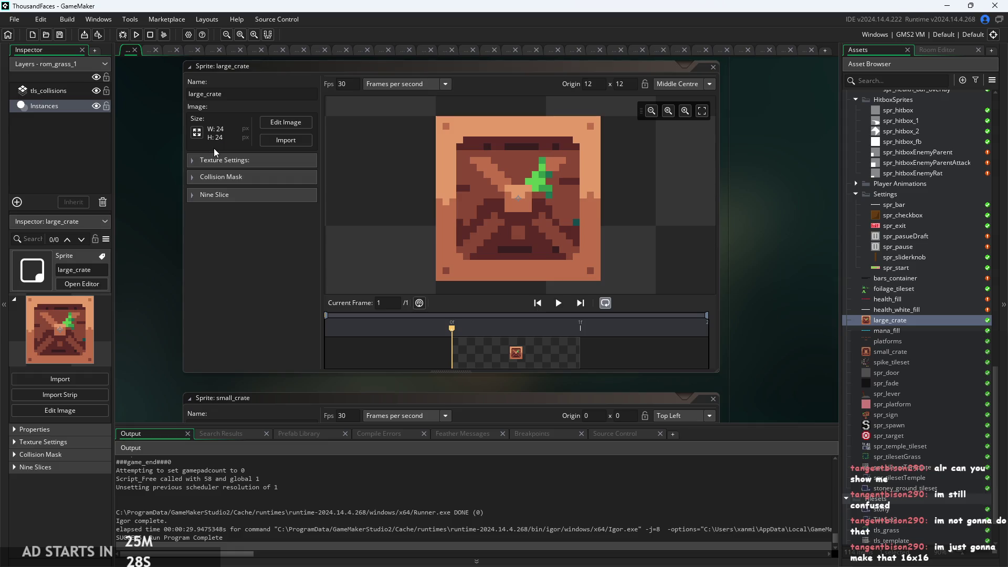
{"action": "left_click", "coordinate": [137, 35]}
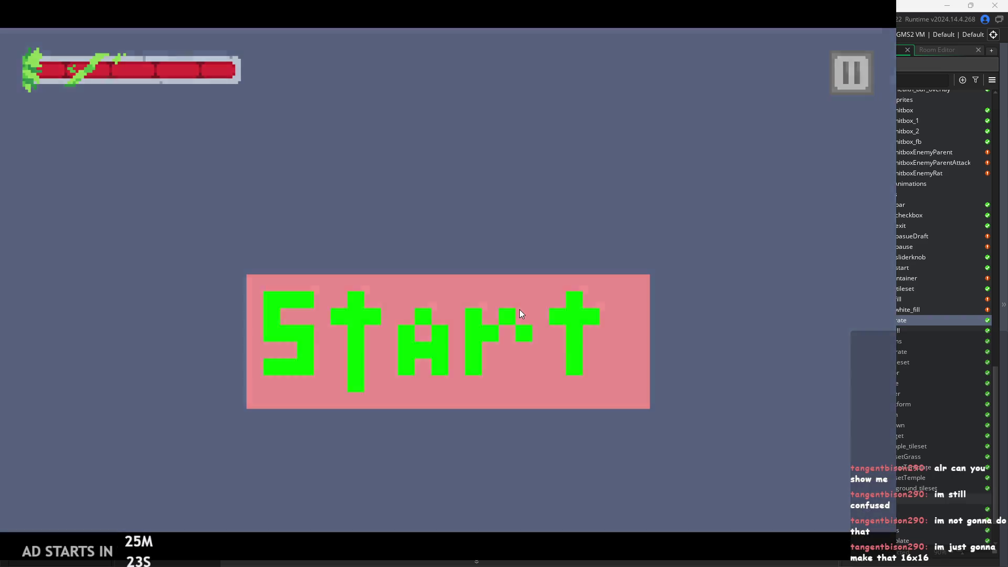
{"action": "left_click", "coordinate": [521, 314]}
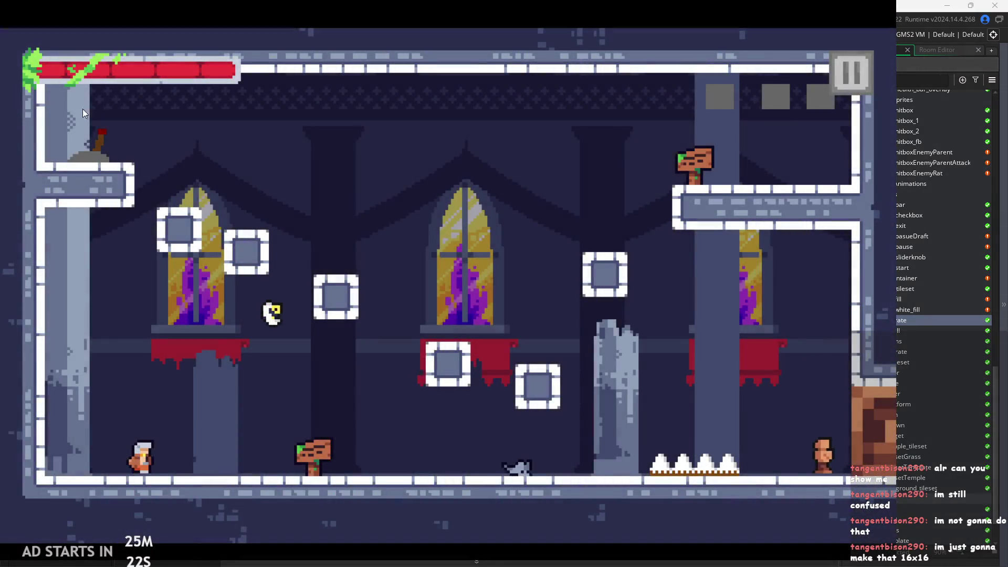
Run the hero right, jump, attack on the upper-right platform, then jump back left
{"action": "key", "text": "Right"}
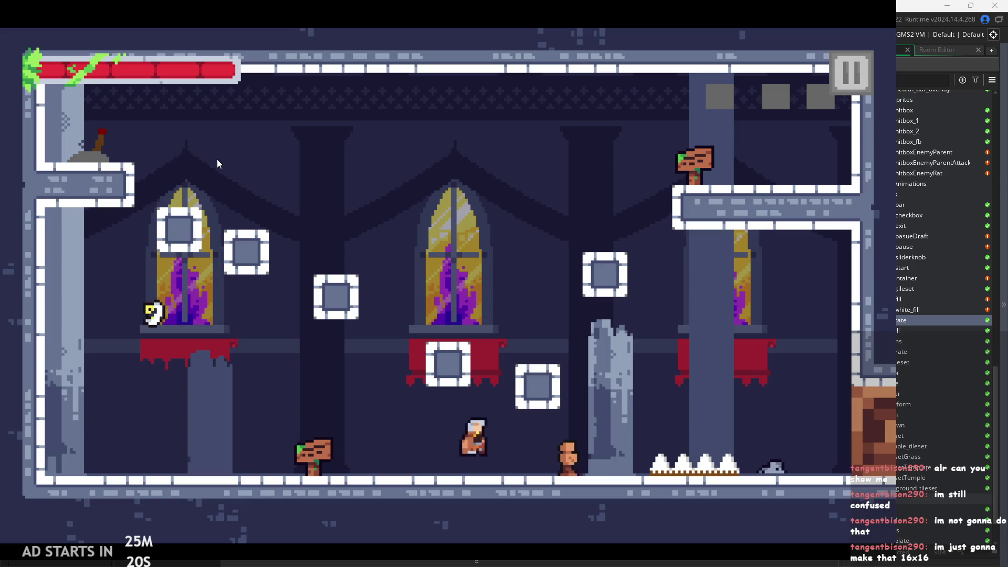
{"action": "key", "text": "space"}
{"action": "key", "text": "Right"}
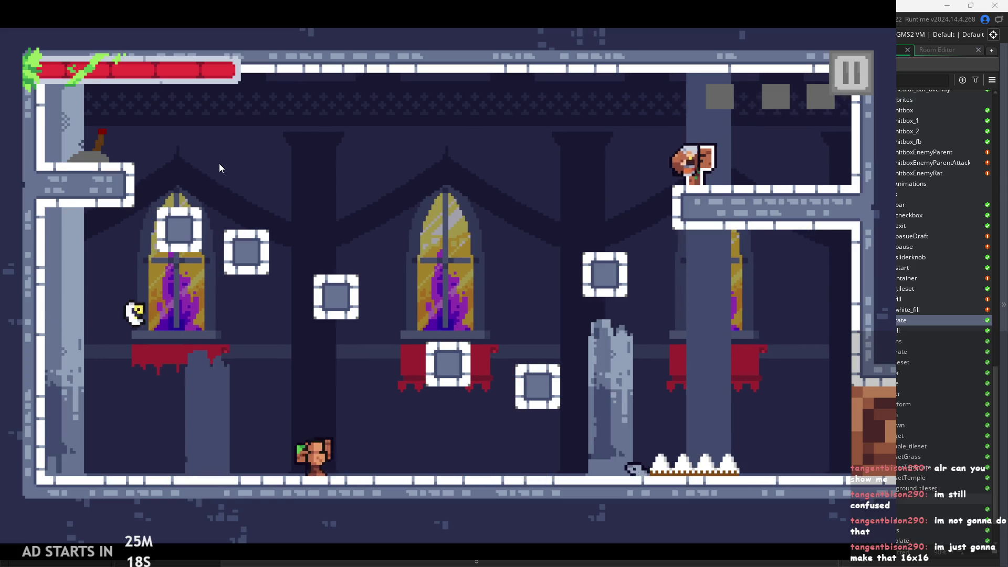
{"action": "key", "text": "x"}
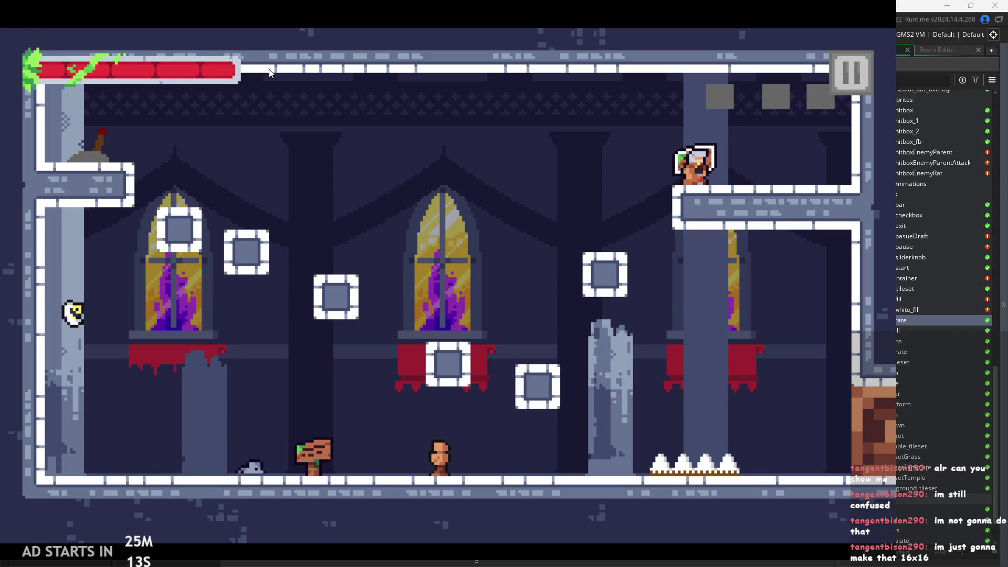
{"action": "key", "text": "Left"}
{"action": "key", "text": "z"}
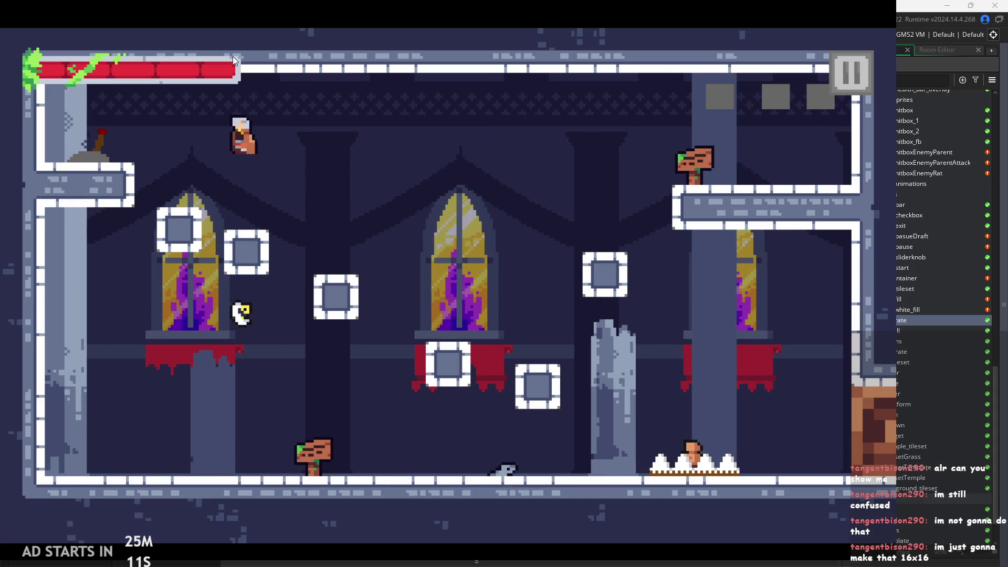
Run right across the castle room, climb the upper-right platform and walk off the edge
{"action": "key", "text": "Right"}
{"action": "key", "text": "z"}
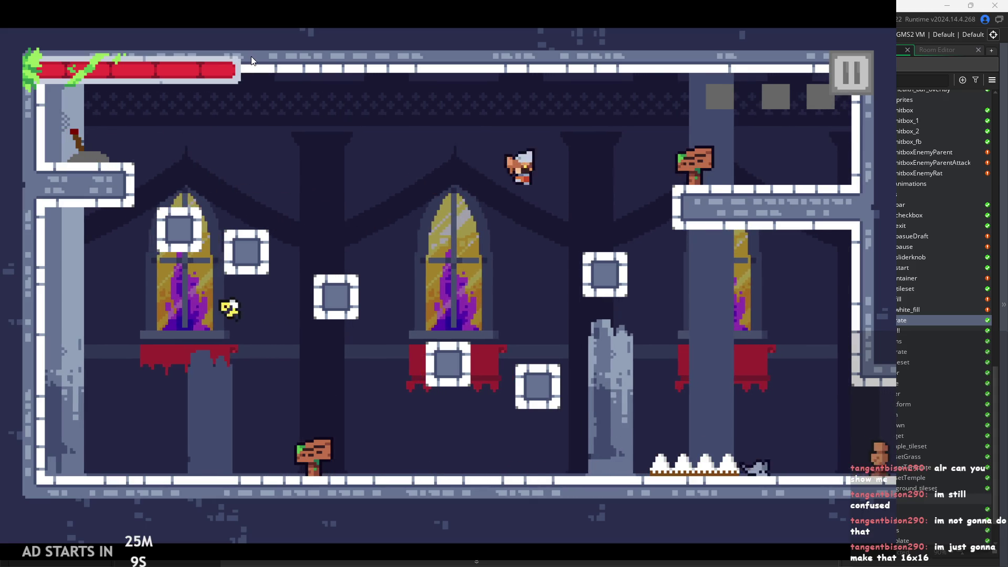
{"action": "key", "text": "Right"}
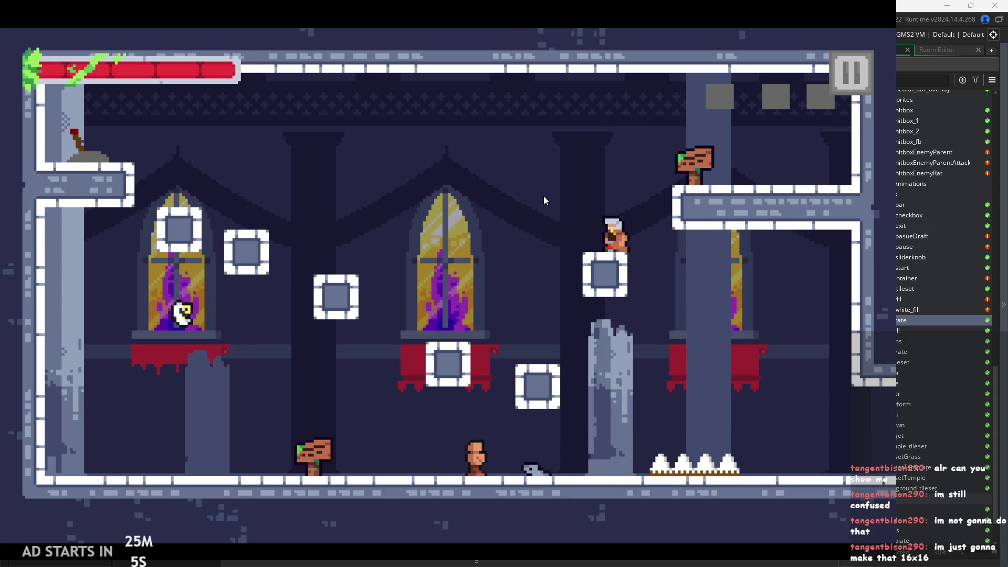
{"action": "key", "text": "z"}
{"action": "key", "text": "Right"}
{"action": "key", "text": "Right"}
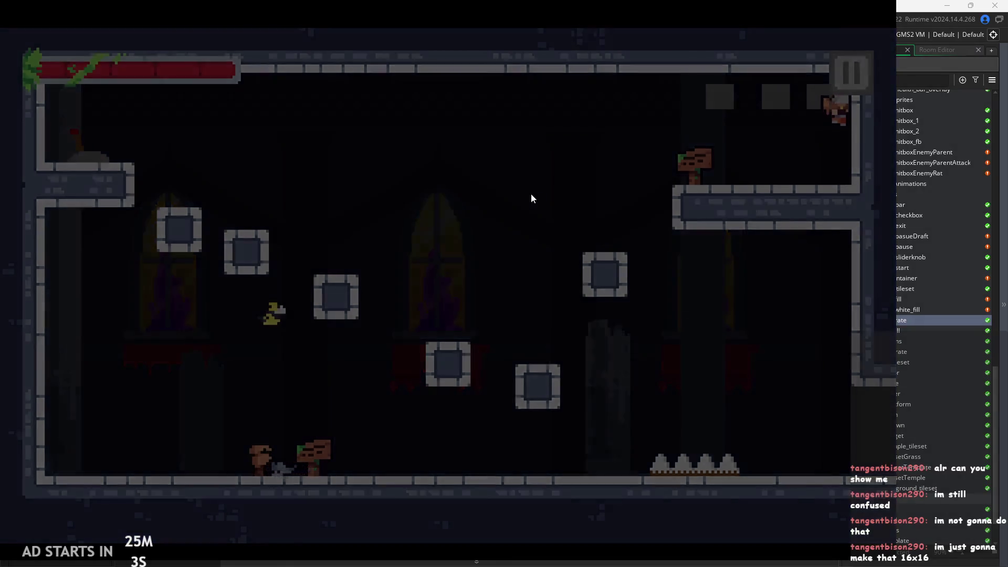
{"action": "key", "text": "Right"}
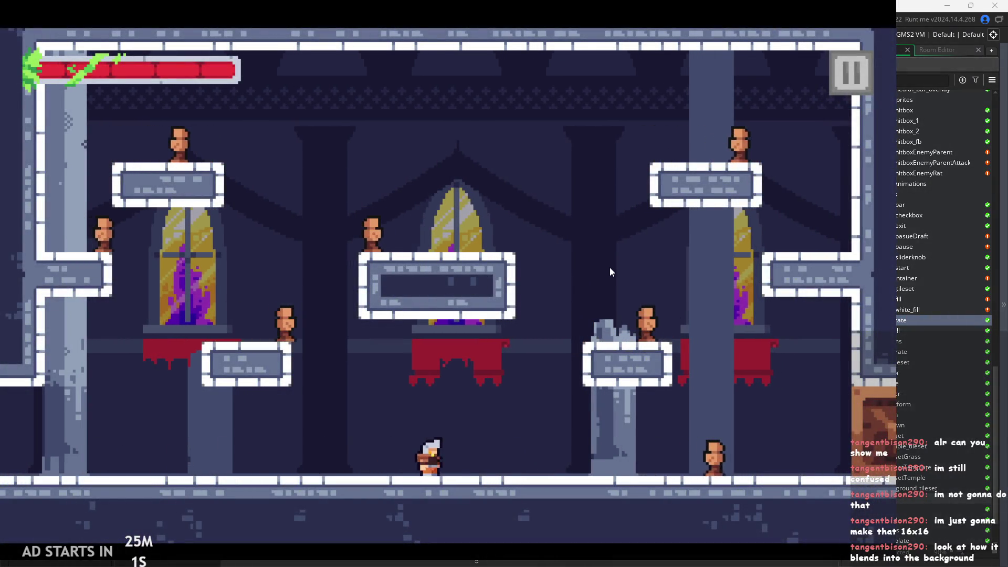
Attack the enemy, jump onto the lower-right platform and take a health hit among enemies
{"action": "key", "text": "x"}
{"action": "key", "text": "x"}
{"action": "key", "text": "x"}
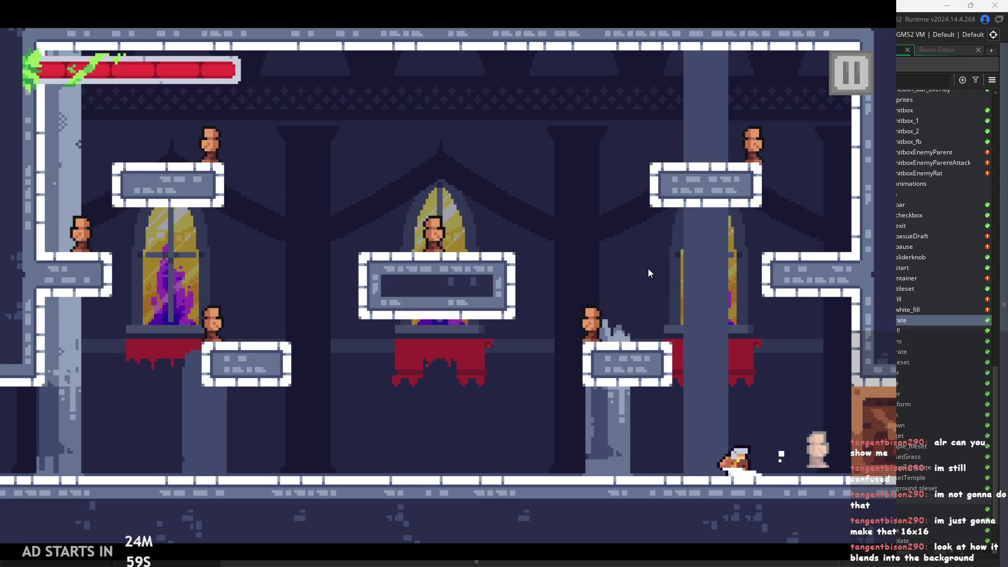
{"action": "key", "text": "space"}
{"action": "key", "text": "Left"}
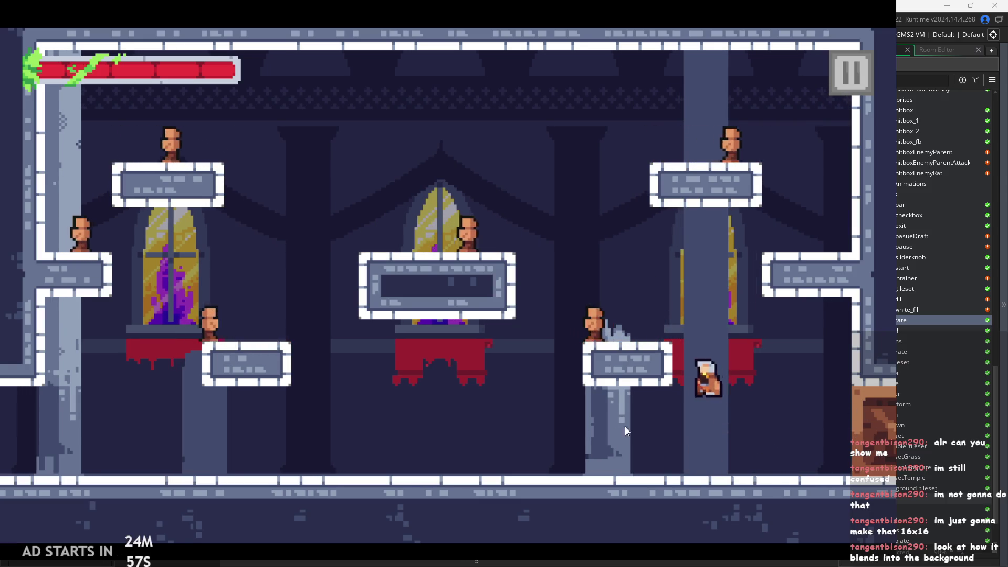
{"action": "key", "text": "space"}
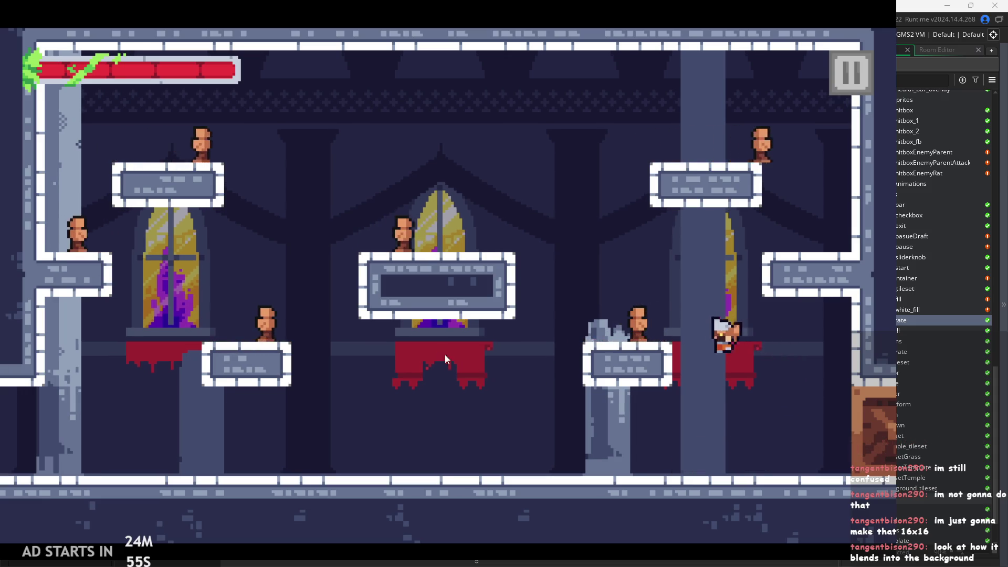
{"action": "key", "text": "space"}
{"action": "key", "text": "x"}
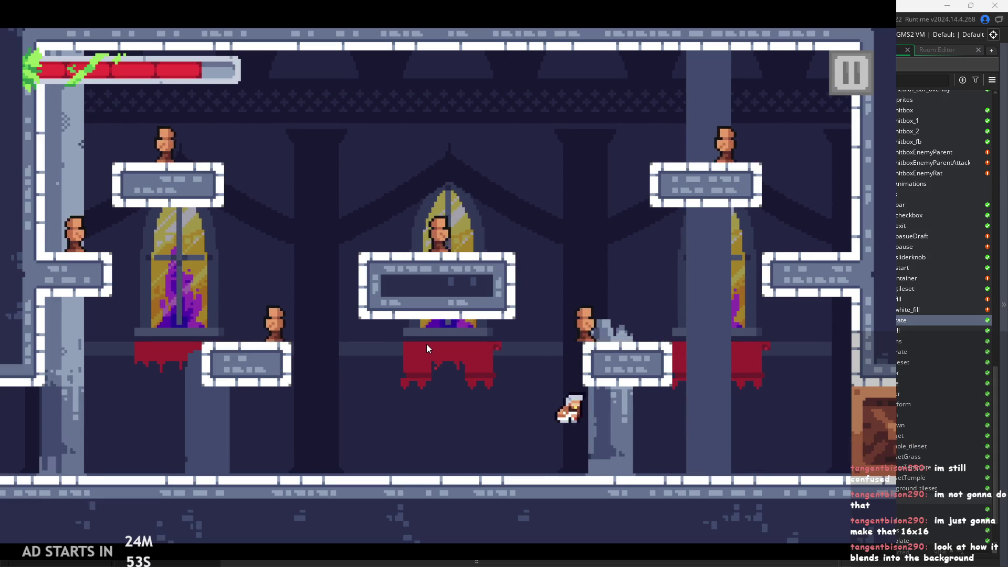
{"action": "key", "text": "Right"}
{"action": "key", "text": "space"}
Jump and run the hero left and right across the temple level to test taking damage
{"action": "key", "text": "Left"}
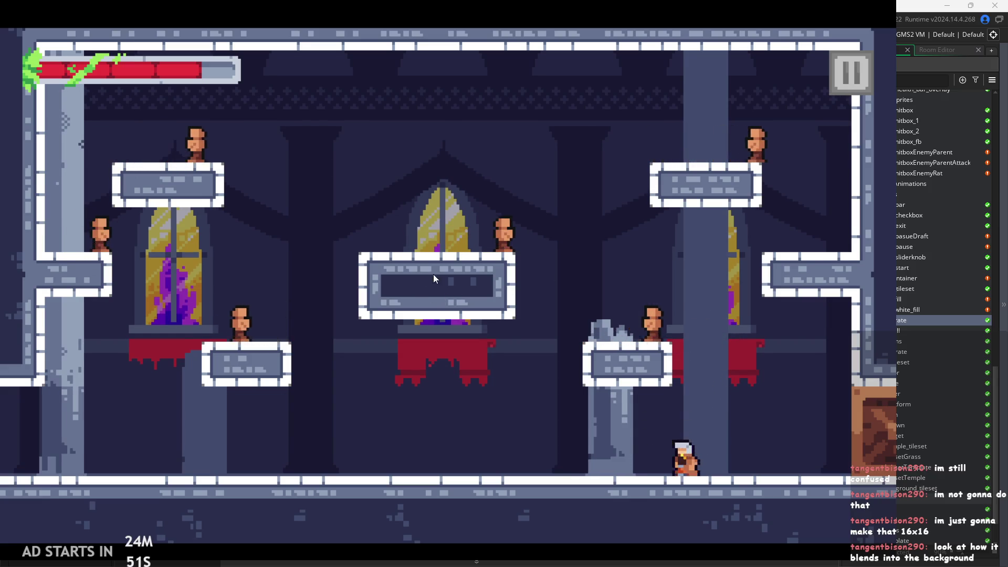
{"action": "key", "text": "space"}
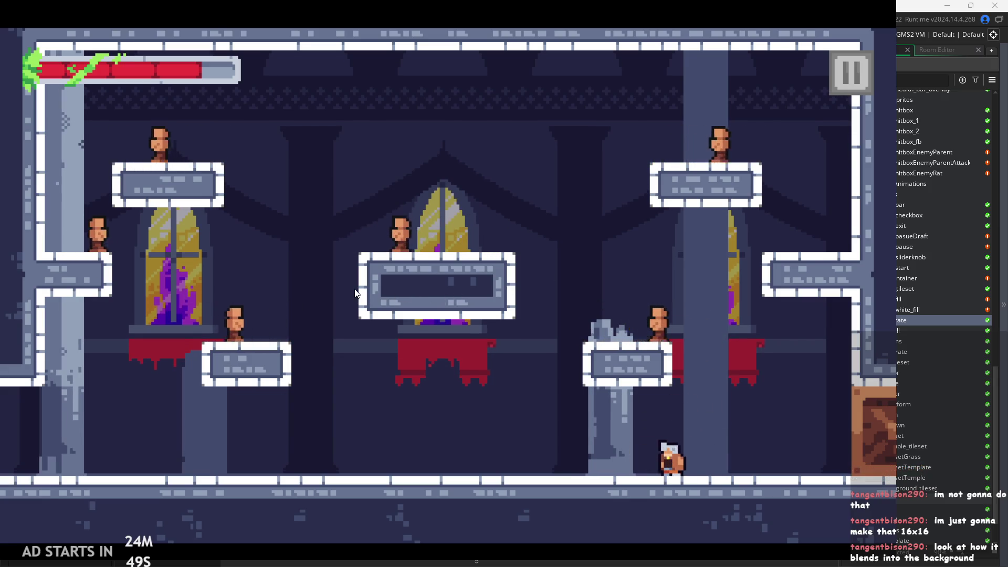
{"action": "key", "text": "Left"}
{"action": "key", "text": "Right"}
{"action": "key", "text": "space"}
{"action": "key", "text": "Right"}
{"action": "key", "text": "Left"}
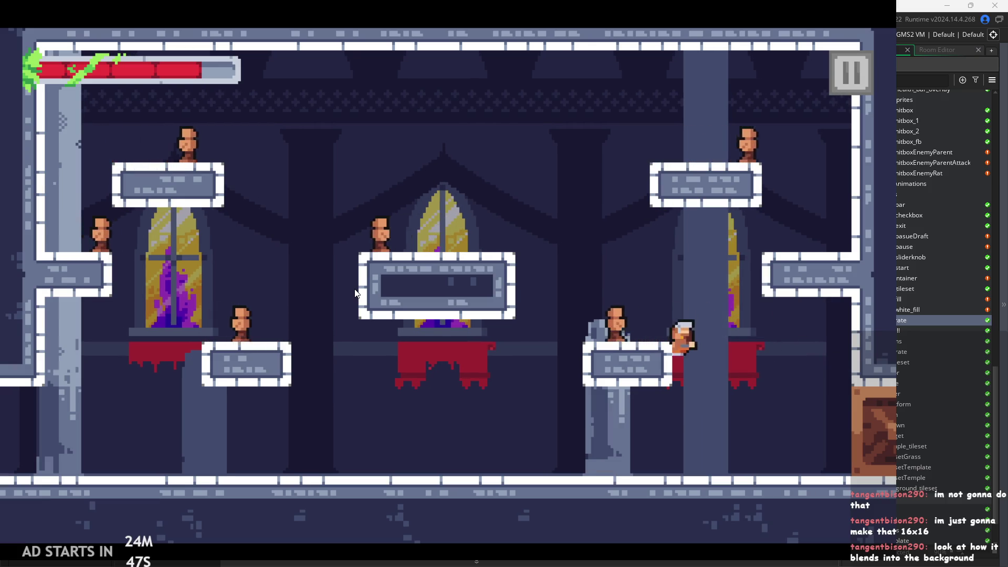
Drop to the floor, hop toward the pillar and exit right into the next room
{"action": "key", "text": "Right"}
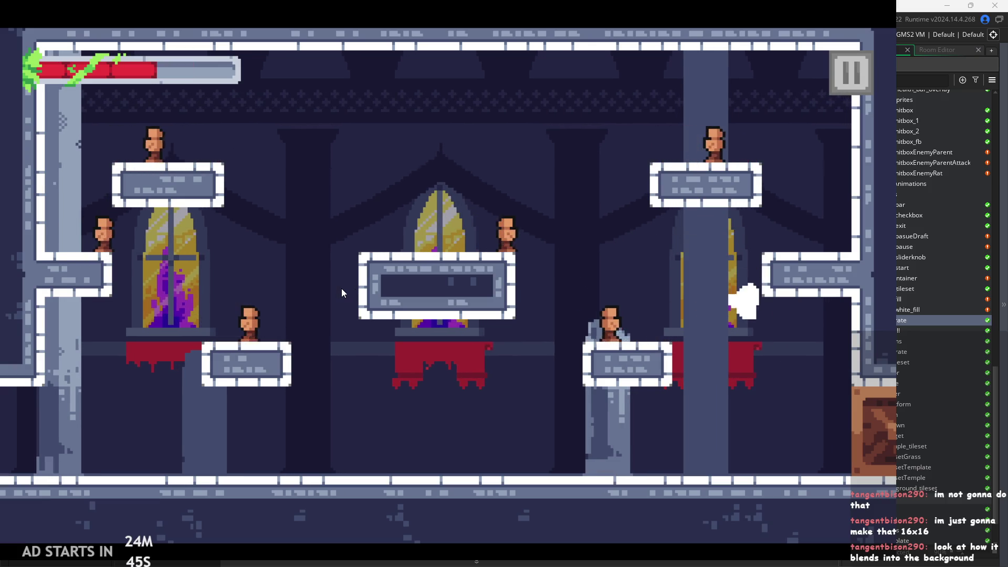
{"action": "key", "text": "Left"}
{"action": "key", "text": "space"}
{"action": "key", "text": "space"}
{"action": "key", "text": "Right"}
{"action": "key", "text": "Left"}
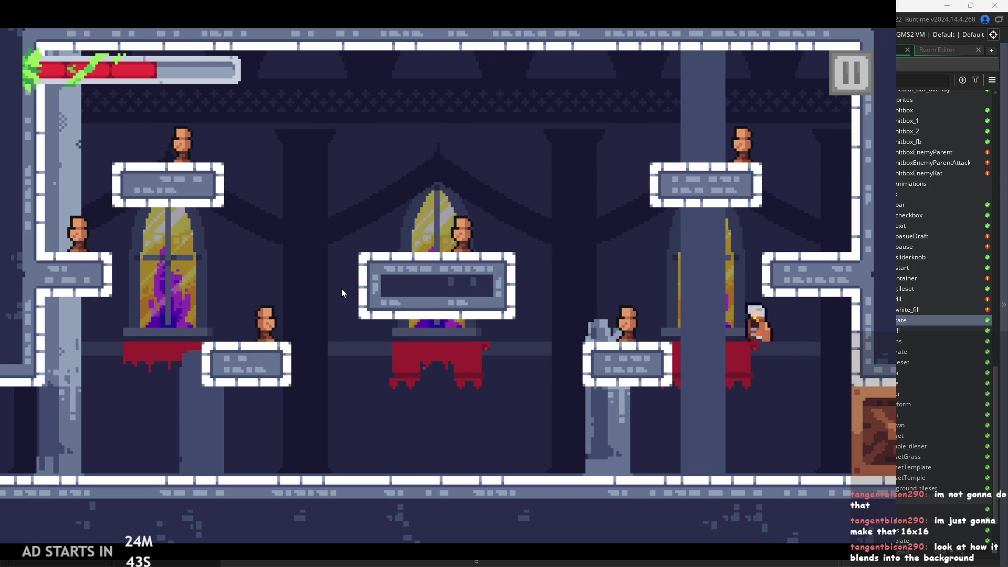
{"action": "key", "text": "Right"}
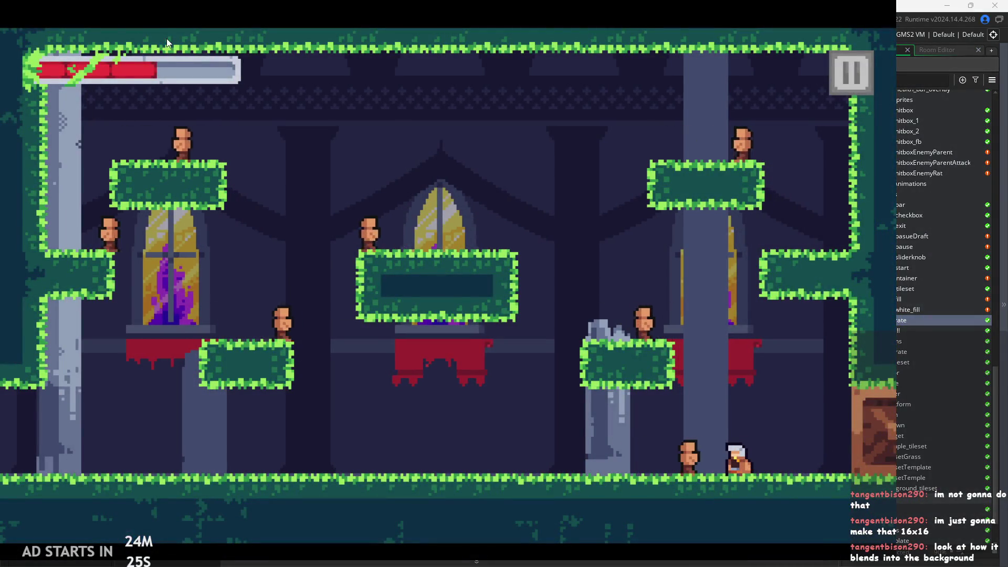
Jump and dash the hero left across the mossy room, then run and dash back right
{"action": "key", "text": "space"}
{"action": "key", "text": "Left"}
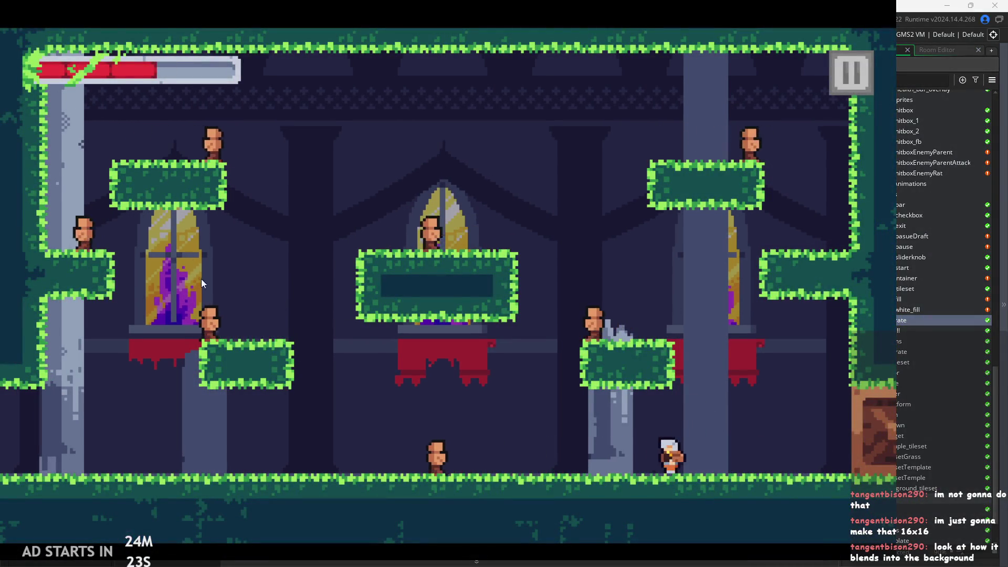
{"action": "key", "text": "Left"}
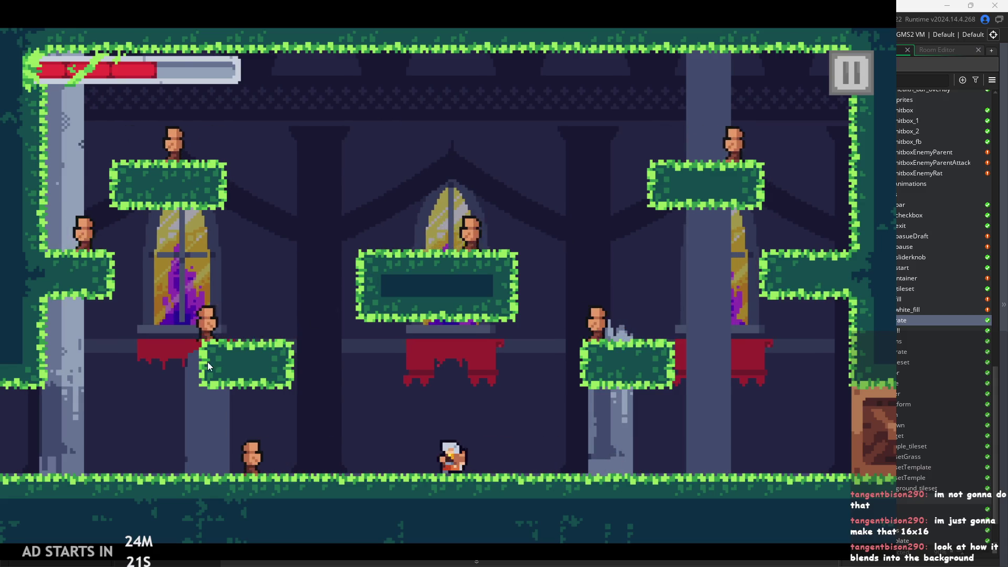
{"action": "key", "text": "Left"}
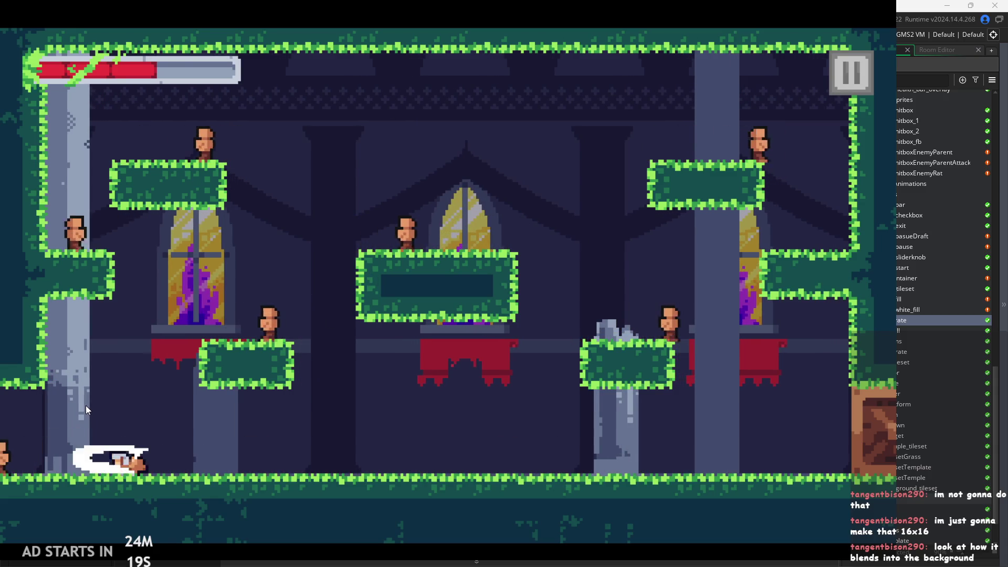
{"action": "key", "text": "Right"}
{"action": "key", "text": "space"}
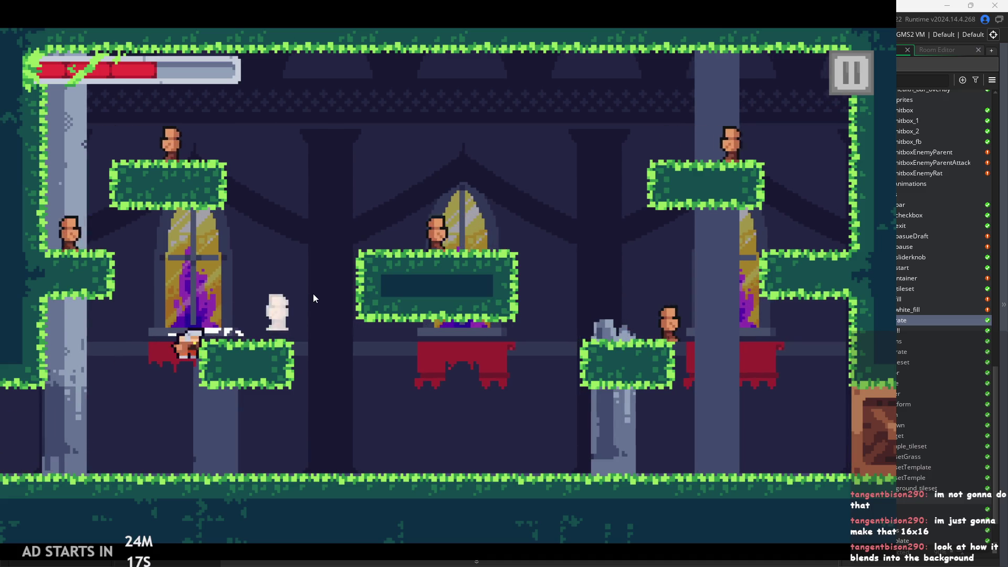
{"action": "key", "text": "Right"}
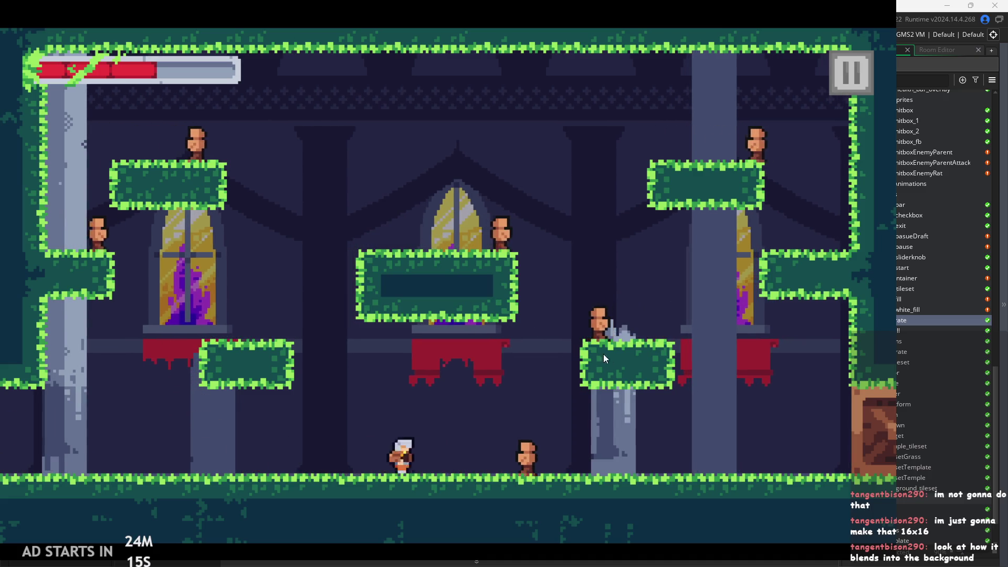
{"action": "key", "text": "Right"}
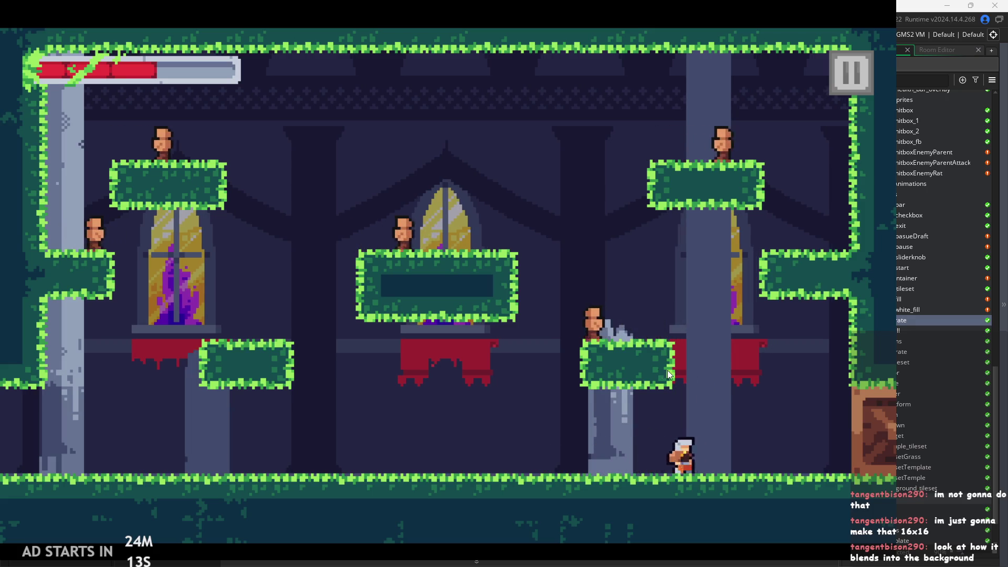
Jump onto the red banners, move around the pillar and attack on the grave platform
{"action": "key", "text": "space"}
{"action": "key", "text": "Left"}
{"action": "key", "text": "Right"}
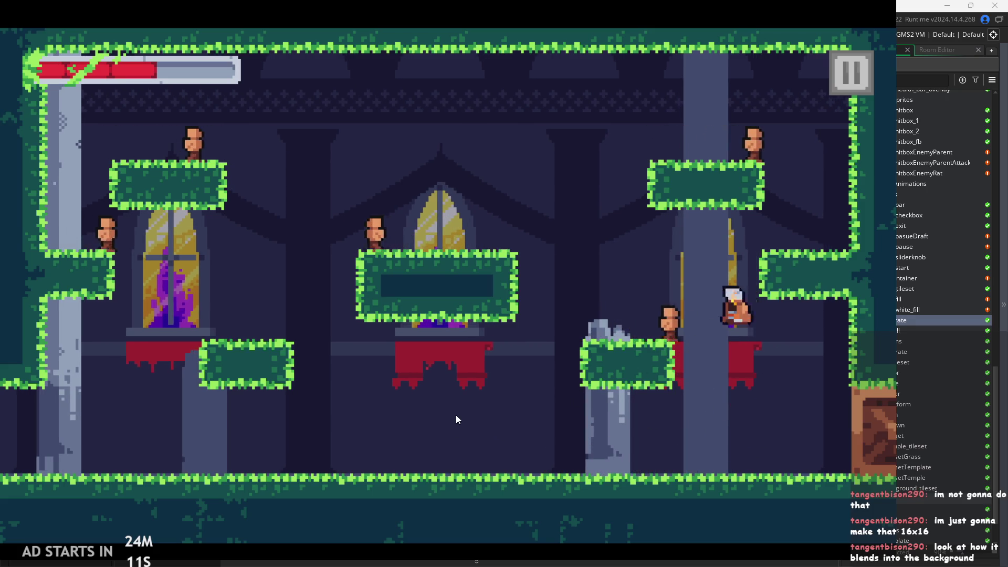
{"action": "key", "text": "Left"}
{"action": "key", "text": "Right"}
{"action": "key", "text": "Left"}
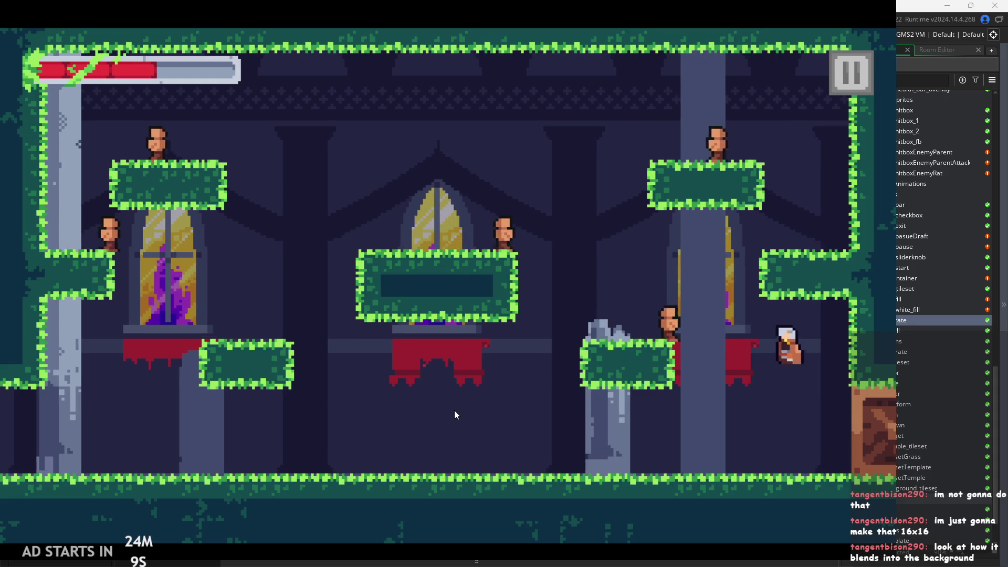
{"action": "key", "text": "Left"}
{"action": "key", "text": "space"}
{"action": "key", "text": "x"}
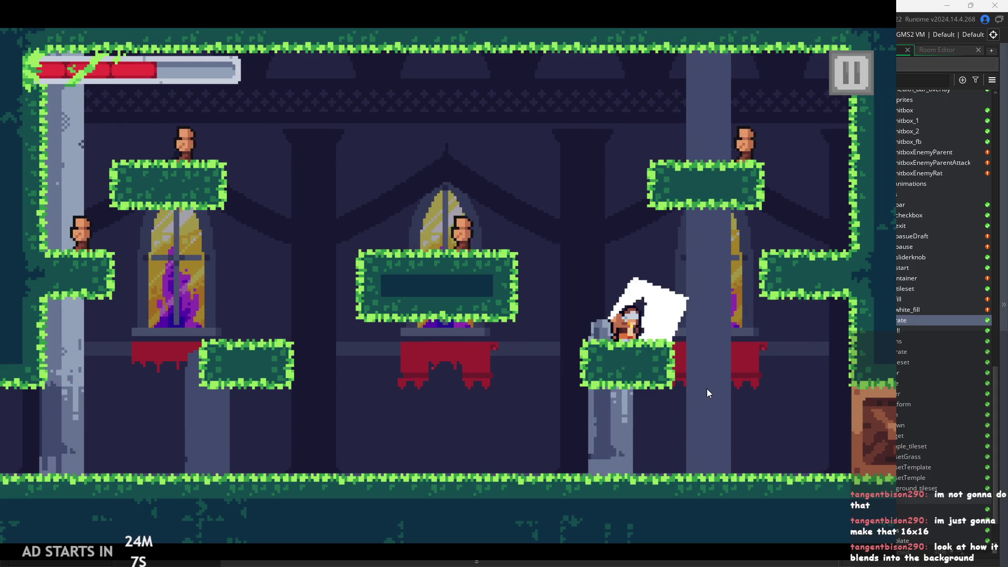
Wall-cling on the right wall and central platform, jump toward the right ledge, then quit the game
{"action": "key", "text": "Right"}
{"action": "key", "text": "space"}
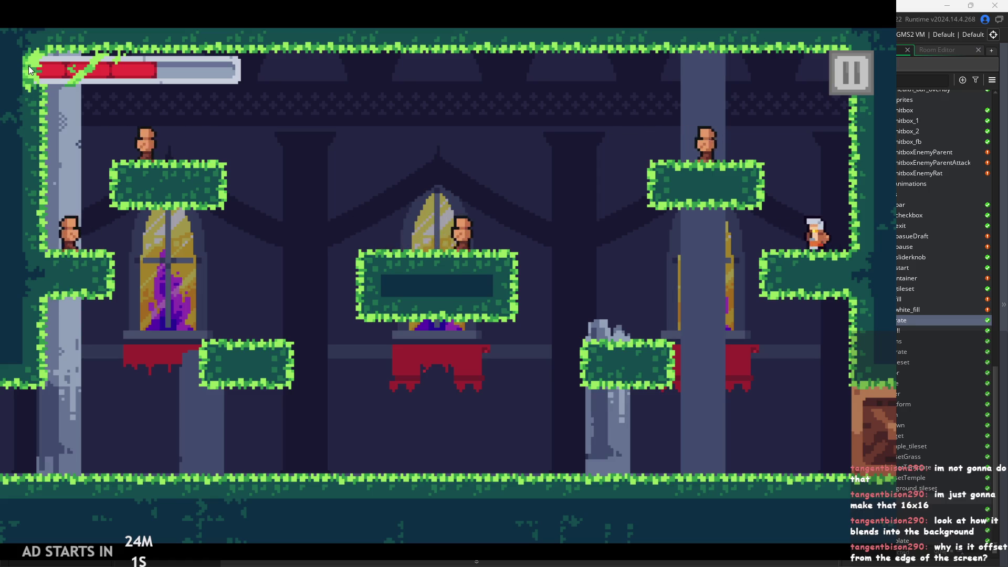
{"action": "key", "text": "Left"}
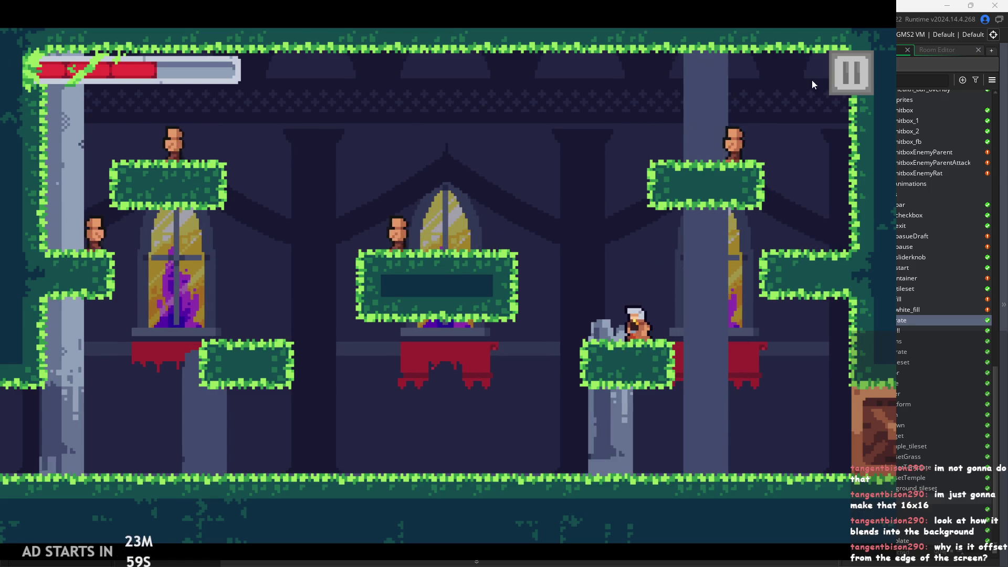
{"action": "key", "text": "Left"}
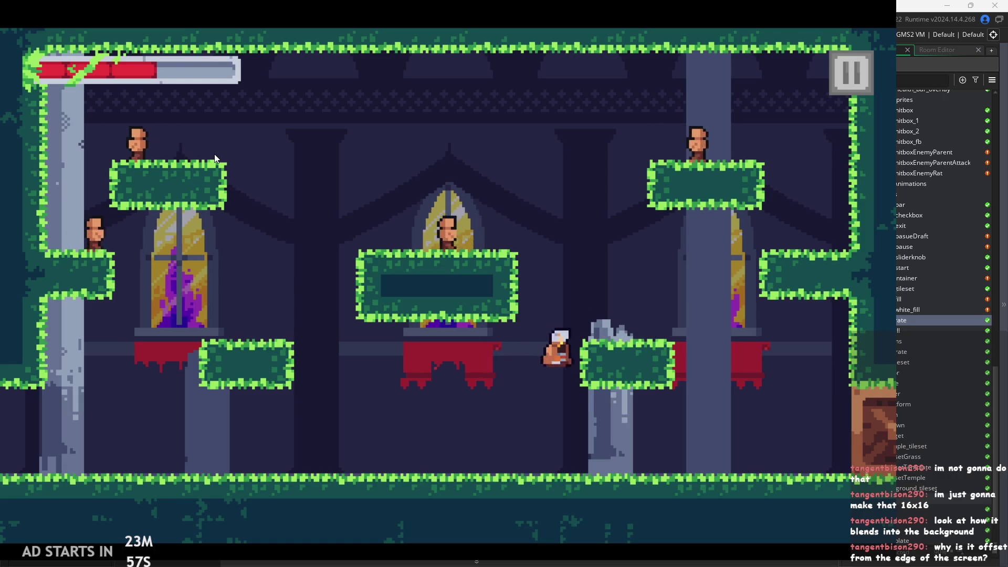
{"action": "key", "text": "space"}
{"action": "key", "text": "Right"}
{"action": "key", "text": "space"}
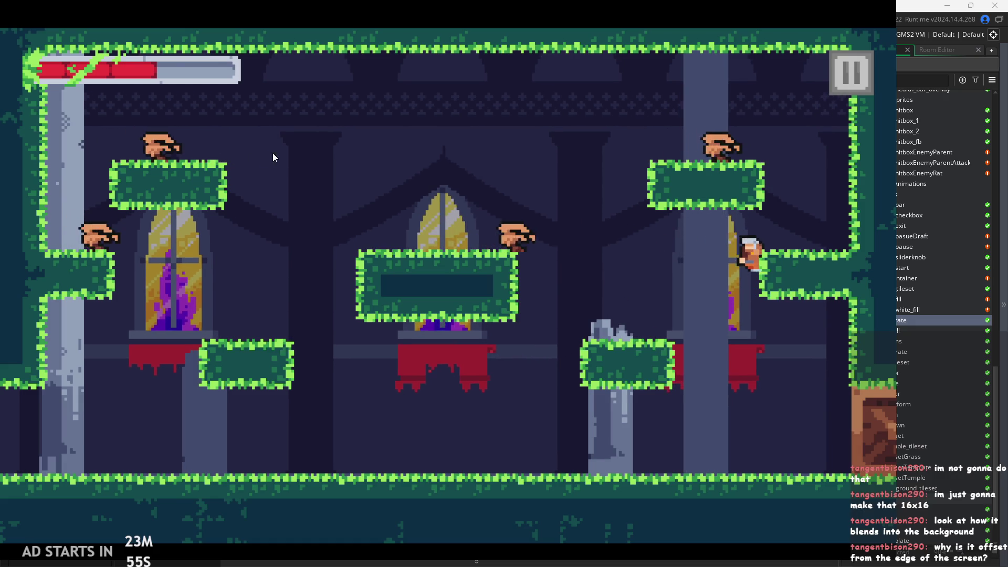
{"action": "key", "text": "Right"}
{"action": "key", "text": "space"}
{"action": "key", "text": "Left"}
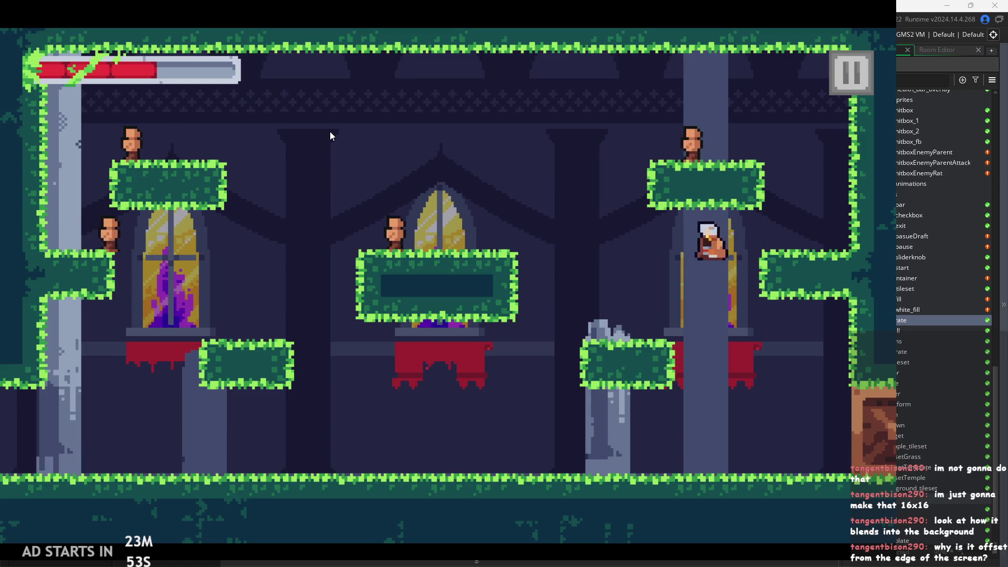
{"action": "key", "text": "Escape"}
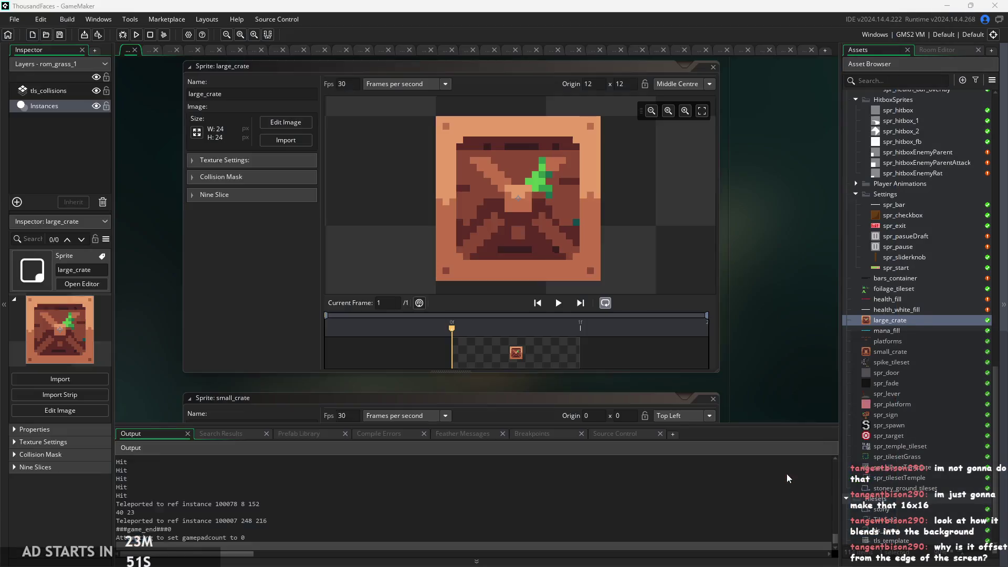
Open obj_hero from the Asset Browser and view its Draw event code
{"action": "scroll", "coordinate": [922, 308], "scroll_direction": "up", "scroll_amount": 7}
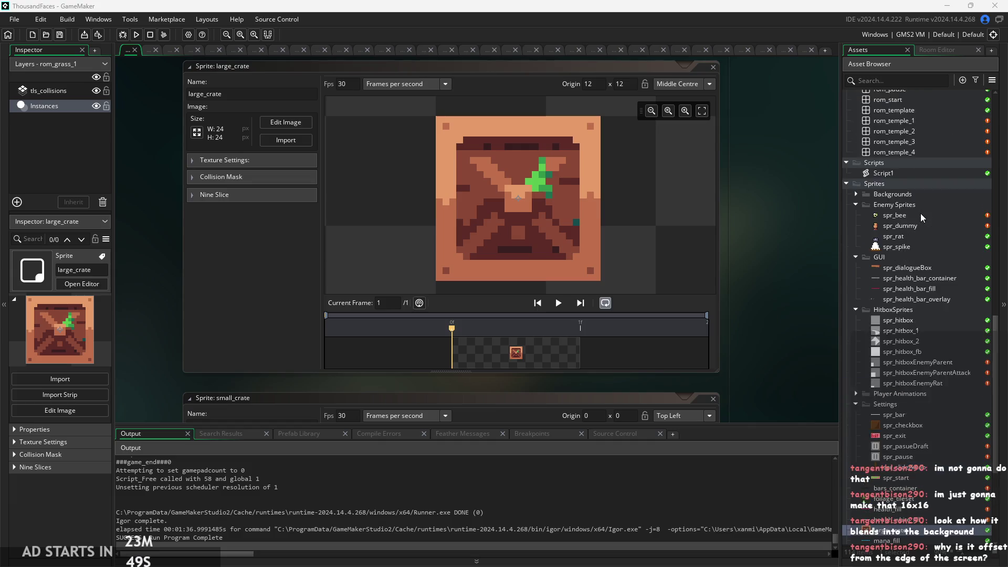
{"action": "scroll", "coordinate": [906, 257], "scroll_direction": "up", "scroll_amount": 8}
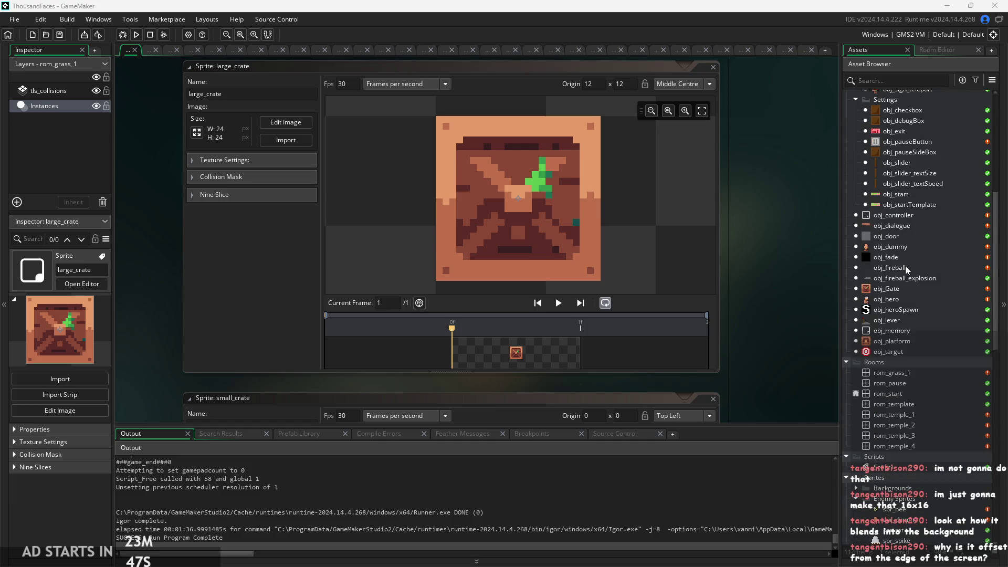
{"action": "scroll", "coordinate": [890, 126], "scroll_direction": "up", "scroll_amount": 3}
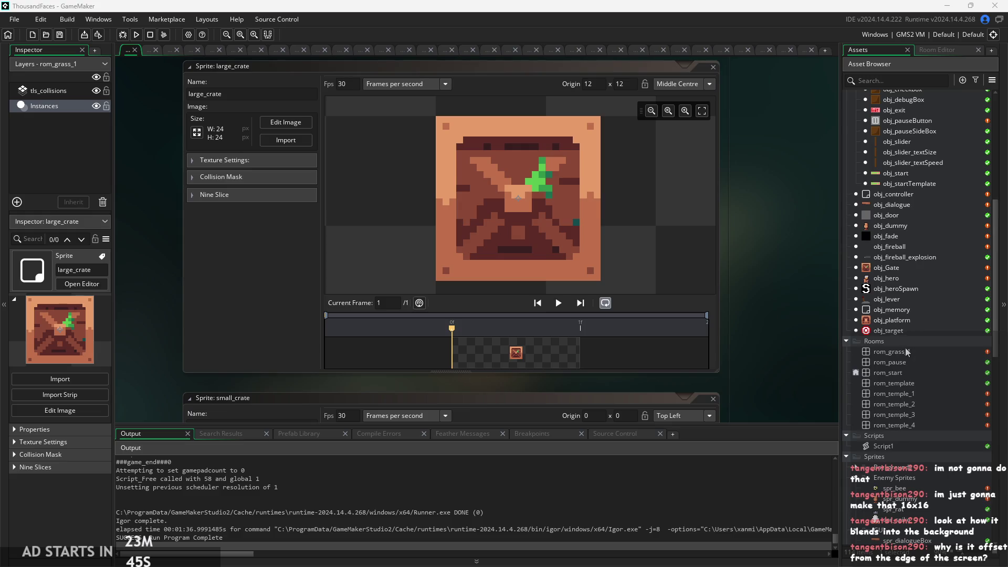
{"action": "scroll", "coordinate": [905, 347], "scroll_direction": "up", "scroll_amount": 4}
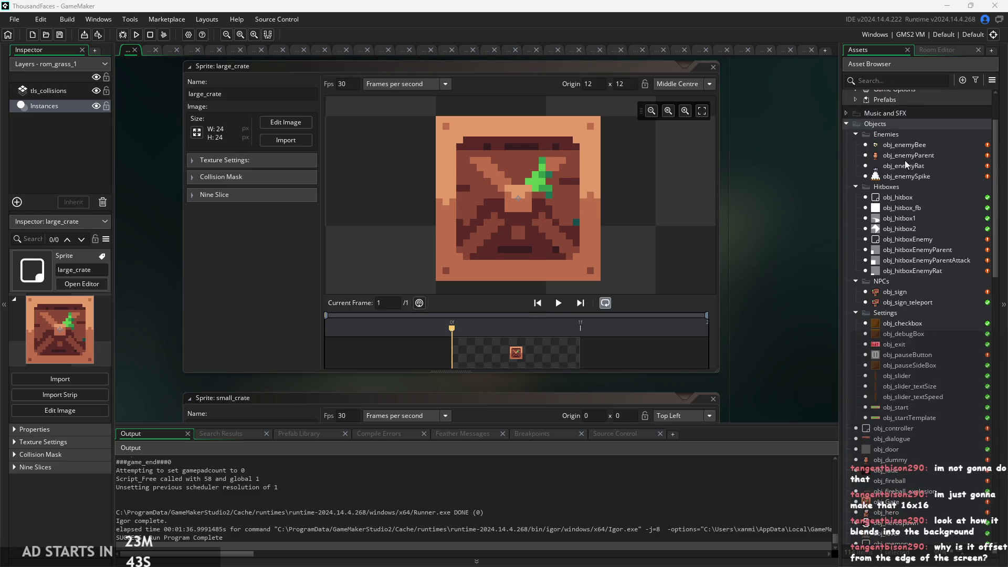
{"action": "scroll", "coordinate": [902, 314], "scroll_direction": "up", "scroll_amount": 1}
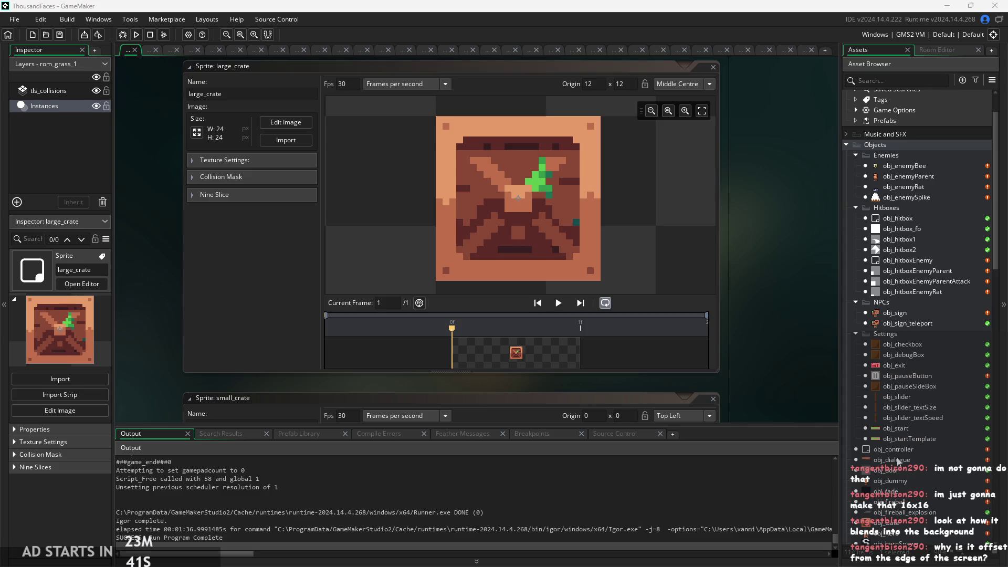
{"action": "double_click", "coordinate": [902, 531]}
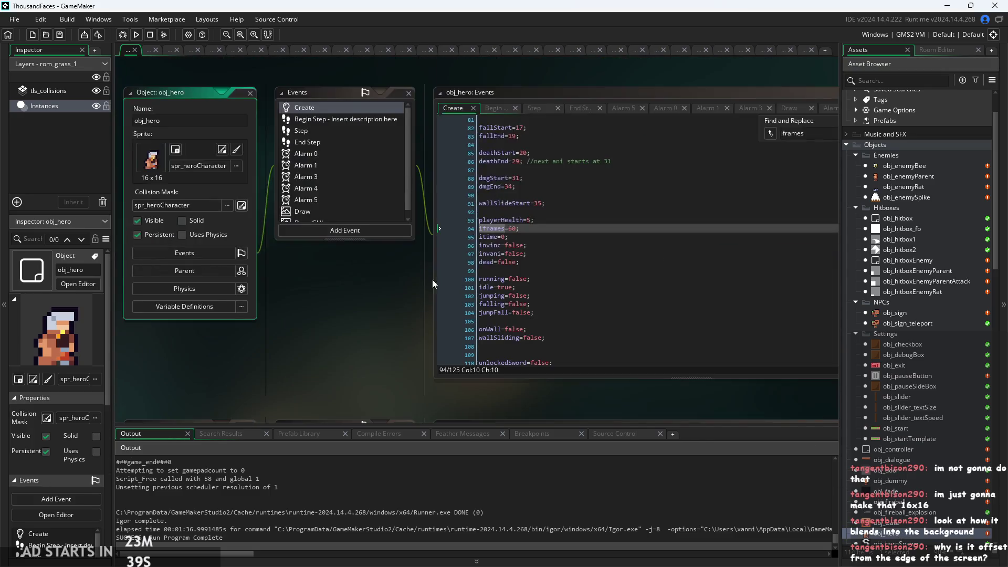
{"action": "left_click", "coordinate": [670, 147]}
Inspect the spr_healBack and spr_healFront draw calls, then the second Draw event's debug adjustment line
{"action": "scroll", "coordinate": [471, 162], "scroll_direction": "up", "scroll_amount": 2}
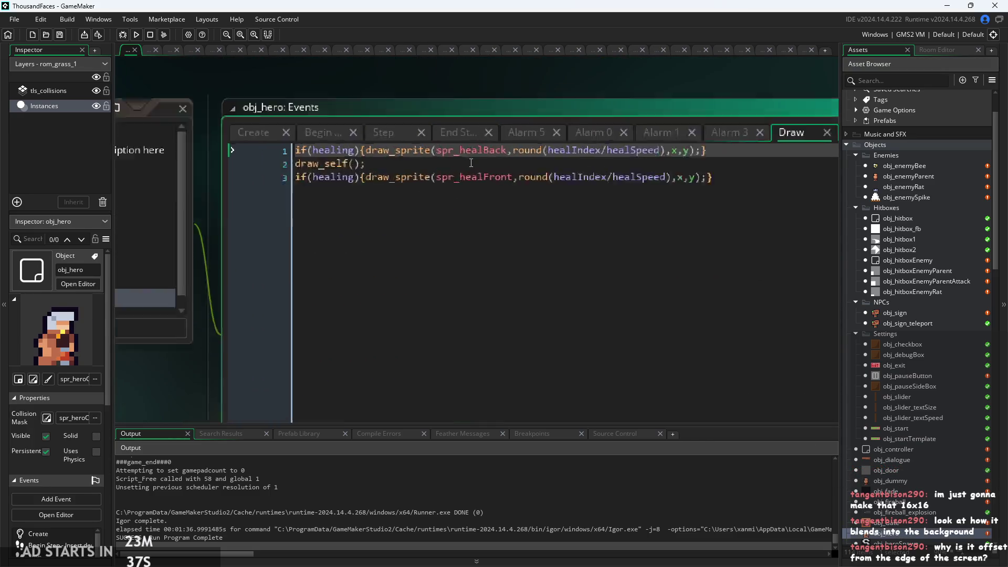
{"action": "left_click", "coordinate": [486, 152]}
{"action": "scroll", "coordinate": [462, 163], "scroll_direction": "up", "scroll_amount": 2}
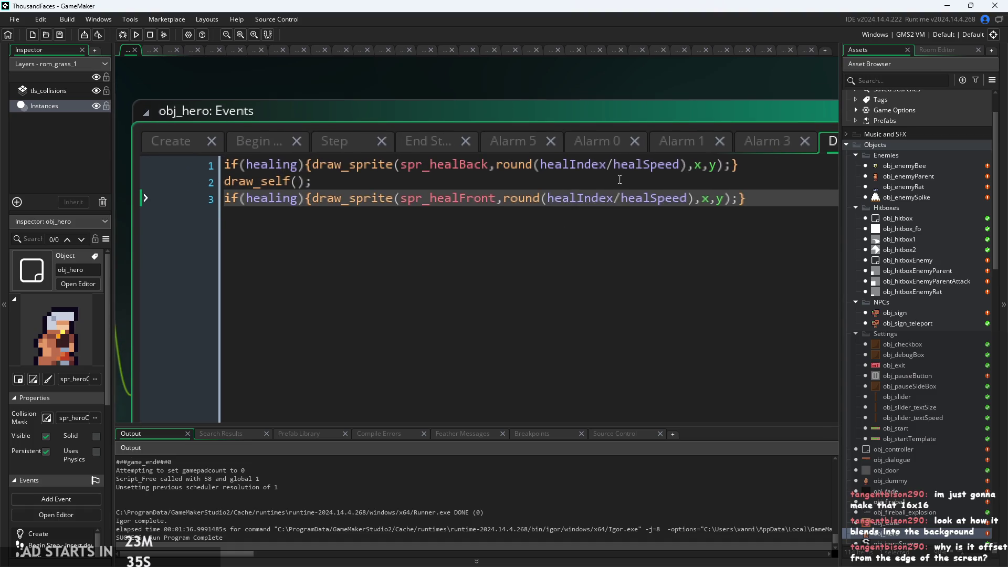
{"action": "left_click", "coordinate": [409, 164]}
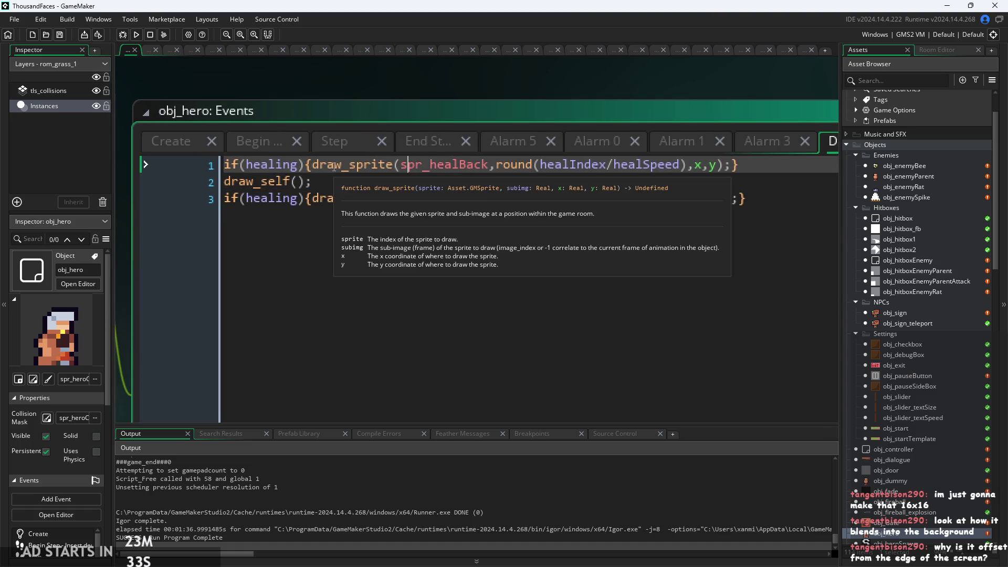
{"action": "mouse_move", "coordinate": [437, 165]}
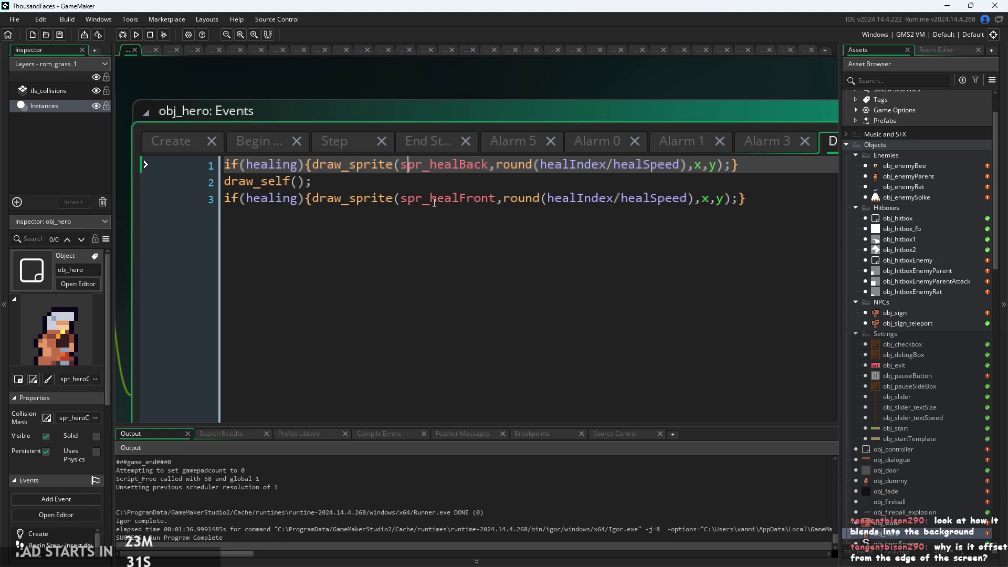
{"action": "left_click", "coordinate": [757, 198]}
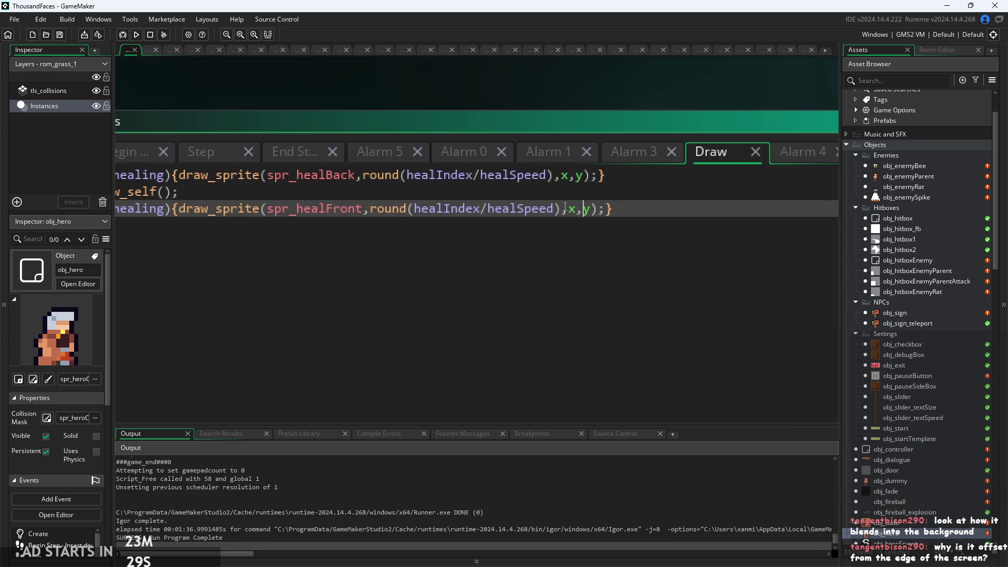
{"action": "left_click", "coordinate": [812, 164]}
{"action": "left_click", "coordinate": [332, 248]}
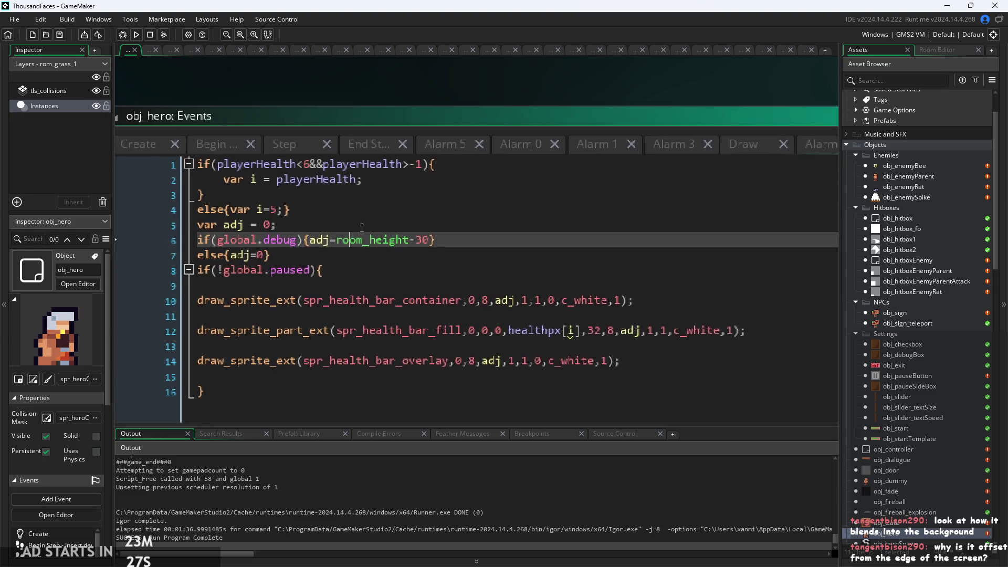
{"action": "scroll", "coordinate": [499, 292], "scroll_direction": "up", "scroll_amount": 3}
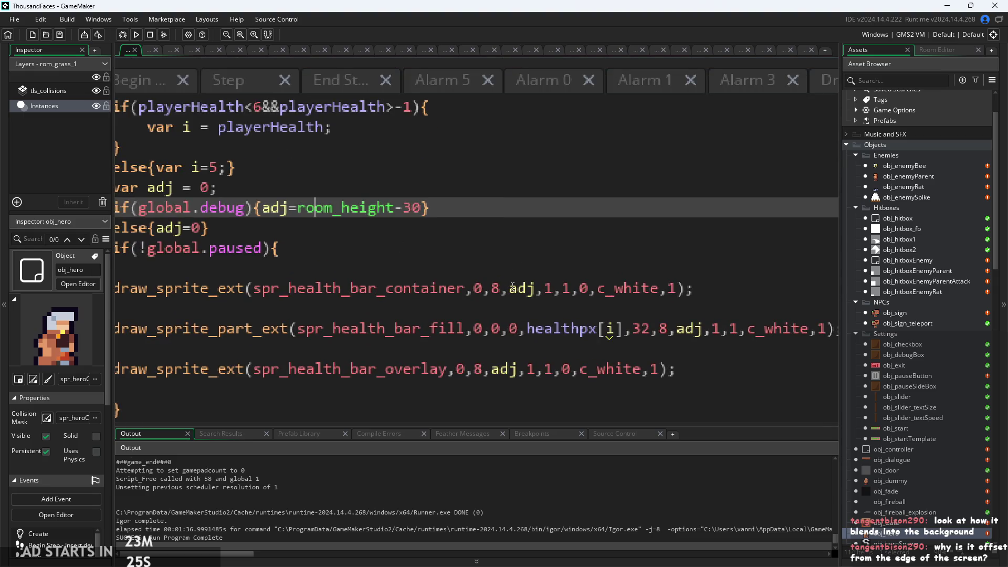
{"action": "mouse_move", "coordinate": [174, 288]}
{"action": "left_click", "coordinate": [504, 290]}
{"action": "scroll", "coordinate": [504, 293], "scroll_direction": "down", "scroll_amount": 1}
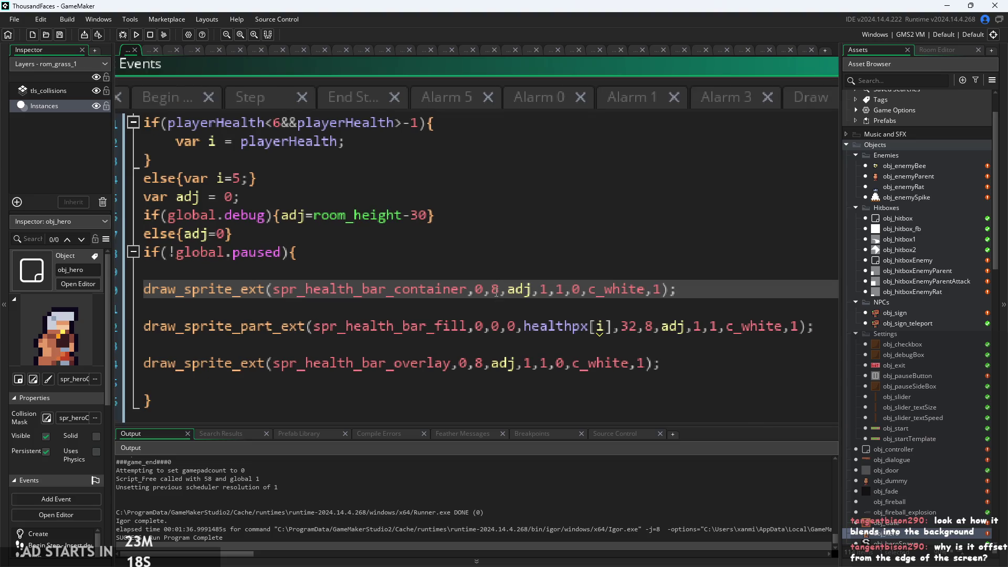
{"action": "mouse_move", "coordinate": [237, 289]}
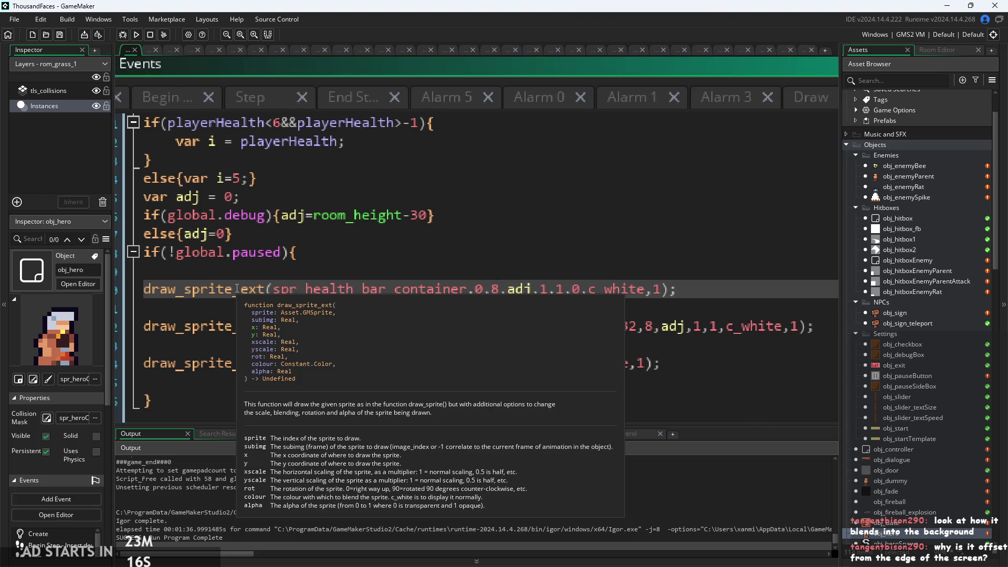
{"action": "left_click", "coordinate": [635, 331]}
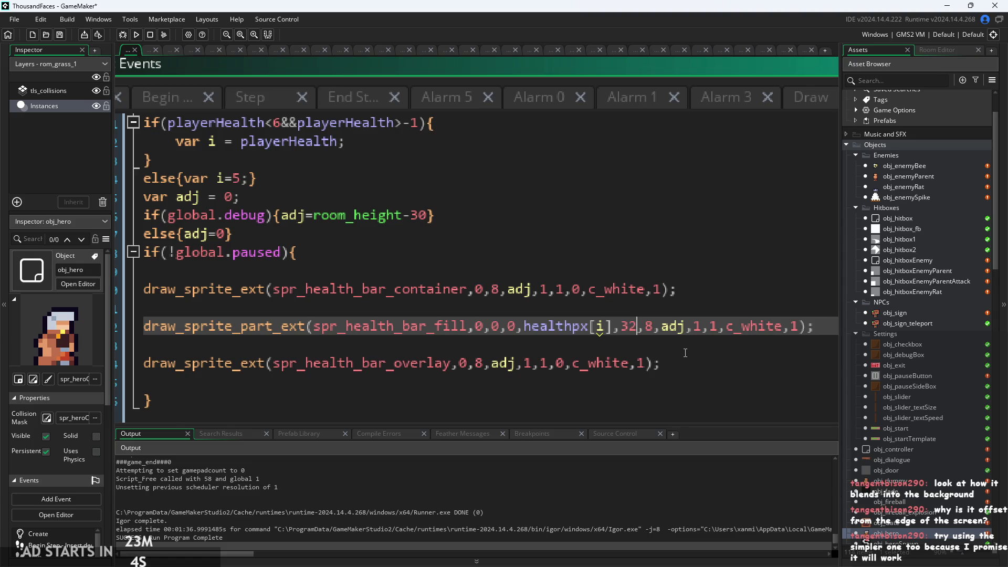
{"action": "scroll", "coordinate": [686, 352], "scroll_direction": "down", "scroll_amount": 2}
{"action": "mouse_move", "coordinate": [311, 305]}
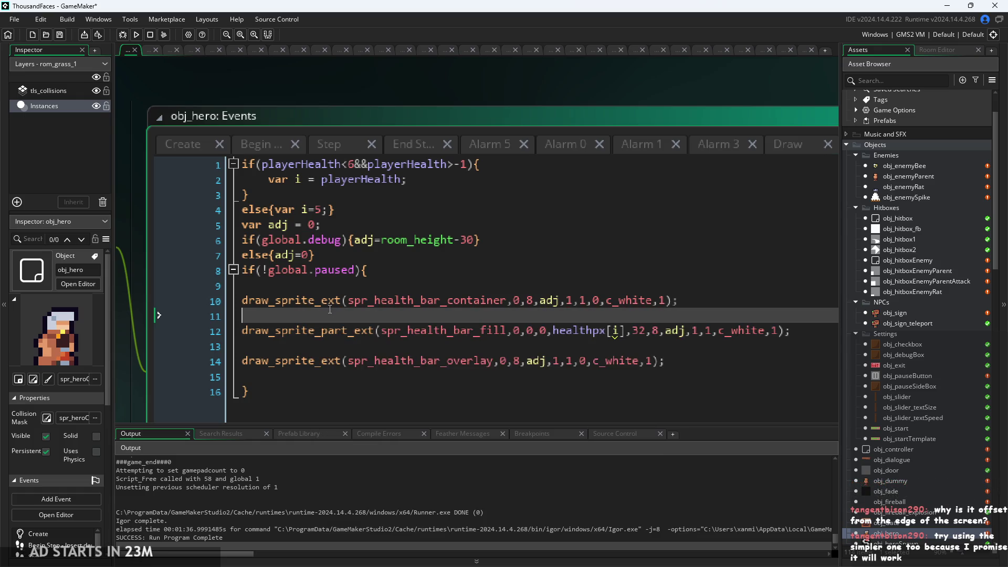
{"action": "left_click", "coordinate": [336, 302]}
{"action": "left_click", "coordinate": [679, 311]}
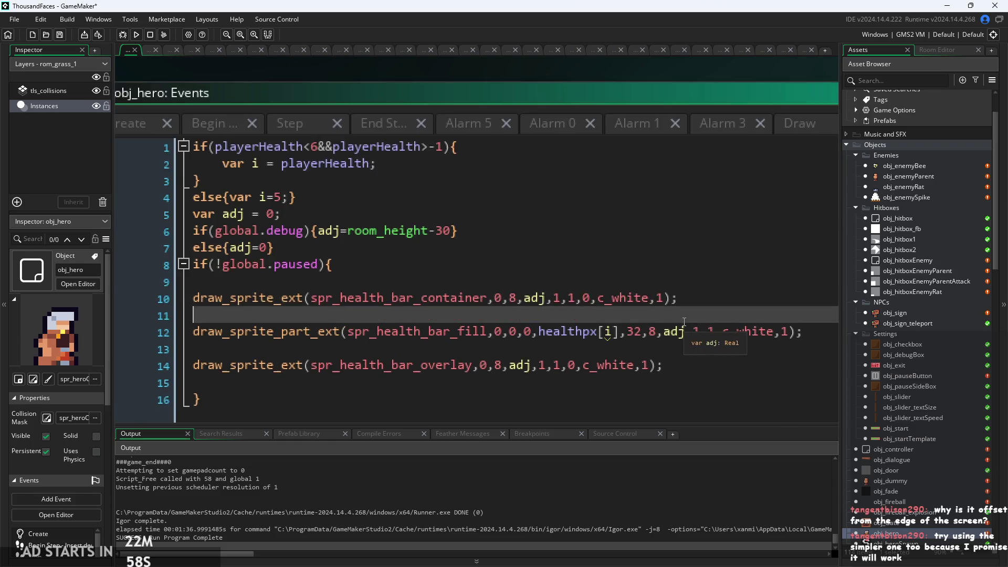
{"action": "scroll", "coordinate": [677, 299], "scroll_direction": "down", "scroll_amount": 2}
{"action": "scroll", "coordinate": [675, 282], "scroll_direction": "down", "scroll_amount": 1}
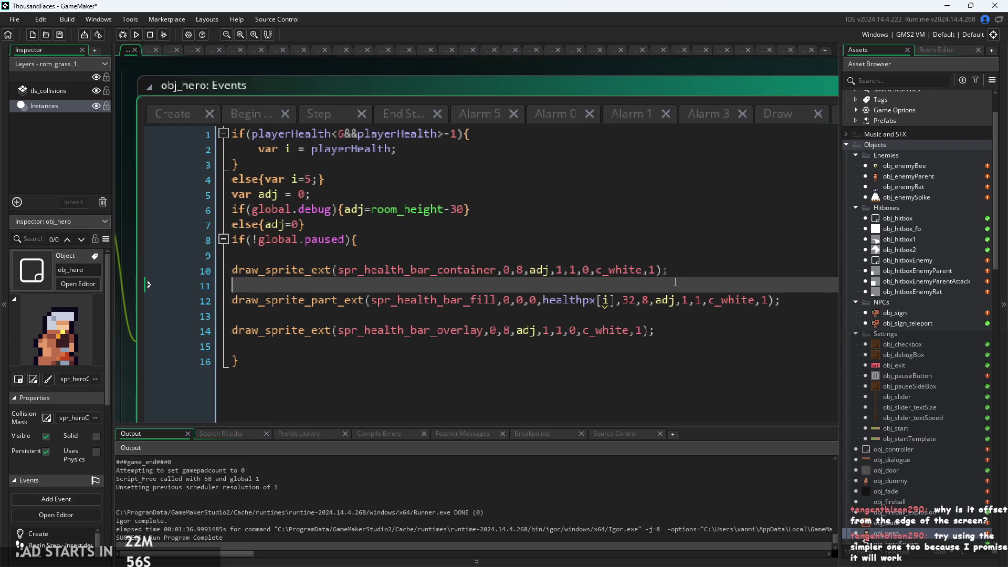
{"action": "scroll", "coordinate": [646, 270], "scroll_direction": "up", "scroll_amount": 1}
{"action": "scroll", "coordinate": [647, 270], "scroll_direction": "up", "scroll_amount": 1}
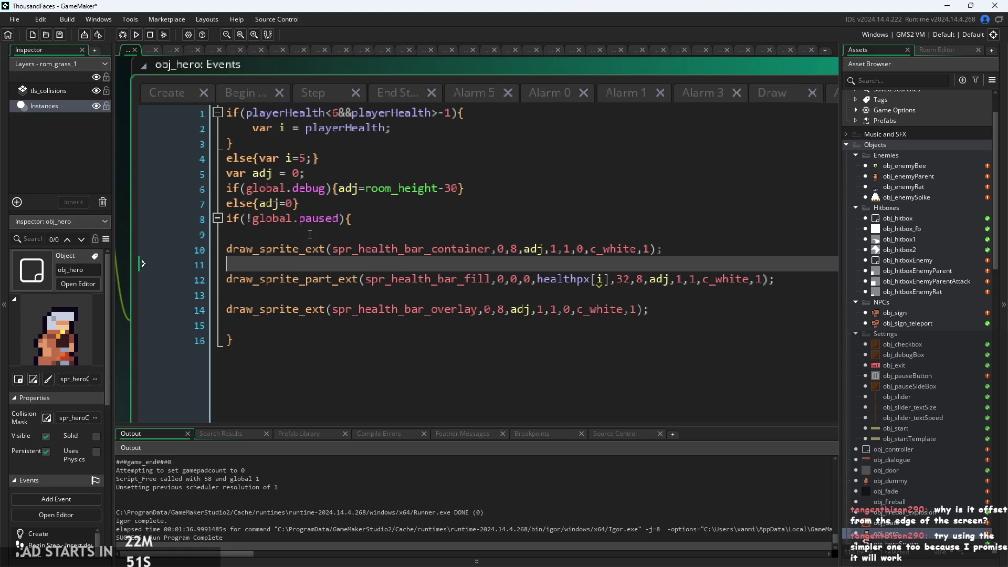
{"action": "left_click", "coordinate": [286, 249]}
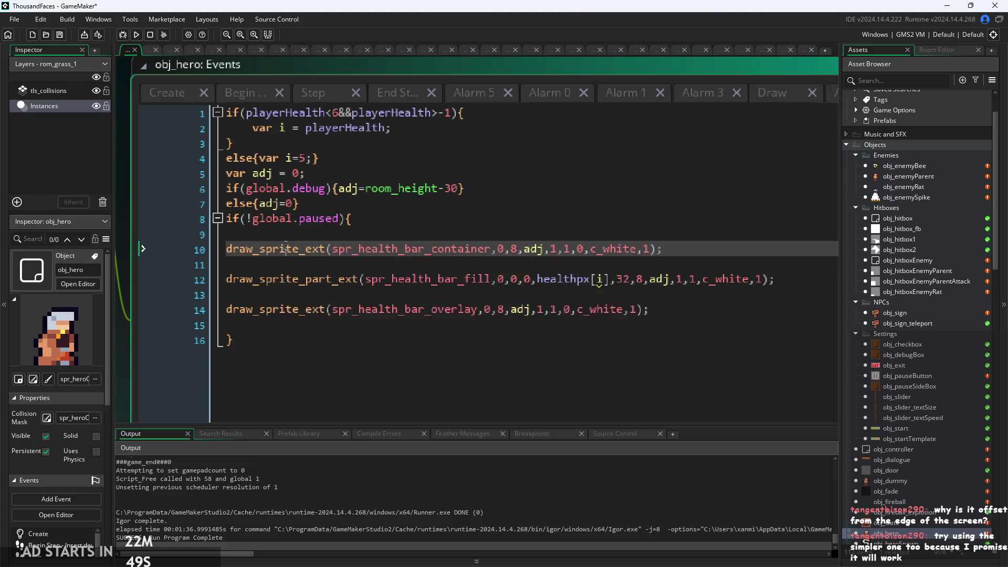
{"action": "scroll", "coordinate": [337, 261], "scroll_direction": "up", "scroll_amount": 1}
{"action": "left_click", "coordinate": [337, 261]}
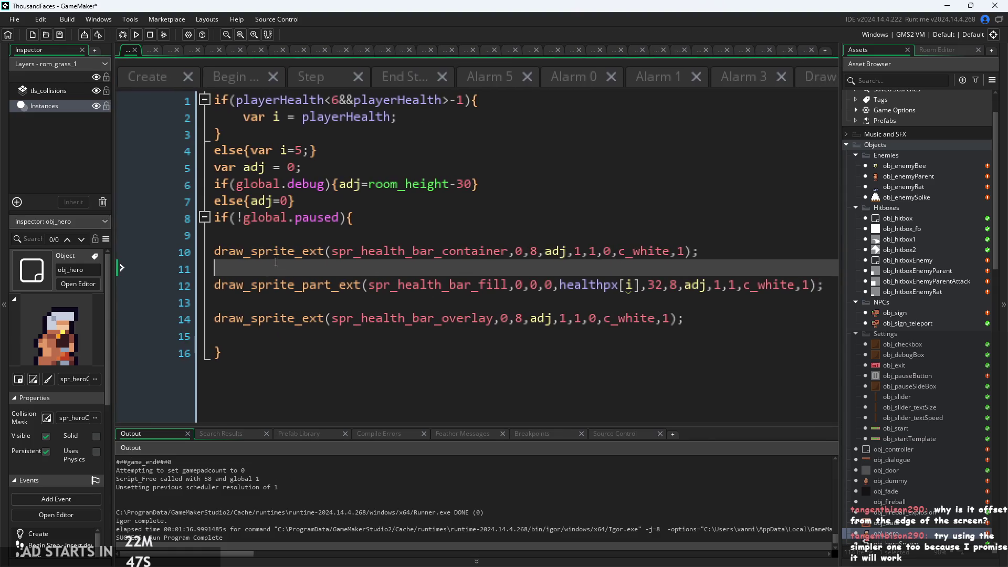
{"action": "scroll", "coordinate": [255, 264], "scroll_direction": "down", "scroll_amount": 1}
{"action": "left_click", "coordinate": [256, 257]}
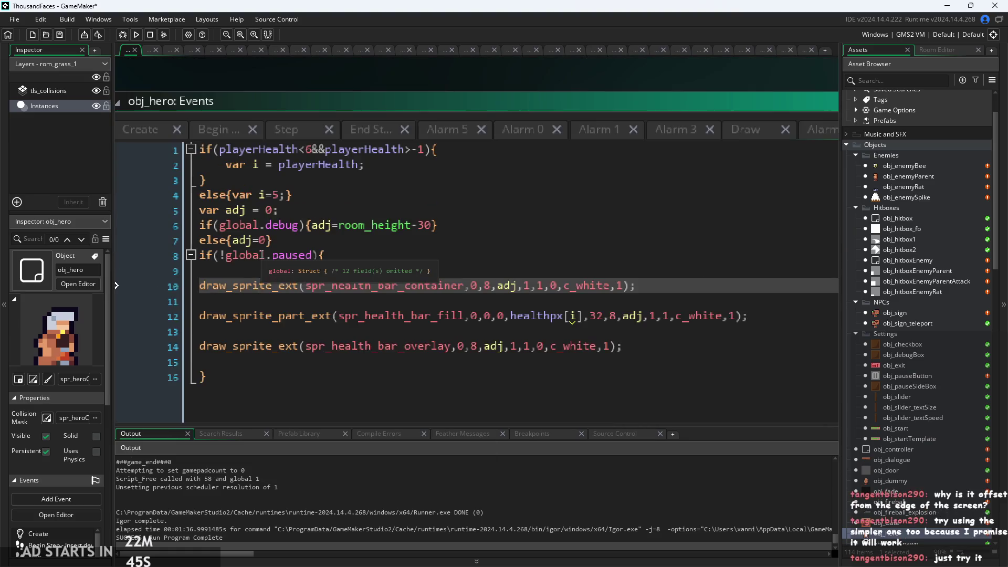
{"action": "scroll", "coordinate": [262, 316], "scroll_direction": "down", "scroll_amount": 1}
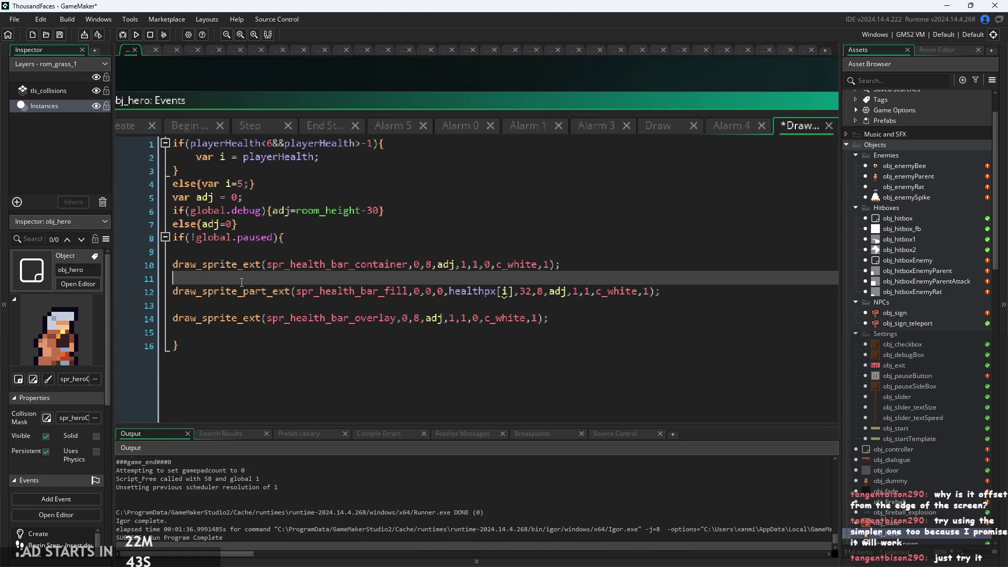
{"action": "scroll", "coordinate": [242, 314], "scroll_direction": "up", "scroll_amount": 1}
{"action": "left_click", "coordinate": [242, 313]}
{"action": "mouse_move", "coordinate": [248, 302]}
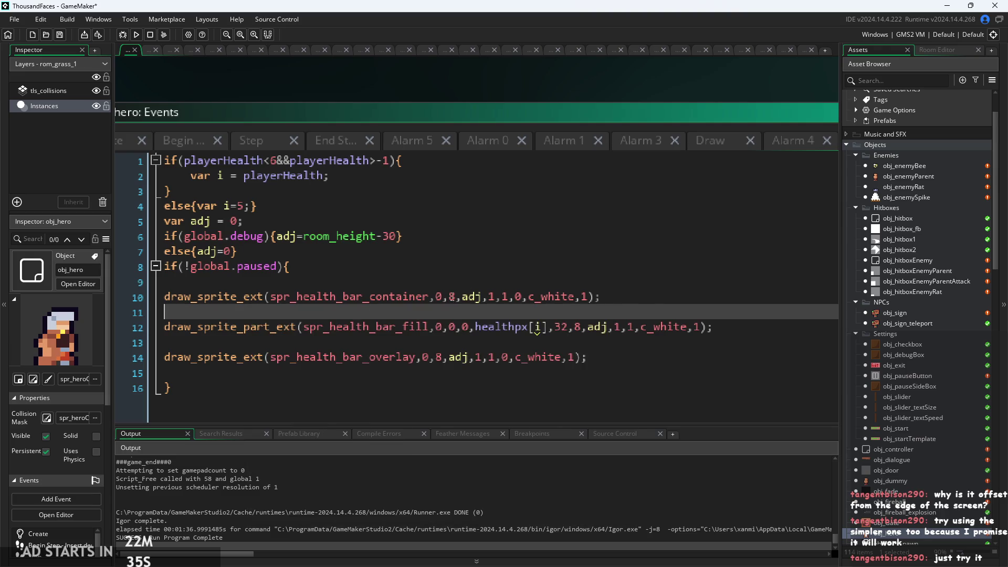
Change the health bar container's y argument from 8 to 0 and revisit the fill and overlay y values
{"action": "left_click", "coordinate": [457, 297]}
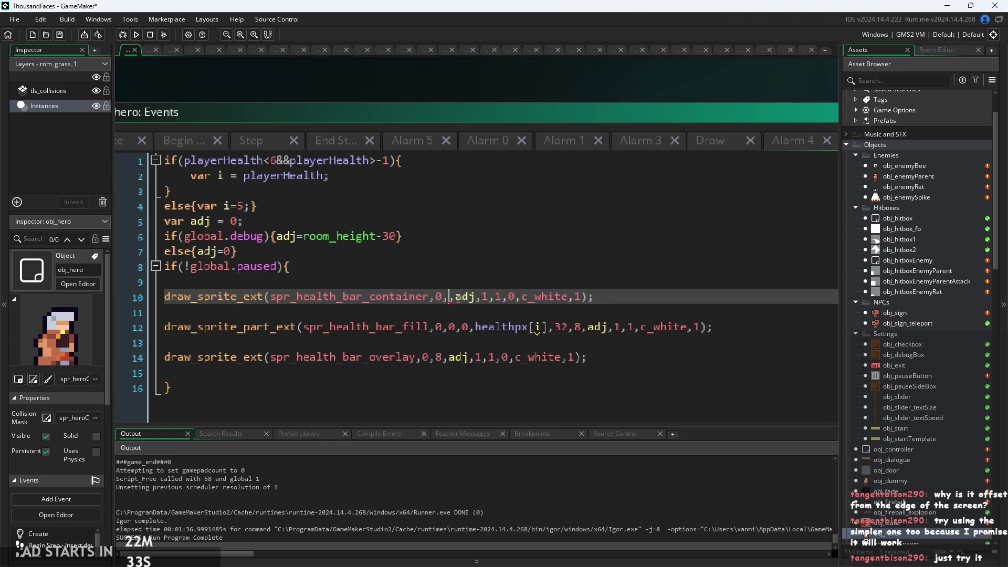
{"action": "key", "text": "BackSpace"}
{"action": "type", "text": "0"}
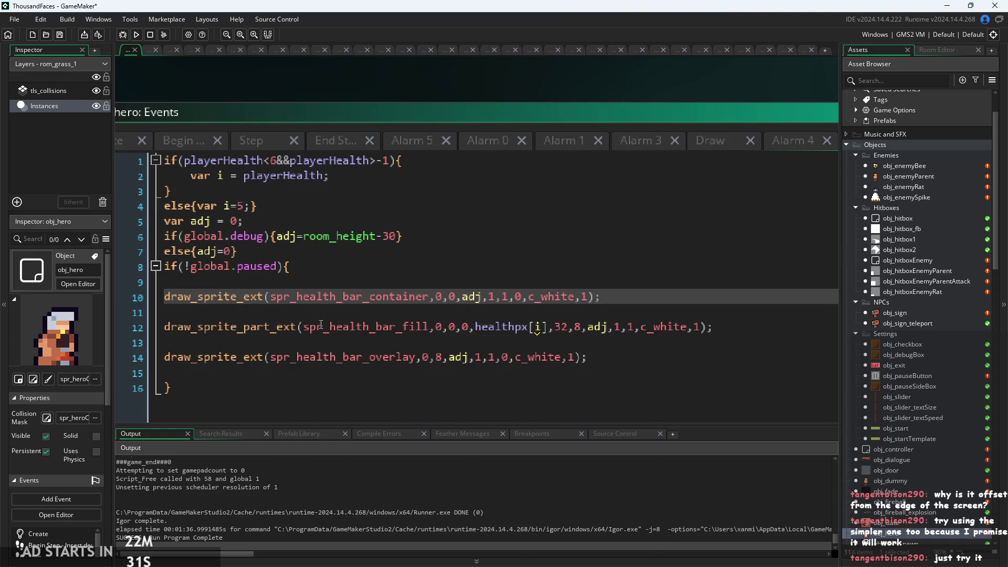
{"action": "mouse_move", "coordinate": [266, 328]}
{"action": "left_click", "coordinate": [584, 329]}
{"action": "type", "text": "0"}
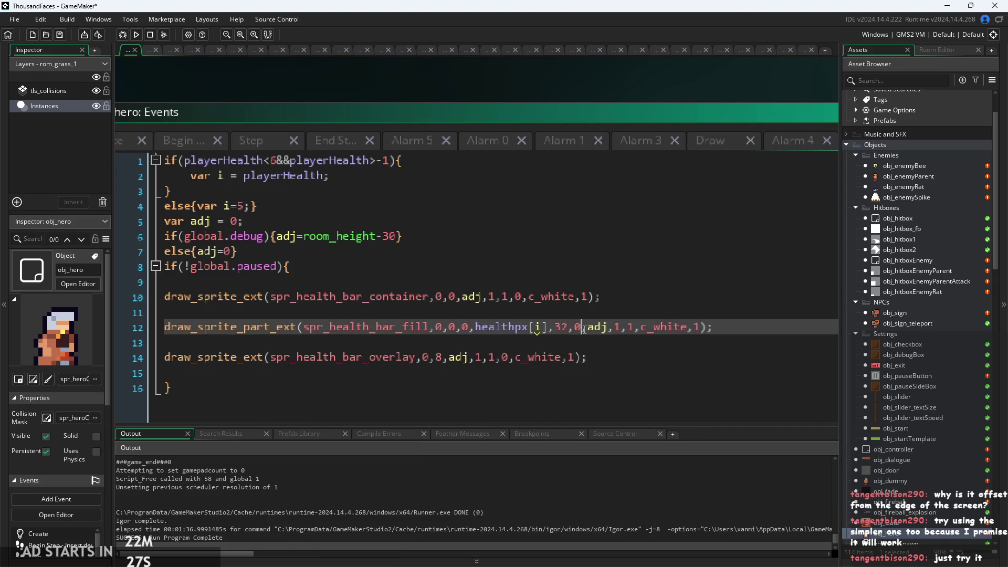
{"action": "left_click", "coordinate": [446, 359]}
{"action": "type", "text": "0"}
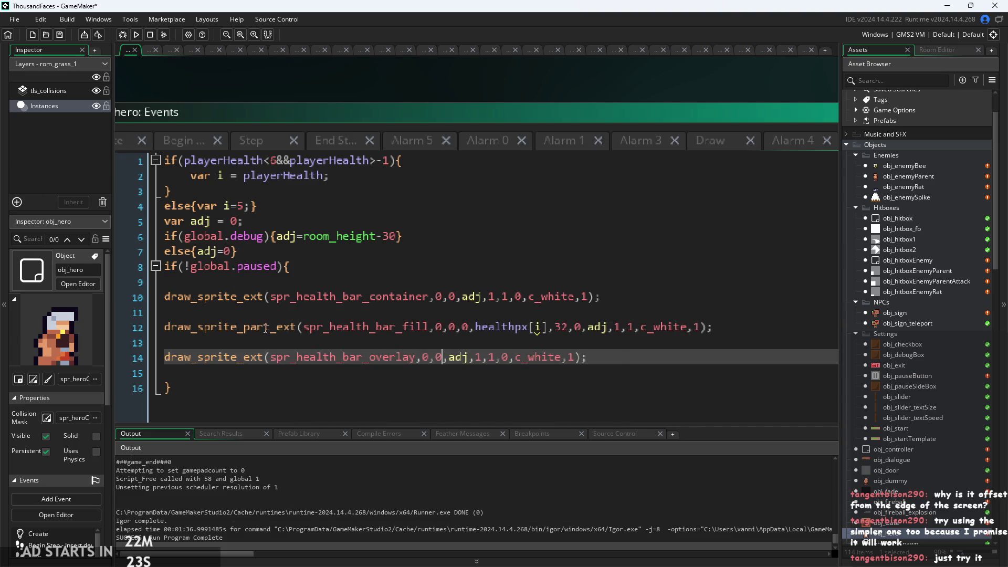
{"action": "mouse_move", "coordinate": [266, 328]}
{"action": "left_click", "coordinate": [581, 327]}
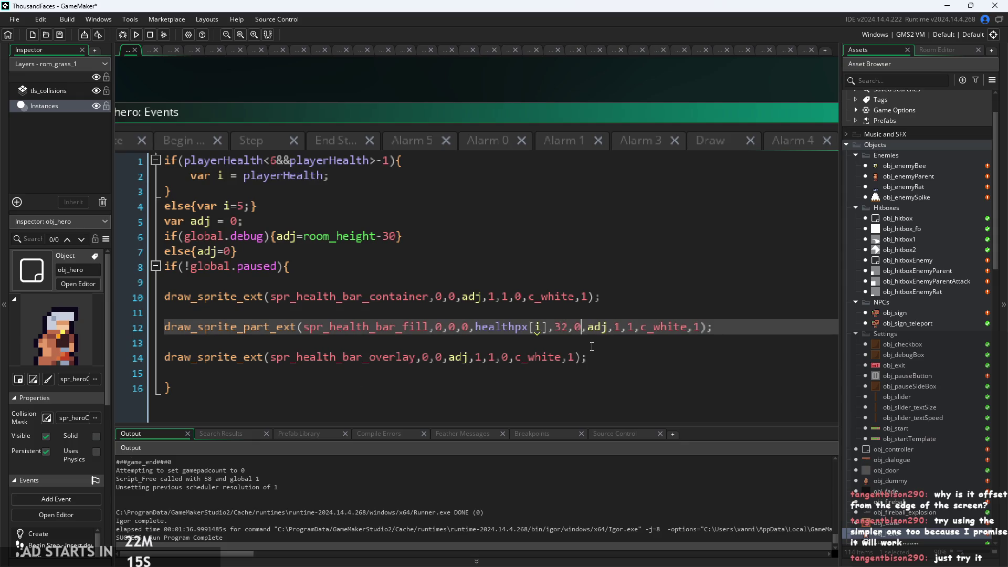
{"action": "key", "text": "ctrl+z"}
{"action": "key", "text": "ctrl+z"}
{"action": "left_click", "coordinate": [439, 357]}
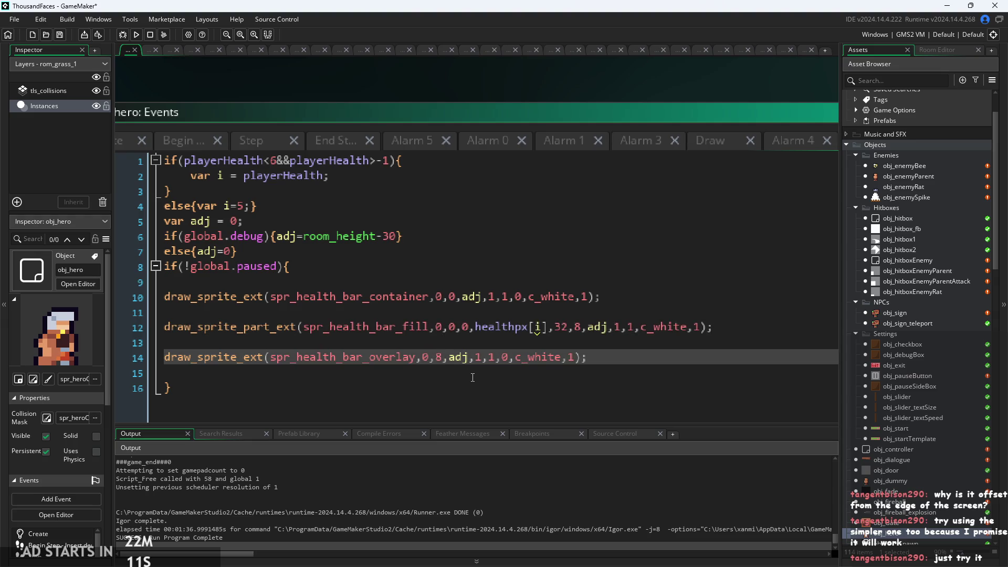
{"action": "type", "text": "0"}
Narrow the health fill's drawn width from 32 to 24 and run the game
{"action": "left_click", "coordinate": [565, 326]}
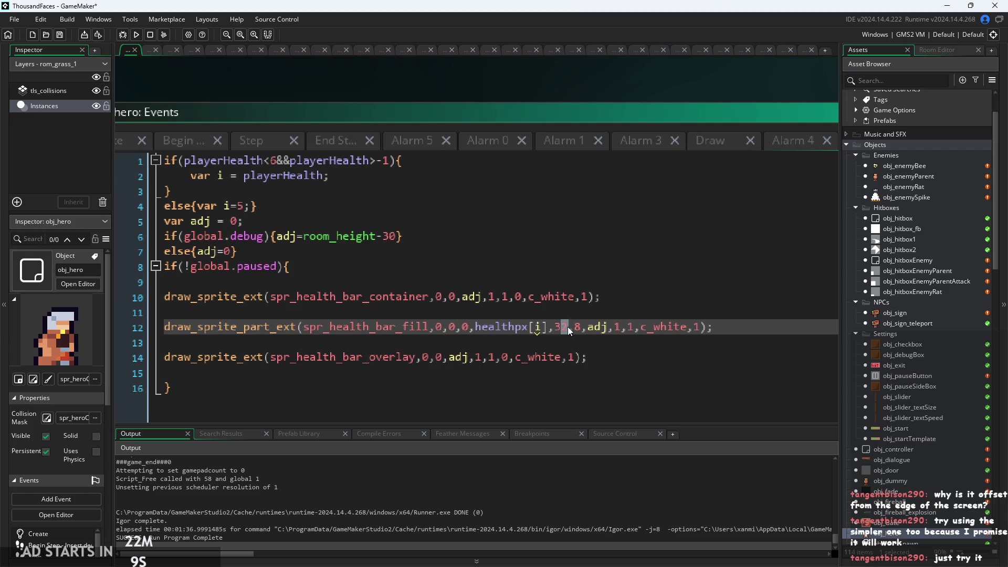
{"action": "key", "text": "BackSpace"}
{"action": "key", "text": "BackSpace"}
{"action": "type", "text": "24"}
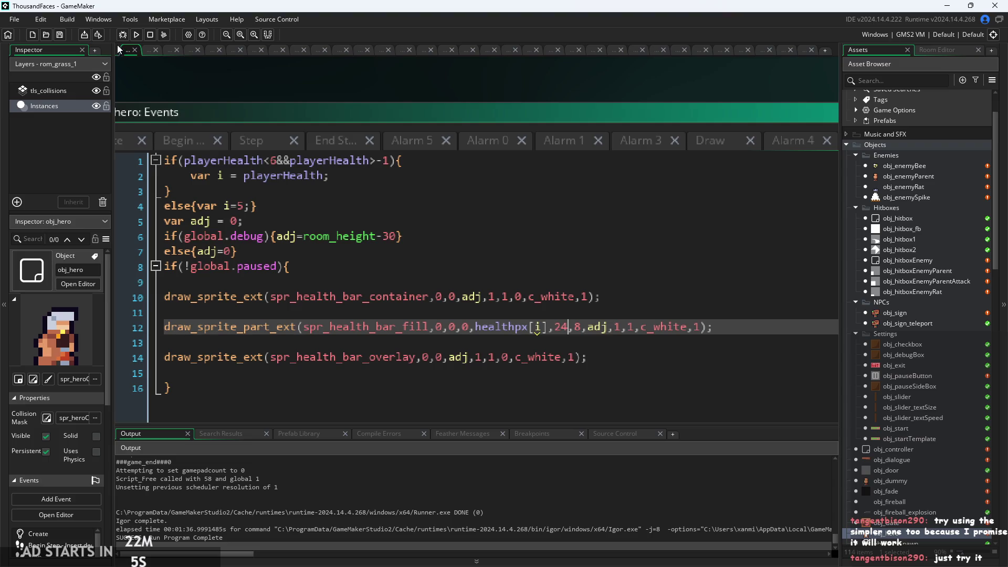
{"action": "left_click", "coordinate": [136, 34]}
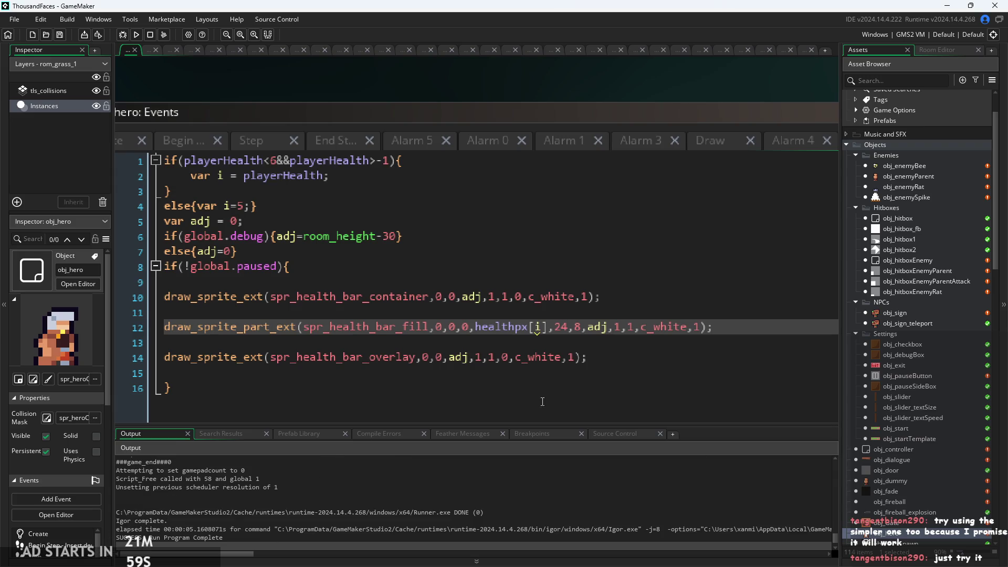
{"action": "key", "text": "Right"}
{"action": "key", "text": "Right"}
{"action": "key", "text": "Right"}
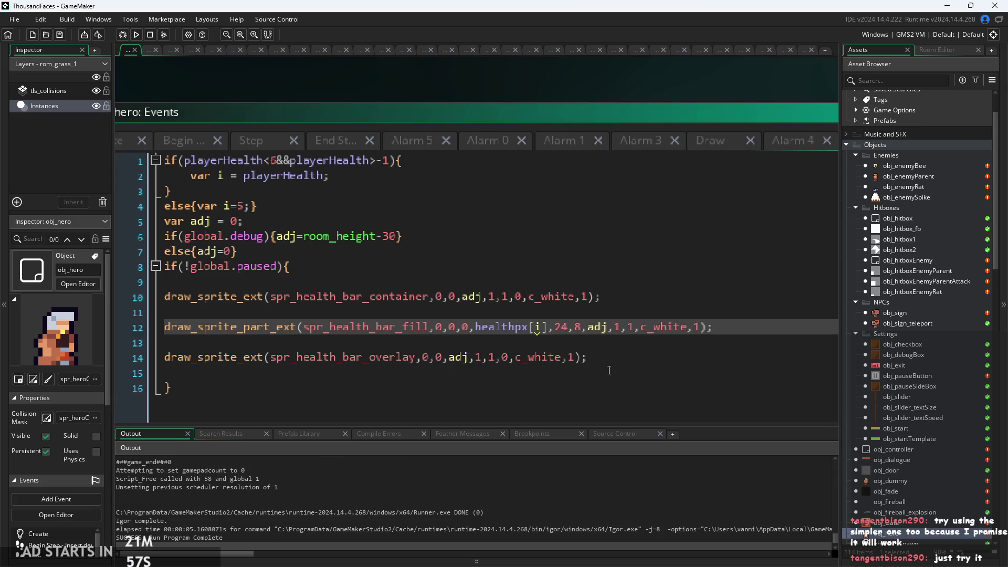
Restore the fill width on line 12 to 32 and change its y from 8 to 0
{"action": "key", "text": "Delete"}
{"action": "key", "text": "Delete"}
{"action": "type", "text": "32"}
{"action": "left_click", "coordinate": [582, 326]}
{"action": "key", "text": "BackSpace"}
{"action": "type", "text": "0"}
Rerun the game to check the health bar, then close it
{"action": "left_click", "coordinate": [136, 36]}
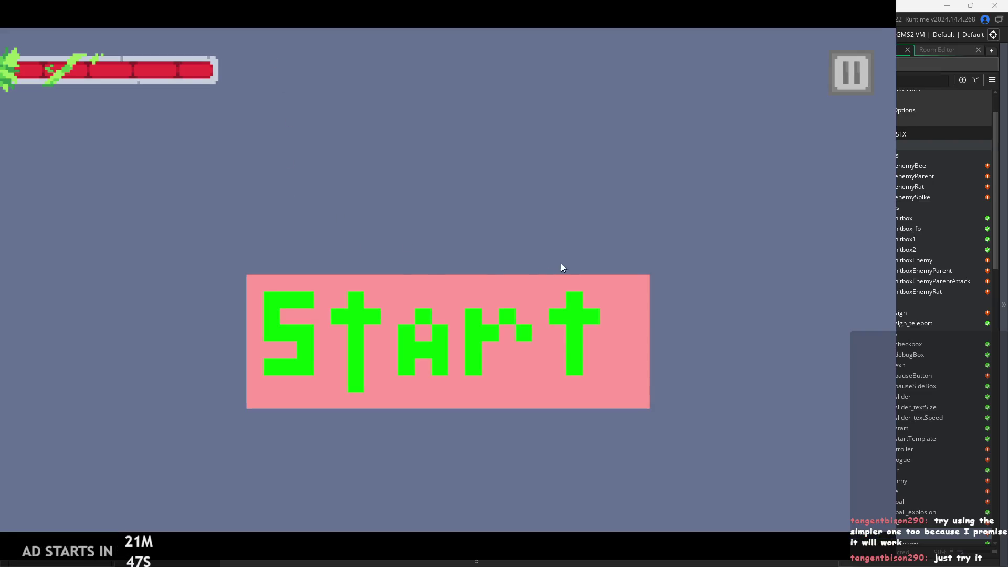
{"action": "key", "text": "Escape"}
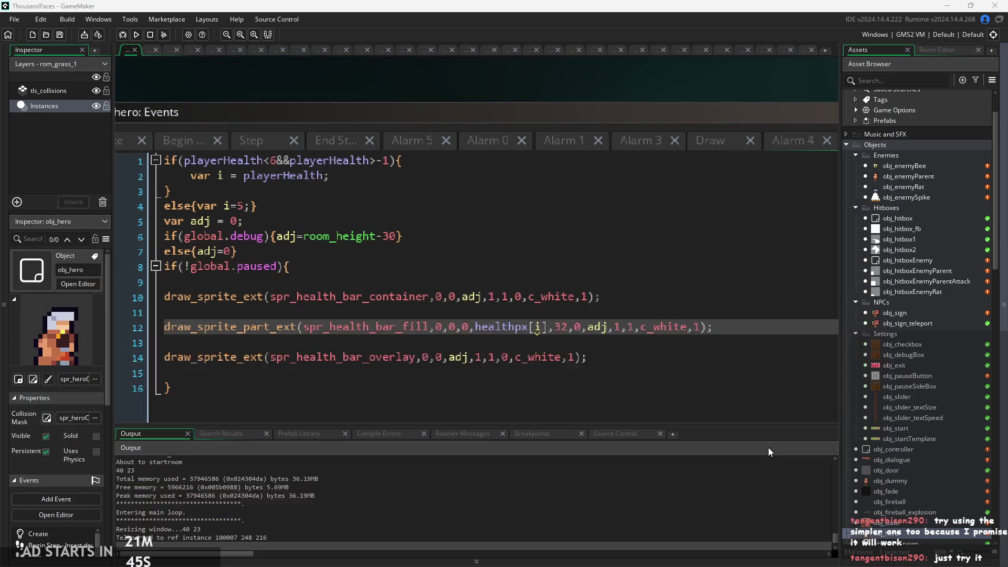
{"action": "scroll", "coordinate": [565, 153], "scroll_direction": "down", "scroll_amount": 2}
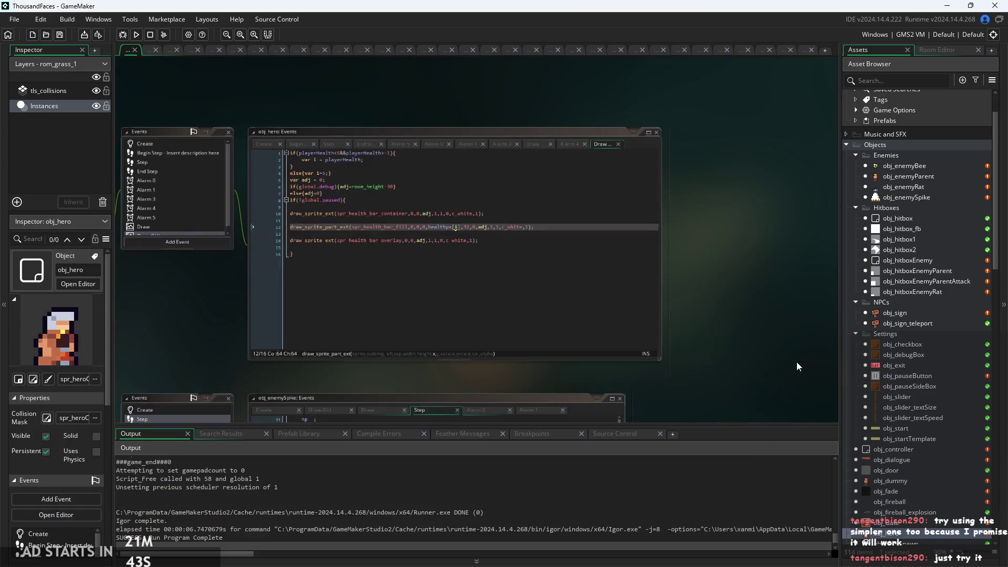
Move bars_container, health_fill and health_white_fill into the GUI sprites folder, then select bars_container
{"action": "scroll", "coordinate": [916, 339], "scroll_direction": "down", "scroll_amount": 6}
{"action": "scroll", "coordinate": [913, 355], "scroll_direction": "down", "scroll_amount": 7}
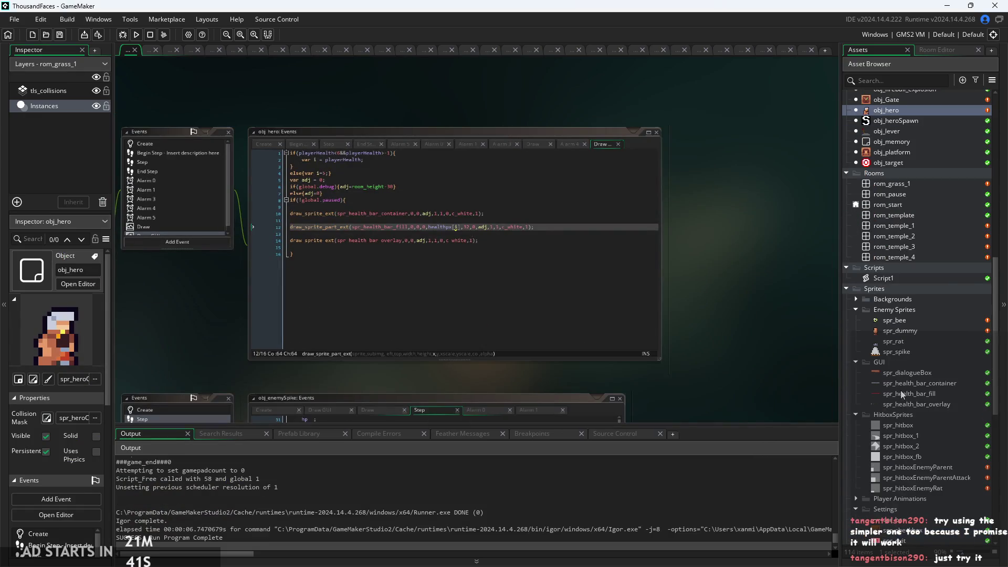
{"action": "scroll", "coordinate": [916, 384], "scroll_direction": "down", "scroll_amount": 6}
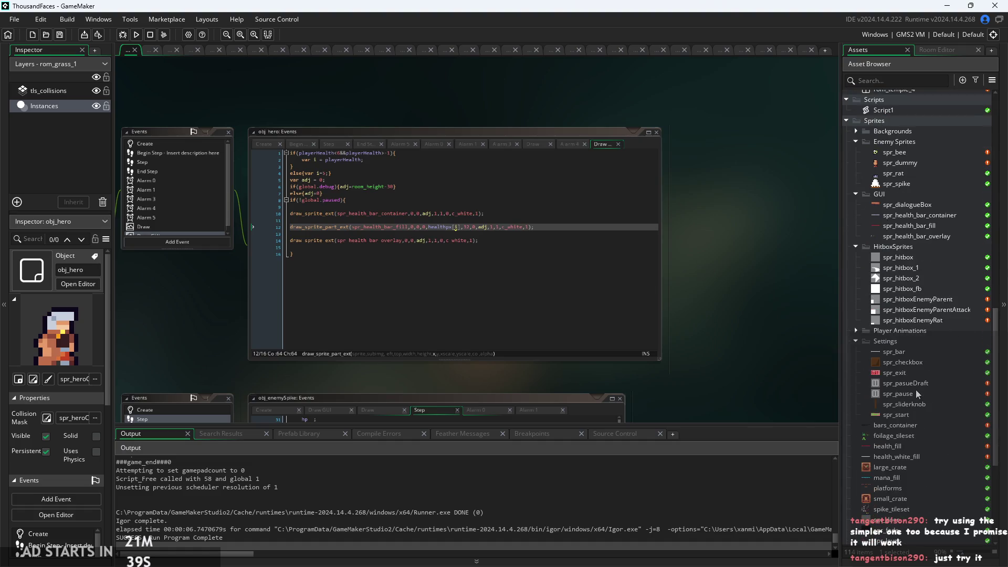
{"action": "scroll", "coordinate": [905, 412], "scroll_direction": "up", "scroll_amount": 1}
{"action": "left_click", "coordinate": [906, 406]}
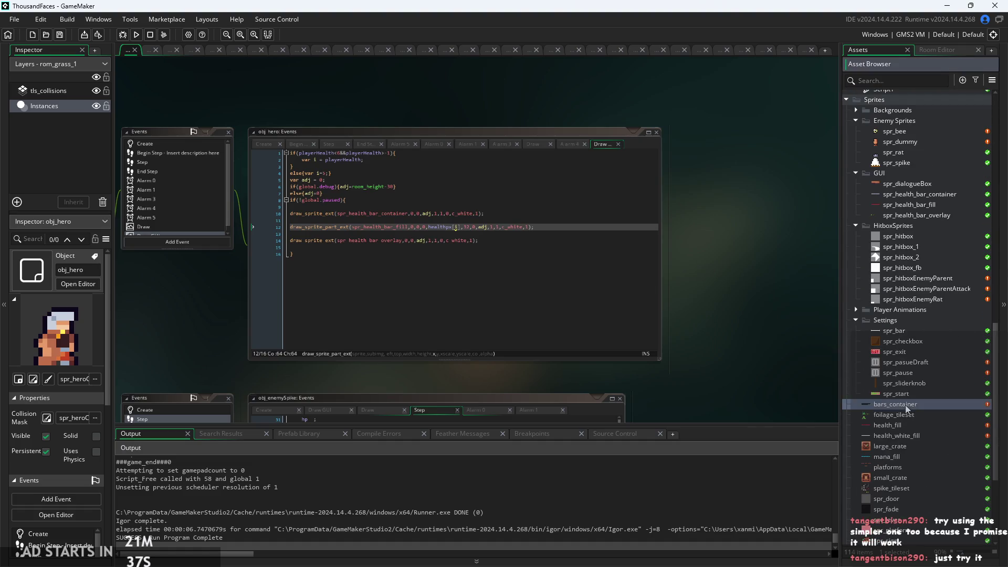
{"action": "left_click_drag", "start_coordinate": [920, 203], "coordinate": [920, 204]}
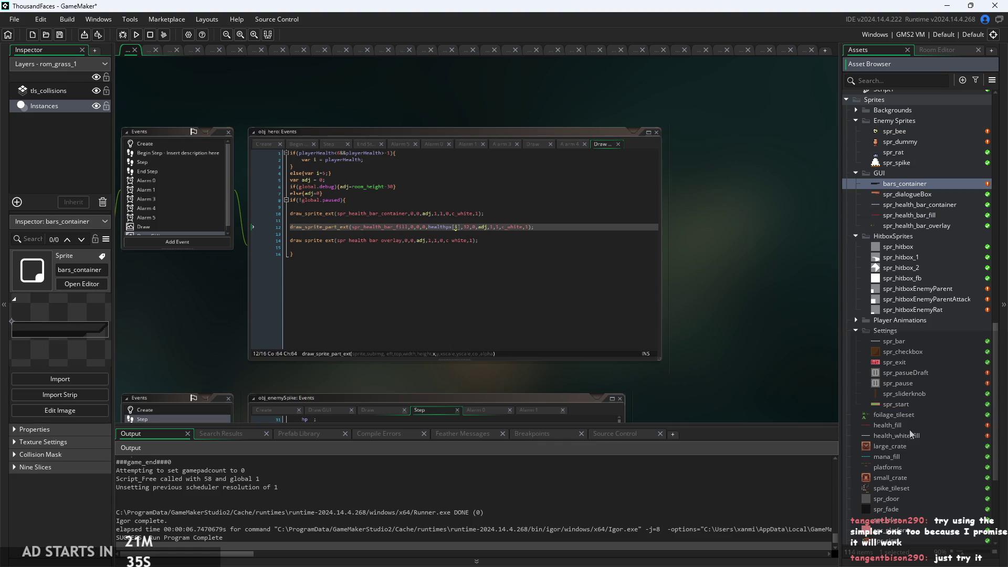
{"action": "mouse_move", "coordinate": [906, 428]}
{"action": "left_mouse_down"}
{"action": "mouse_move", "coordinate": [906, 174]}
{"action": "mouse_move", "coordinate": [906, 186]}
{"action": "left_mouse_up"}
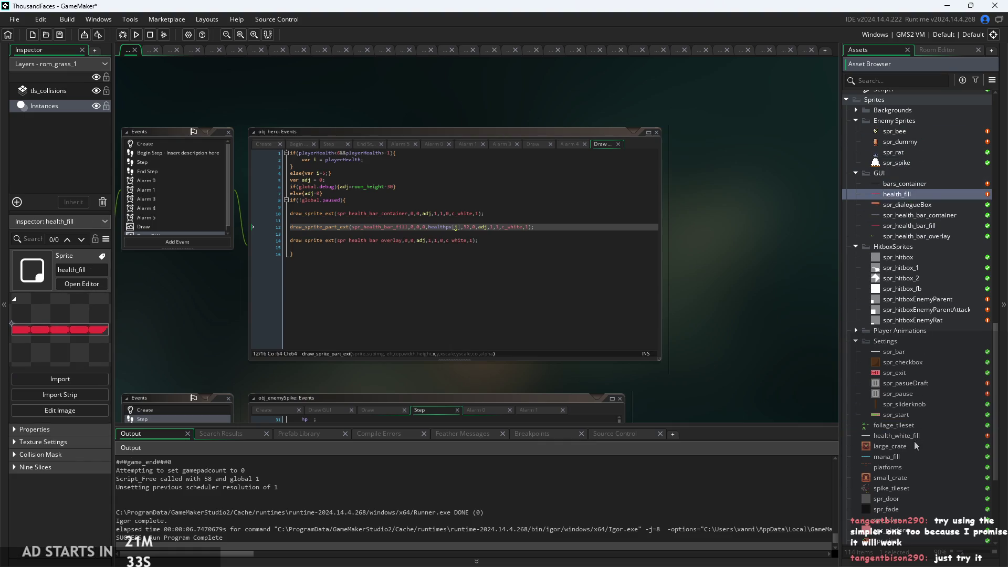
{"action": "left_click_drag", "start_coordinate": [915, 436], "coordinate": [924, 200]}
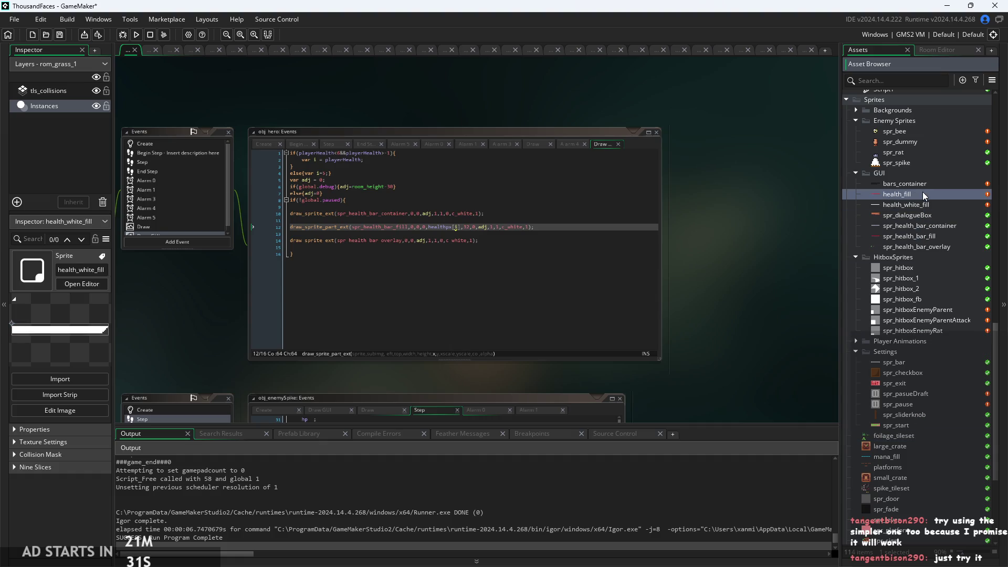
{"action": "left_click_drag", "start_coordinate": [691, 220], "coordinate": [734, 295]}
{"action": "left_click", "coordinate": [899, 186]}
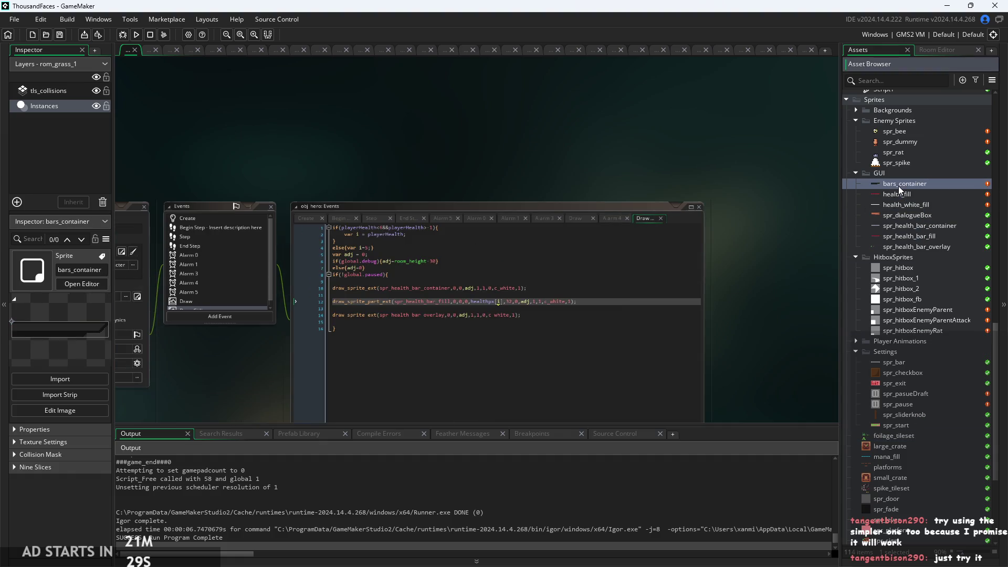
View the 83×14 bars_container sprite
{"action": "double_click", "coordinate": [899, 186]}
{"action": "scroll", "coordinate": [893, 191], "scroll_direction": "up", "scroll_amount": 10}
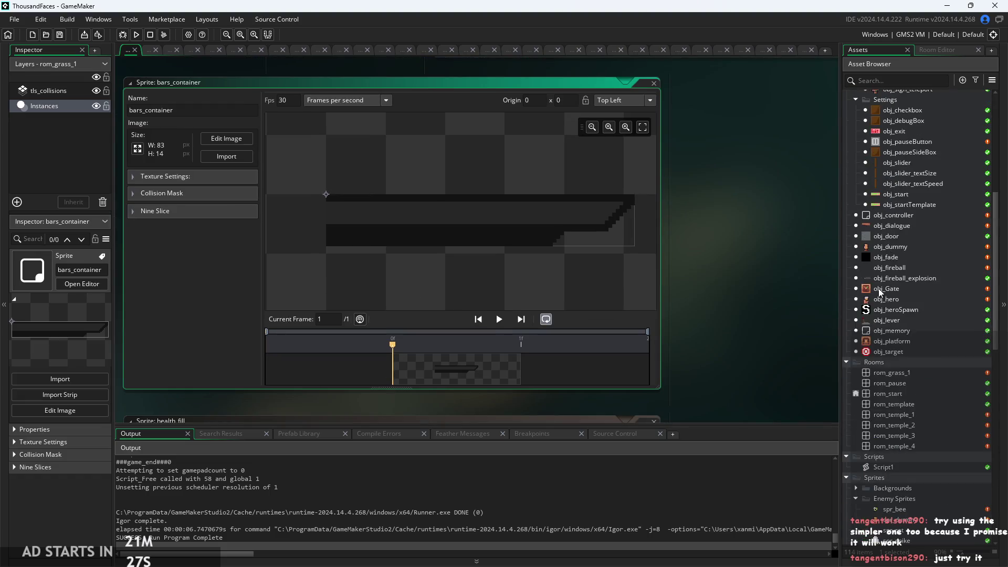
{"action": "scroll", "coordinate": [878, 288], "scroll_direction": "up", "scroll_amount": 6}
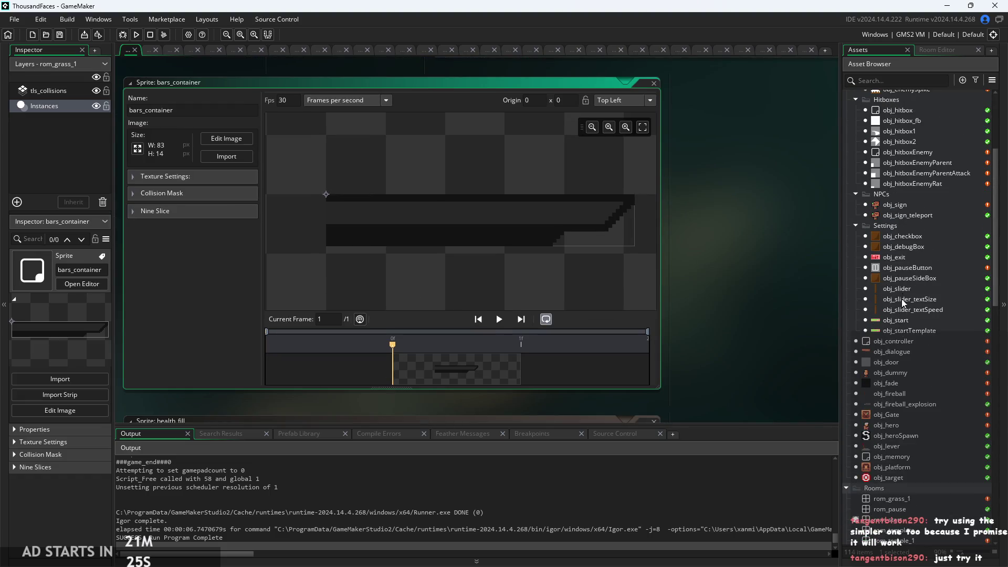
Open obj_hero's event window showing the health-bar Draw code
{"action": "left_click", "coordinate": [895, 382]}
{"action": "scroll", "coordinate": [901, 187], "scroll_direction": "up", "scroll_amount": 3}
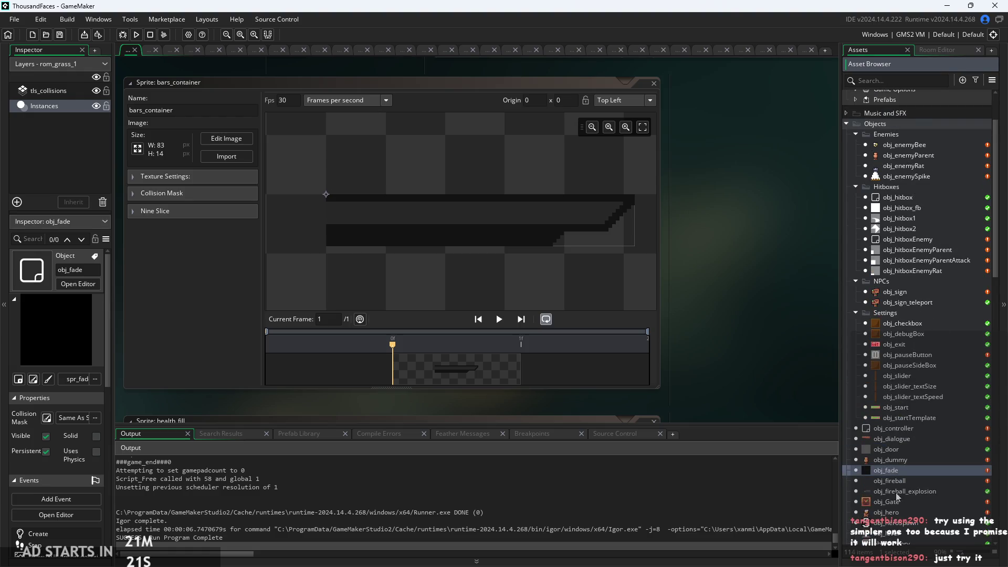
{"action": "left_click", "coordinate": [899, 512]}
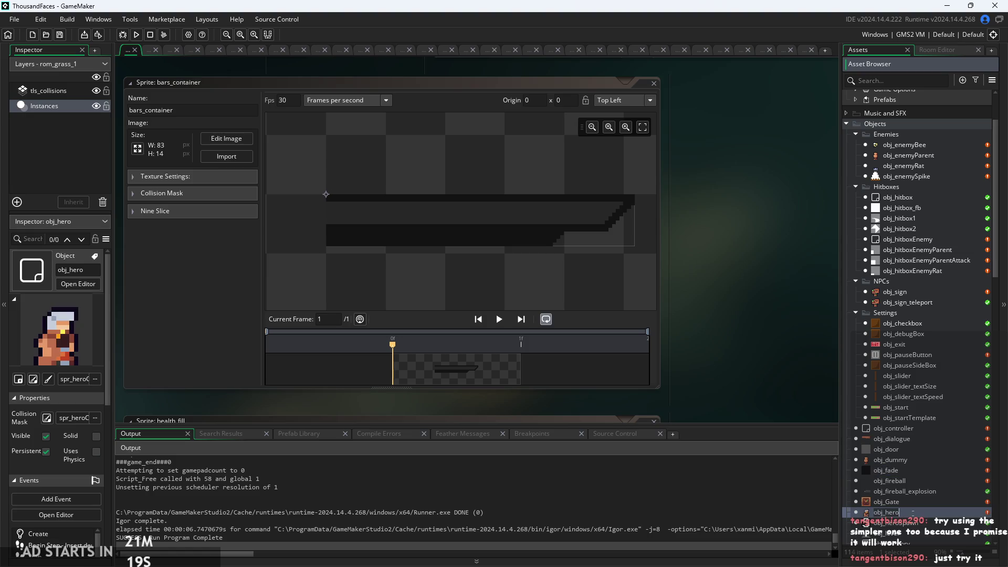
{"action": "double_click", "coordinate": [941, 515]}
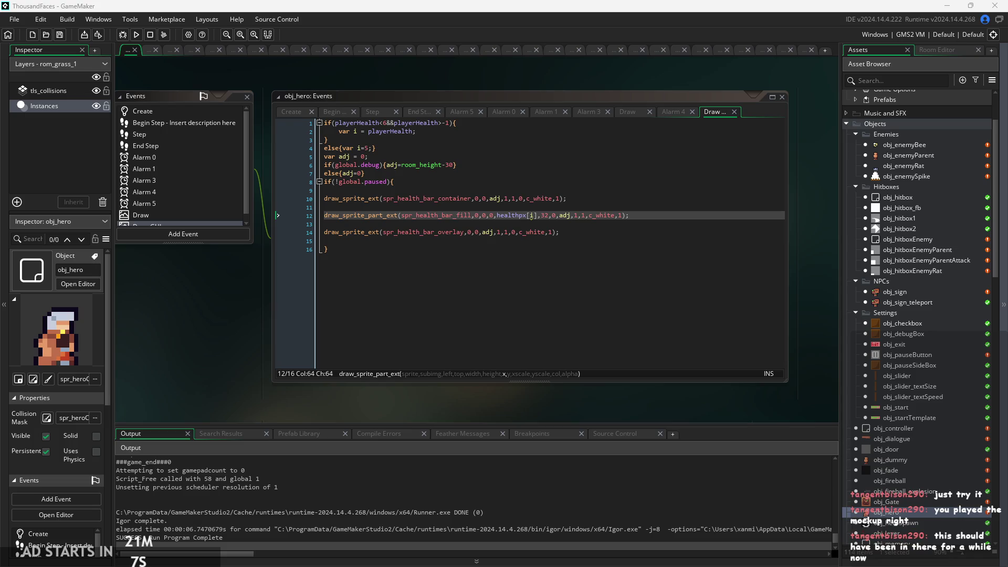
Replace spr_health_bar_container with bars_container on line 10 of the Draw code
{"action": "left_click", "coordinate": [511, 242]}
{"action": "scroll", "coordinate": [453, 219], "scroll_direction": "up", "scroll_amount": 2, "text": "ctrl"}
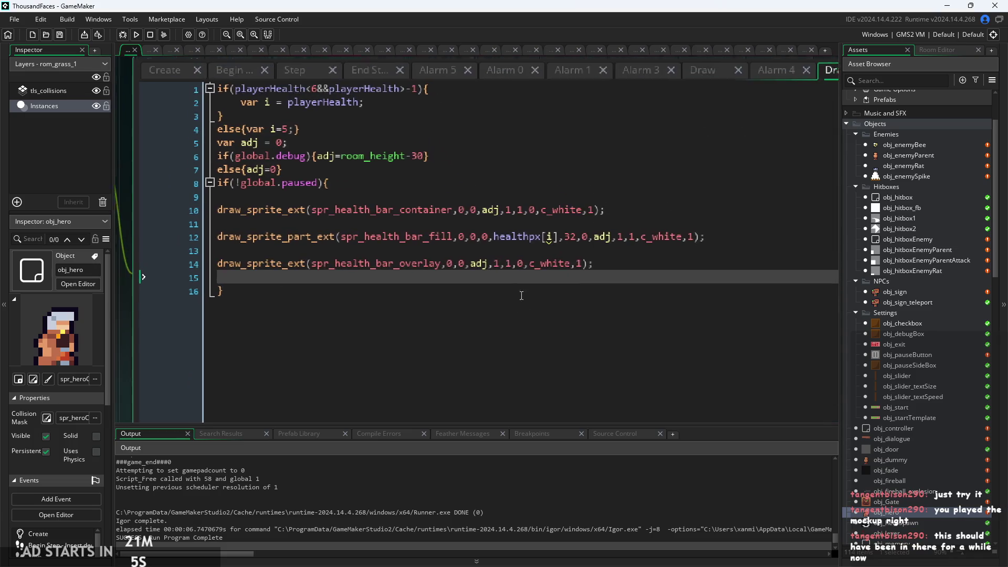
{"action": "left_click_drag", "start_coordinate": [457, 219], "coordinate": [341, 220]}
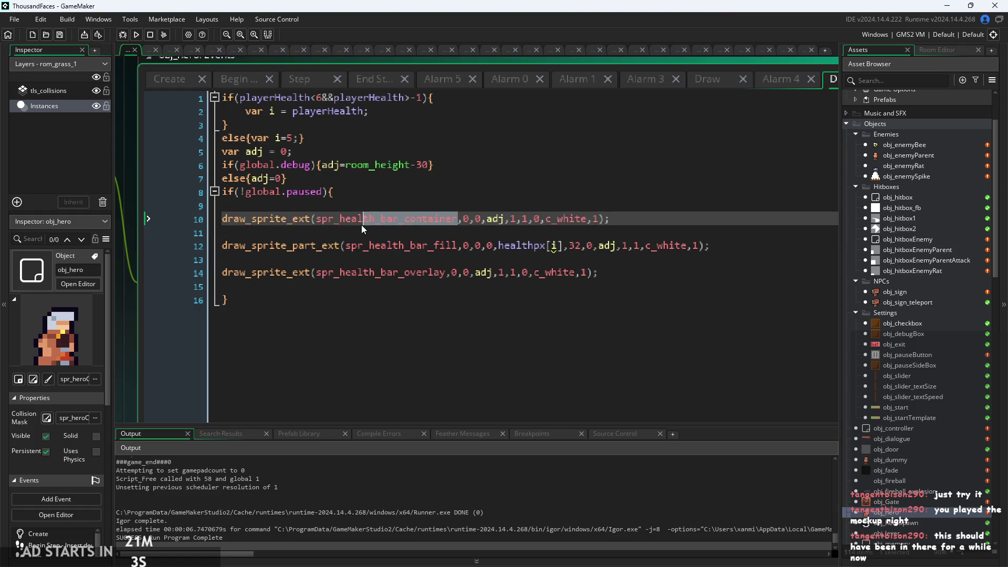
{"action": "key", "text": "BackSpace"}
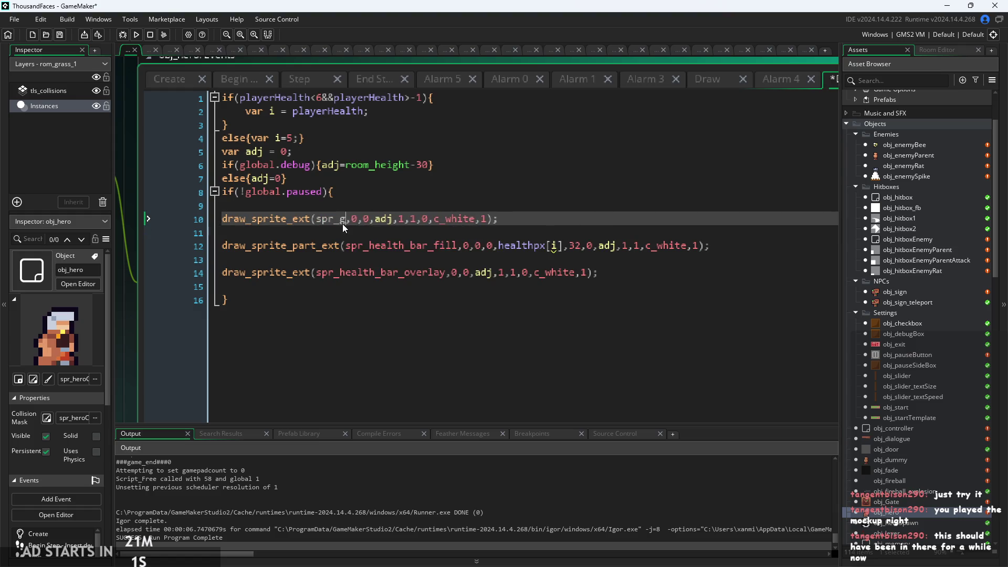
{"action": "type", "text": "ba"}
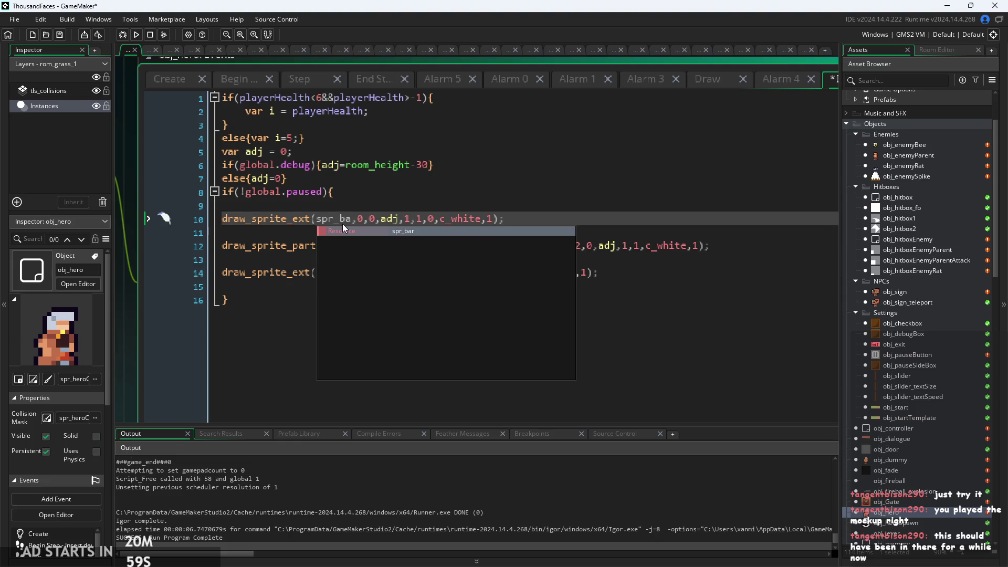
{"action": "key", "text": "Return"}
{"action": "key", "text": "BackSpace"}
{"action": "key", "text": "BackSpace"}
{"action": "key", "text": "BackSpace"}
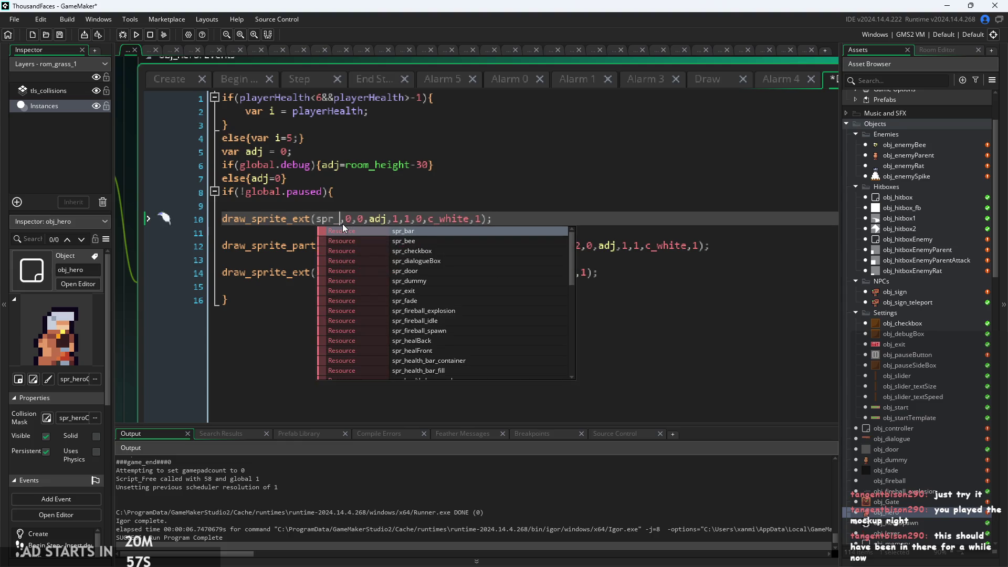
{"action": "scroll", "coordinate": [940, 488], "scroll_direction": "down", "scroll_amount": 15}
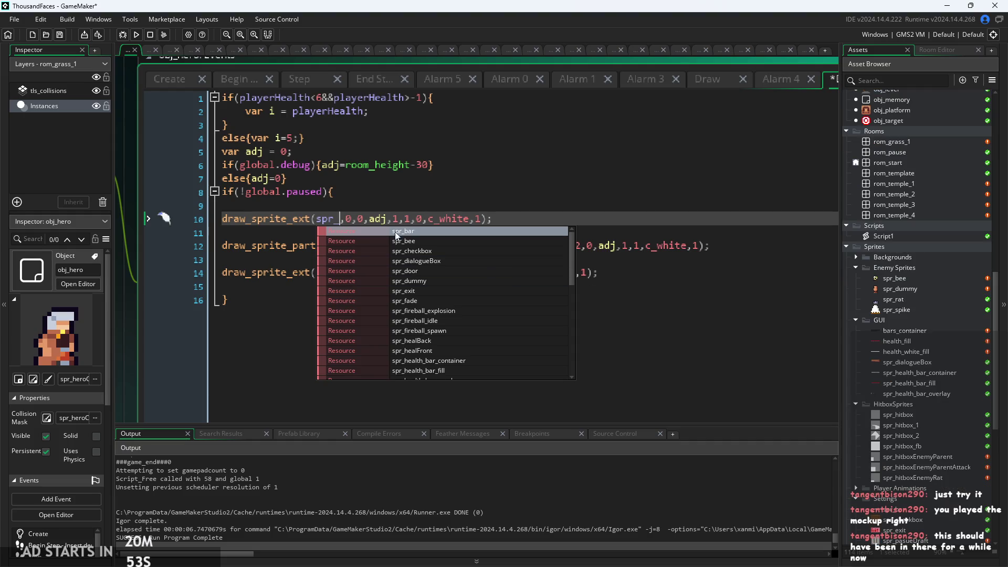
{"action": "double_click", "coordinate": [332, 218]}
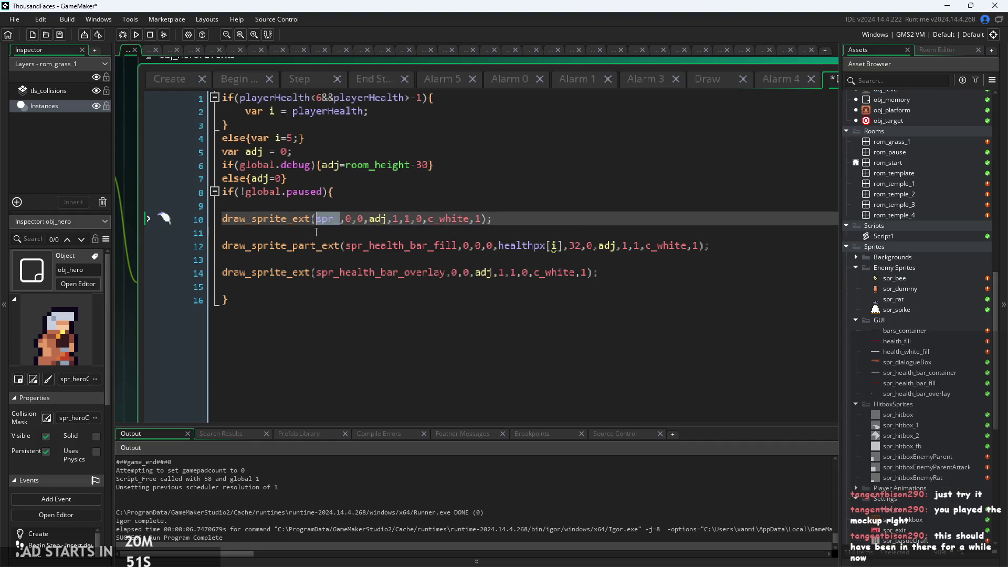
{"action": "type", "text": "bar"}
{"action": "key", "text": "Return"}
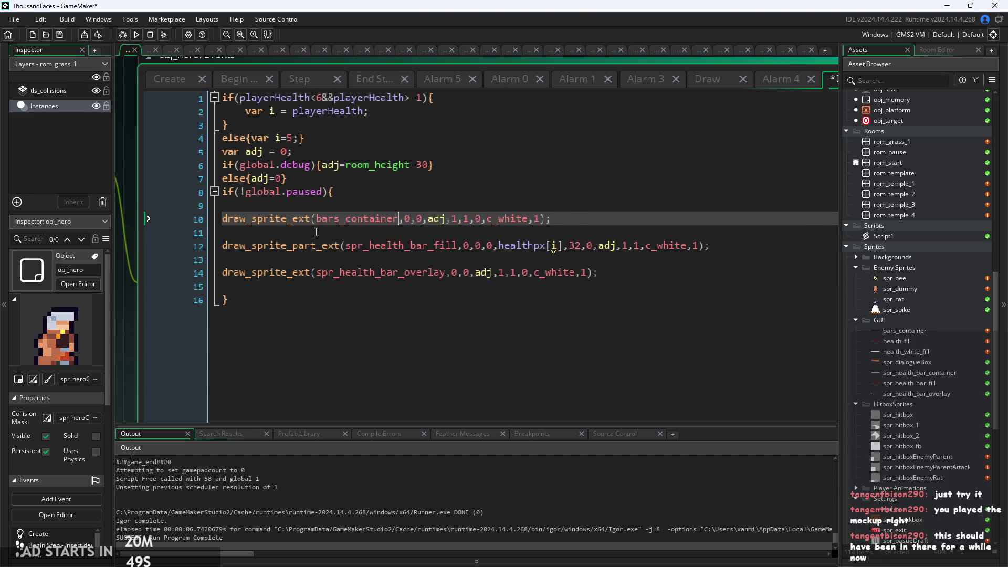
Replace the fill sprite on line 12 with health_fill
{"action": "left_click_drag", "start_coordinate": [456, 247], "coordinate": [346, 253]}
{"action": "type", "text": "heat"}
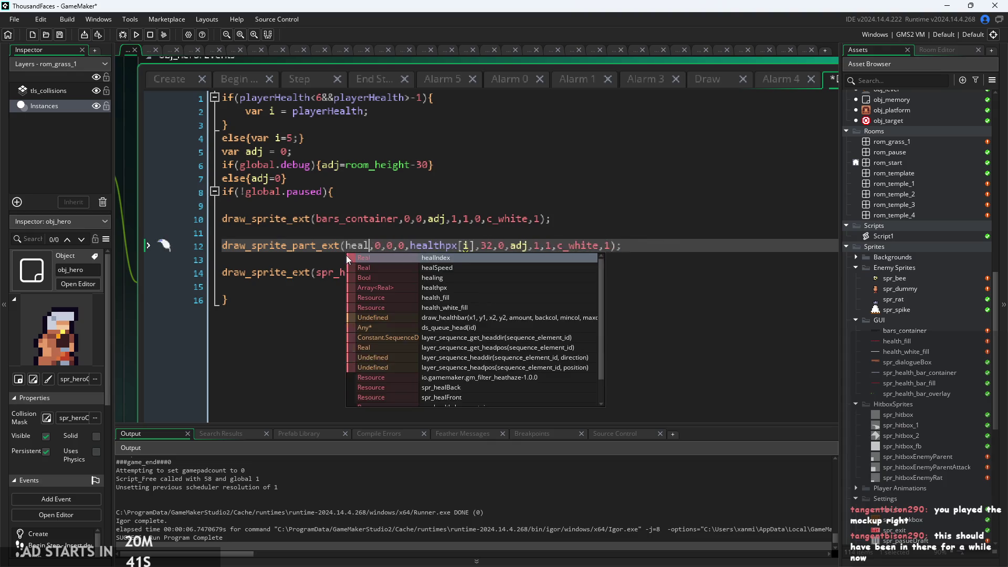
{"action": "key", "text": "BackSpace"}
{"action": "type", "text": "lth"}
{"action": "key", "text": "Return"}
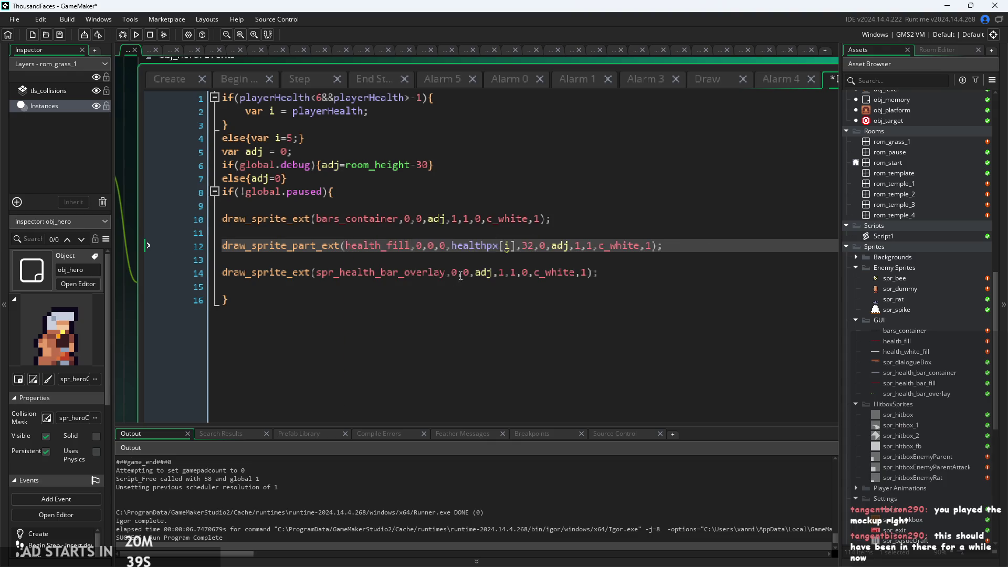
Delete the overlay sprite name on line 14, then restore it with undo
{"action": "left_click_drag", "start_coordinate": [446, 273], "coordinate": [318, 278]}
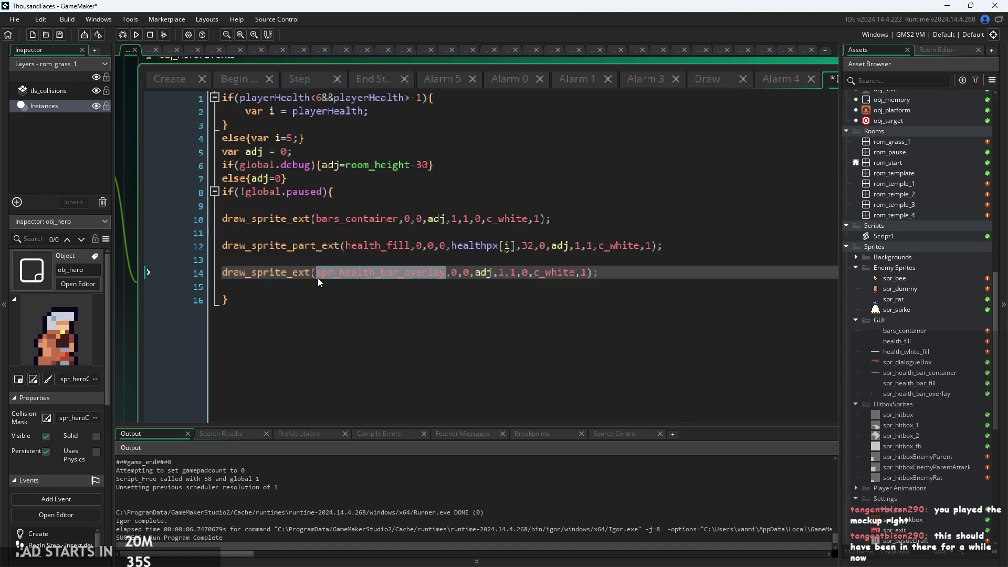
{"action": "key", "text": "BackSpace"}
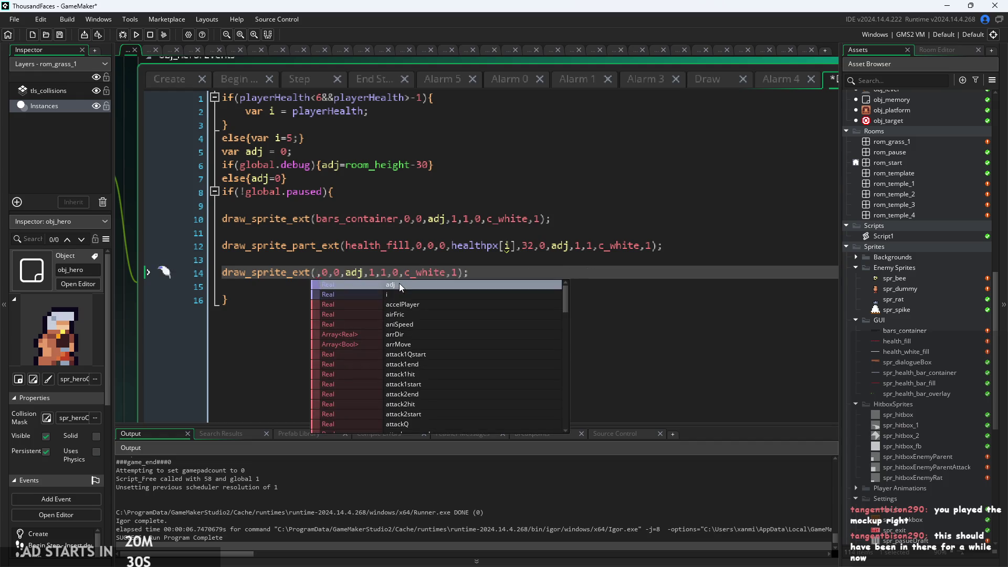
{"action": "key", "text": "ctrl+z"}
{"action": "left_click", "coordinate": [623, 272]}
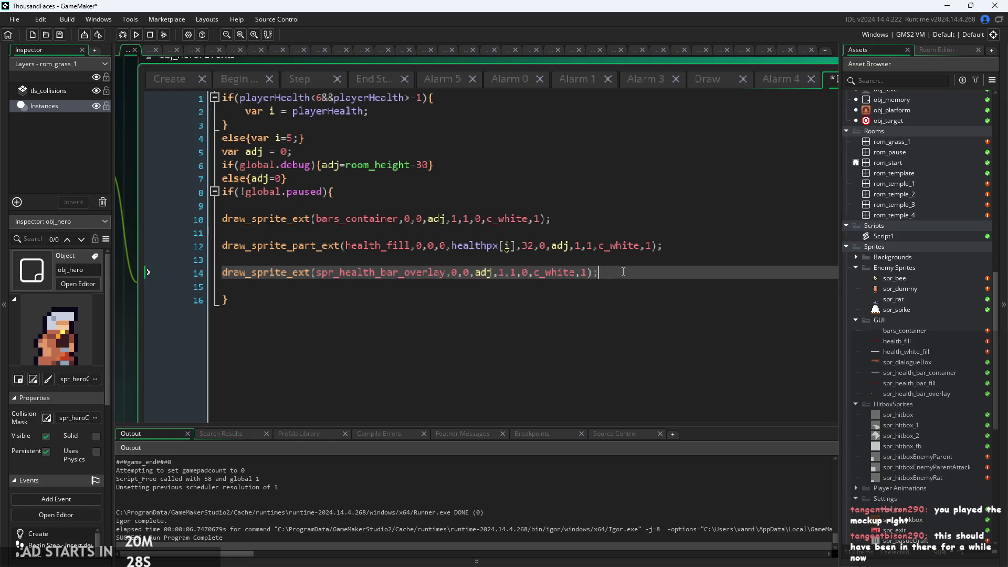
{"action": "triple_click", "coordinate": [623, 272]}
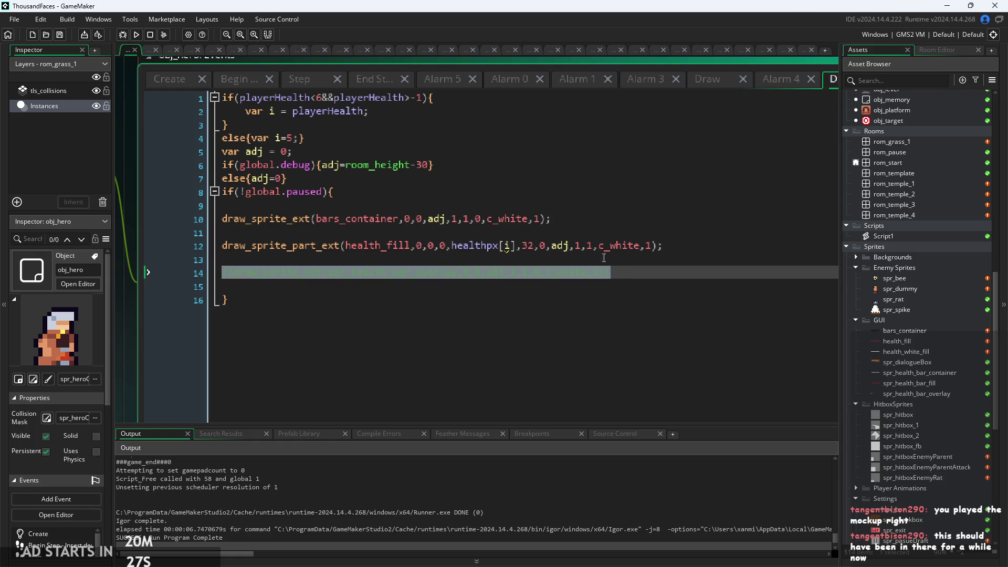
Playtest the game to check the red segmented bar, then exit via the pause menu
{"action": "left_click", "coordinate": [136, 35]}
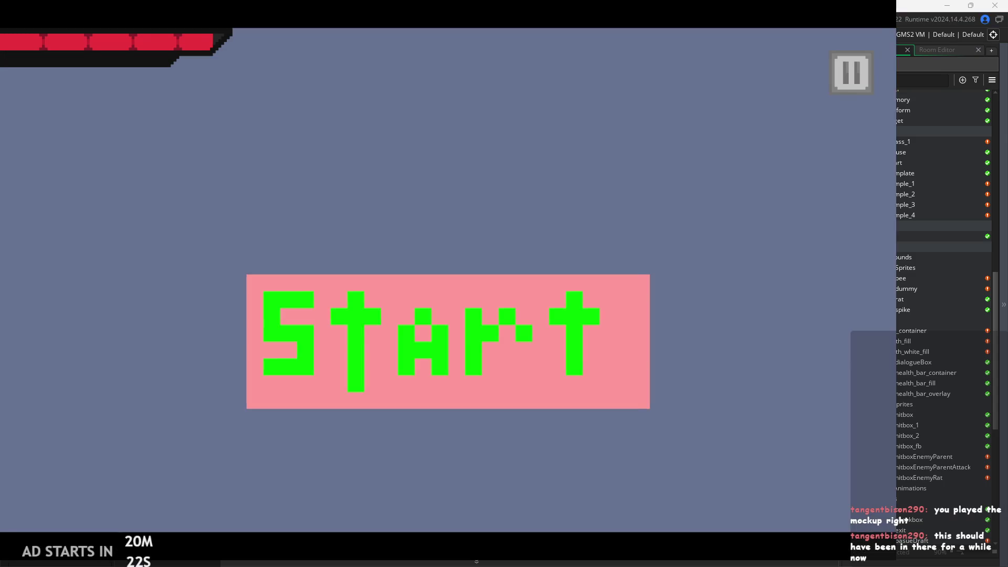
{"action": "left_click", "coordinate": [865, 72]}
{"action": "left_click", "coordinate": [761, 462]}
Switch to obj_hero's Create event and close the find-and-replace search
{"action": "left_click", "coordinate": [186, 77]}
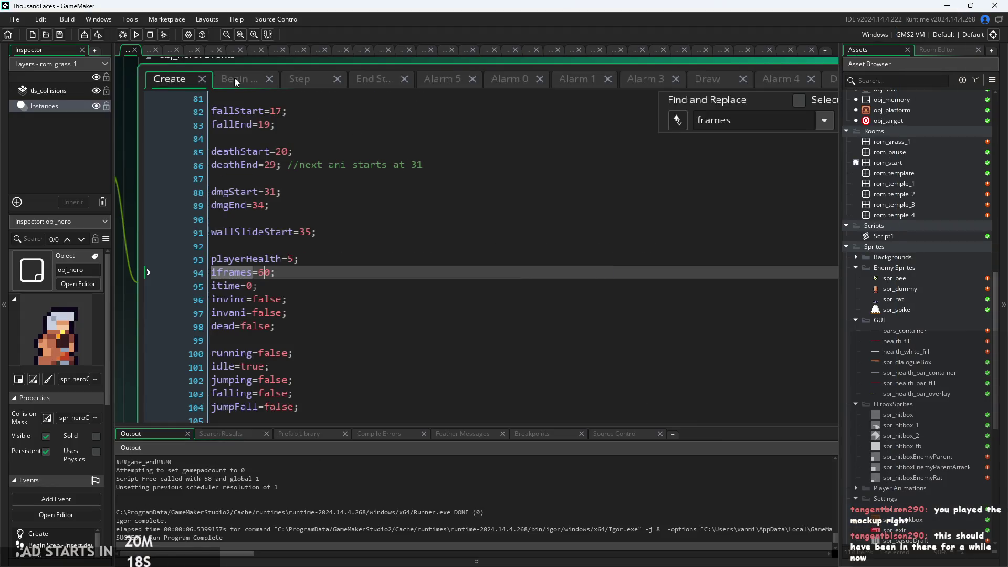
{"action": "scroll", "coordinate": [532, 243], "scroll_direction": "down", "scroll_amount": 3}
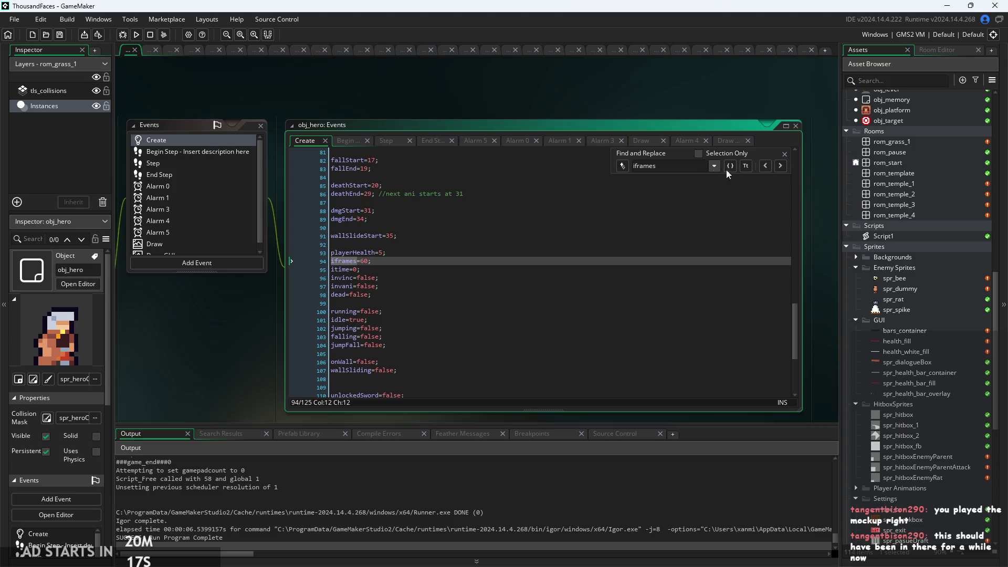
{"action": "left_click", "coordinate": [783, 155]}
{"action": "scroll", "coordinate": [418, 327], "scroll_direction": "up", "scroll_amount": 2}
Change the last healthpx width from 76 to 80
{"action": "left_click", "coordinate": [418, 313]}
{"action": "scroll", "coordinate": [417, 318], "scroll_direction": "up", "scroll_amount": 8}
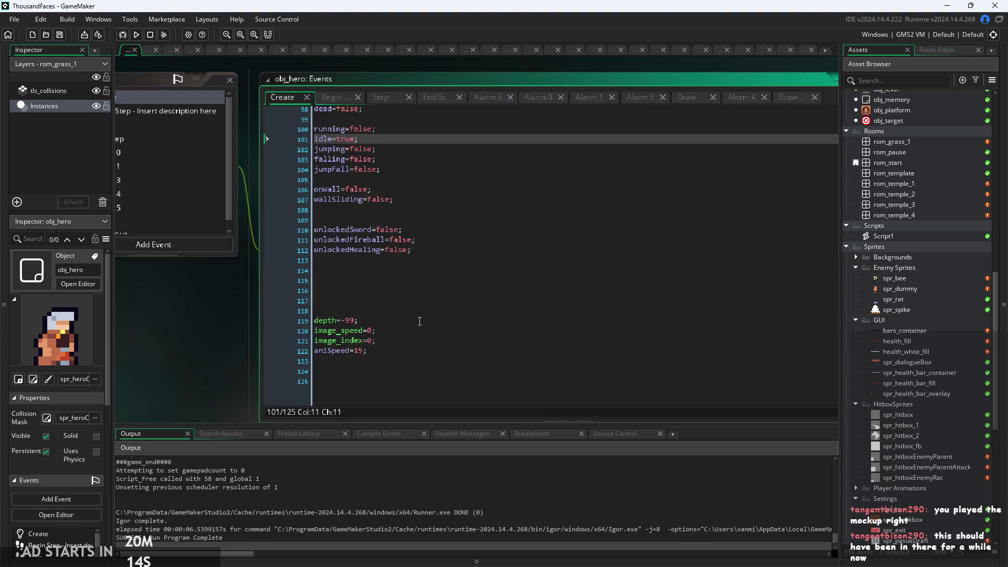
{"action": "scroll", "coordinate": [417, 320], "scroll_direction": "up", "scroll_amount": 6}
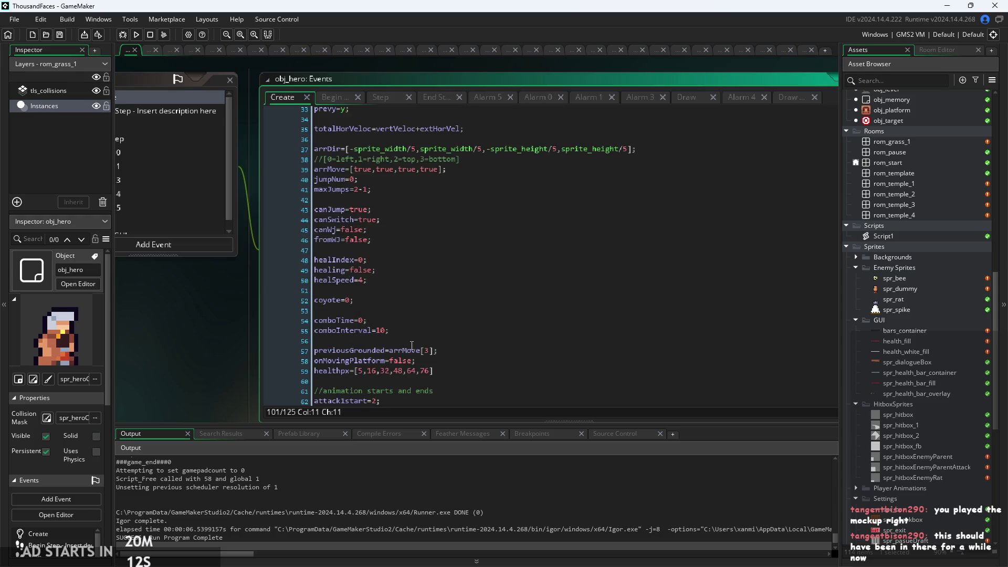
{"action": "scroll", "coordinate": [440, 344], "scroll_direction": "up", "scroll_amount": 2}
{"action": "left_click", "coordinate": [440, 345]}
{"action": "key", "text": "BackSpace"}
{"action": "key", "text": "BackSpace"}
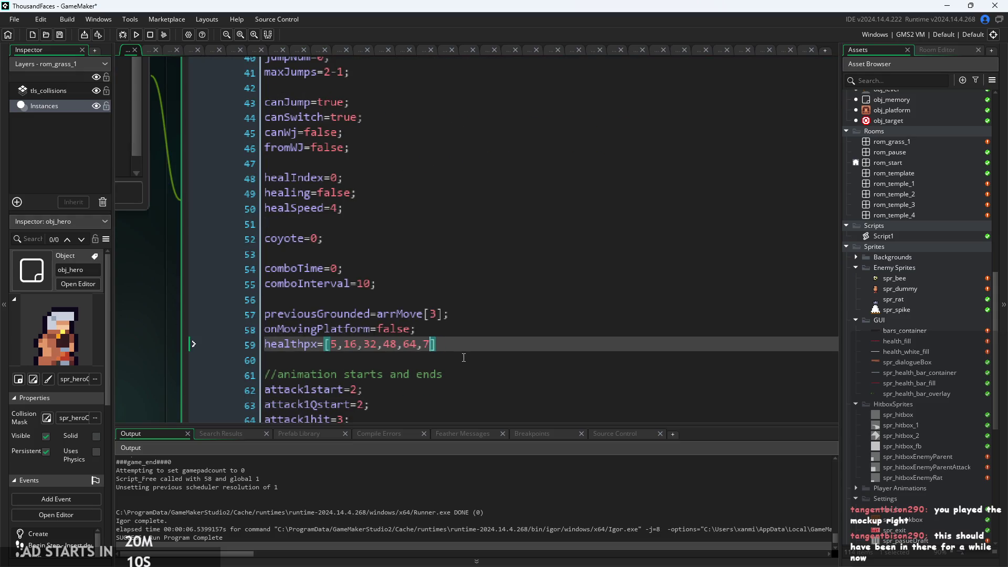
{"action": "type", "text": "80"}
Open the health_fill image for pixel editing and try a rectangular selection of its top row
{"action": "double_click", "coordinate": [922, 343]}
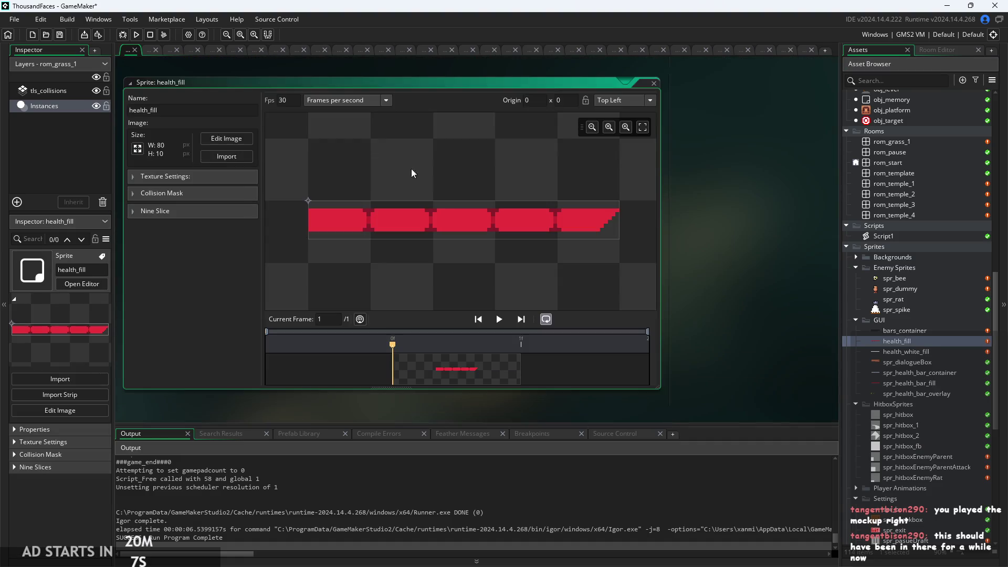
{"action": "left_click", "coordinate": [227, 138]}
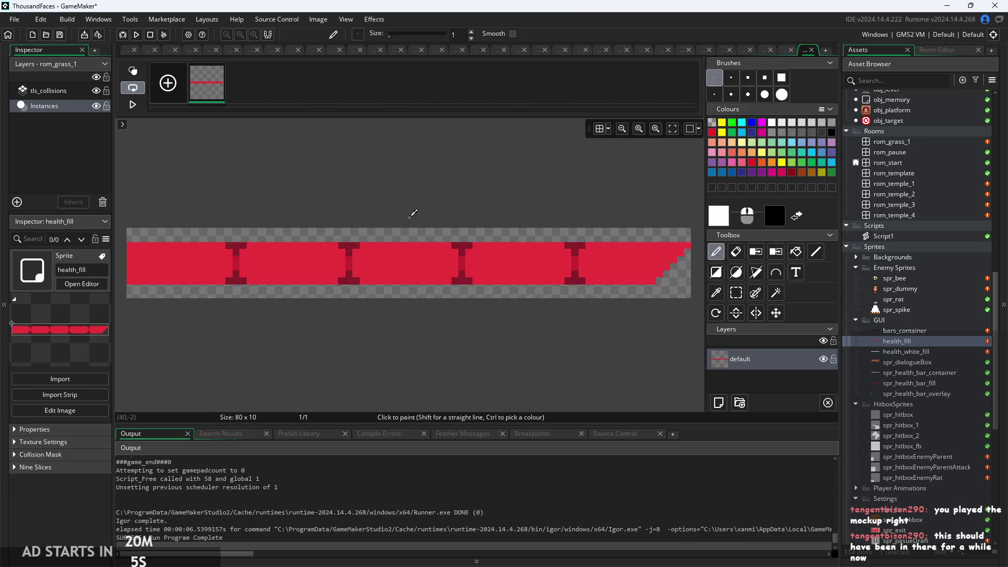
{"action": "left_click", "coordinate": [736, 293]}
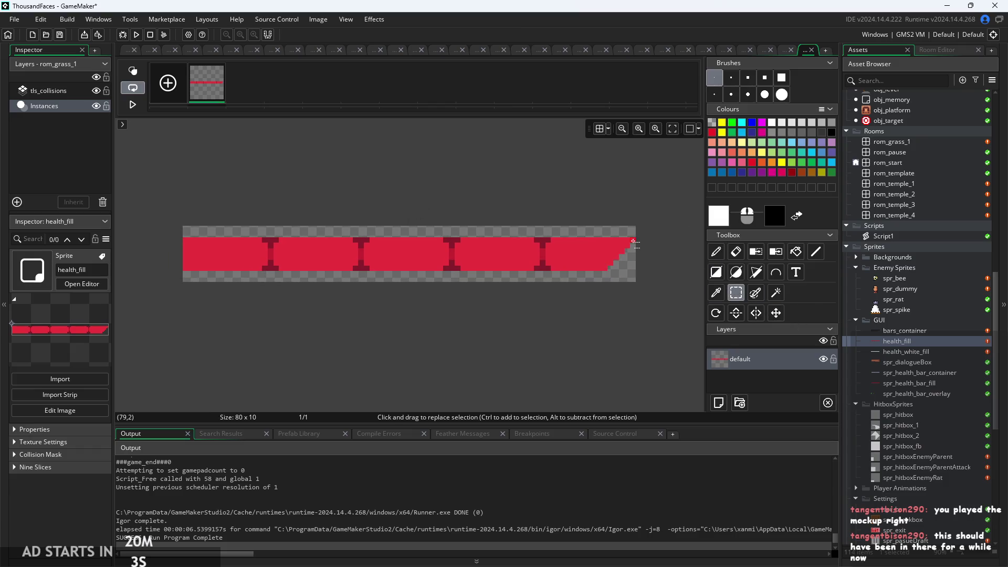
{"action": "left_click_drag", "start_coordinate": [636, 242], "coordinate": [185, 240]}
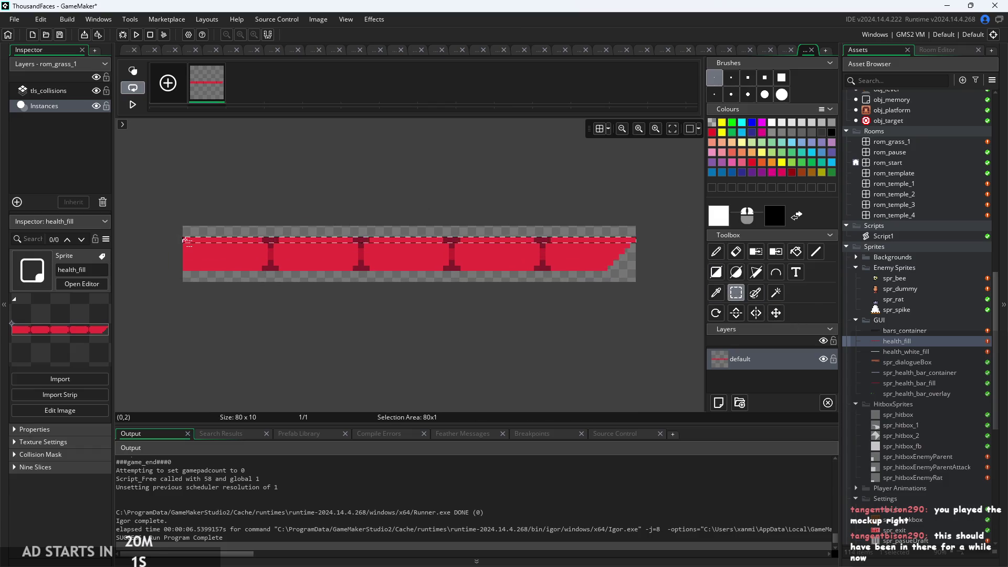
{"action": "left_click", "coordinate": [581, 309]}
Select a 64×3 strip at the bar's left edge, then return to the health_fill sprite overview
{"action": "scroll", "coordinate": [580, 288], "scroll_direction": "up", "scroll_amount": 2}
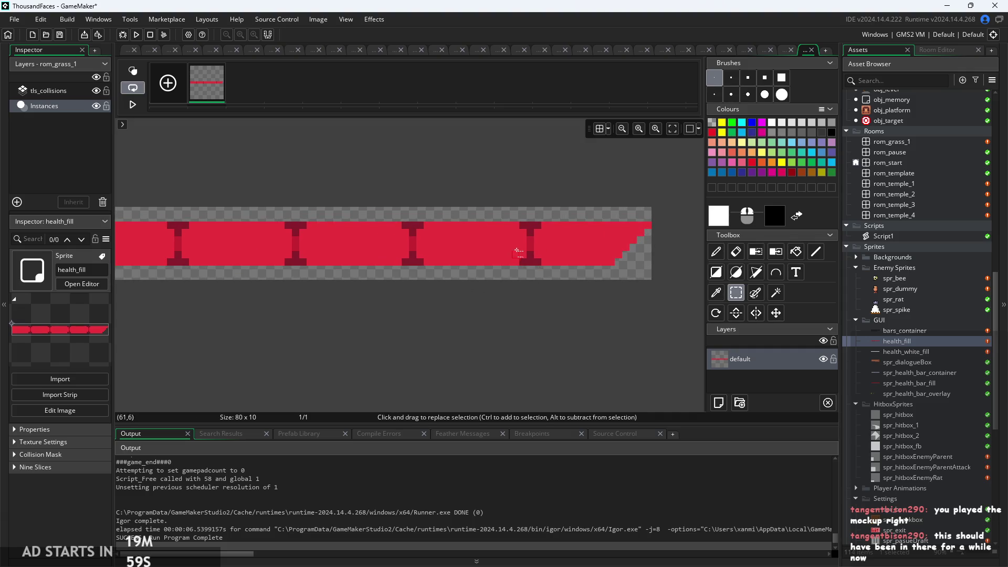
{"action": "mouse_move", "coordinate": [532, 243]}
{"action": "left_mouse_down"}
{"action": "mouse_move", "coordinate": [200, 268]}
{"action": "mouse_move", "coordinate": [326, 315]}
{"action": "left_mouse_up"}
{"action": "mouse_move", "coordinate": [147, 204]}
{"action": "left_mouse_down"}
{"action": "mouse_move", "coordinate": [288, 225]}
{"action": "mouse_move", "coordinate": [616, 222]}
{"action": "mouse_move", "coordinate": [264, 207]}
{"action": "left_mouse_up"}
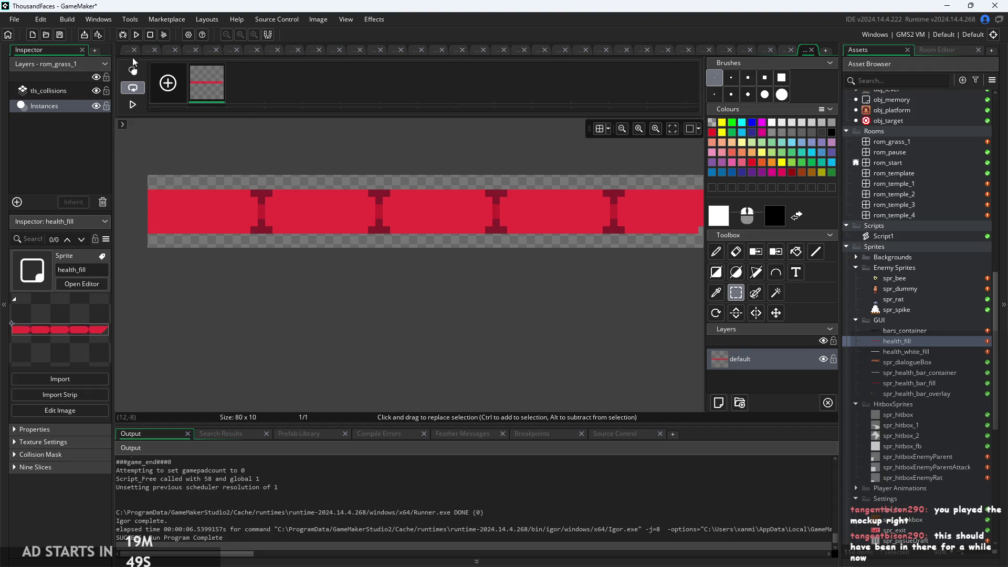
{"action": "left_click", "coordinate": [129, 51]}
{"action": "scroll", "coordinate": [902, 269], "scroll_direction": "up", "scroll_amount": 9}
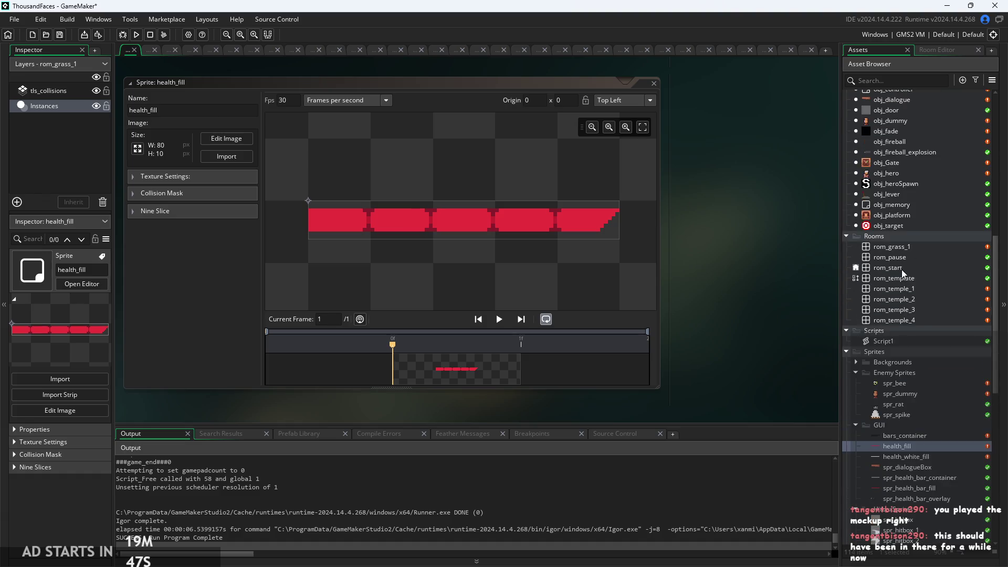
Retype the leading 5 so obj_hero's healthpx reads [5,16,32,48,64,80], then save with Ctrl+S
{"action": "scroll", "coordinate": [900, 231], "scroll_direction": "up", "scroll_amount": 2}
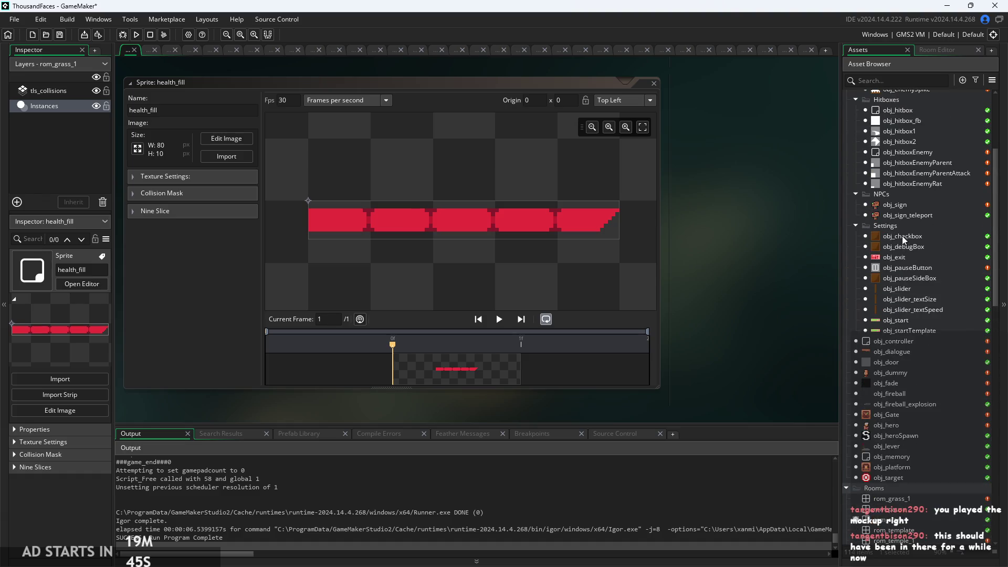
{"action": "double_click", "coordinate": [898, 426]}
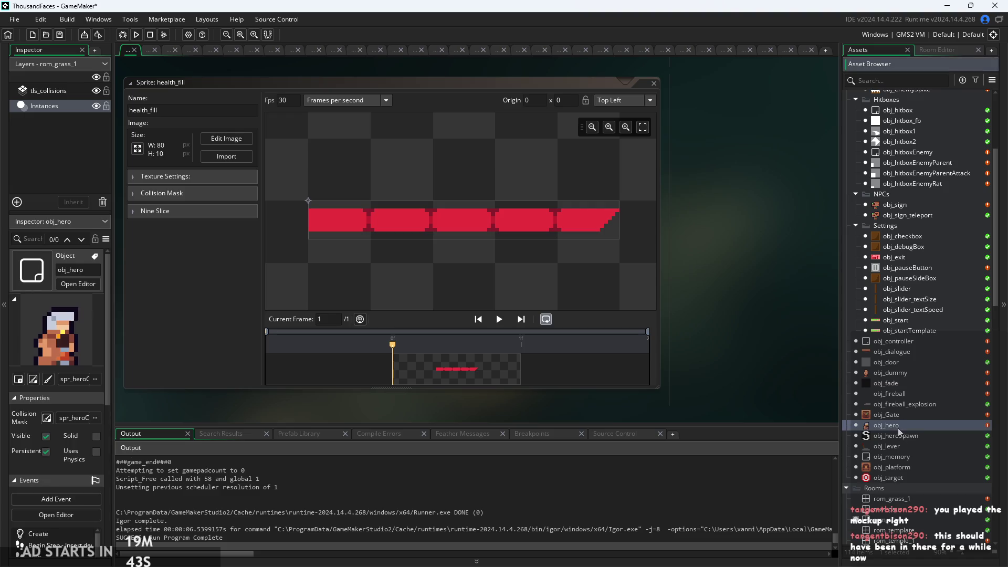
{"action": "scroll", "coordinate": [533, 342], "scroll_direction": "up", "scroll_amount": 2}
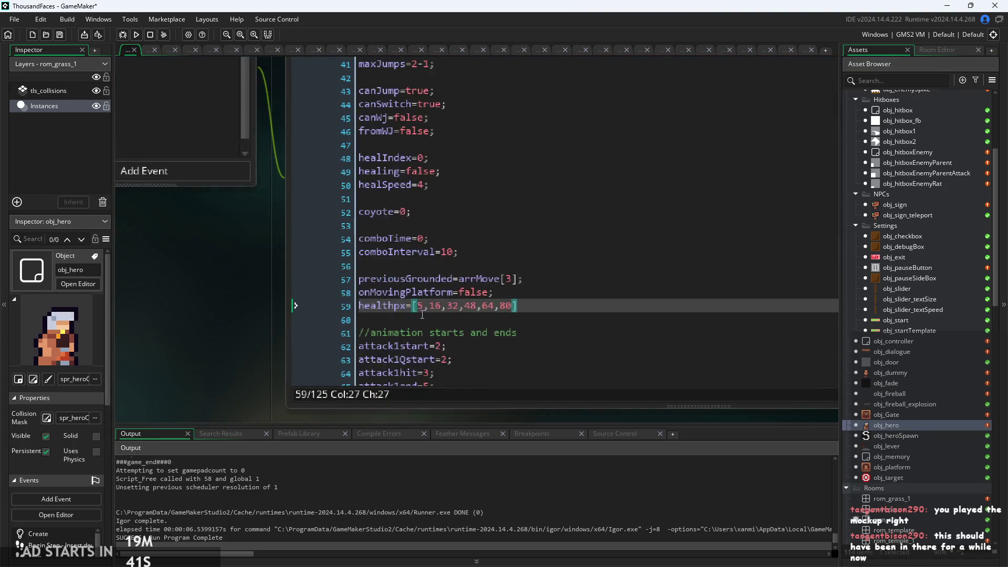
{"action": "left_click", "coordinate": [425, 310]}
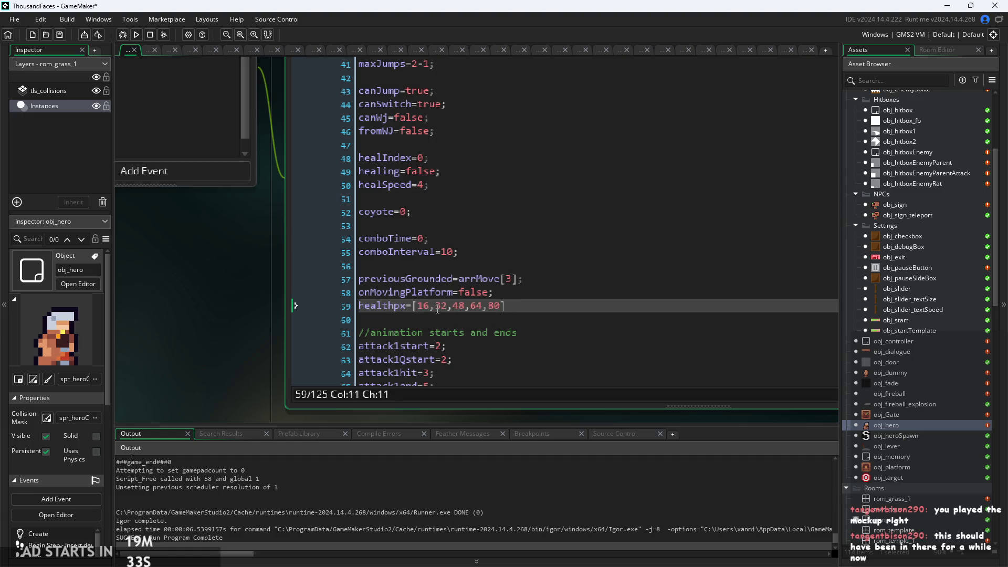
{"action": "type", "text": "5"}
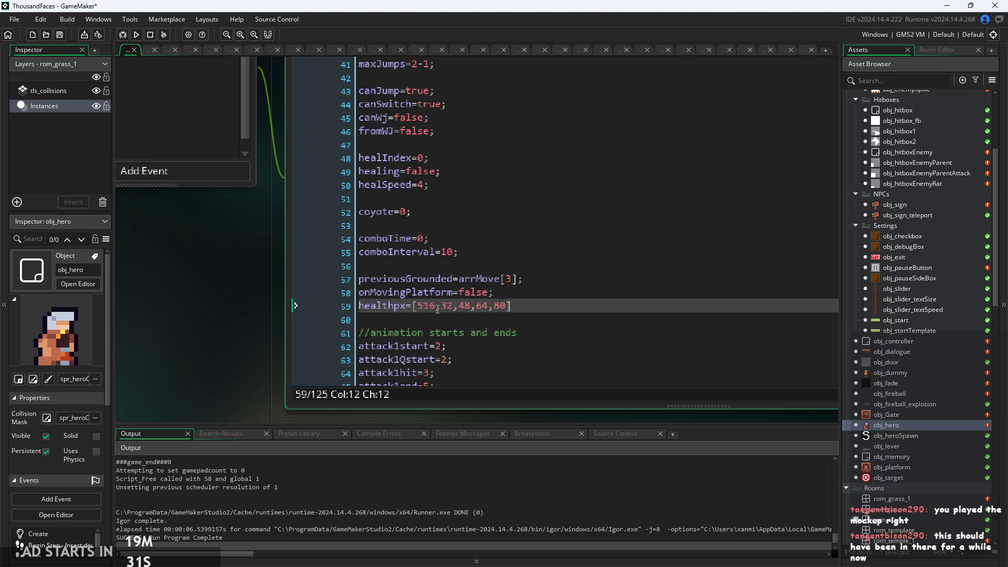
{"action": "type", "text": ","}
{"action": "key", "text": "ctrl+s"}
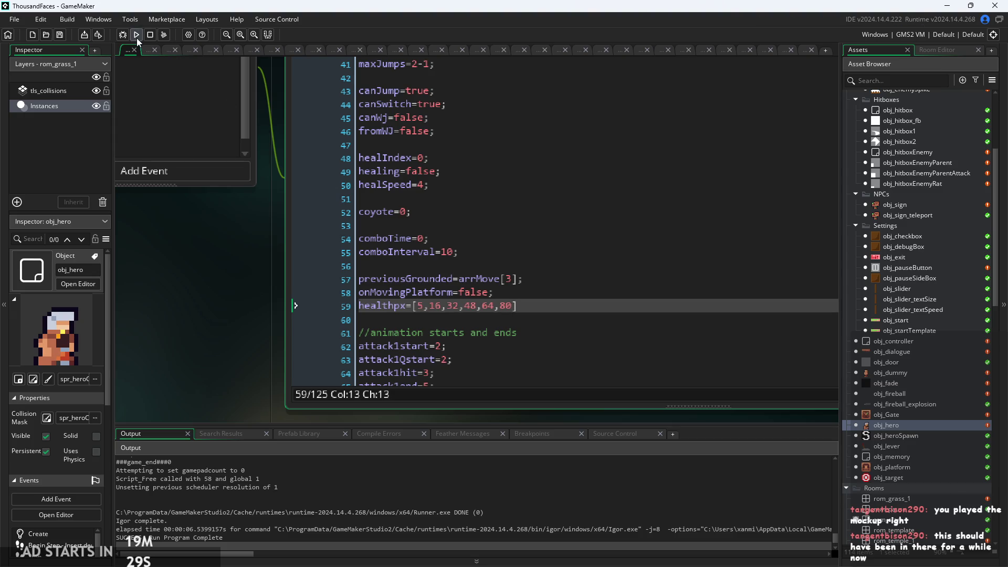
Run the game, walk the hero right, and enable the Debug Stats overlay from the pause menu
{"action": "left_click", "coordinate": [136, 36]}
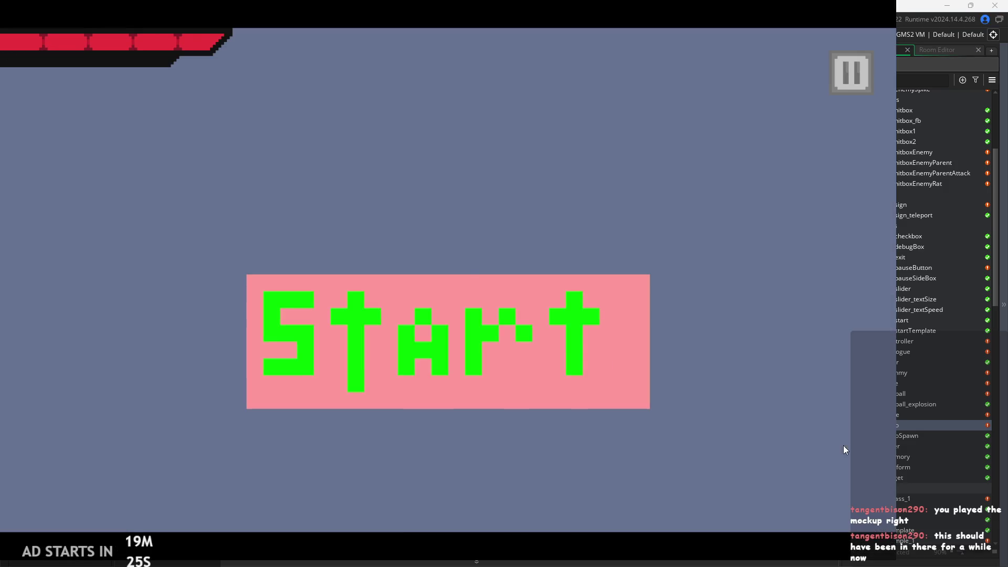
{"action": "left_click", "coordinate": [322, 311]}
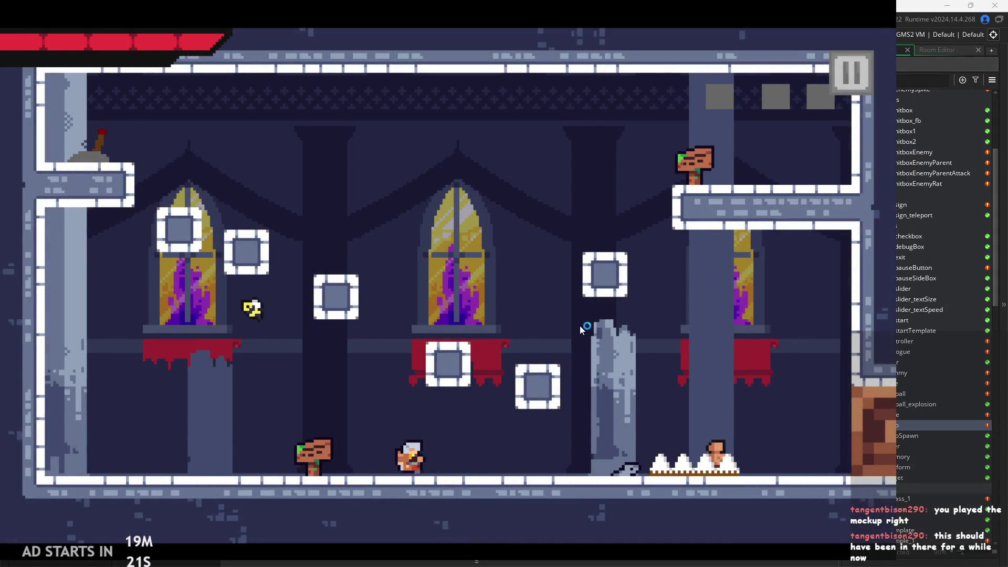
{"action": "key", "text": "Right"}
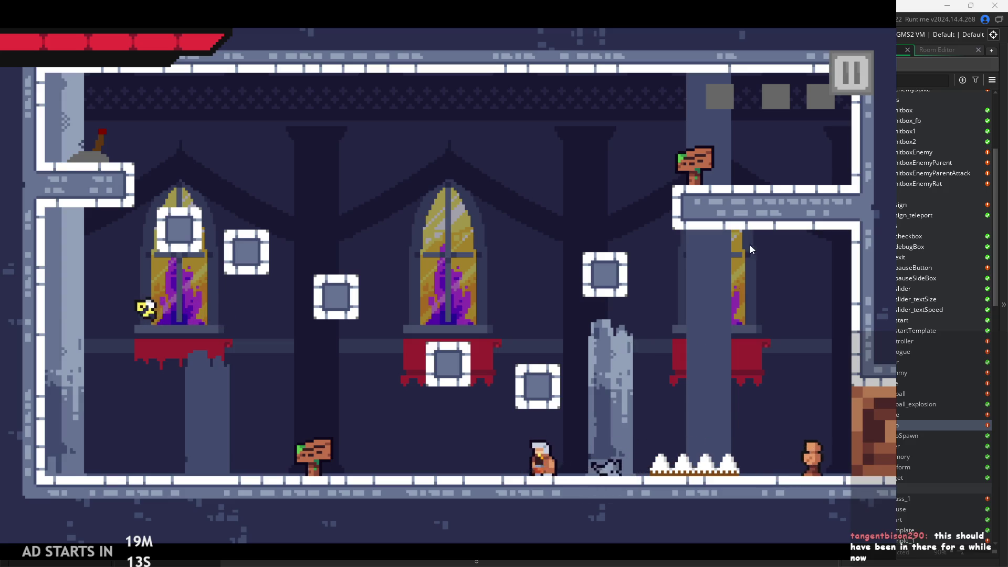
{"action": "left_click", "coordinate": [851, 71]}
{"action": "left_click", "coordinate": [179, 162]}
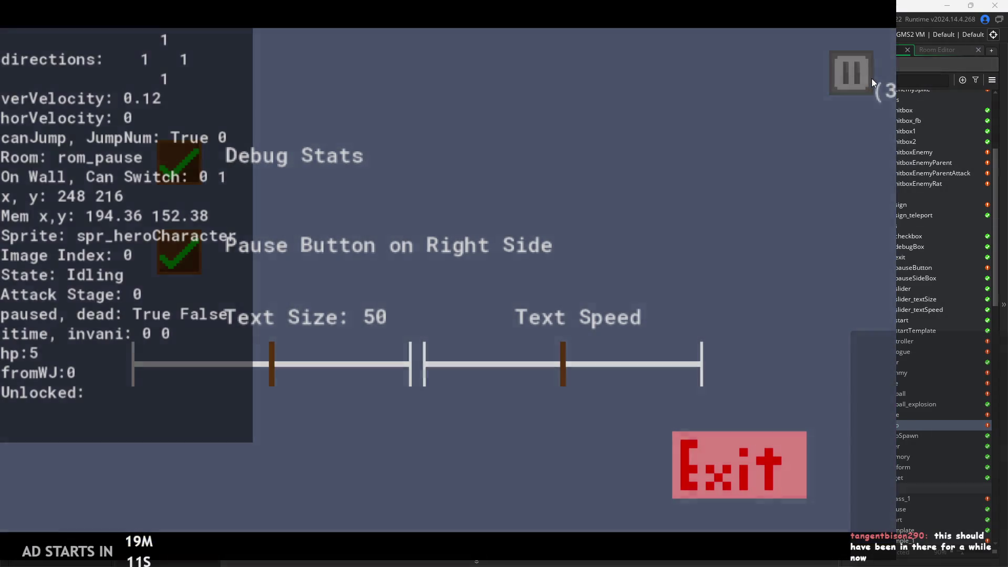
{"action": "left_click", "coordinate": [871, 77]}
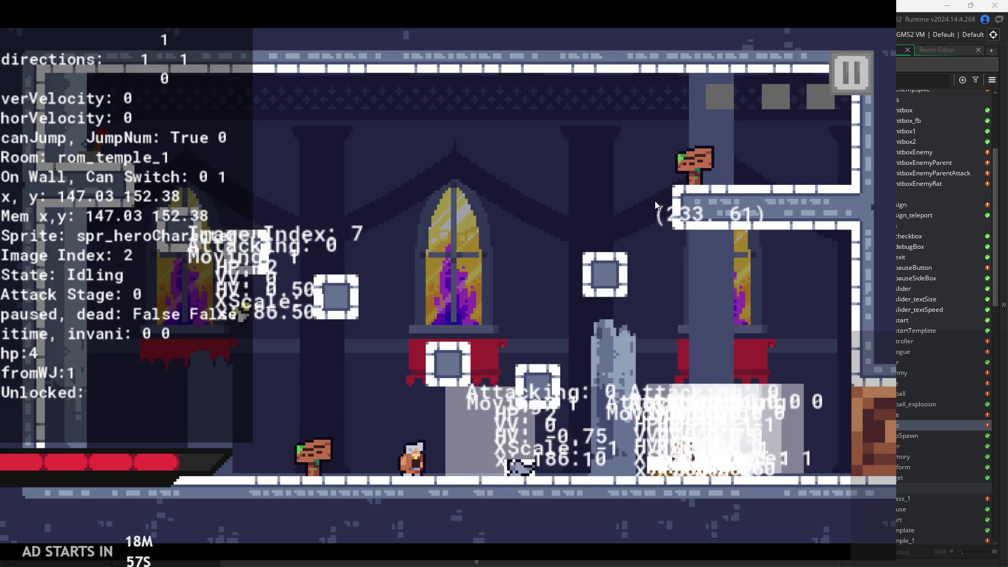
Pause again and exit the playtest back to obj_hero's Create code
{"action": "left_click", "coordinate": [846, 79]}
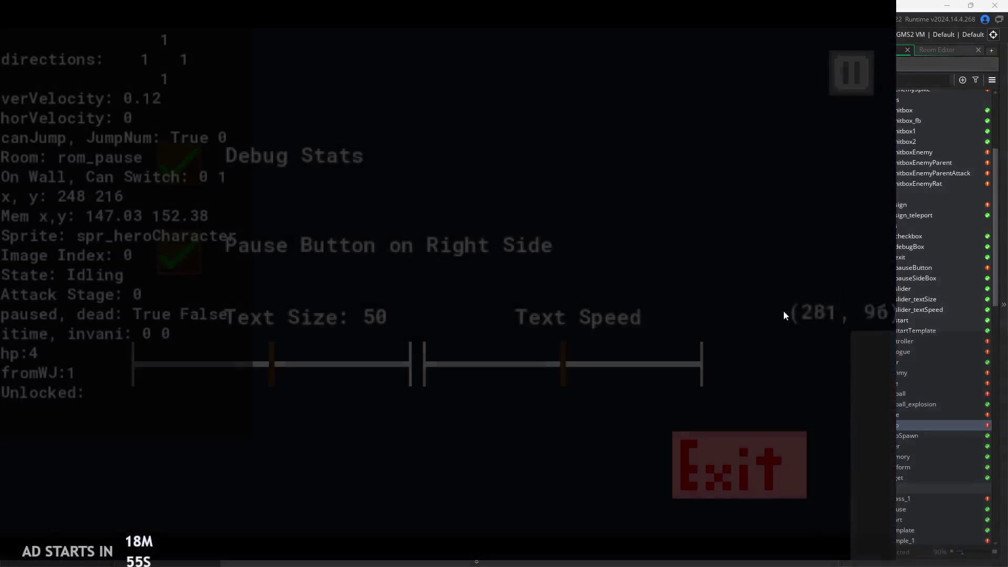
{"action": "left_click", "coordinate": [742, 446]}
{"action": "left_click", "coordinate": [537, 239]}
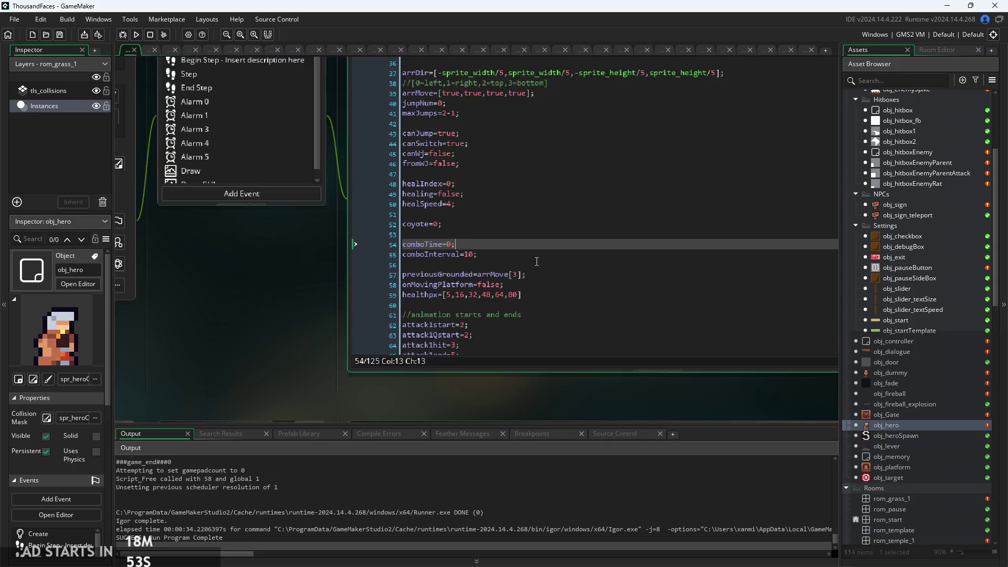
Glance at obj_hero's Step code, then open the obj_hitboxEnemyParent object
{"action": "left_click", "coordinate": [423, 140]}
{"action": "scroll", "coordinate": [495, 301], "scroll_direction": "down", "scroll_amount": 15}
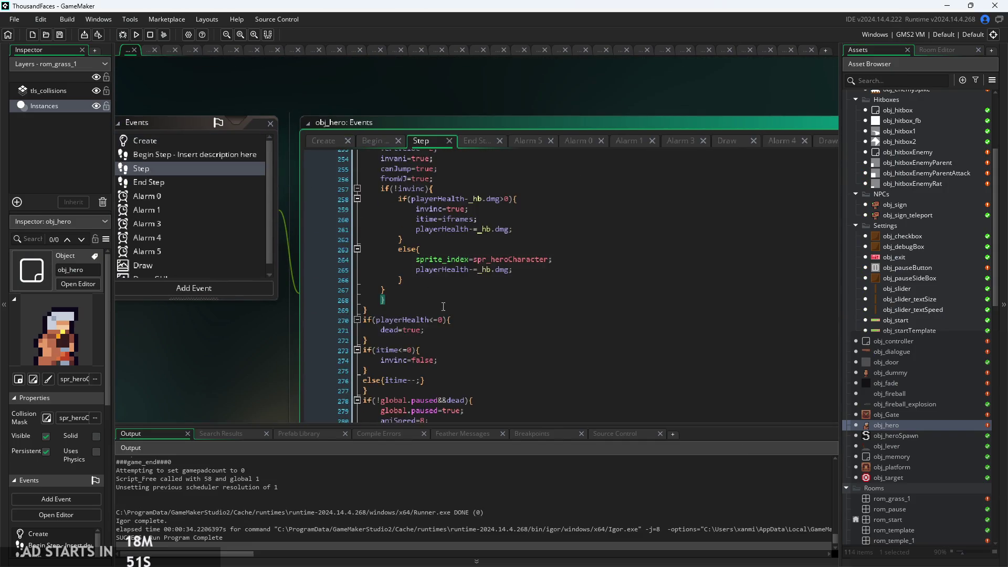
{"action": "scroll", "coordinate": [265, 287], "scroll_direction": "down", "scroll_amount": 2, "text": "ctrl"}
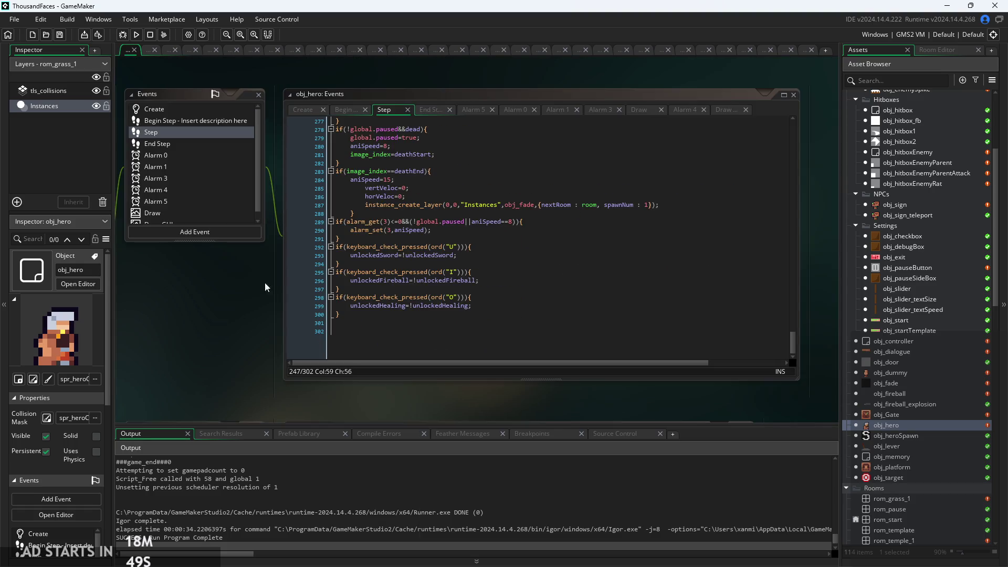
{"action": "scroll", "coordinate": [896, 374], "scroll_direction": "up", "scroll_amount": 5}
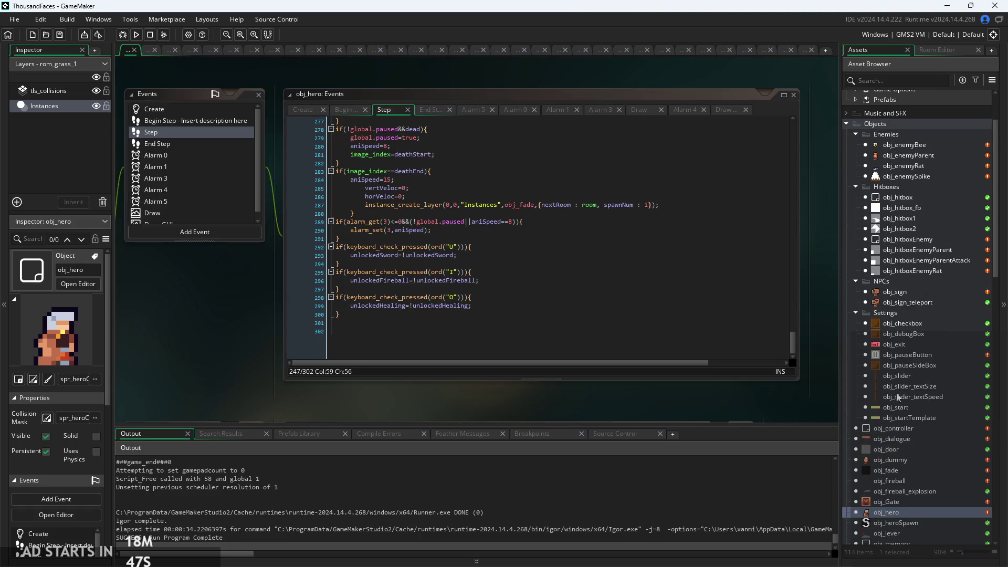
{"action": "left_click", "coordinate": [912, 230]}
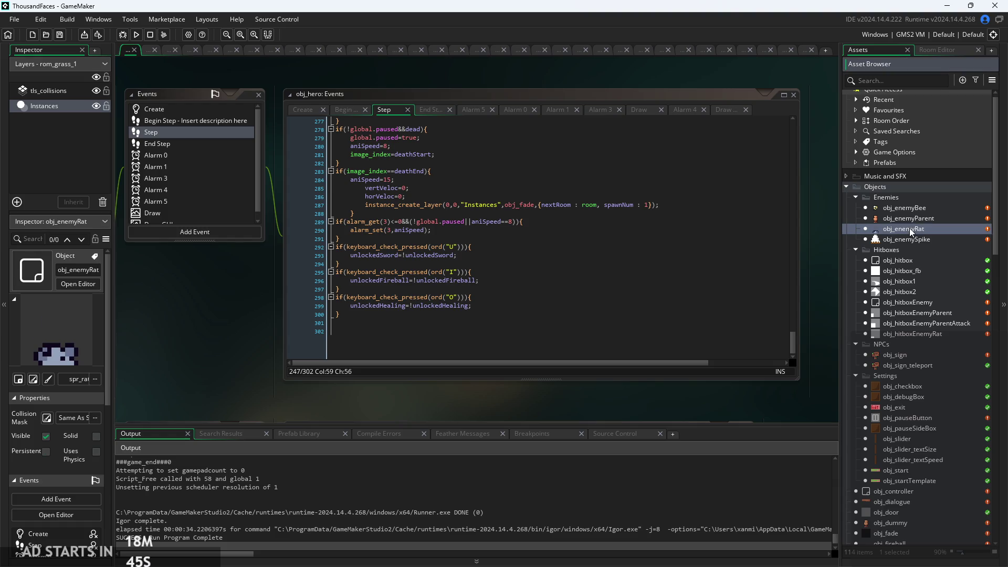
{"action": "left_click", "coordinate": [908, 324]}
{"action": "double_click", "coordinate": [917, 313]}
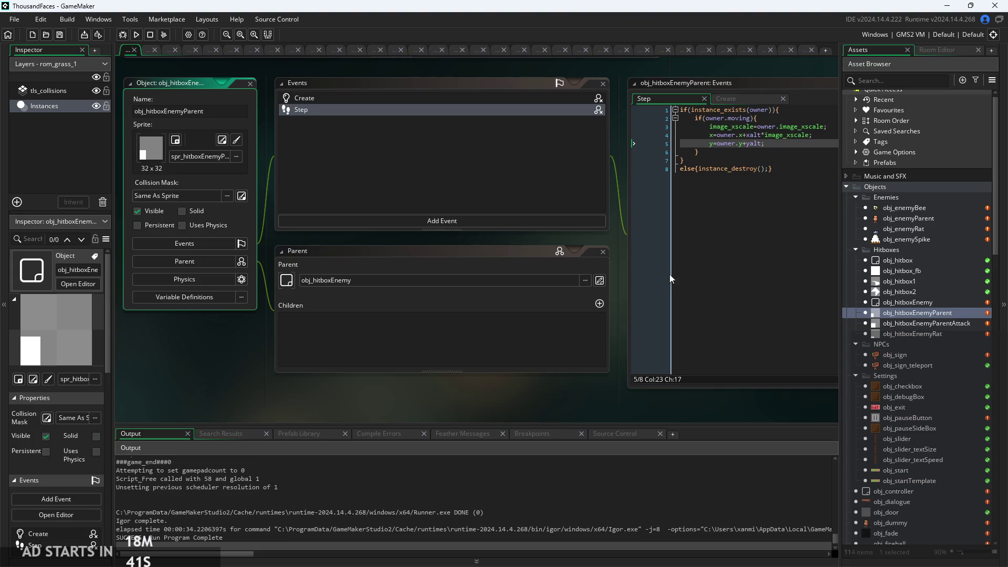
Paint spr_hitboxEnemyParent's white hitbox rectangle wider in the image editor, then run the game
{"action": "scroll", "coordinate": [908, 386], "scroll_direction": "down", "scroll_amount": 20}
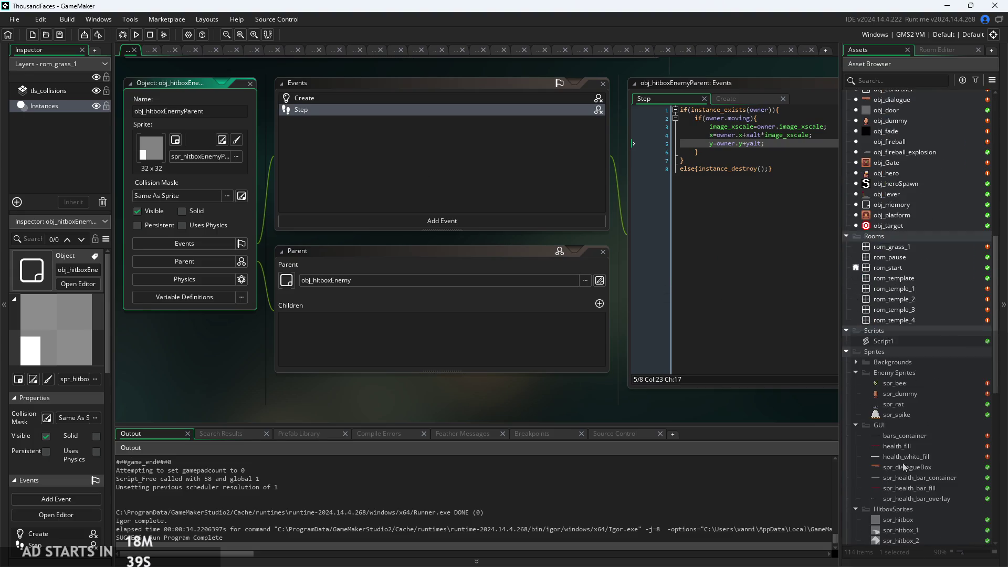
{"action": "double_click", "coordinate": [910, 466]}
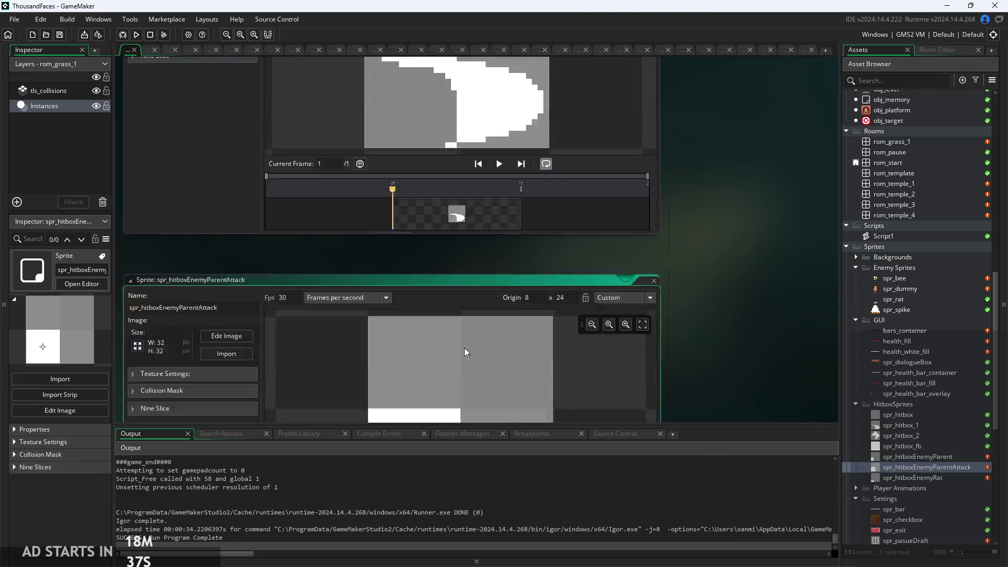
{"action": "double_click", "coordinate": [918, 456]}
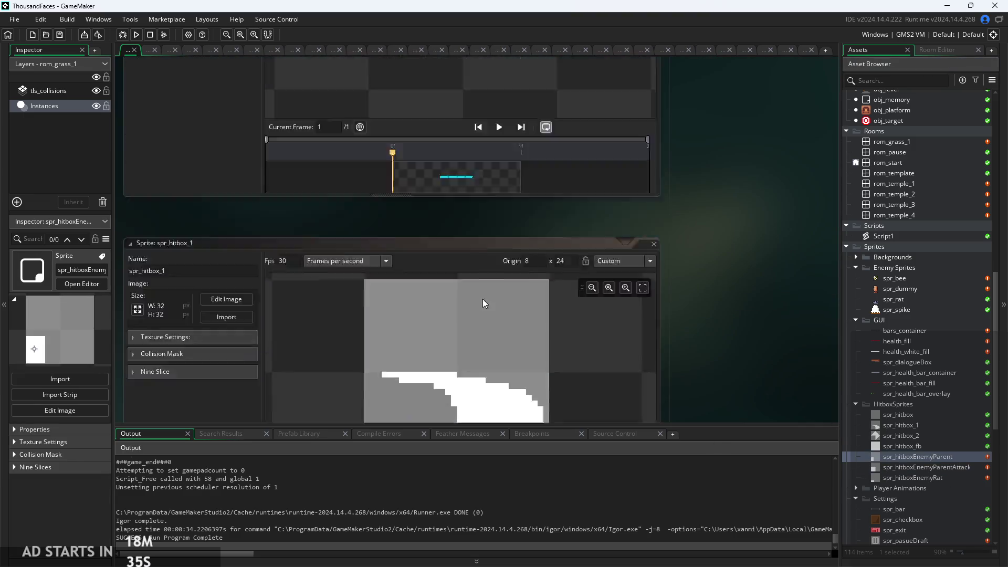
{"action": "left_click", "coordinate": [228, 141]}
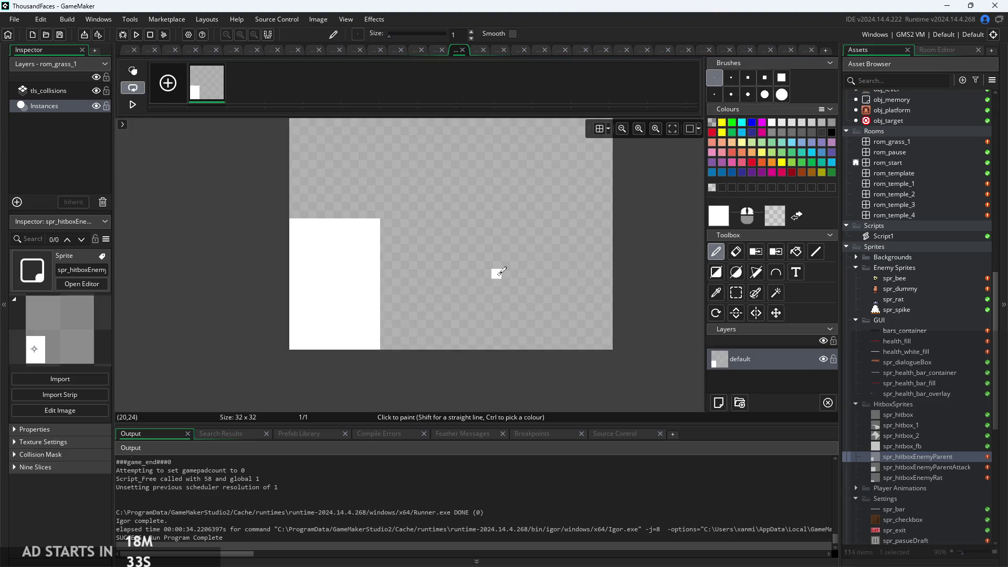
{"action": "left_click_drag", "start_coordinate": [387, 254], "coordinate": [391, 332]}
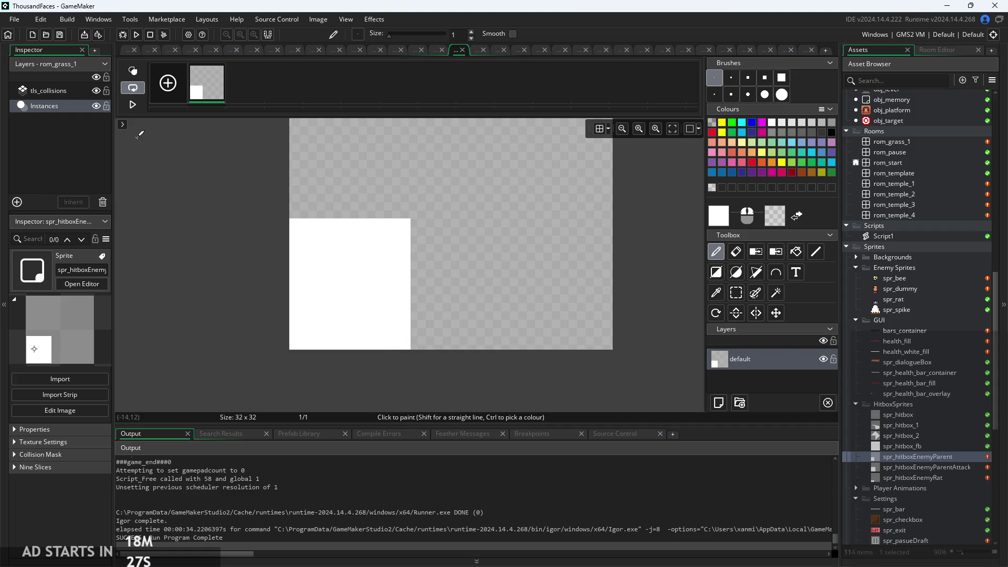
{"action": "left_click", "coordinate": [138, 37]}
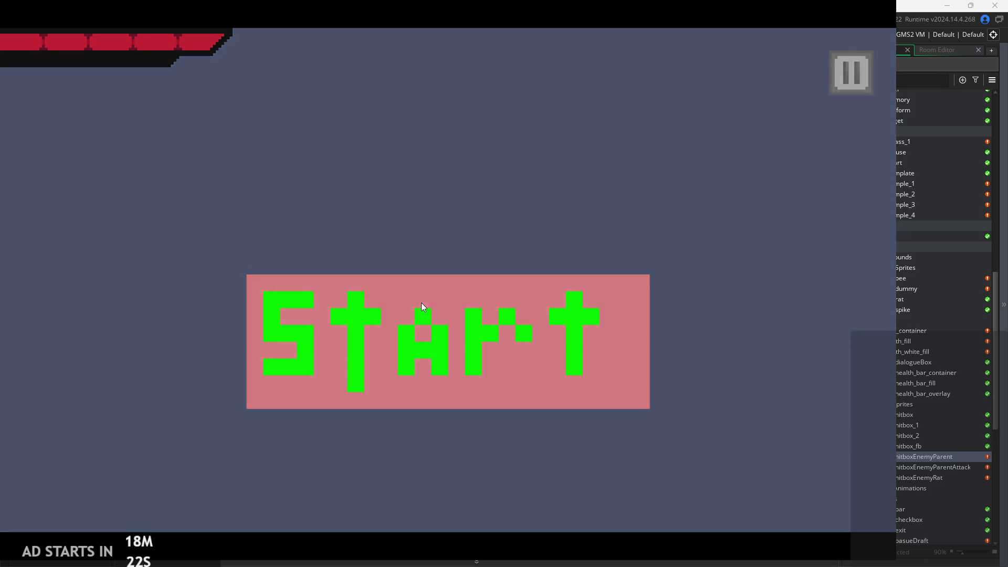
Walk the hero right in a test run, exit, and undo the hitbox widening with Ctrl+Z
{"action": "left_click", "coordinate": [422, 304]}
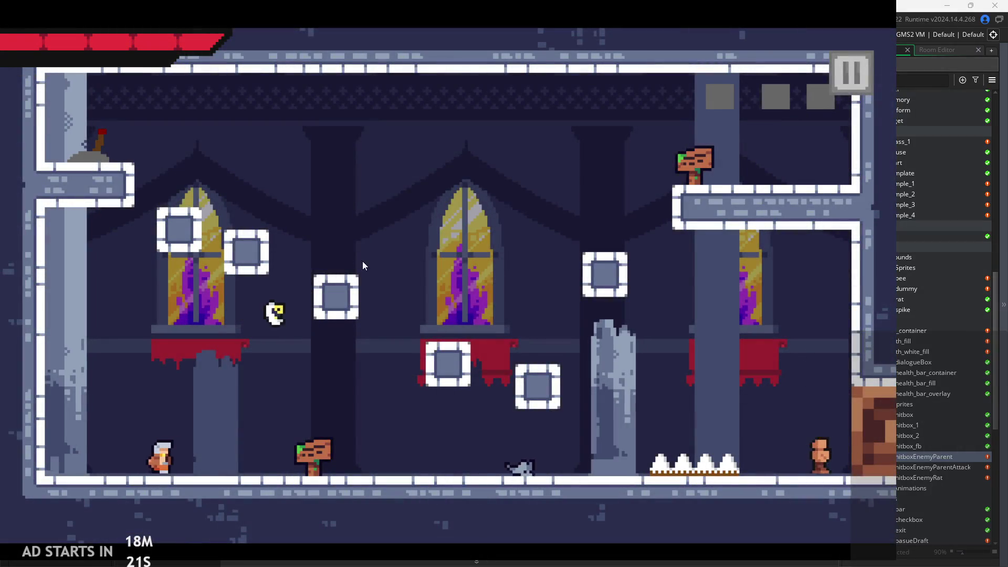
{"action": "key", "text": "Right"}
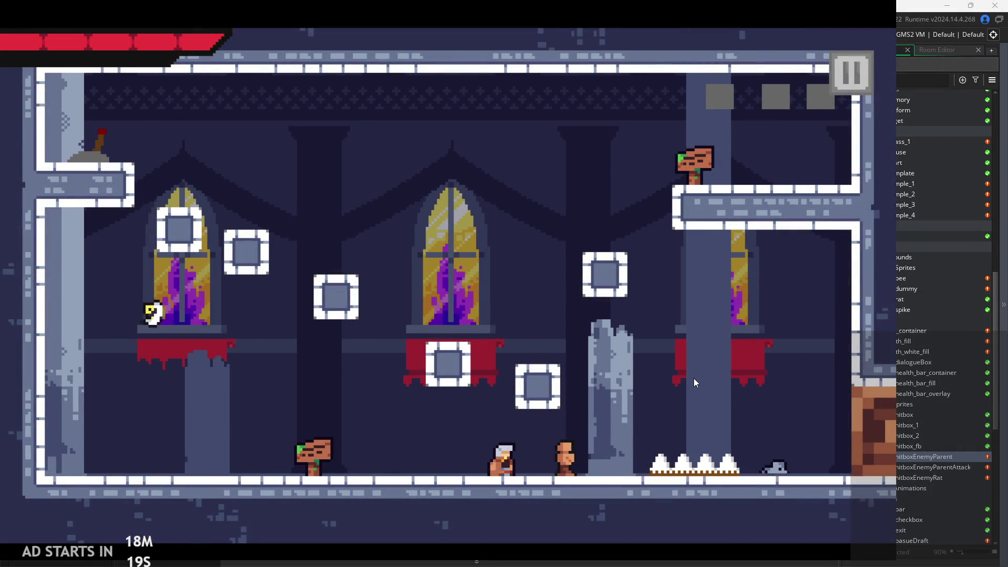
{"action": "key", "text": "Right"}
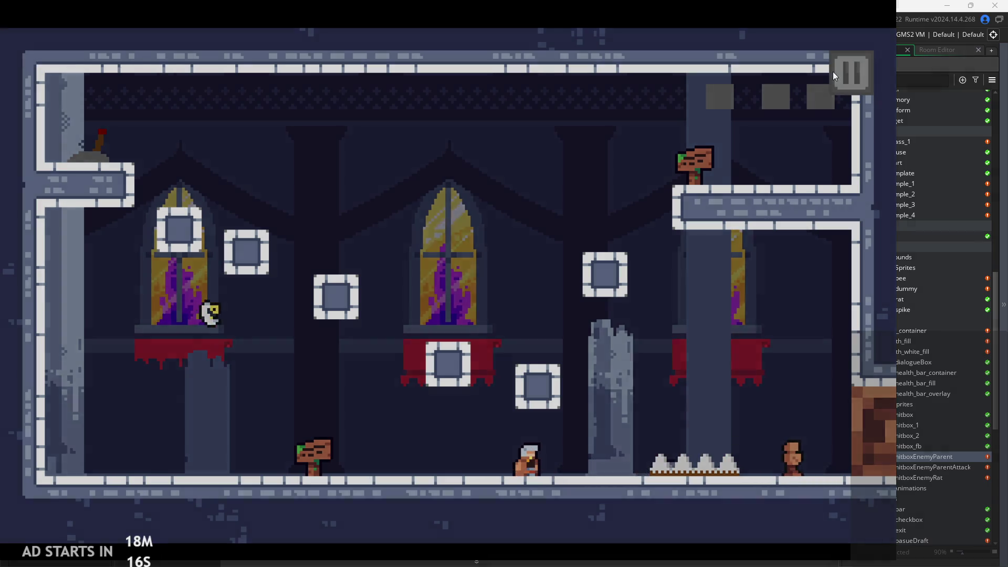
{"action": "left_click", "coordinate": [851, 72]}
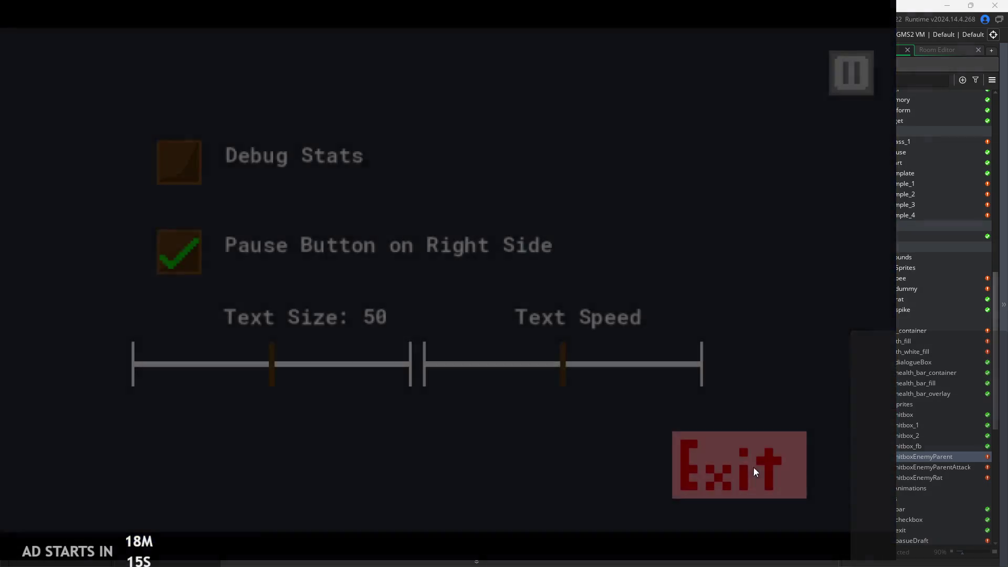
{"action": "left_click", "coordinate": [754, 468]}
{"action": "key", "text": "ctrl+z"}
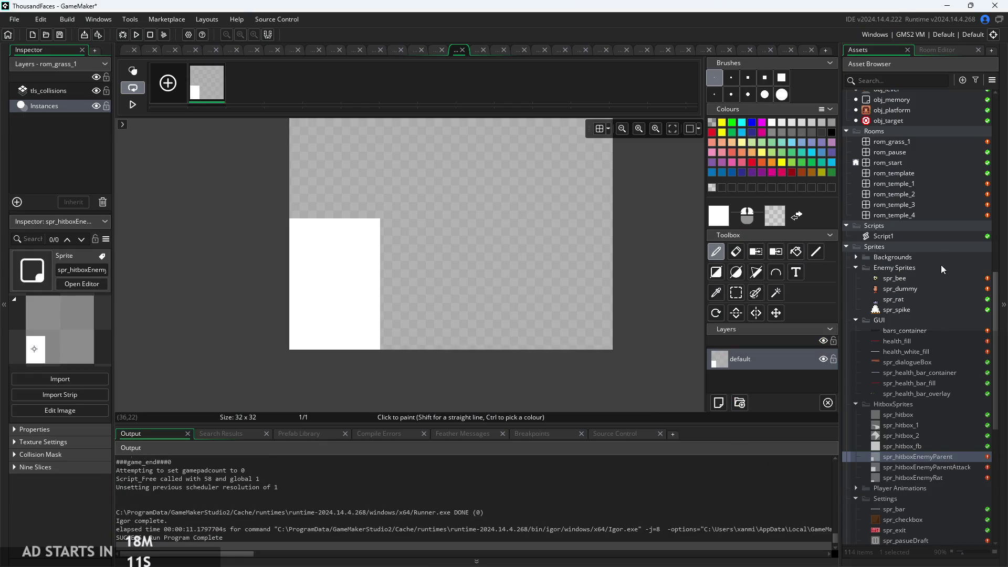
Open obj_hero's code and inspect line 247's damage condition and the _hb assignment above it
{"action": "scroll", "coordinate": [941, 269], "scroll_direction": "up", "scroll_amount": 5}
{"action": "double_click", "coordinate": [906, 235]}
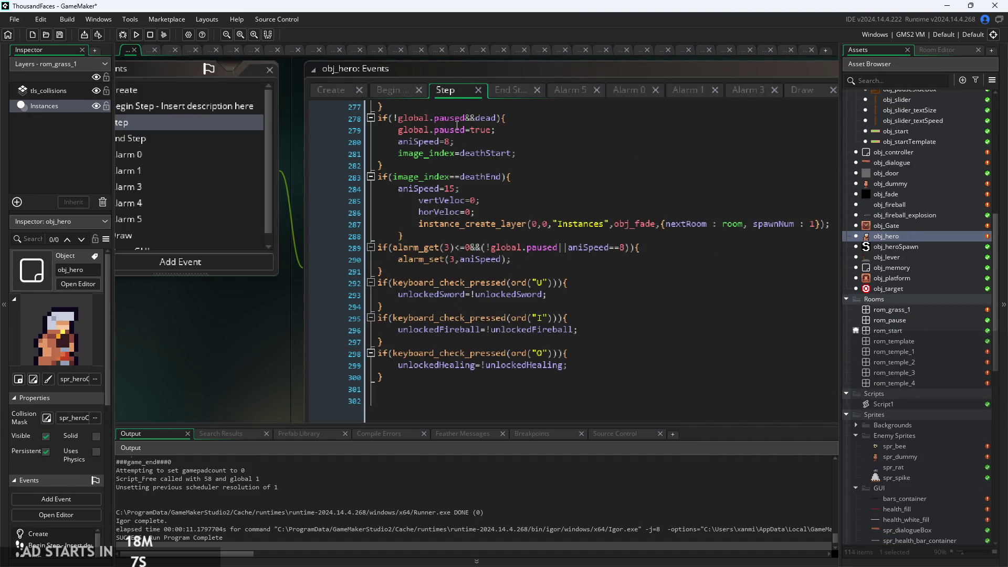
{"action": "scroll", "coordinate": [472, 284], "scroll_direction": "up", "scroll_amount": 3}
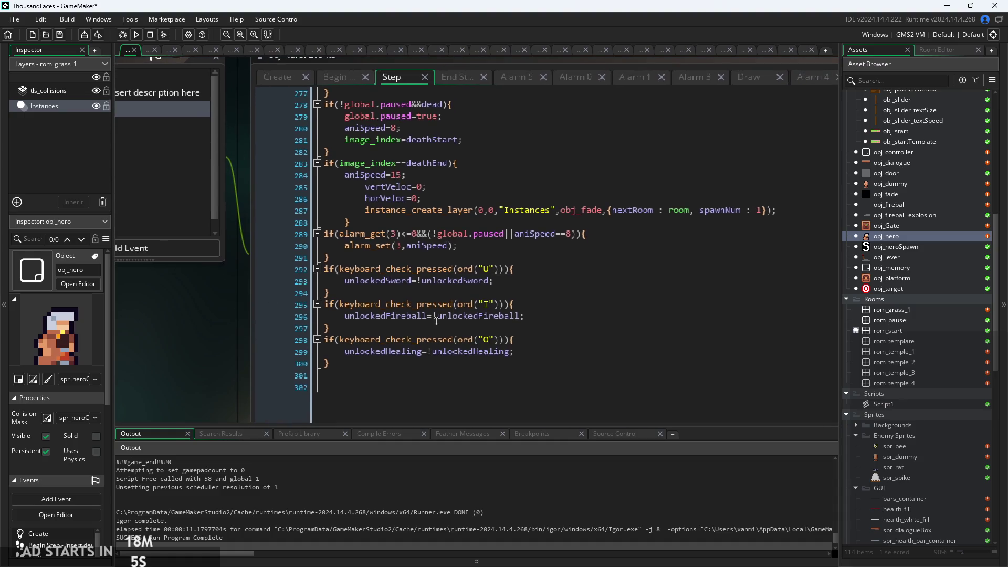
{"action": "scroll", "coordinate": [450, 322], "scroll_direction": "up", "scroll_amount": 10}
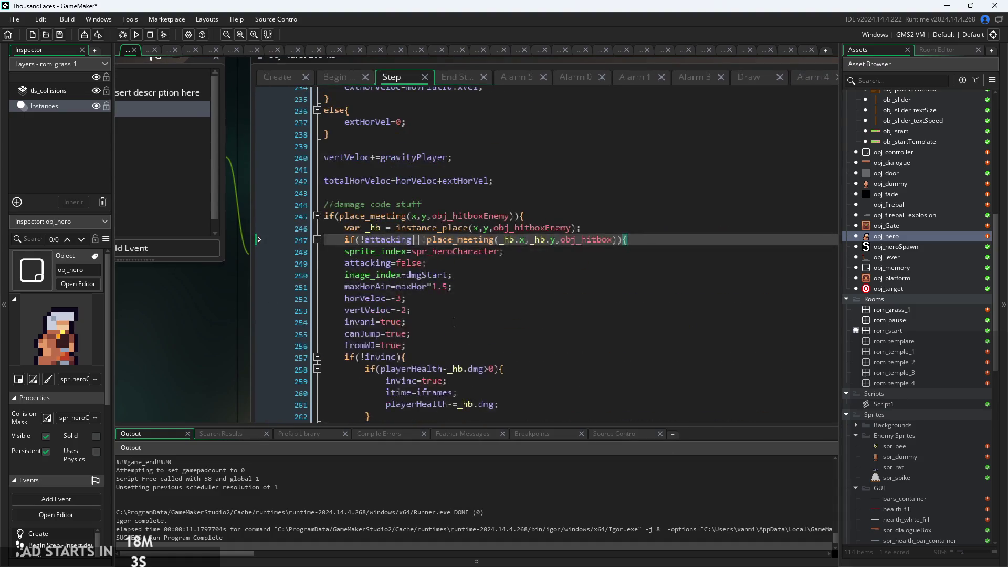
{"action": "left_click", "coordinate": [509, 241]}
{"action": "scroll", "coordinate": [509, 244], "scroll_direction": "up", "scroll_amount": 3}
{"action": "left_click", "coordinate": [385, 236]}
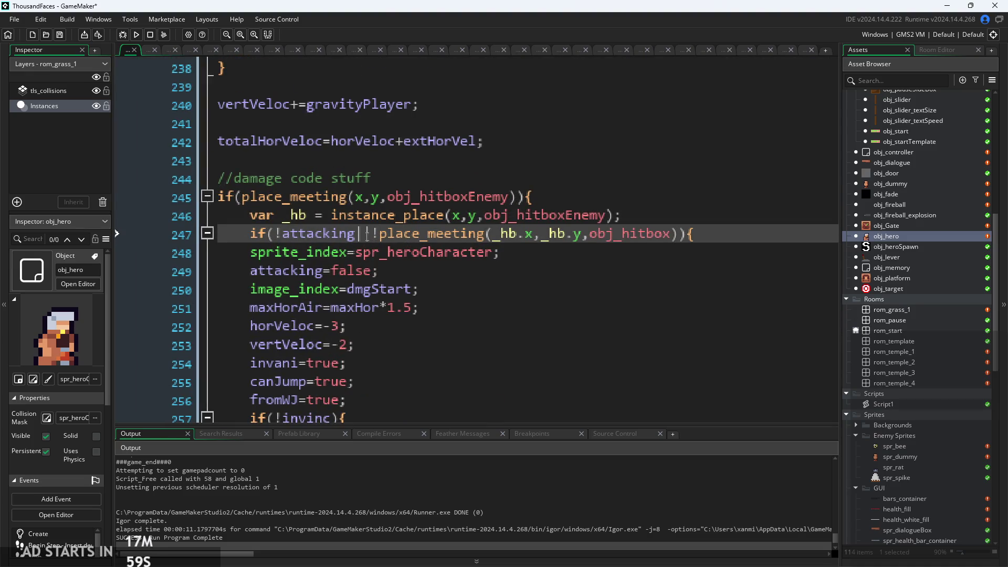
{"action": "left_click", "coordinate": [295, 237]}
{"action": "key", "text": "Down"}
{"action": "left_click", "coordinate": [364, 234]}
{"action": "left_click", "coordinate": [378, 179]}
{"action": "left_click", "coordinate": [468, 215]}
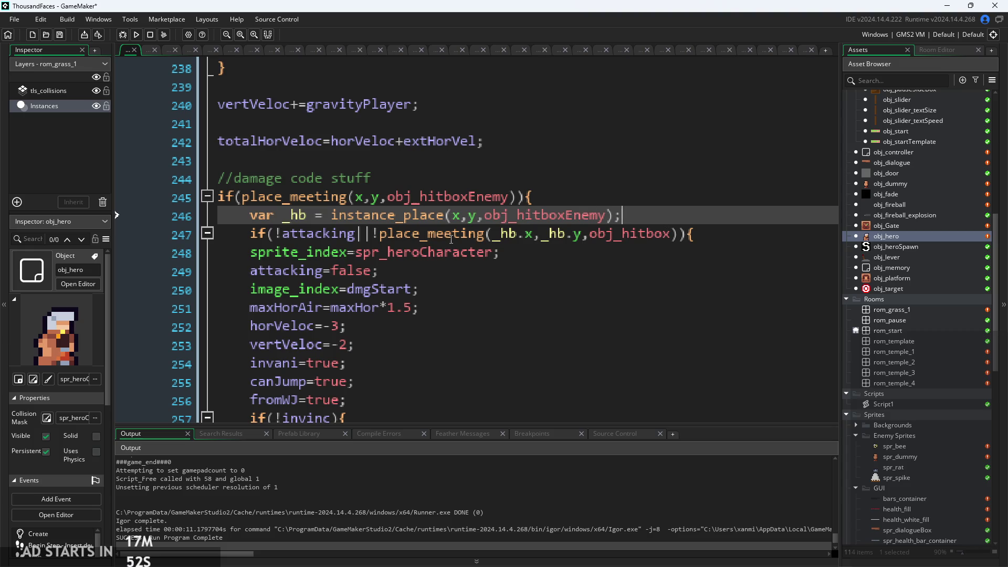
{"action": "left_click", "coordinate": [360, 252]}
{"action": "left_click", "coordinate": [342, 239]}
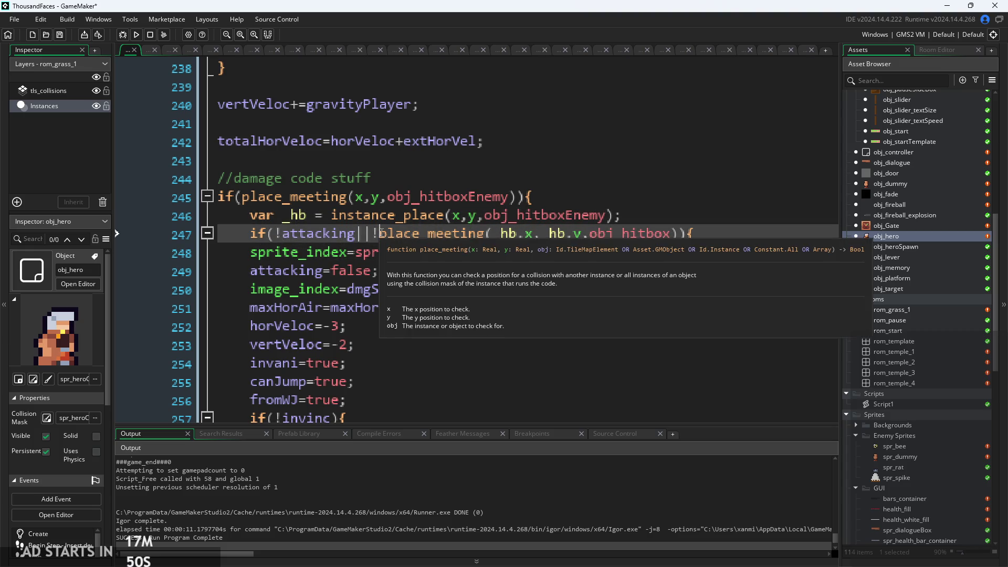
{"action": "left_click", "coordinate": [372, 234]}
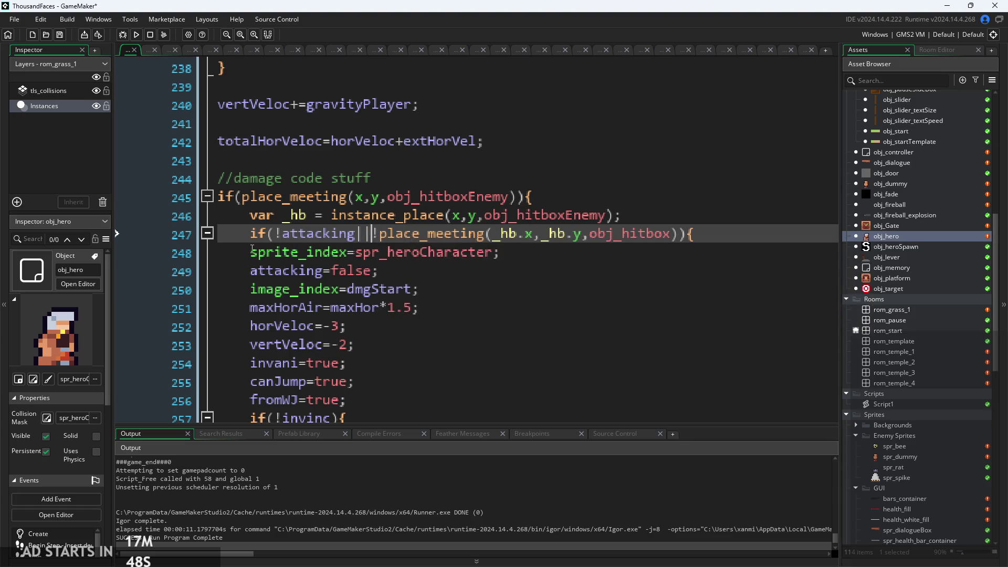
Delete the place_meeting obj_hitbox clause from line 247 and run the game, which hits a syntax error
{"action": "left_click_drag", "start_coordinate": [252, 249], "coordinate": [346, 364]}
{"action": "left_click", "coordinate": [388, 234]}
{"action": "mouse_move", "coordinate": [380, 234]}
{"action": "left_mouse_down"}
{"action": "mouse_move", "coordinate": [501, 252]}
{"action": "mouse_move", "coordinate": [672, 238]}
{"action": "left_mouse_up"}
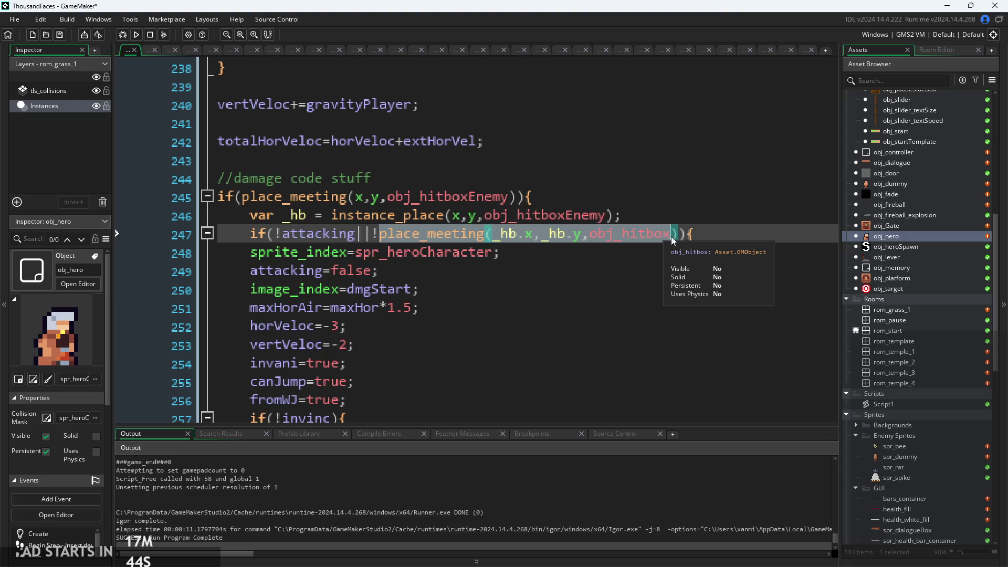
{"action": "left_click", "coordinate": [671, 236]}
{"action": "mouse_move", "coordinate": [671, 237]}
{"action": "left_mouse_down"}
{"action": "mouse_move", "coordinate": [604, 235]}
{"action": "mouse_move", "coordinate": [675, 240]}
{"action": "left_mouse_up"}
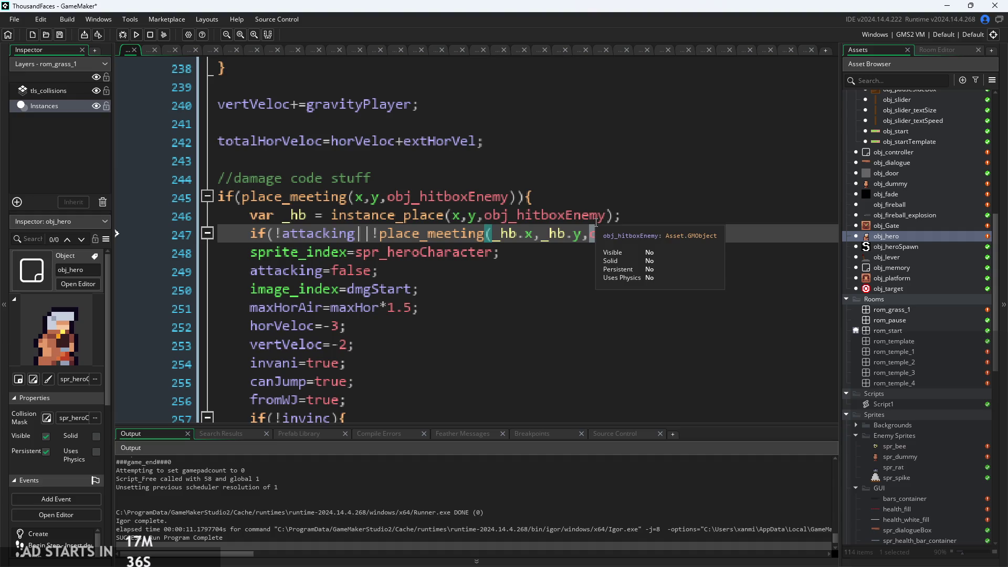
{"action": "scroll", "coordinate": [895, 331], "scroll_direction": "up", "scroll_amount": 1}
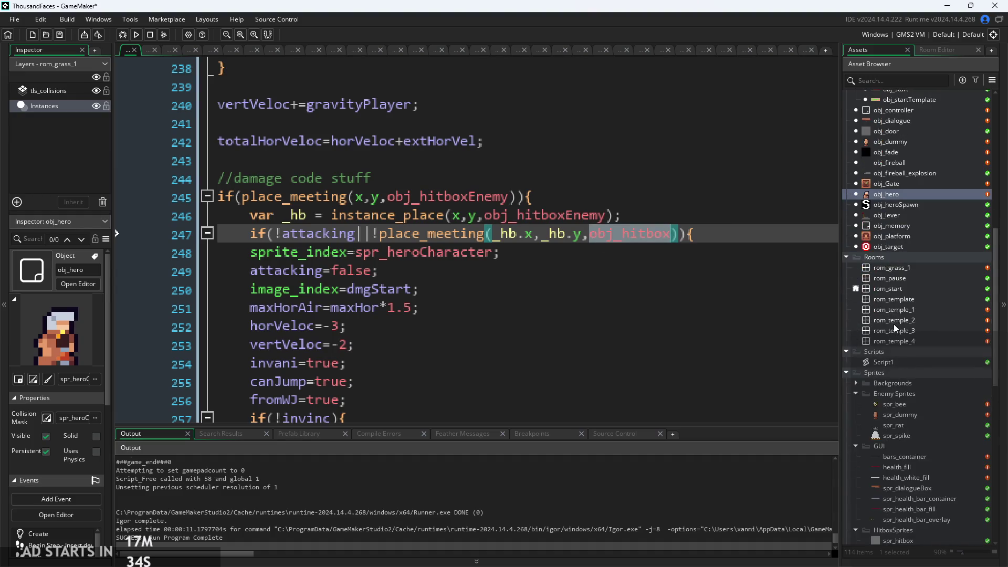
{"action": "left_click", "coordinate": [609, 234]}
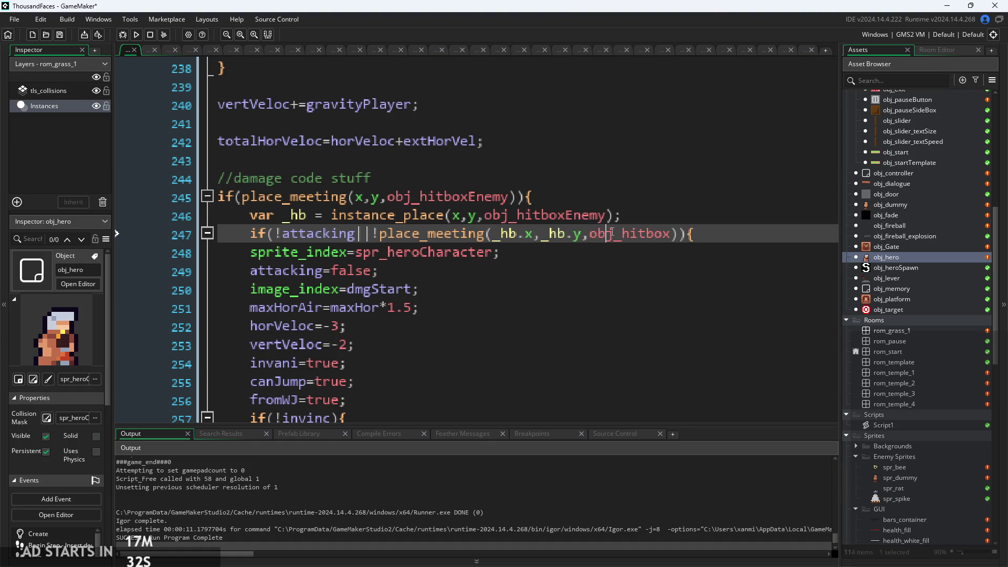
{"action": "scroll", "coordinate": [857, 354], "scroll_direction": "up", "scroll_amount": 2}
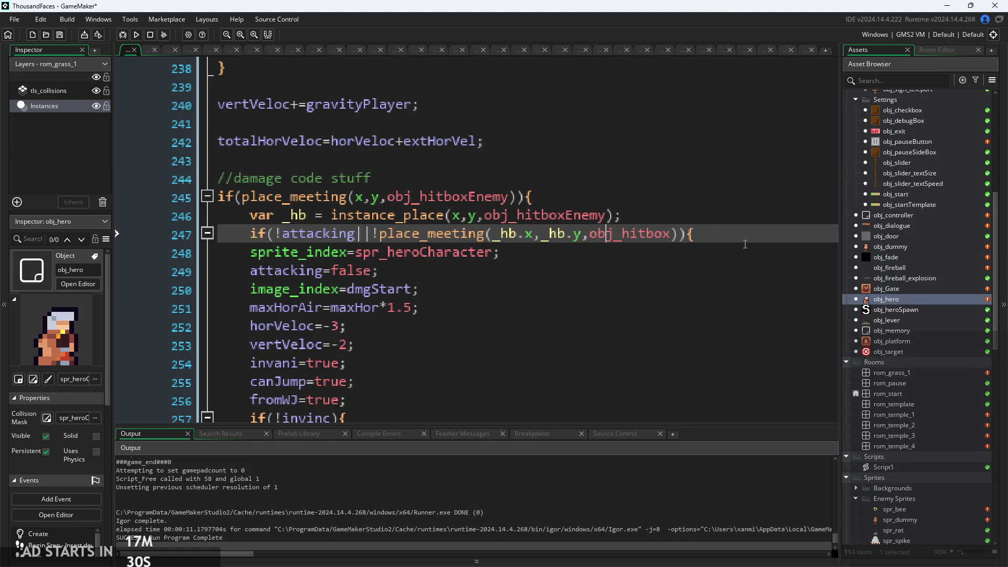
{"action": "mouse_move", "coordinate": [502, 234]}
{"action": "left_click_drag", "start_coordinate": [358, 234], "coordinate": [676, 239]}
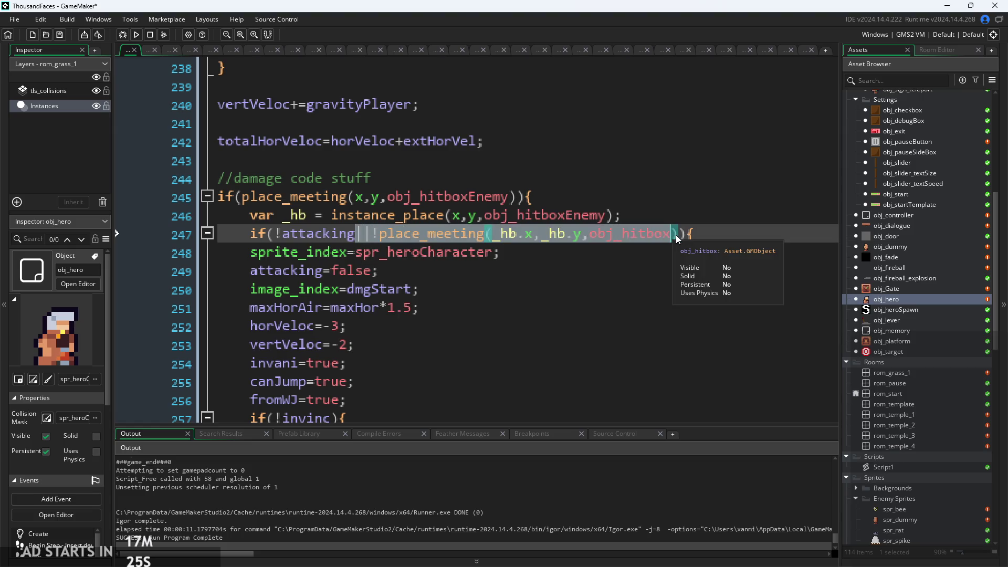
{"action": "key", "text": "BackSpace"}
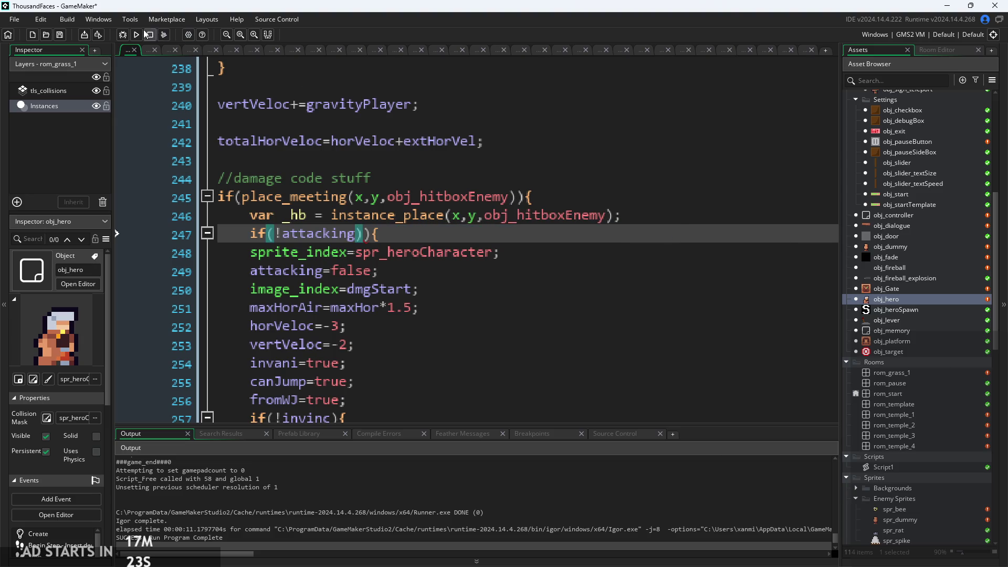
{"action": "left_click", "coordinate": [137, 34]}
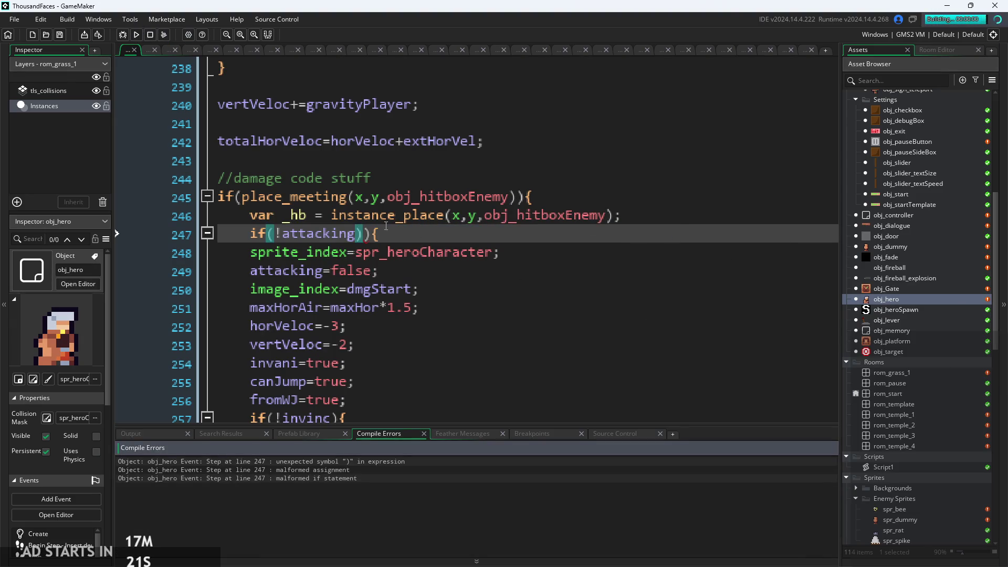
Redo the deletion including the extra parenthesis so line 247 reads if(!attacking){, then rerun
{"action": "left_click", "coordinate": [369, 234]}
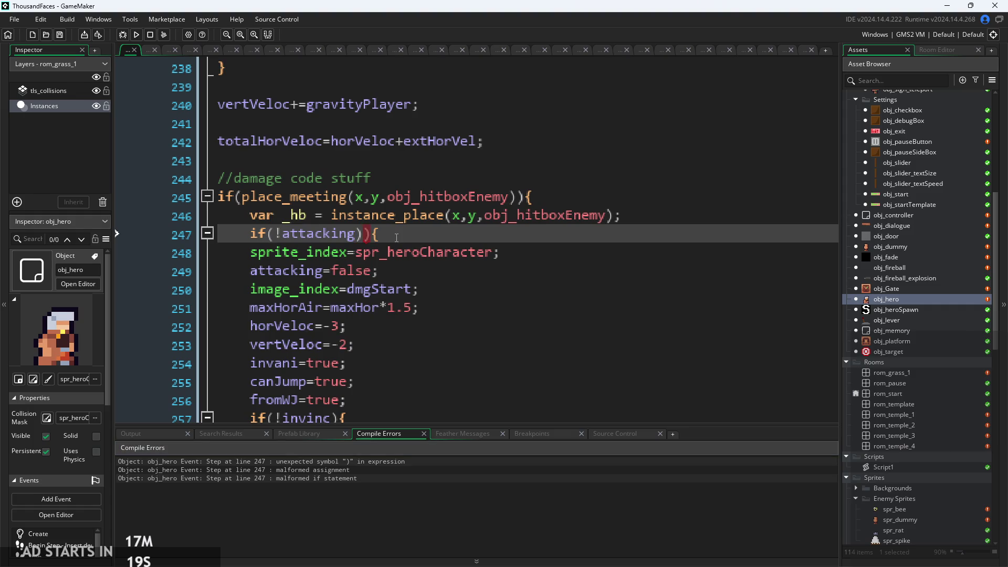
{"action": "key", "text": "ctrl+z"}
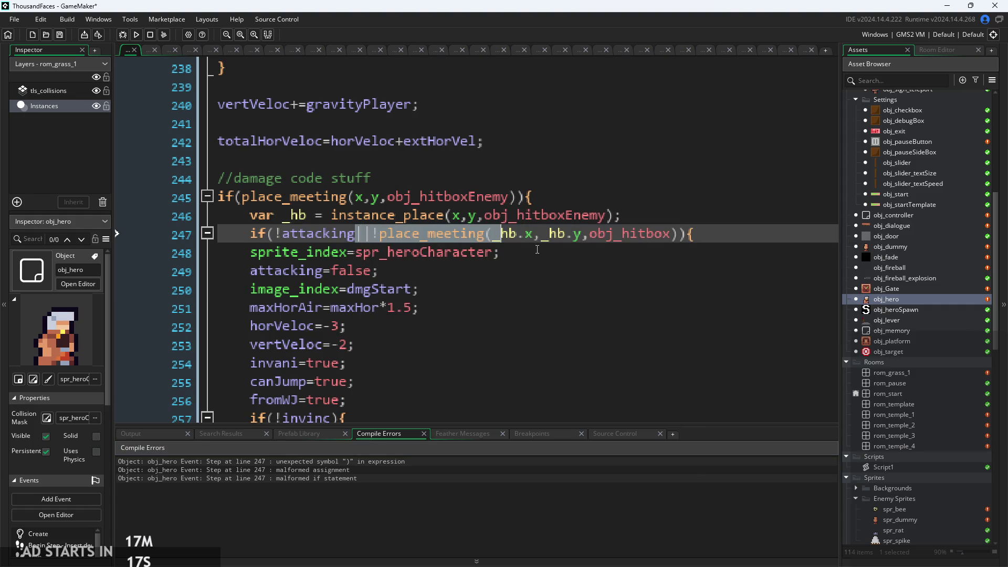
{"action": "left_click_drag", "start_coordinate": [537, 249], "coordinate": [670, 237]}
{"action": "key", "text": "Delete"}
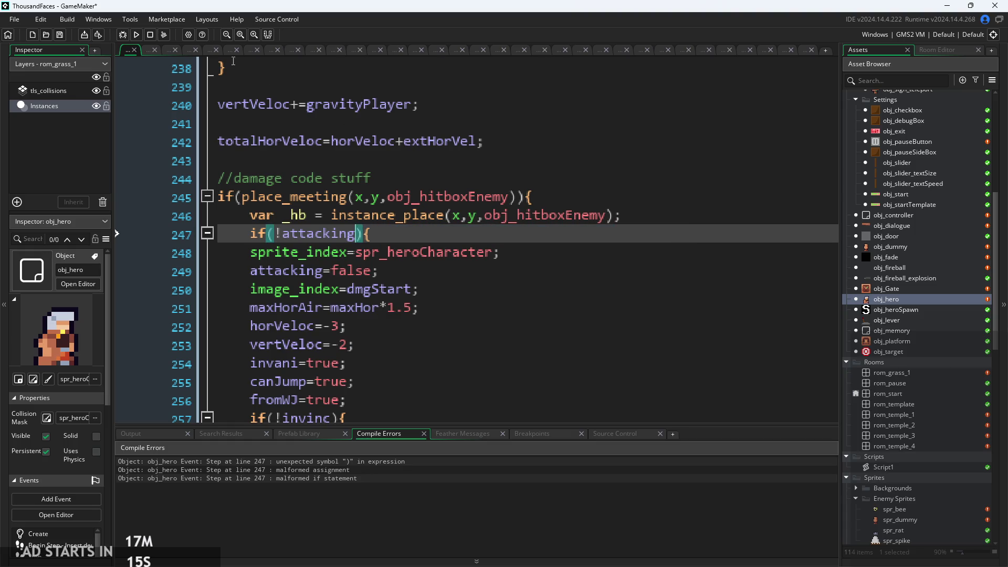
{"action": "left_click", "coordinate": [136, 35]}
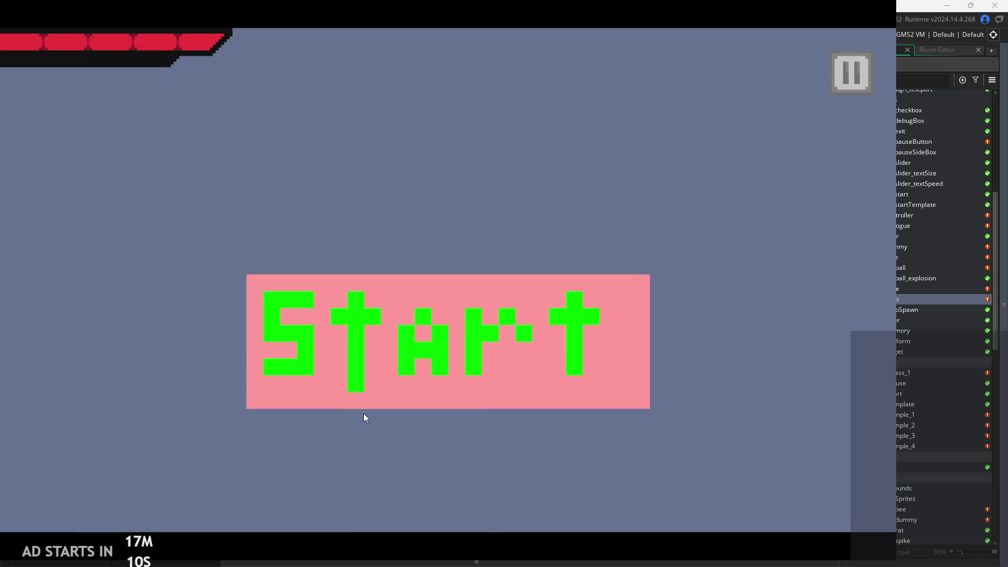
{"action": "left_click", "coordinate": [378, 394]}
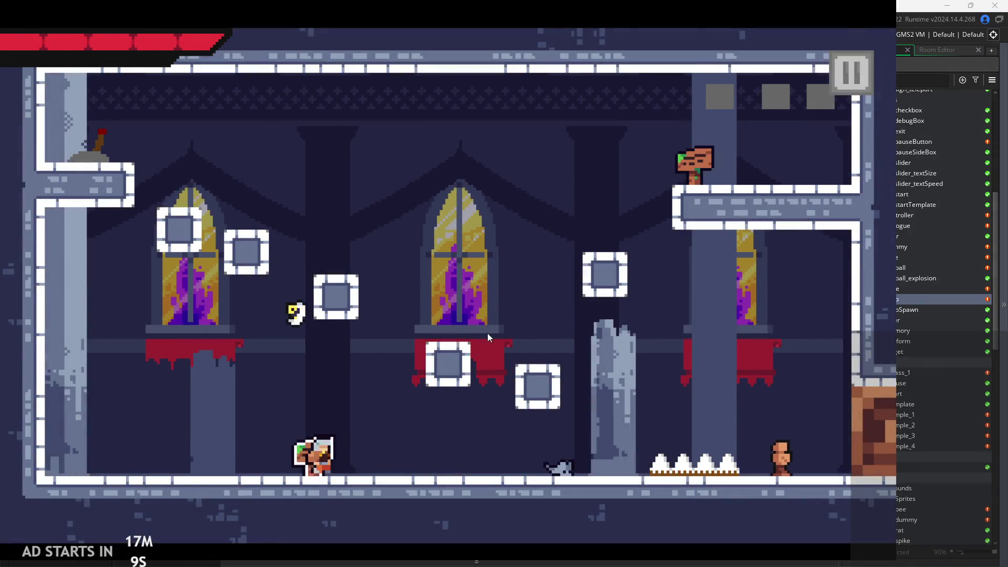
Walk the knight right, jump toward the pillar, turn back toward the enemy, then end the playtest
{"action": "key", "text": "Right"}
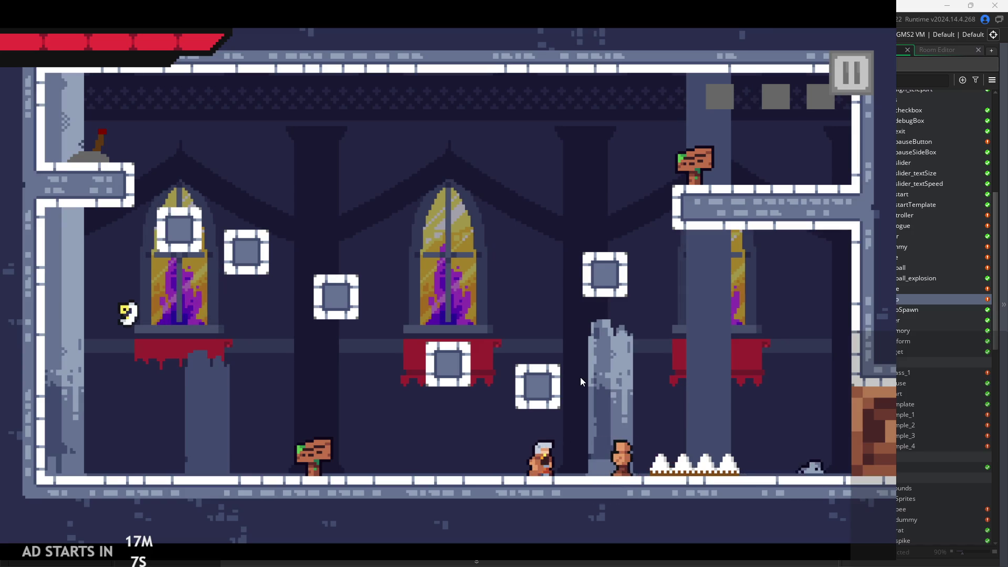
{"action": "key", "text": "space"}
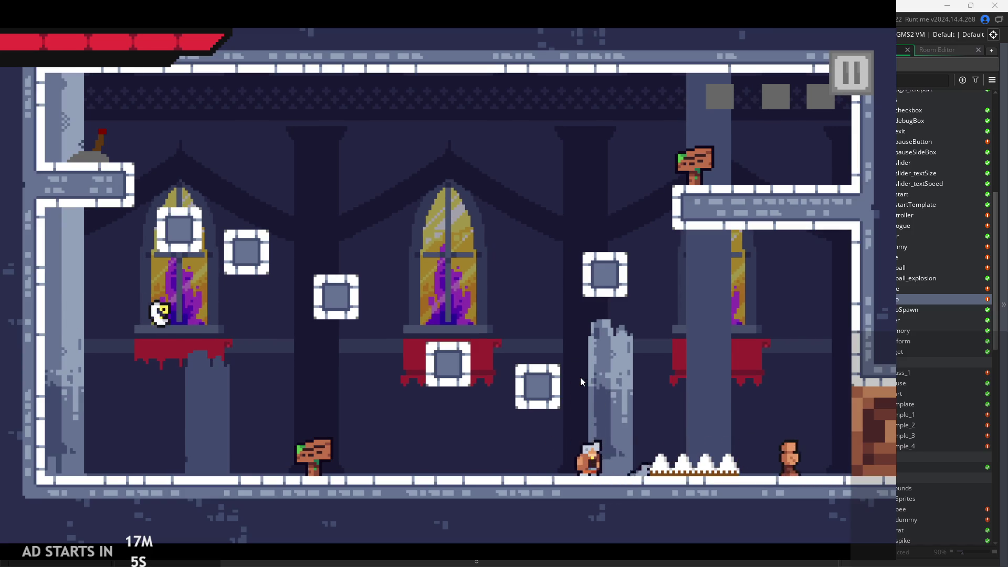
{"action": "key", "text": "Left"}
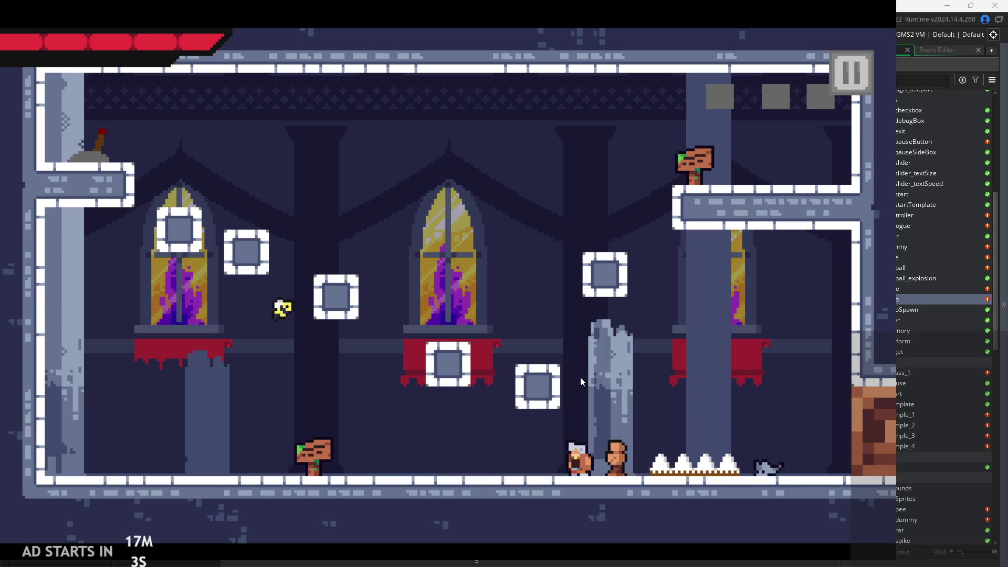
{"action": "left_click", "coordinate": [857, 68]}
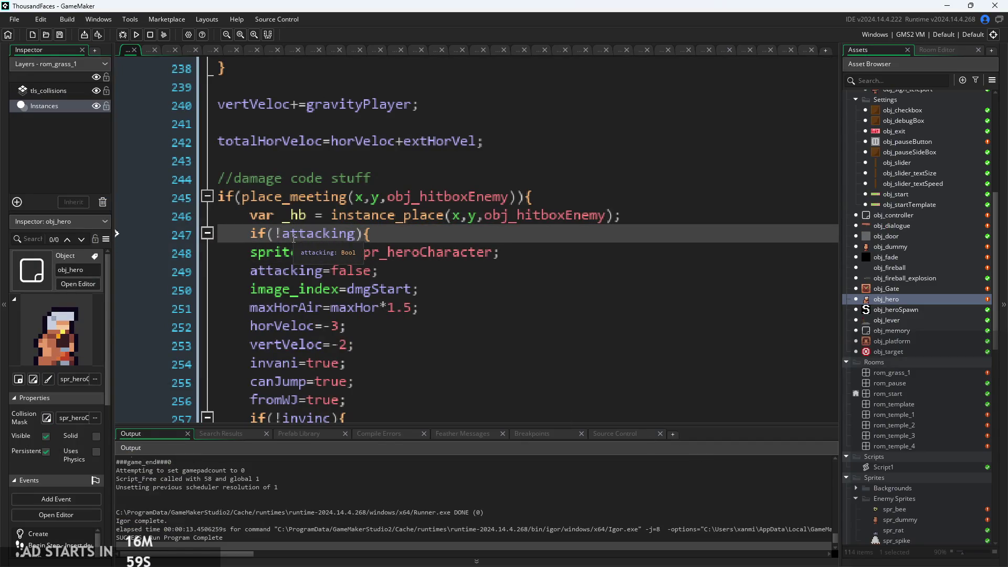
Paste the hitbox clause back on line 247 and comment out that damage condition line
{"action": "scroll", "coordinate": [293, 238], "scroll_direction": "down", "scroll_amount": 4, "text": "ctrl"}
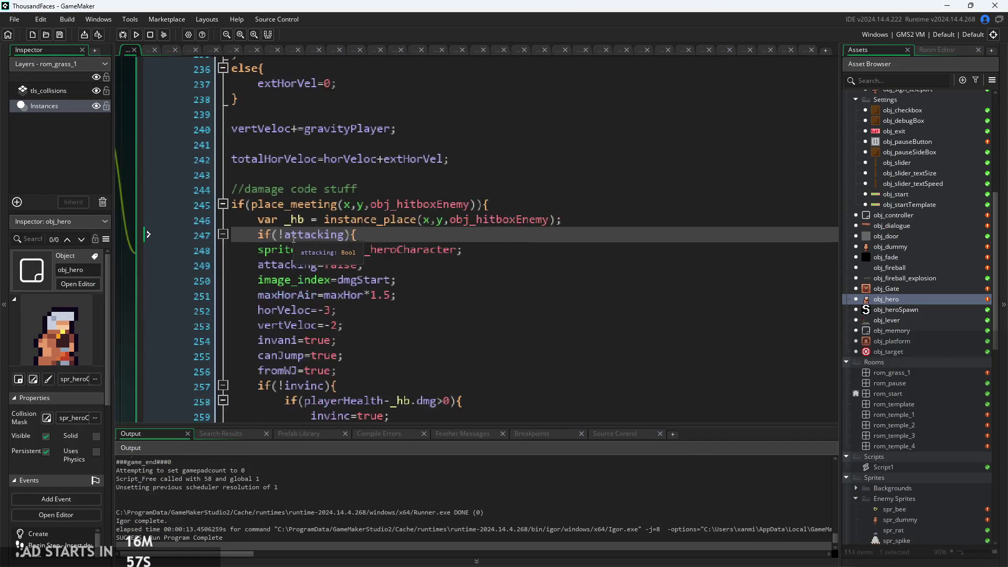
{"action": "scroll", "coordinate": [293, 238], "scroll_direction": "down", "scroll_amount": 2, "text": "ctrl"}
{"action": "scroll", "coordinate": [293, 237], "scroll_direction": "up", "scroll_amount": 2, "text": "ctrl"}
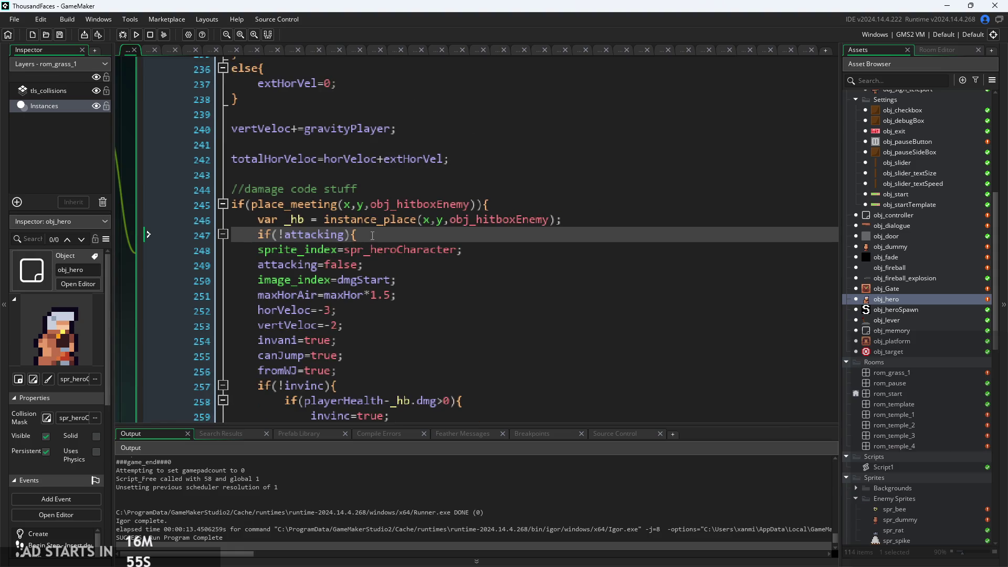
{"action": "type", "text": "||!place_meeting(_hb.x,_hb.y,obj_hitbox)"}
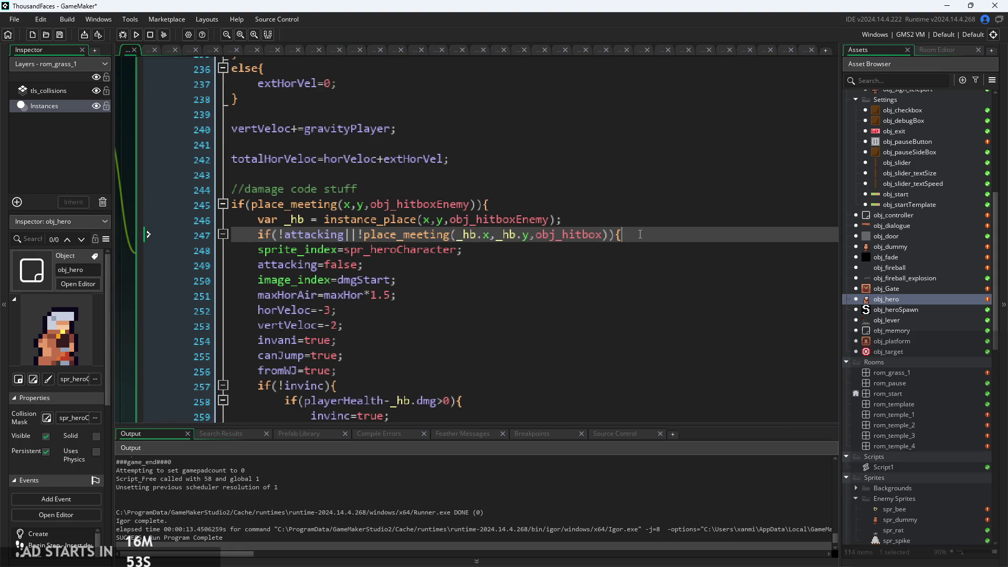
{"action": "key", "text": "ctrl+k"}
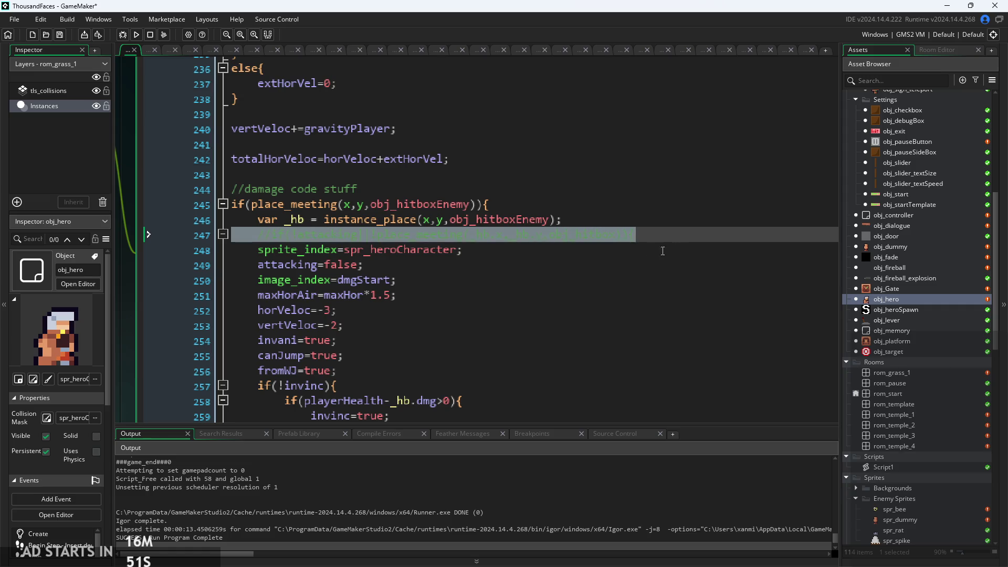
Comment out the matching closing brace on line 268 and run the game
{"action": "scroll", "coordinate": [663, 252], "scroll_direction": "down", "scroll_amount": 6}
{"action": "left_click", "coordinate": [316, 275]}
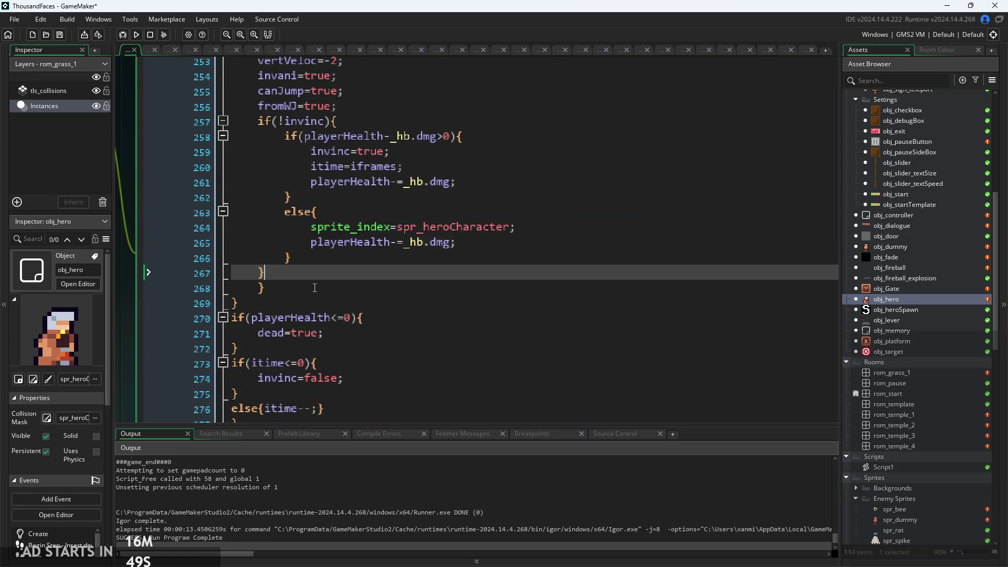
{"action": "left_click", "coordinate": [315, 288]}
{"action": "key", "text": "ctrl+k"}
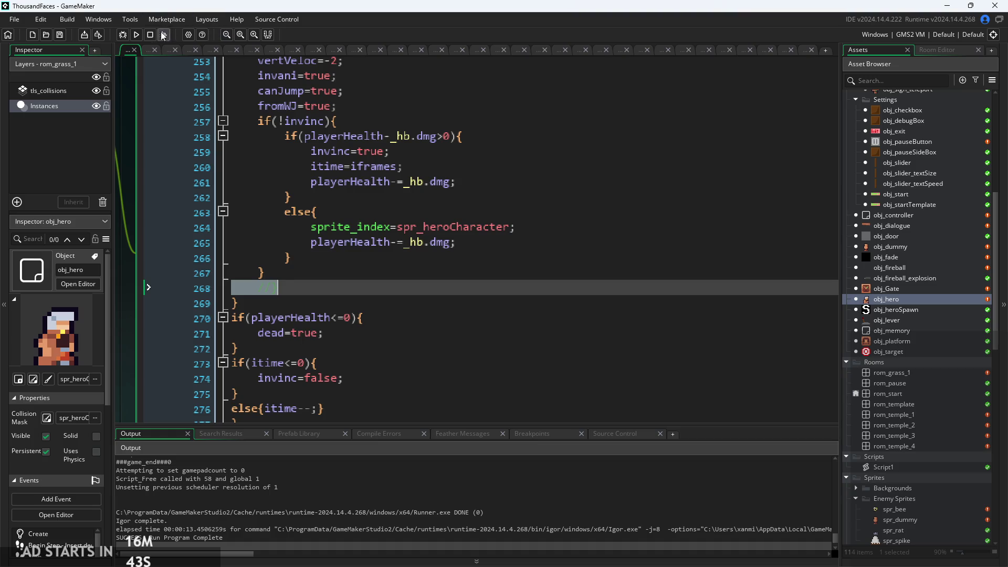
{"action": "left_click", "coordinate": [136, 35]}
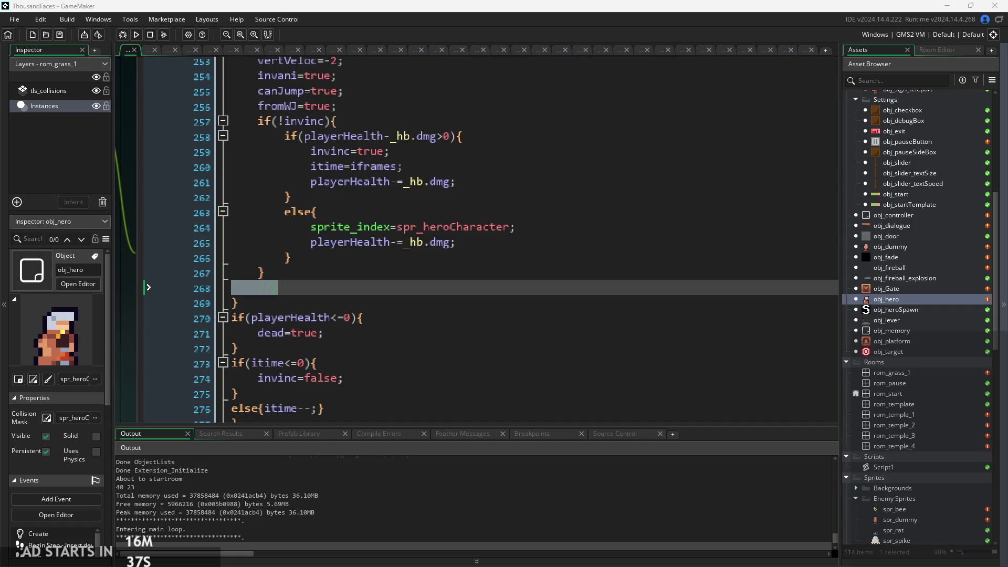
Stop the running game and rebuild it with the edited obj_hero code, then start the first level
{"action": "left_click", "coordinate": [525, 469]}
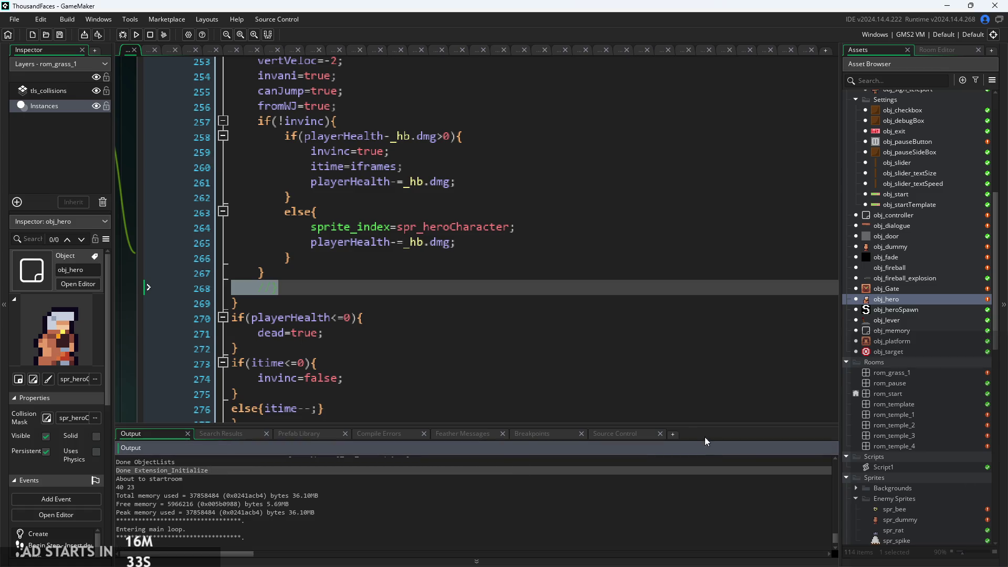
{"action": "left_click", "coordinate": [138, 34]}
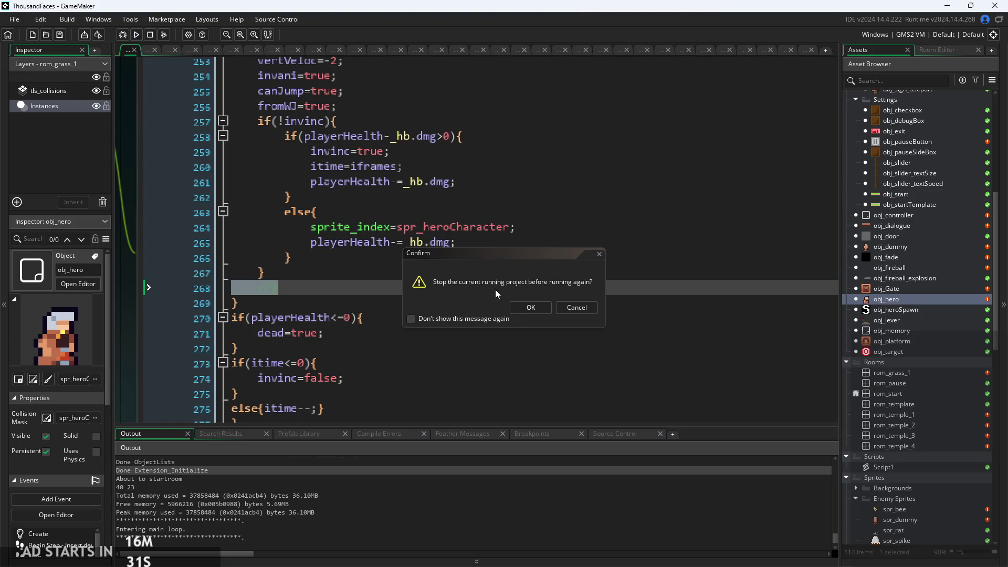
{"action": "left_click", "coordinate": [520, 309]}
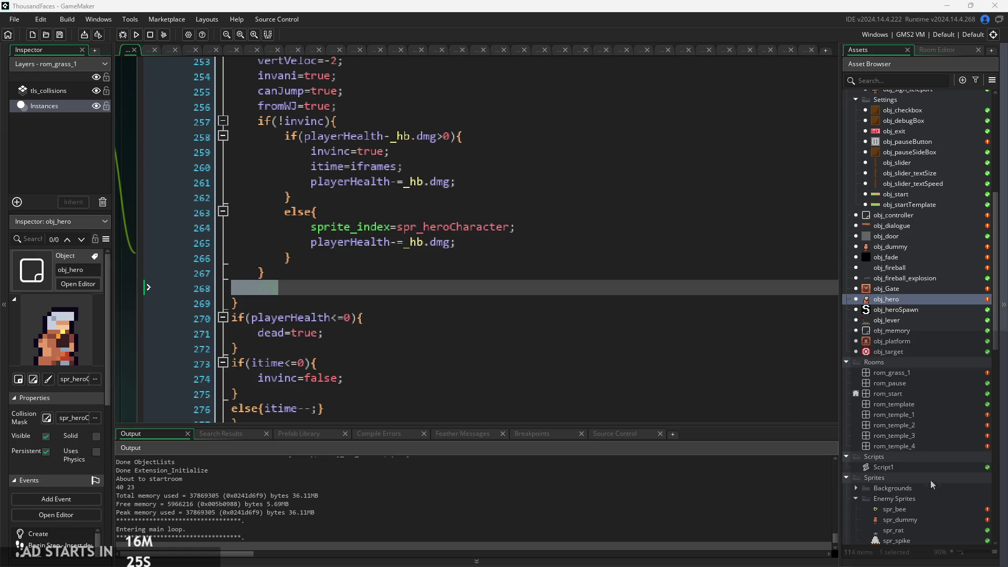
{"action": "left_click", "coordinate": [136, 35]}
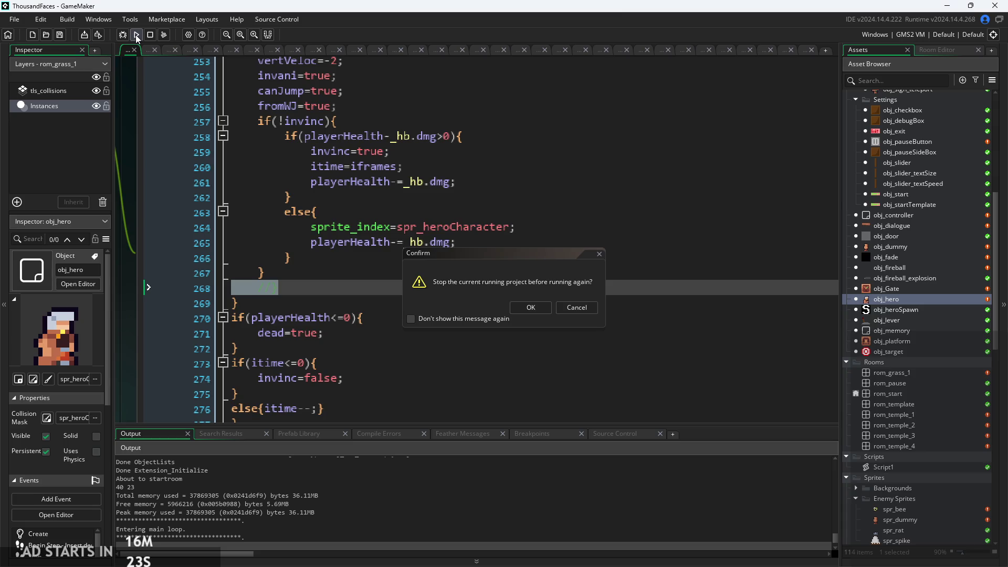
{"action": "left_click", "coordinate": [520, 307]}
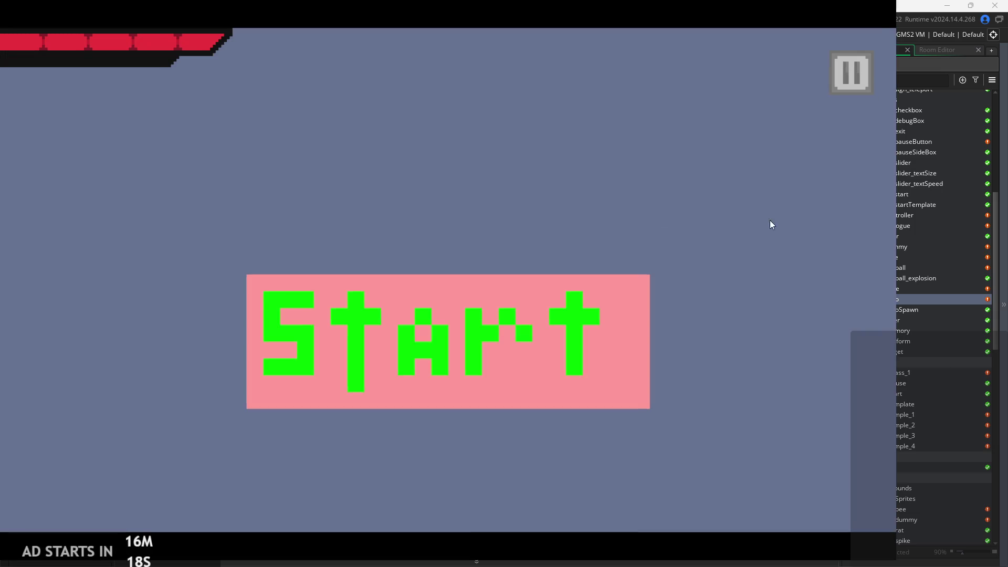
{"action": "left_click", "coordinate": [512, 323]}
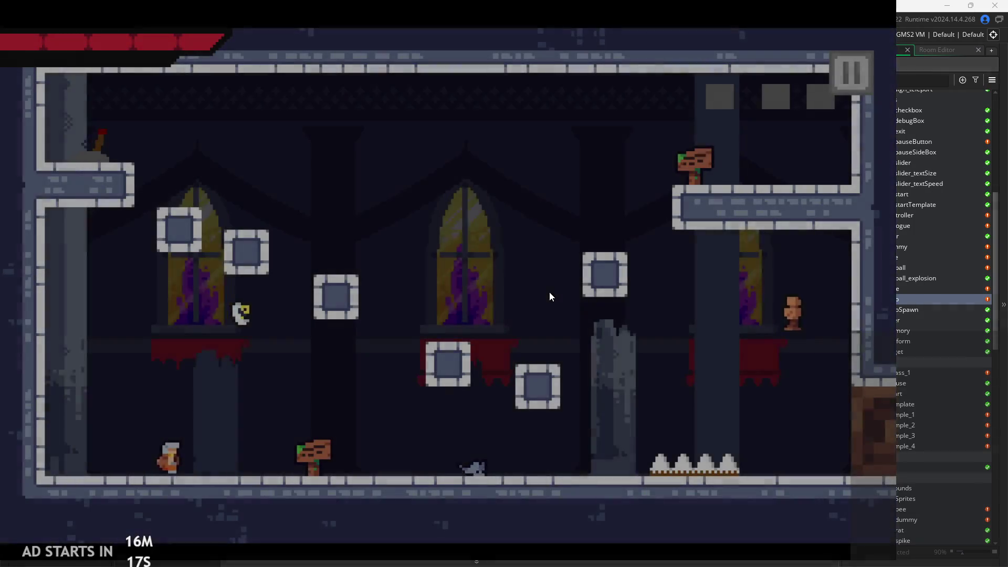
Pause the game, tick Debug Stats in the pause menu, and resume play
{"action": "key", "text": "Right"}
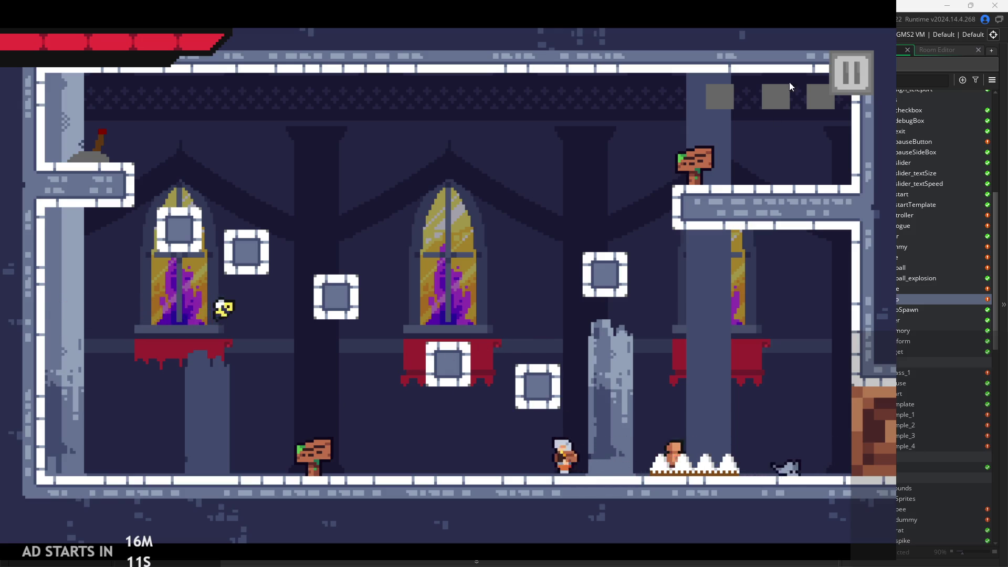
{"action": "left_click", "coordinate": [851, 72]}
{"action": "left_click", "coordinate": [178, 158]}
{"action": "left_click", "coordinate": [849, 76]}
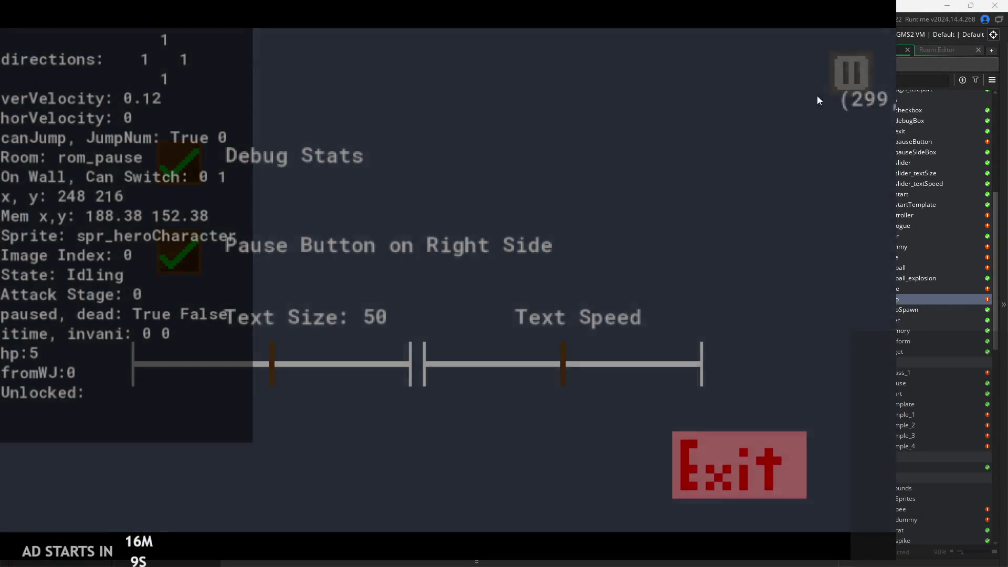
Run and jump the hero back and forth across the temple room
{"action": "key", "text": "Left"}
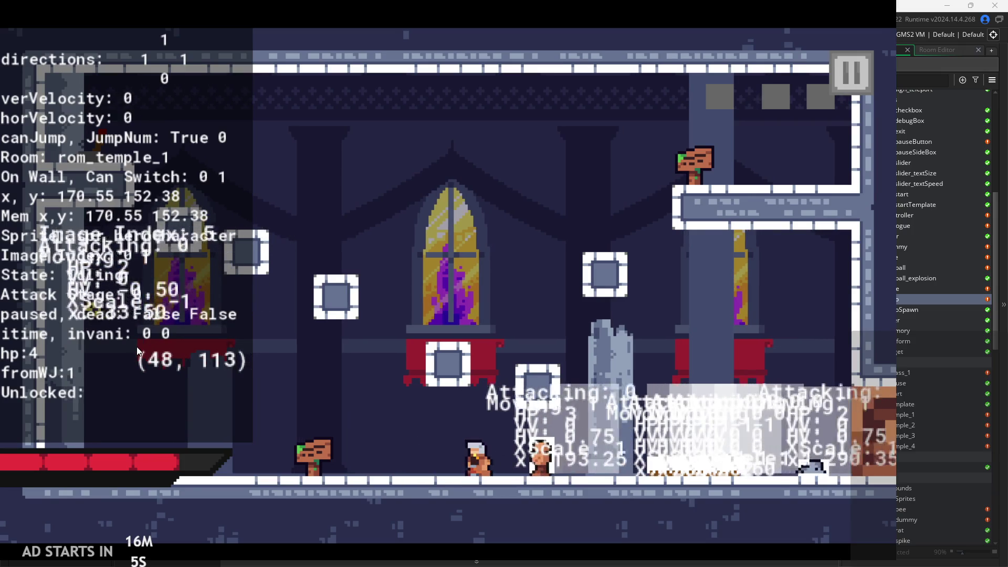
{"action": "key", "text": "Right"}
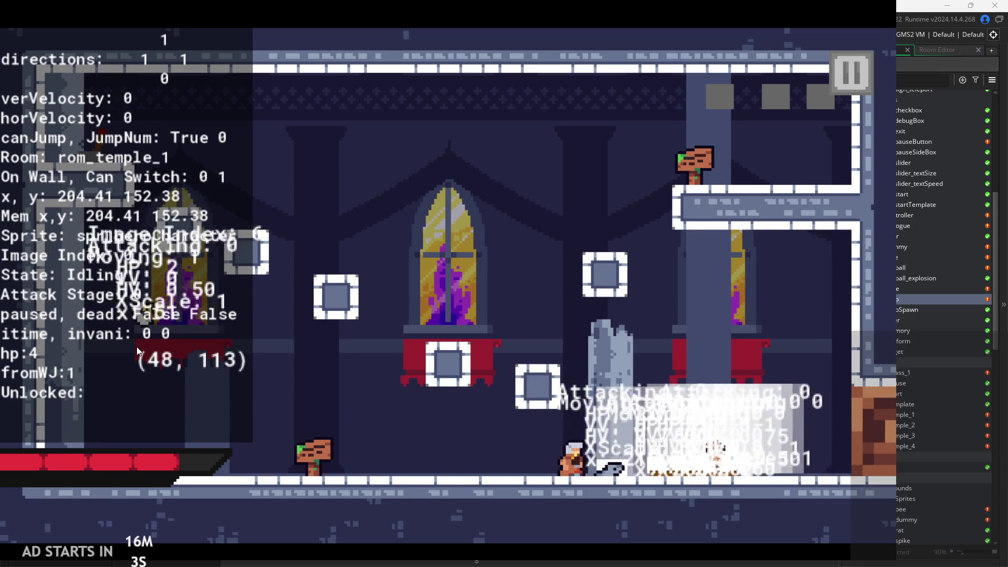
{"action": "key", "text": "Left"}
{"action": "key", "text": "Right"}
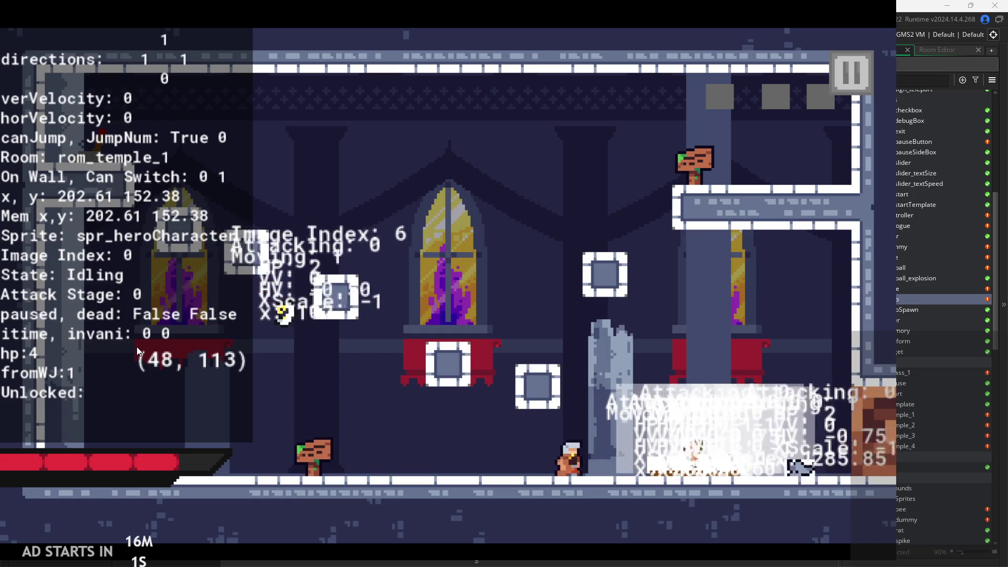
{"action": "key", "text": "Left"}
{"action": "key", "text": "space"}
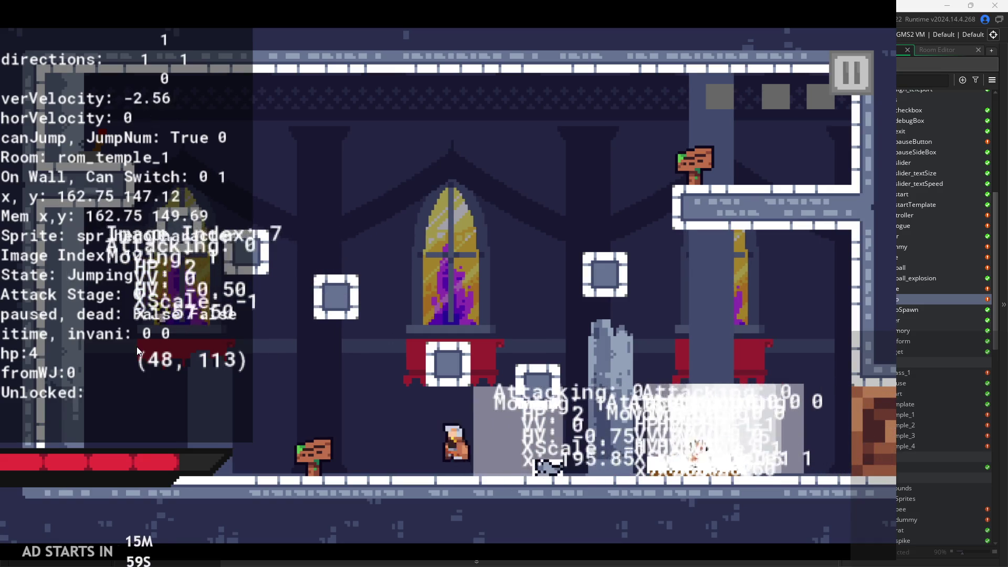
{"action": "key", "text": "Right"}
{"action": "key", "text": "space"}
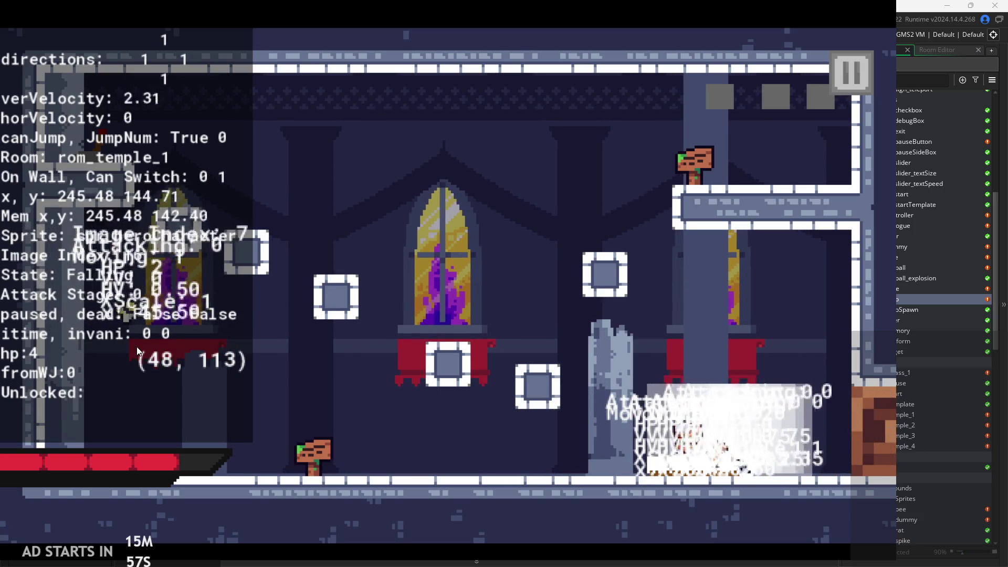
{"action": "key", "text": "Left"}
{"action": "key", "text": "space"}
{"action": "key", "text": "space"}
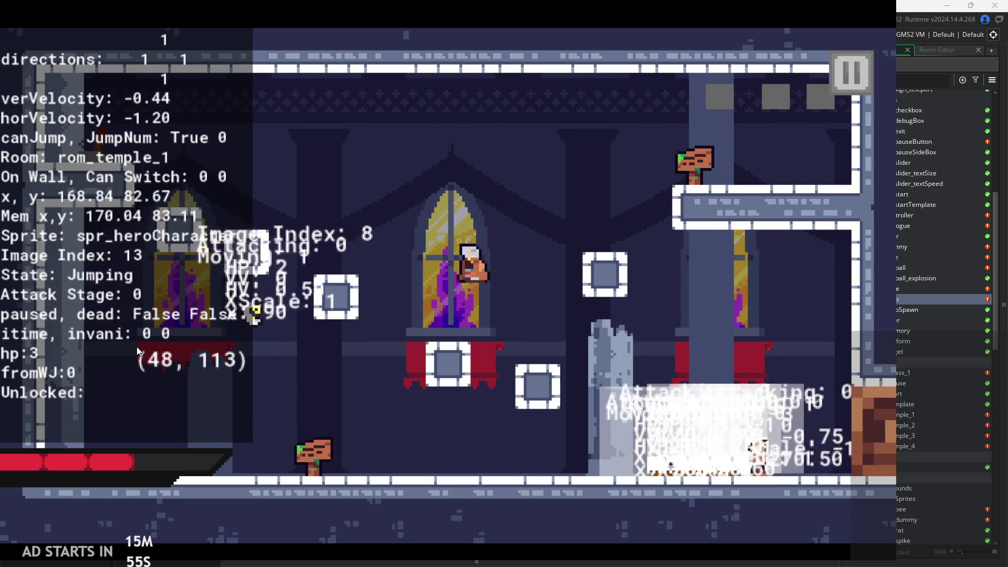
{"action": "key", "text": "Left"}
{"action": "key", "text": "space"}
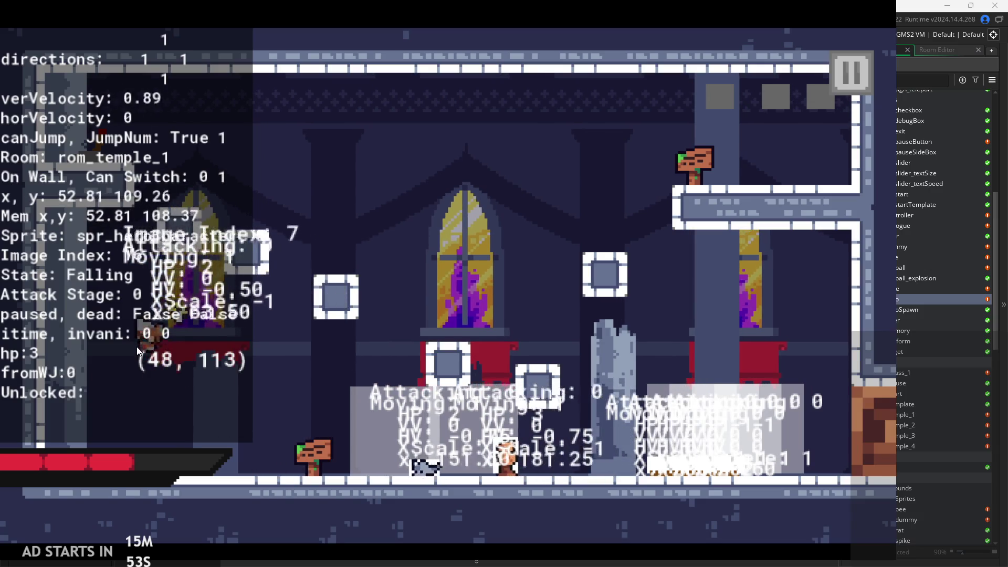
{"action": "key", "text": "space"}
{"action": "key", "text": "Left"}
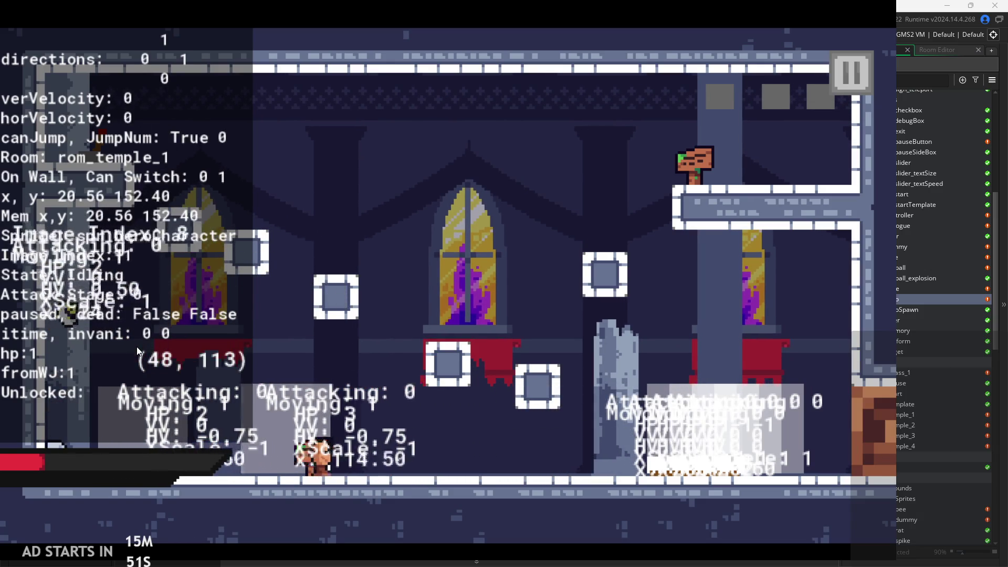
{"action": "key", "text": "space"}
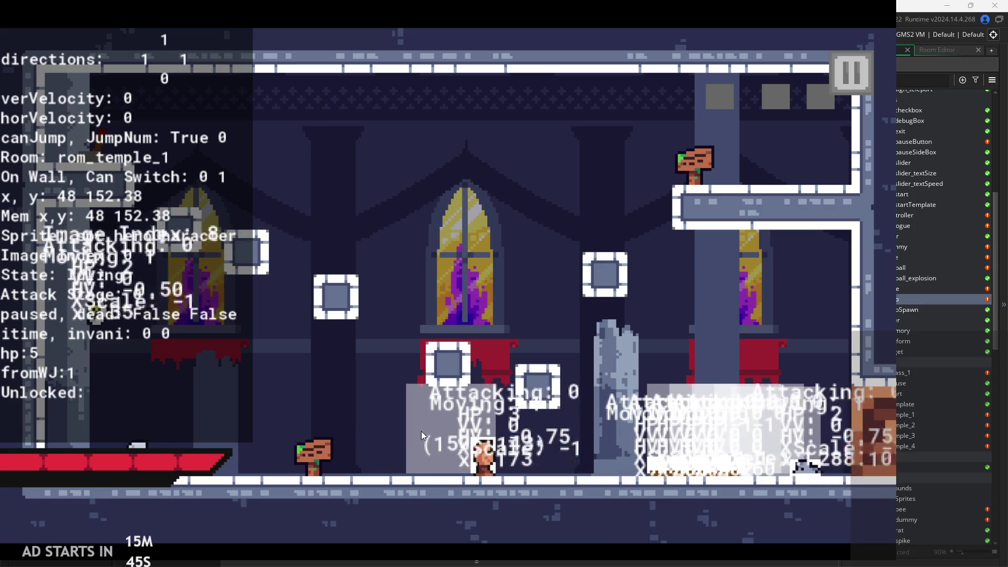
Attack the enemy and take hits, then unlock Healing with E to restore hp to 5 and pause
{"action": "key", "text": "Right"}
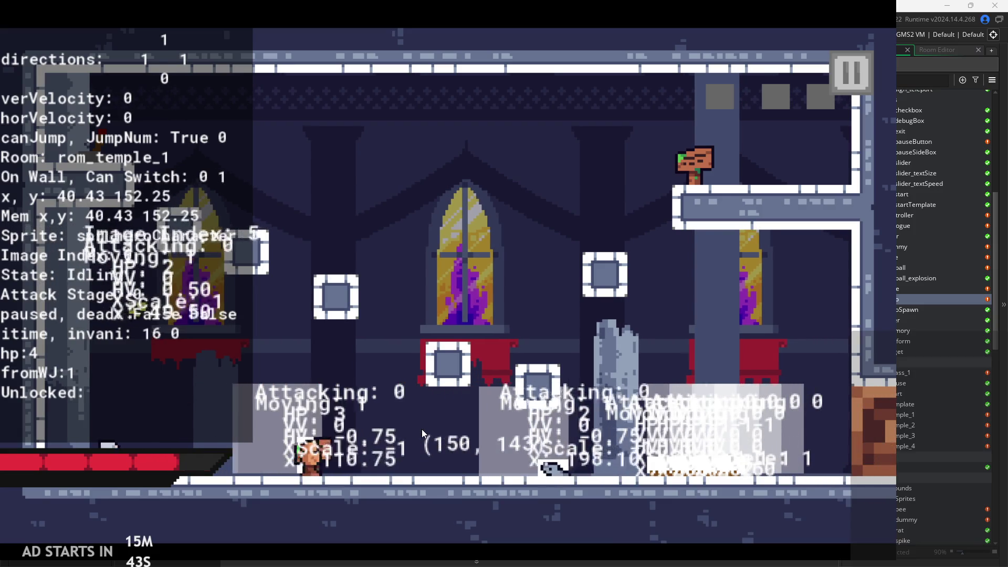
{"action": "key", "text": "Right"}
{"action": "key", "text": "Right"}
{"action": "key", "text": "space"}
{"action": "key", "text": "x"}
{"action": "key", "text": "x"}
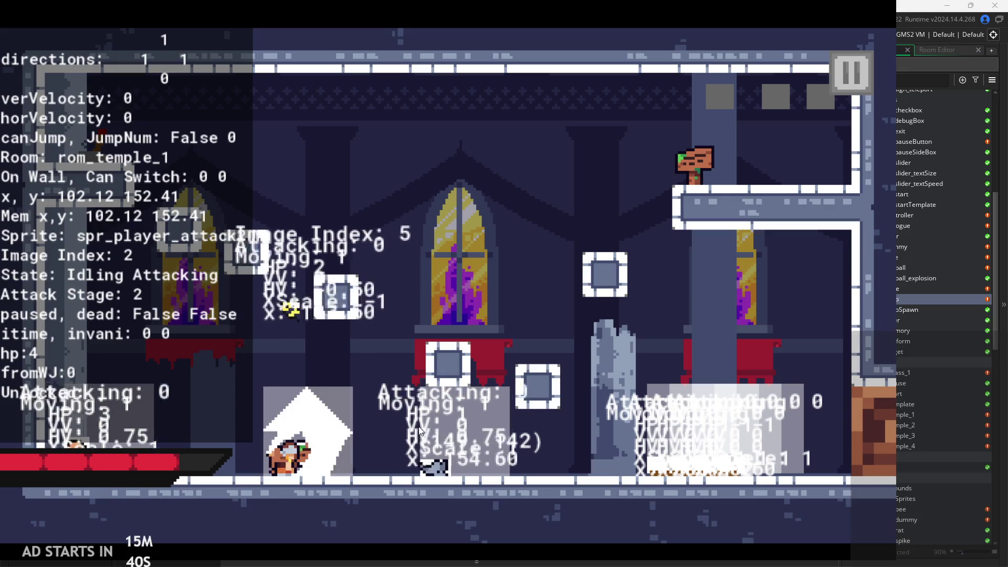
{"action": "key", "text": "Right"}
{"action": "key", "text": "x"}
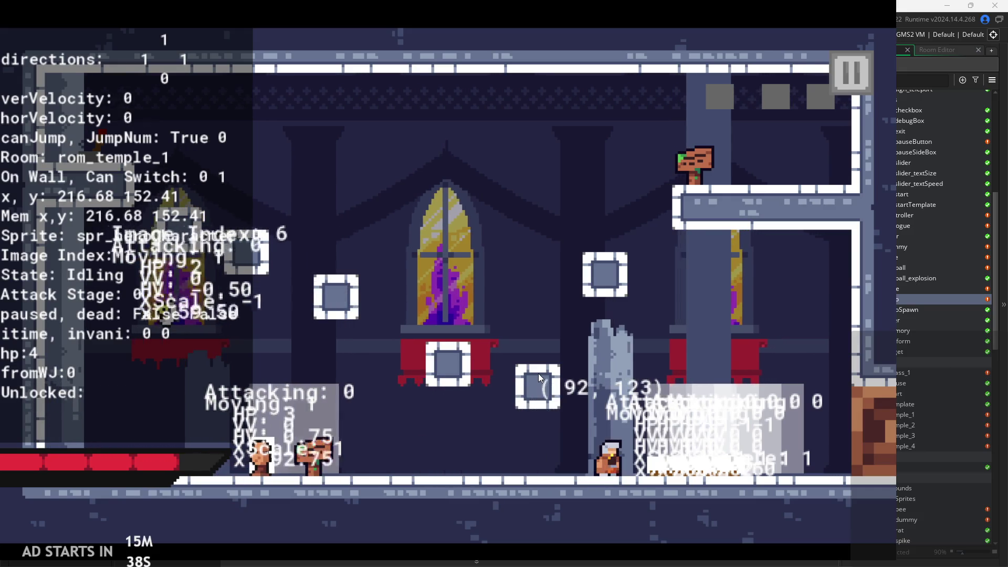
{"action": "key", "text": "Left"}
{"action": "key", "text": "Right"}
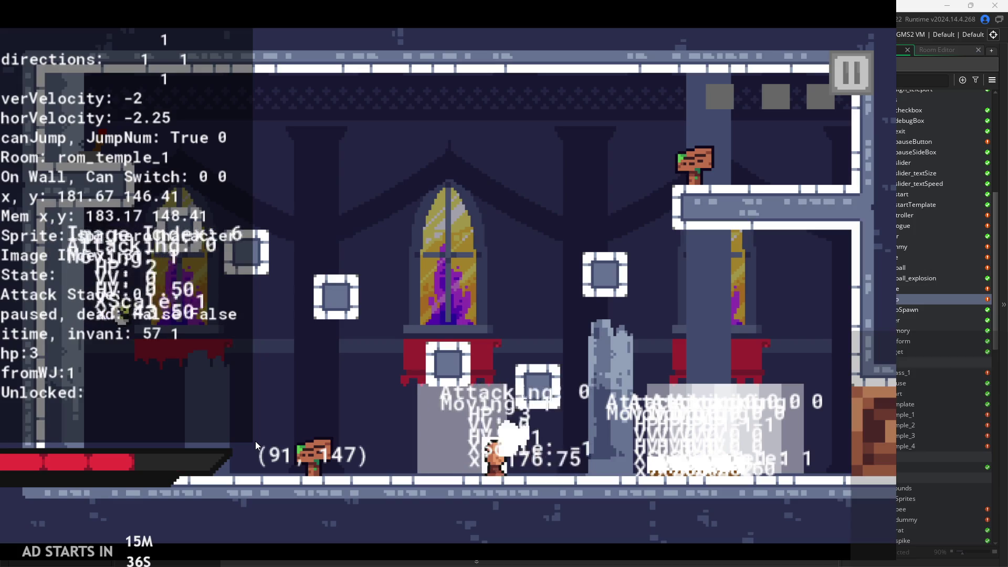
{"action": "key", "text": "Right"}
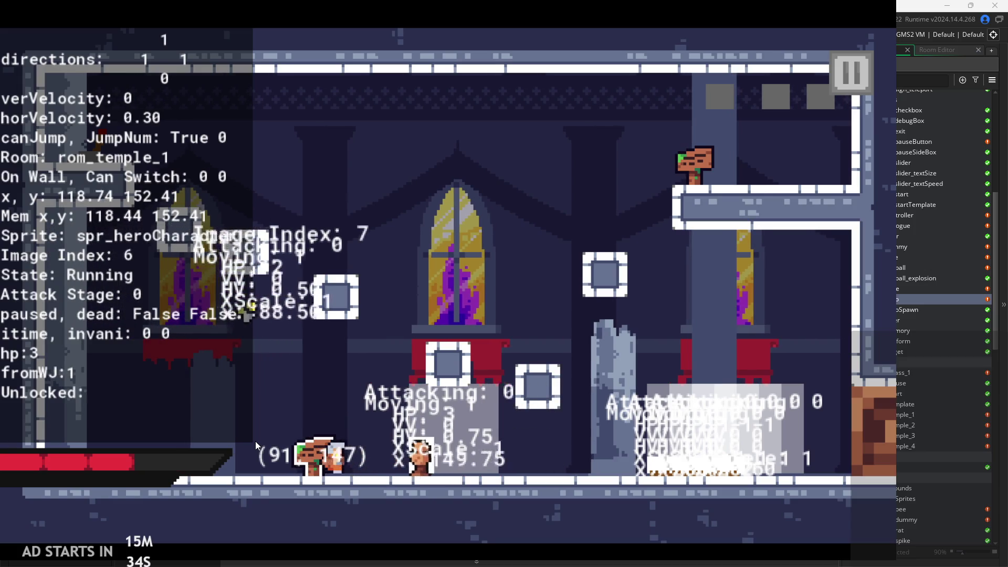
{"action": "key", "text": "Right"}
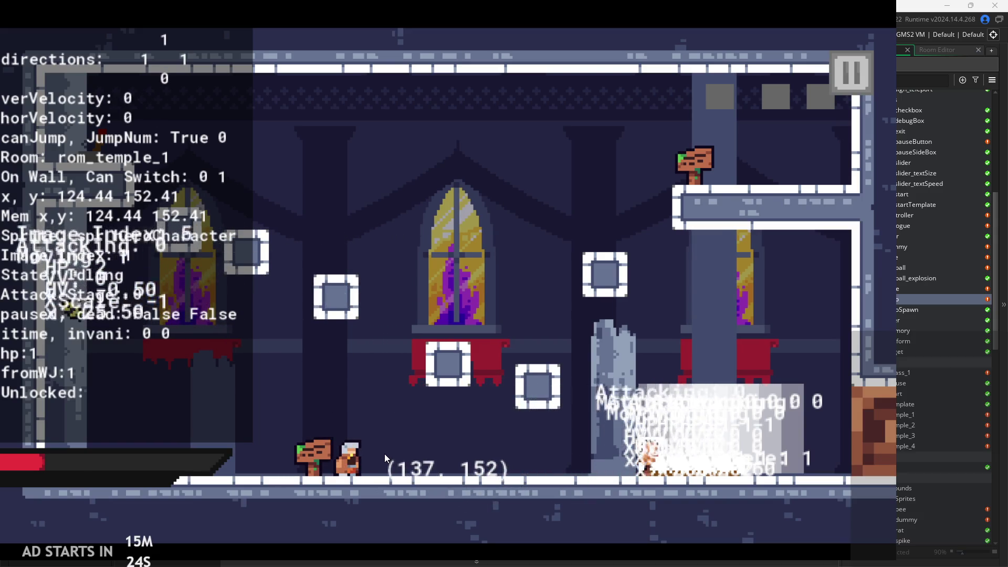
{"action": "key", "text": "e"}
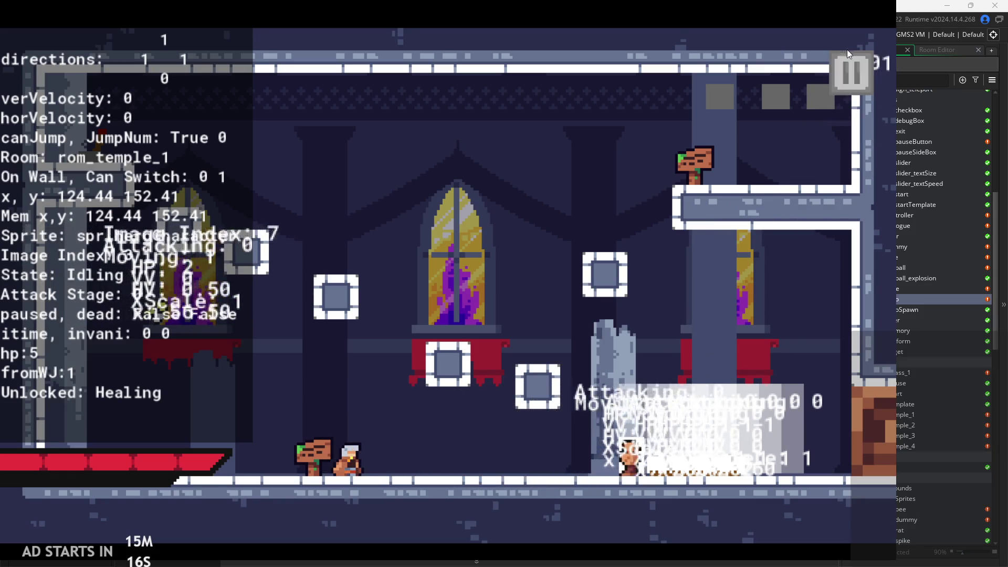
{"action": "left_click", "coordinate": [848, 73]}
Exit the game and view obj_Gate's Step code
{"action": "left_click", "coordinate": [732, 462]}
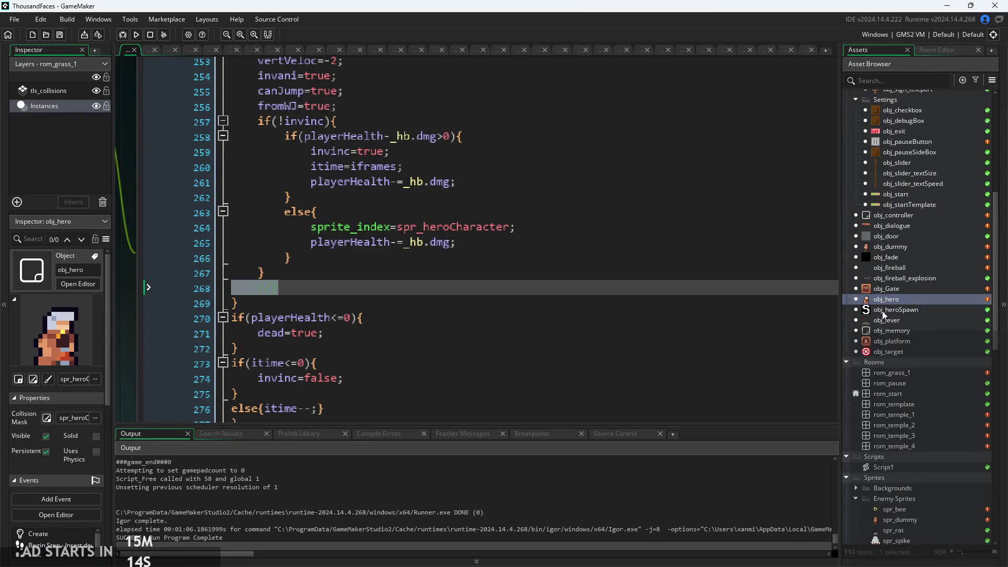
{"action": "scroll", "coordinate": [882, 313], "scroll_direction": "up", "scroll_amount": 3}
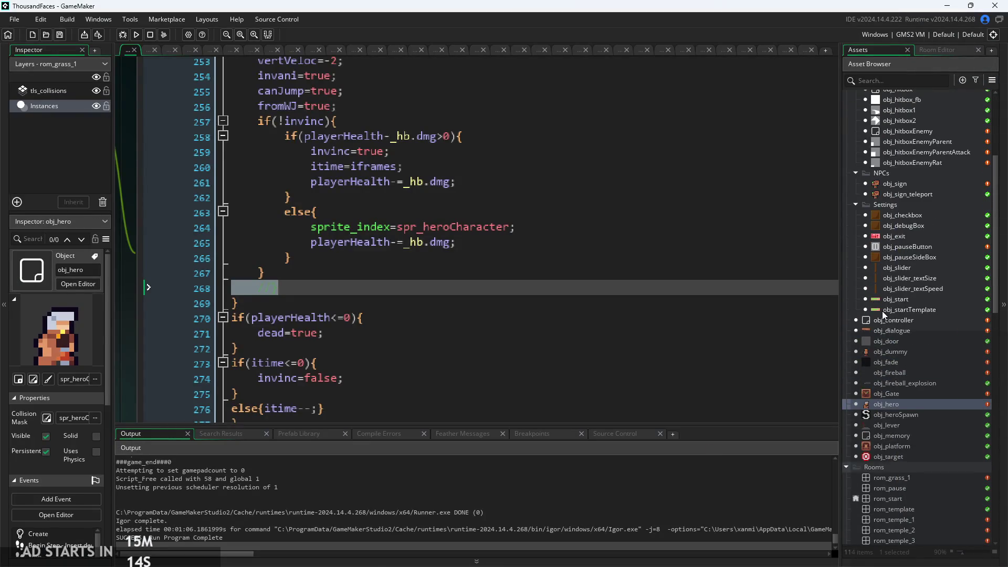
{"action": "double_click", "coordinate": [889, 392]}
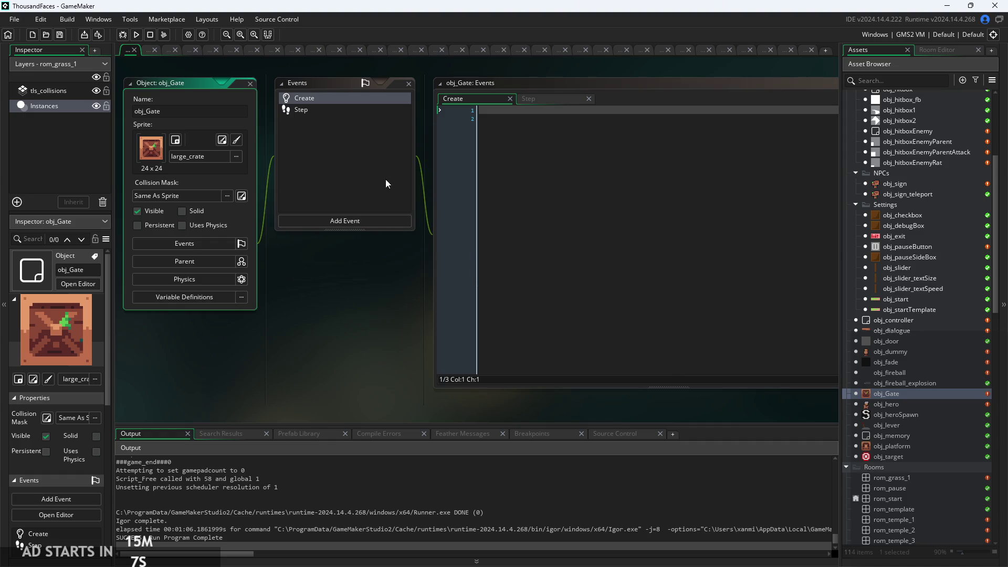
{"action": "left_click", "coordinate": [533, 99]}
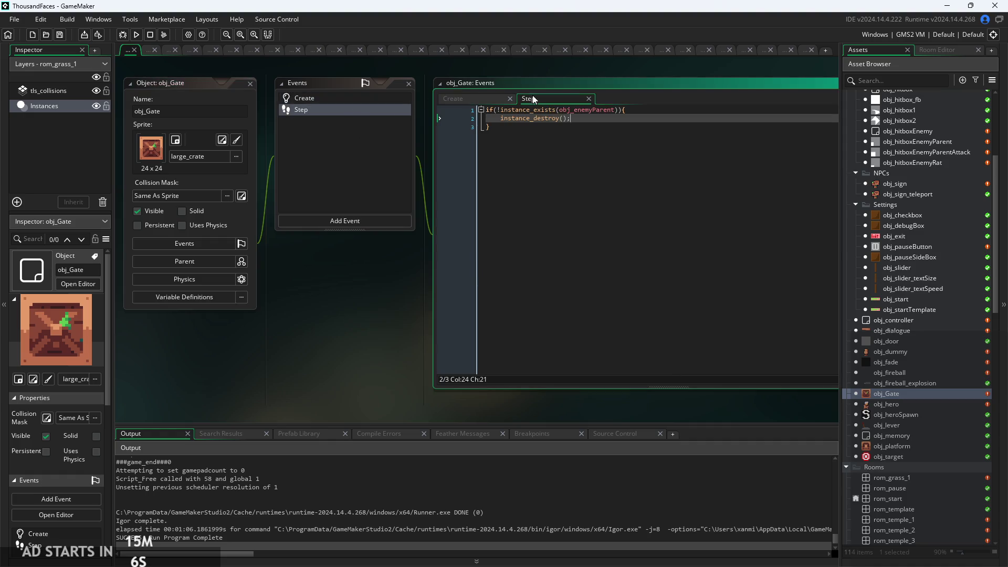
Reopen the obj_hero object editor
{"action": "left_click", "coordinate": [907, 403]}
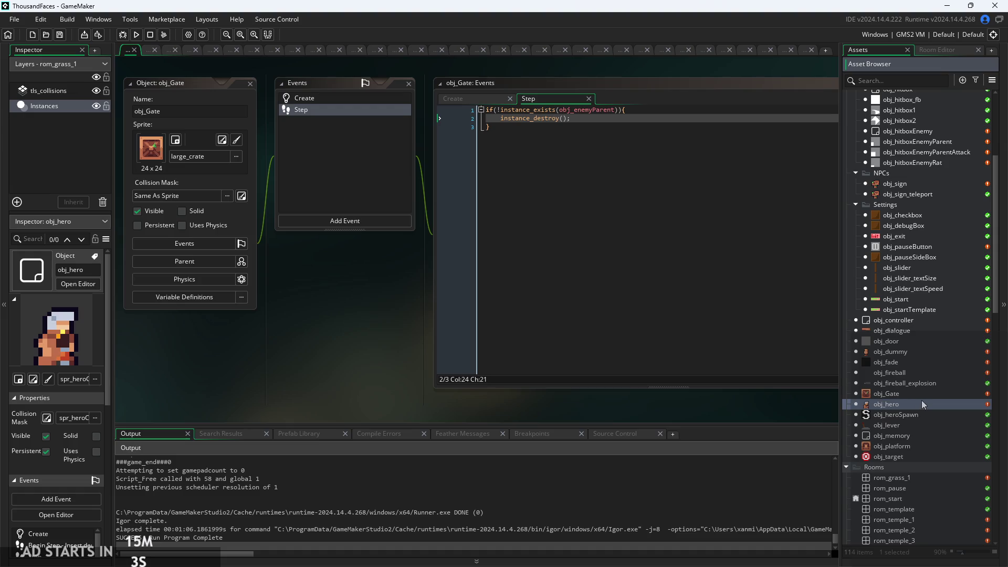
{"action": "double_click", "coordinate": [922, 402]}
{"action": "scroll", "coordinate": [368, 326], "scroll_direction": "up", "scroll_amount": 2}
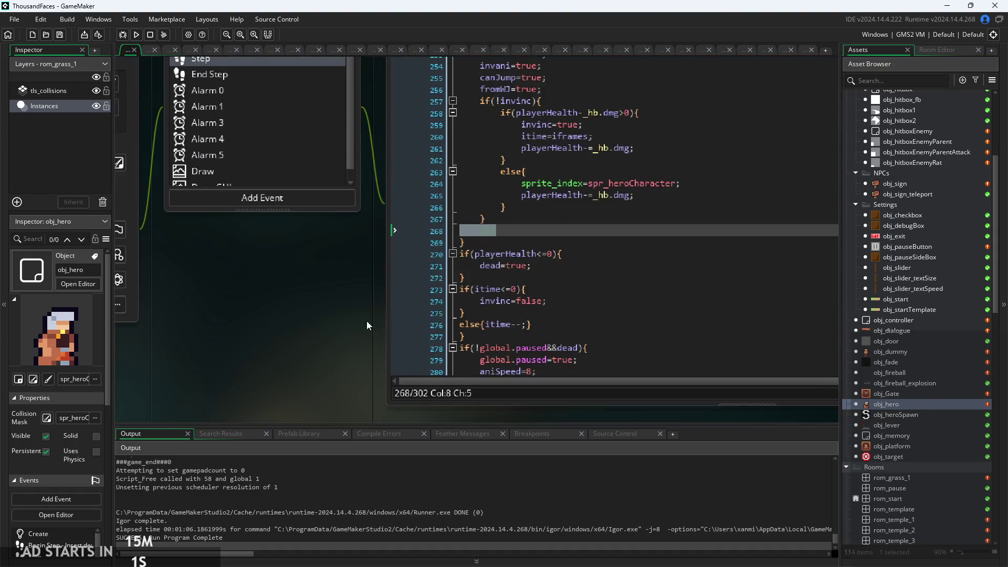
Review obj_hero's damage code on lines 245–264, then open obj_hitboxEnemyParent from the Hitboxes folder
{"action": "left_click", "coordinate": [505, 271]}
{"action": "scroll", "coordinate": [543, 264], "scroll_direction": "down", "scroll_amount": 4}
{"action": "scroll", "coordinate": [544, 264], "scroll_direction": "up", "scroll_amount": 8}
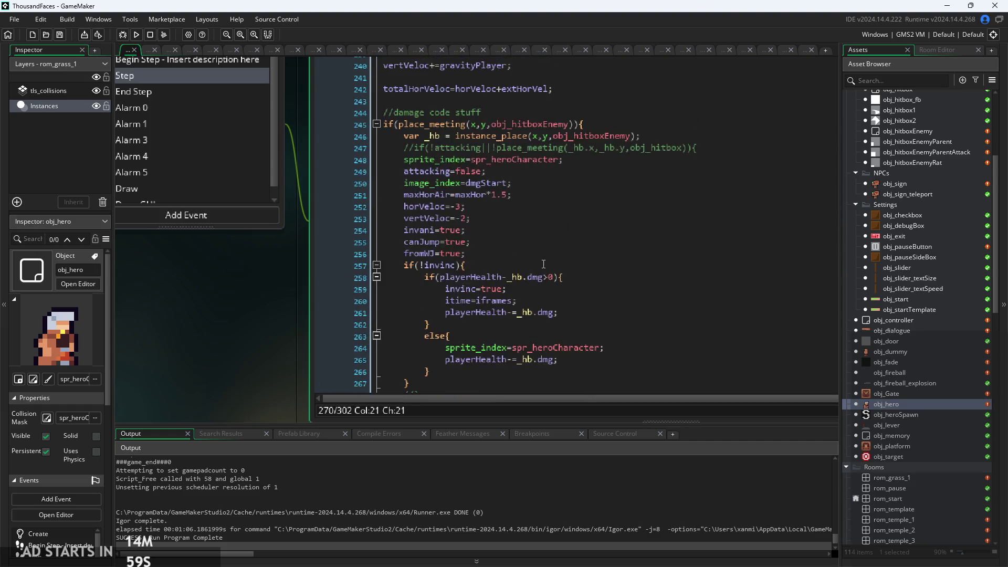
{"action": "mouse_move", "coordinate": [596, 133]}
{"action": "left_mouse_down"}
{"action": "mouse_move", "coordinate": [609, 336]}
{"action": "mouse_move", "coordinate": [636, 351]}
{"action": "left_mouse_up"}
{"action": "left_click", "coordinate": [638, 350]}
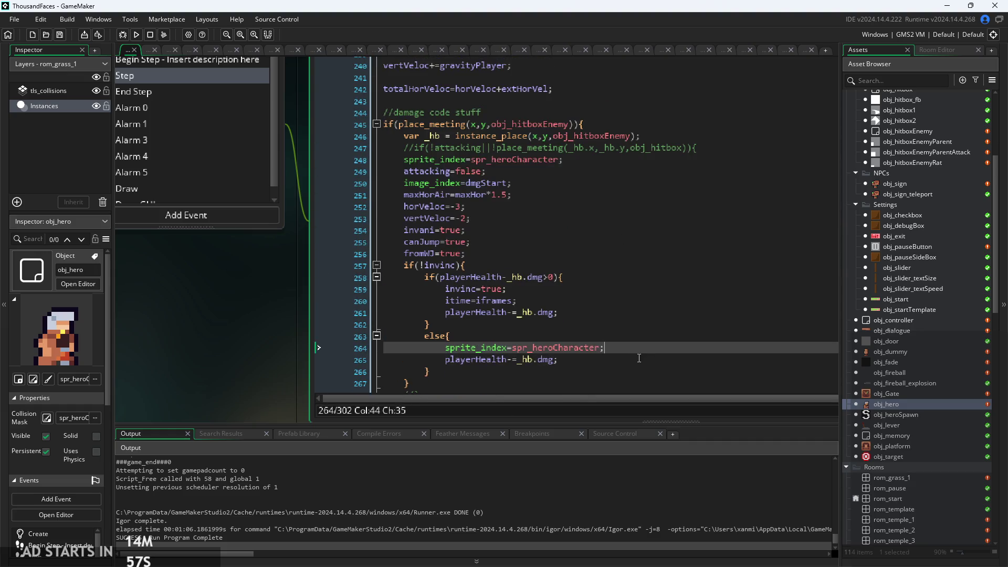
{"action": "left_click", "coordinate": [704, 149]}
{"action": "scroll", "coordinate": [919, 339], "scroll_direction": "up", "scroll_amount": 3}
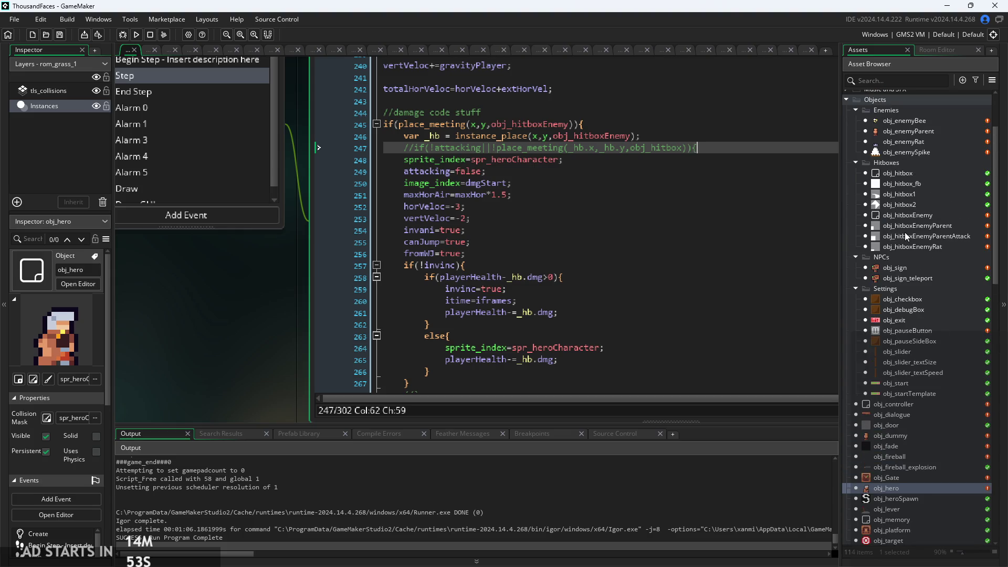
{"action": "double_click", "coordinate": [910, 226]}
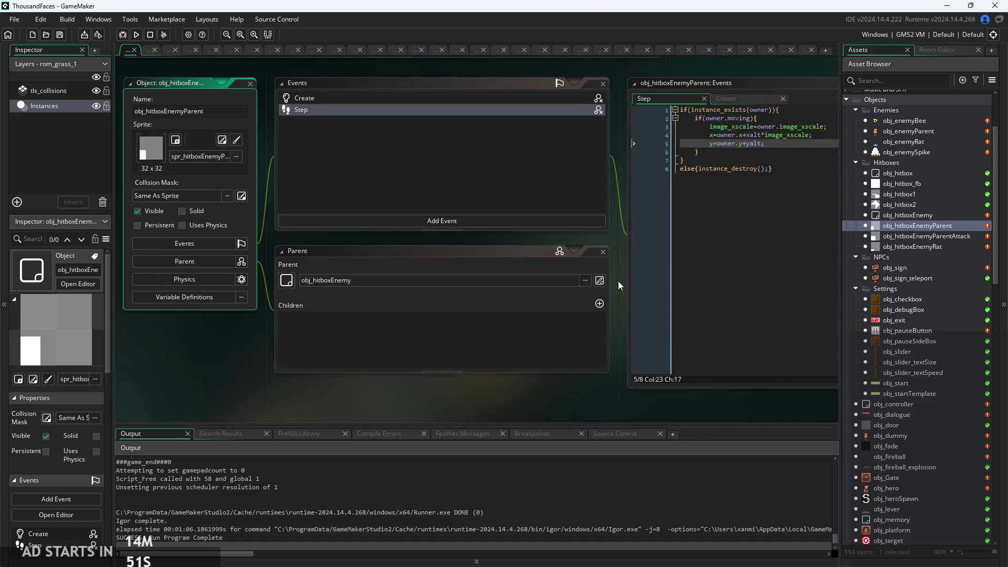
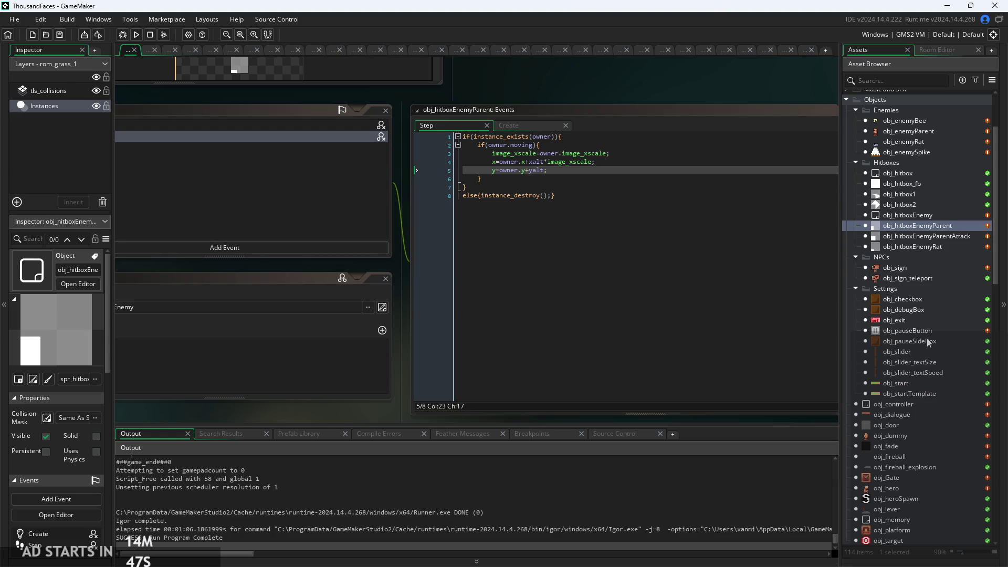
Open the obj_hitboxEnemyParentAttack object to review its code
{"action": "left_click", "coordinate": [938, 236]}
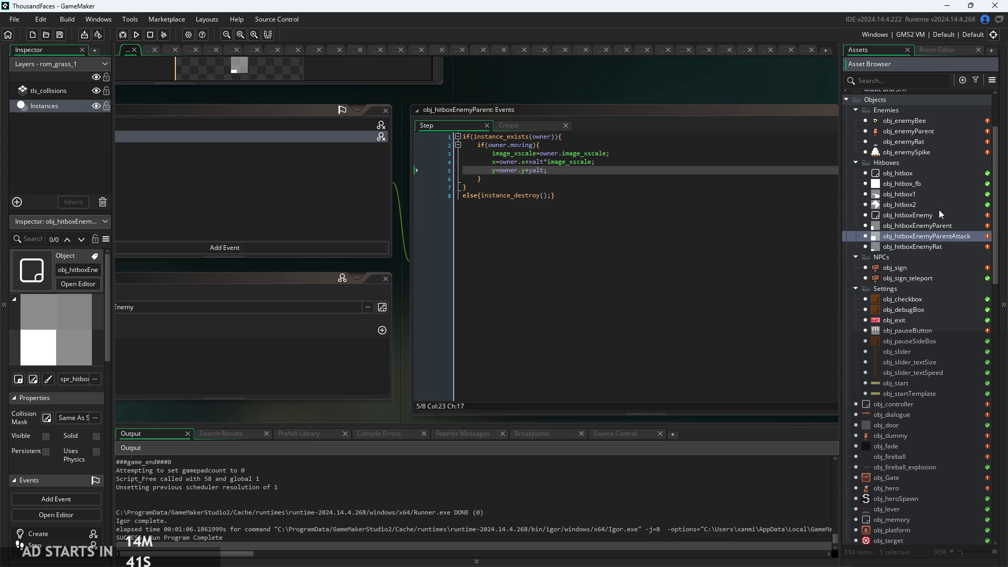
{"action": "left_click", "coordinate": [939, 207]}
{"action": "left_click", "coordinate": [947, 239]}
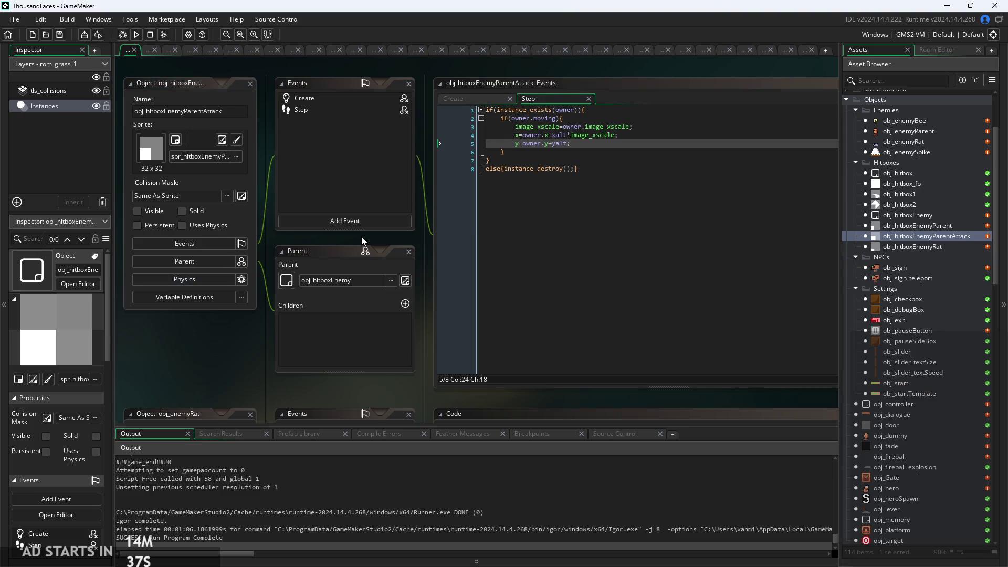
{"action": "scroll", "coordinate": [914, 294], "scroll_direction": "up", "scroll_amount": 2}
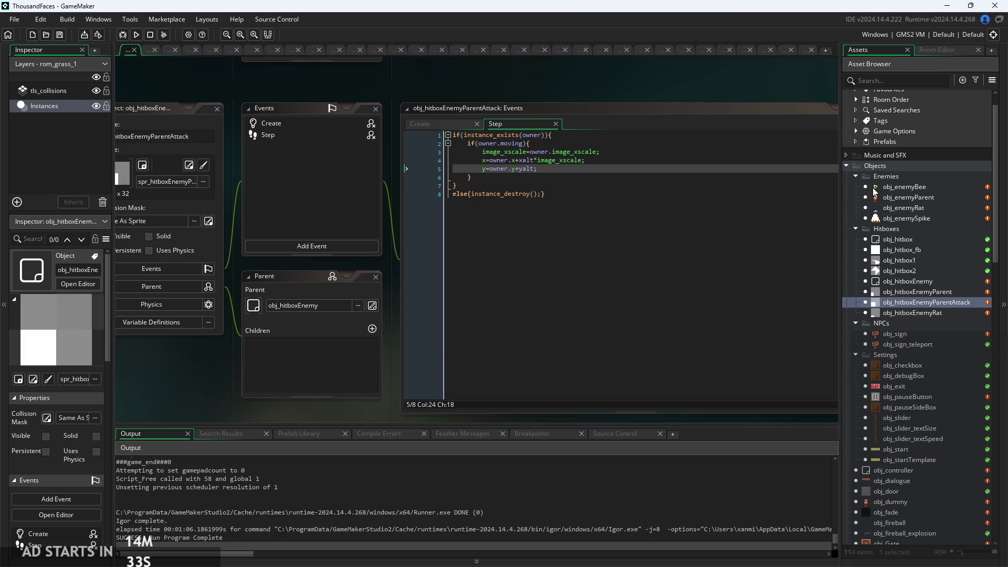
Review obj_hitboxEnemyParent's Step code, then open the spr_hitboxEnemyParent sprite
{"action": "double_click", "coordinate": [890, 292]}
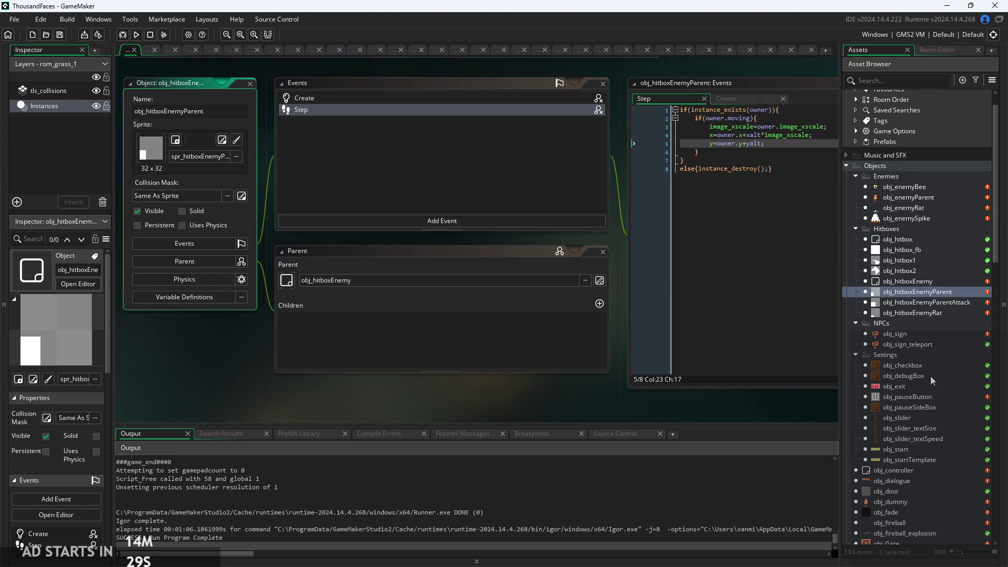
{"action": "scroll", "coordinate": [931, 376], "scroll_direction": "down", "scroll_amount": 10}
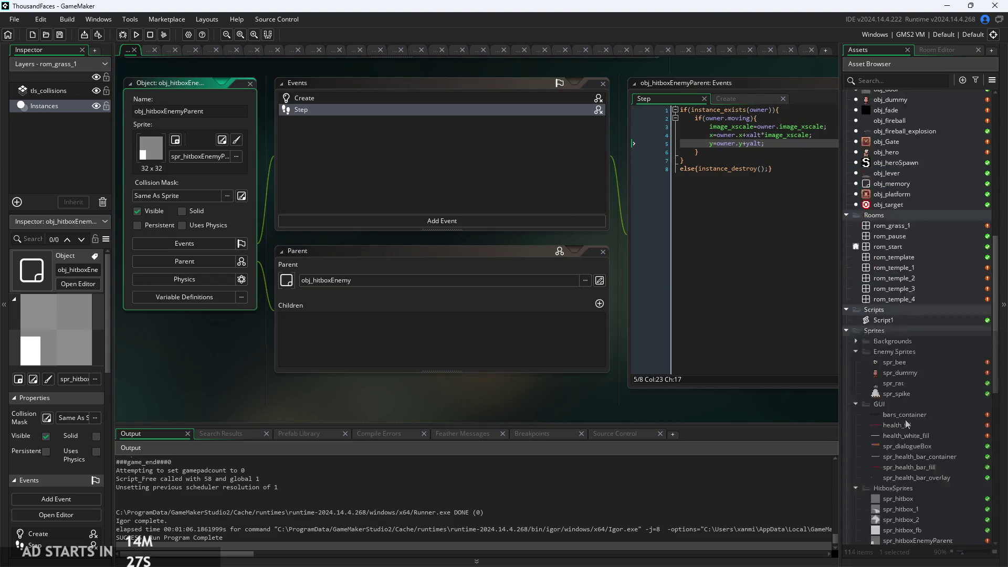
{"action": "scroll", "coordinate": [907, 425], "scroll_direction": "down", "scroll_amount": 1}
{"action": "scroll", "coordinate": [900, 518], "scroll_direction": "down", "scroll_amount": 3}
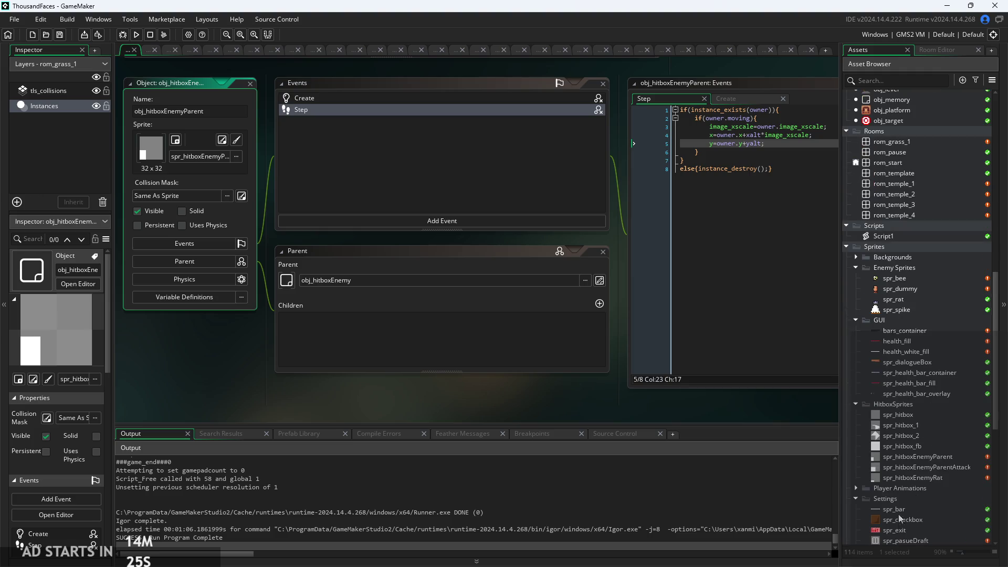
{"action": "double_click", "coordinate": [899, 458]}
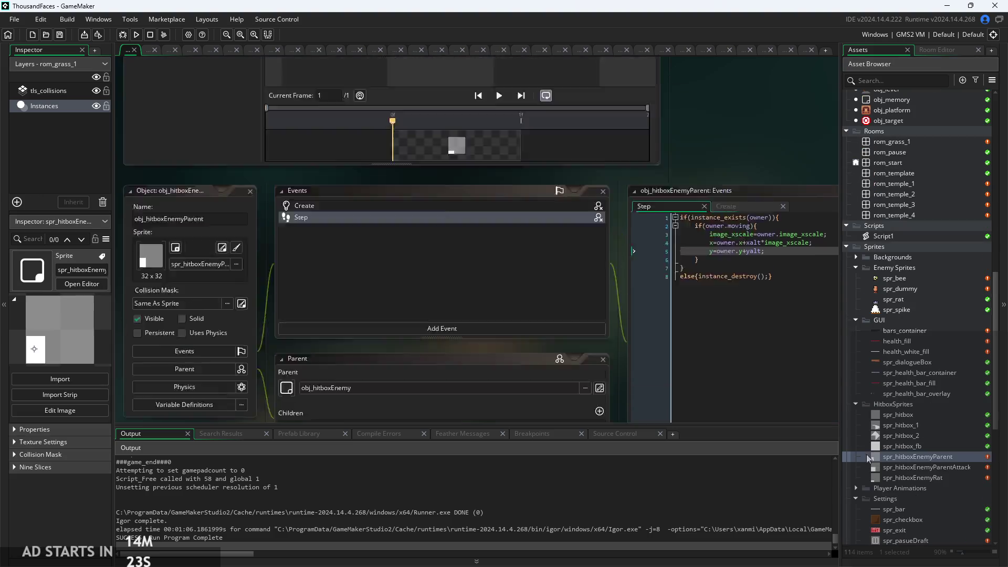
In the image editor, clear a rectangular selection over the sprite's bottom-left area
{"action": "left_click", "coordinate": [221, 140]}
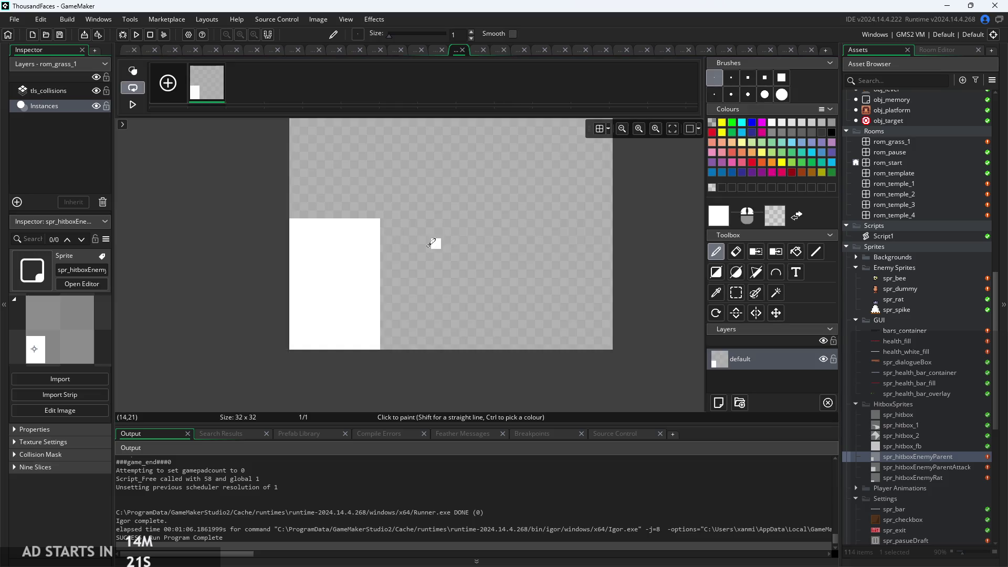
{"action": "left_click", "coordinate": [744, 297]}
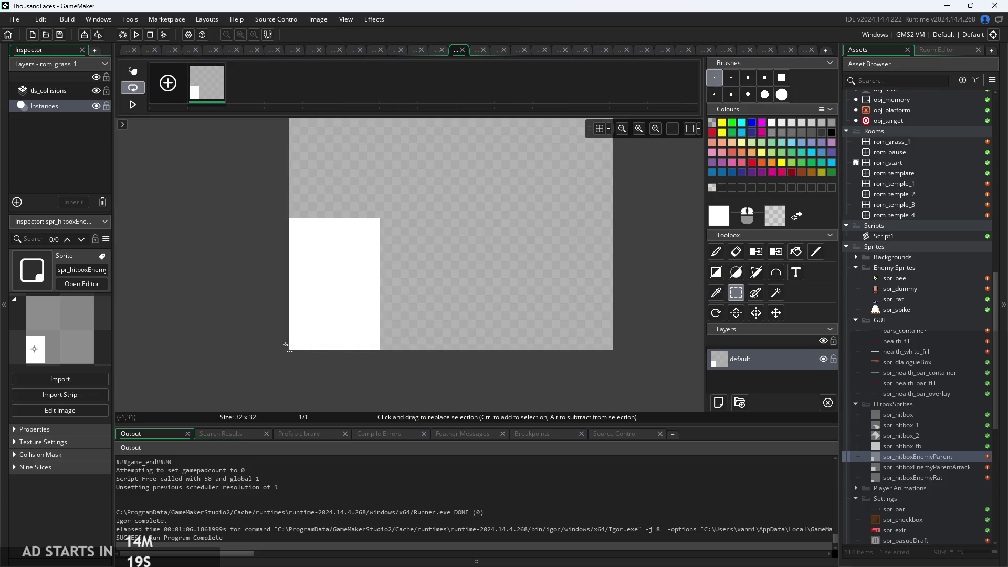
{"action": "left_click_drag", "start_coordinate": [287, 345], "coordinate": [336, 305]}
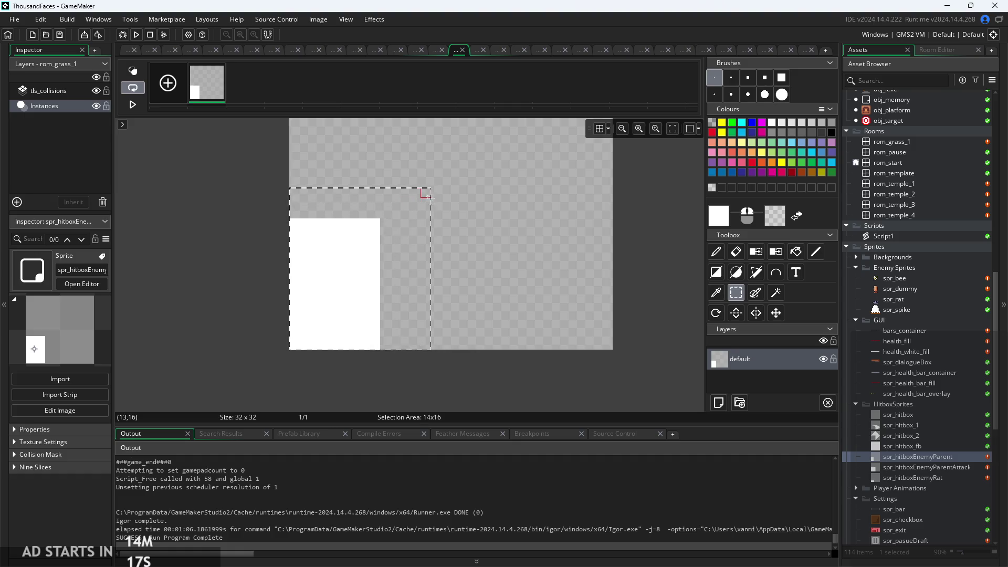
{"action": "mouse_move", "coordinate": [438, 187]}
{"action": "left_mouse_down"}
{"action": "mouse_move", "coordinate": [429, 188]}
{"action": "mouse_move", "coordinate": [447, 184]}
{"action": "left_mouse_up"}
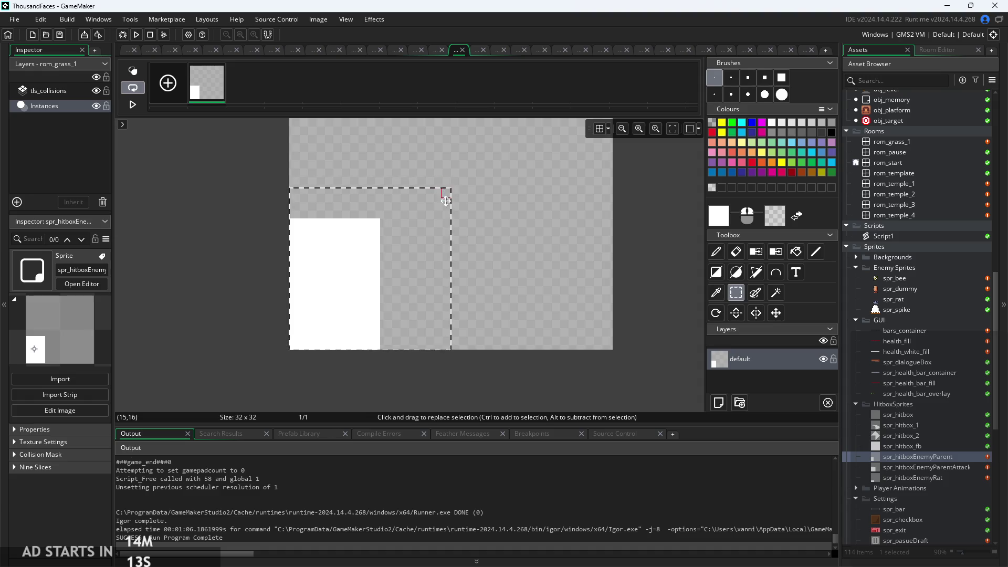
{"action": "key", "text": "Delete"}
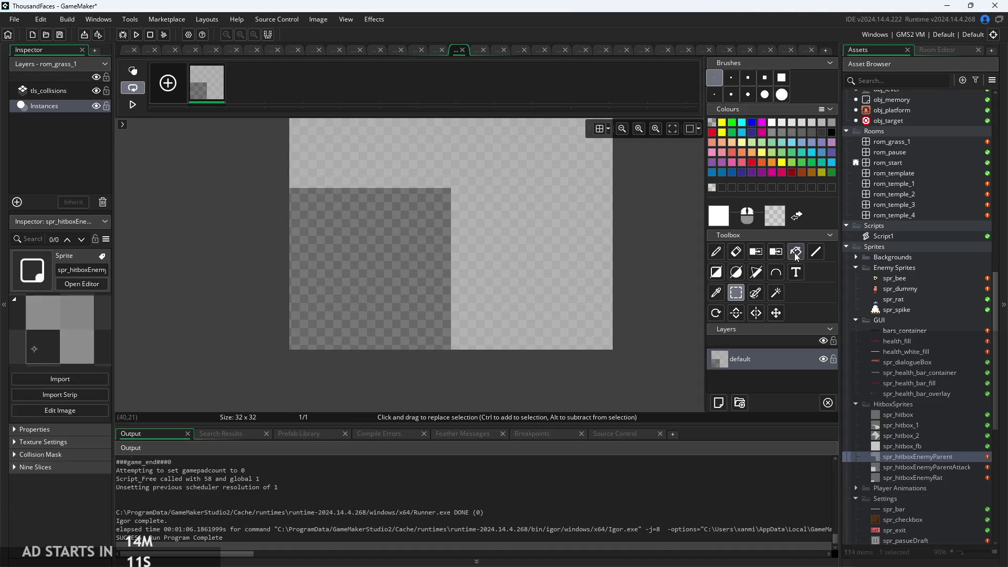
Fill the cleared area white and move the sprite origin to 8, 24
{"action": "left_click", "coordinate": [796, 254]}
{"action": "left_click", "coordinate": [426, 250]}
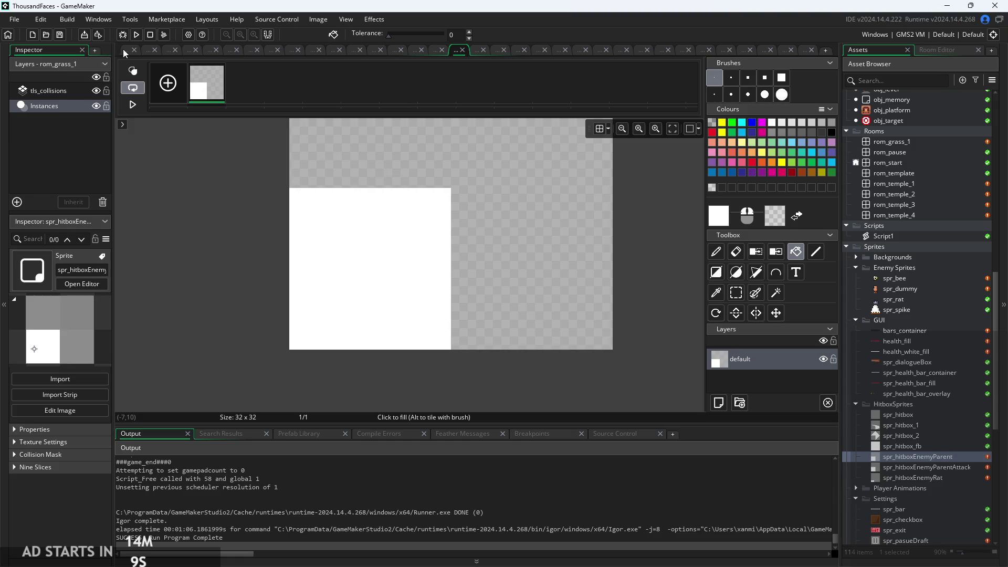
{"action": "left_click", "coordinate": [125, 53]}
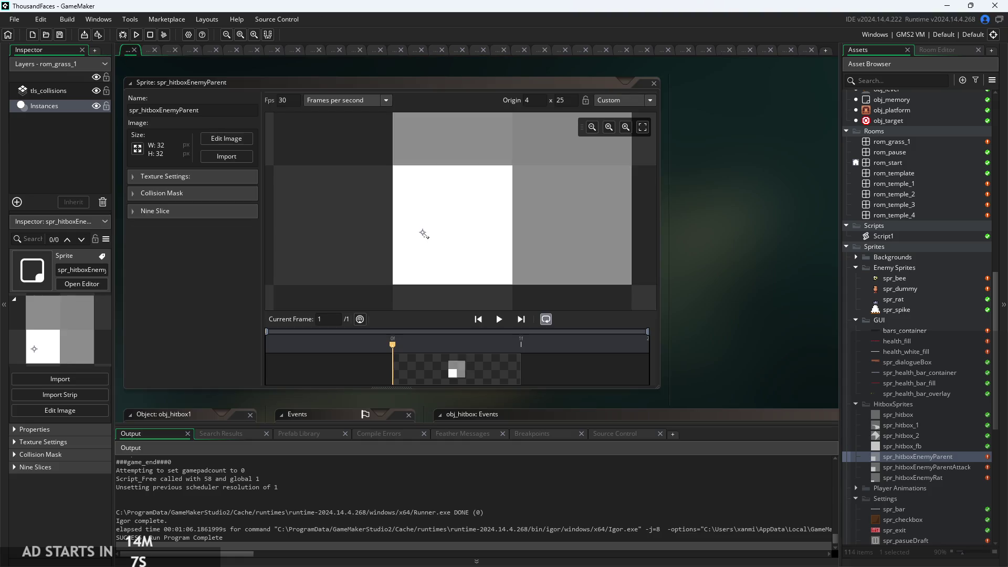
{"action": "left_click_drag", "start_coordinate": [423, 234], "coordinate": [447, 235]}
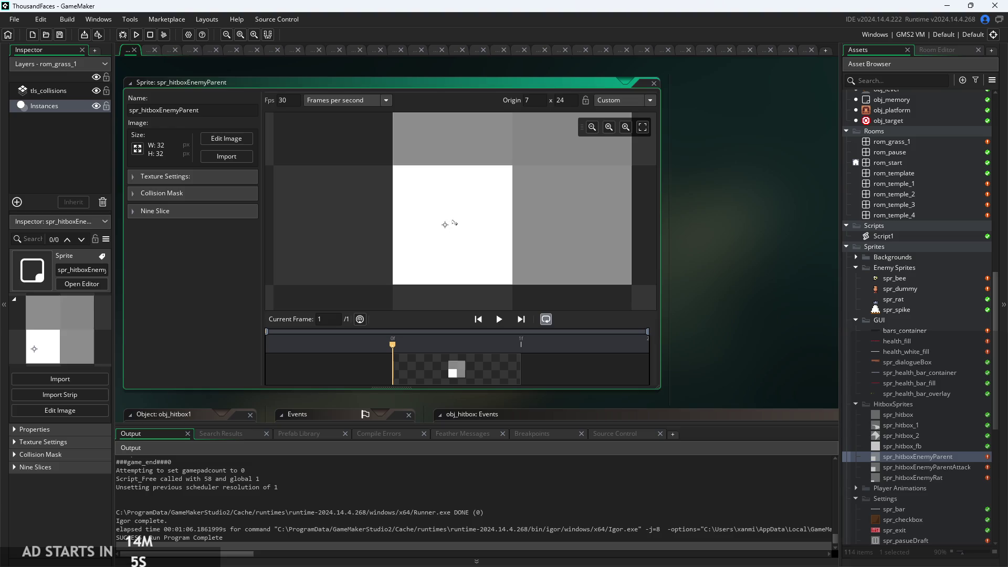
Run the game, walk the player right into an enemy, then exit from the pause menu
{"action": "left_click", "coordinate": [140, 39]}
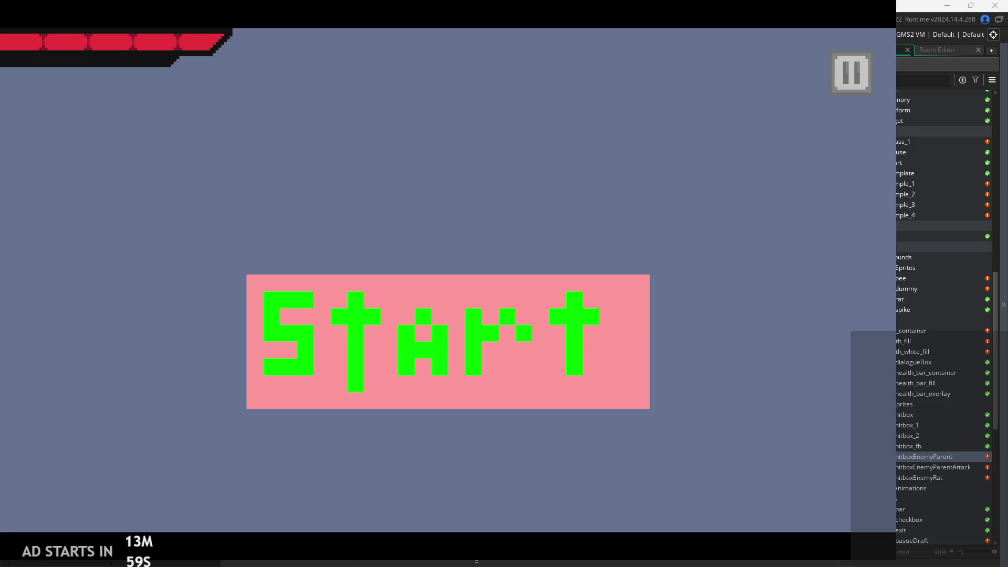
{"action": "left_click", "coordinate": [471, 351]}
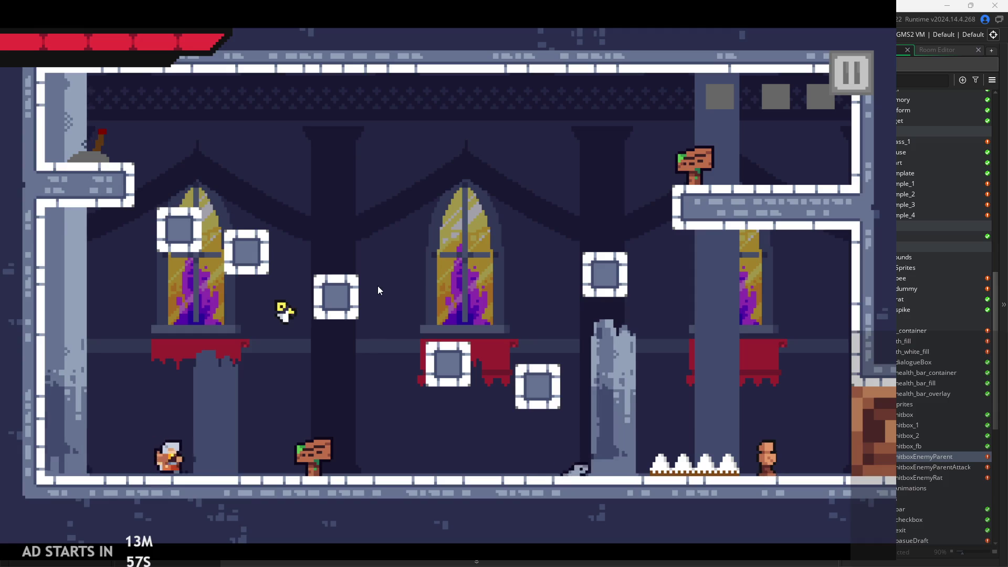
{"action": "key", "text": "Right"}
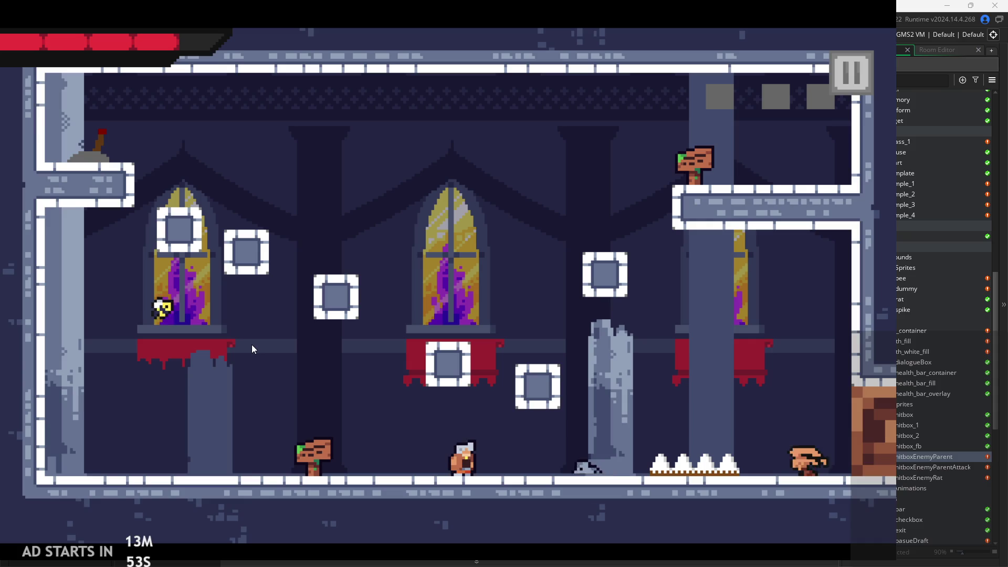
{"action": "left_click", "coordinate": [859, 83]}
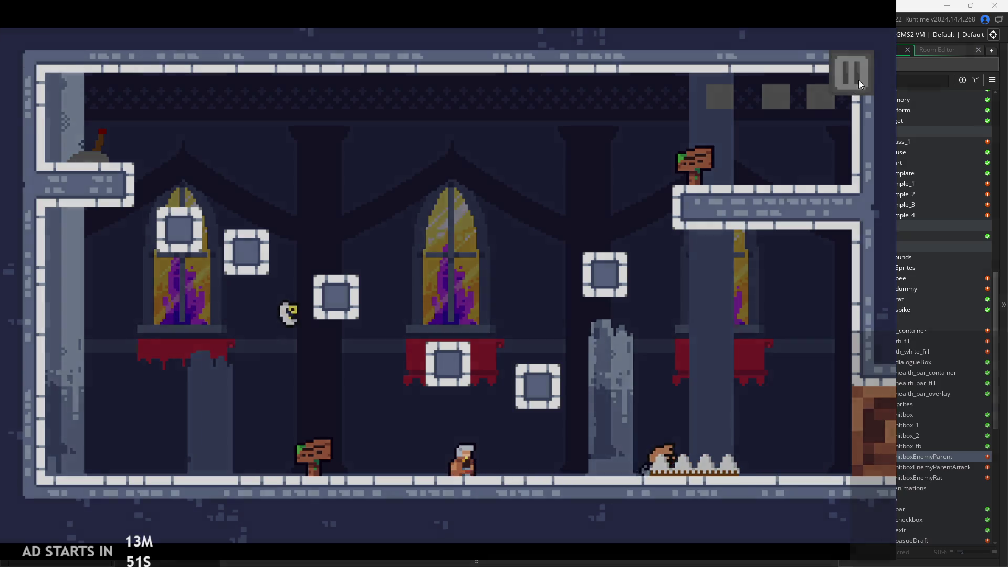
{"action": "left_click", "coordinate": [722, 461]}
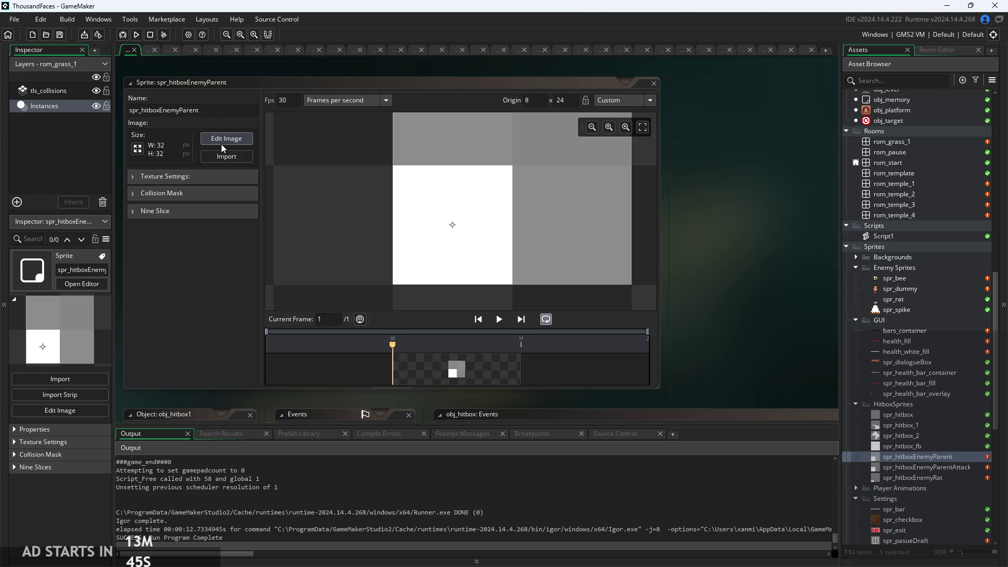
Erase the right part of the white hitbox and playtest by walking right
{"action": "left_click", "coordinate": [223, 143]}
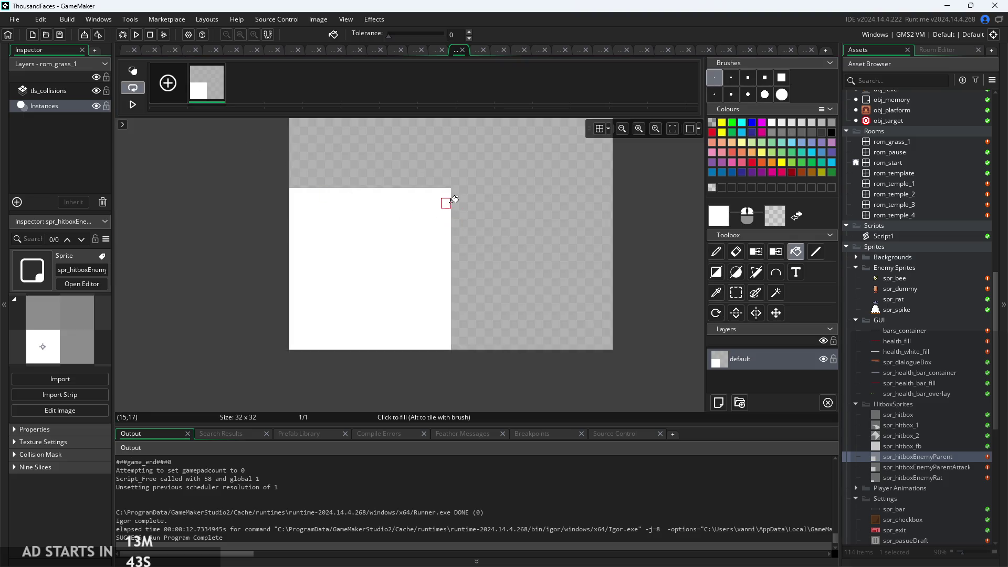
{"action": "left_click", "coordinate": [736, 252]}
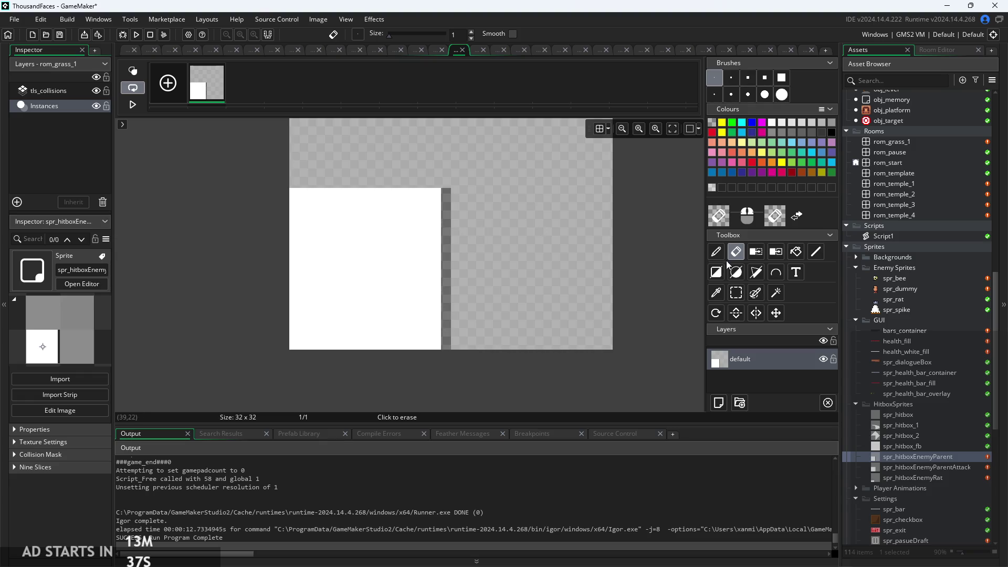
{"action": "left_click", "coordinate": [138, 37]}
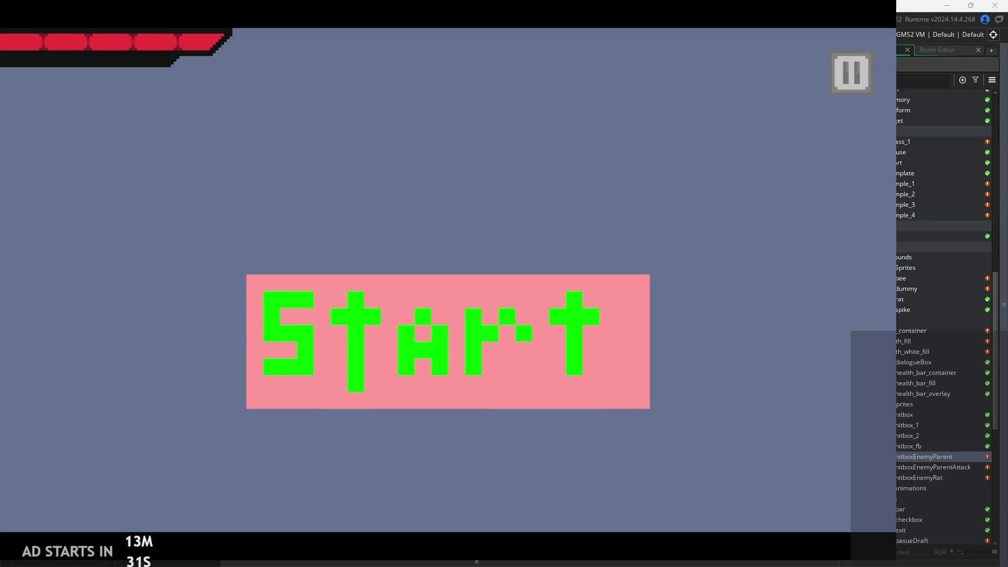
{"action": "key", "text": "Right"}
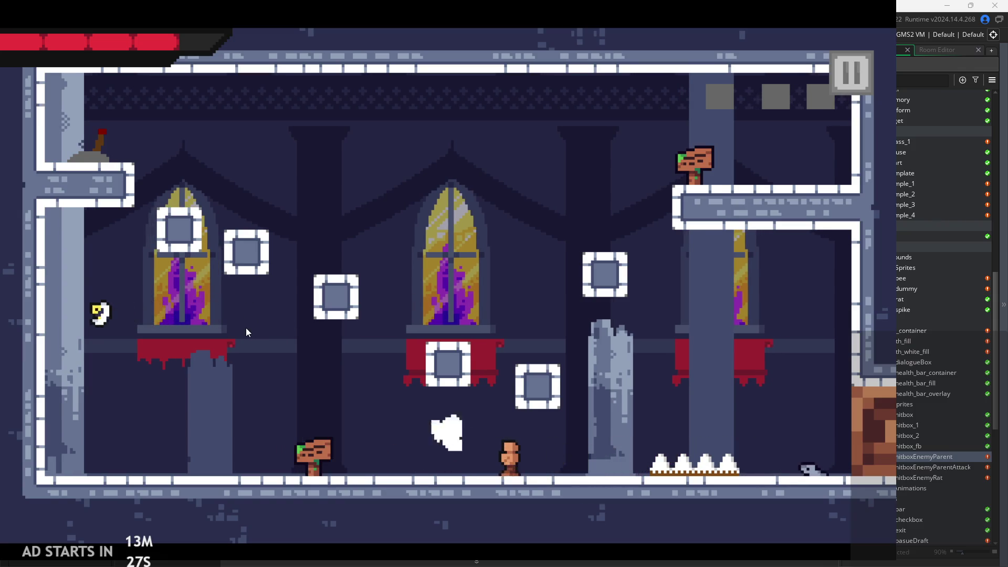
{"action": "left_click", "coordinate": [851, 73]}
{"action": "left_click", "coordinate": [715, 457]}
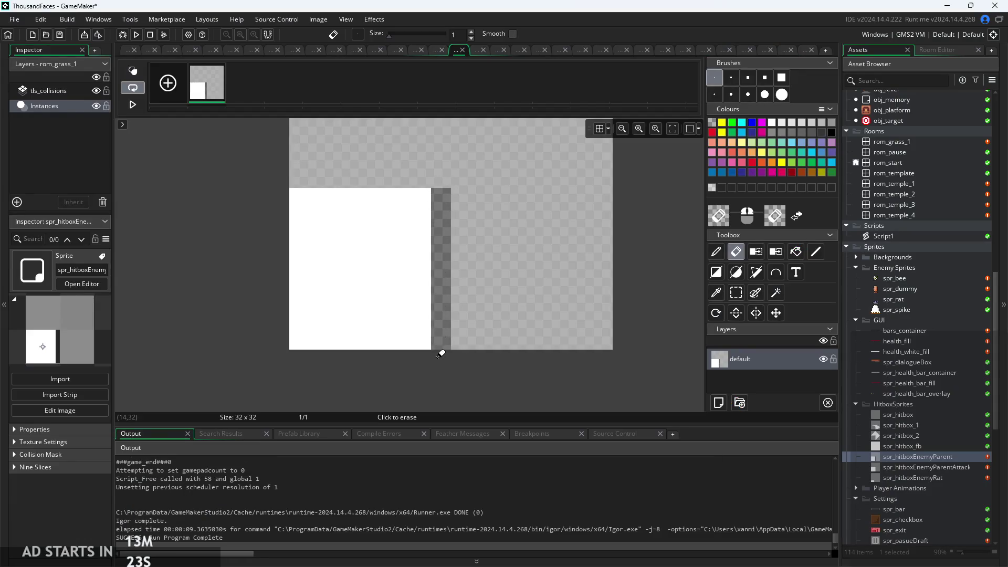
Playtest again, moving left and attacking with X, then exit the game
{"action": "left_click", "coordinate": [136, 34]}
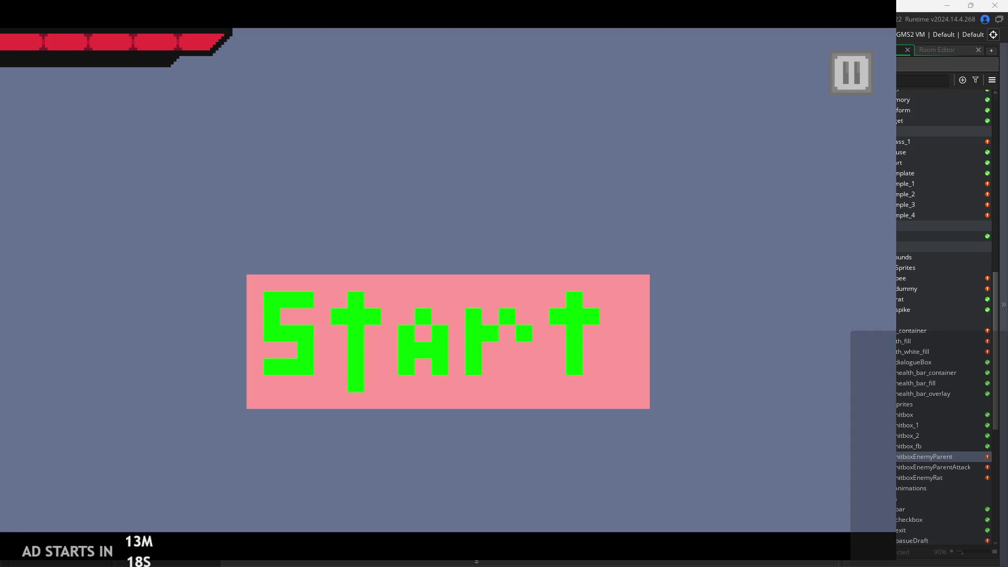
{"action": "left_click", "coordinate": [414, 326]}
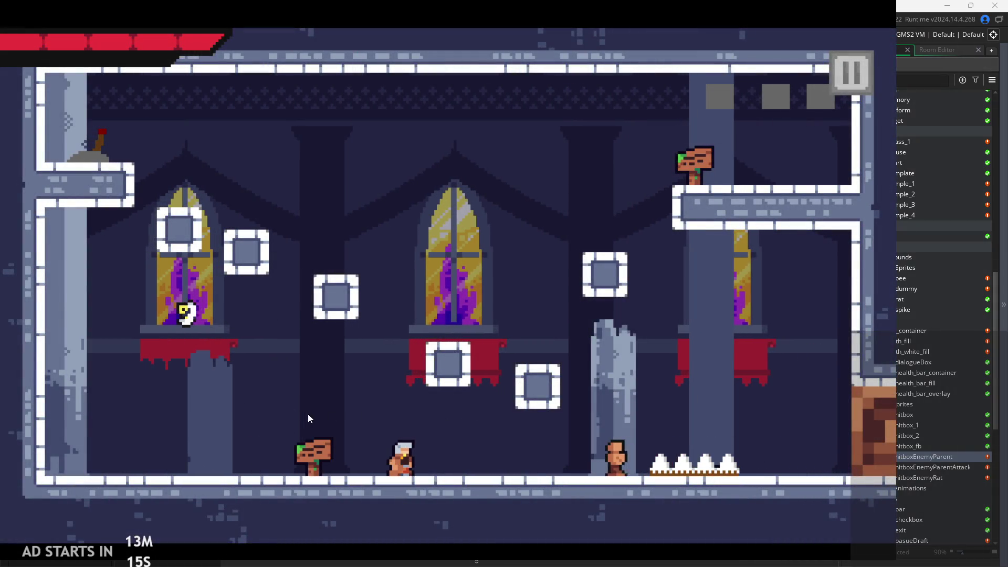
{"action": "key", "text": "Left"}
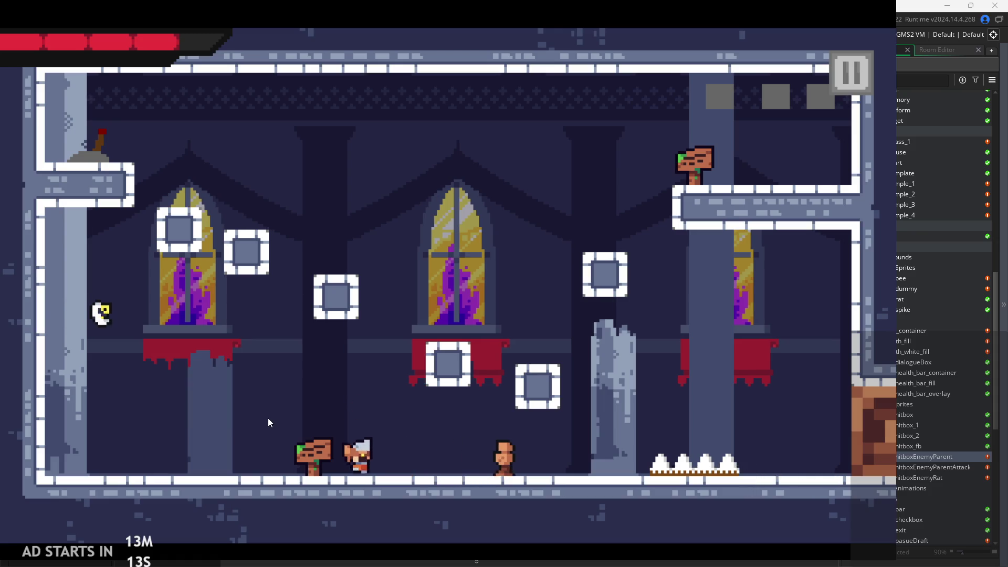
{"action": "key", "text": "x"}
{"action": "left_click", "coordinate": [870, 78]}
{"action": "left_click", "coordinate": [777, 448]}
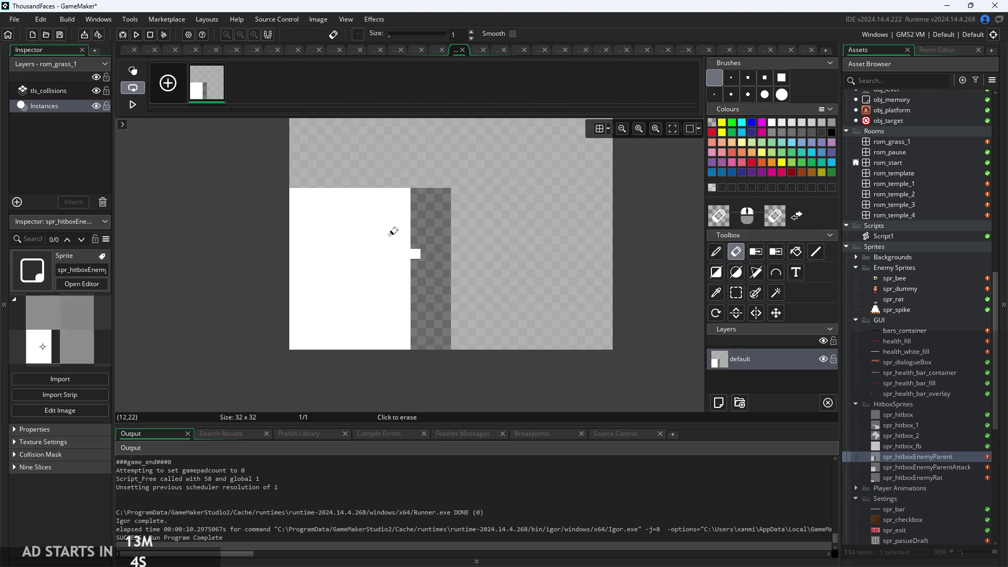
Run another playtest walking right toward the enemies, then exit from the pause menu
{"action": "left_click", "coordinate": [137, 34]}
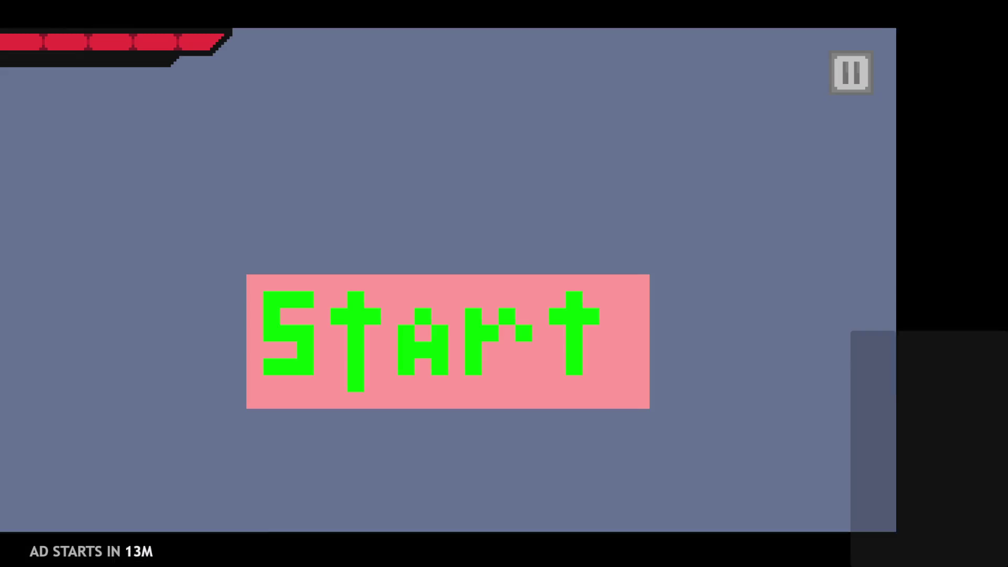
{"action": "left_click", "coordinate": [460, 352]}
{"action": "key", "text": "Right"}
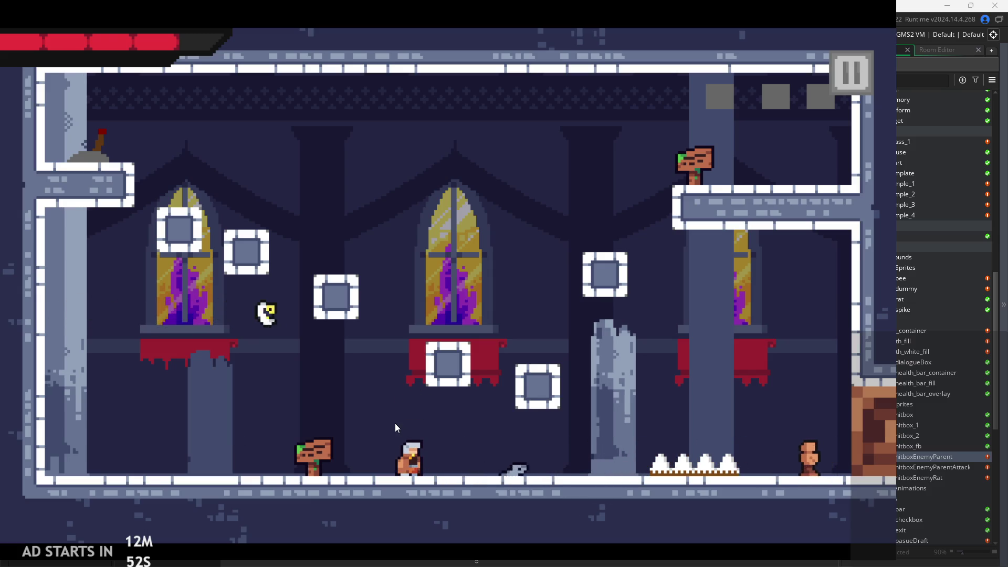
{"action": "key", "text": "Right"}
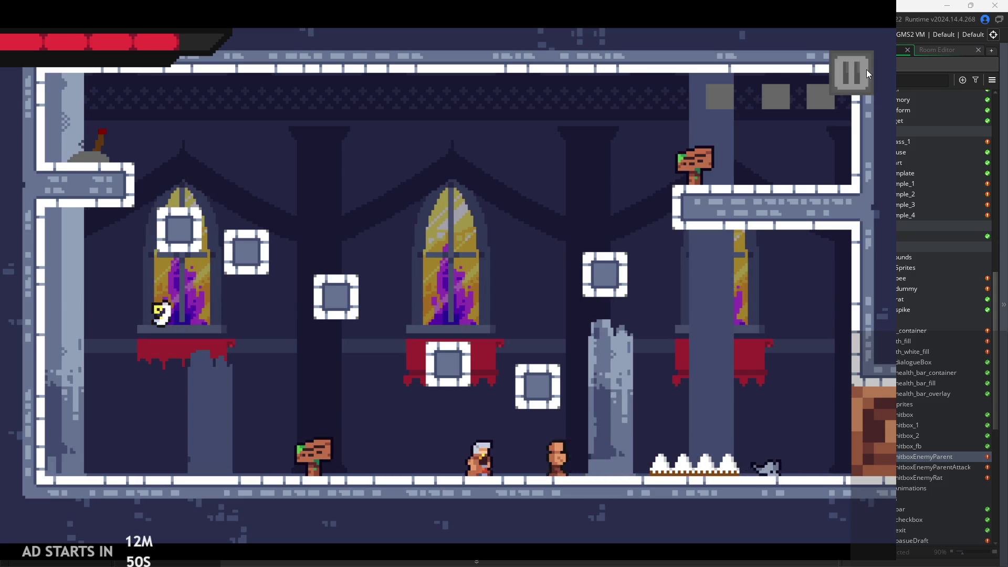
{"action": "left_click", "coordinate": [866, 69]}
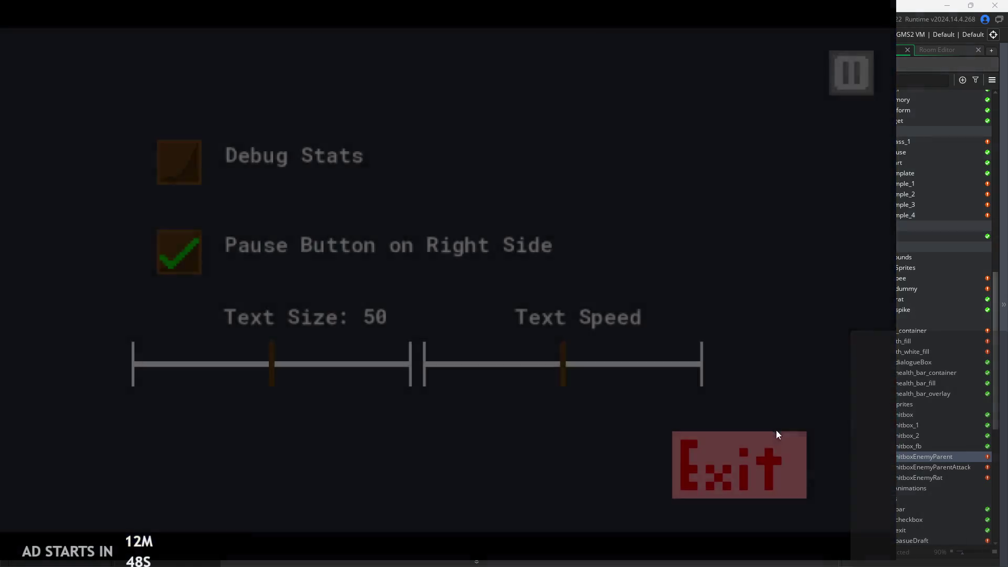
{"action": "left_click", "coordinate": [776, 436]}
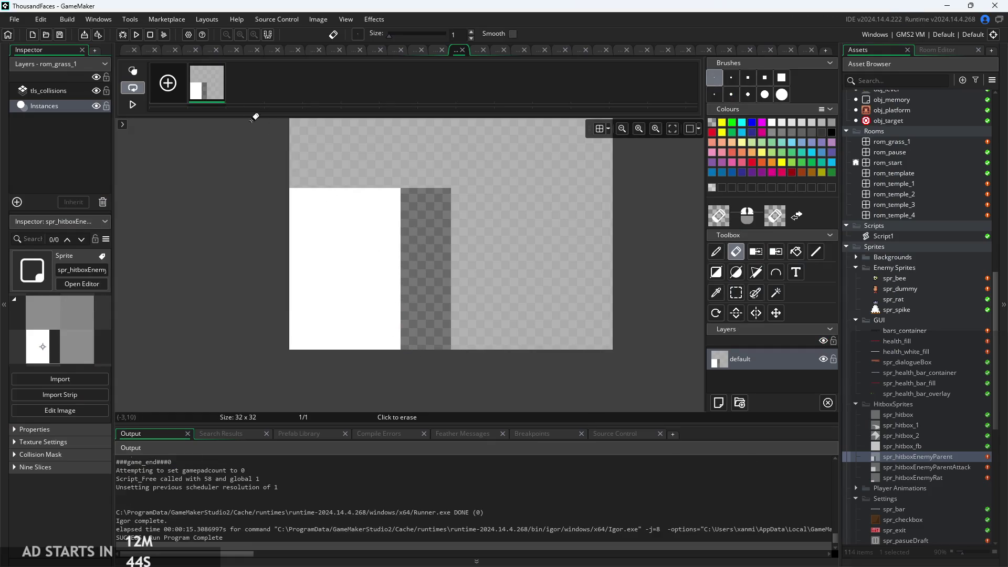
Pick the rectangle selection tool and playtest by walking into the enemies
{"action": "left_click", "coordinate": [736, 298]}
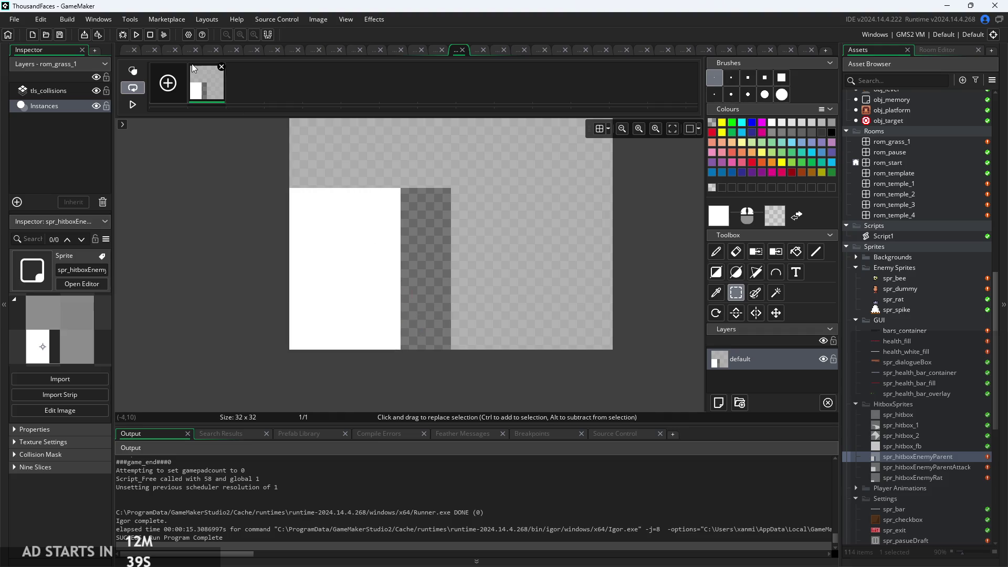
{"action": "left_click", "coordinate": [136, 36]}
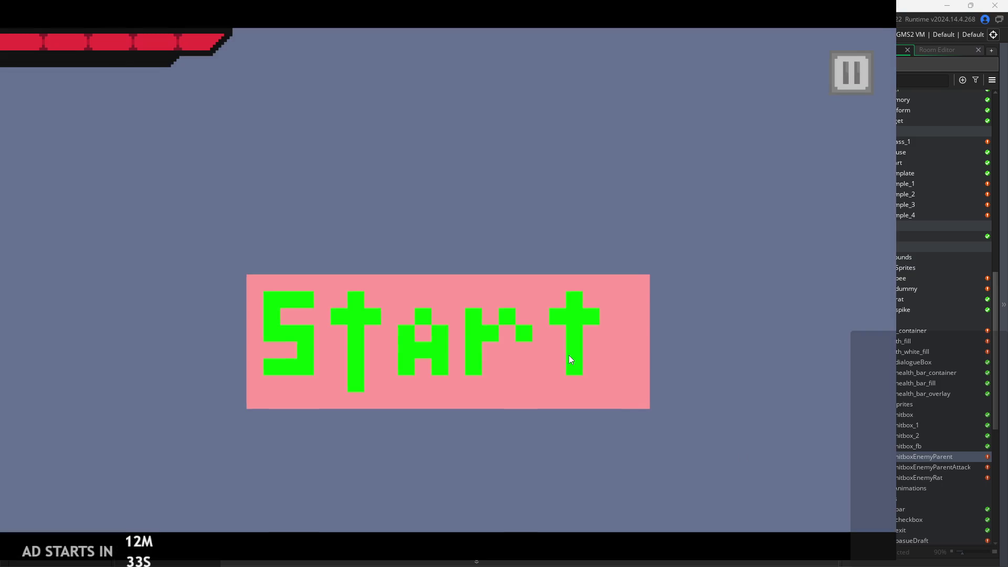
{"action": "left_click", "coordinate": [569, 355]}
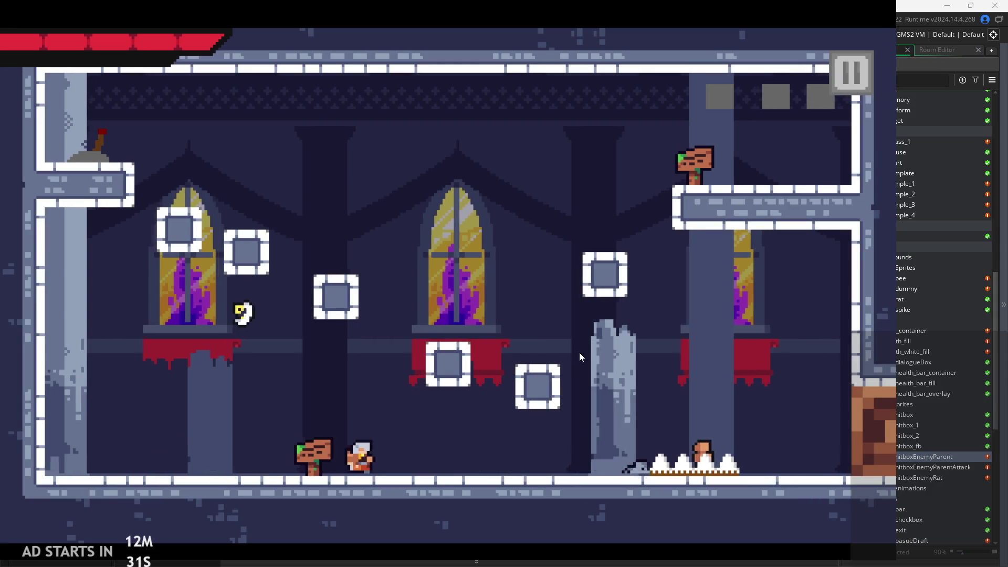
{"action": "key", "text": "Right"}
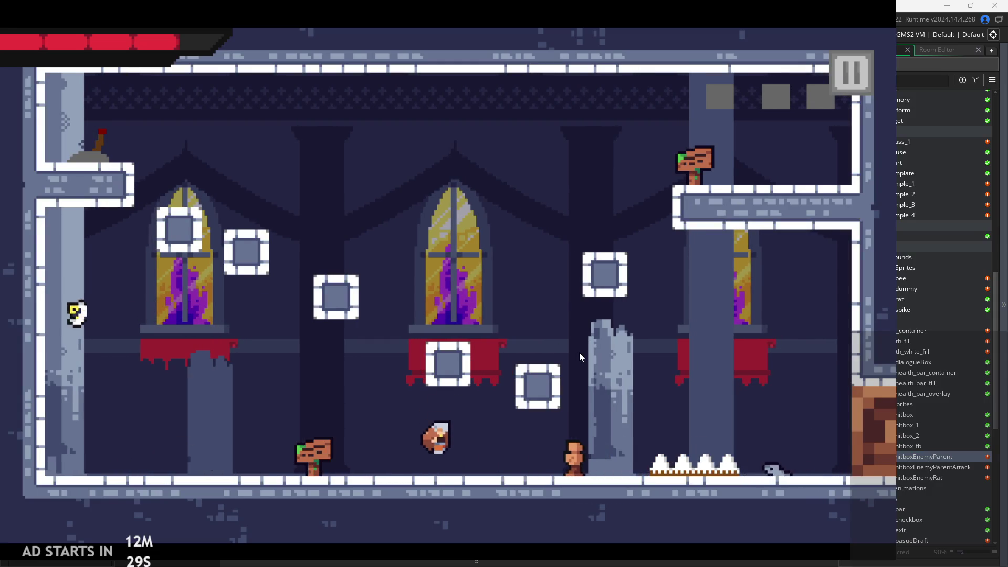
{"action": "left_click", "coordinate": [833, 61]}
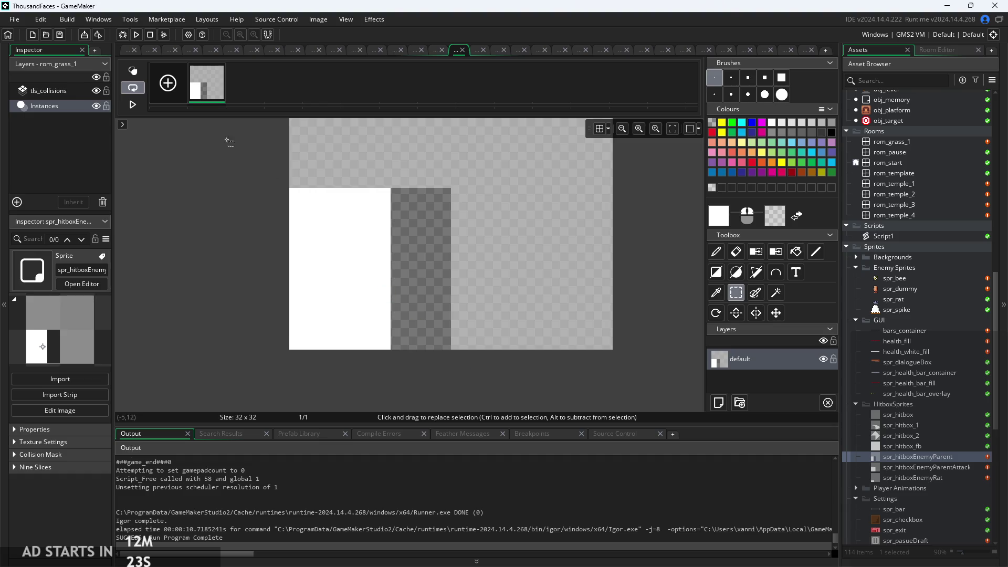
Playtest again, then fill the dark strip beside the white block with transparency
{"action": "left_click", "coordinate": [136, 34]}
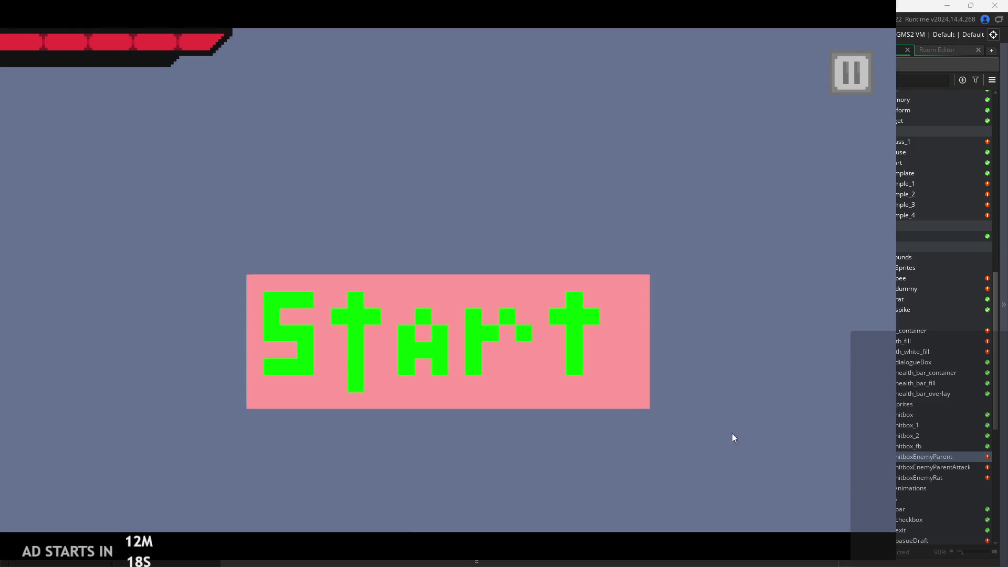
{"action": "left_click", "coordinate": [471, 310]}
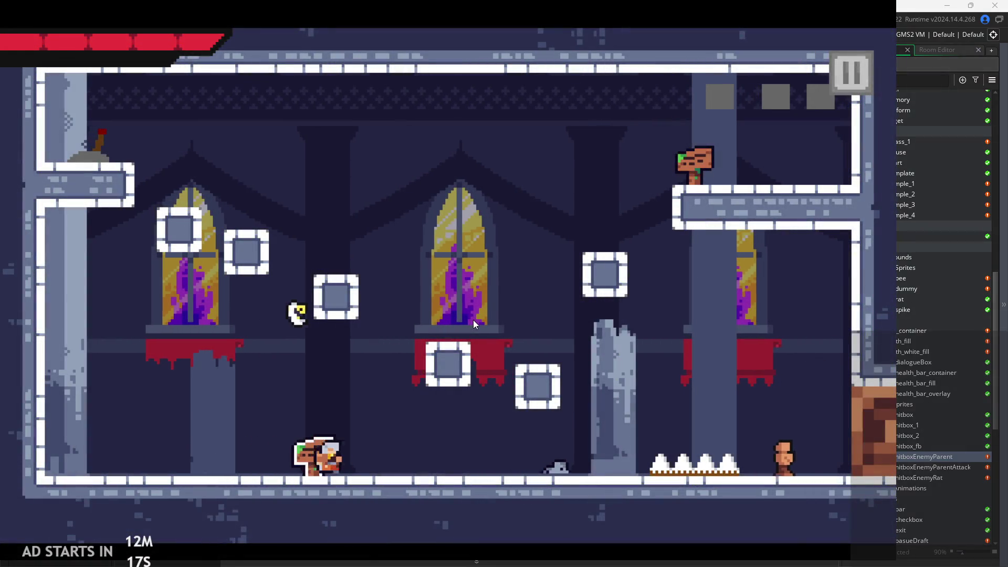
{"action": "key", "text": "Right"}
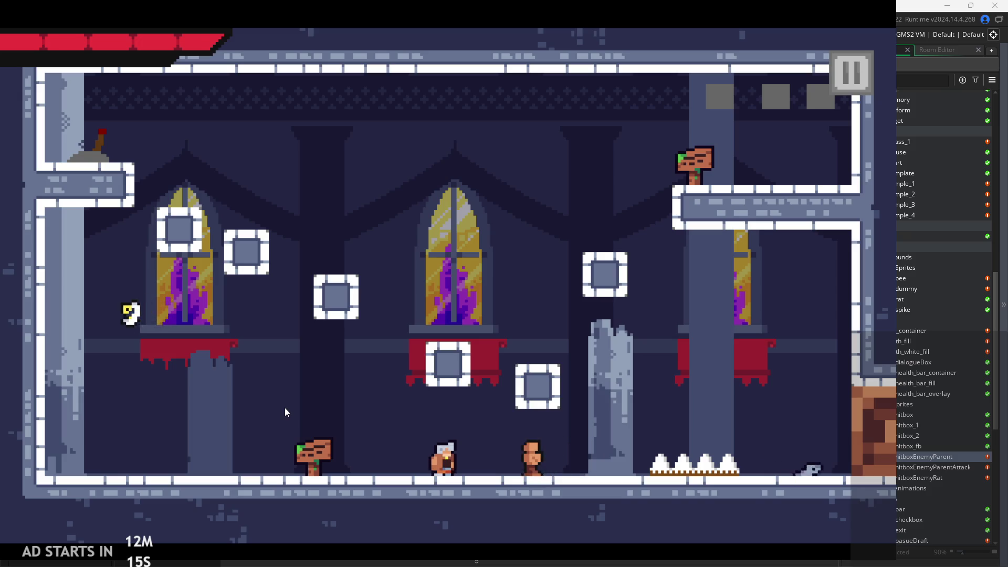
{"action": "key", "text": "Left"}
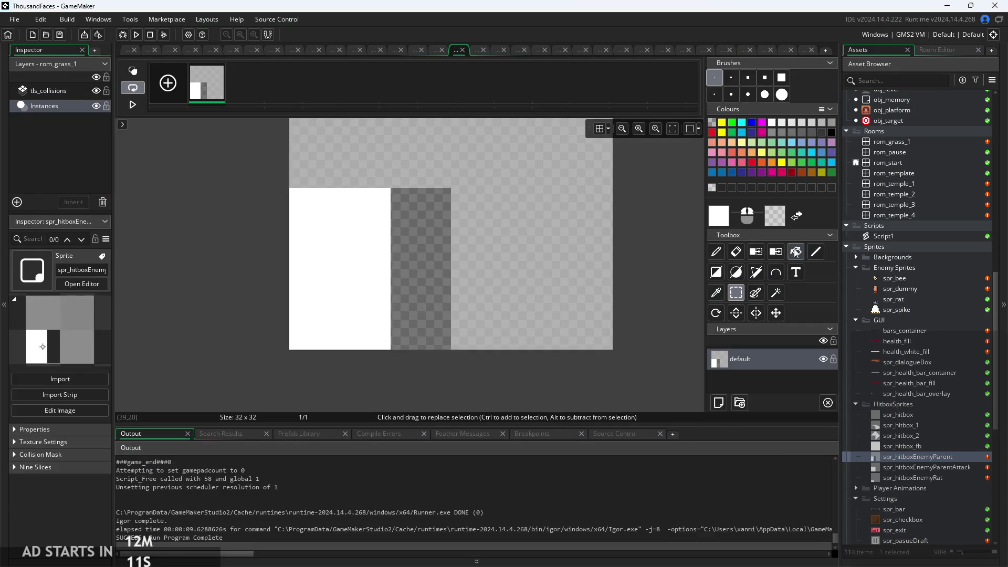
{"action": "left_click", "coordinate": [796, 253]}
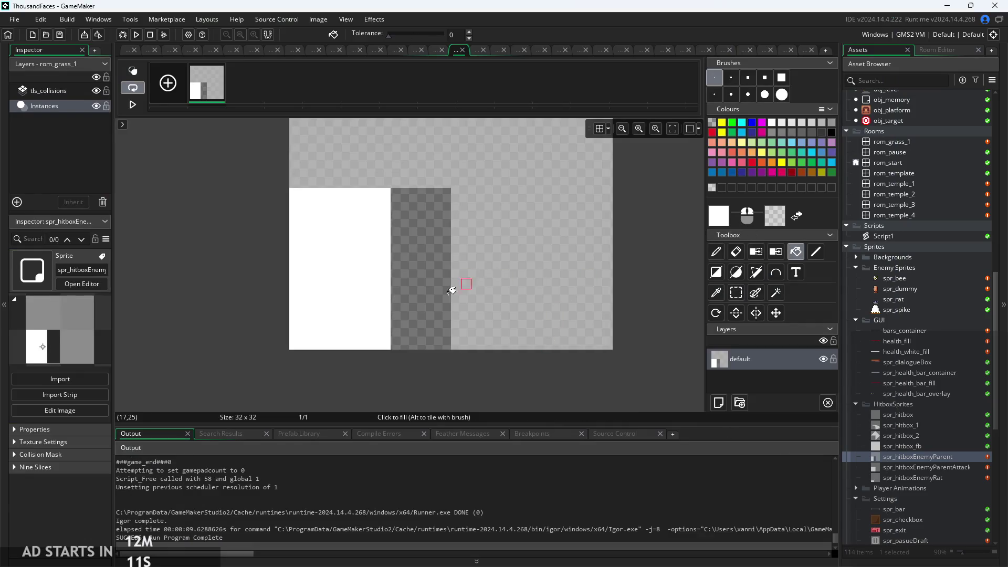
{"action": "right_click", "coordinate": [406, 254]}
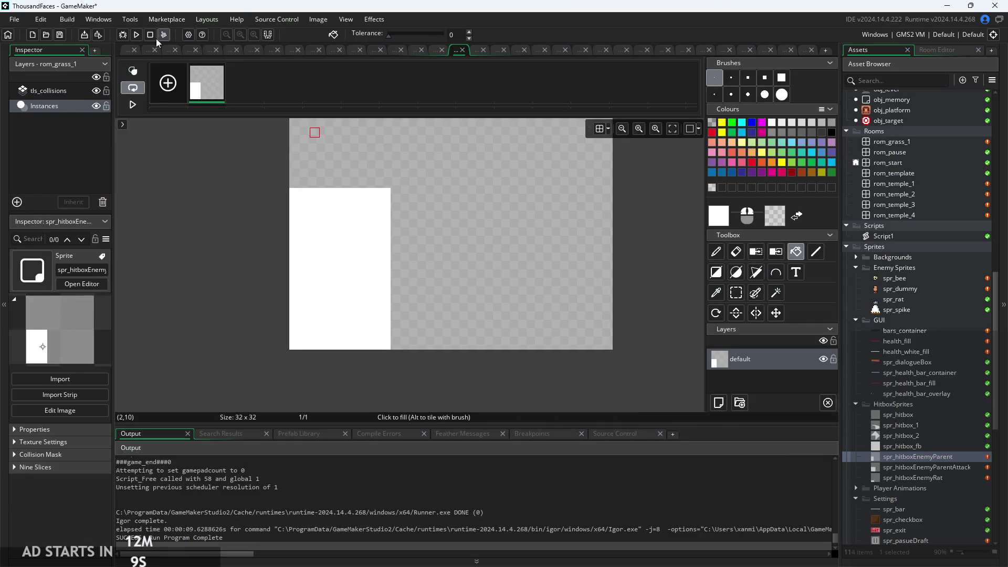
{"action": "left_click", "coordinate": [736, 292]}
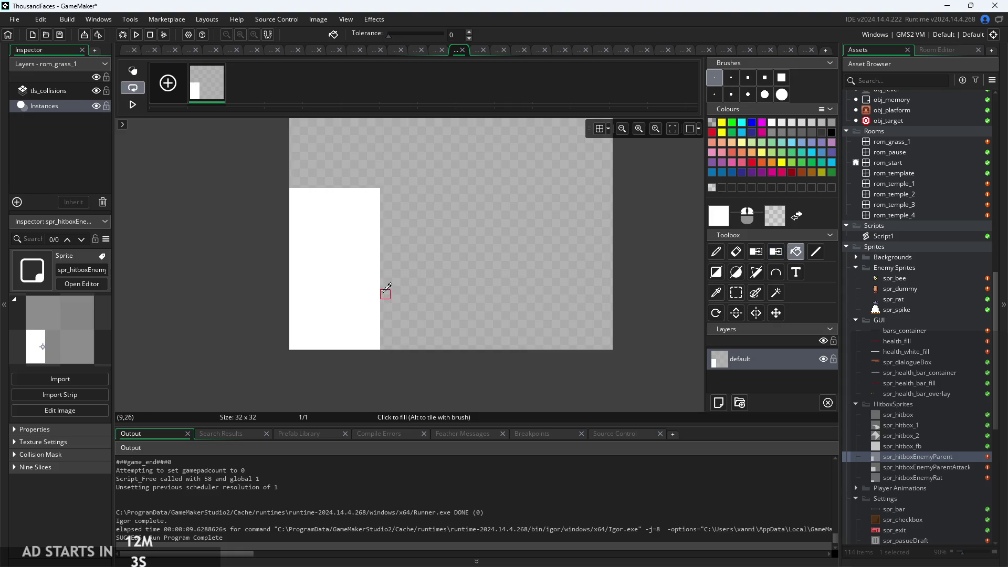
Retest the narrowed hitbox by walking right toward the enemies, then exit
{"action": "left_click", "coordinate": [136, 36]}
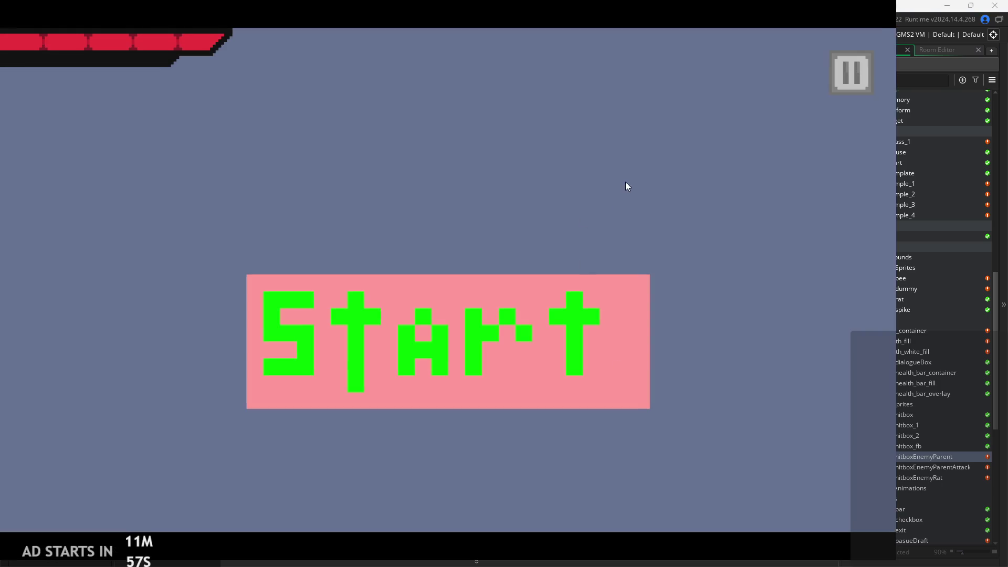
{"action": "left_click", "coordinate": [537, 323]}
{"action": "key", "text": "Right"}
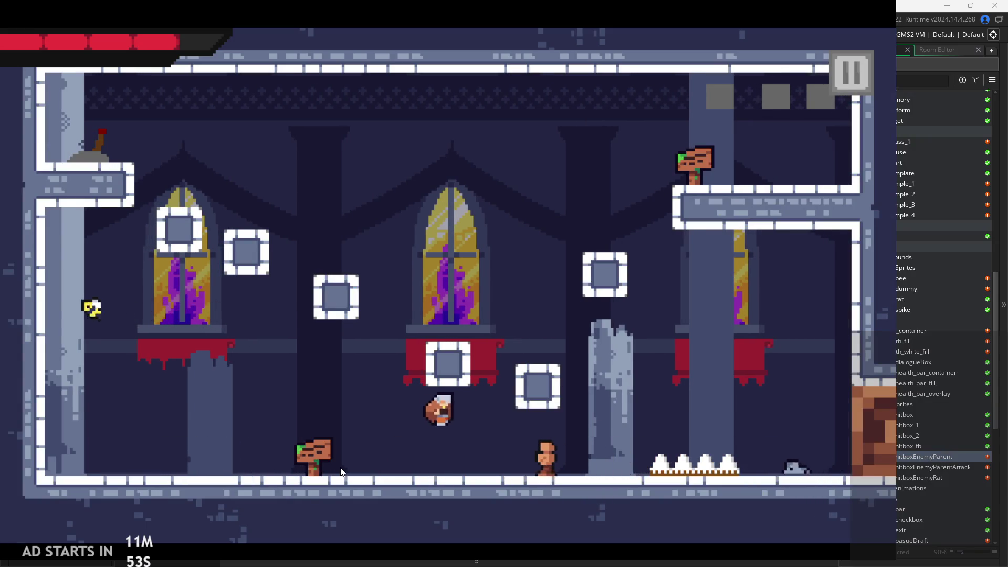
{"action": "left_click", "coordinate": [852, 74]}
{"action": "left_click", "coordinate": [693, 434]}
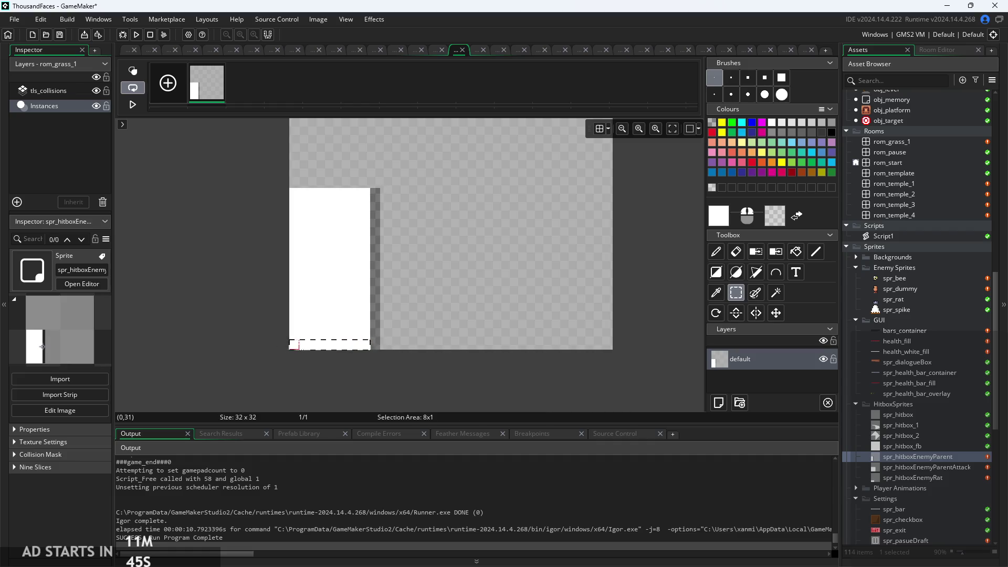
Run the game, walk the player into an enemy, and exit via the pause menu
{"action": "left_click", "coordinate": [799, 257]}
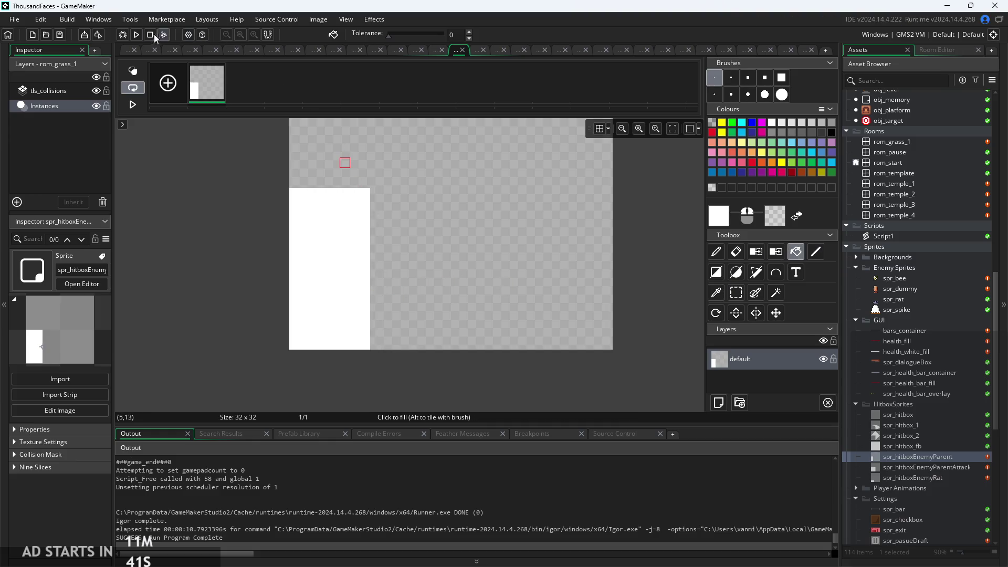
{"action": "left_click", "coordinate": [135, 35]}
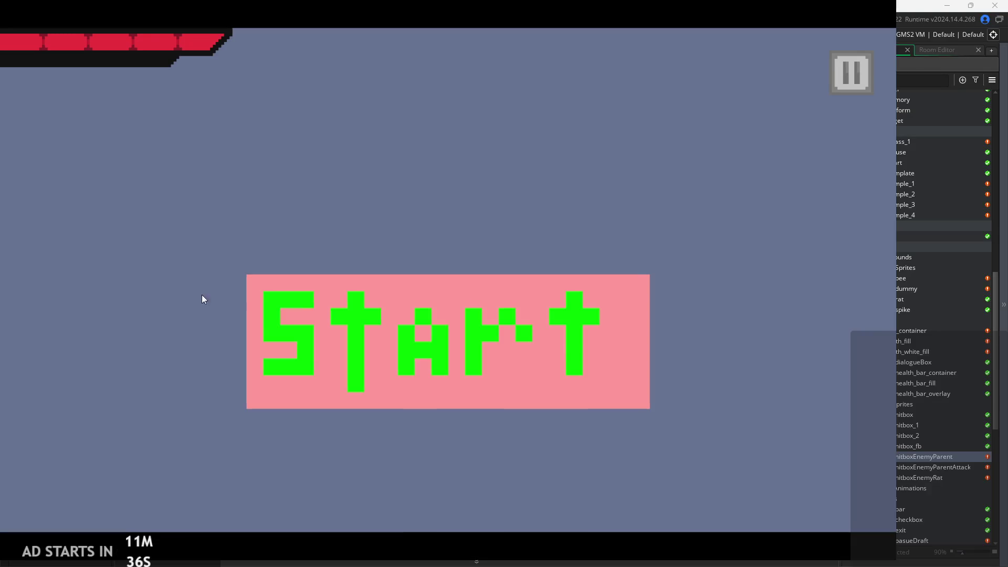
{"action": "left_click", "coordinate": [440, 386]}
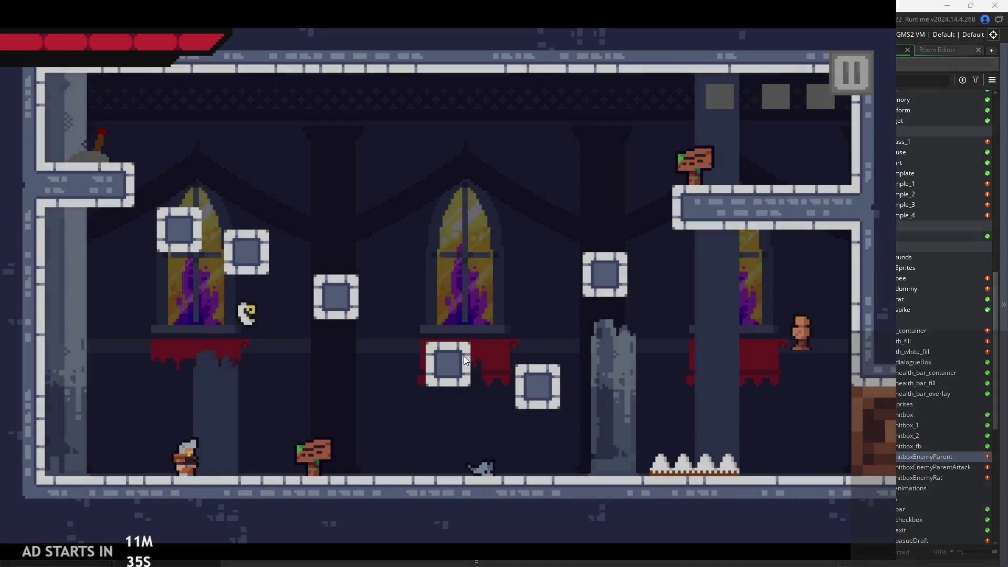
{"action": "key", "text": "Right"}
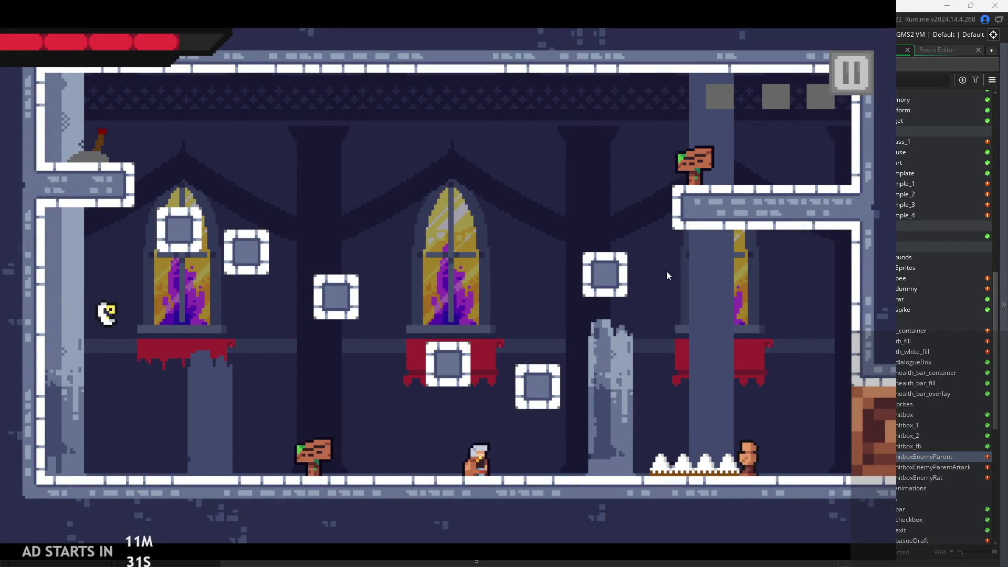
{"action": "left_click", "coordinate": [848, 88]}
{"action": "left_click", "coordinate": [734, 448]}
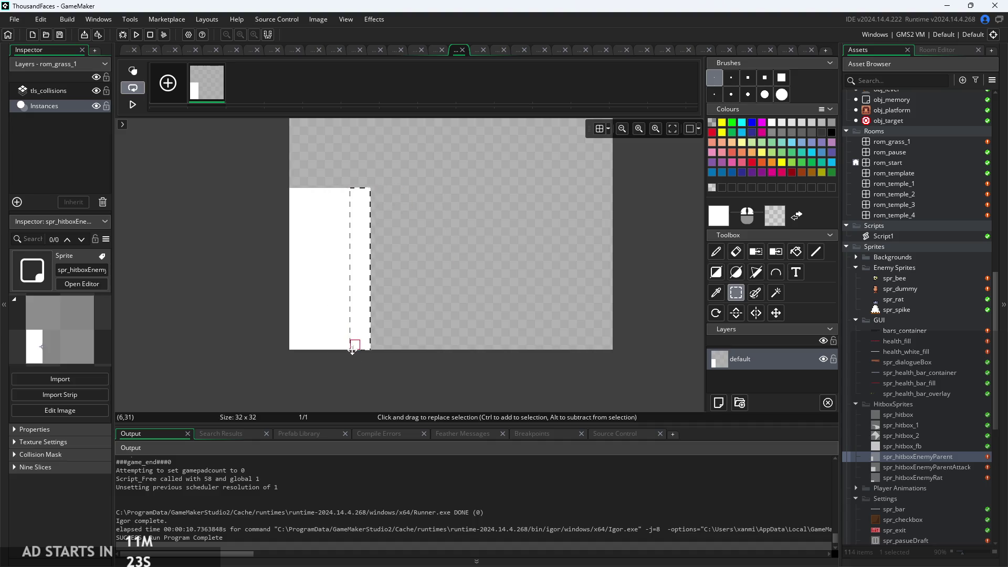
Delete the selected right-edge column of the hitbox, undoing an accidental white fill
{"action": "key", "text": "Delete"}
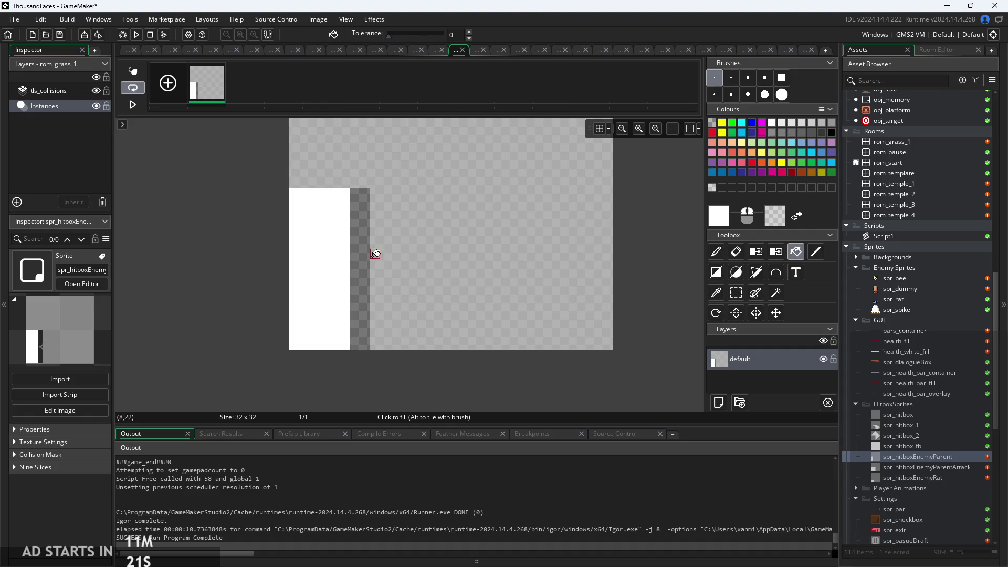
{"action": "left_click", "coordinate": [355, 262]}
{"action": "key", "text": "ctrl+z"}
Run the game, pause it, and turn on the Debug Stats overlay
{"action": "left_click", "coordinate": [143, 37]}
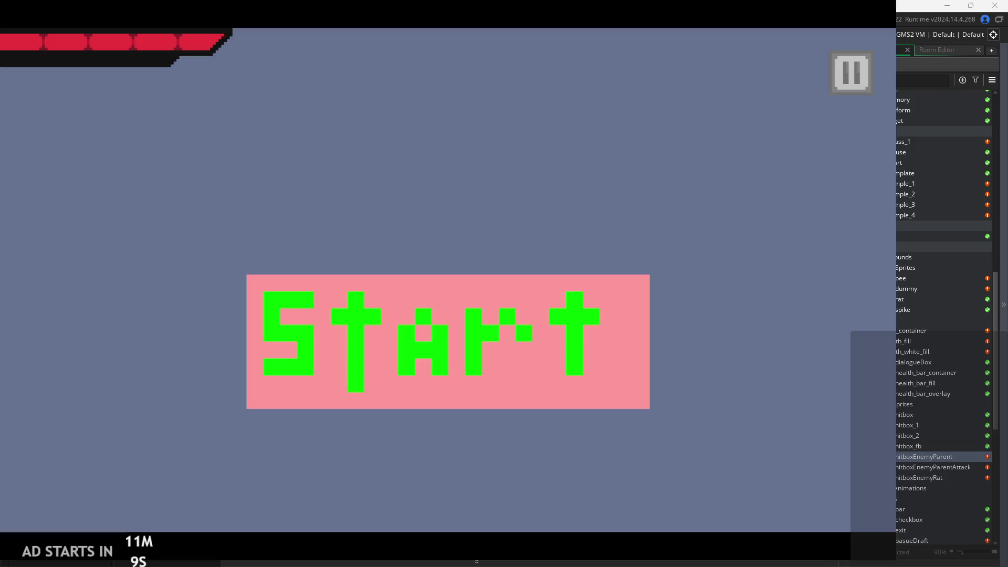
{"action": "left_click", "coordinate": [477, 348]}
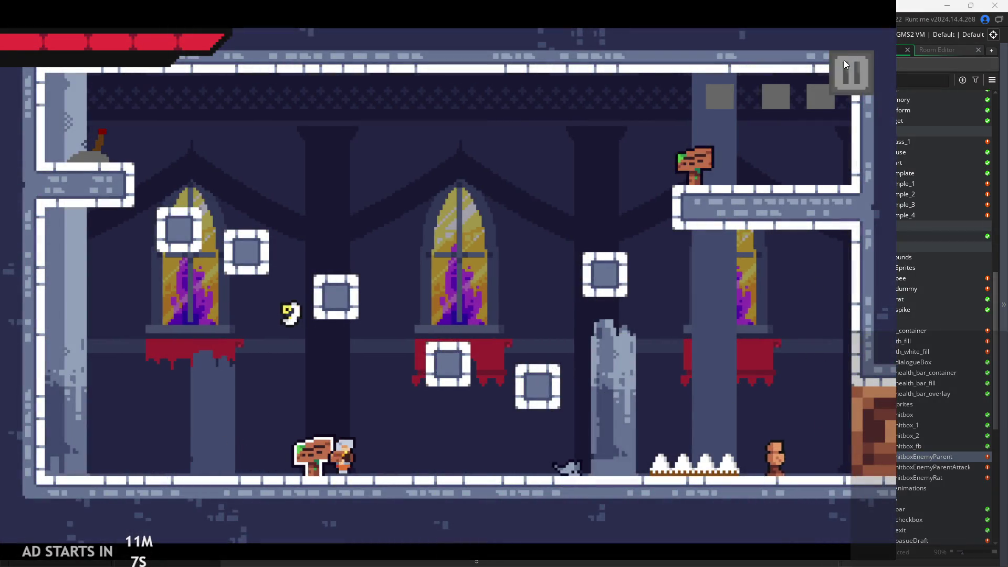
{"action": "left_click", "coordinate": [849, 72]}
{"action": "left_click", "coordinate": [184, 163]}
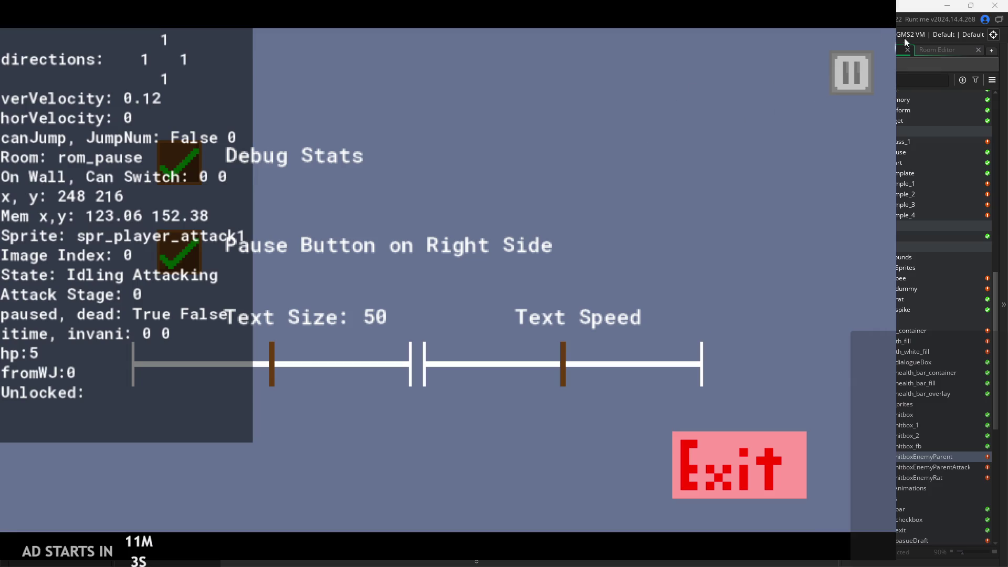
Resume the game, run and jump toward the enemies, and attack them with X
{"action": "left_click", "coordinate": [851, 74]}
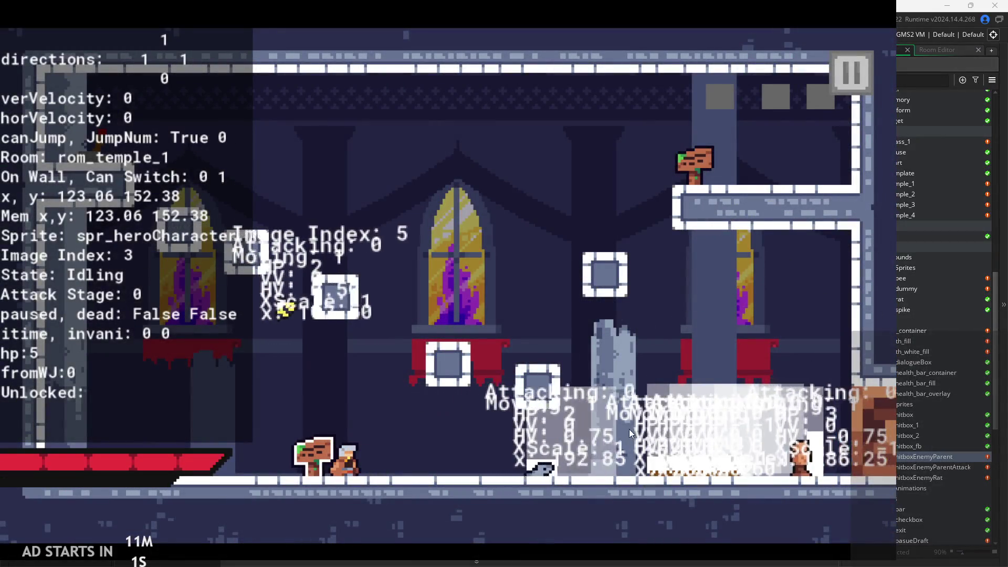
{"action": "key", "text": "Right"}
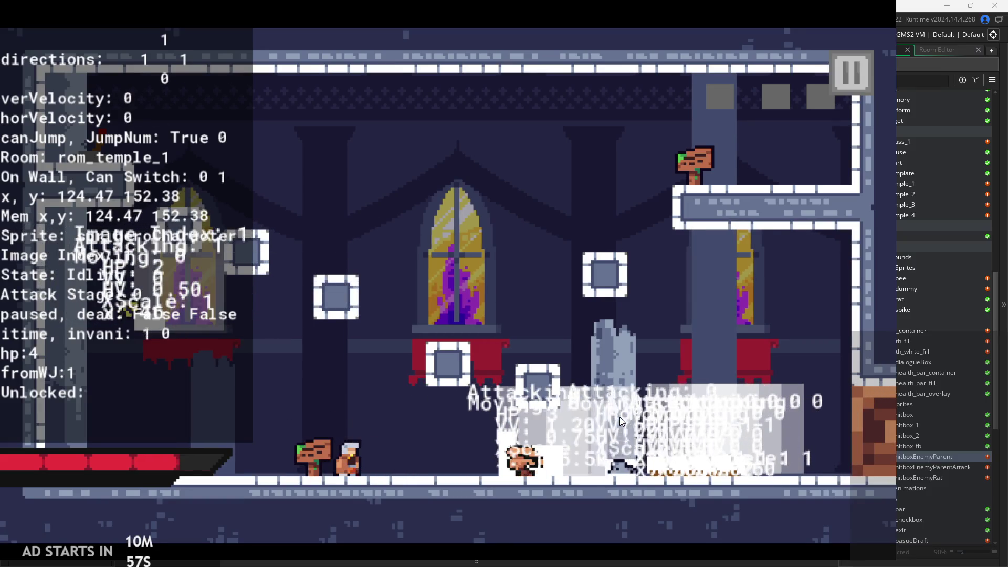
{"action": "key", "text": "Right"}
{"action": "key", "text": "space"}
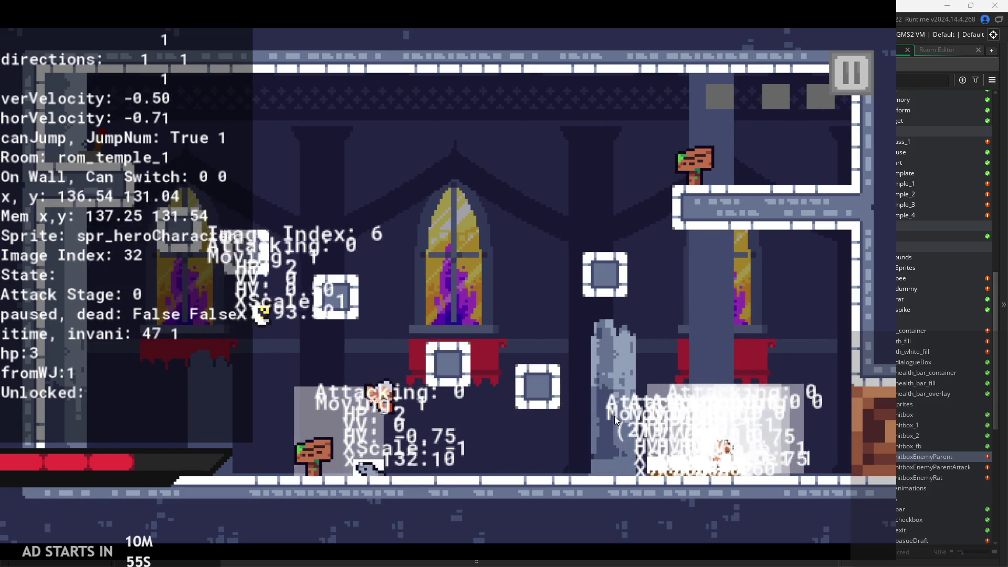
{"action": "key", "text": "Right"}
{"action": "key", "text": "space"}
{"action": "key", "text": "Right"}
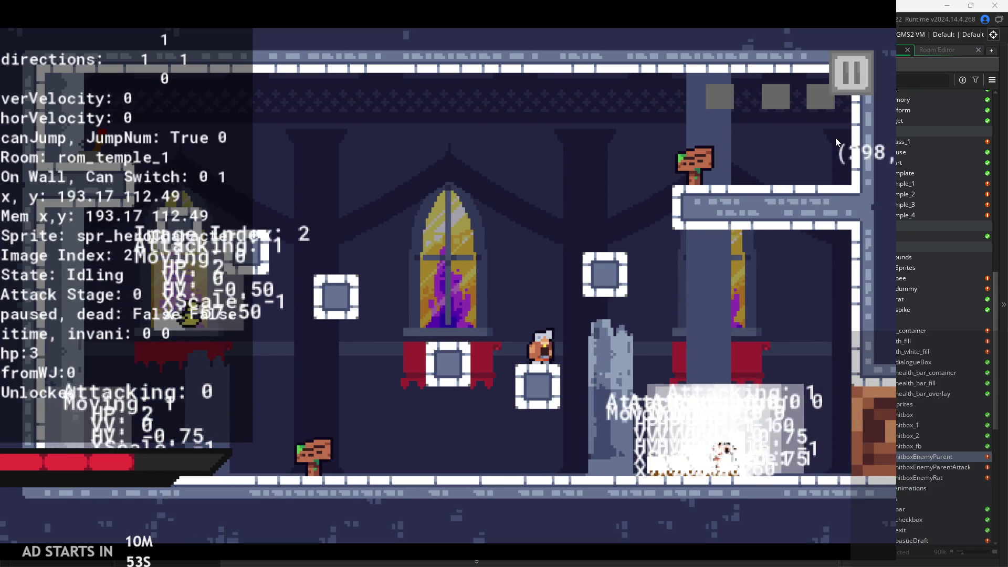
{"action": "key", "text": "Left"}
{"action": "key", "text": "Right"}
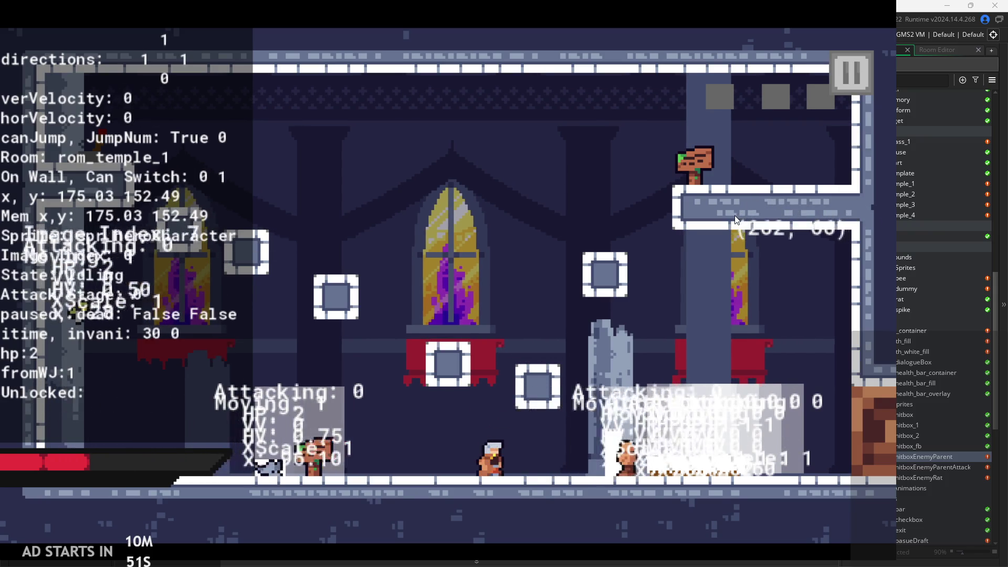
{"action": "key", "text": "space"}
{"action": "key", "text": "Right"}
{"action": "key", "text": "Left"}
{"action": "key", "text": "space"}
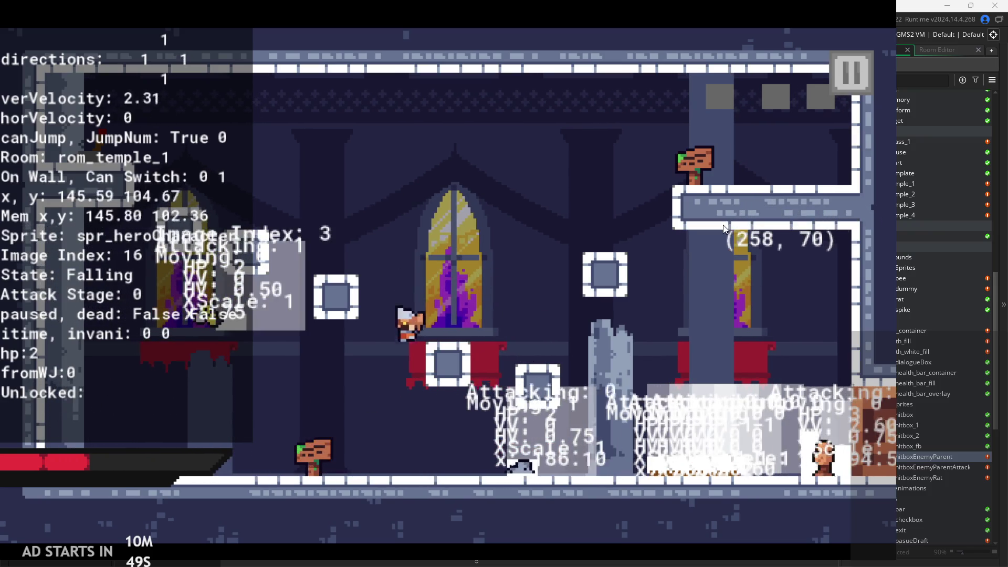
{"action": "key", "text": "Right"}
{"action": "key", "text": "Left"}
{"action": "key", "text": "Right"}
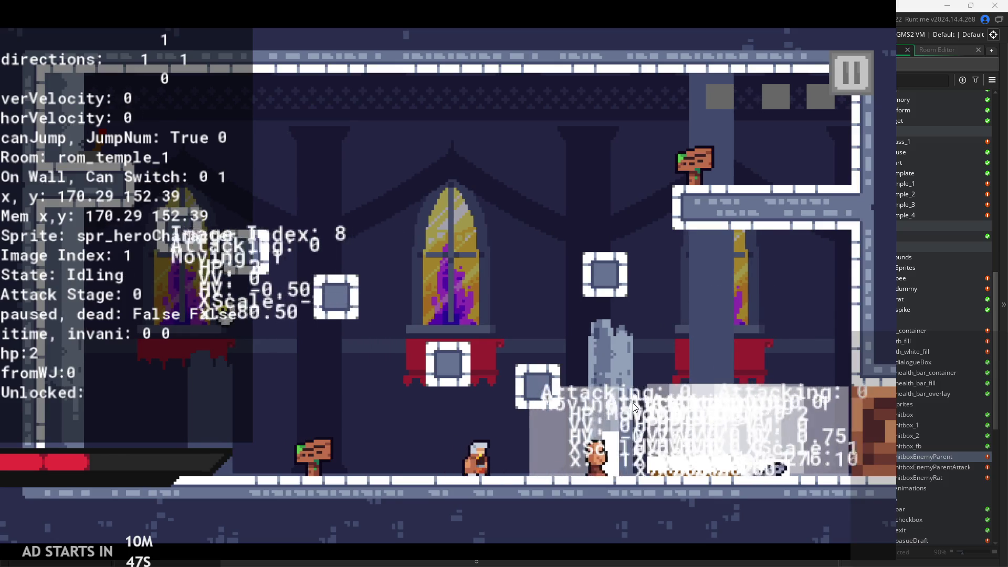
{"action": "key", "text": "Right"}
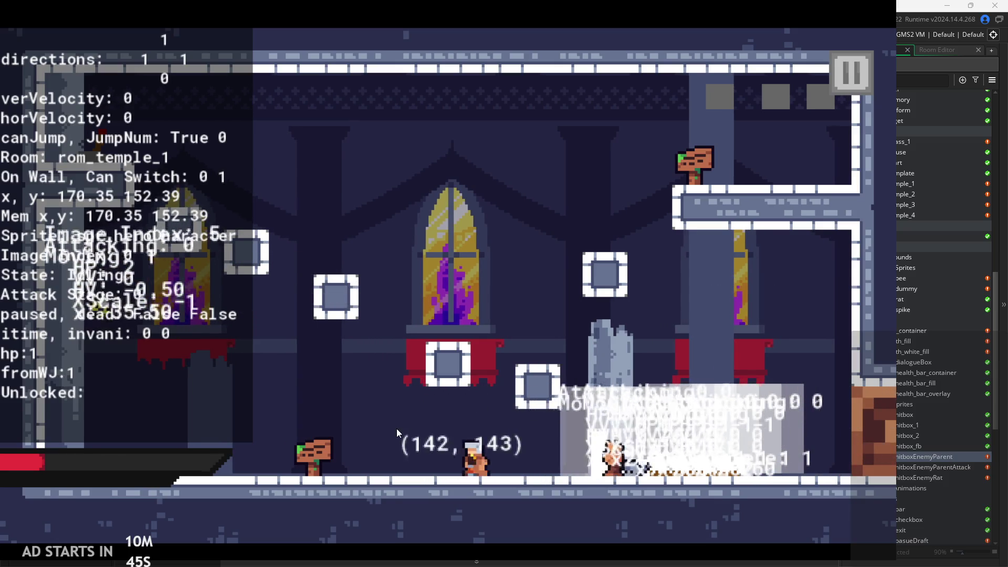
{"action": "key", "text": "x"}
{"action": "key", "text": "x"}
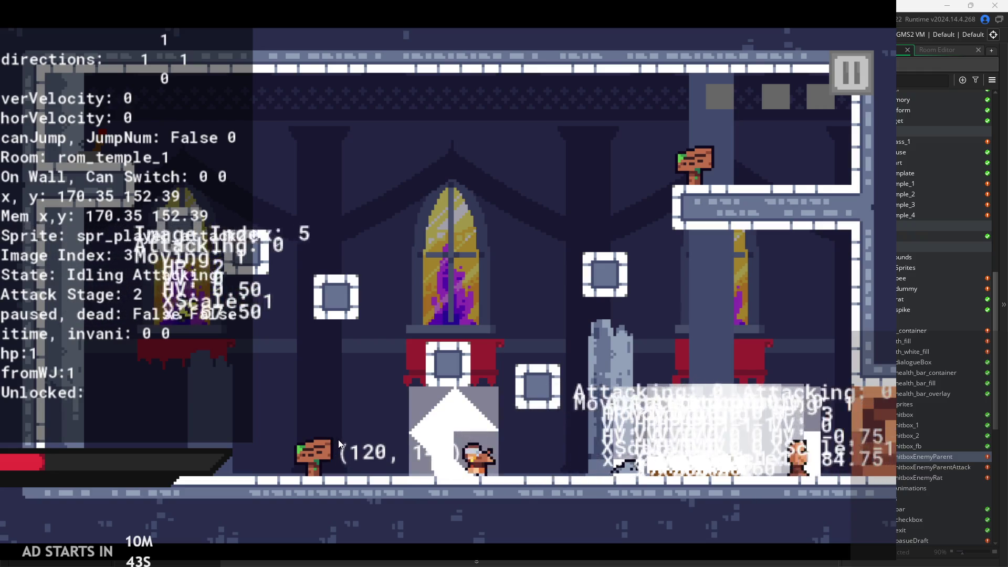
{"action": "key", "text": "x"}
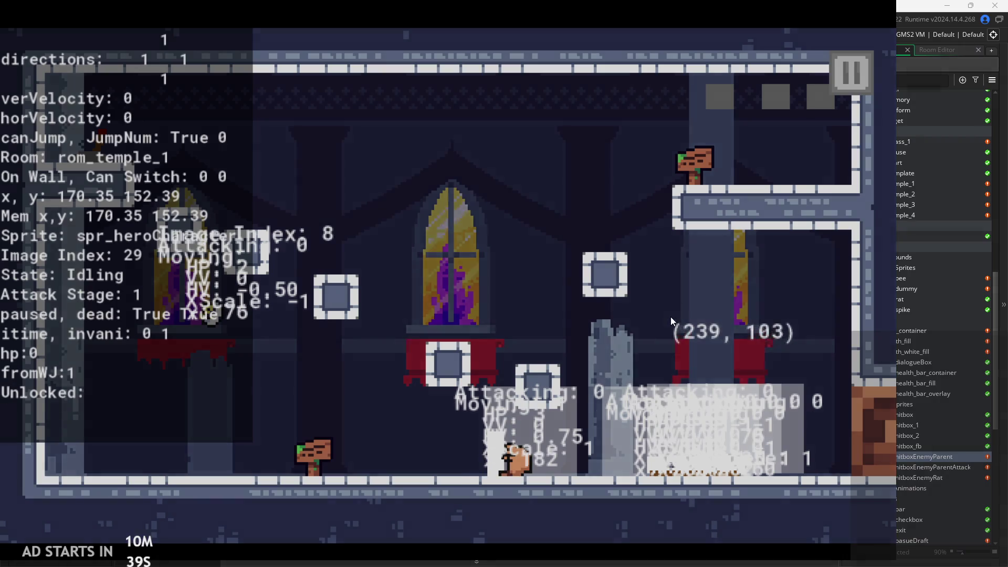
After the room restarts, run and jump back and forth past the enemies to test contact
{"action": "key", "text": "Right"}
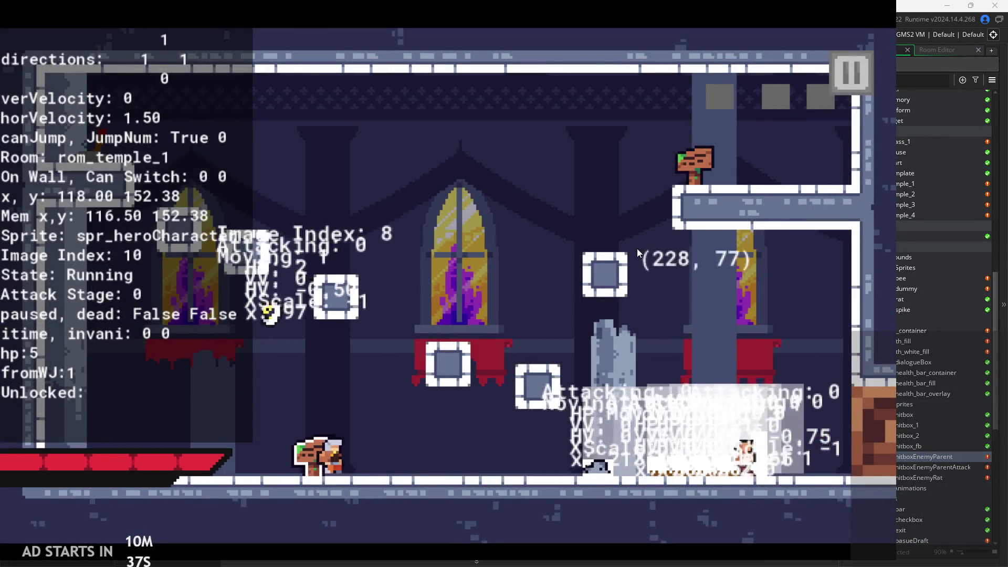
{"action": "key", "text": "space"}
{"action": "key", "text": "Right"}
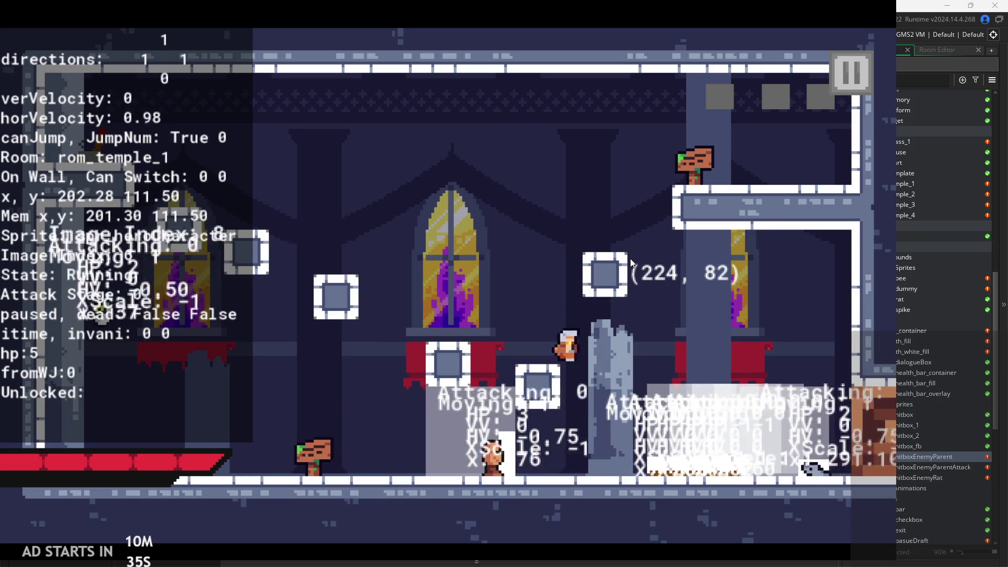
{"action": "key", "text": "Left"}
{"action": "key", "text": "Right"}
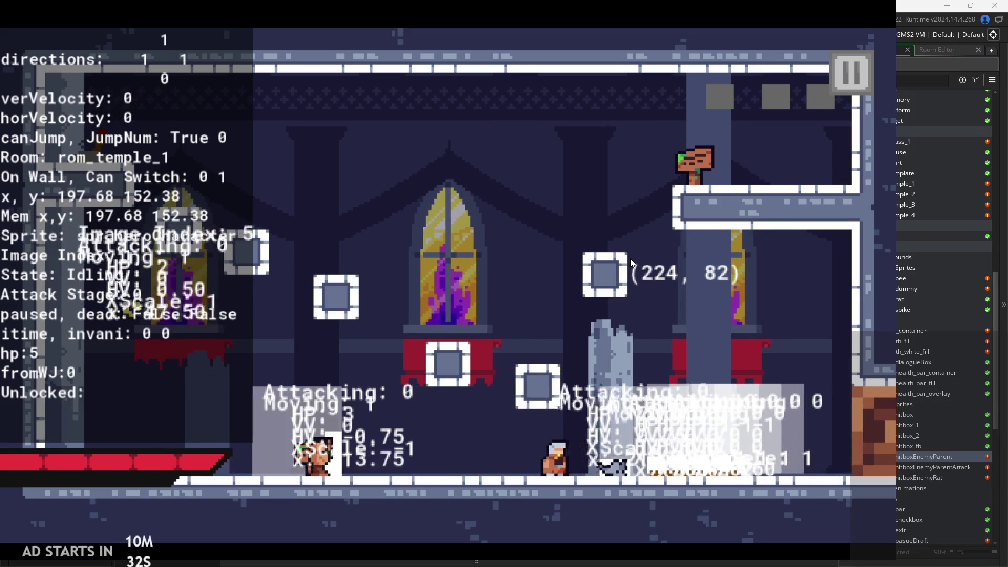
{"action": "key", "text": "Right"}
{"action": "key", "text": "Left"}
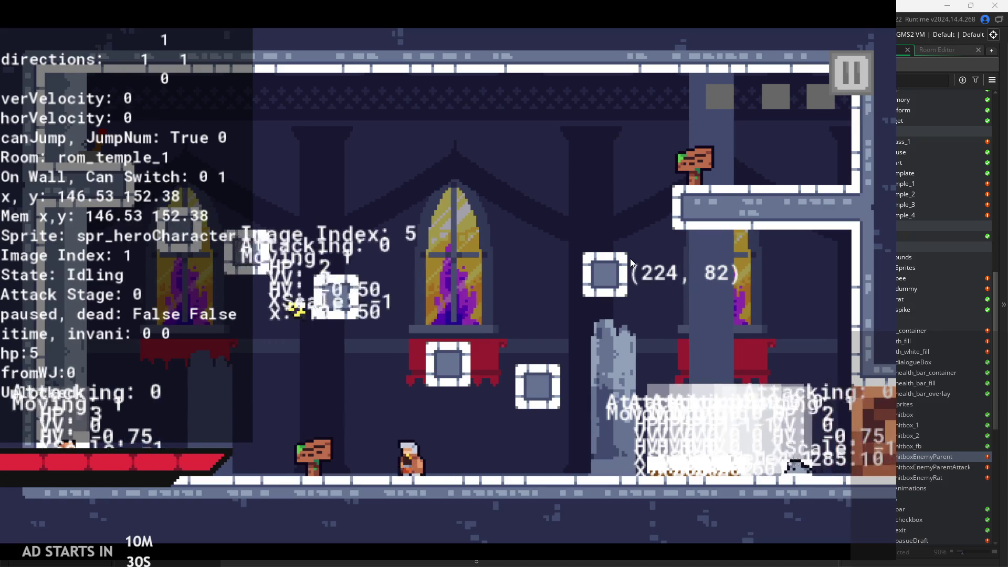
{"action": "key", "text": "Right"}
{"action": "key", "text": "Right"}
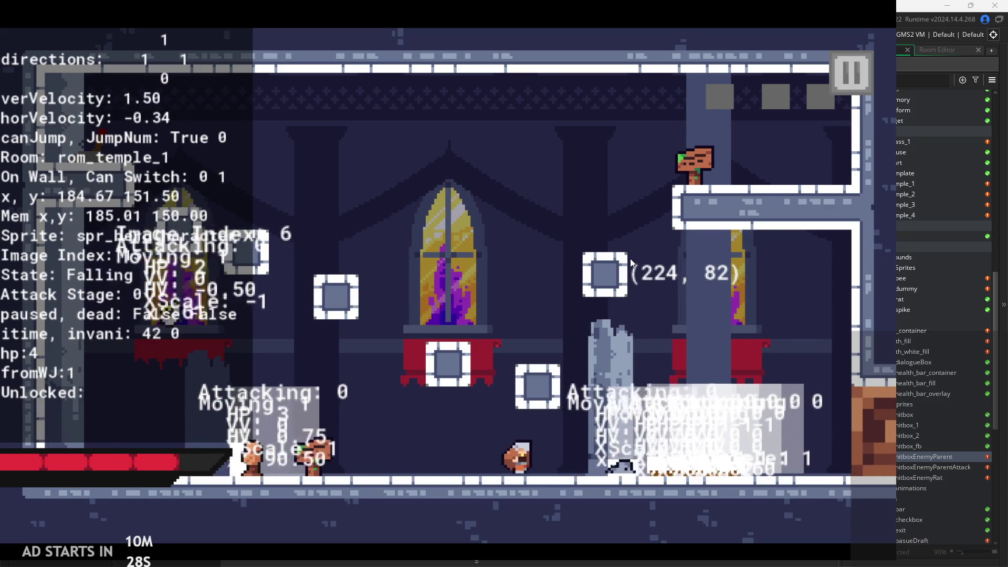
{"action": "key", "text": "Right"}
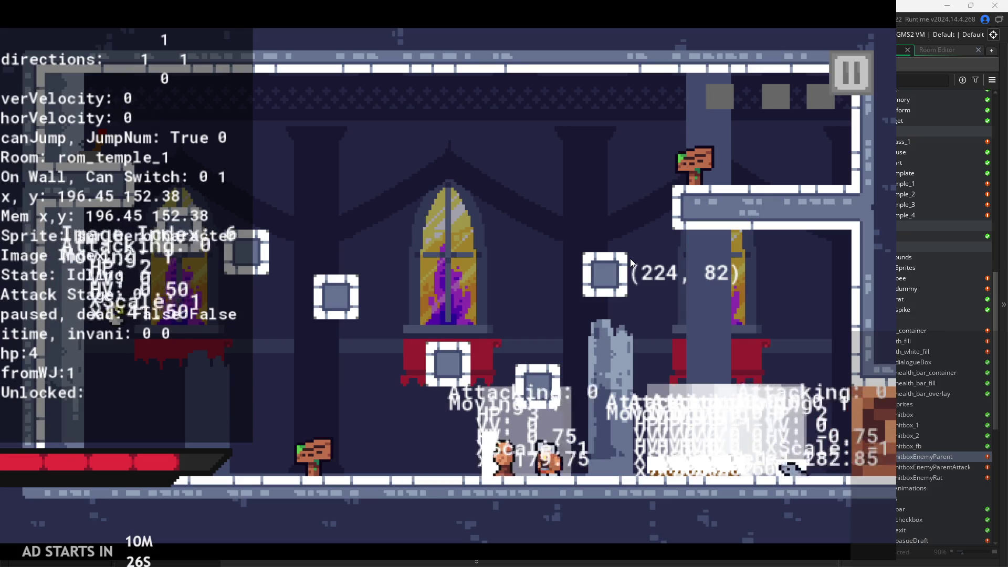
{"action": "key", "text": "Right"}
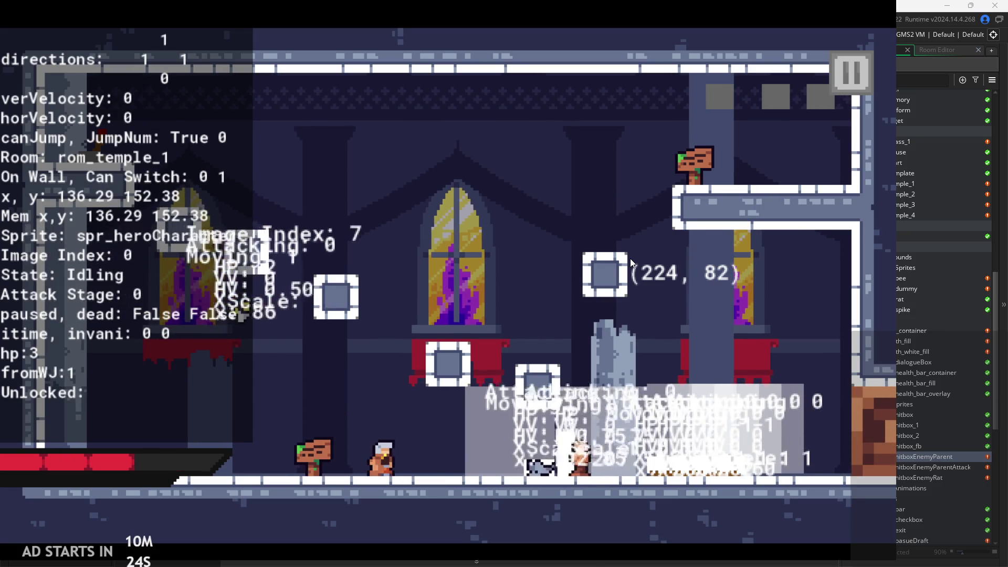
{"action": "key", "text": "Right"}
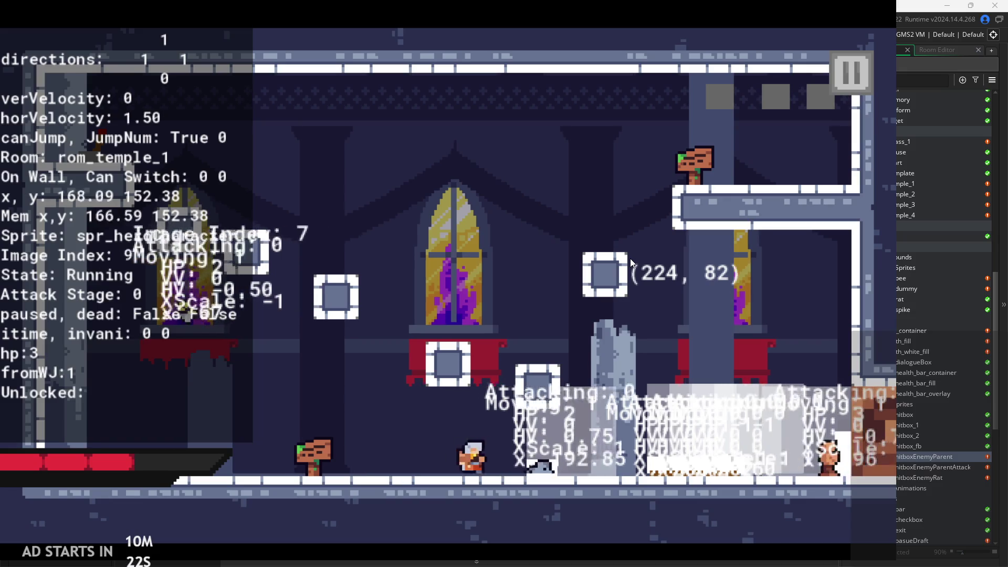
{"action": "key", "text": "Left"}
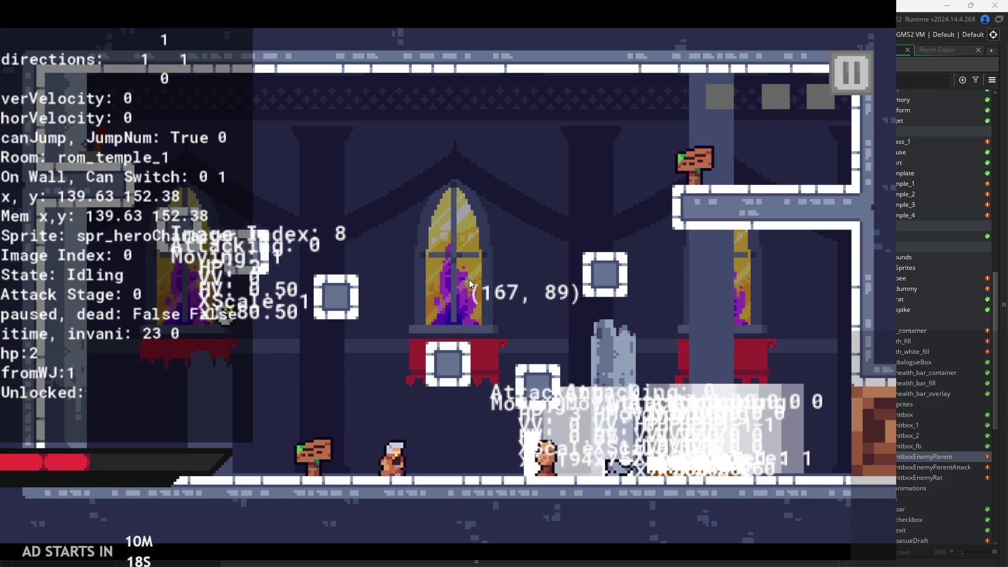
{"action": "key", "text": "Right"}
{"action": "key", "text": "space"}
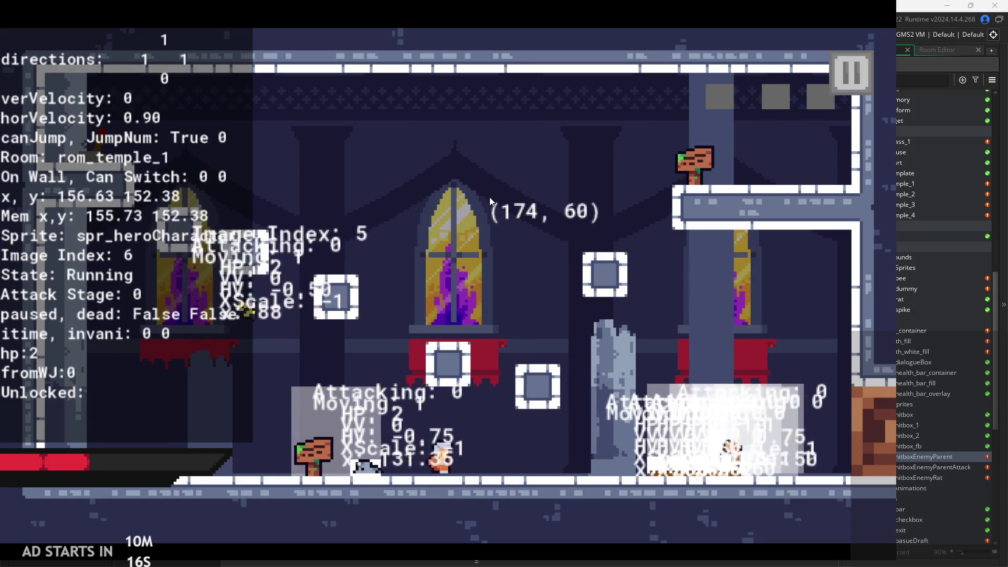
{"action": "key", "text": "Left"}
{"action": "key", "text": "Right"}
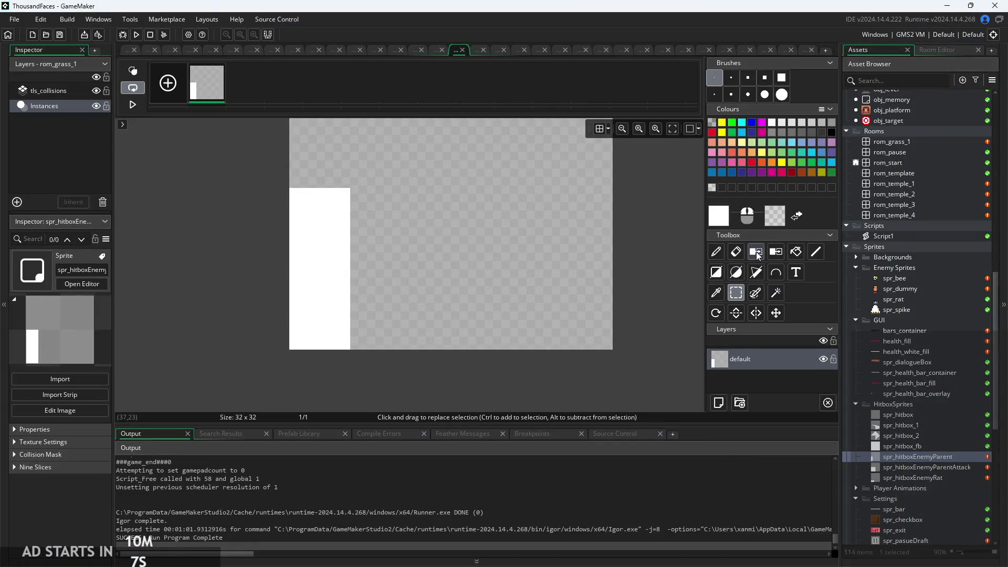
Draw a wider filled white hitbox rectangle reaching the bottom of the canvas
{"action": "left_click", "coordinate": [717, 272]}
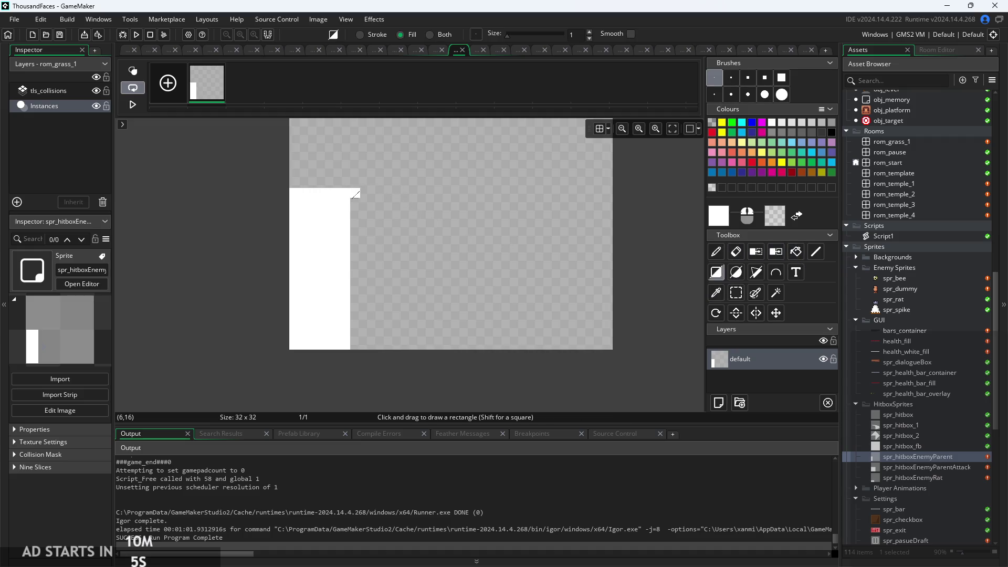
{"action": "left_click_drag", "start_coordinate": [376, 242], "coordinate": [443, 356]}
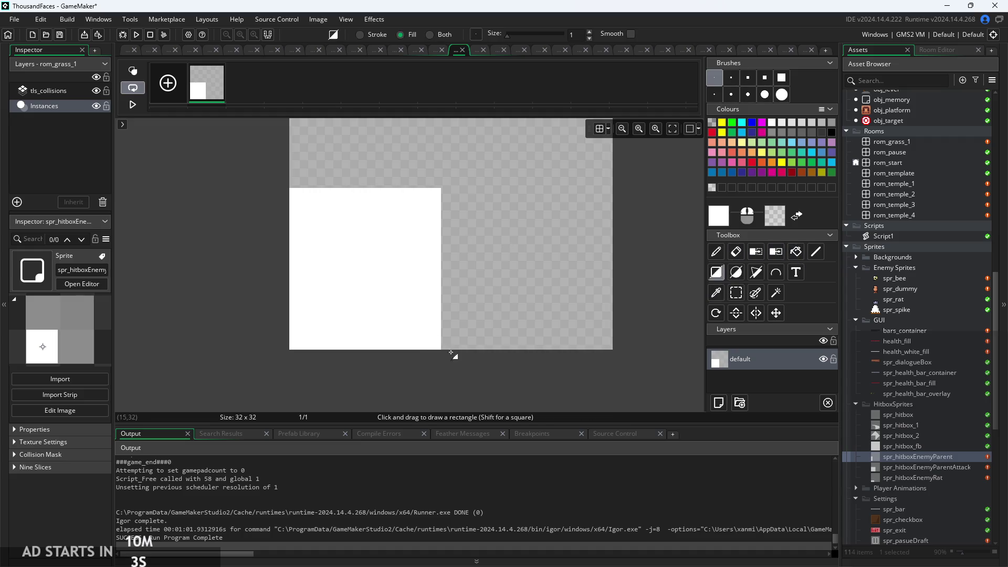
{"action": "left_click", "coordinate": [738, 294]}
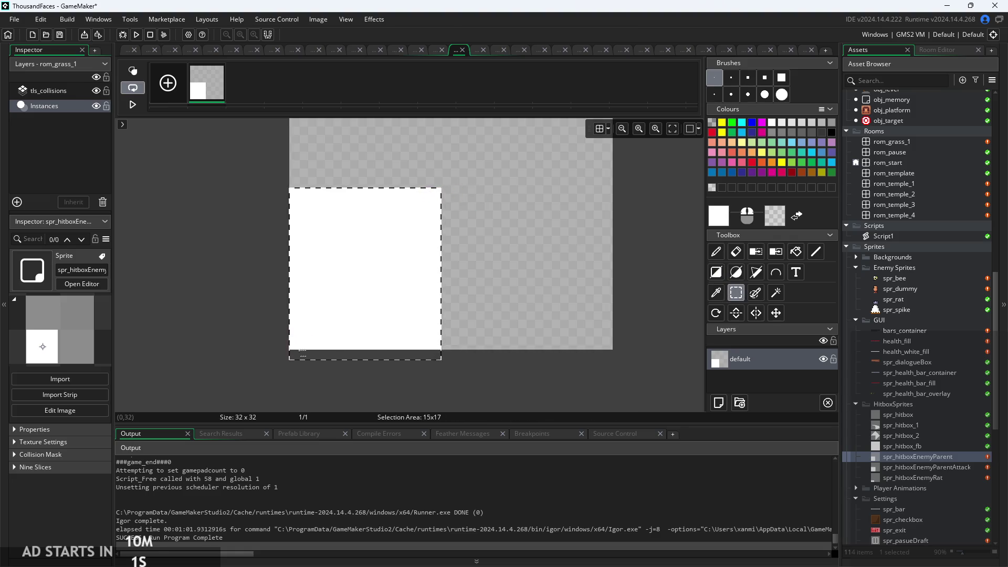
{"action": "left_click_drag", "start_coordinate": [298, 355], "coordinate": [294, 347]}
{"action": "left_click", "coordinate": [501, 315]}
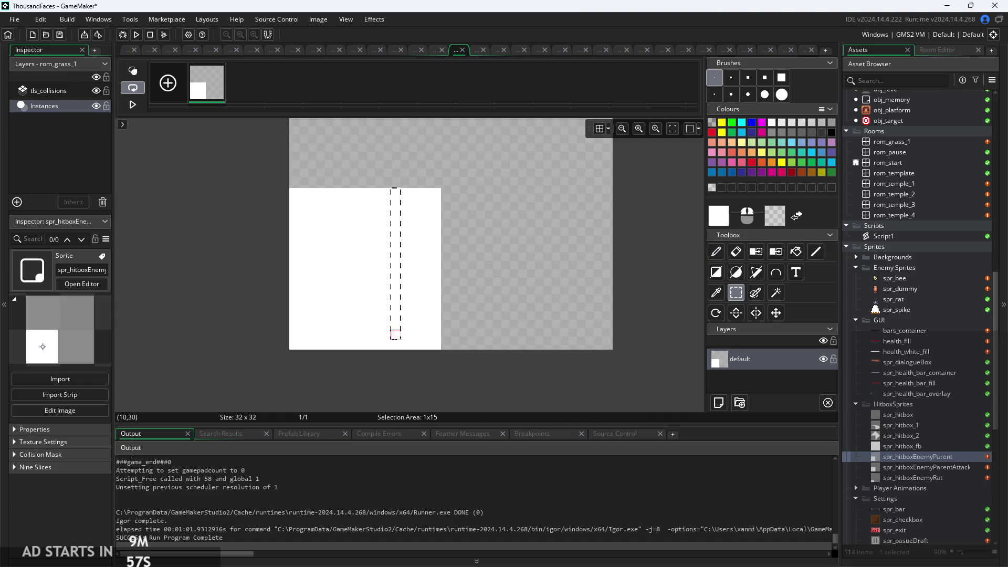
Delete the hitbox's upper 16x10 portion, fill leftover grey with transparency, and launch the game
{"action": "left_click", "coordinate": [817, 252]}
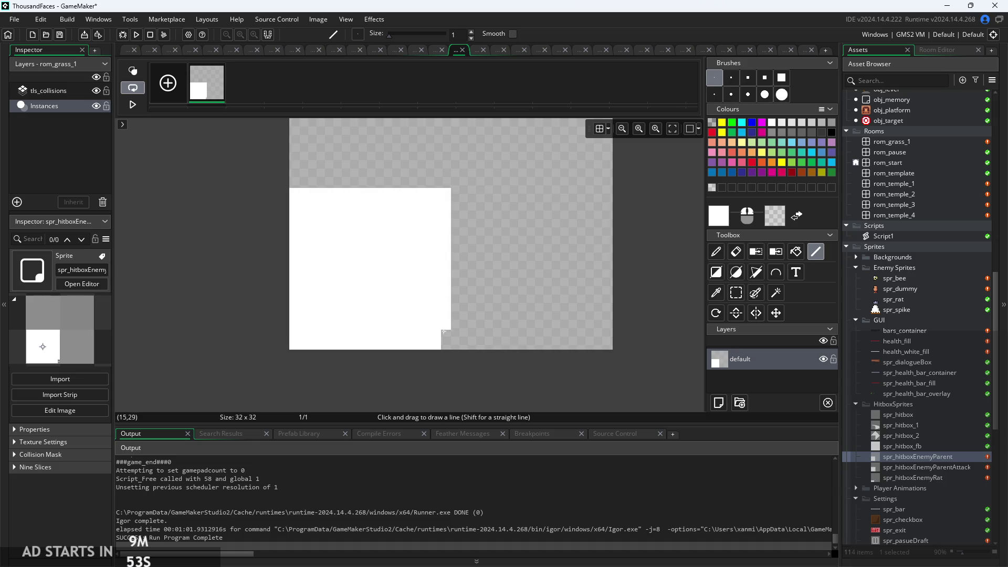
{"action": "scroll", "coordinate": [466, 294], "scroll_direction": "down", "scroll_amount": 1}
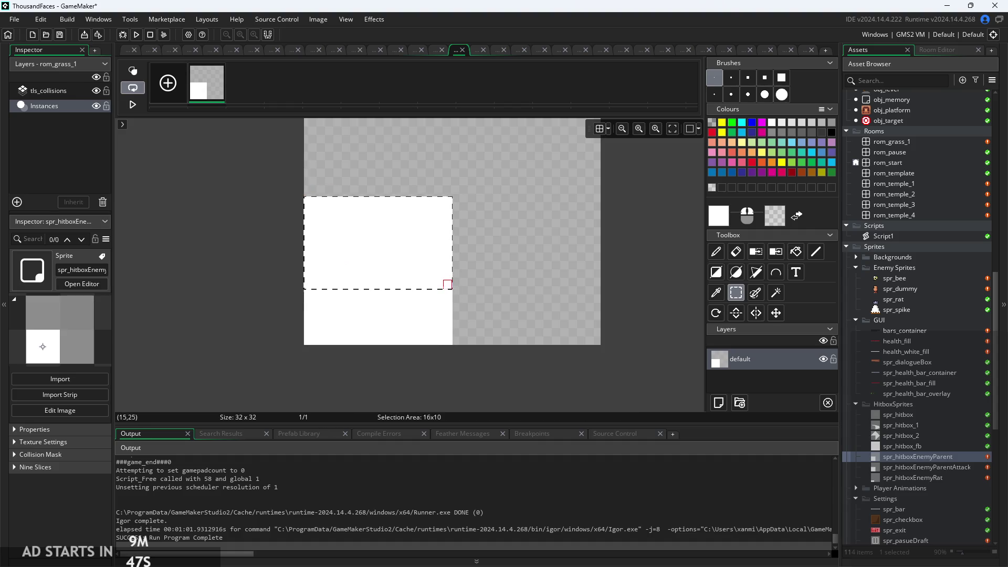
{"action": "key", "text": "Delete"}
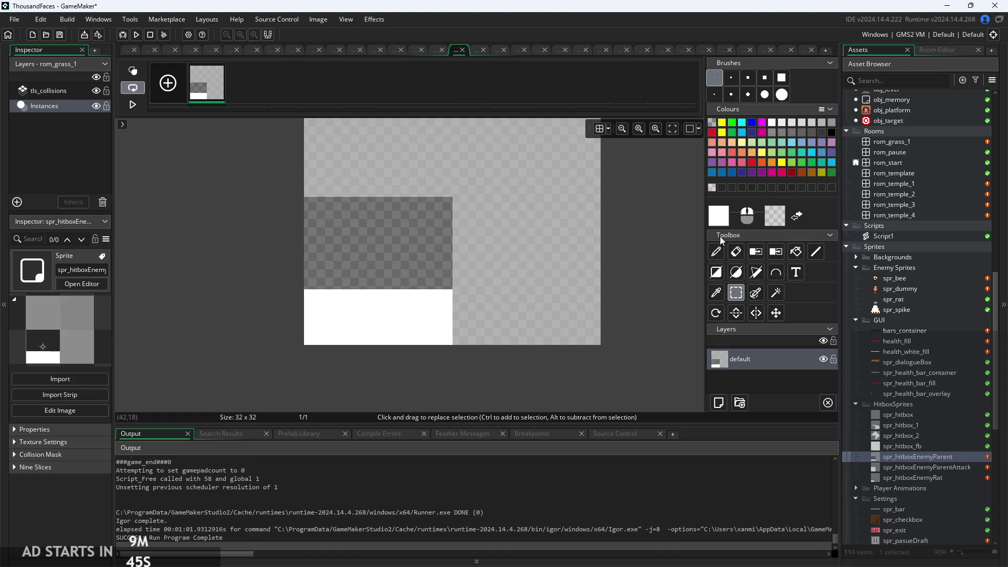
{"action": "key", "text": "f"}
{"action": "right_click", "coordinate": [356, 238]}
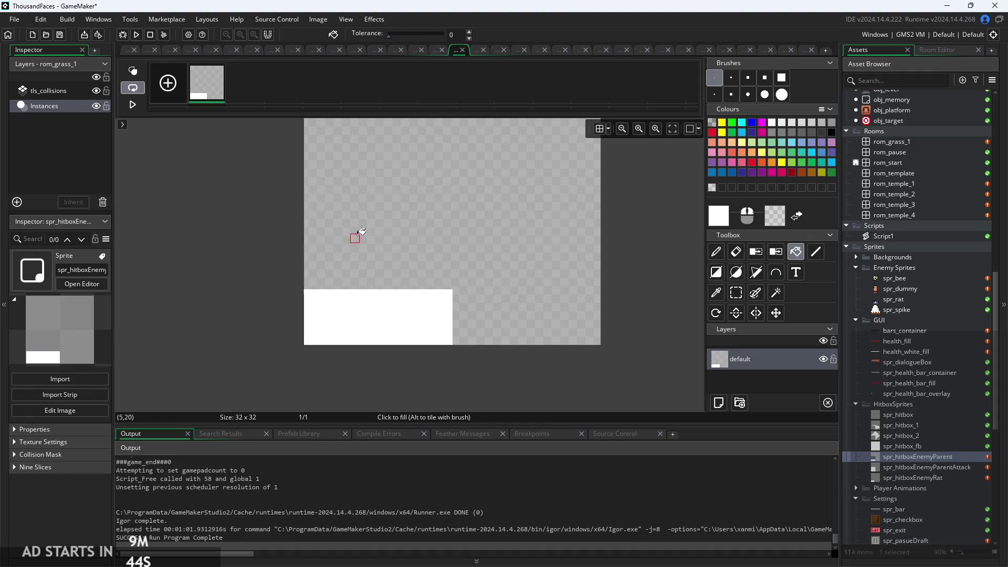
{"action": "left_click", "coordinate": [136, 35]}
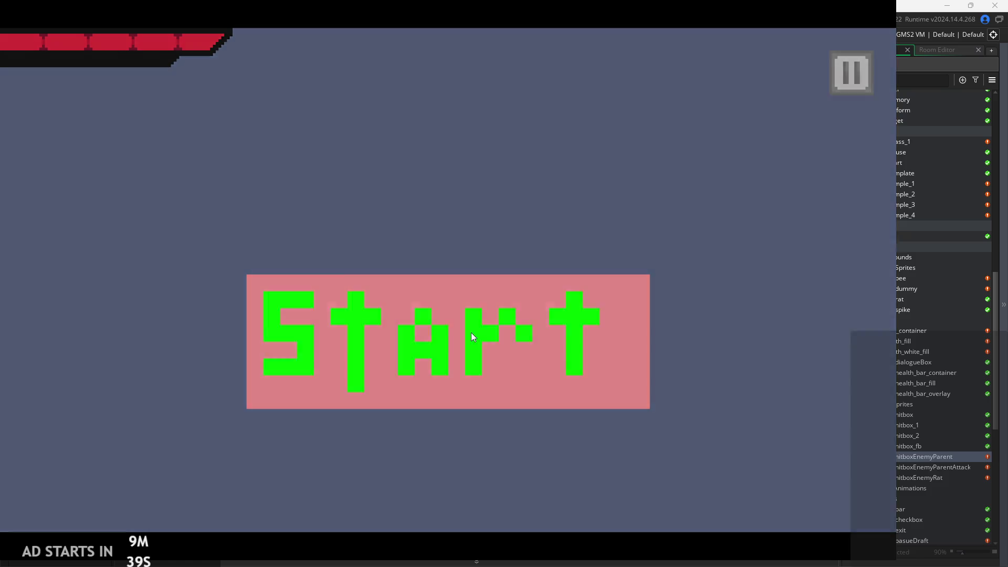
Start the game, enable Debug Stats from the pause menu, and resume
{"action": "left_click", "coordinate": [472, 337]}
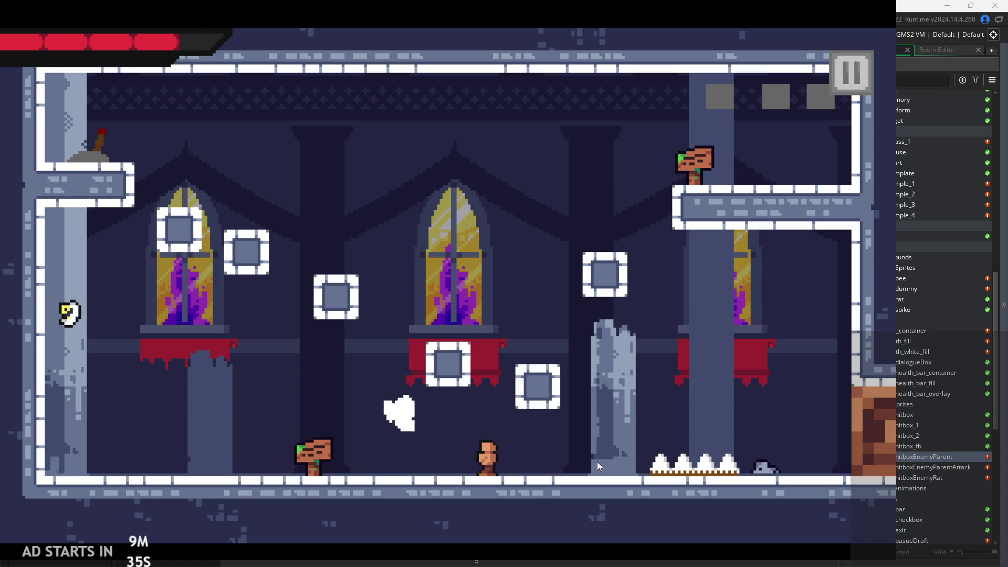
{"action": "left_click", "coordinate": [840, 78]}
{"action": "left_click", "coordinate": [178, 163]}
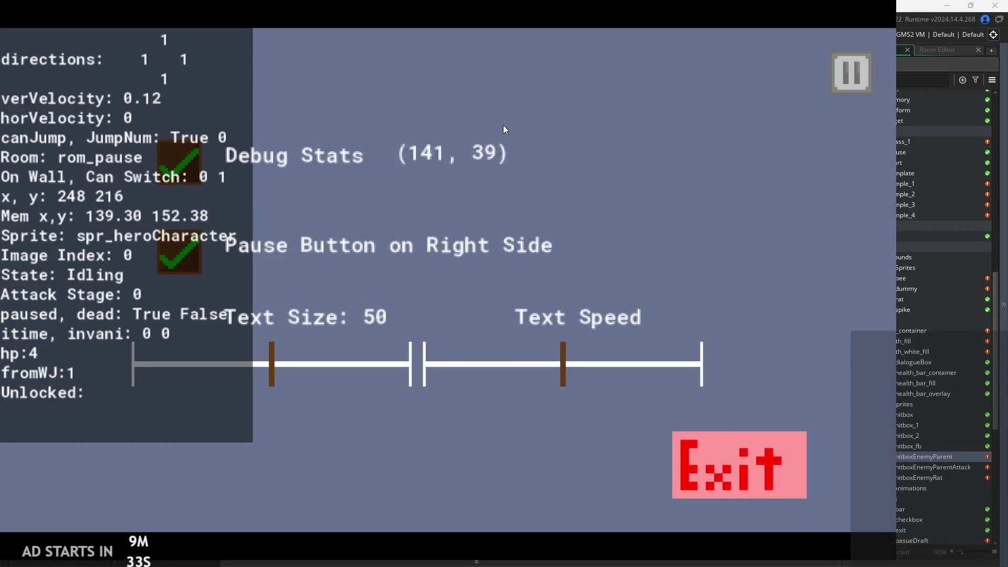
{"action": "left_click", "coordinate": [848, 72]}
Run the hero right through the level, then exit from the pause menu
{"action": "key", "text": "Right"}
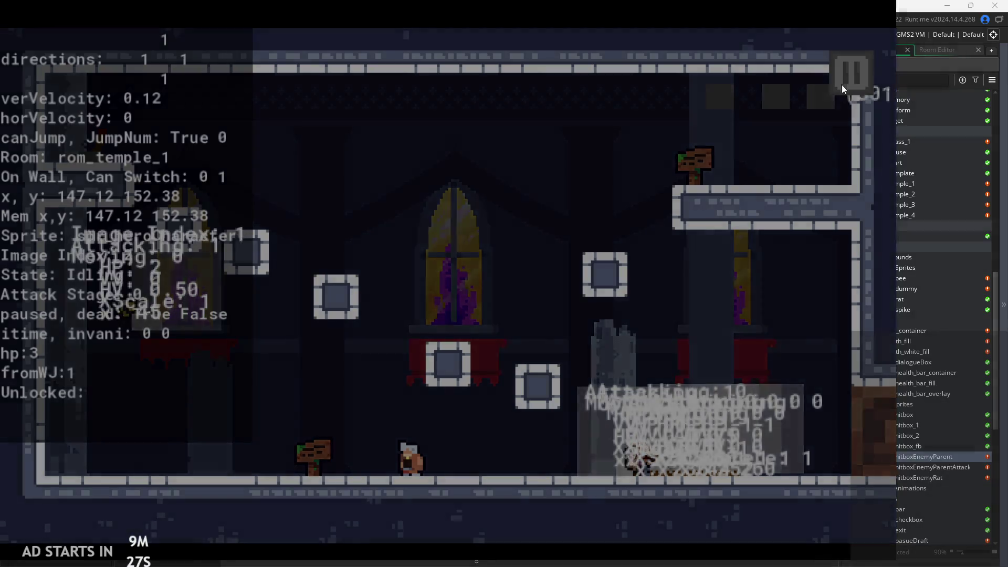
{"action": "left_click", "coordinate": [848, 73]}
{"action": "left_click", "coordinate": [675, 462]}
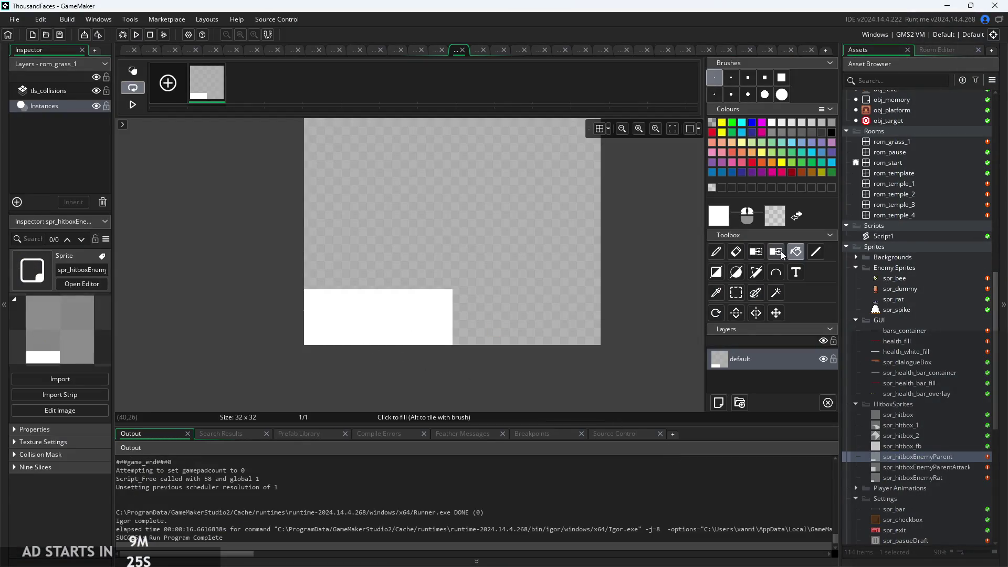
Erase the white hitbox block from spr_hitboxEnemyParent, leaving the canvas fully transparent
{"action": "left_click", "coordinate": [735, 292]}
{"action": "left_click_drag", "start_coordinate": [305, 289], "coordinate": [455, 350]}
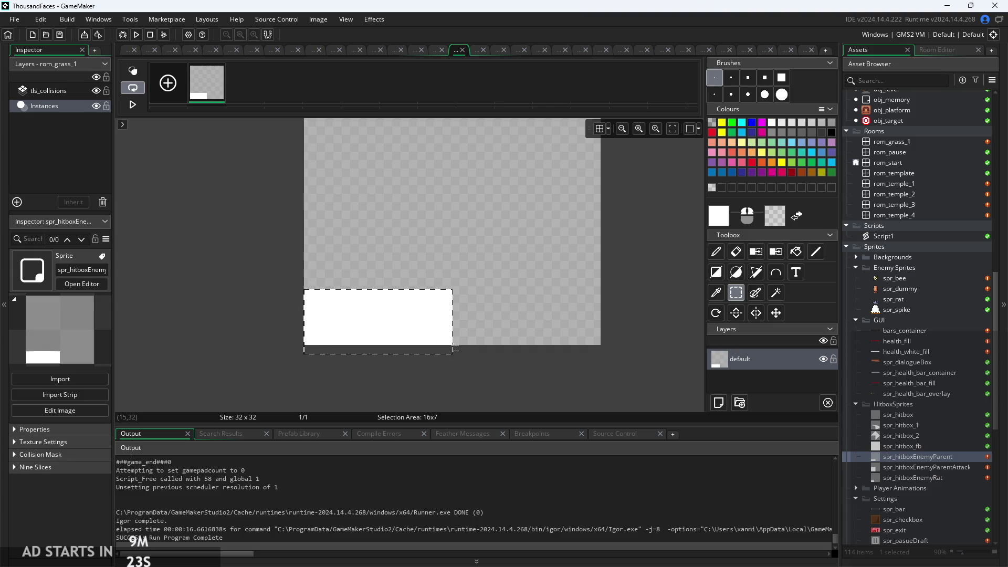
{"action": "key", "text": "Delete"}
{"action": "left_click", "coordinate": [791, 259]}
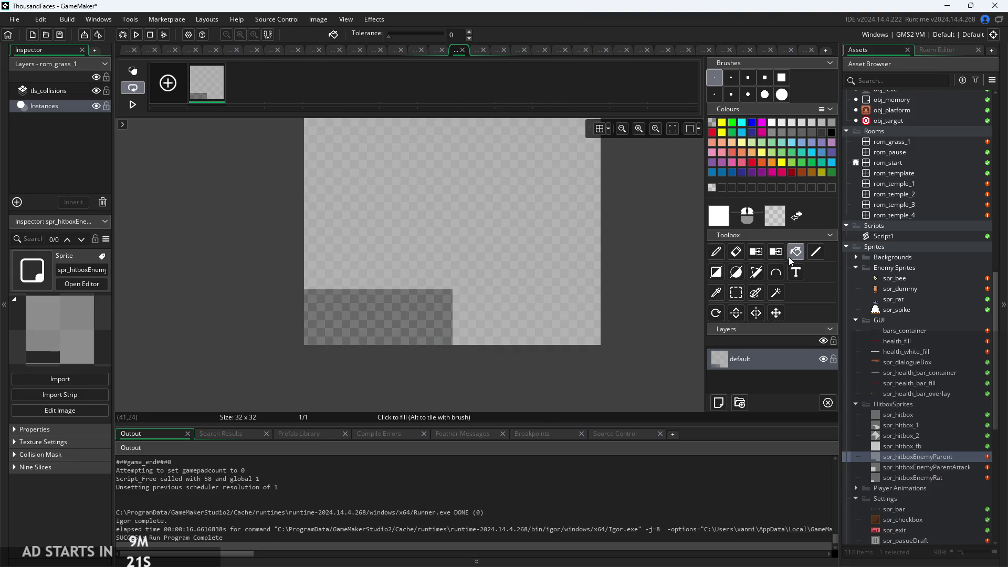
{"action": "left_click", "coordinate": [393, 331]}
Playtest the temple level, walking the hero right toward the enemies, then pause
{"action": "left_click", "coordinate": [135, 35]}
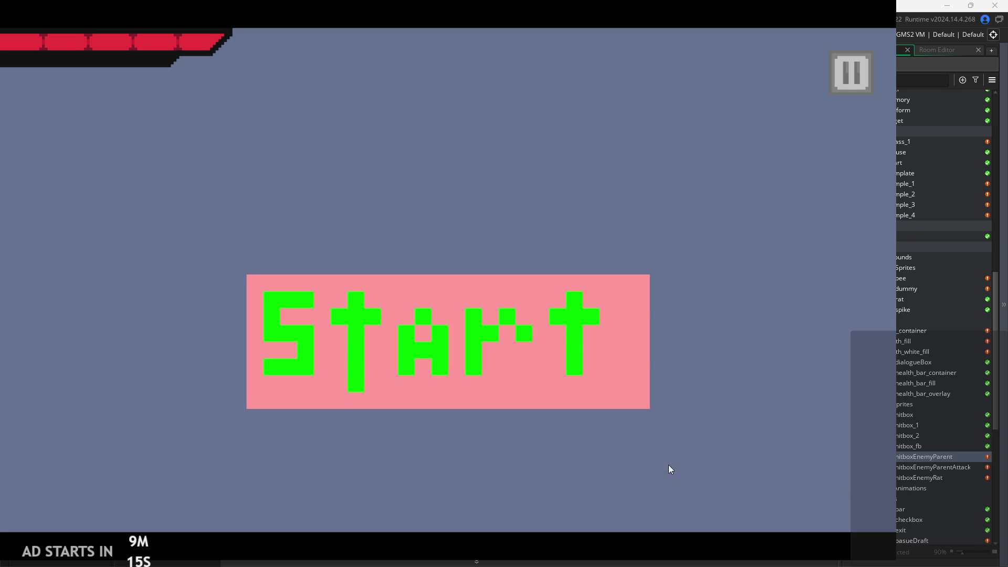
{"action": "left_click", "coordinate": [469, 322]}
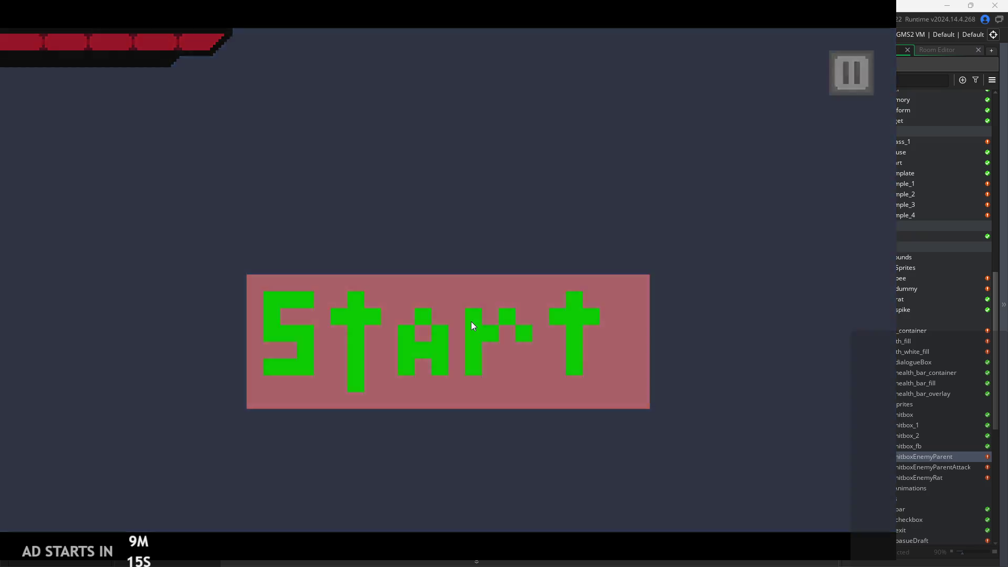
{"action": "key", "text": "Right"}
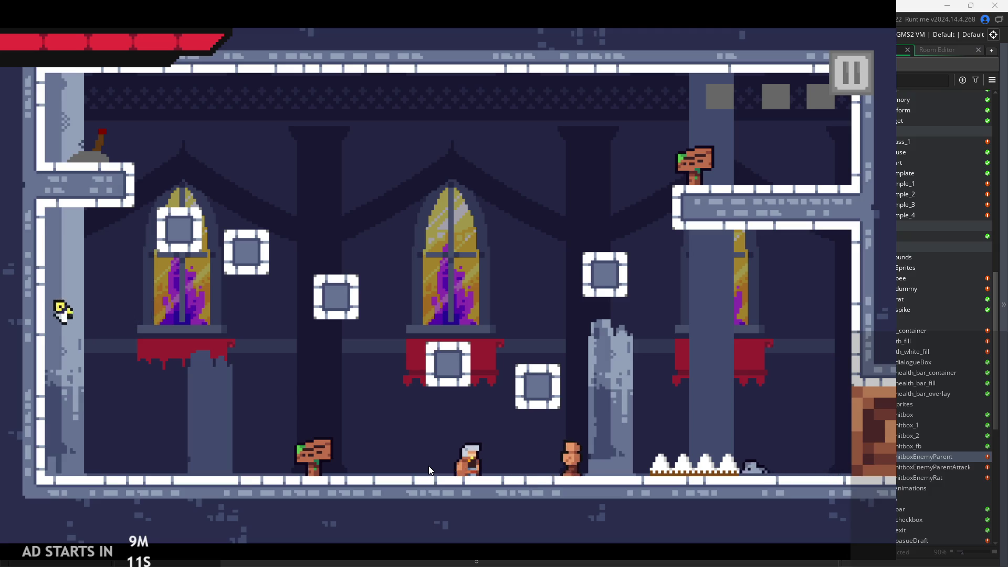
{"action": "left_click", "coordinate": [851, 83]}
Exit the game and try drawing white boxes at the sprite's lower-left, undoing both
{"action": "left_click", "coordinate": [690, 442]}
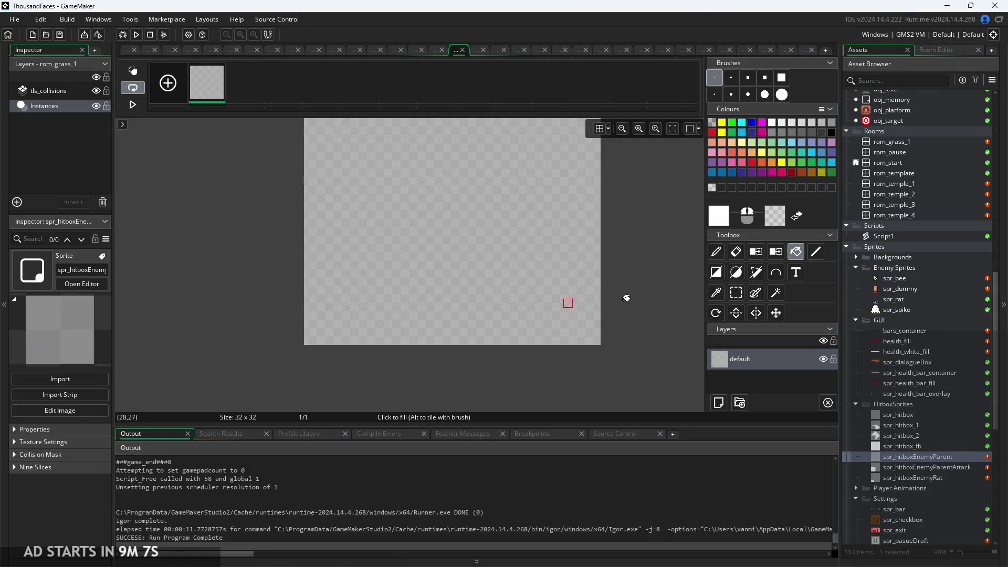
{"action": "left_click", "coordinate": [718, 274]}
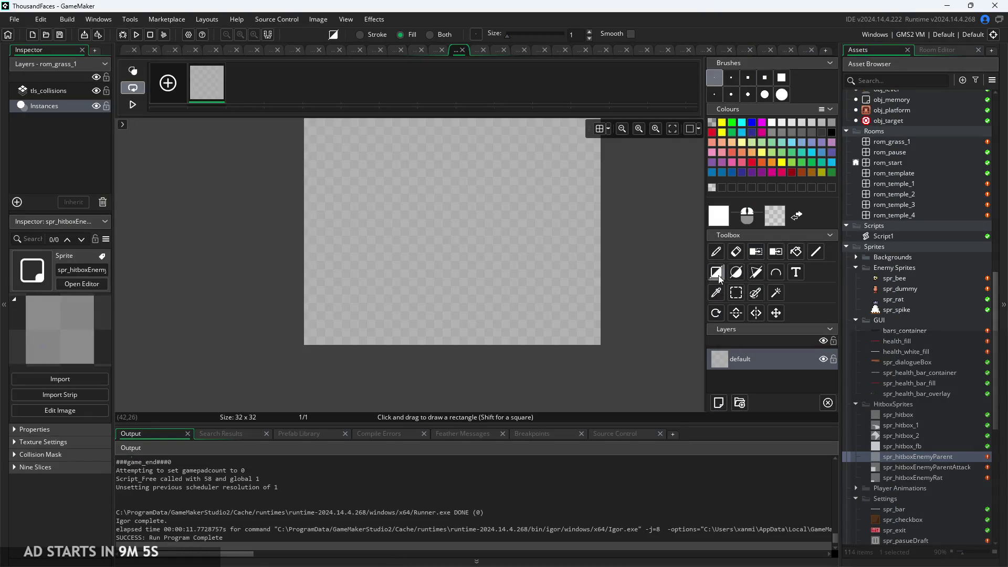
{"action": "left_click_drag", "start_coordinate": [311, 314], "coordinate": [380, 345]}
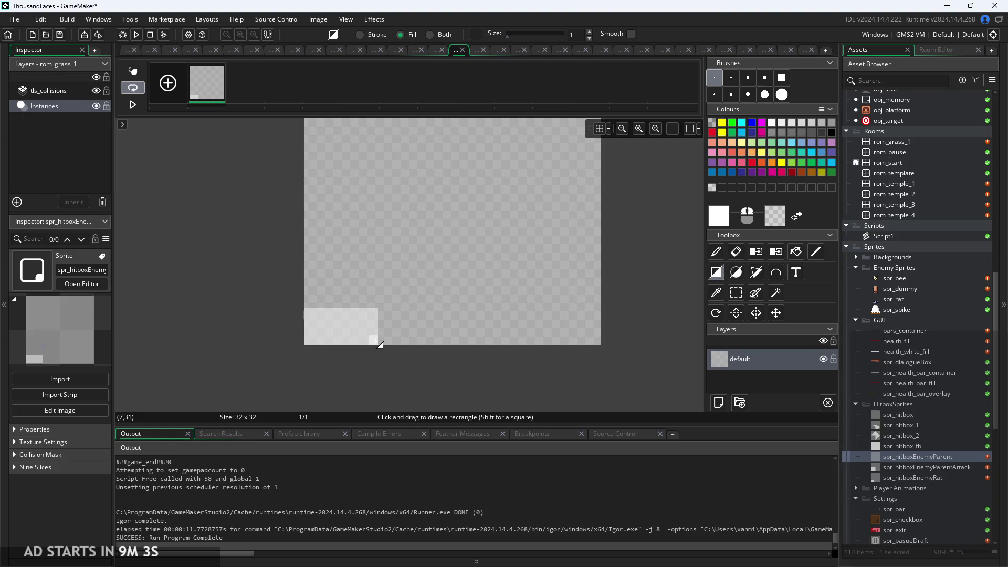
{"action": "key", "text": "ctrl+z"}
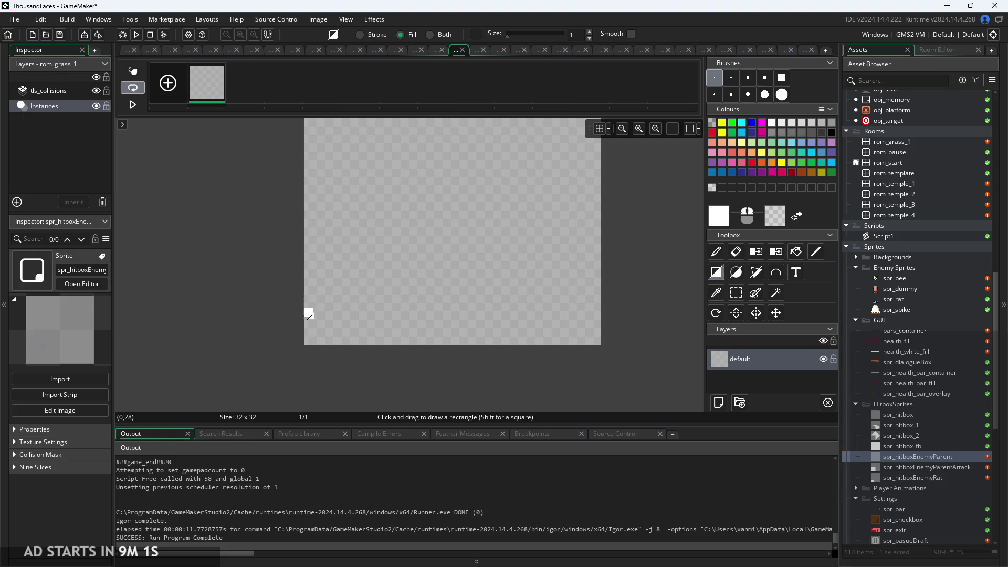
{"action": "mouse_move", "coordinate": [310, 314]}
{"action": "left_mouse_down"}
{"action": "mouse_move", "coordinate": [353, 346]}
{"action": "mouse_move", "coordinate": [414, 346]}
{"action": "left_mouse_up"}
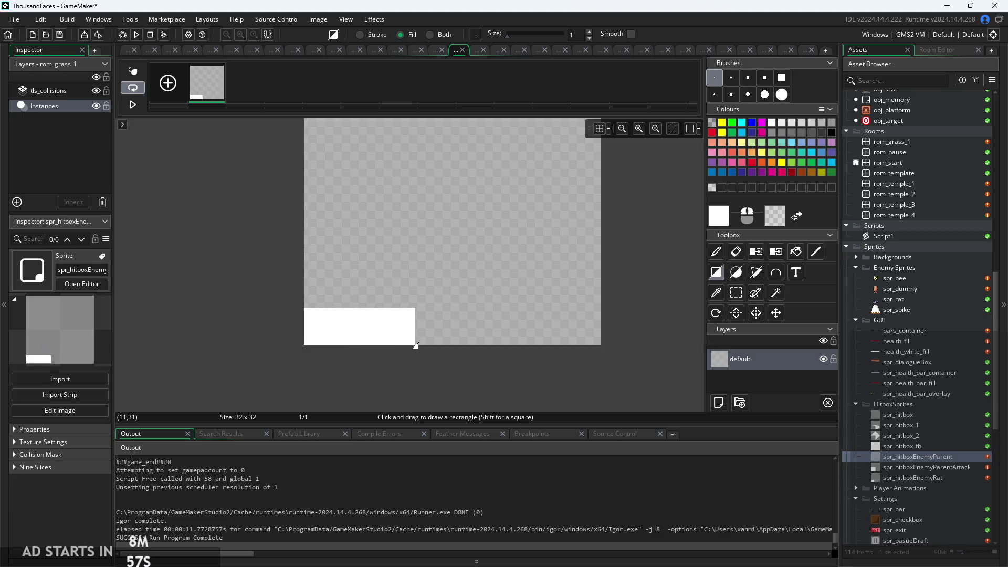
{"action": "key", "text": "ctrl+z"}
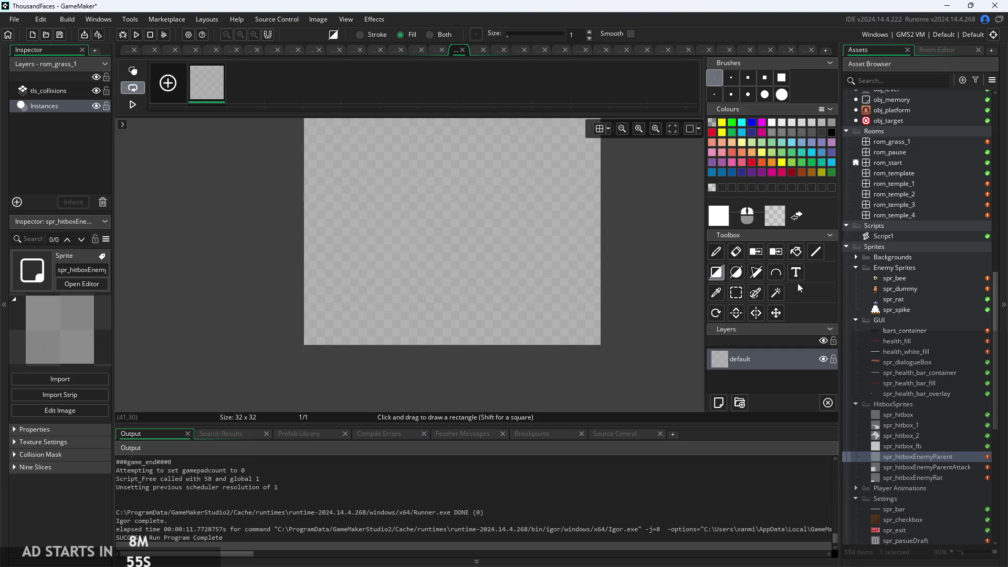
Fill a tall, narrow lower-left selection with white as the new hitbox, then open spr_dummy
{"action": "left_click", "coordinate": [731, 295]}
{"action": "mouse_move", "coordinate": [317, 340]}
{"action": "left_mouse_down"}
{"action": "mouse_move", "coordinate": [419, 294]}
{"action": "mouse_move", "coordinate": [425, 302]}
{"action": "mouse_move", "coordinate": [363, 237]}
{"action": "mouse_move", "coordinate": [355, 198]}
{"action": "mouse_move", "coordinate": [426, 202]}
{"action": "mouse_move", "coordinate": [367, 188]}
{"action": "mouse_move", "coordinate": [362, 227]}
{"action": "mouse_move", "coordinate": [372, 228]}
{"action": "left_mouse_up"}
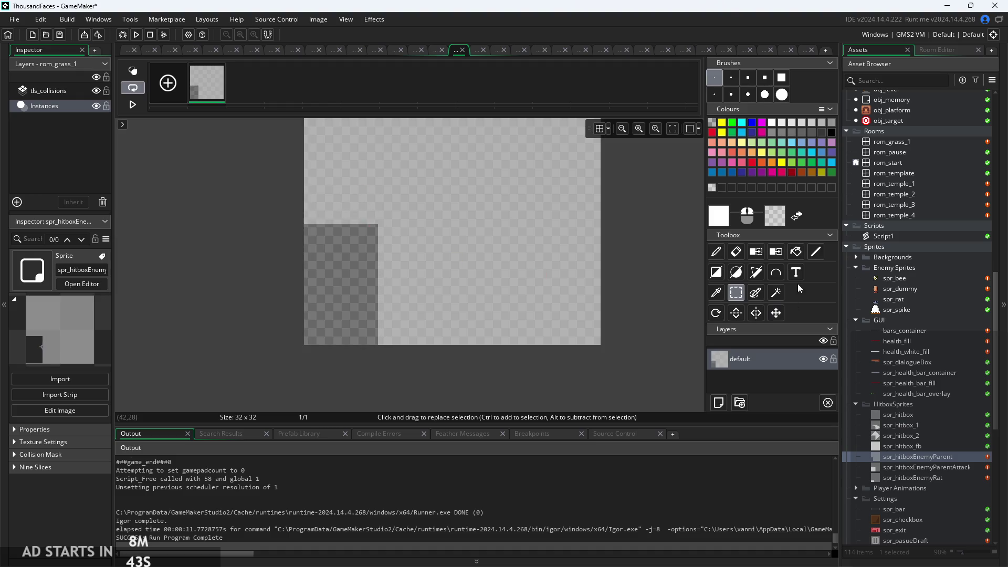
{"action": "left_click", "coordinate": [796, 251]}
{"action": "left_click", "coordinate": [348, 267]}
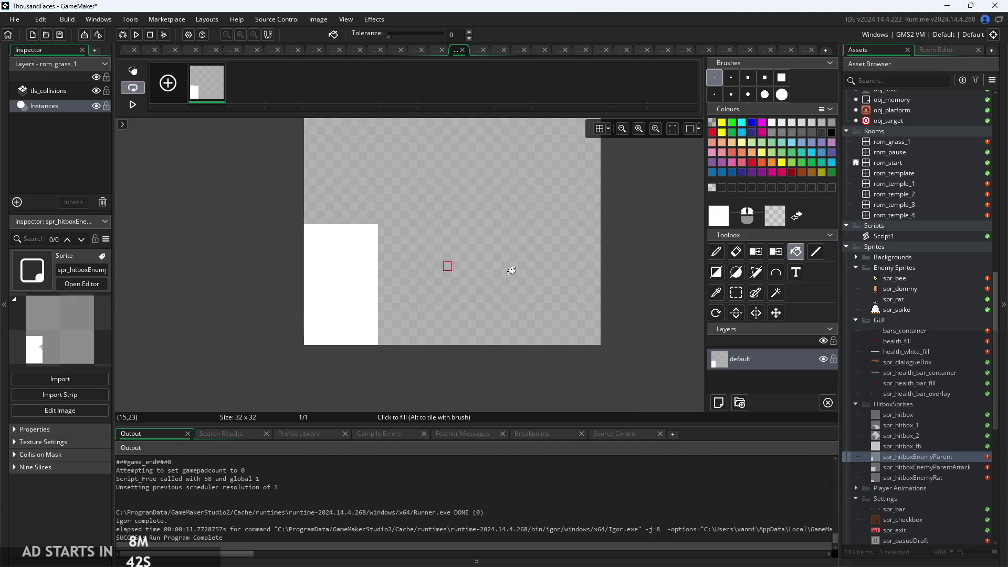
{"action": "double_click", "coordinate": [913, 290]}
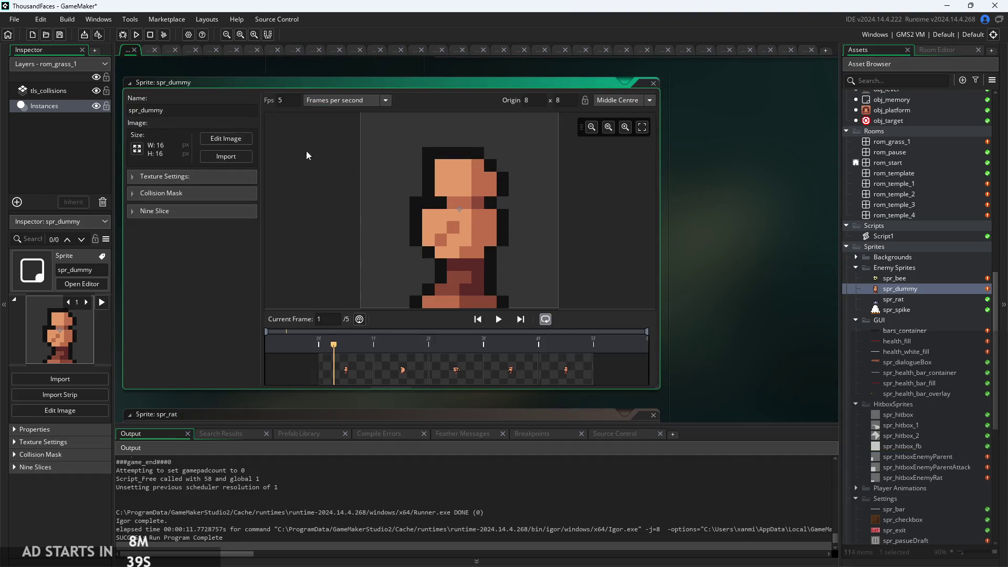
{"action": "left_click", "coordinate": [224, 139]}
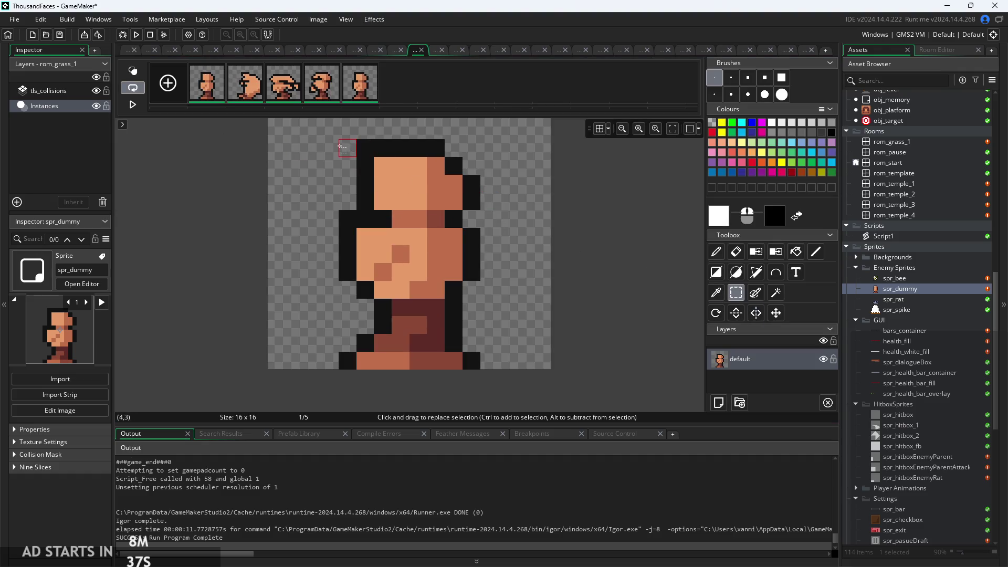
{"action": "left_click_drag", "start_coordinate": [340, 147], "coordinate": [481, 369]}
{"action": "left_click", "coordinate": [641, 308]}
{"action": "left_click", "coordinate": [126, 52]}
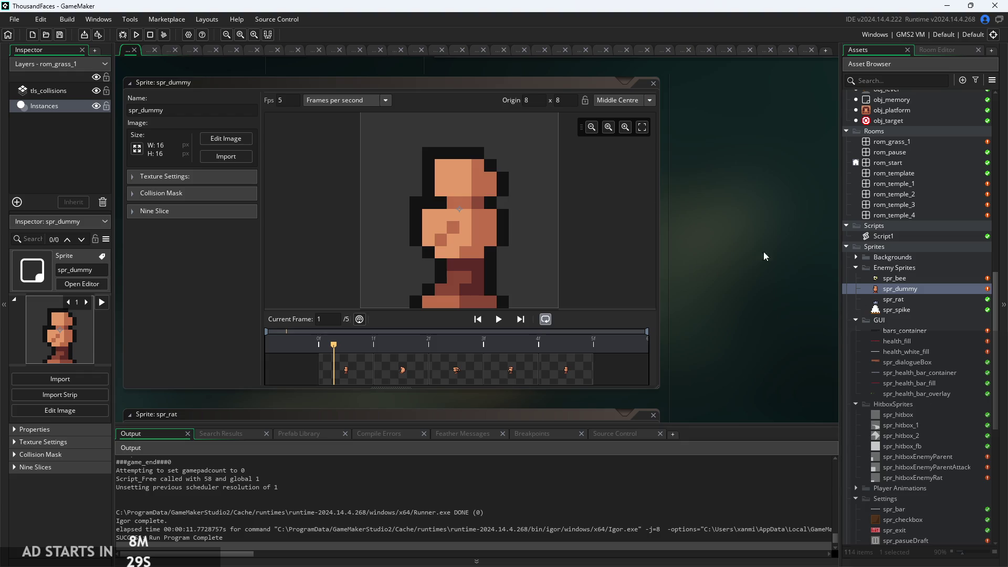
{"action": "double_click", "coordinate": [899, 457]}
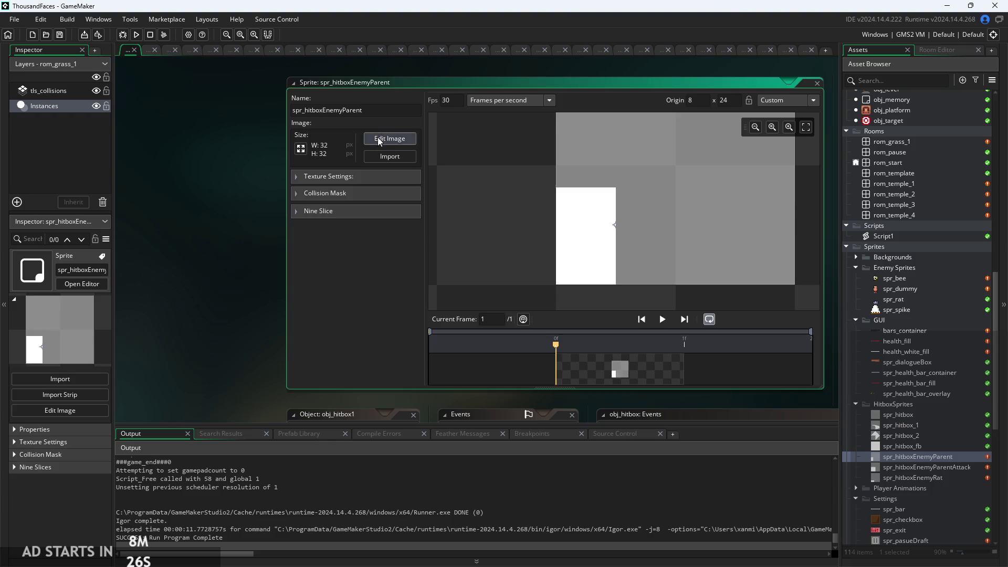
{"action": "left_click", "coordinate": [379, 139]}
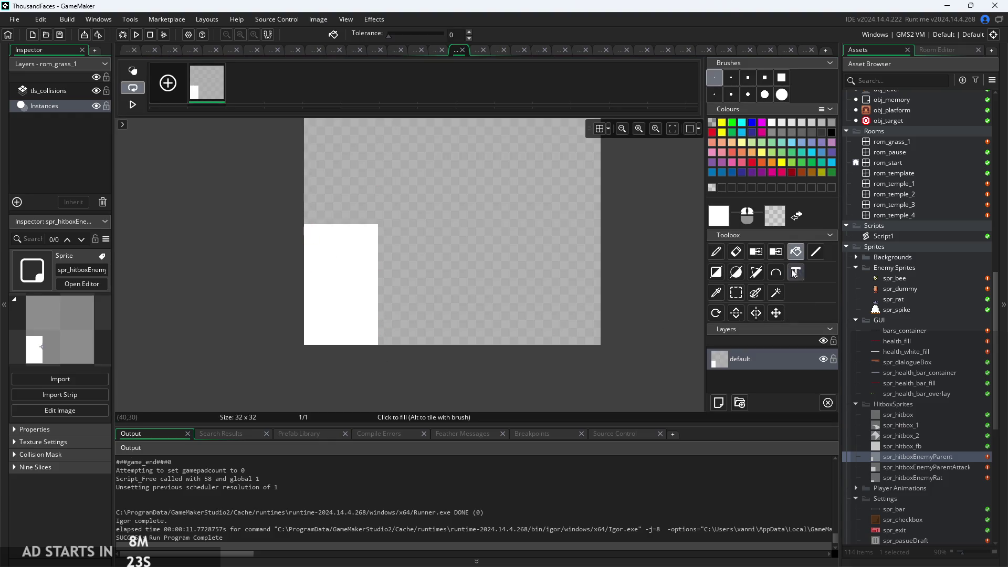
{"action": "left_click", "coordinate": [734, 291]}
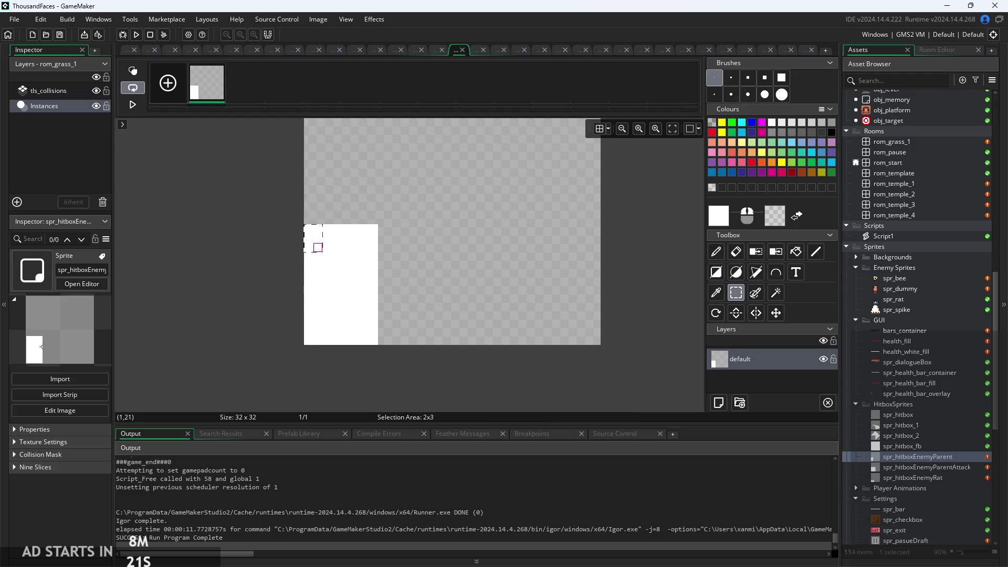
Select the tall white hitbox block, run the temple level with F5, then pause and exit
{"action": "mouse_move", "coordinate": [306, 226]}
{"action": "left_mouse_down"}
{"action": "mouse_move", "coordinate": [353, 344]}
{"action": "mouse_move", "coordinate": [374, 342]}
{"action": "left_mouse_up"}
{"action": "key", "text": "F5"}
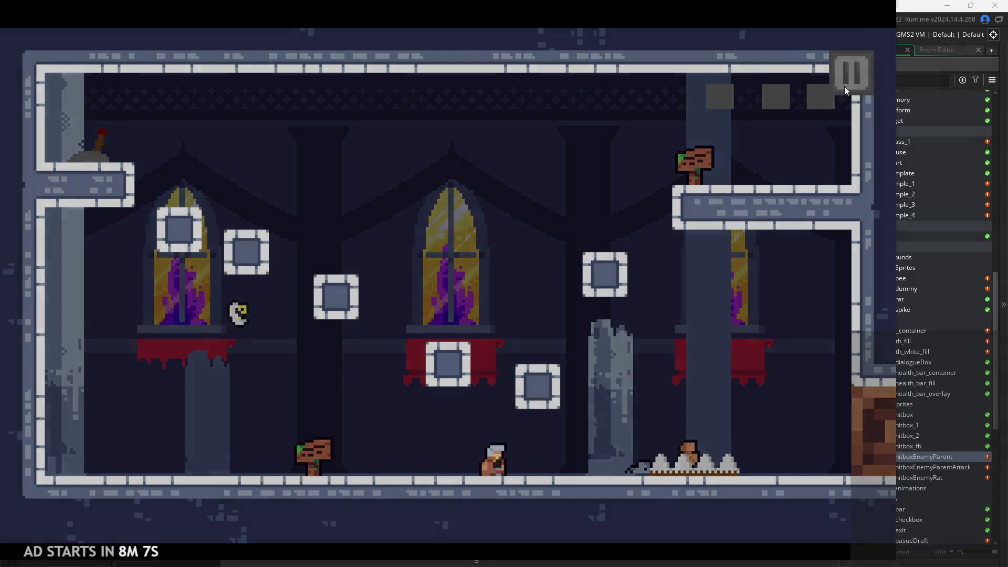
{"action": "left_click", "coordinate": [845, 83]}
{"action": "left_click", "coordinate": [783, 480]}
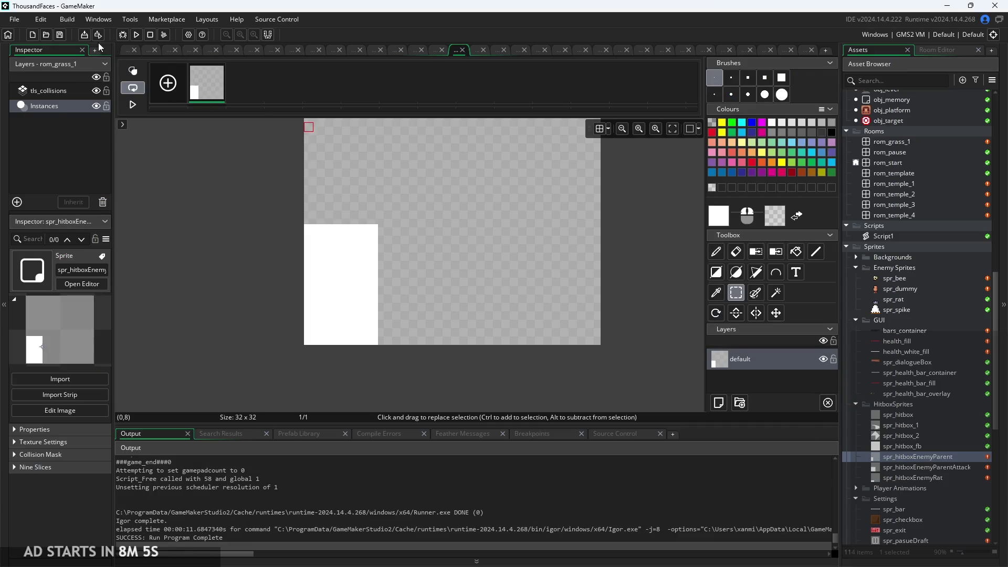
Launch the game, enable the Debug Stats overlay, and start the temple level
{"action": "left_click", "coordinate": [129, 55]}
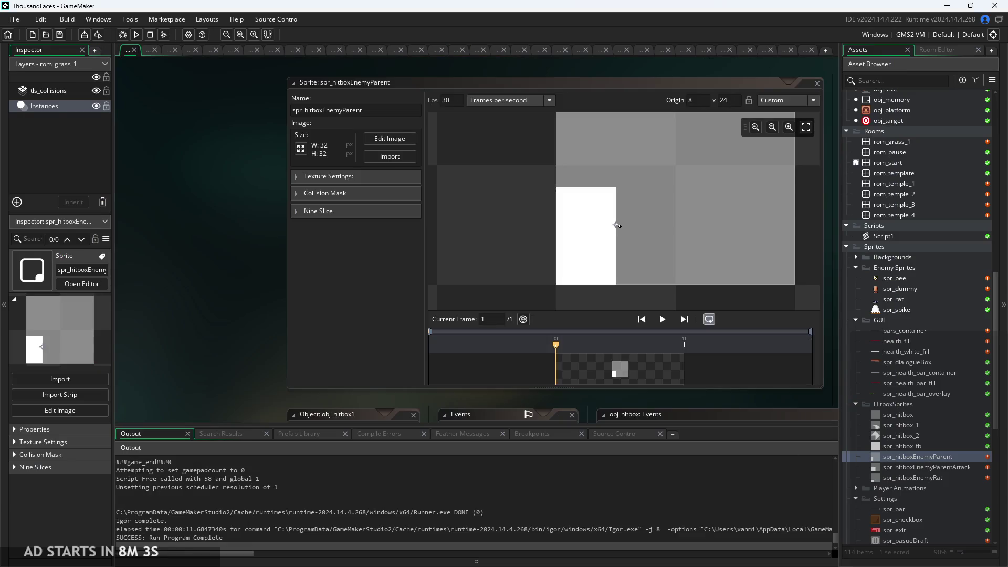
{"action": "left_click", "coordinate": [136, 35]}
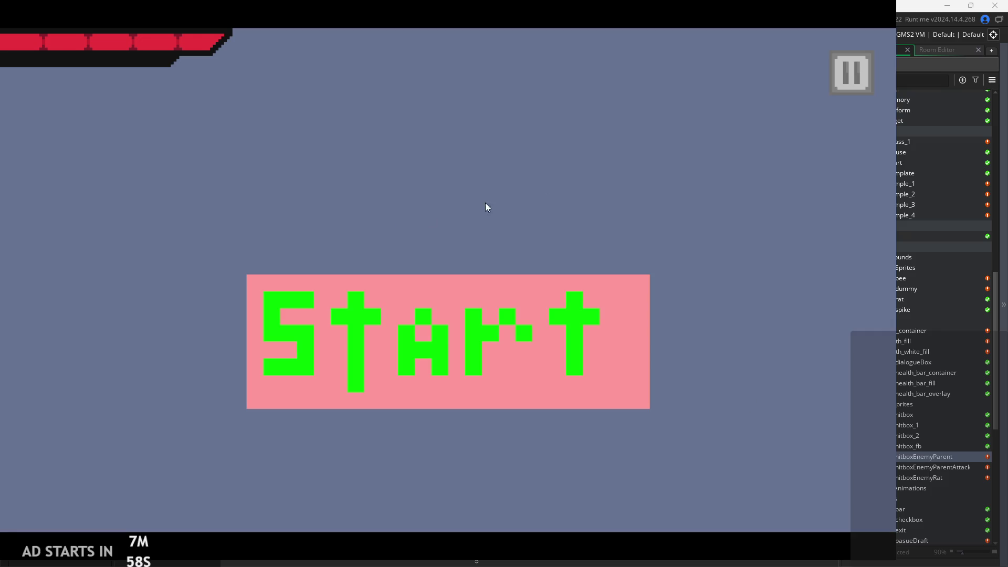
{"action": "left_click", "coordinate": [848, 77]}
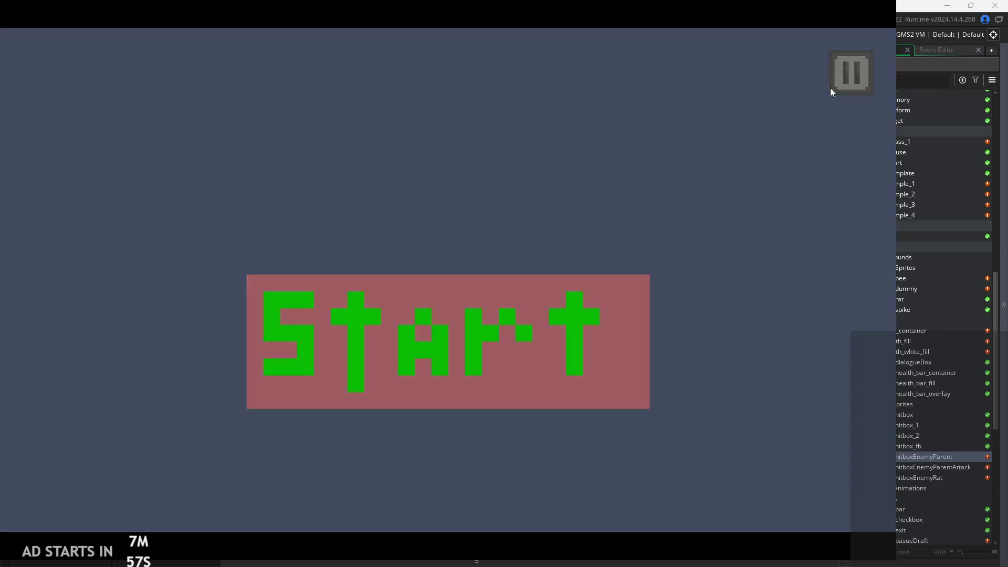
{"action": "left_click", "coordinate": [176, 157]}
{"action": "left_click", "coordinate": [862, 84]}
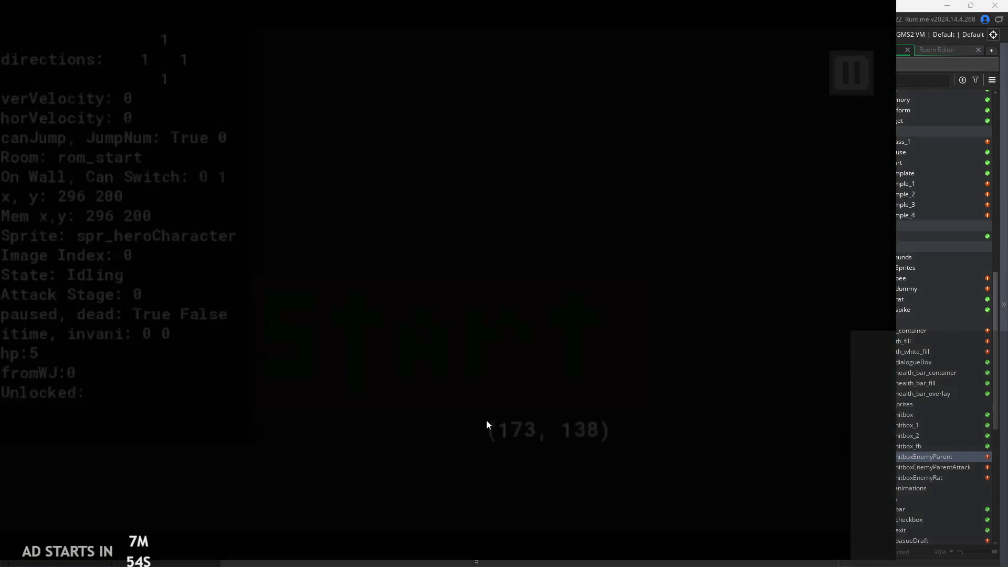
{"action": "left_click", "coordinate": [459, 367]}
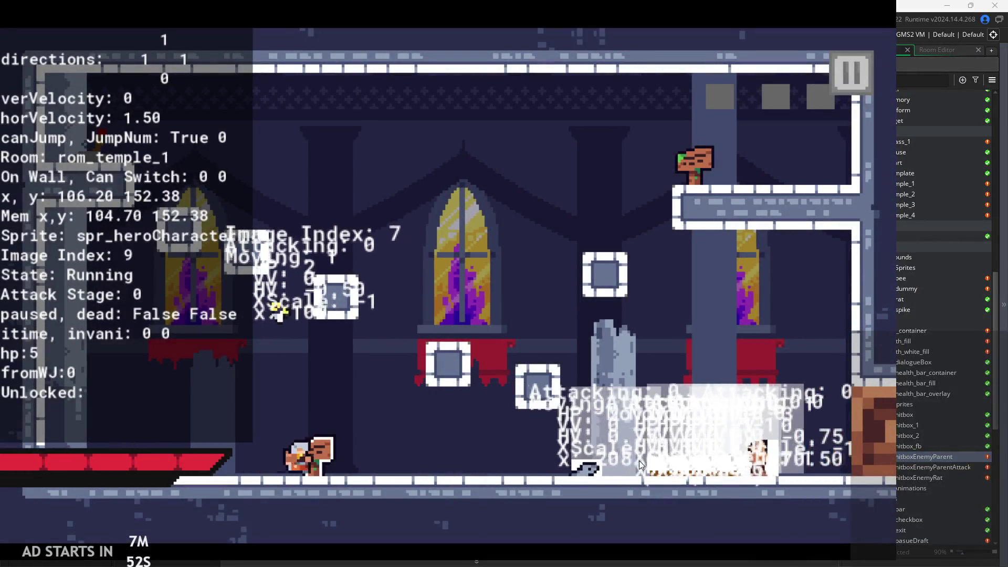
Attack an enemy to test hits, quit, move the hitbox origin to x 0, y 24, and rerun
{"action": "key", "text": "Right"}
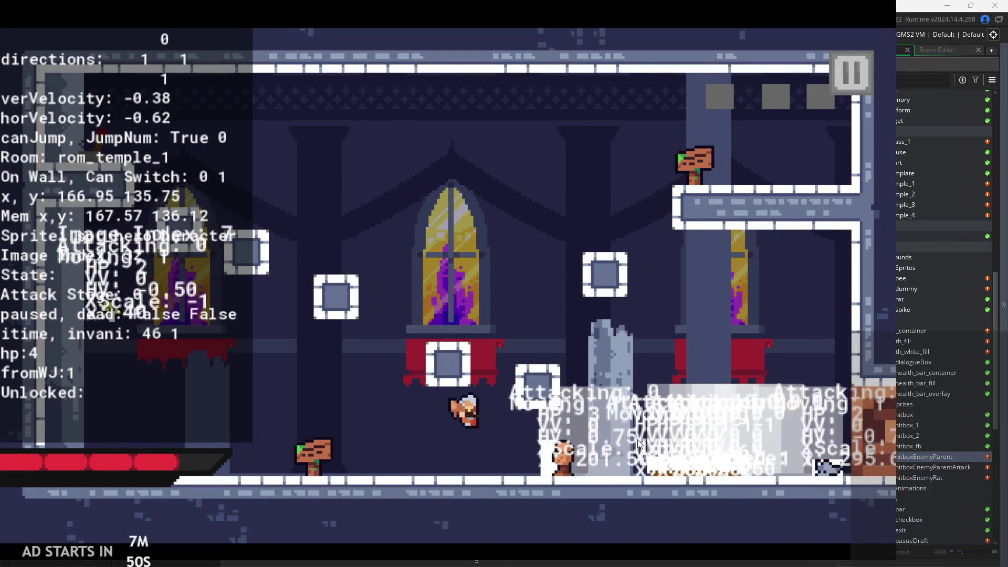
{"action": "key", "text": "Left"}
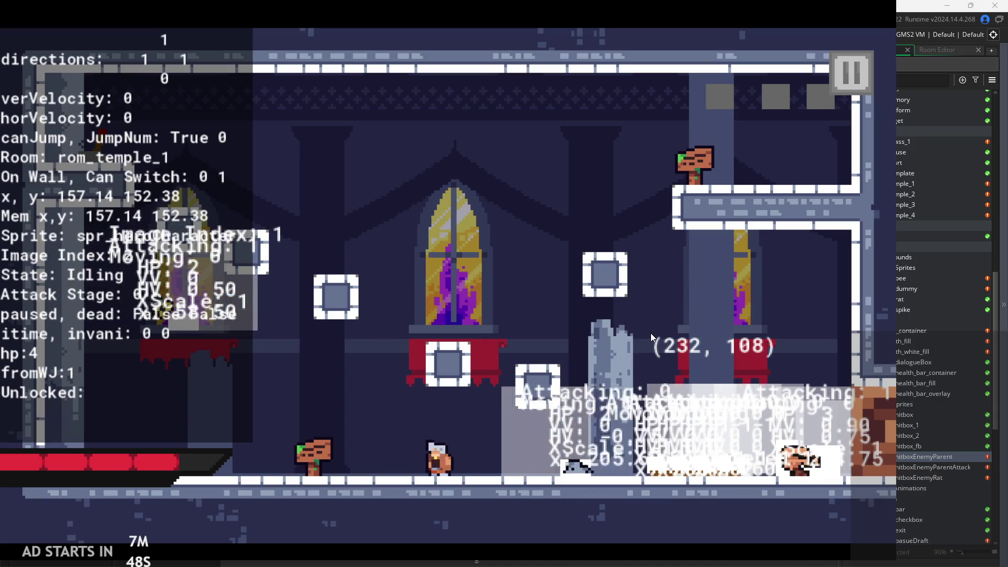
{"action": "key", "text": "x"}
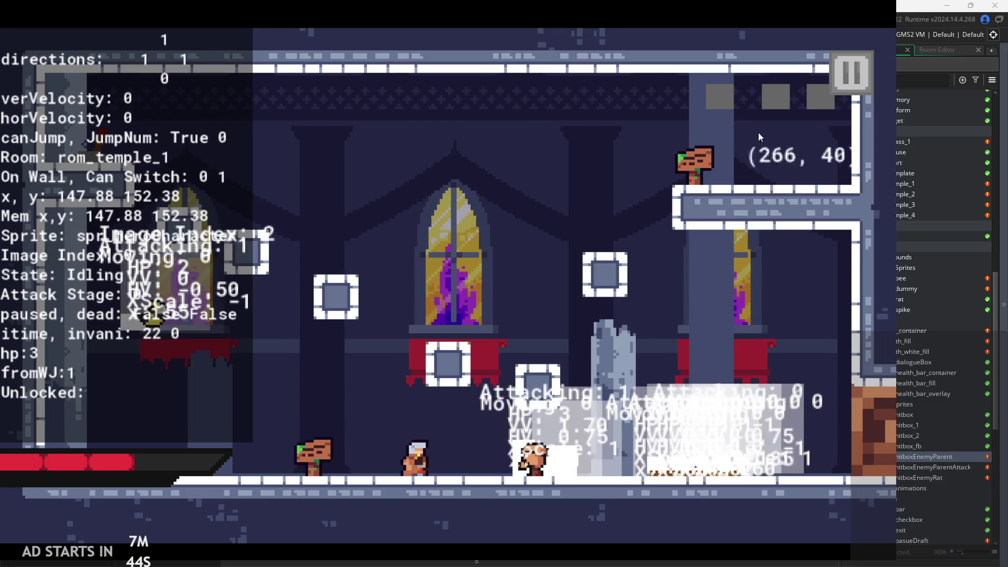
{"action": "key", "text": "Escape"}
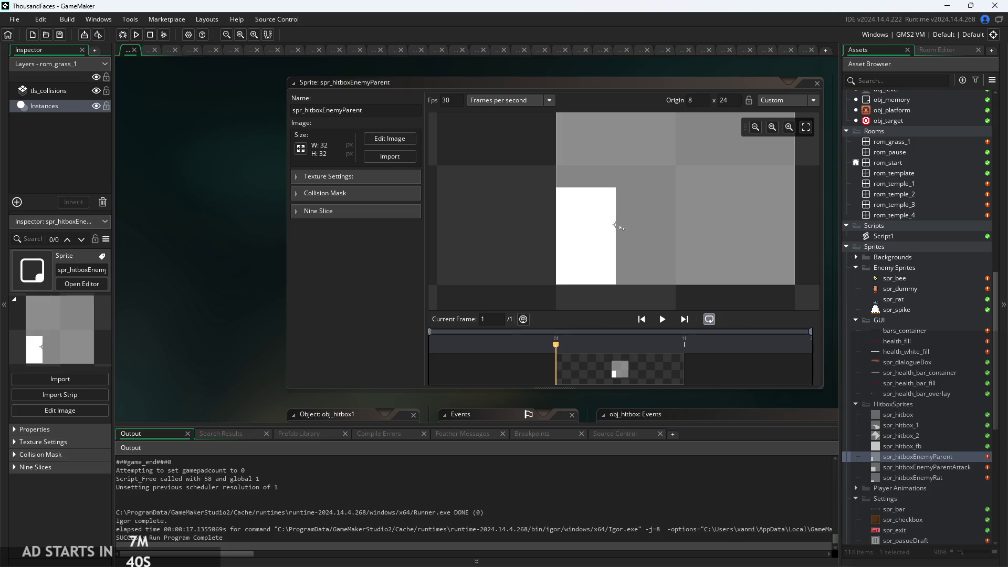
{"action": "left_click_drag", "start_coordinate": [620, 226], "coordinate": [566, 227]}
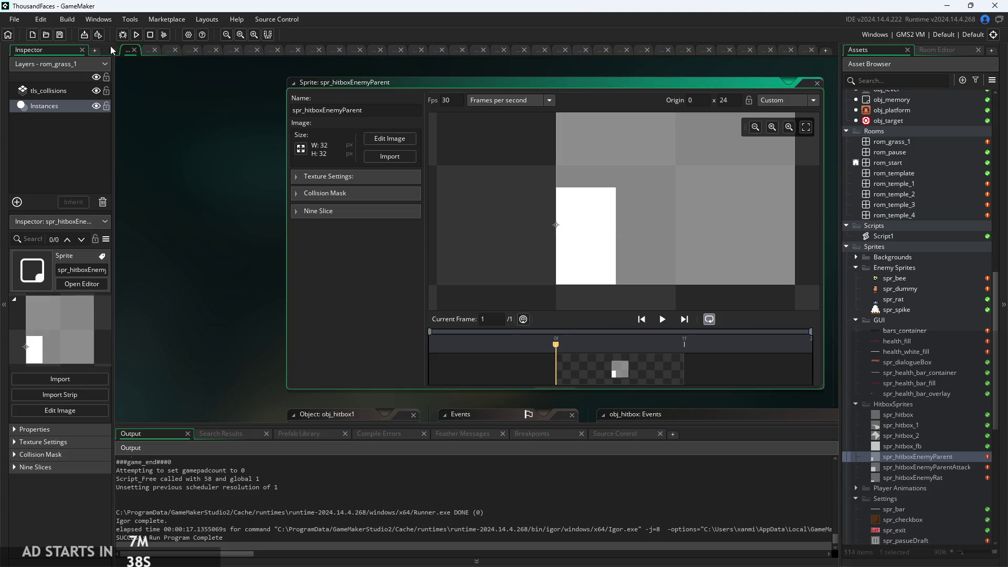
{"action": "left_click", "coordinate": [141, 39]}
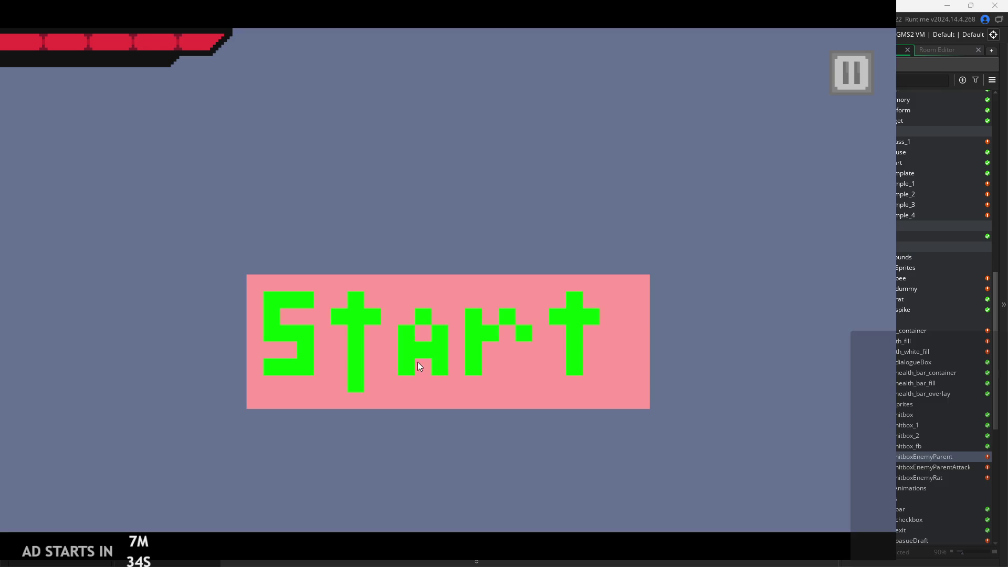
Run through the temple room with Debug Stats on, then quit back to spr_hitboxEnemyParent
{"action": "left_click", "coordinate": [417, 361]}
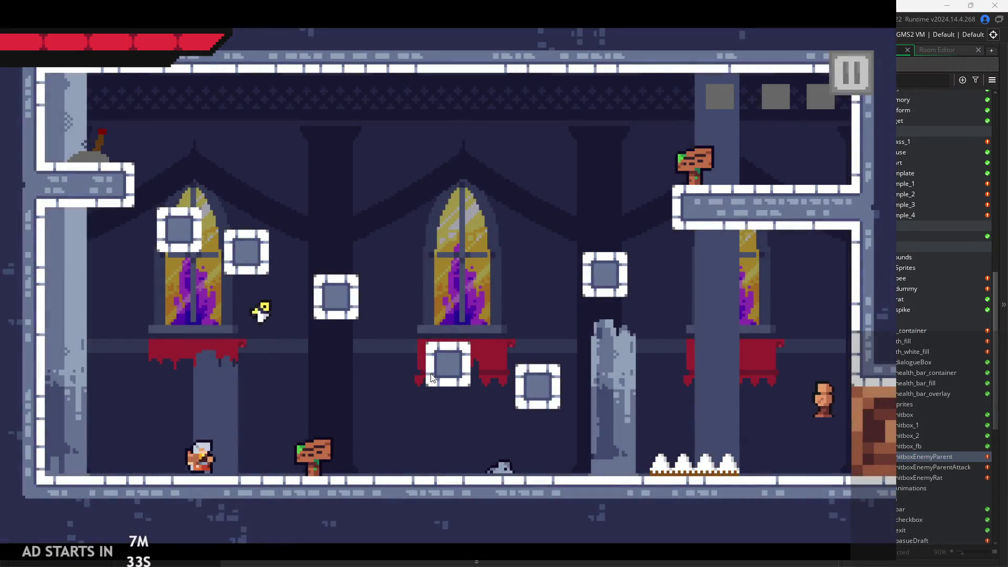
{"action": "key", "text": "Right"}
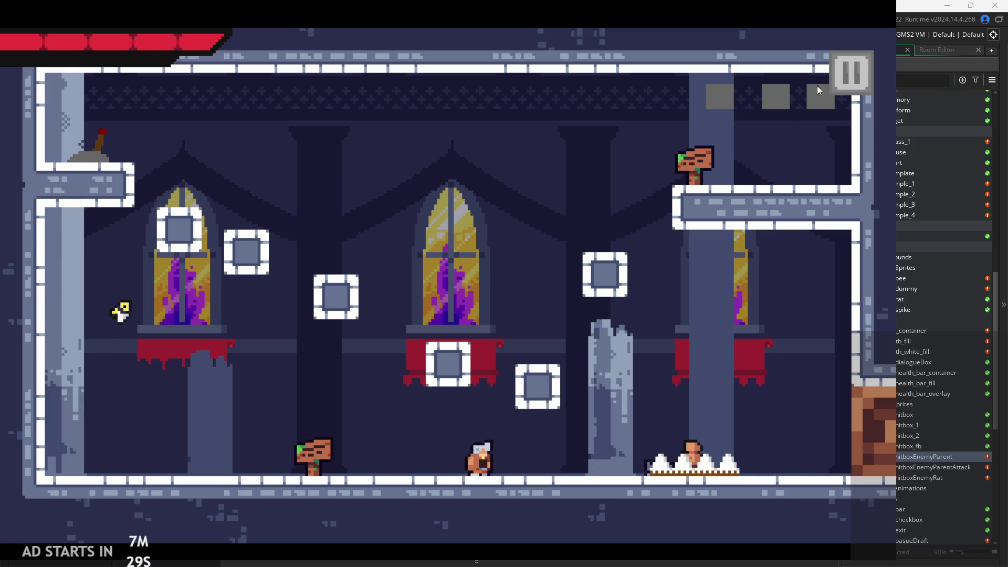
{"action": "left_click", "coordinate": [847, 90]}
{"action": "left_click", "coordinate": [181, 163]}
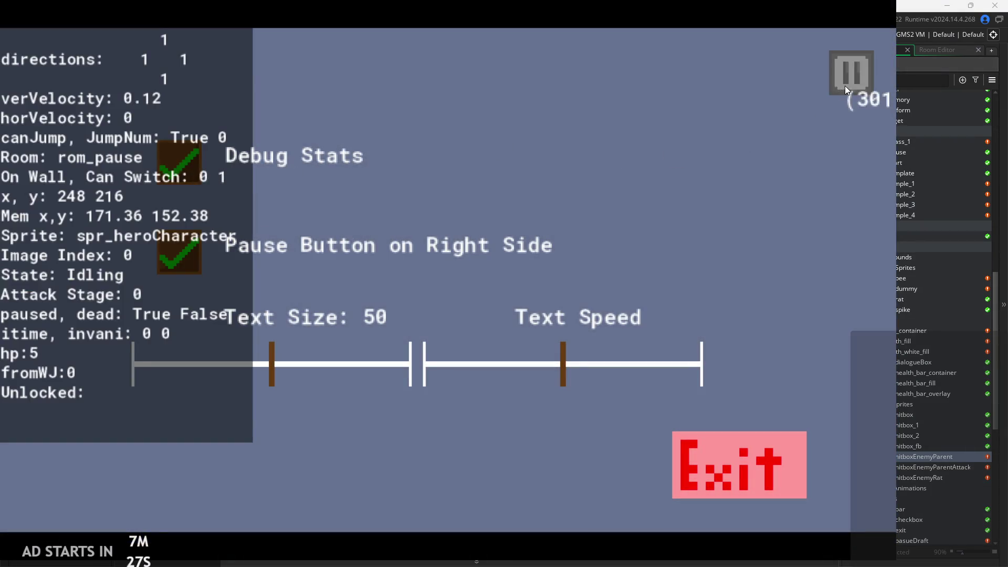
{"action": "left_click", "coordinate": [846, 86]}
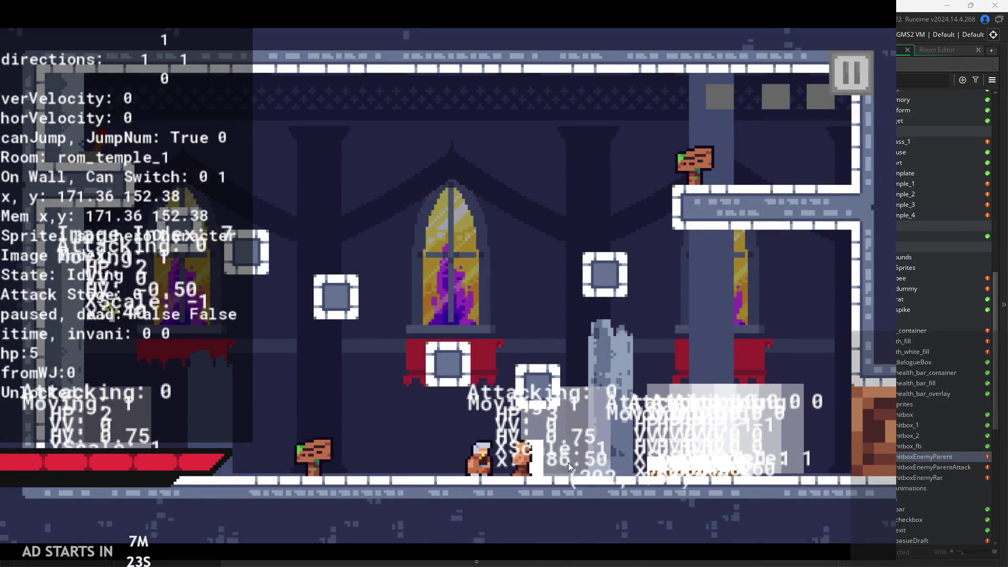
{"action": "key", "text": "Escape"}
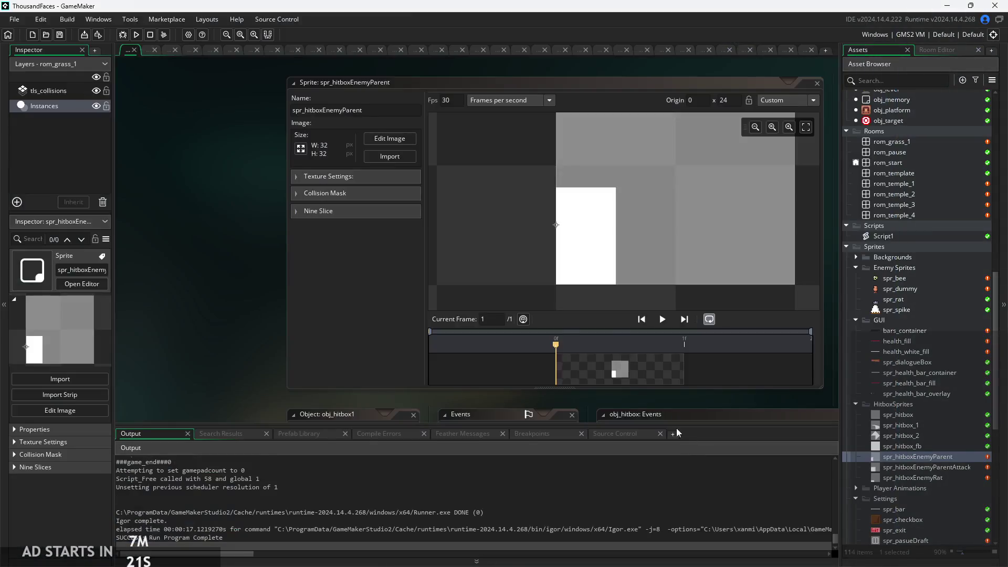
{"action": "left_click", "coordinate": [298, 266]}
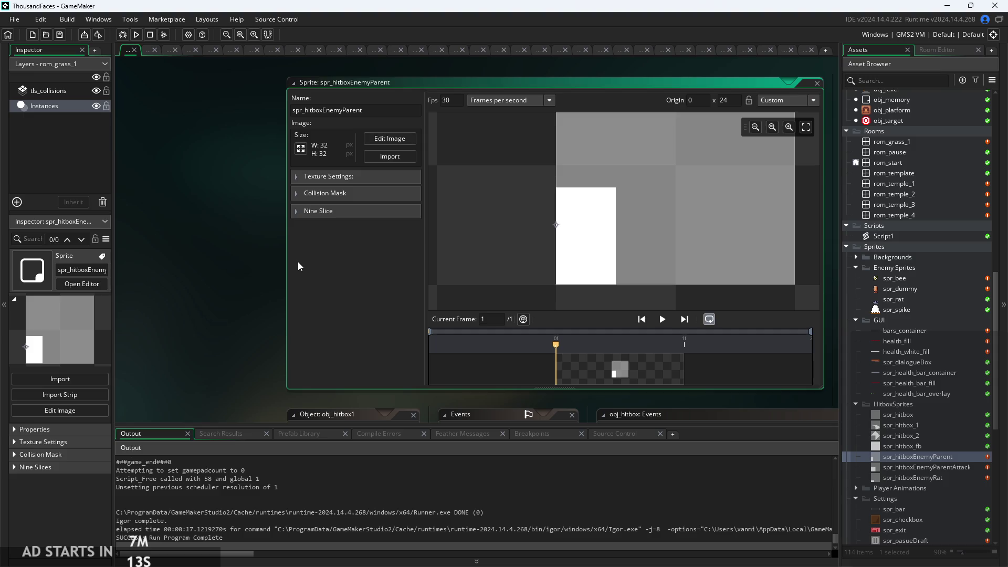
{"action": "left_click", "coordinate": [296, 194]}
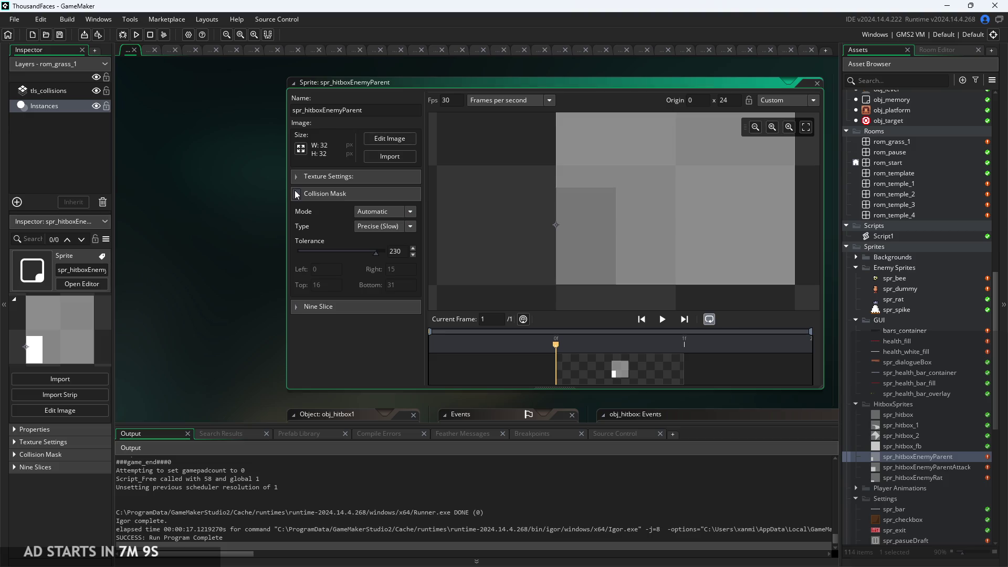
{"action": "left_click", "coordinate": [297, 193]}
{"action": "left_click", "coordinate": [297, 193]}
{"action": "left_click", "coordinate": [296, 193]}
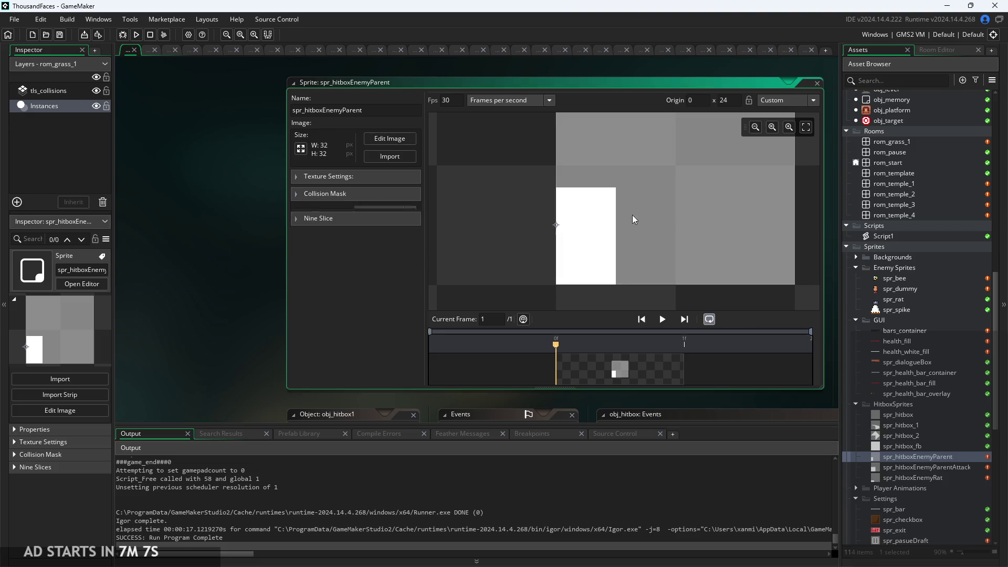
{"action": "scroll", "coordinate": [889, 300], "scroll_direction": "up", "scroll_amount": 7}
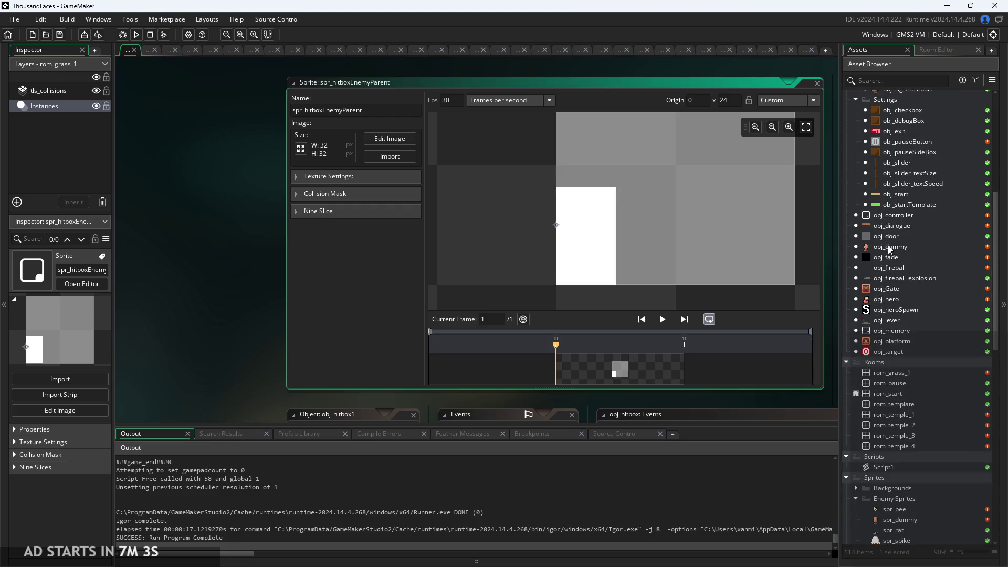
Open obj_dummy, then obj_enemyParent, and show its Create event code
{"action": "double_click", "coordinate": [891, 247]}
{"action": "scroll", "coordinate": [891, 245], "scroll_direction": "up", "scroll_amount": 5}
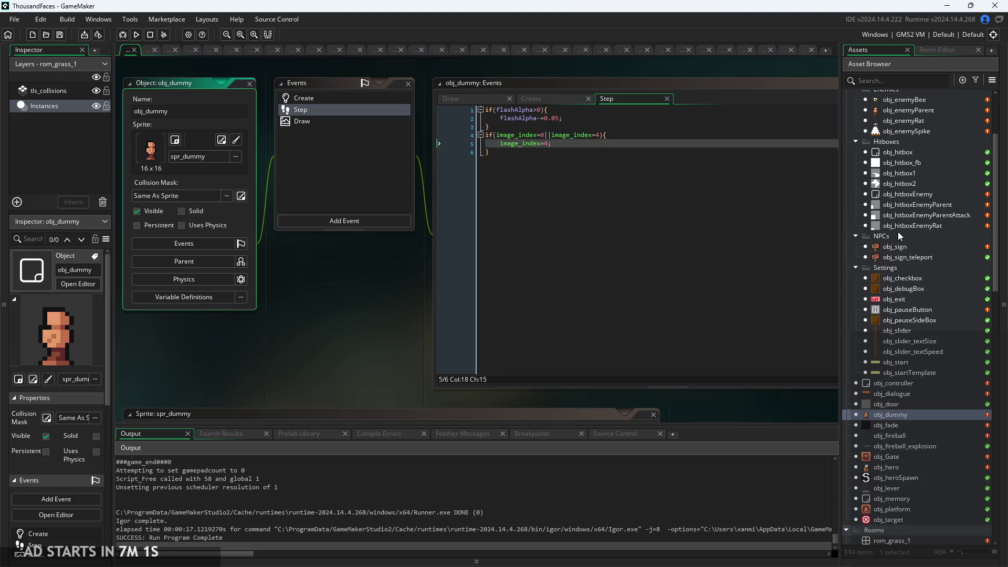
{"action": "scroll", "coordinate": [898, 232], "scroll_direction": "up", "scroll_amount": 3}
{"action": "double_click", "coordinate": [904, 218]}
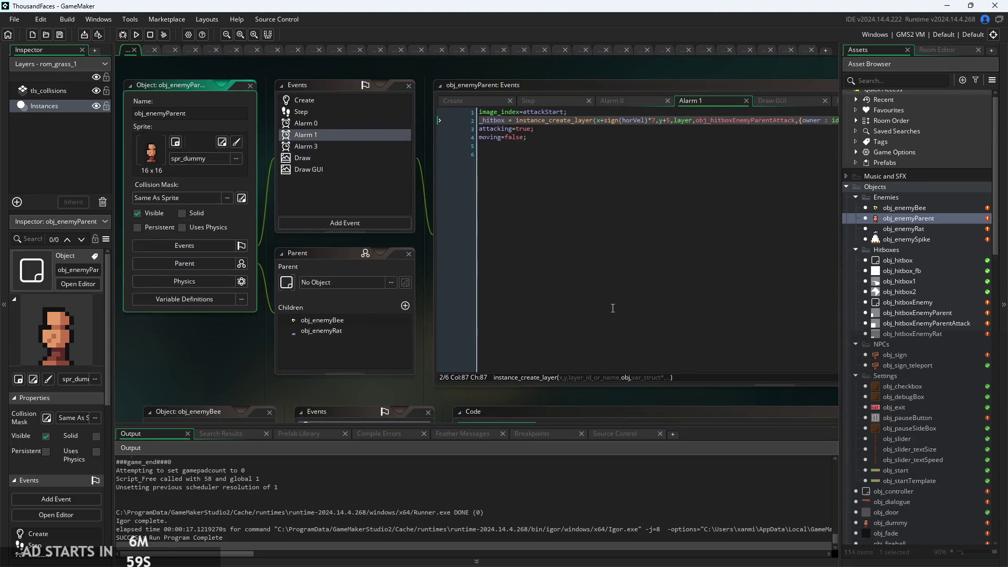
{"action": "left_click", "coordinate": [477, 103]}
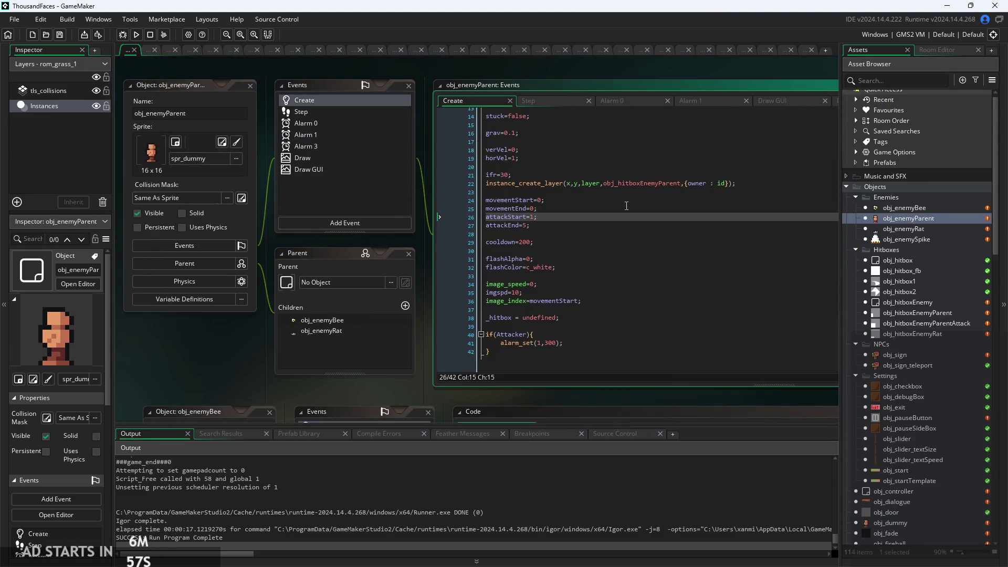
{"action": "left_click", "coordinate": [561, 242]}
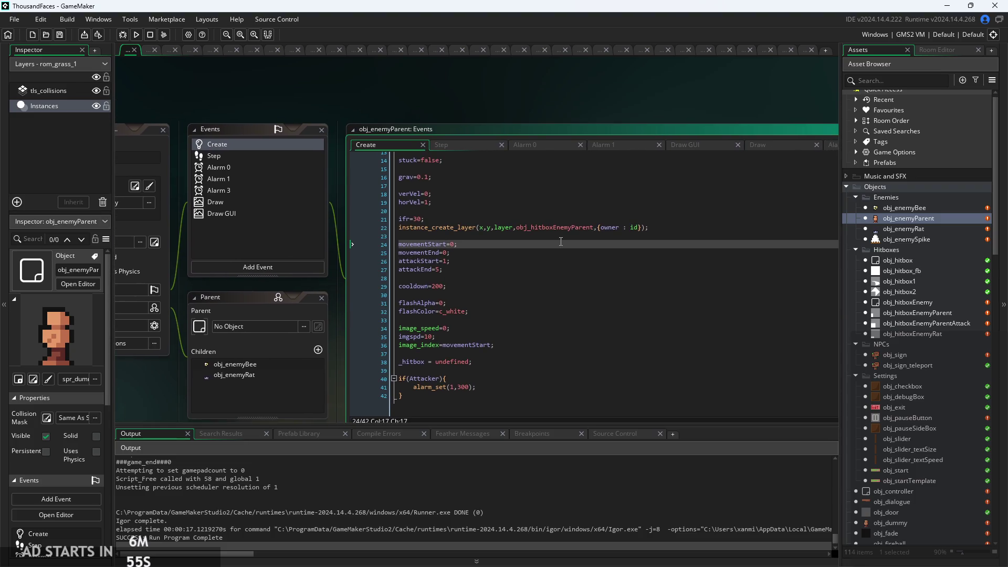
Inspect the instance_create_layer hitbox call on line 22, then open spr_hitboxEnemyParent
{"action": "mouse_move", "coordinate": [548, 225]}
{"action": "left_click", "coordinate": [546, 234]}
{"action": "mouse_move", "coordinate": [562, 226]}
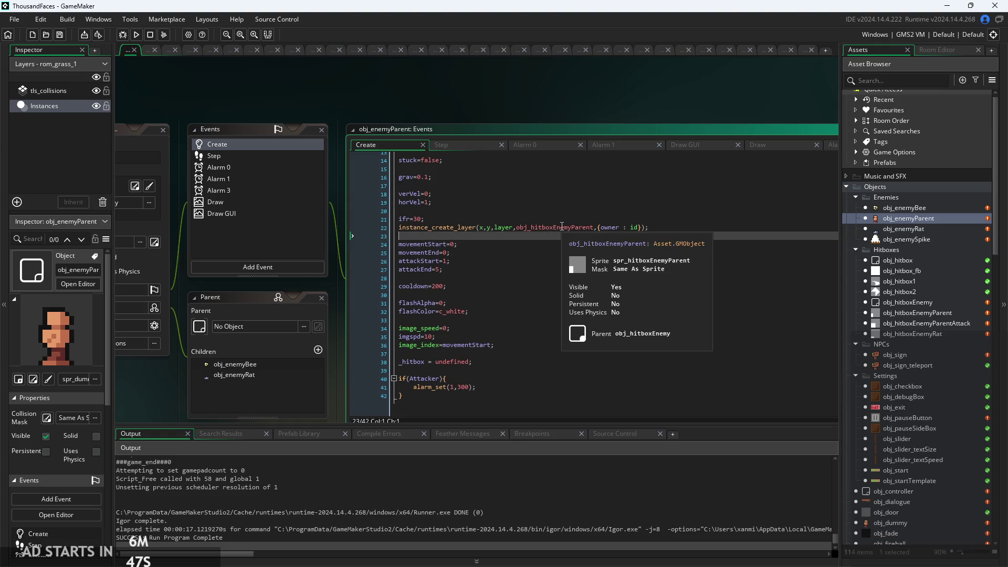
{"action": "left_click", "coordinate": [551, 229]}
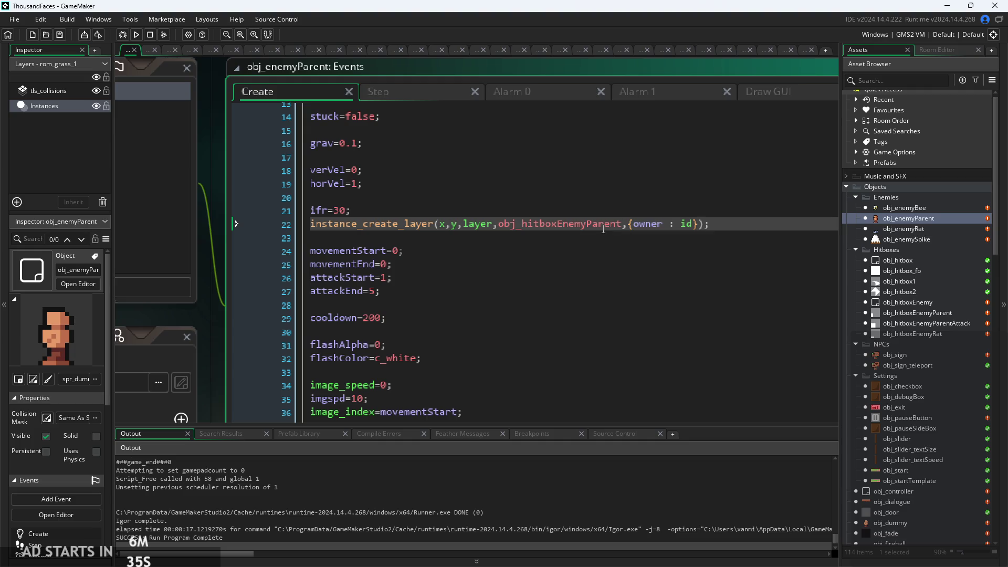
{"action": "mouse_move", "coordinate": [565, 225]}
{"action": "mouse_move", "coordinate": [532, 228]}
{"action": "scroll", "coordinate": [926, 350], "scroll_direction": "down", "scroll_amount": 10}
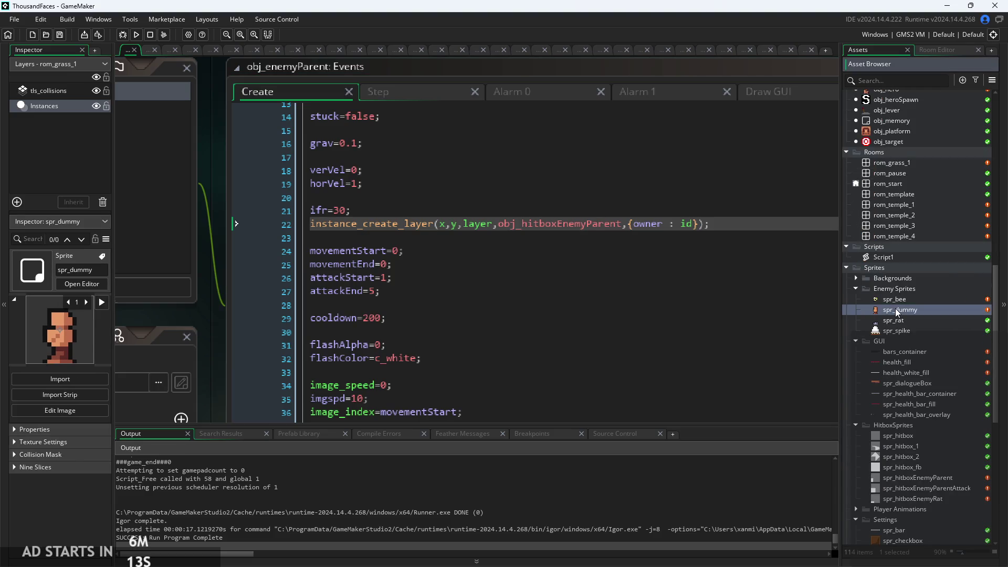
{"action": "double_click", "coordinate": [903, 479]}
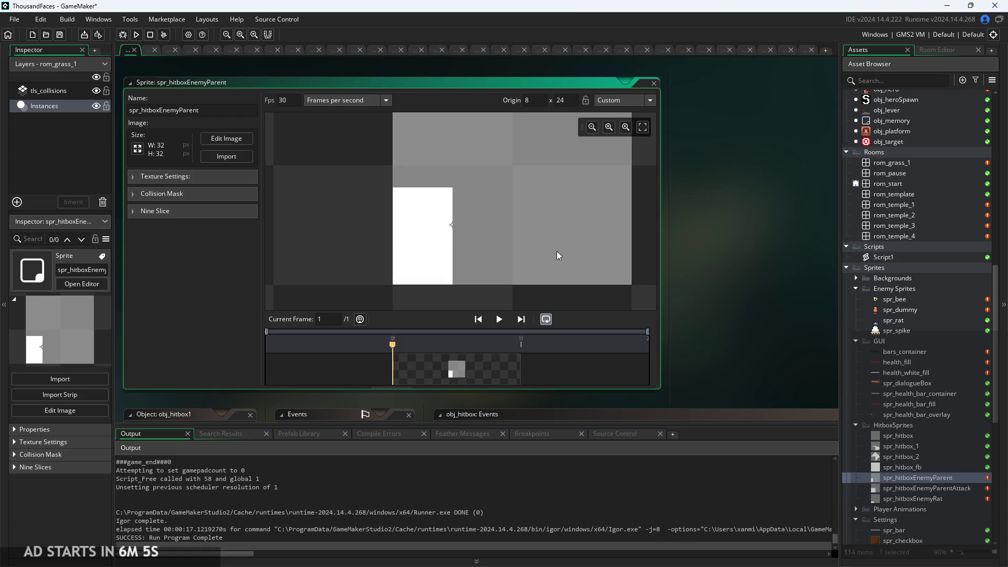
{"action": "scroll", "coordinate": [509, 257], "scroll_direction": "down", "scroll_amount": 2}
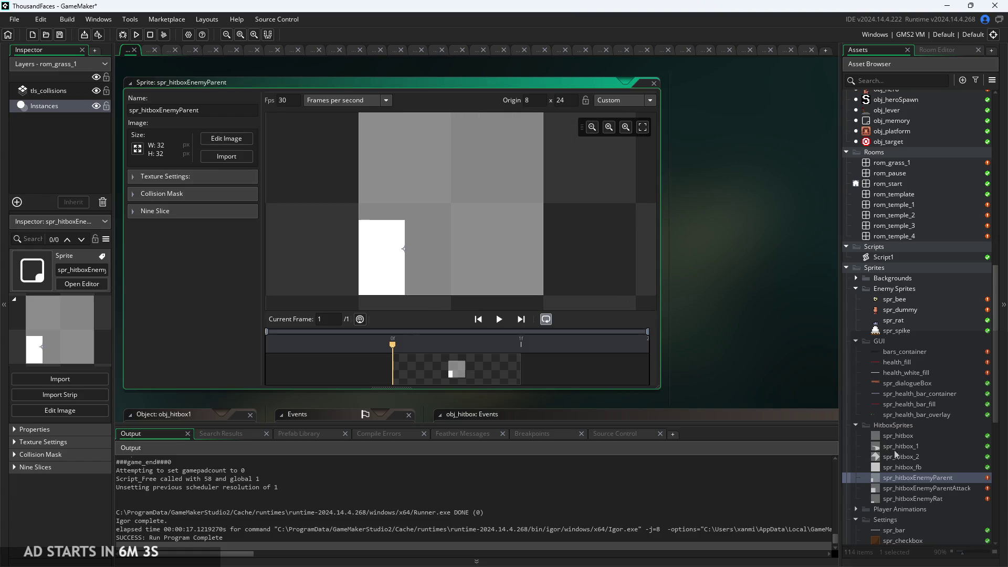
{"action": "double_click", "coordinate": [906, 489]}
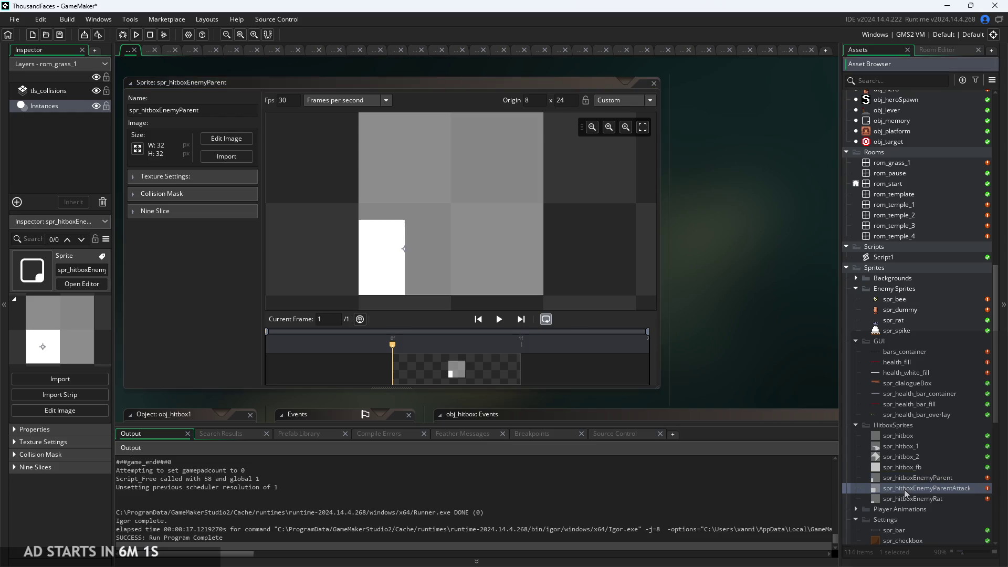
{"action": "double_click", "coordinate": [913, 497]}
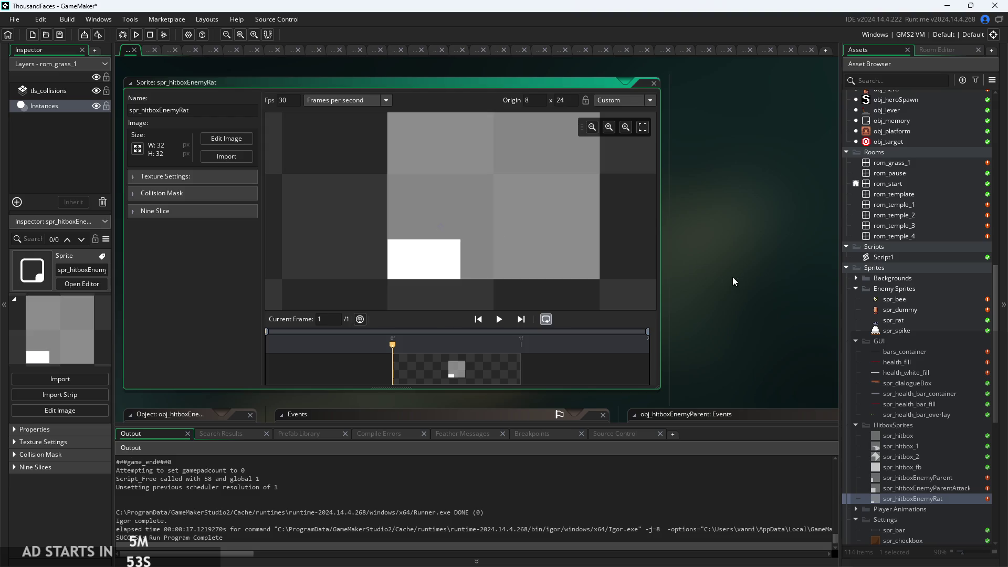
{"action": "scroll", "coordinate": [941, 348], "scroll_direction": "up", "scroll_amount": 3}
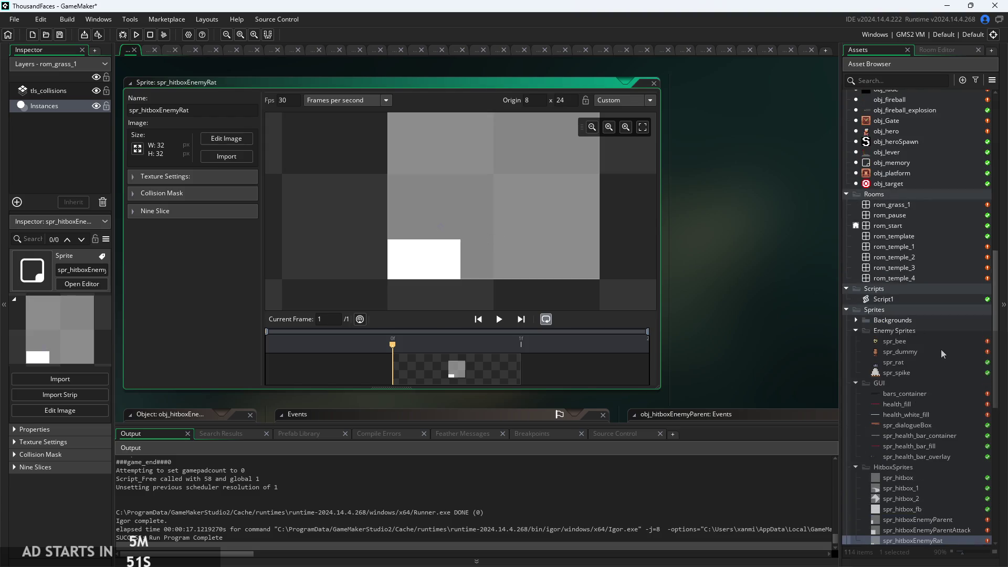
{"action": "scroll", "coordinate": [915, 367], "scroll_direction": "up", "scroll_amount": 3}
{"action": "scroll", "coordinate": [916, 332], "scroll_direction": "up", "scroll_amount": 10}
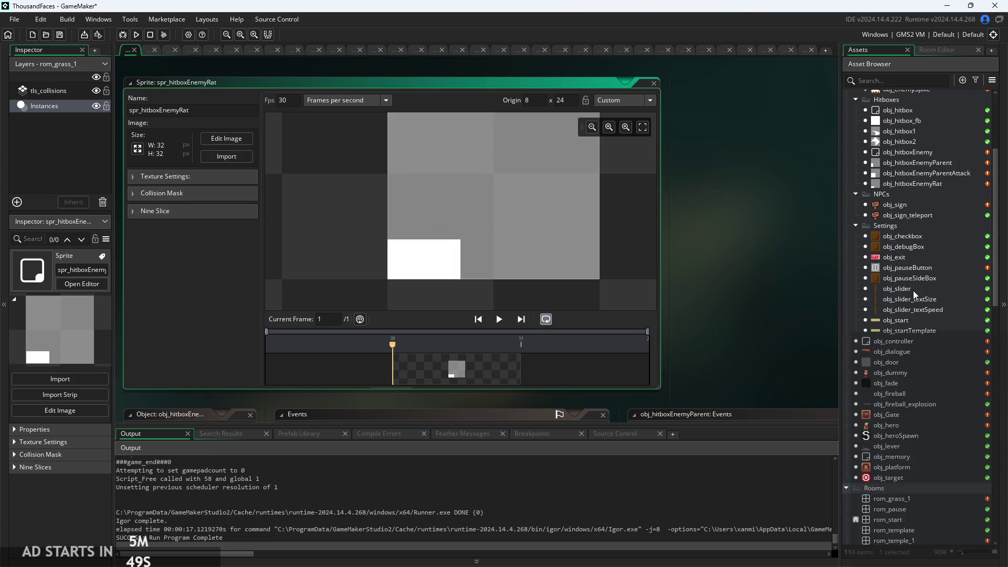
In obj_enemyRat, delete ', yalt:5' from line 22's hitbox struct, then run and start the game
{"action": "double_click", "coordinate": [905, 208]}
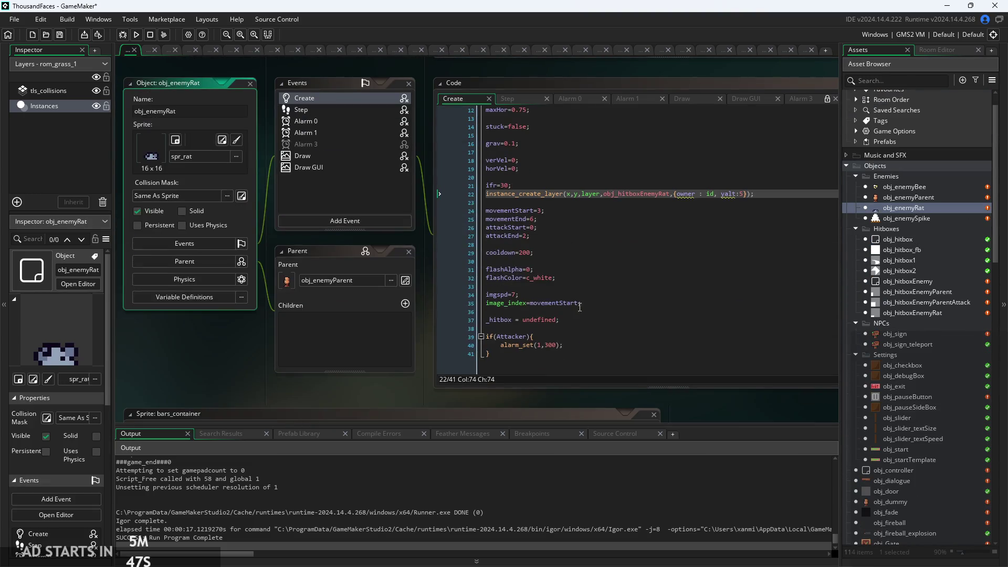
{"action": "left_click", "coordinate": [443, 278]}
{"action": "scroll", "coordinate": [354, 304], "scroll_direction": "up", "scroll_amount": 5, "text": "ctrl"}
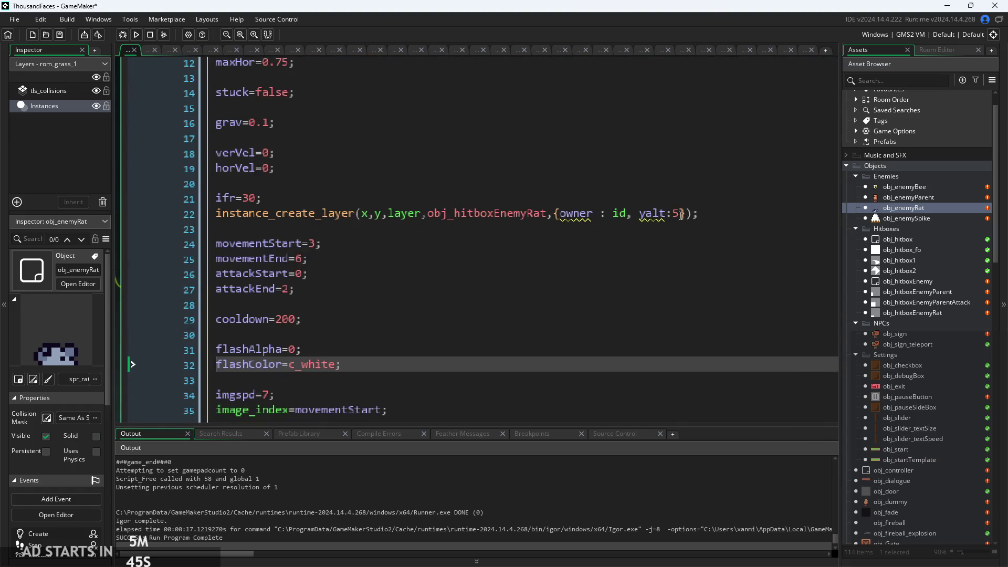
{"action": "left_click_drag", "start_coordinate": [681, 215], "coordinate": [638, 223]}
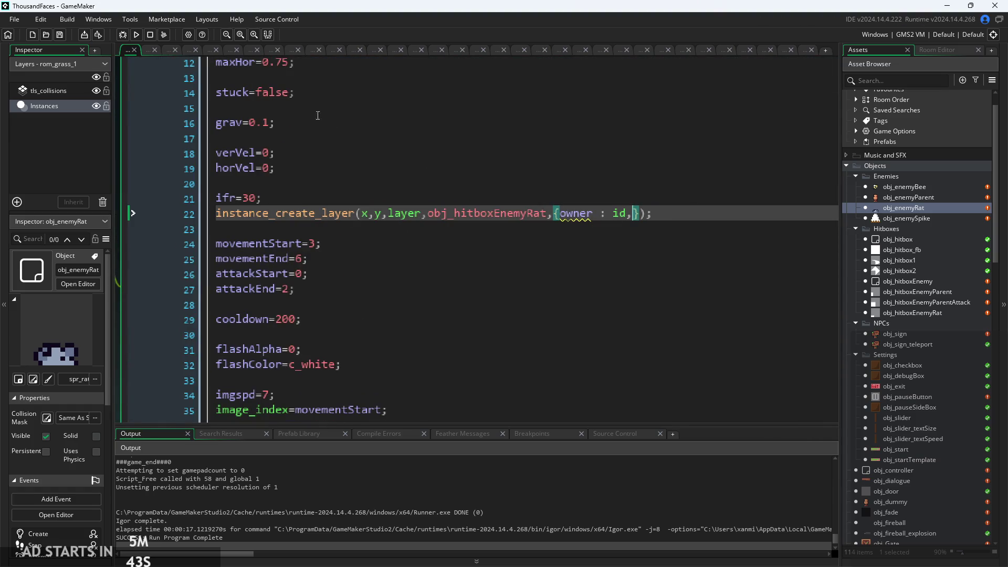
{"action": "key", "text": "BackSpace"}
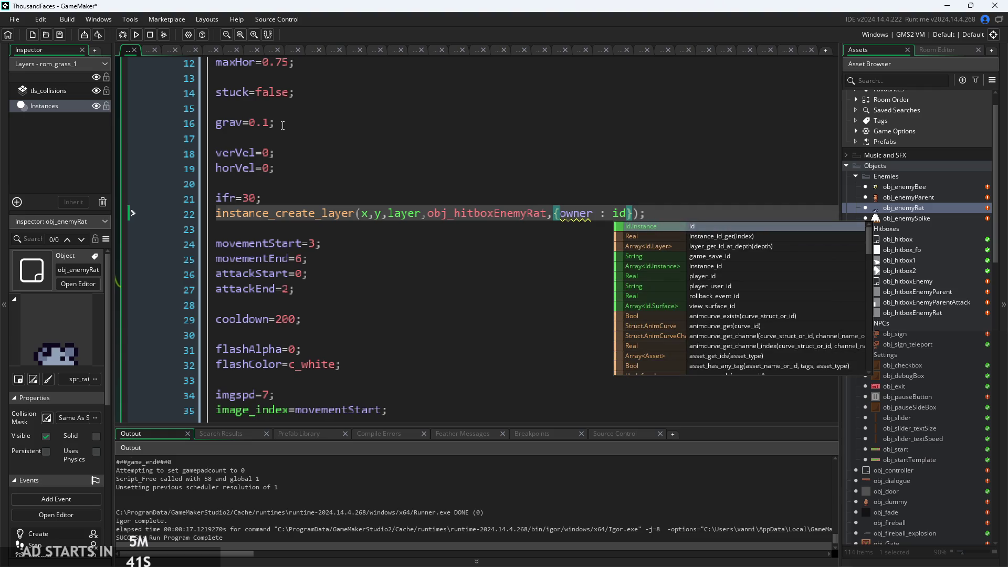
{"action": "left_click", "coordinate": [136, 35]}
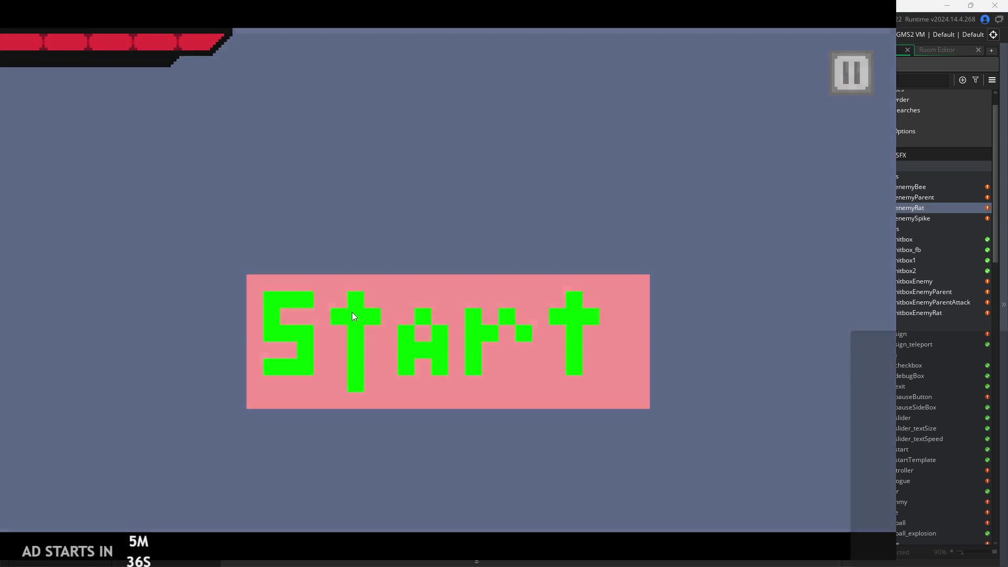
{"action": "left_click", "coordinate": [352, 312]}
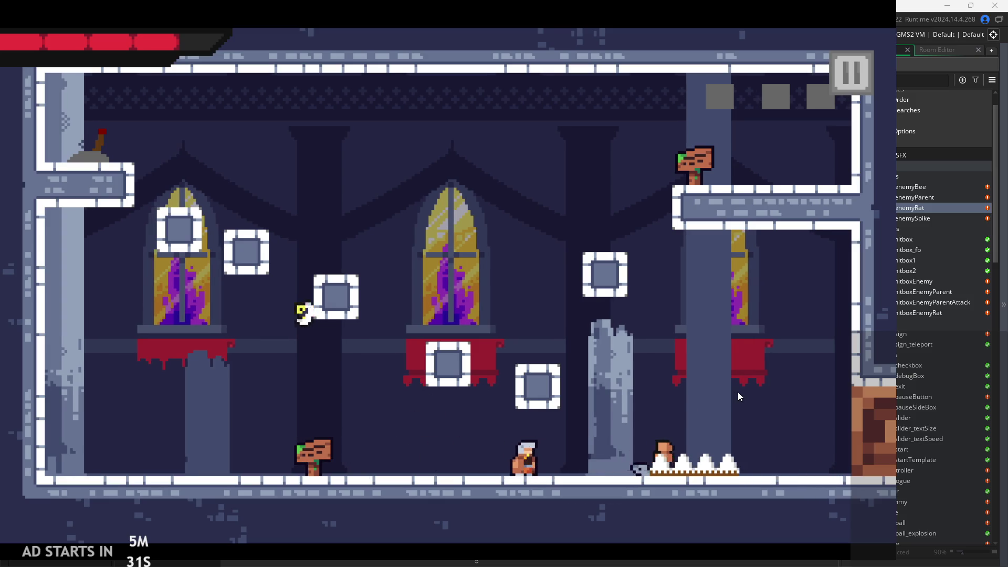
Turn on Debug Stats and fight the rat with jumps and two-stage attacks
{"action": "left_click", "coordinate": [866, 72]}
{"action": "left_click", "coordinate": [207, 179]}
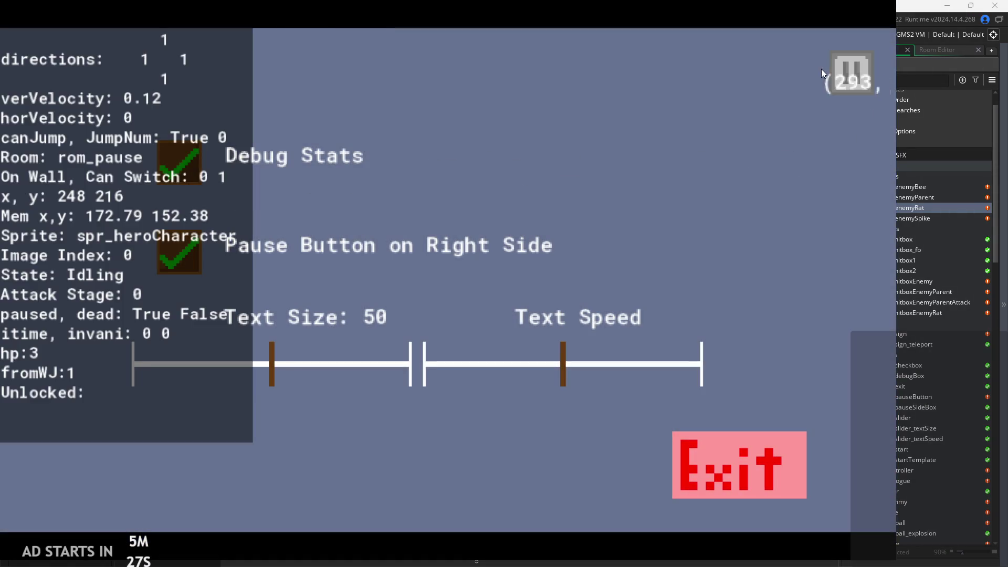
{"action": "left_click", "coordinate": [840, 84]}
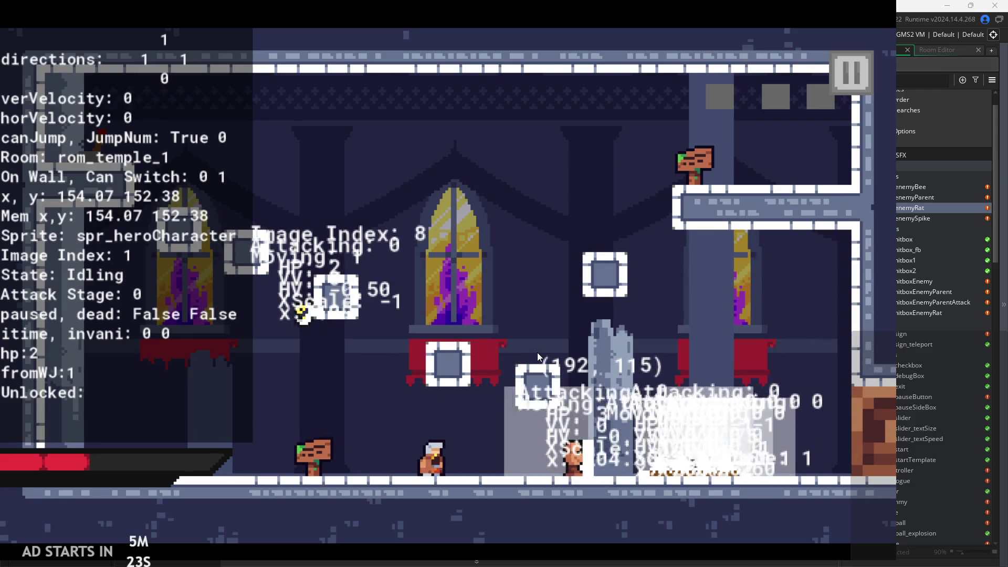
{"action": "key", "text": "space"}
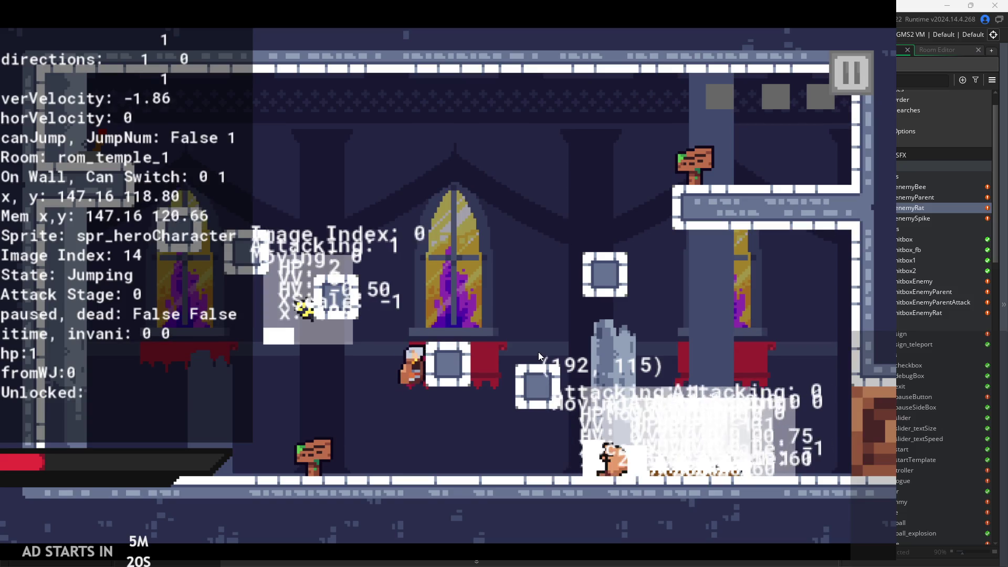
{"action": "key", "text": "Left"}
{"action": "key", "text": "space"}
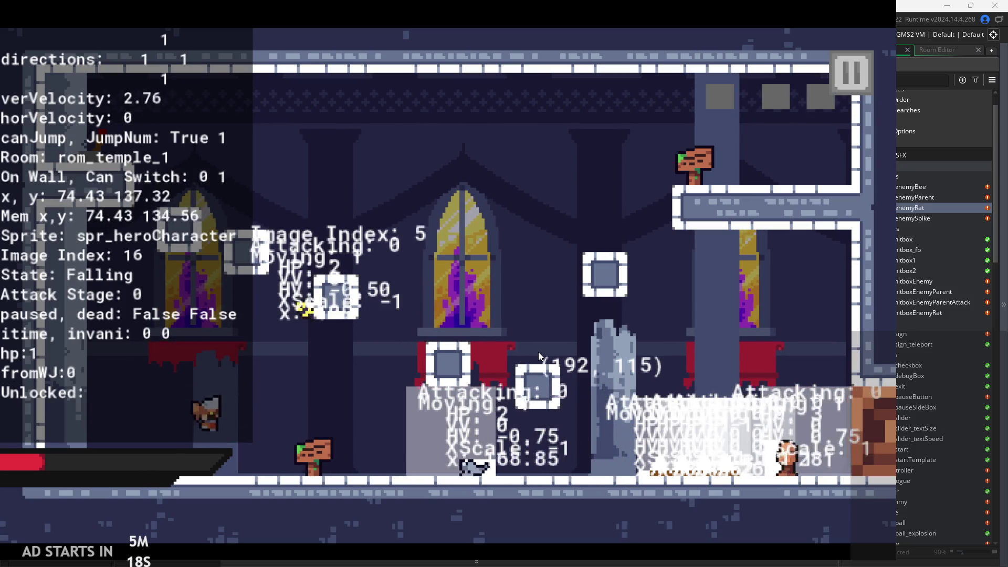
{"action": "key", "text": "x"}
{"action": "key", "text": "x"}
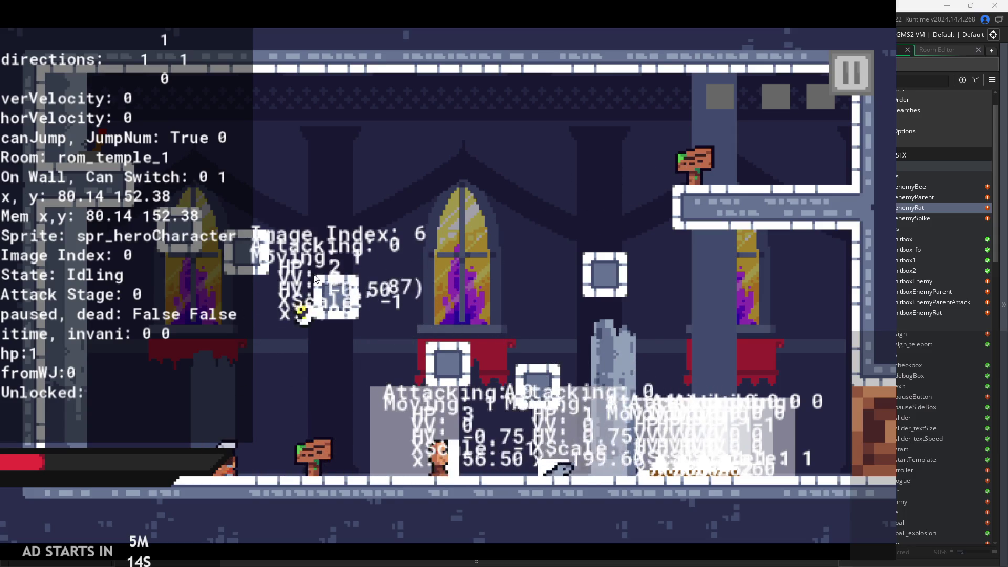
{"action": "key", "text": "x"}
{"action": "key", "text": "x"}
{"action": "key", "text": "Right"}
{"action": "key", "text": "space"}
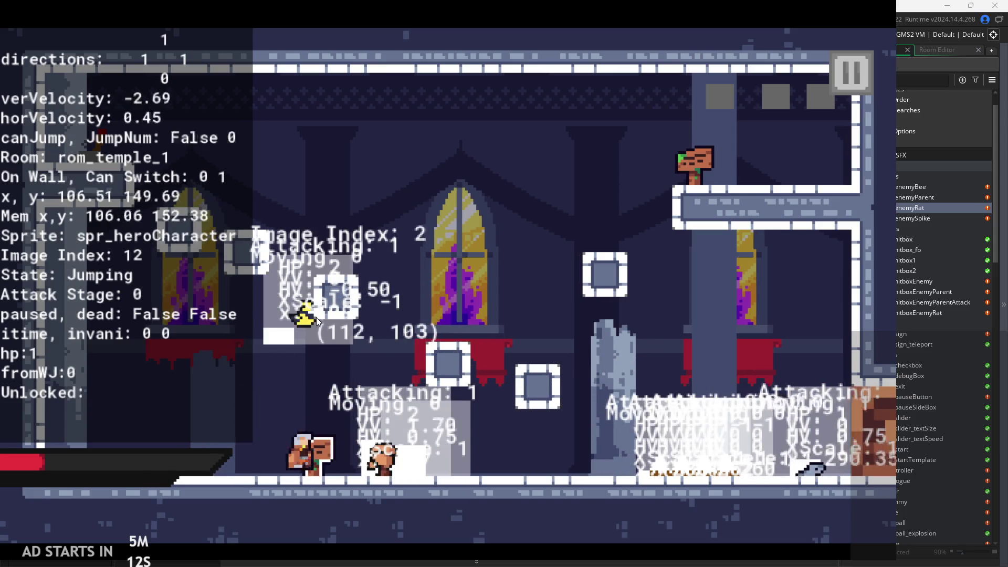
{"action": "key", "text": "Left"}
{"action": "key", "text": "space"}
{"action": "key", "text": "x"}
Keep attacking the rat, then jump onto the block and upper-right platforms
{"action": "key", "text": "x"}
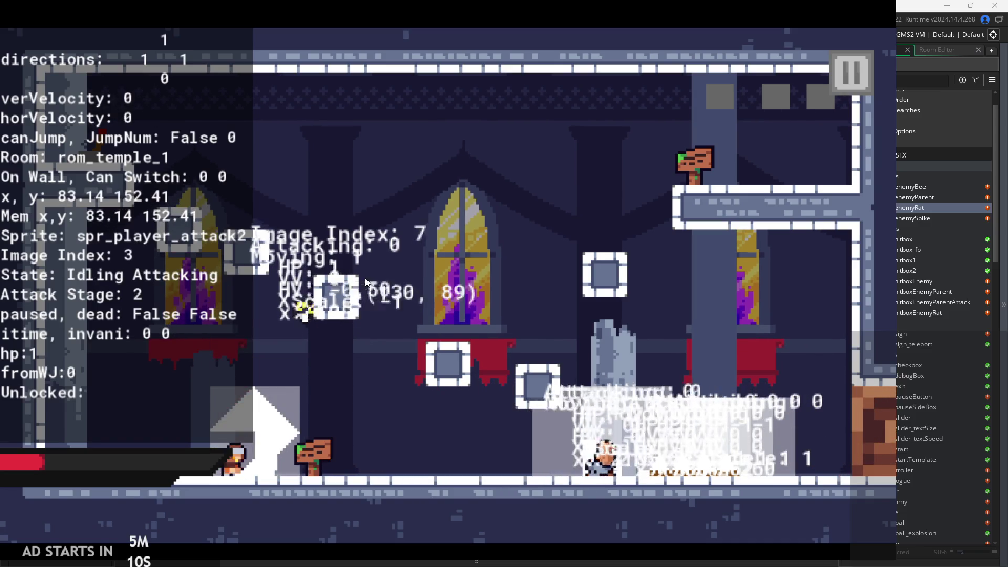
{"action": "key", "text": "space"}
{"action": "key", "text": "x"}
{"action": "key", "text": "Right"}
{"action": "key", "text": "x"}
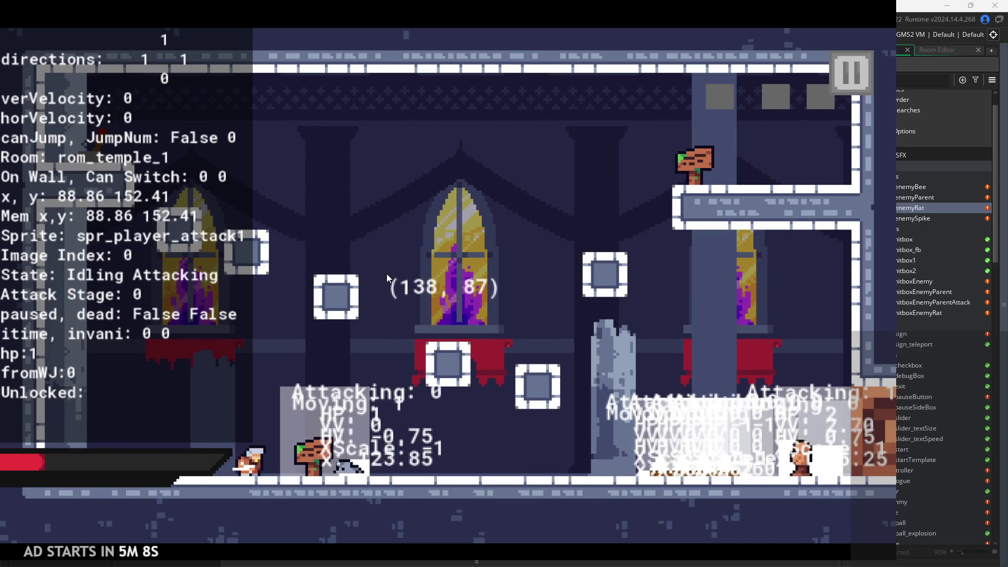
{"action": "key", "text": "x"}
{"action": "key", "text": "Right"}
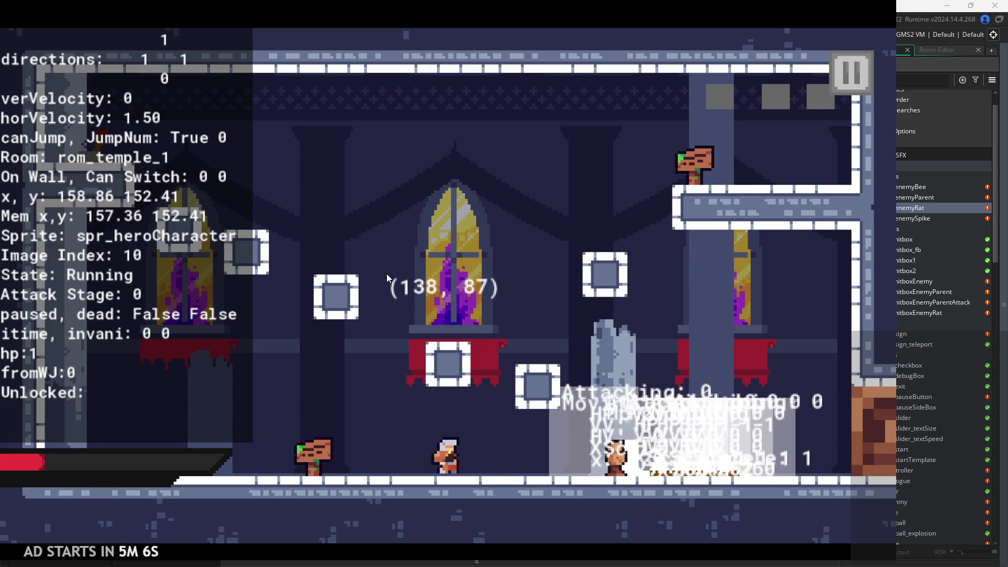
{"action": "key", "text": "x"}
{"action": "key", "text": "x"}
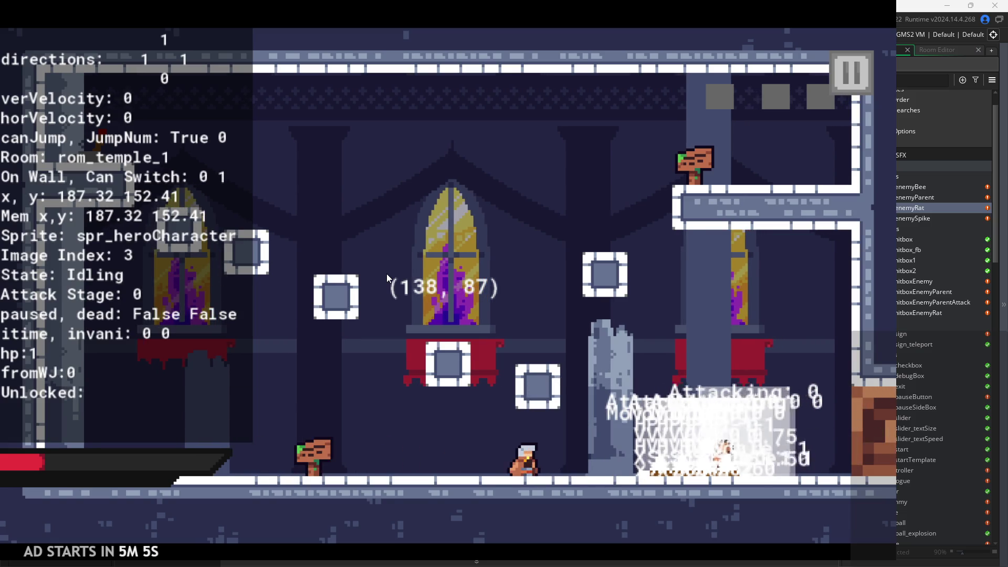
{"action": "key", "text": "Right"}
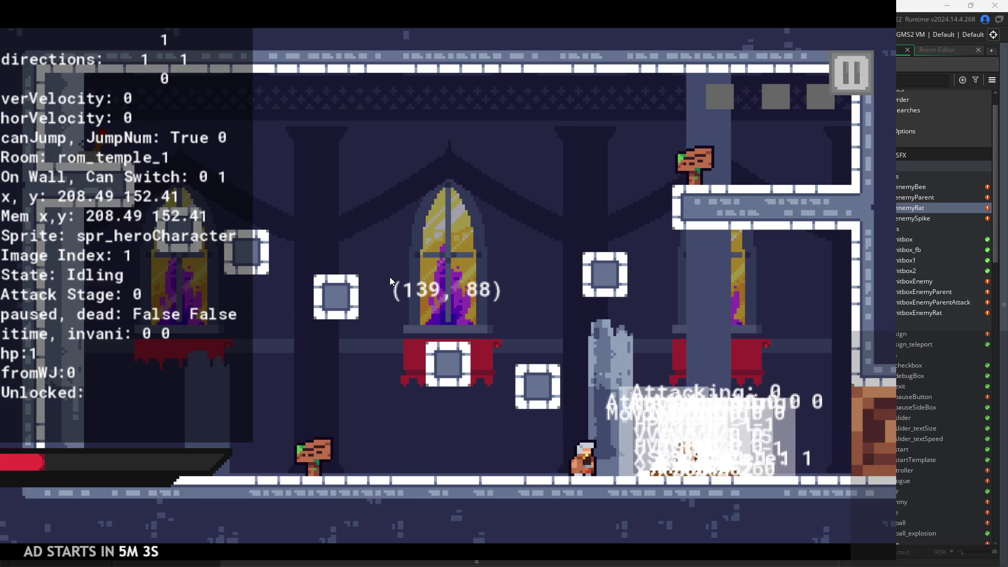
{"action": "key", "text": "z"}
{"action": "key", "text": "Left"}
{"action": "key", "text": "z"}
{"action": "key", "text": "Right"}
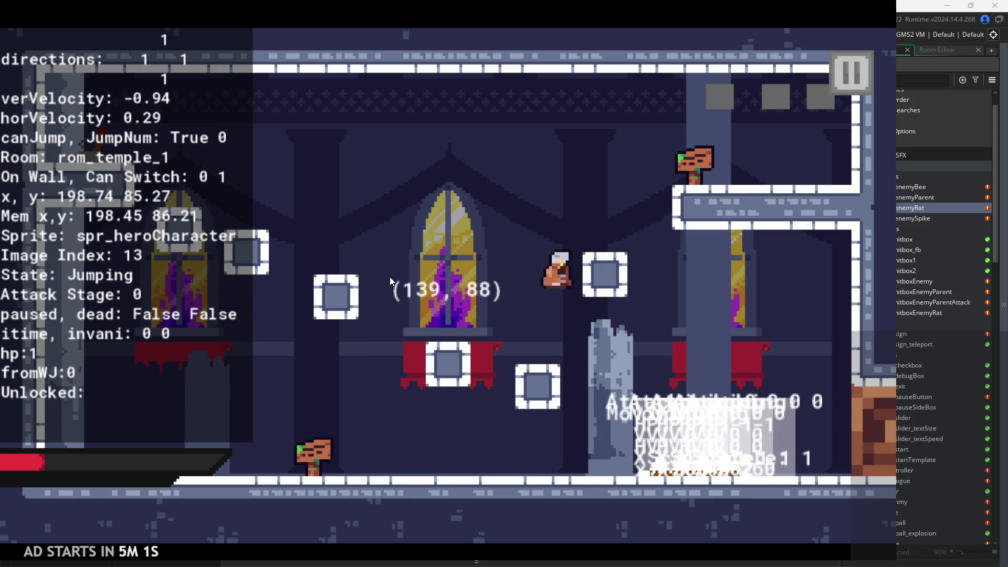
{"action": "key", "text": "z"}
{"action": "key", "text": "Right"}
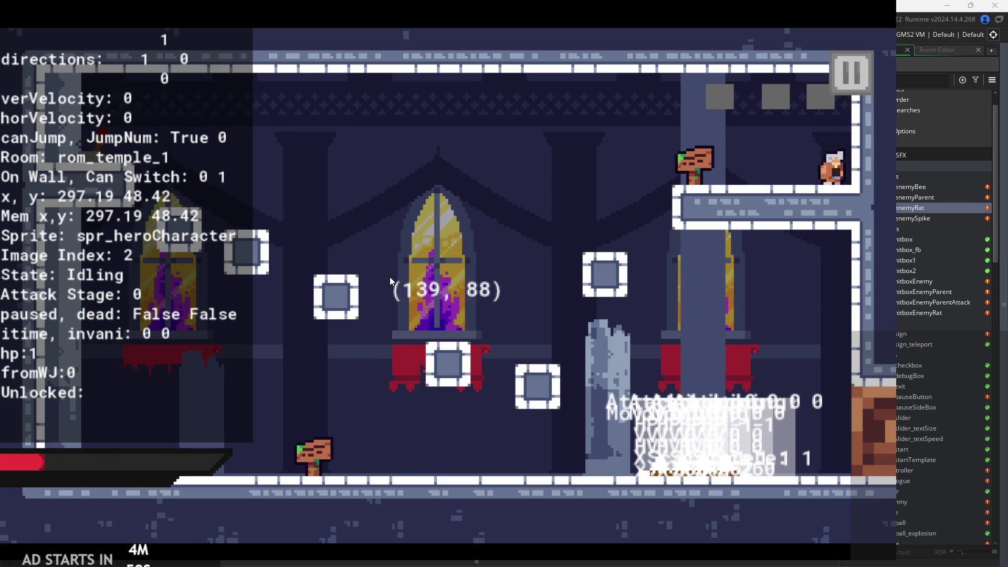
Exit the playtest, run and start the game once more, then close it
{"action": "left_click", "coordinate": [843, 71]}
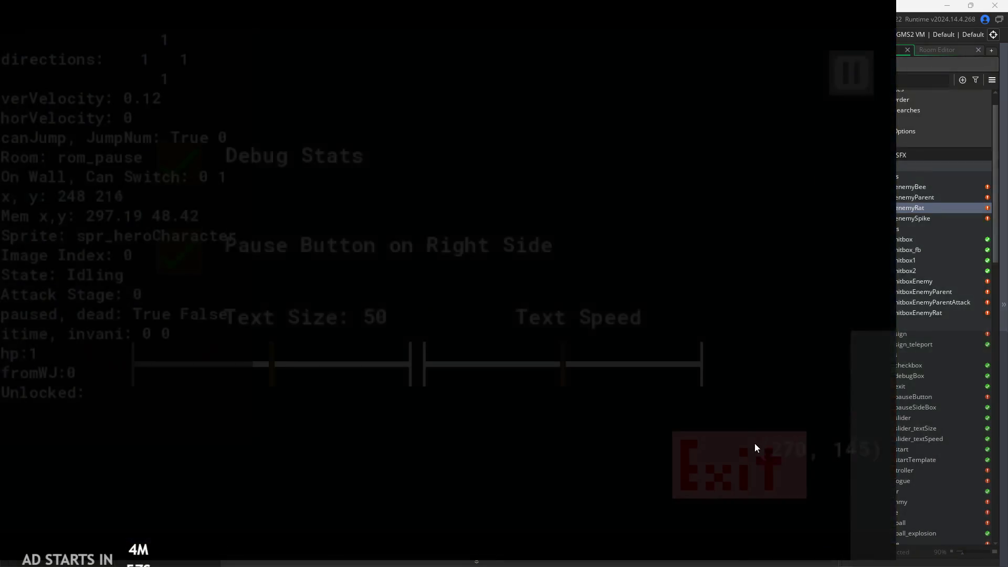
{"action": "left_click", "coordinate": [755, 443]}
{"action": "left_click", "coordinate": [136, 34]}
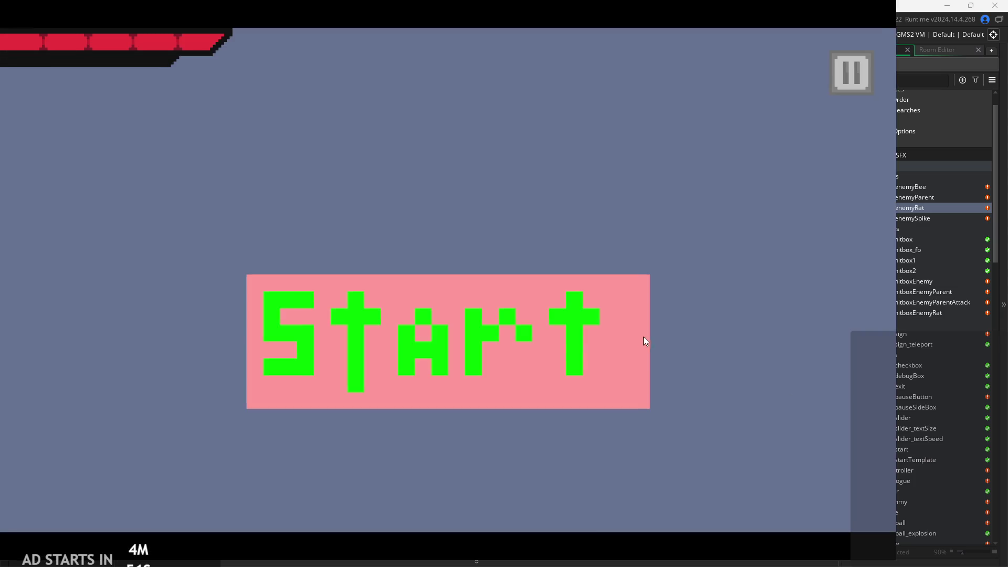
{"action": "left_click", "coordinate": [645, 341]}
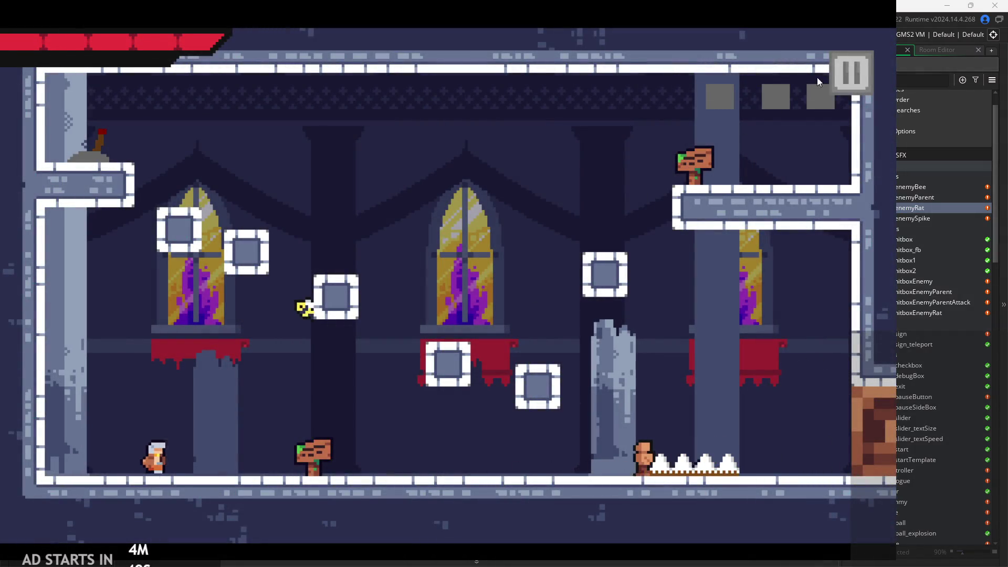
{"action": "key", "text": "Escape"}
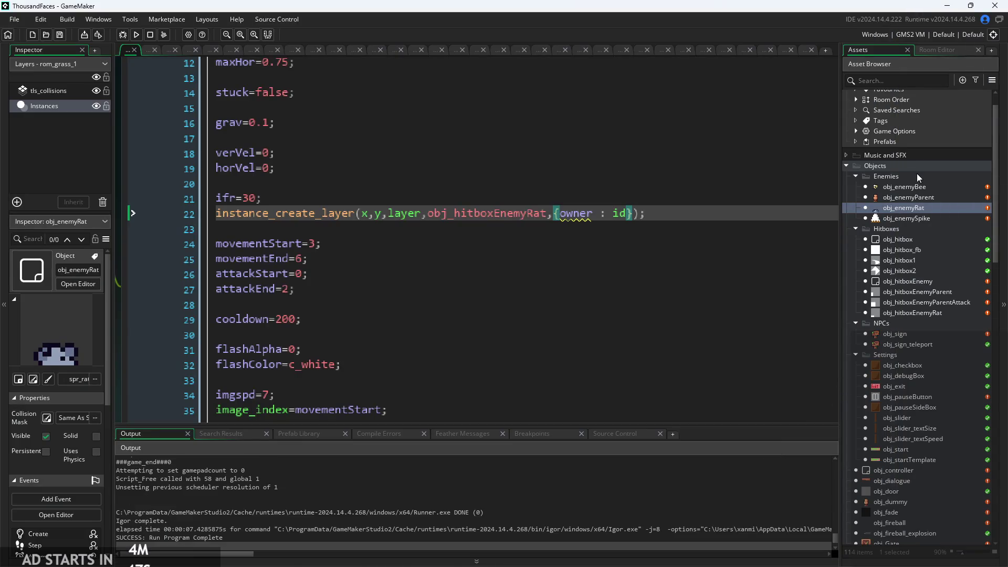
Open obj_enemyBee and inspect the alarm check line in its Step event code
{"action": "double_click", "coordinate": [904, 187]}
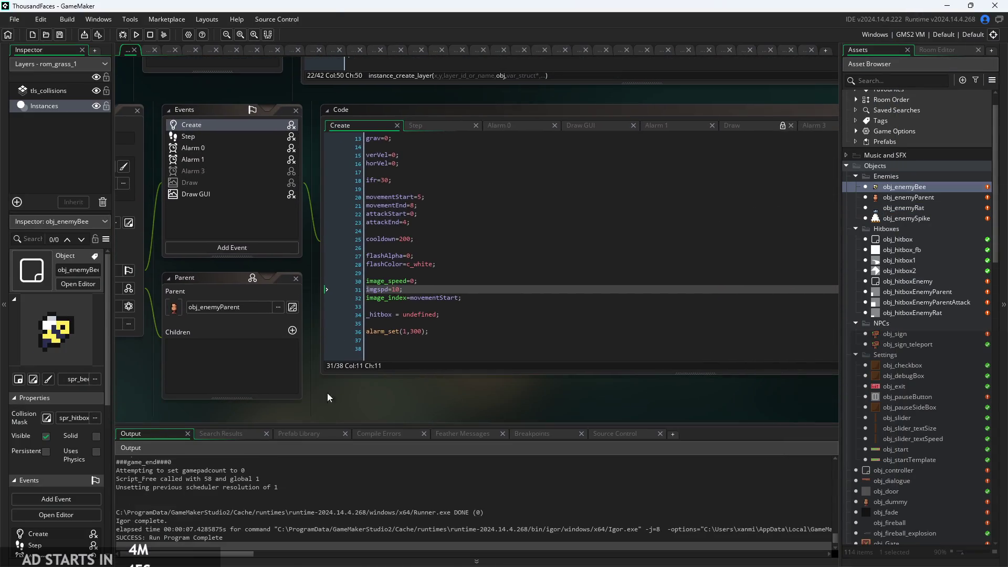
{"action": "left_click", "coordinate": [419, 126]}
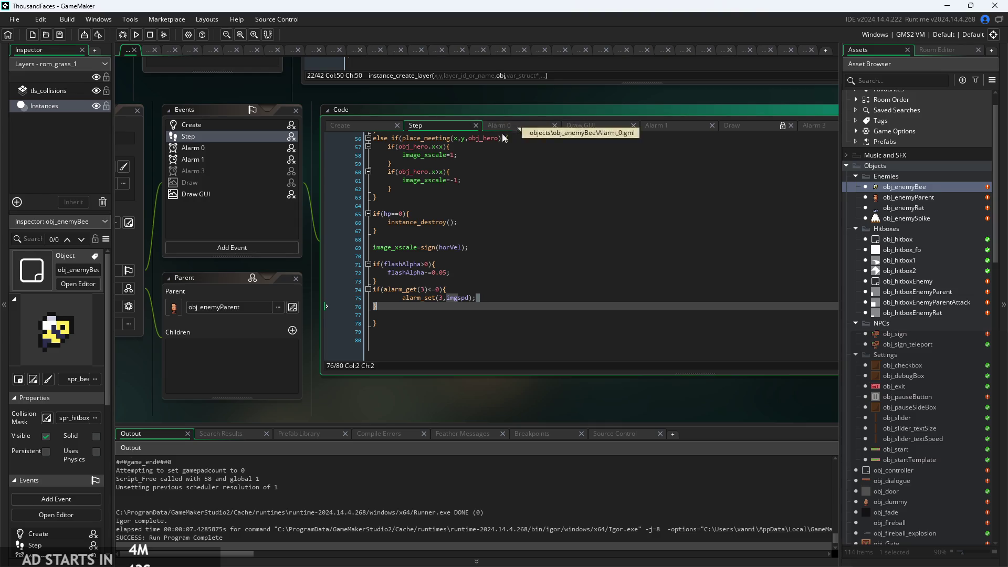
{"action": "scroll", "coordinate": [460, 208], "scroll_direction": "up", "scroll_amount": 2}
{"action": "left_click", "coordinate": [488, 321]}
{"action": "scroll", "coordinate": [641, 325], "scroll_direction": "down", "scroll_amount": 2}
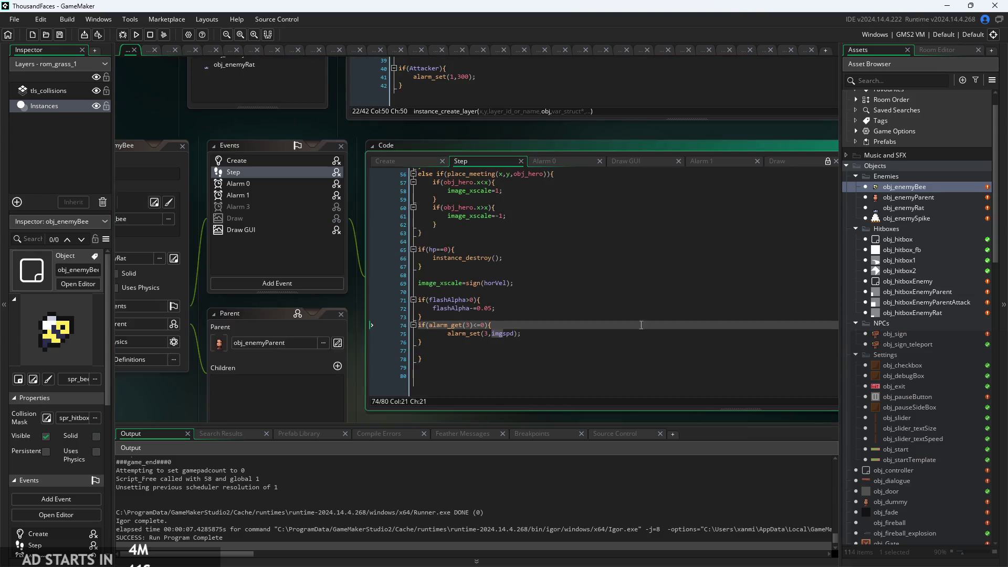
{"action": "scroll", "coordinate": [921, 292], "scroll_direction": "down", "scroll_amount": 4}
{"action": "scroll", "coordinate": [922, 292], "scroll_direction": "up", "scroll_amount": 4}
{"action": "scroll", "coordinate": [888, 308], "scroll_direction": "down", "scroll_amount": 4}
{"action": "scroll", "coordinate": [888, 308], "scroll_direction": "up", "scroll_amount": 1}
Review the bee's Alarm 0 and Create code, including movementEnd and the imgspd alarm line
{"action": "left_click", "coordinate": [547, 161]}
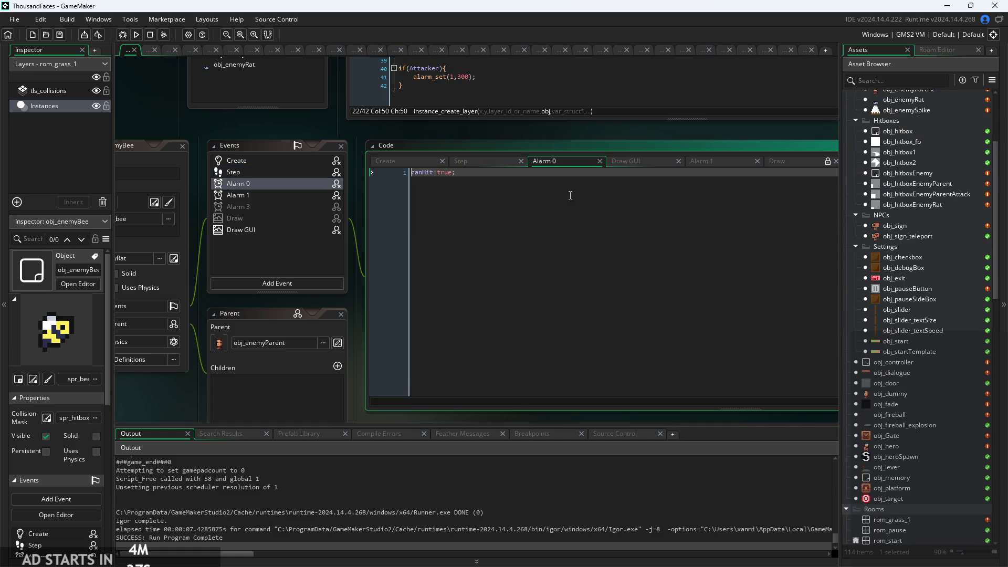
{"action": "left_click", "coordinate": [400, 165]}
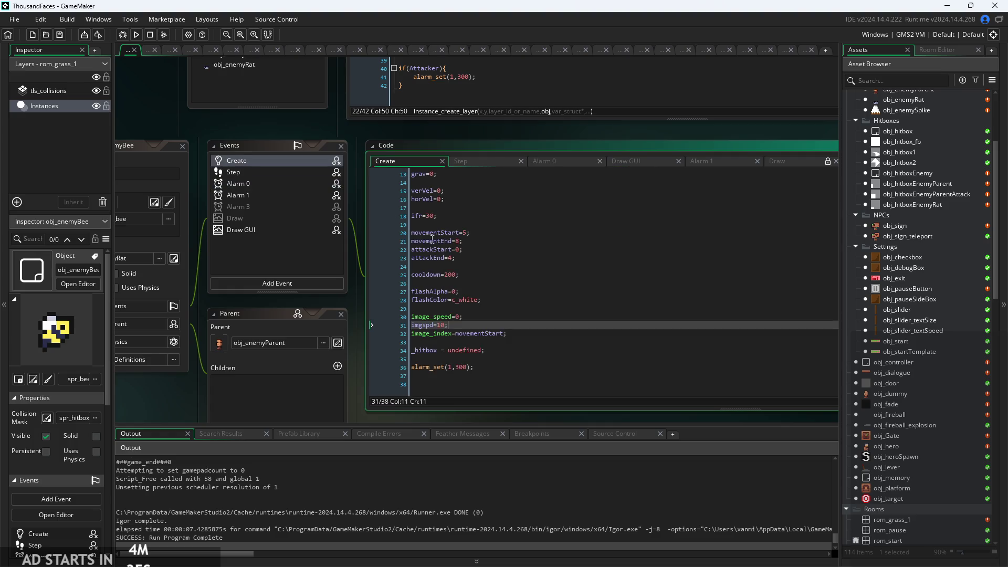
{"action": "left_click", "coordinate": [464, 188]}
{"action": "left_click_drag", "start_coordinate": [464, 188], "coordinate": [463, 218]}
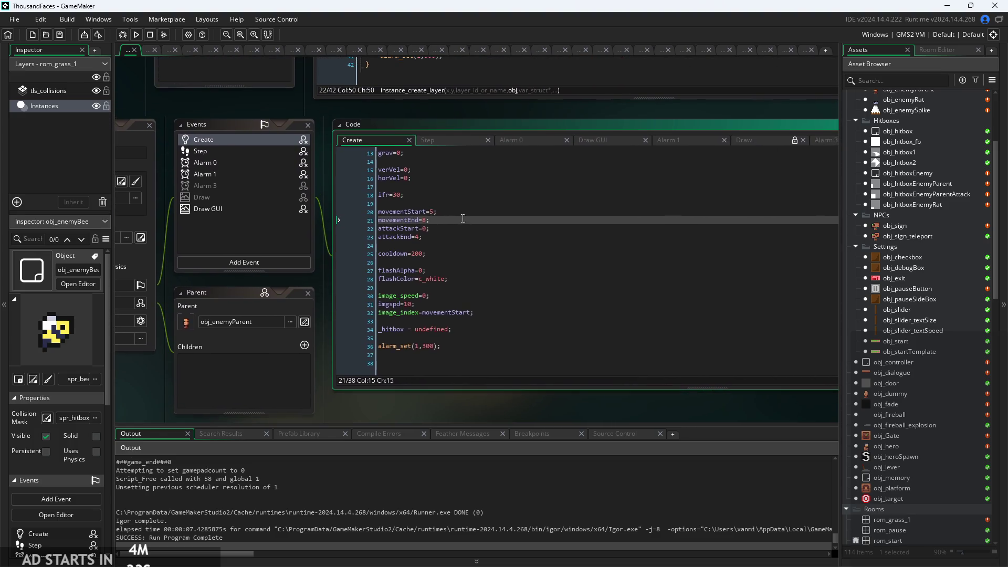
{"action": "left_click", "coordinate": [446, 138]}
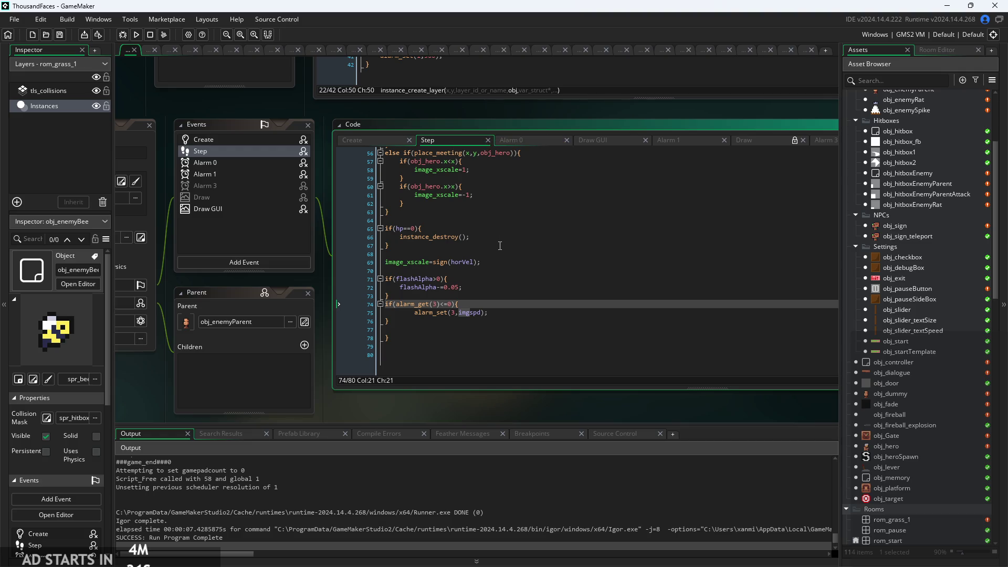
{"action": "left_click", "coordinate": [498, 316]}
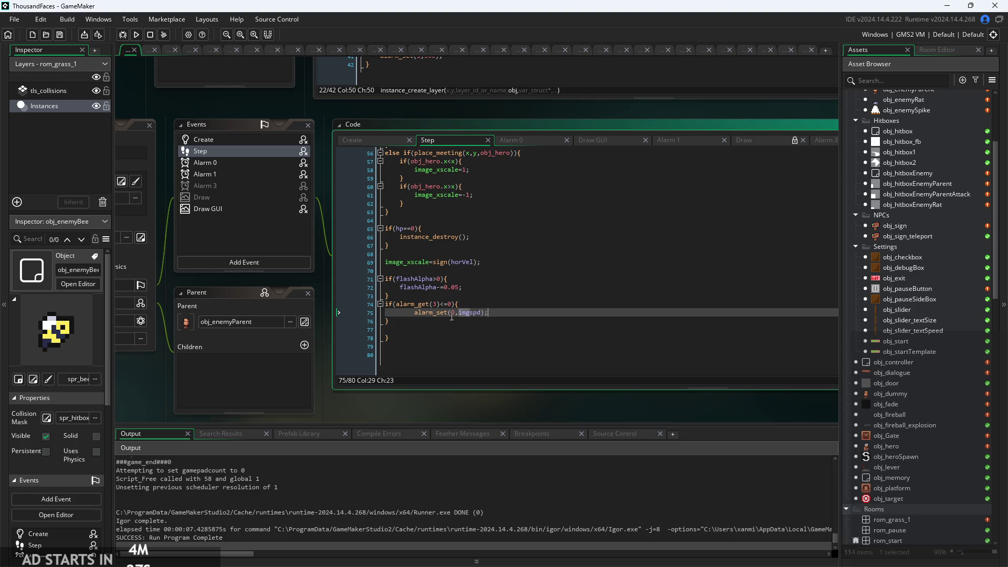
{"action": "left_click", "coordinate": [505, 318]}
{"action": "left_click", "coordinate": [349, 145]}
{"action": "scroll", "coordinate": [455, 214], "scroll_direction": "up", "scroll_amount": 2}
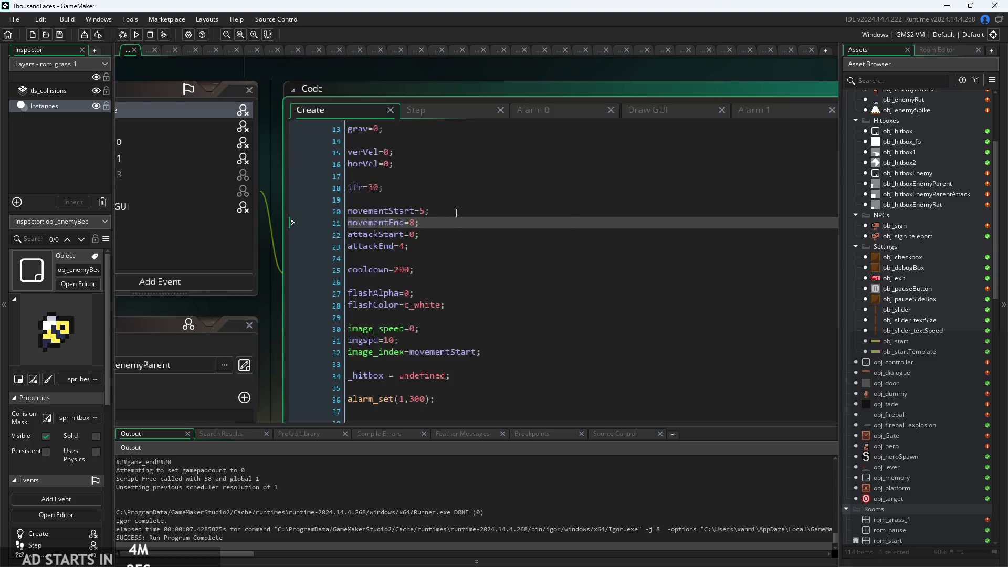
{"action": "scroll", "coordinate": [445, 176], "scroll_direction": "down", "scroll_amount": 1}
{"action": "scroll", "coordinate": [445, 176], "scroll_direction": "down", "scroll_amount": 3}
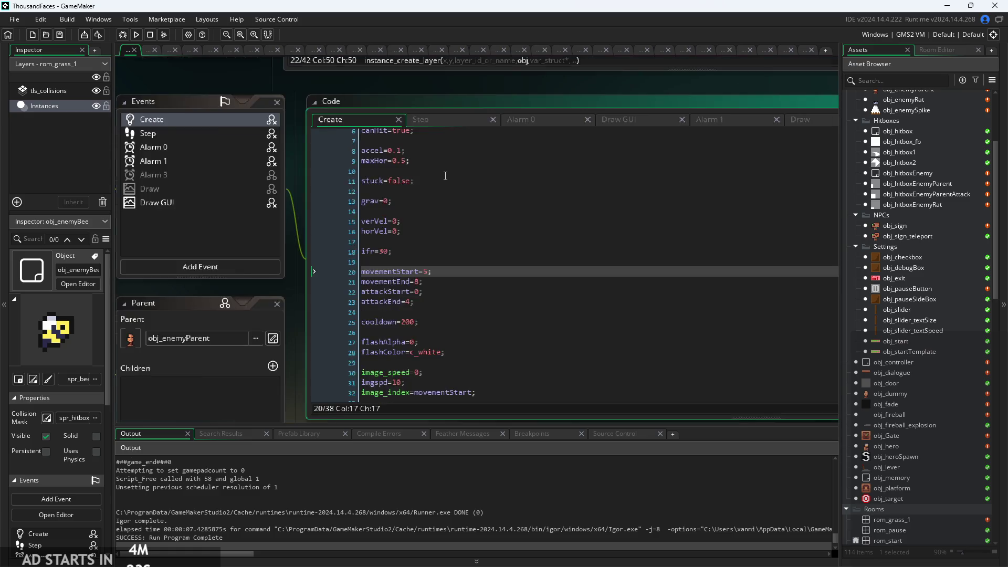
{"action": "scroll", "coordinate": [454, 302], "scroll_direction": "up", "scroll_amount": 3}
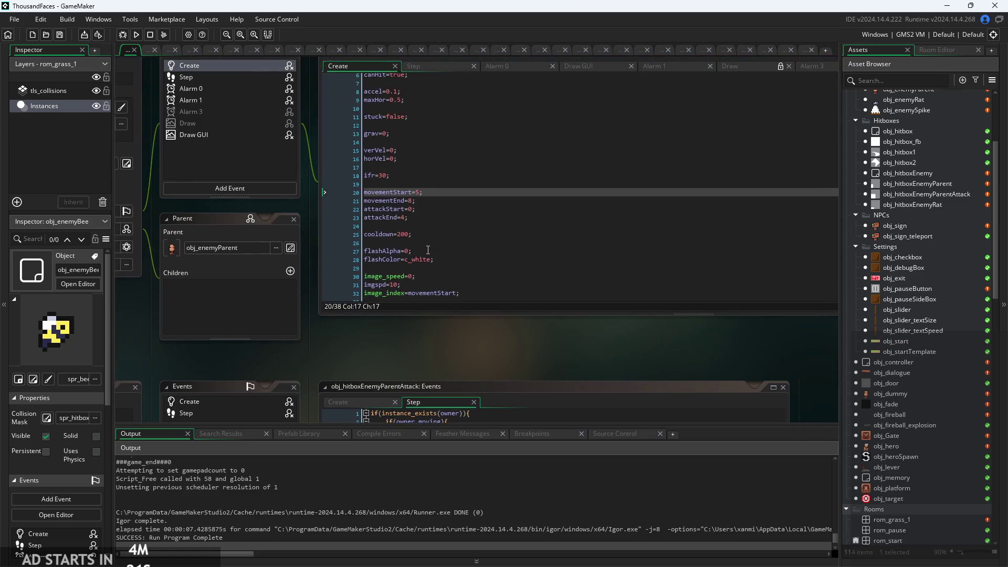
{"action": "left_click", "coordinate": [428, 245]}
{"action": "scroll", "coordinate": [443, 243], "scroll_direction": "down", "scroll_amount": 2}
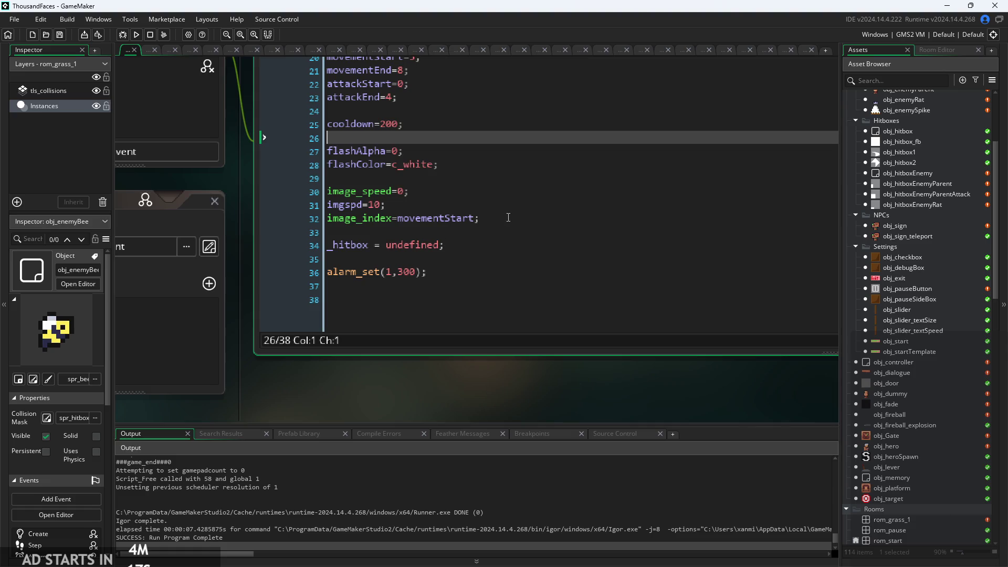
Build and run the game, start from the title screen, and jump around the temple level
{"action": "left_click", "coordinate": [135, 35]}
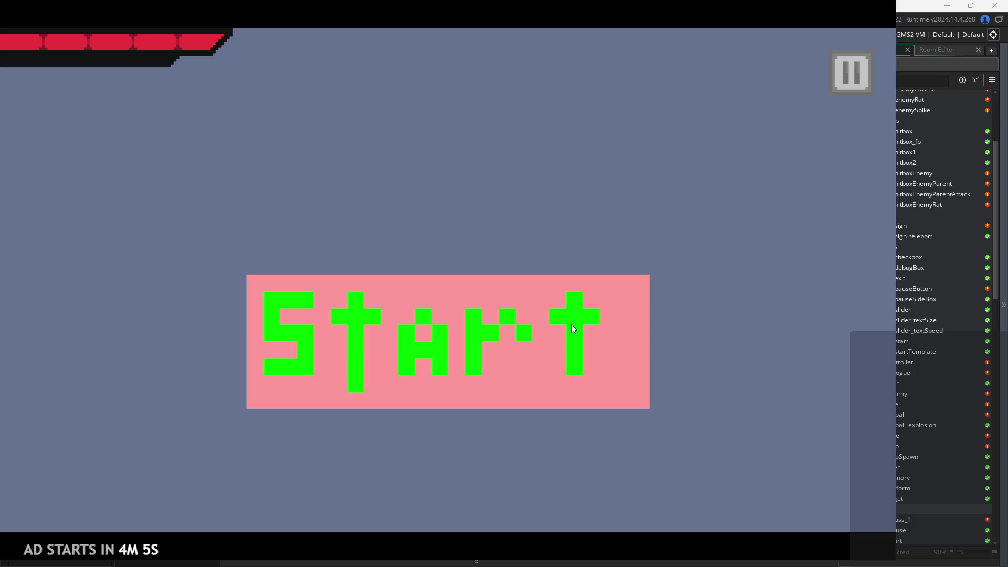
{"action": "left_click", "coordinate": [571, 324]}
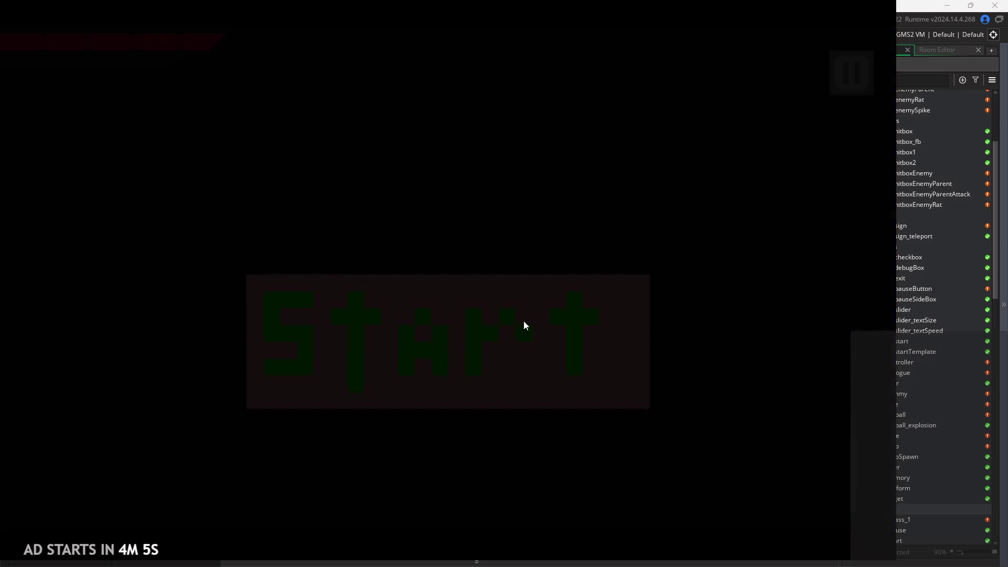
{"action": "key", "text": "Right"}
{"action": "key", "text": "space"}
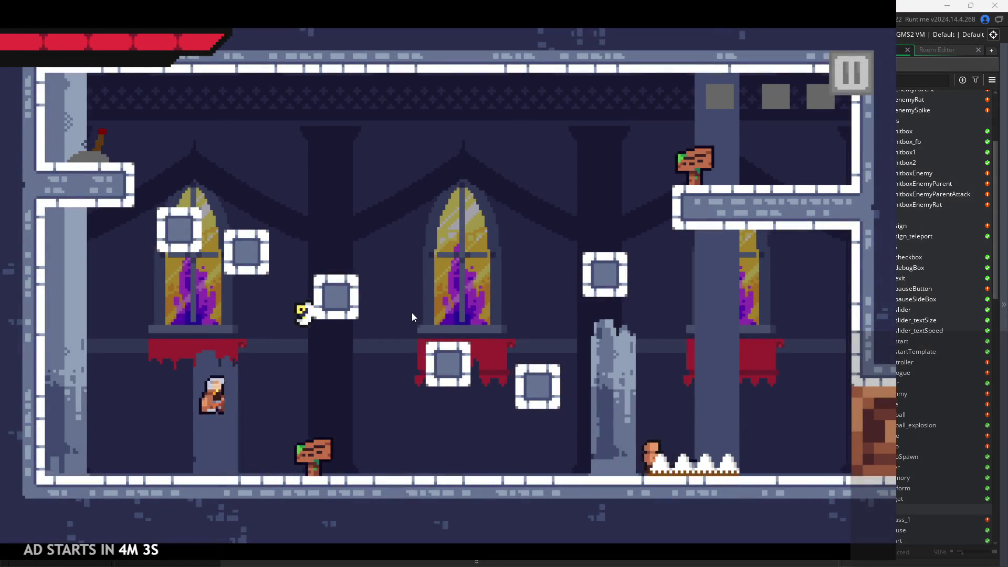
{"action": "key", "text": "Right"}
{"action": "key", "text": "space"}
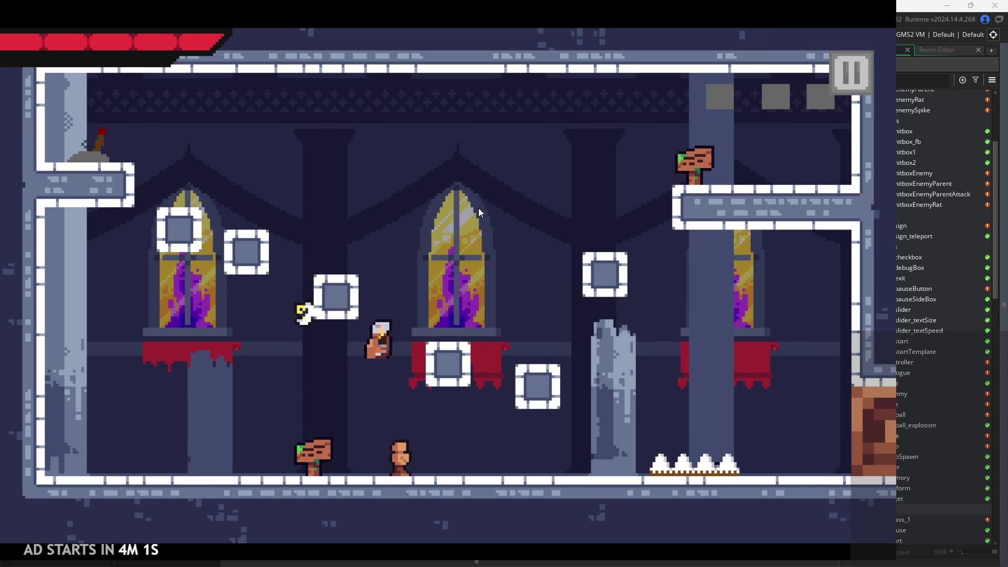
{"action": "key", "text": "space"}
{"action": "key", "text": "Right"}
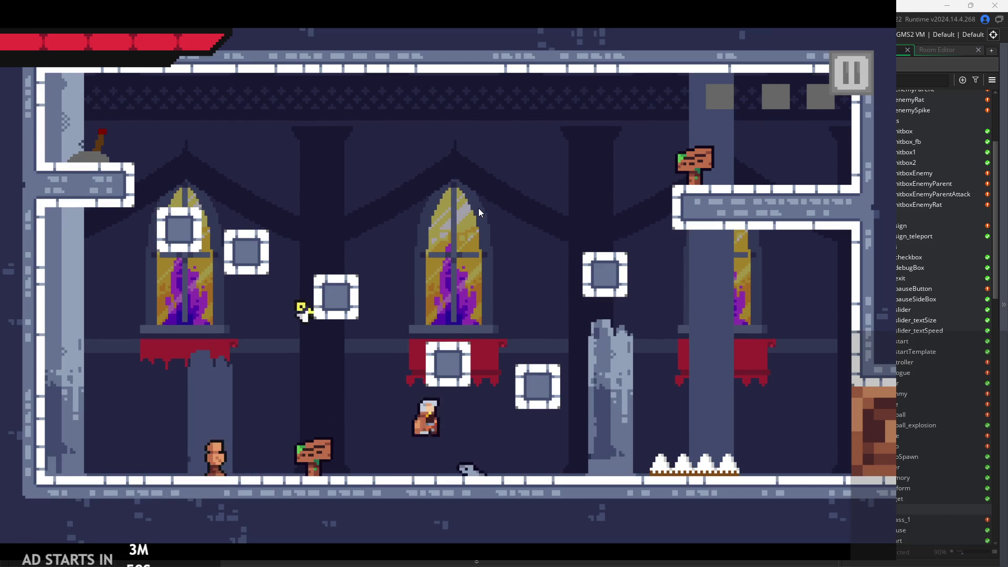
{"action": "key", "text": "space"}
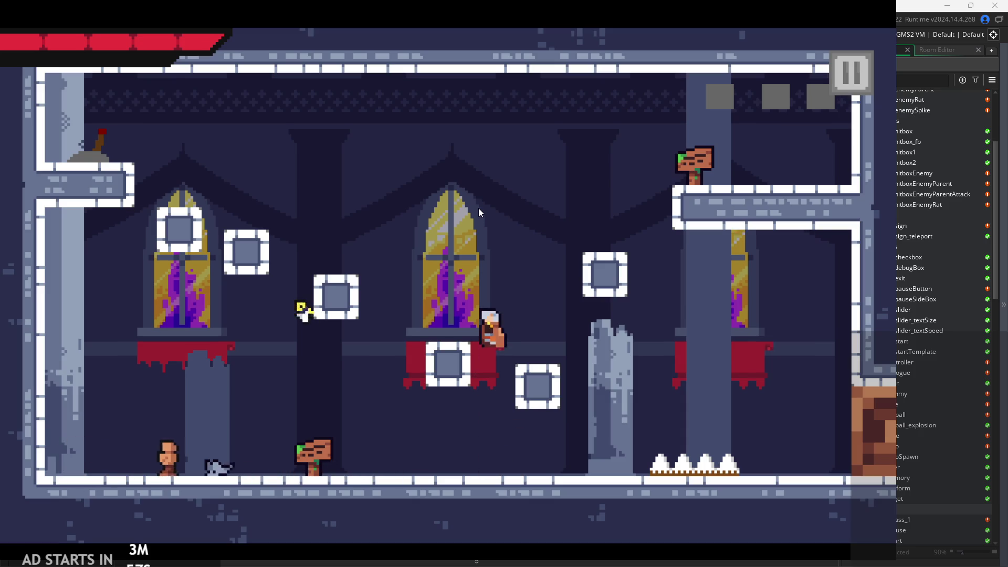
{"action": "key", "text": "space"}
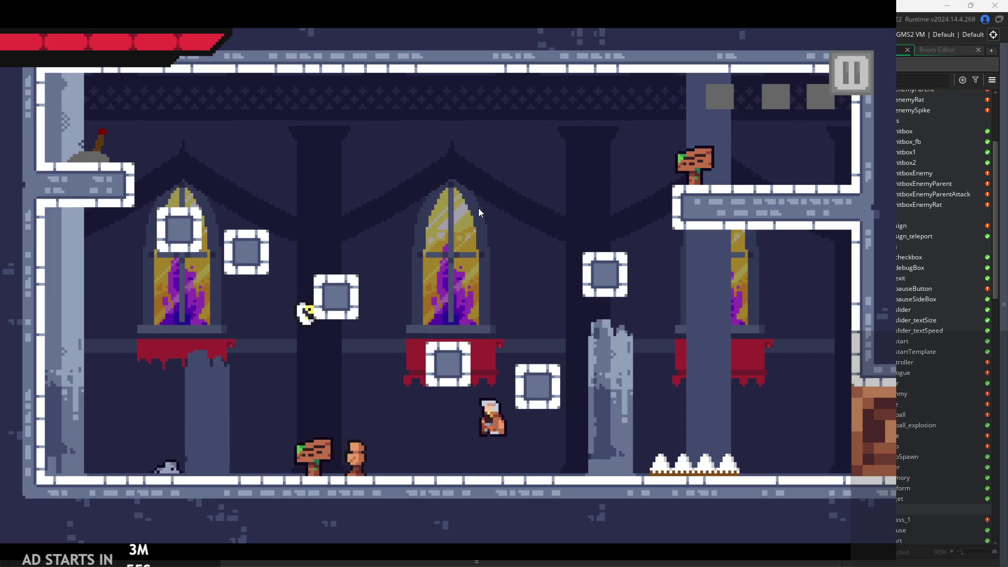
{"action": "key", "text": "space"}
{"action": "key", "text": "Left"}
{"action": "key", "text": "Left"}
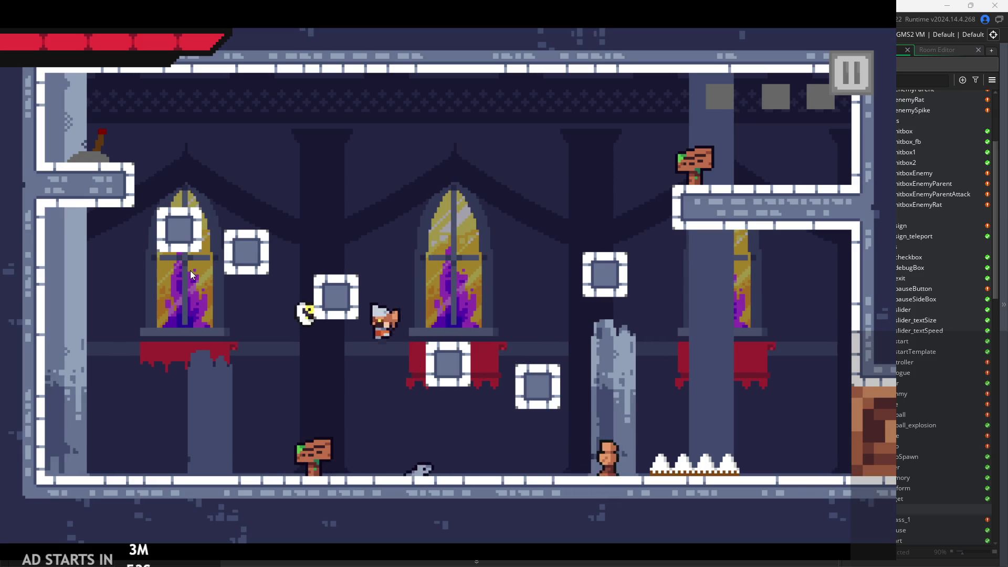
{"action": "key", "text": "space"}
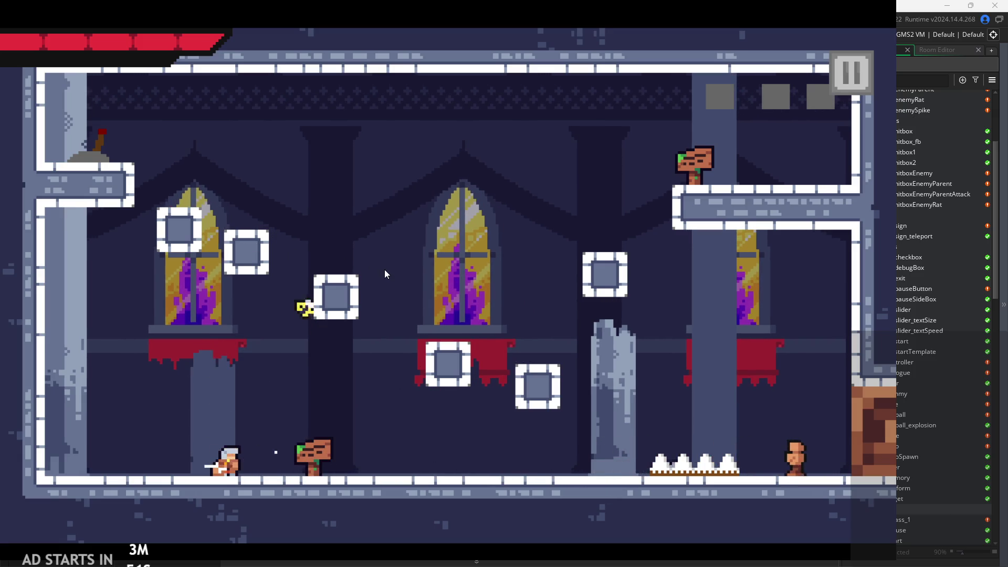
{"action": "key", "text": "space"}
{"action": "key", "text": "Right"}
{"action": "key", "text": "space"}
{"action": "key", "text": "Right"}
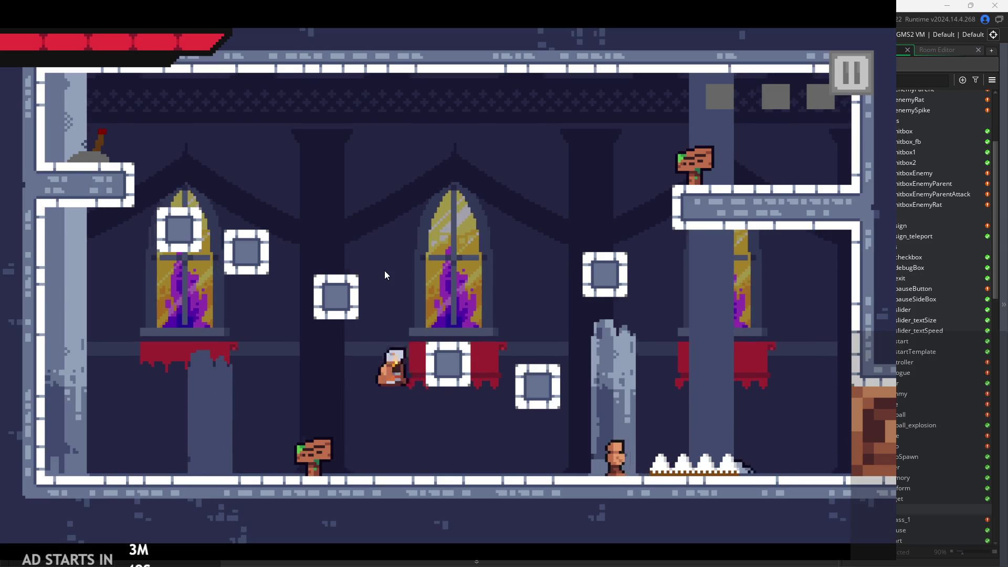
{"action": "key", "text": "Left"}
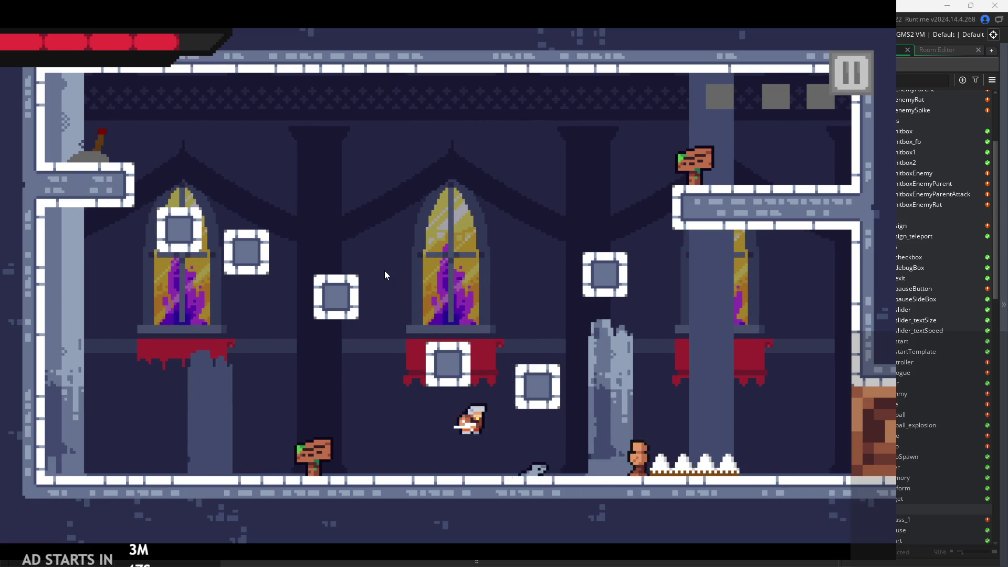
{"action": "key", "text": "Right"}
Attack and defeat the approaching enemy, then climb onto the upper-left ledge
{"action": "left_click", "coordinate": [572, 317]}
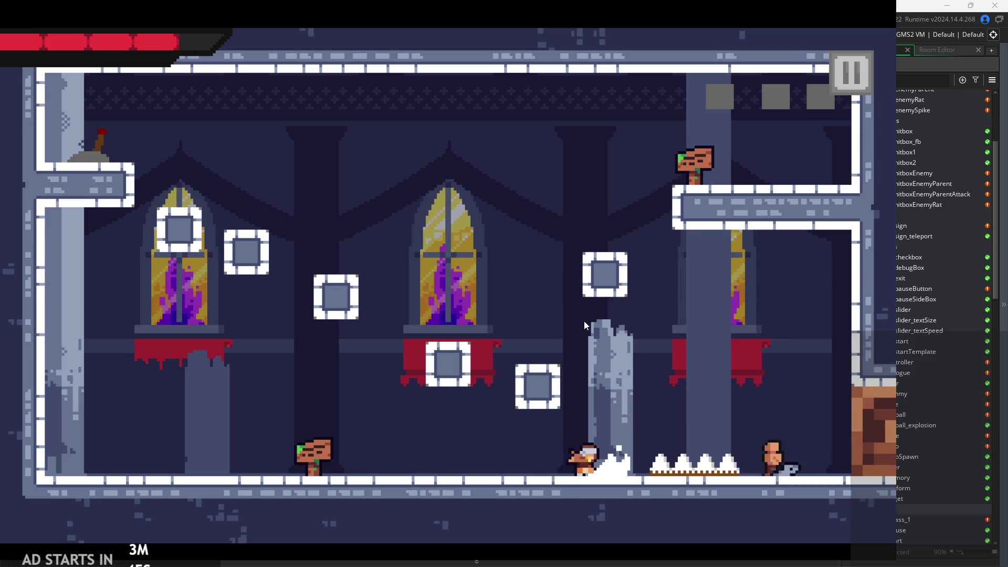
{"action": "key", "text": "Right"}
{"action": "left_click", "coordinate": [587, 322]}
{"action": "left_click", "coordinate": [587, 321]}
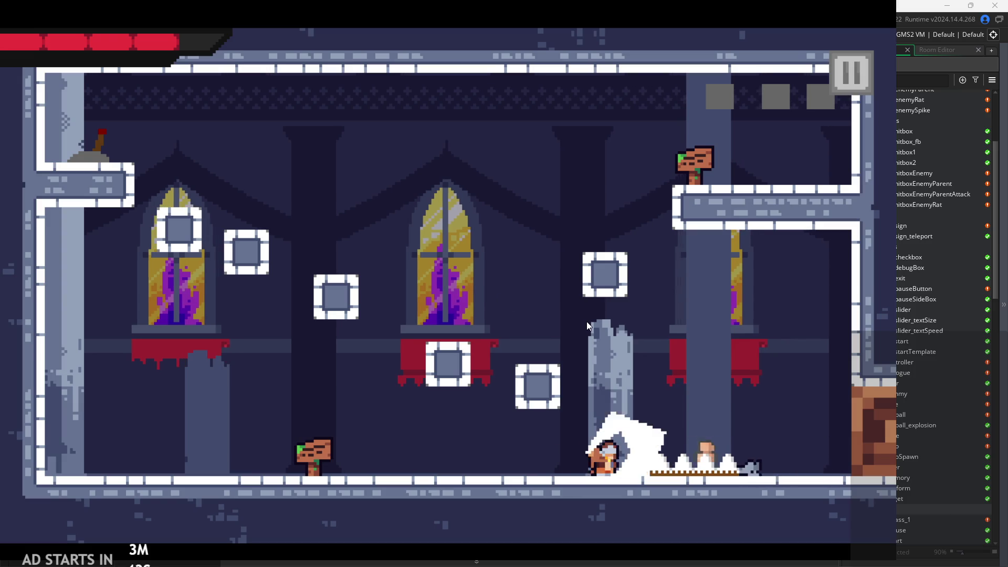
{"action": "left_click", "coordinate": [430, 414]}
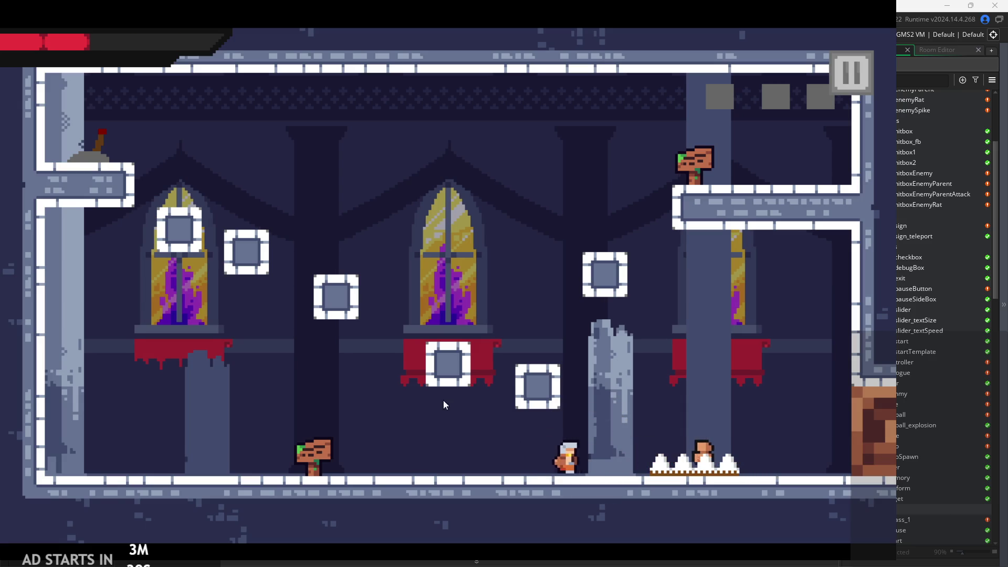
{"action": "key", "text": "Up"}
{"action": "key", "text": "Left"}
{"action": "key", "text": "Left"}
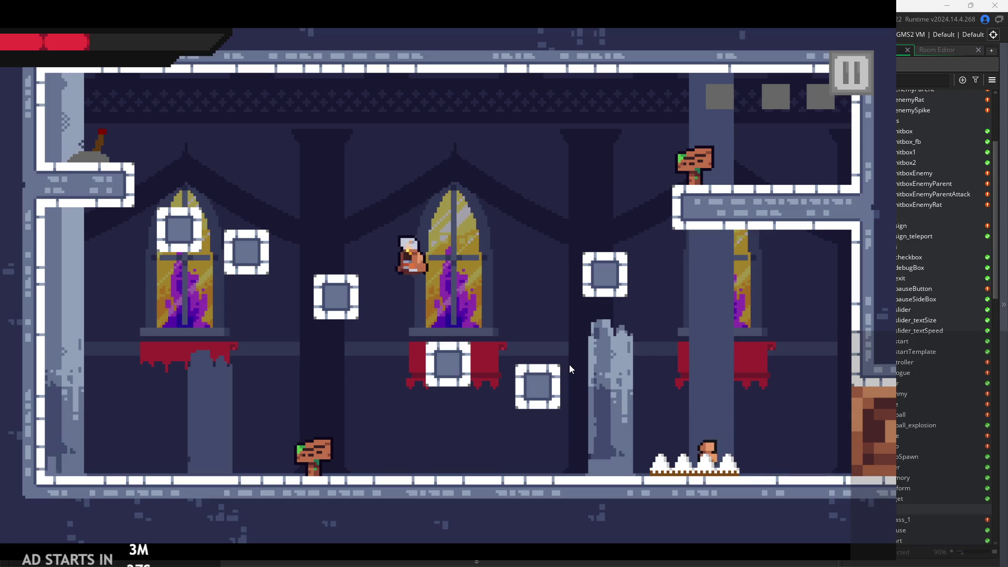
{"action": "key", "text": "Right"}
{"action": "key", "text": "Left"}
{"action": "key", "text": "Right"}
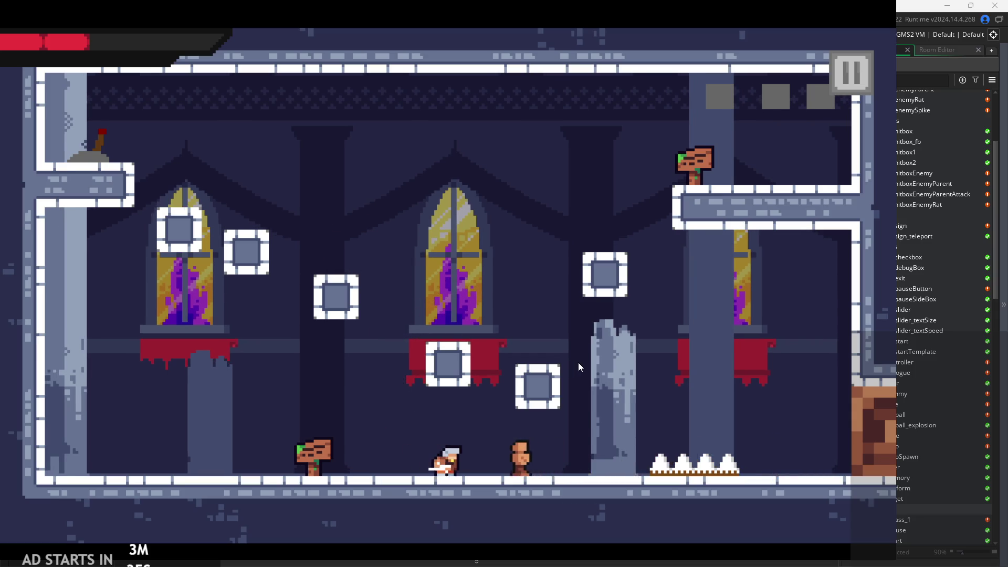
{"action": "left_click", "coordinate": [582, 362]}
{"action": "key", "text": "Up"}
{"action": "key", "text": "Right"}
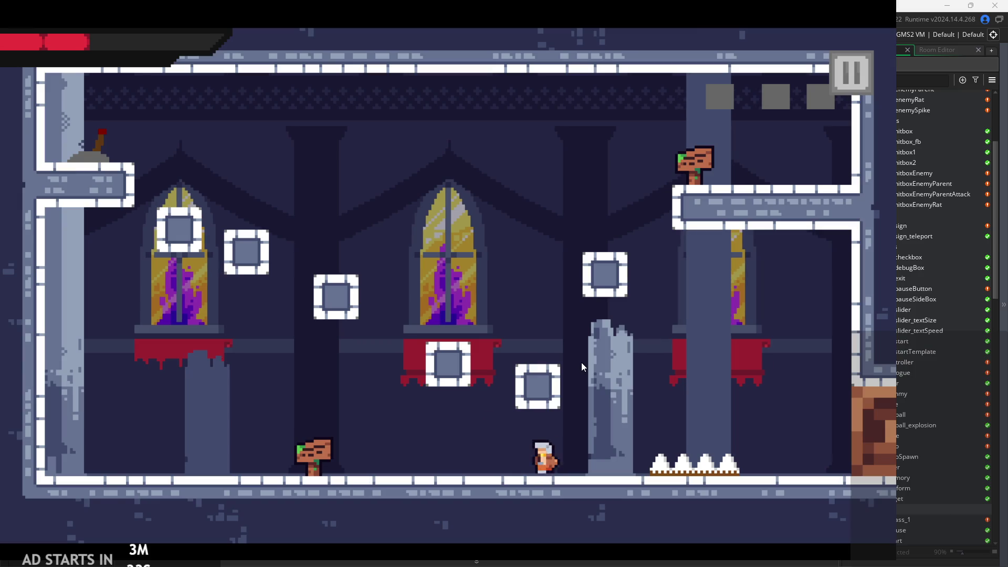
{"action": "key", "text": "Up"}
{"action": "key", "text": "Left"}
{"action": "key", "text": "Right"}
{"action": "key", "text": "Left"}
{"action": "key", "text": "Left"}
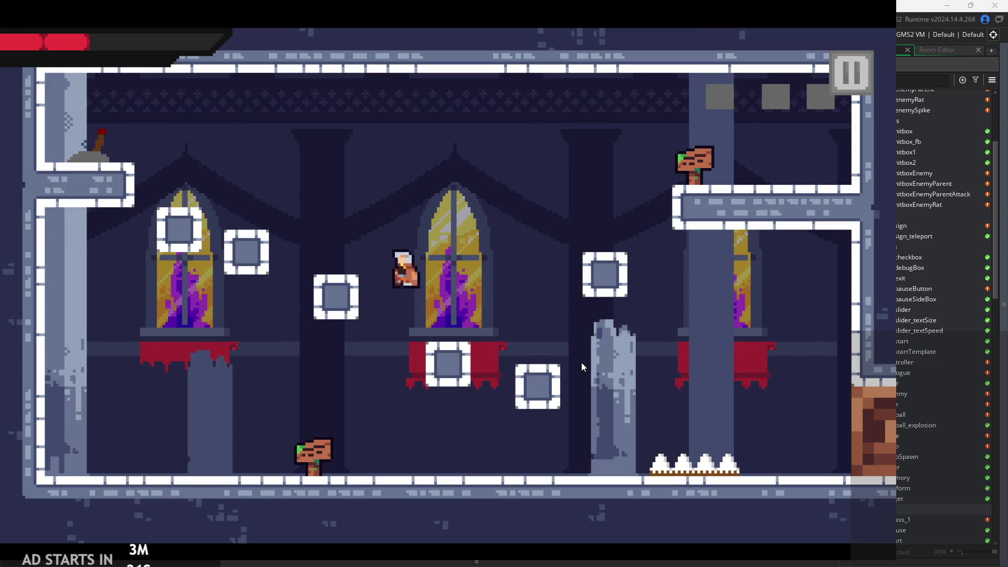
{"action": "key", "text": "Up"}
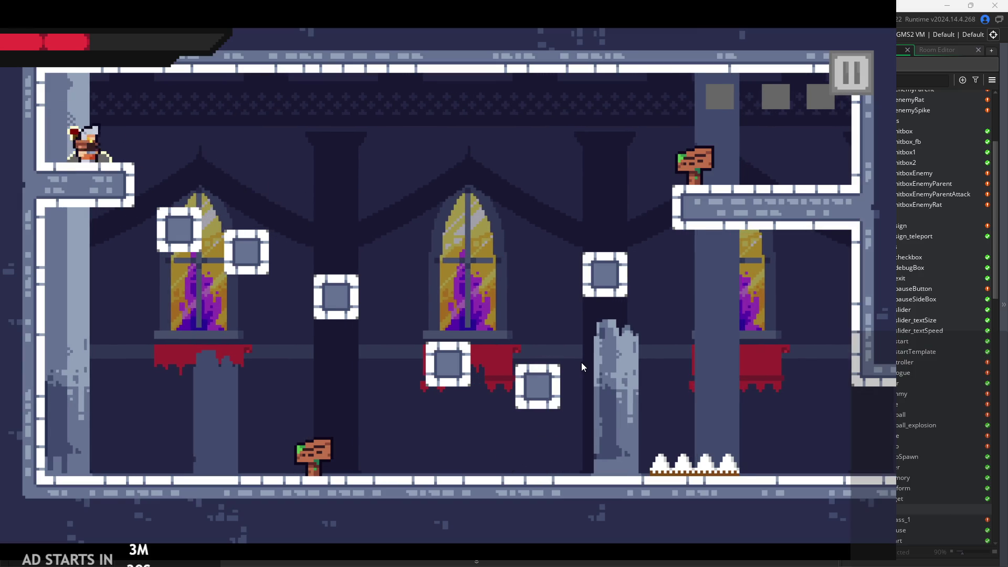
{"action": "key", "text": "Right"}
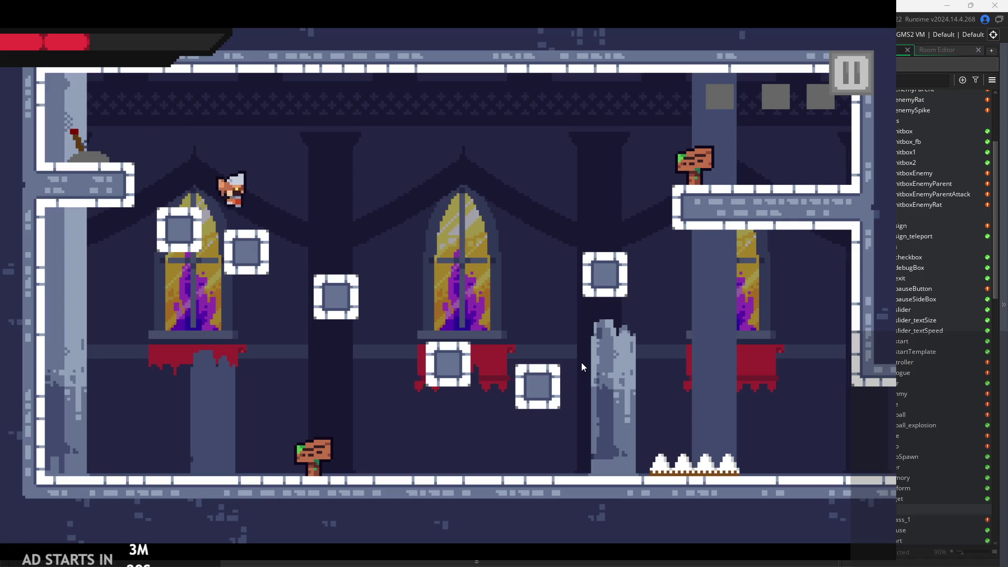
{"action": "key", "text": "Up"}
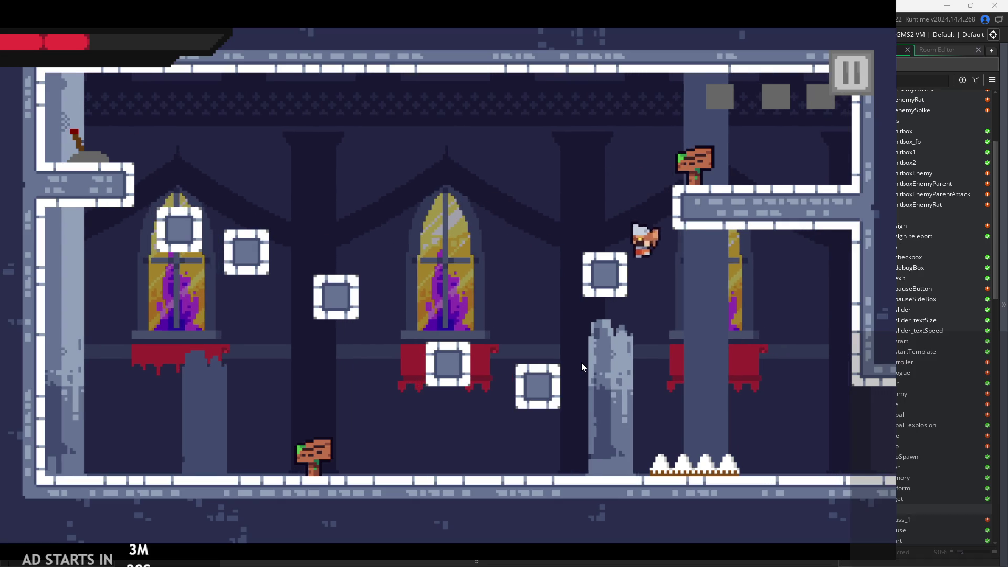
{"action": "key", "text": "Left"}
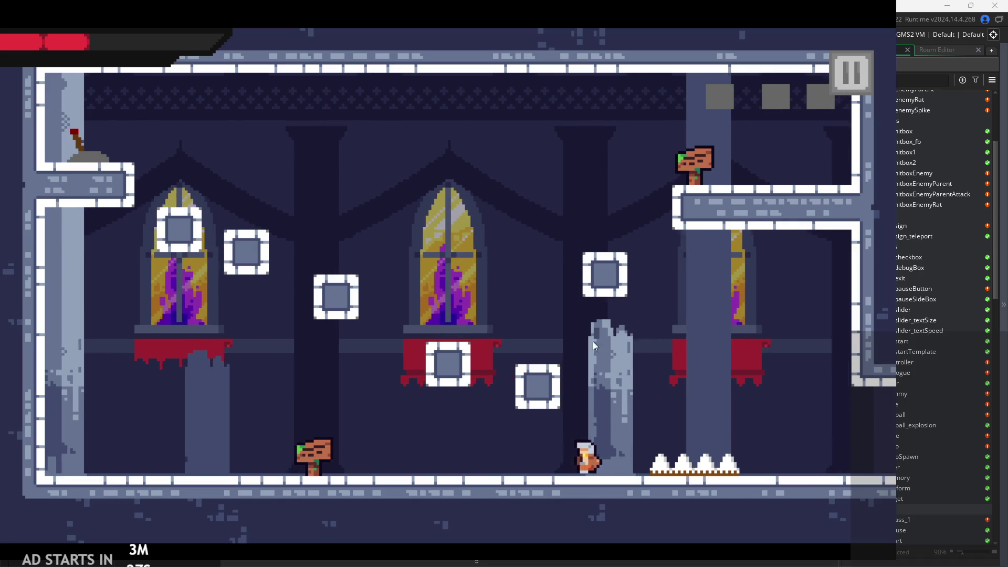
Pause and resume once, wall-jump on the left, then pause and exit the game
{"action": "left_click", "coordinate": [831, 71]}
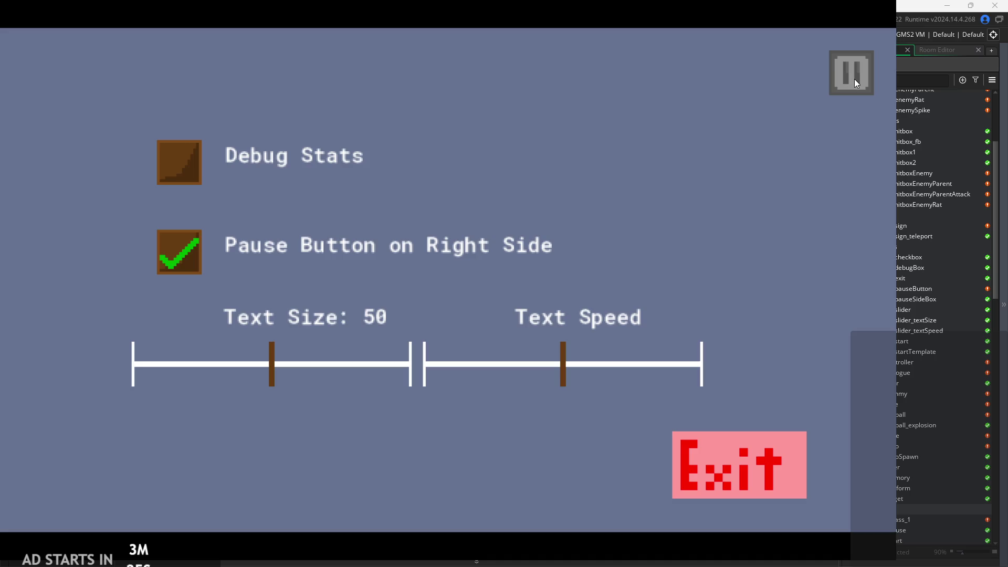
{"action": "left_click", "coordinate": [854, 78]}
{"action": "key", "text": "Left"}
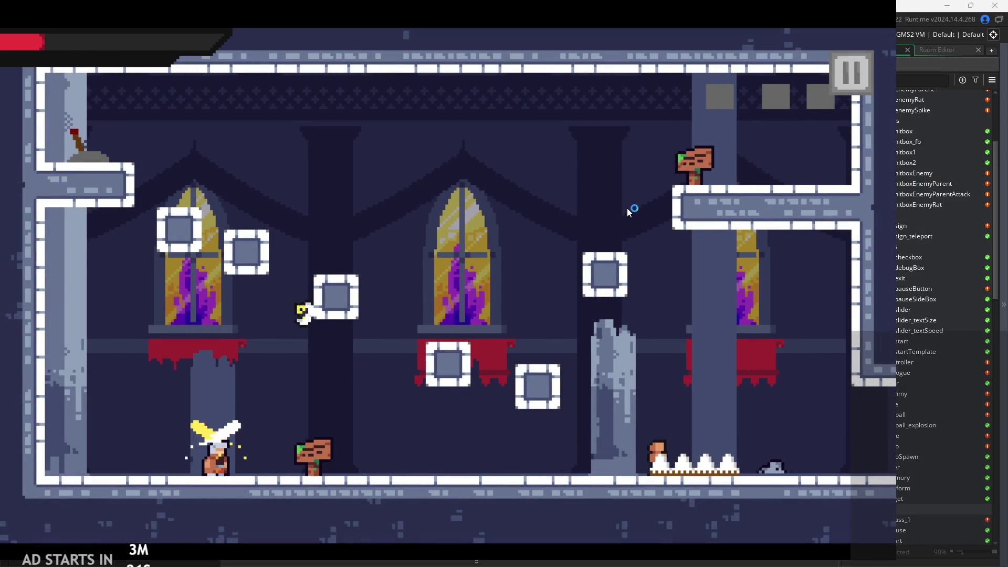
{"action": "key", "text": "Left"}
{"action": "key", "text": "space"}
{"action": "key", "text": "space"}
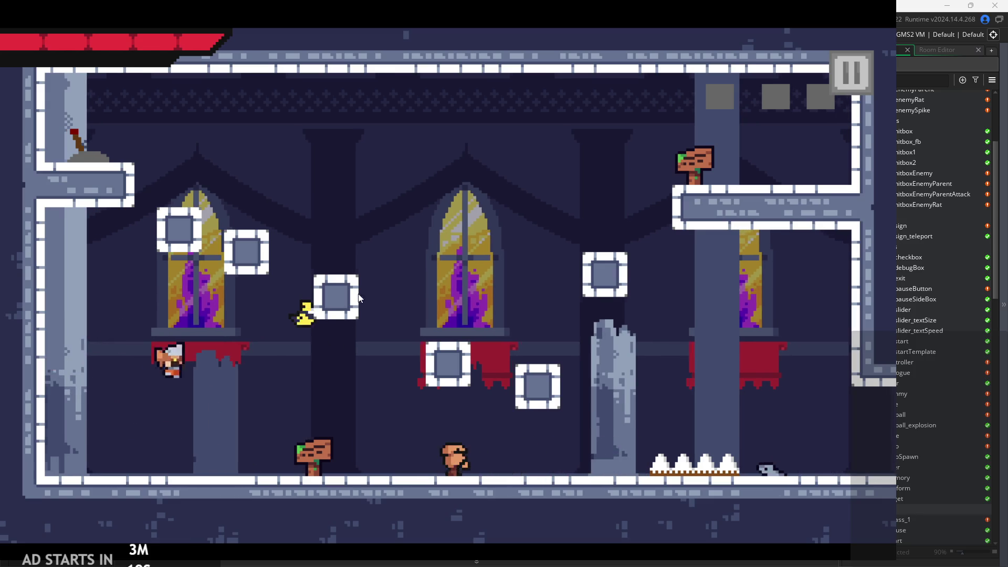
{"action": "key", "text": "Right"}
{"action": "key", "text": "space"}
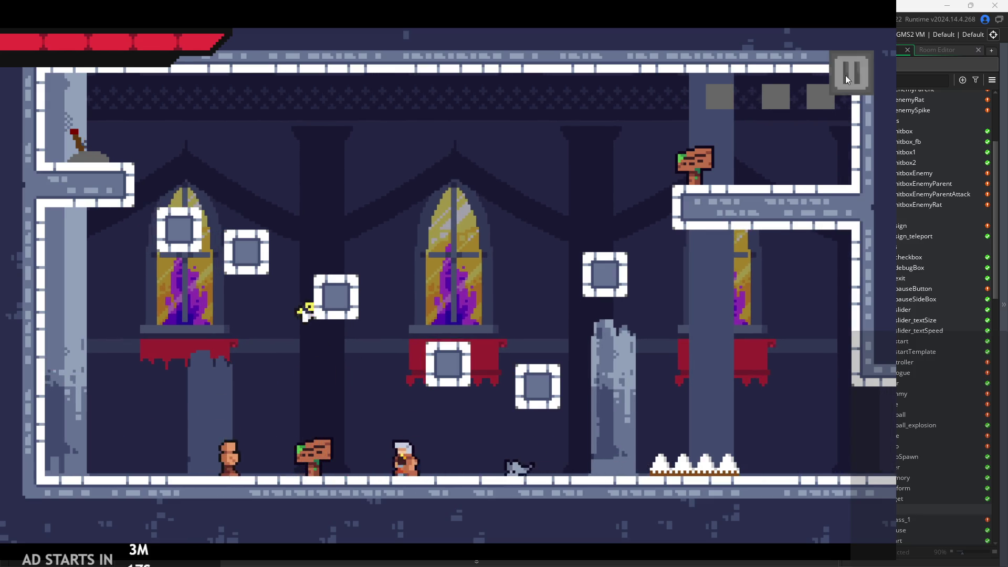
{"action": "left_click", "coordinate": [848, 74]}
{"action": "left_click", "coordinate": [743, 471]}
{"action": "scroll", "coordinate": [896, 411], "scroll_direction": "down", "scroll_amount": 6}
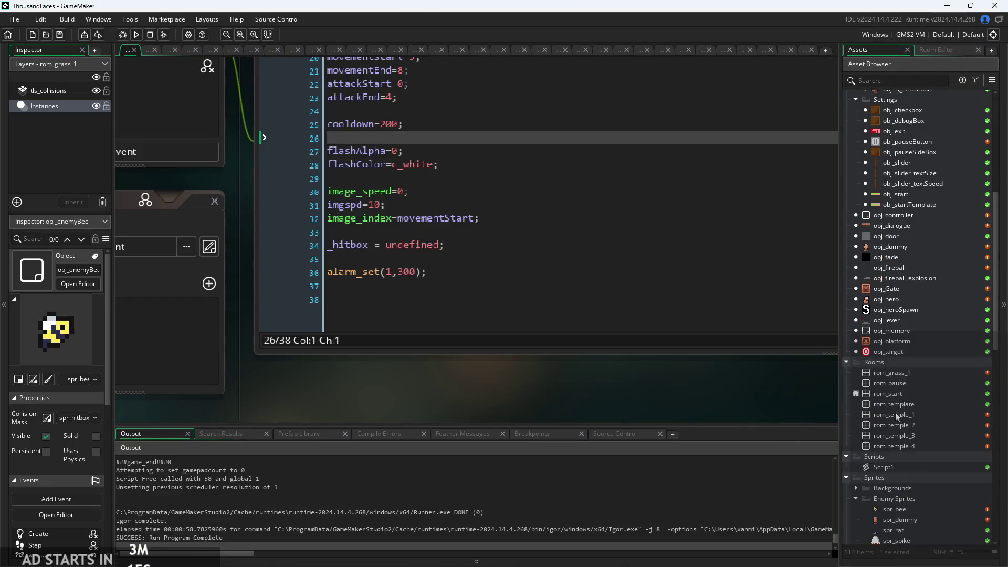
Open rom_temple_1 and drag the bee instance left from x 80 to x 56
{"action": "double_click", "coordinate": [915, 383]}
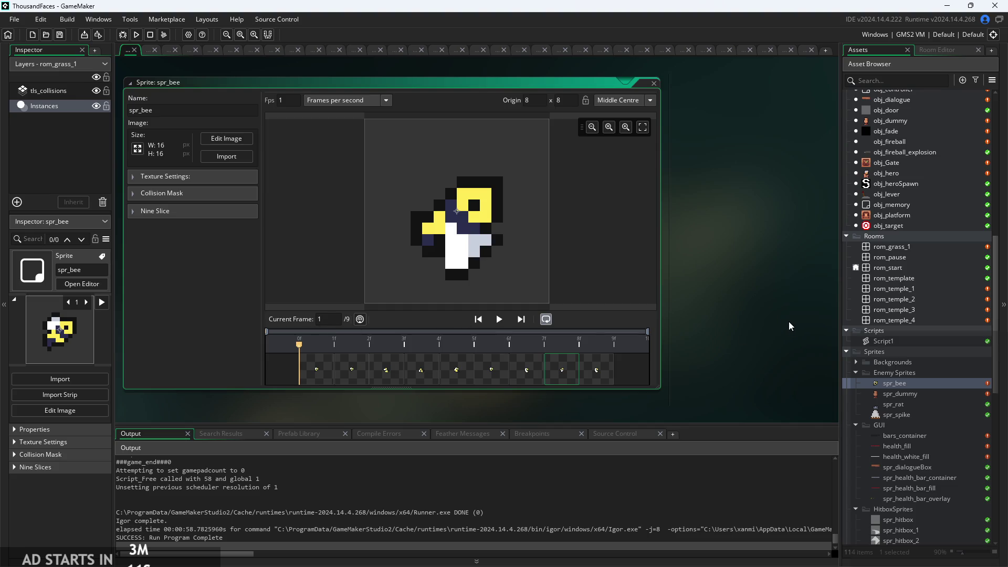
{"action": "scroll", "coordinate": [938, 381], "scroll_direction": "up", "scroll_amount": 3}
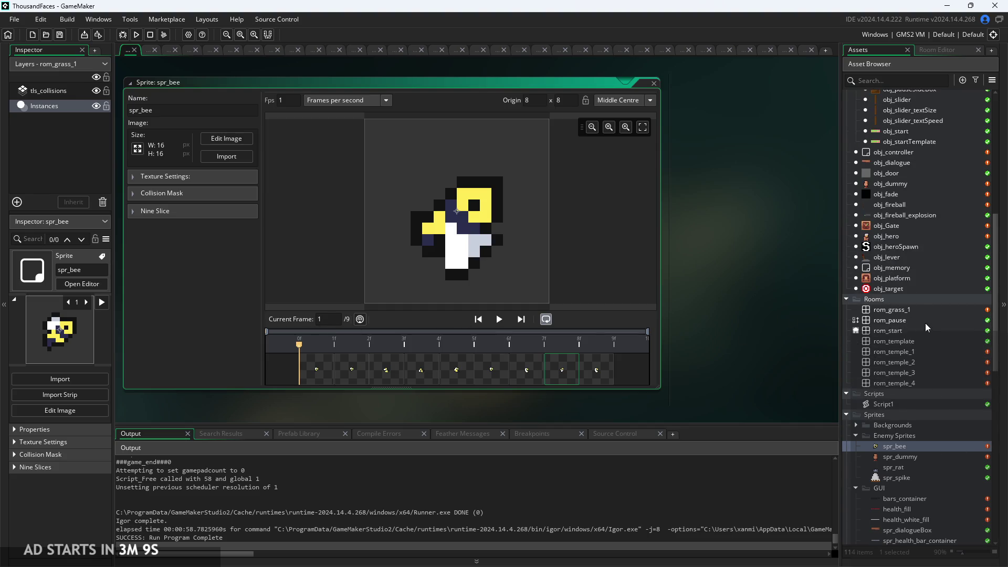
{"action": "left_click", "coordinate": [924, 310]}
{"action": "double_click", "coordinate": [908, 355]}
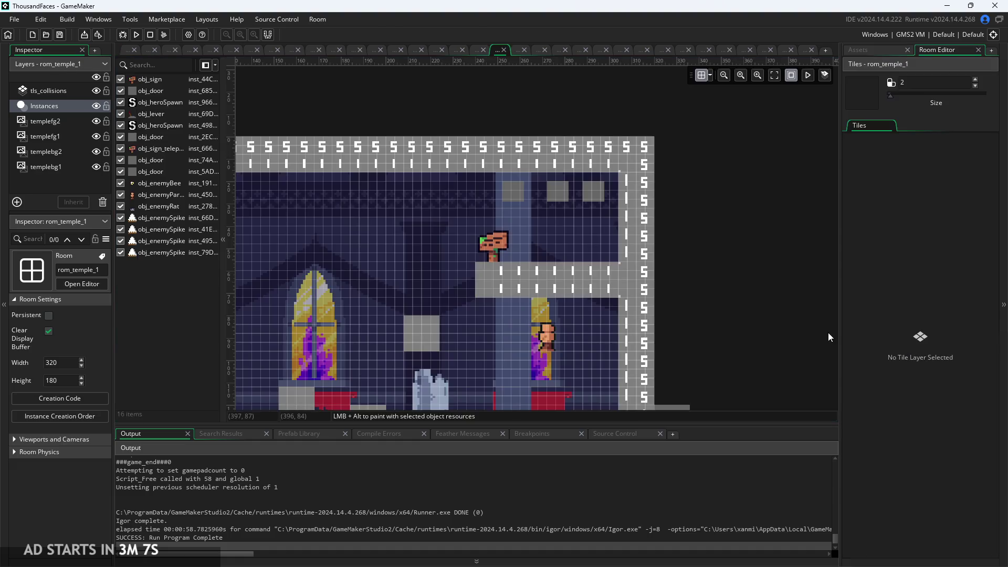
{"action": "scroll", "coordinate": [415, 213], "scroll_direction": "down", "scroll_amount": 2}
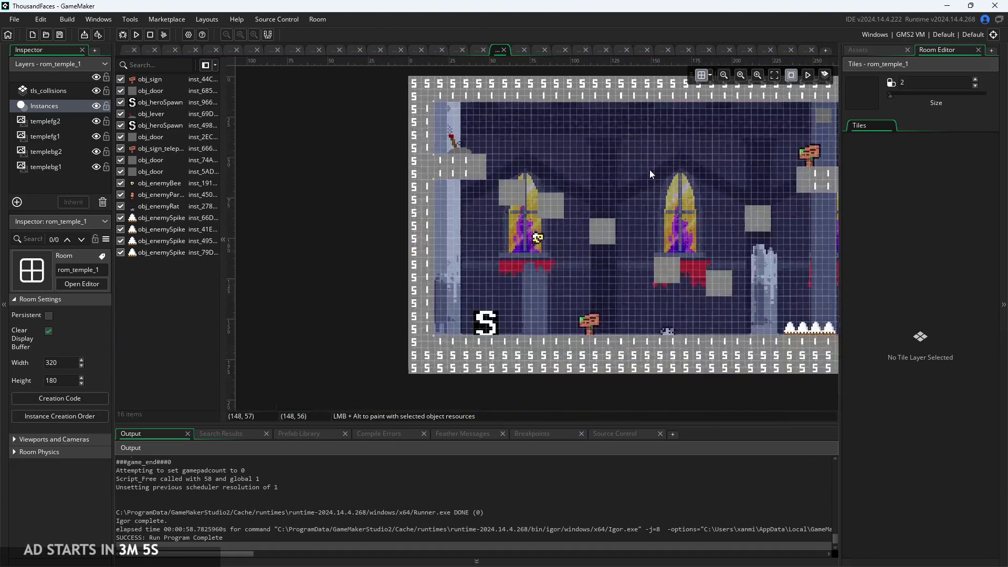
{"action": "left_click", "coordinate": [535, 237]}
{"action": "scroll", "coordinate": [560, 260], "scroll_direction": "up", "scroll_amount": 3}
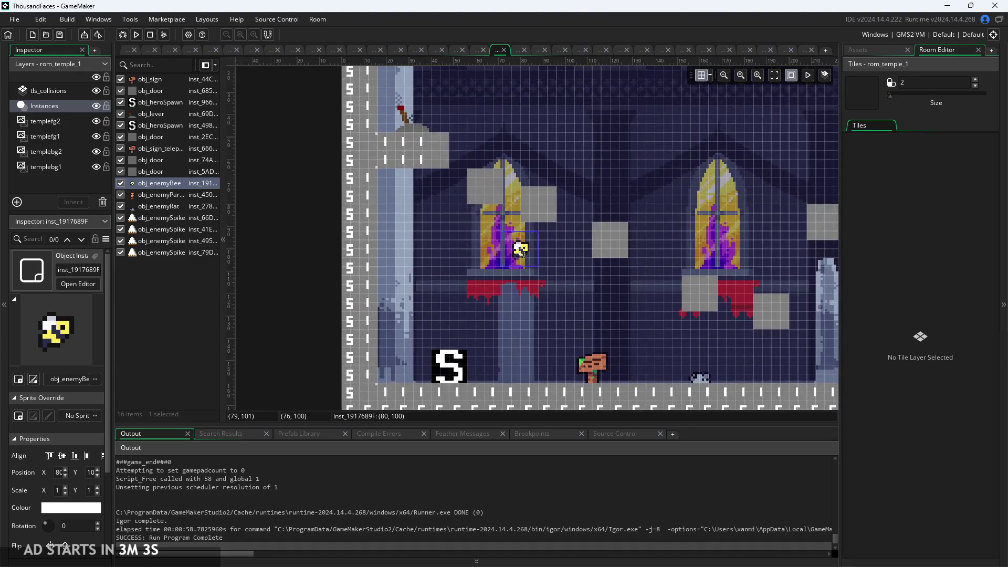
{"action": "left_click_drag", "start_coordinate": [520, 251], "coordinate": [475, 252]}
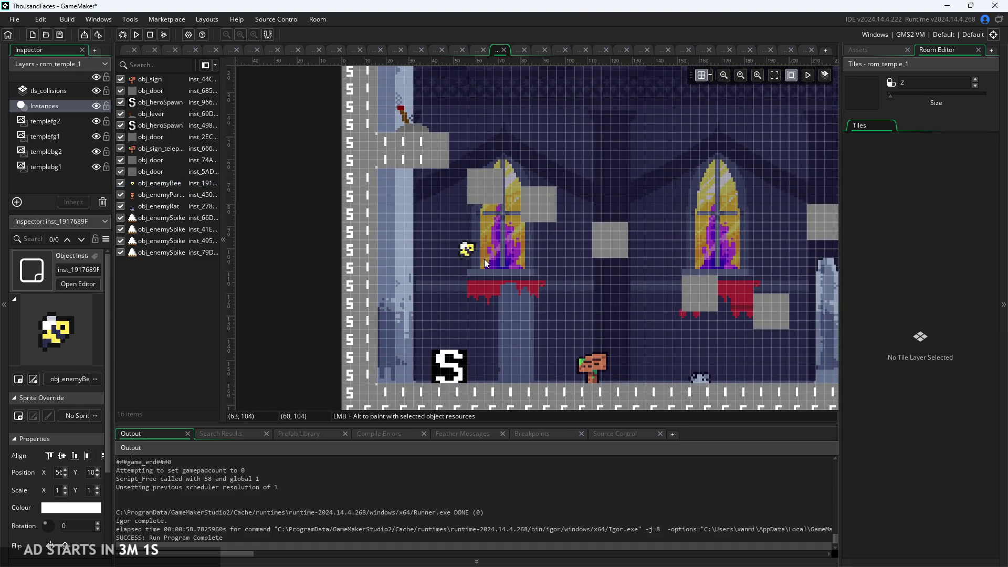
{"action": "left_click", "coordinate": [851, 52]}
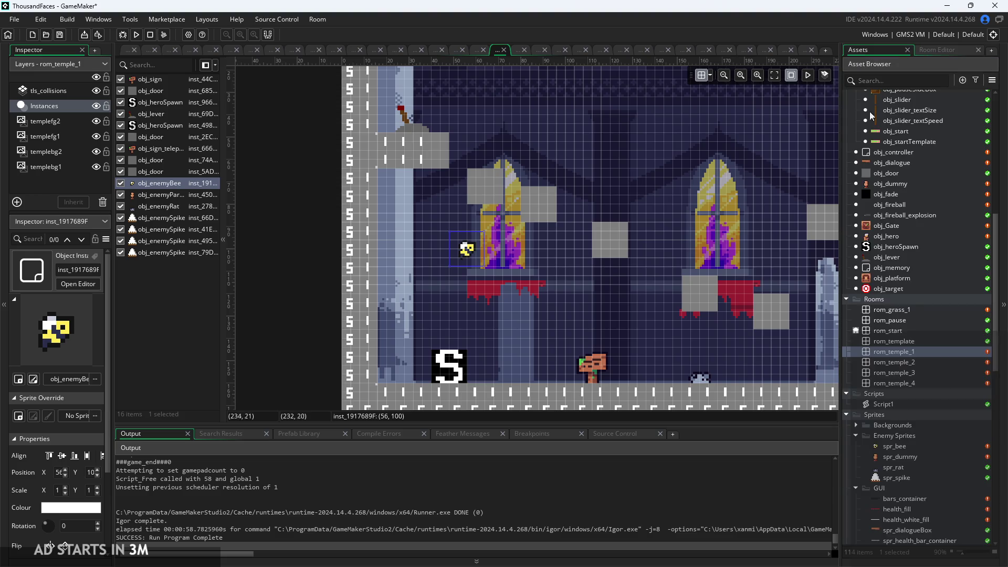
{"action": "left_click", "coordinate": [906, 342]}
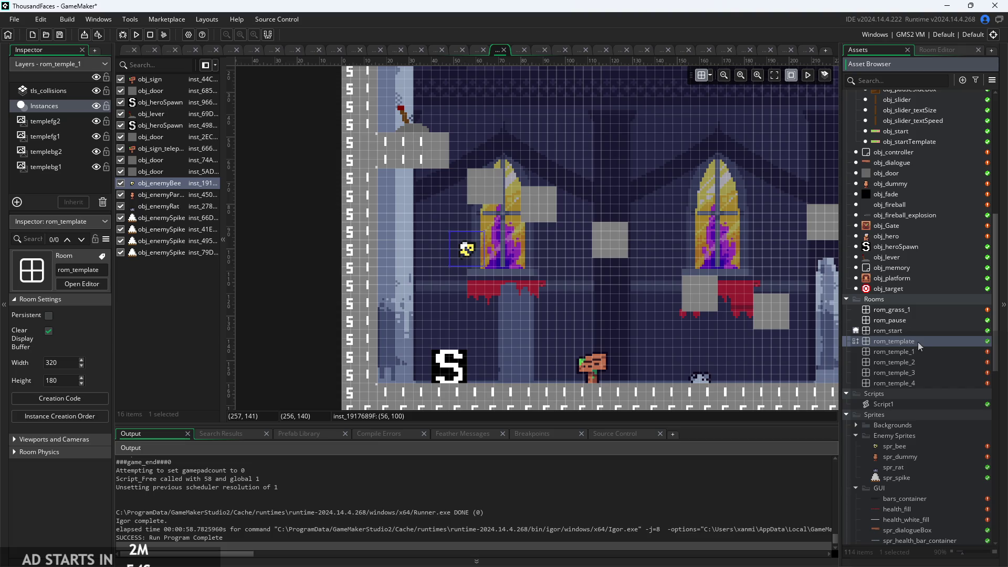
Create a new room from rom_template's options and name it rom_templeParent
{"action": "right_click", "coordinate": [918, 342]}
{"action": "left_click", "coordinate": [939, 359]}
{"action": "type", "text": "rom_templePare"}
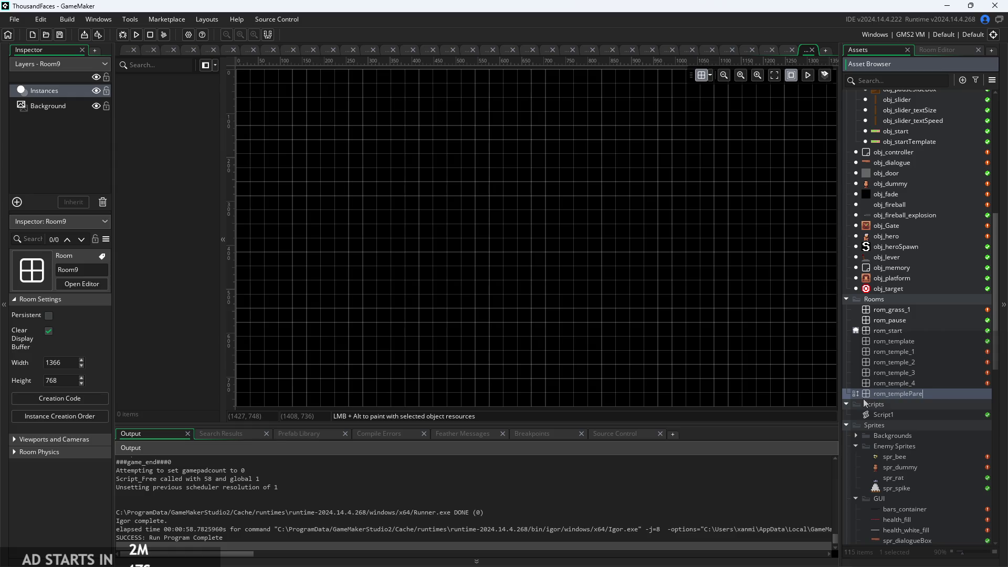
{"action": "type", "text": "nt"}
{"action": "key", "text": "Return"}
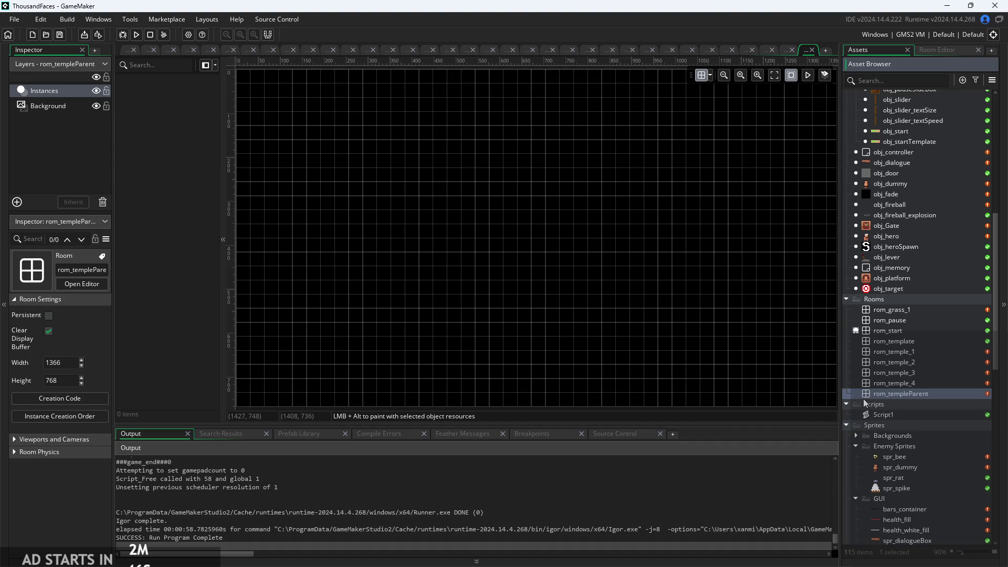
{"action": "scroll", "coordinate": [762, 330], "scroll_direction": "down", "scroll_amount": 4}
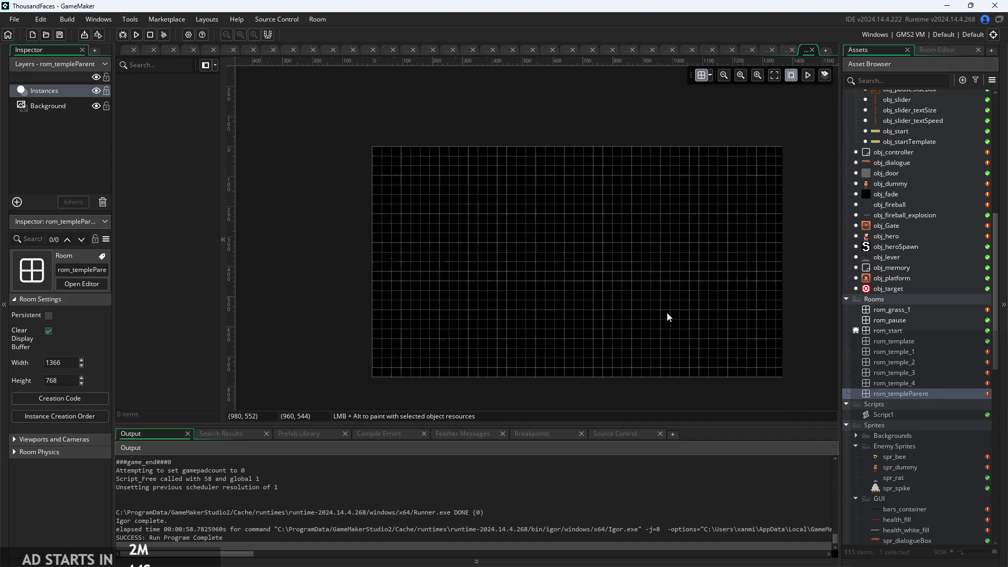
Open rom_temple_4 in the room editor
{"action": "left_click", "coordinate": [928, 383]}
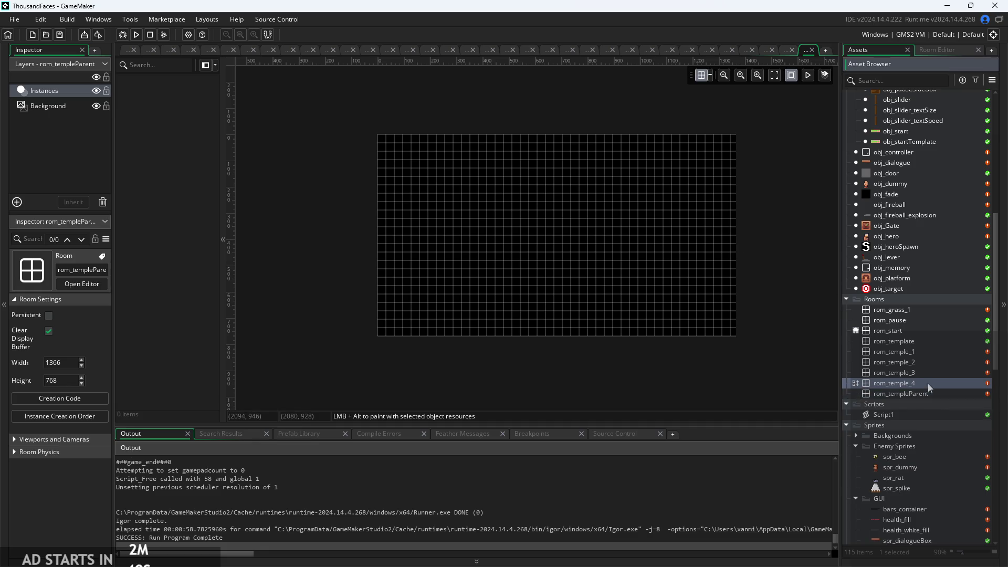
{"action": "right_click", "coordinate": [928, 383]}
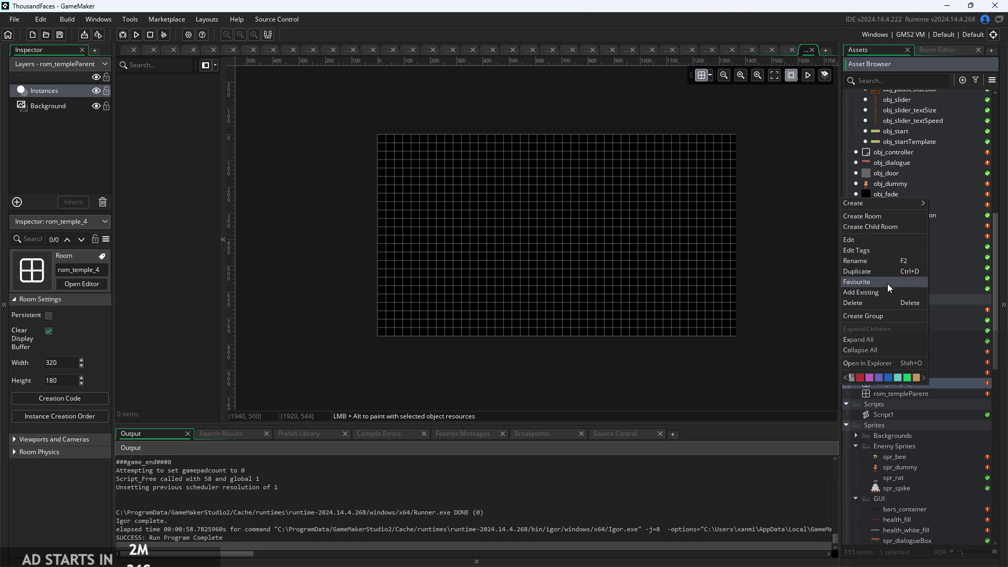
{"action": "left_click", "coordinate": [944, 373]}
{"action": "double_click", "coordinate": [941, 383]}
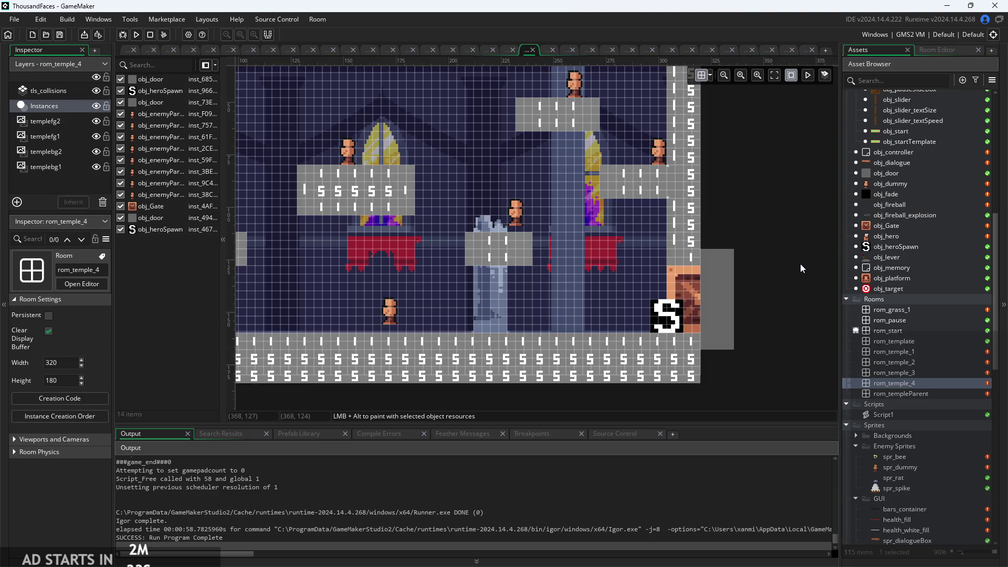
{"action": "scroll", "coordinate": [821, 229], "scroll_direction": "down", "scroll_amount": 3}
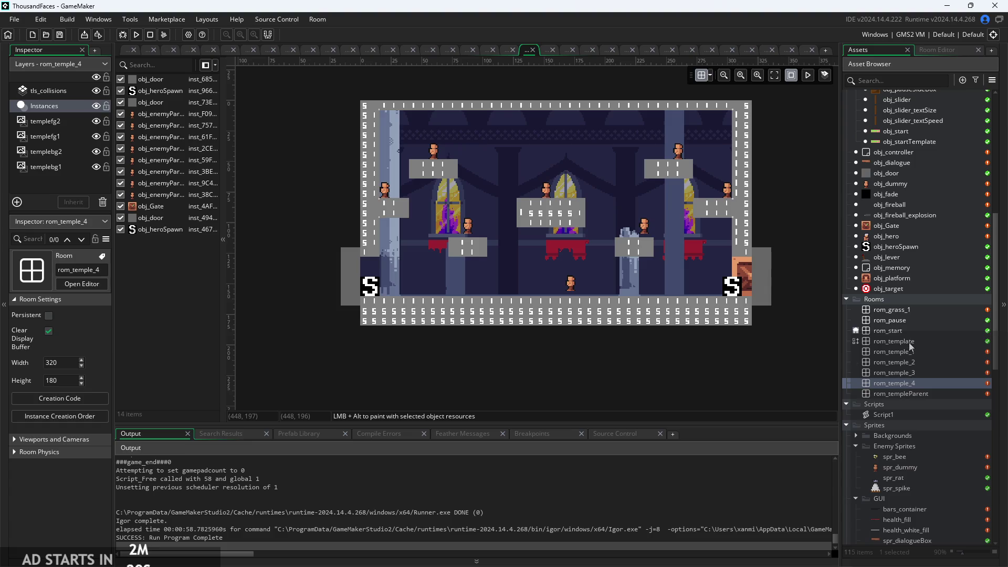
{"action": "left_click", "coordinate": [910, 352]}
{"action": "right_click", "coordinate": [856, 301]}
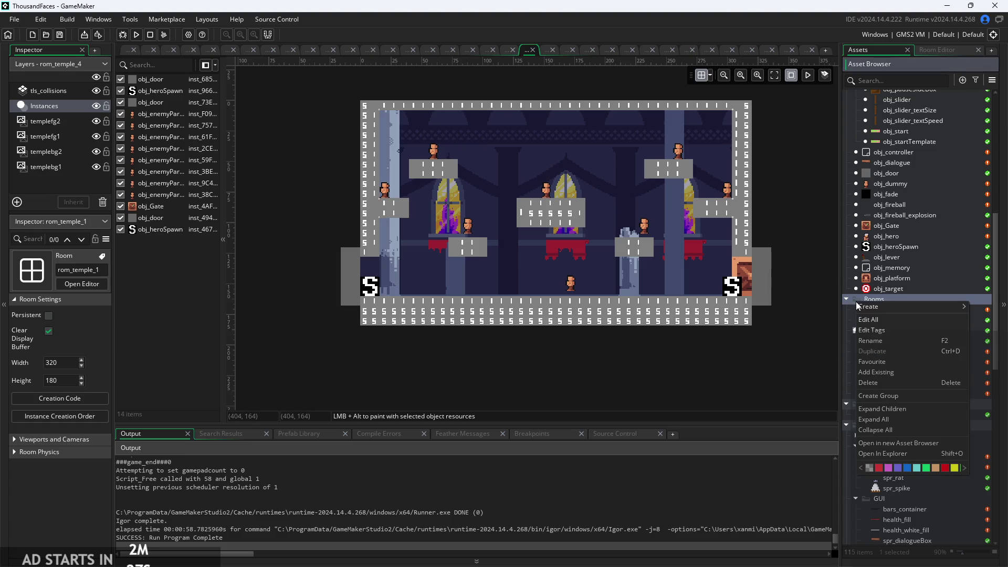
{"action": "left_click", "coordinate": [859, 297]}
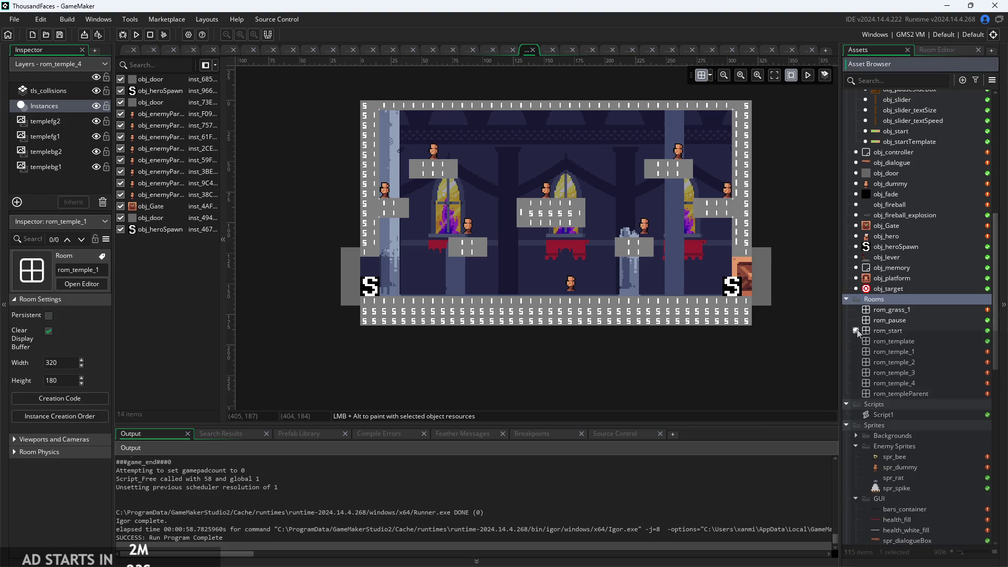
In Room Inheritance, parent rom_temple_4 under rom_templeParent and confirm the change
{"action": "left_click", "coordinate": [857, 331]}
{"action": "scroll", "coordinate": [761, 350], "scroll_direction": "down", "scroll_amount": 1}
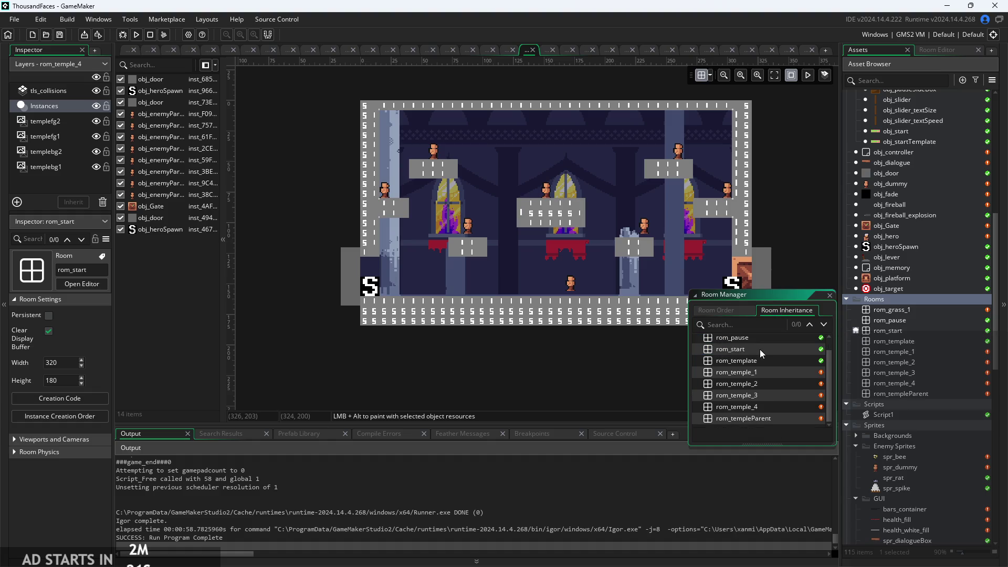
{"action": "left_click_drag", "start_coordinate": [771, 372], "coordinate": [774, 418]}
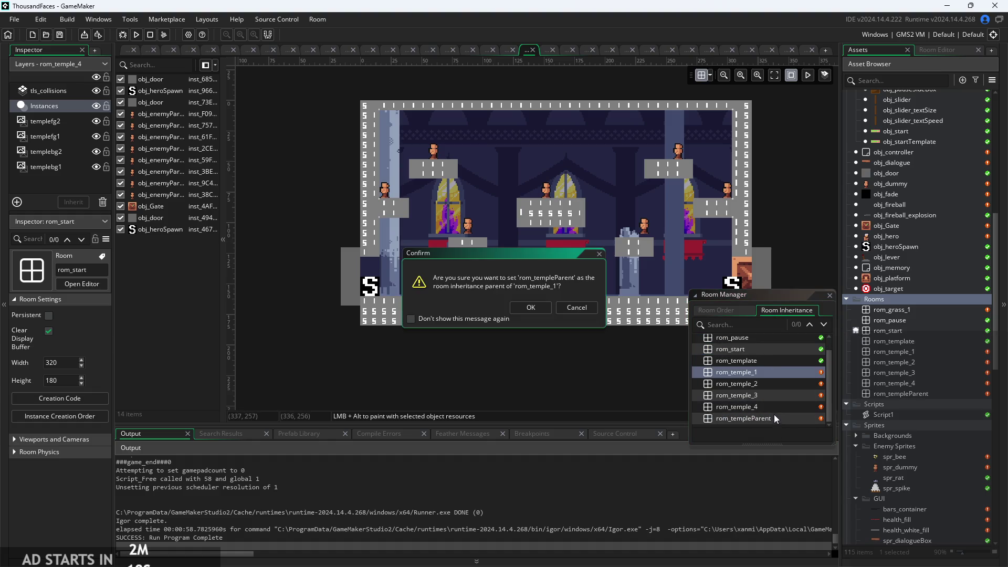
{"action": "left_click", "coordinate": [584, 312]}
{"action": "left_click_drag", "start_coordinate": [764, 407], "coordinate": [770, 426]}
{"action": "left_click", "coordinate": [531, 309]}
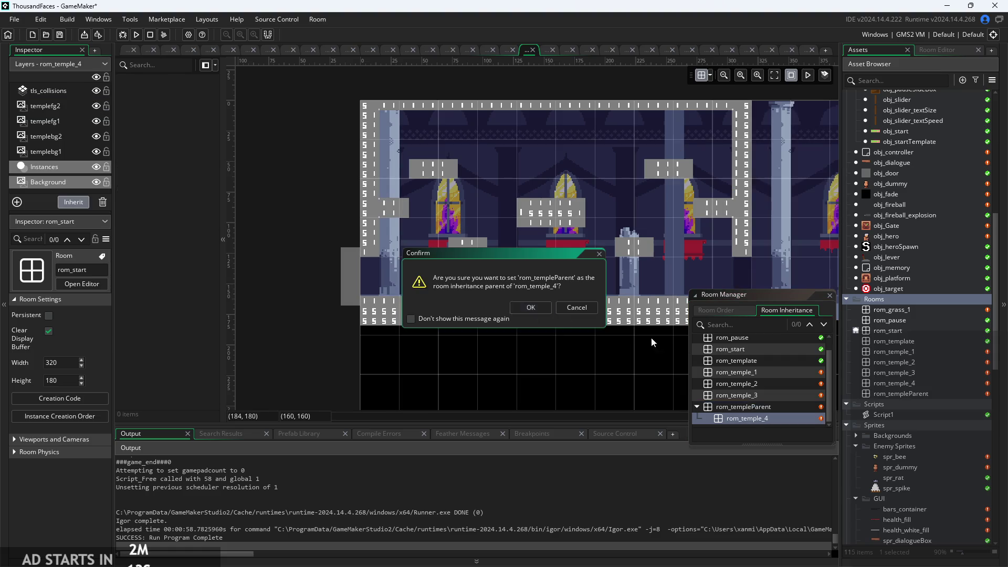
{"action": "left_click", "coordinate": [775, 415]}
{"action": "scroll", "coordinate": [525, 364], "scroll_direction": "down", "scroll_amount": 3}
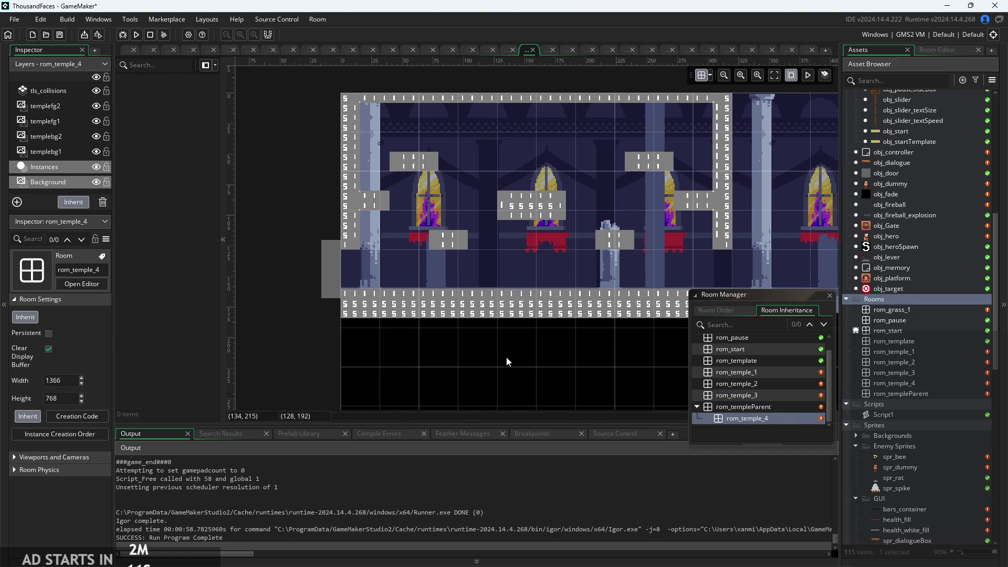
{"action": "scroll", "coordinate": [429, 347], "scroll_direction": "down", "scroll_amount": 10}
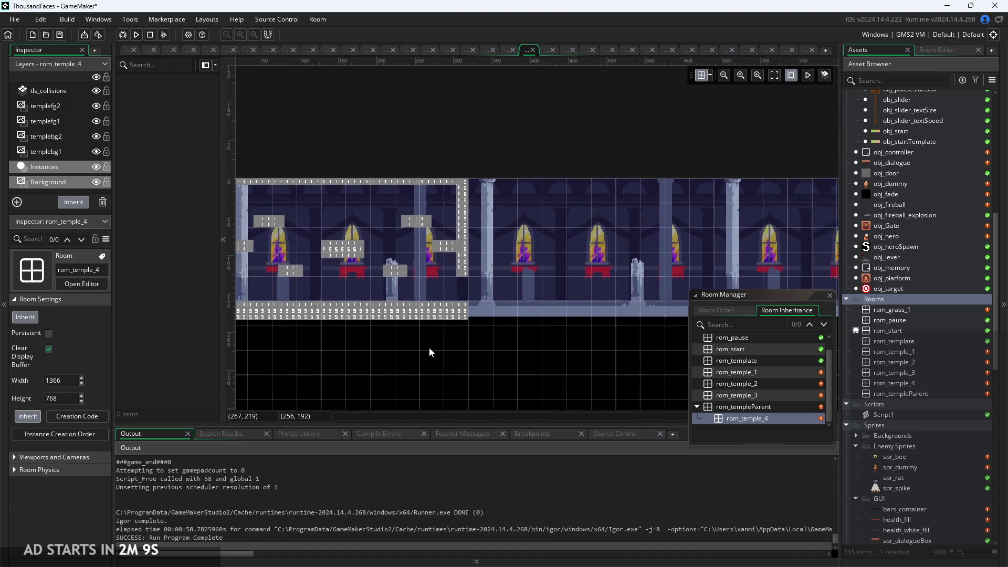
{"action": "scroll", "coordinate": [429, 348], "scroll_direction": "up", "scroll_amount": 10}
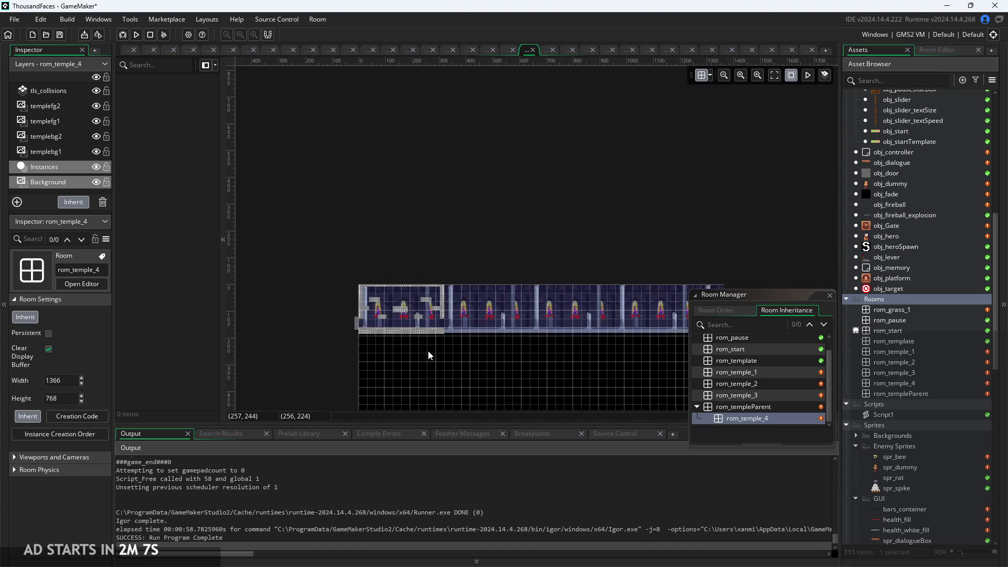
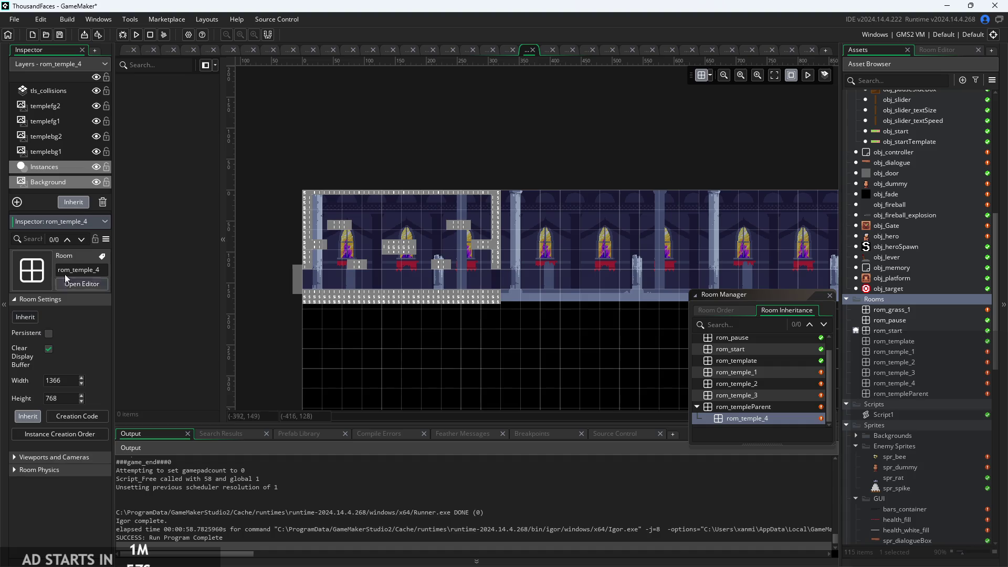
Inspect the templebg1 and Background layer properties in the room's layer list
{"action": "left_click", "coordinate": [75, 203]}
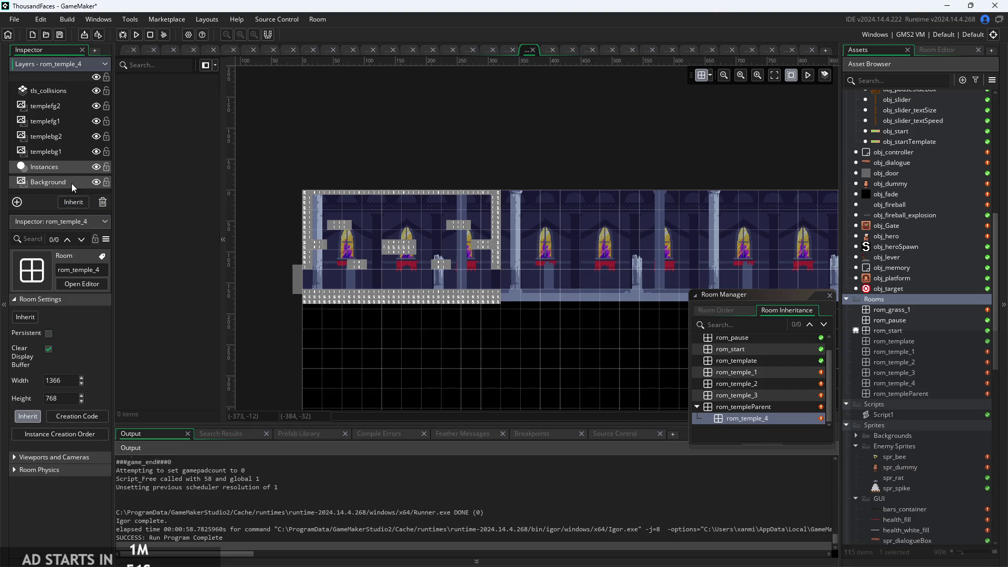
{"action": "left_click", "coordinate": [75, 164]}
{"action": "left_click", "coordinate": [74, 157]}
{"action": "left_click", "coordinate": [72, 166]}
{"action": "left_click", "coordinate": [72, 187]}
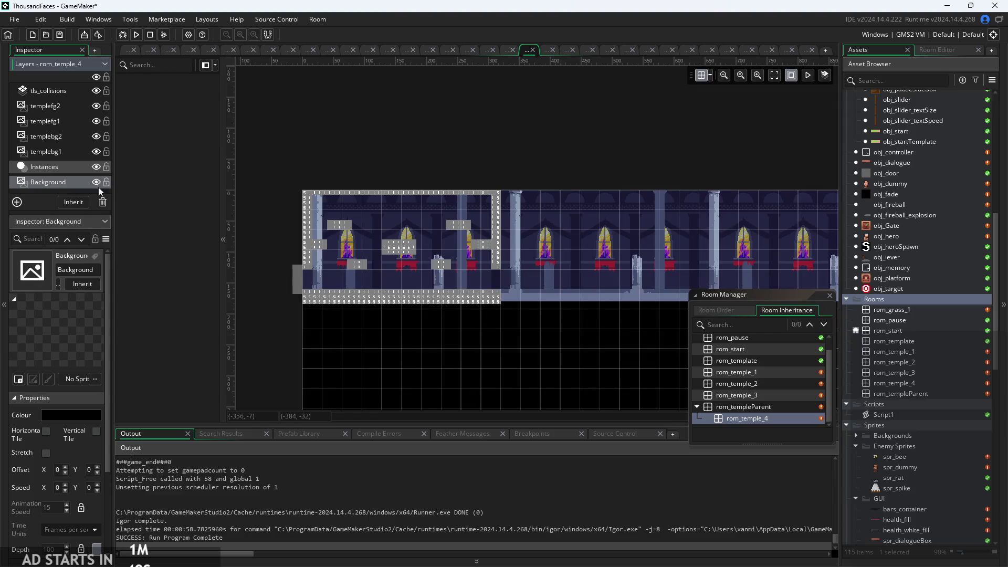
{"action": "scroll", "coordinate": [617, 368], "scroll_direction": "right", "scroll_amount": 2}
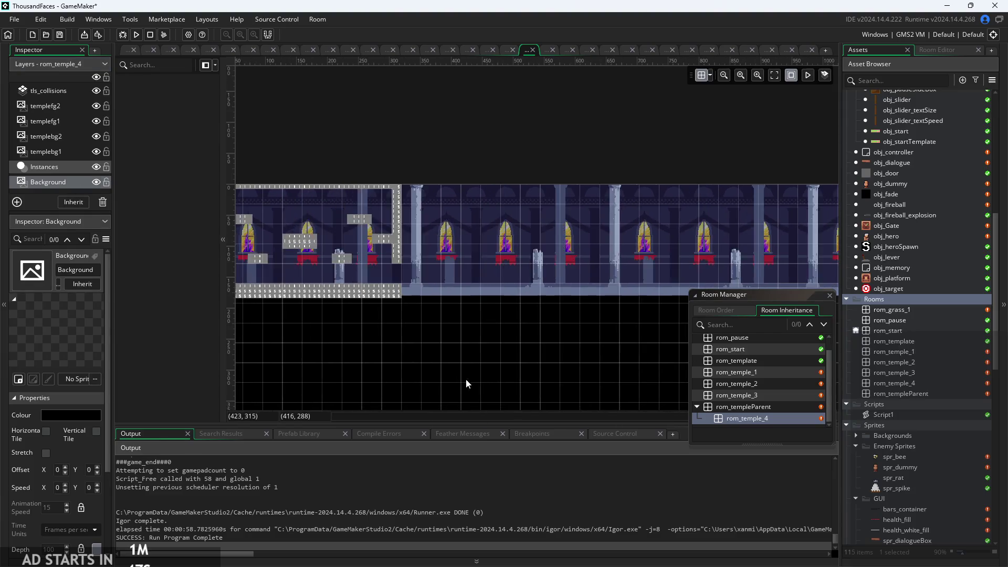
{"action": "scroll", "coordinate": [469, 384], "scroll_direction": "left", "scroll_amount": 5}
{"action": "scroll", "coordinate": [488, 376], "scroll_direction": "up", "scroll_amount": 2}
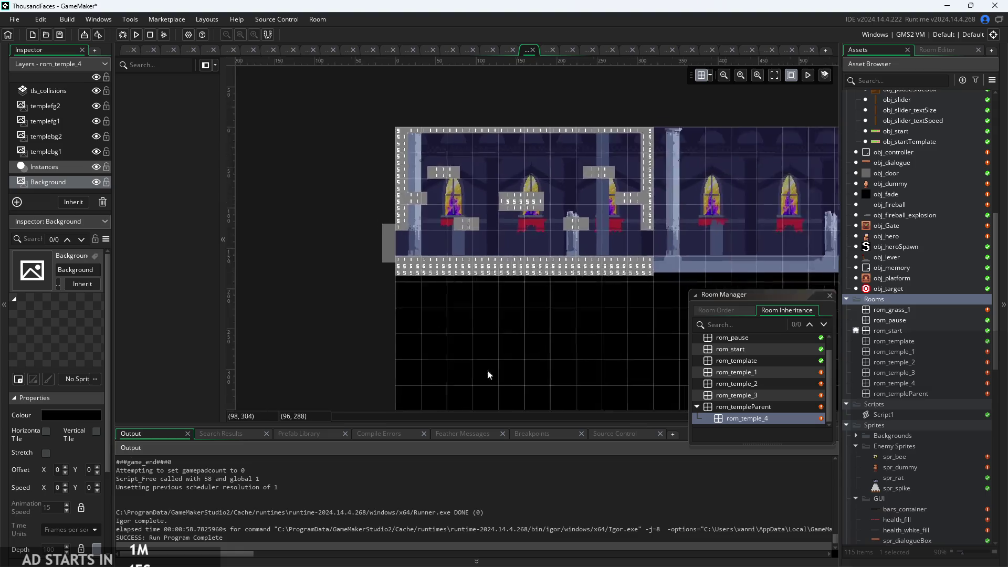
Detach rom_temple_4 from rom_templateParent in the Room Inheritance tree, leaving it without a parent
{"action": "left_click_drag", "start_coordinate": [735, 422], "coordinate": [736, 401]}
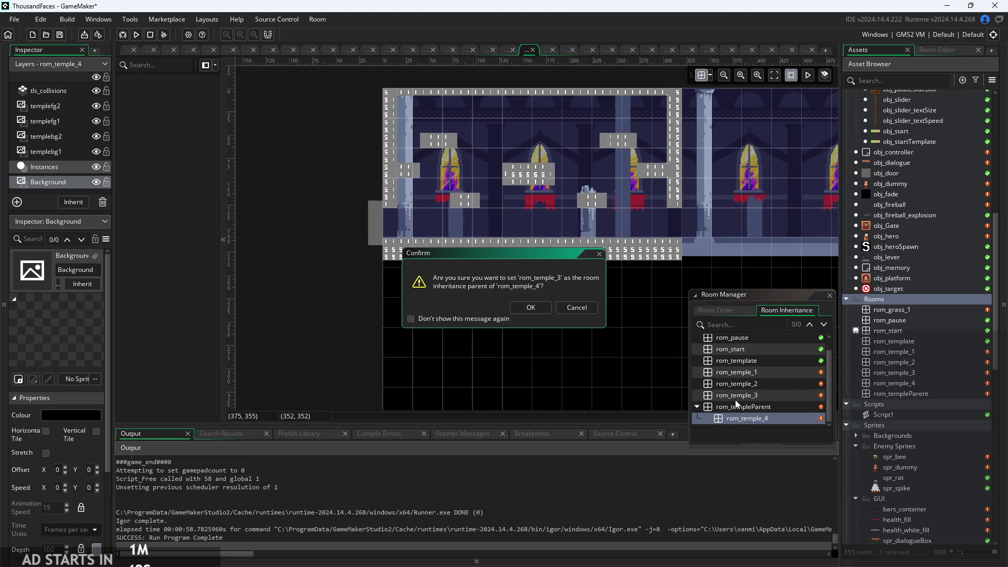
{"action": "left_click", "coordinate": [576, 310]}
{"action": "left_click_drag", "start_coordinate": [775, 423], "coordinate": [700, 416]}
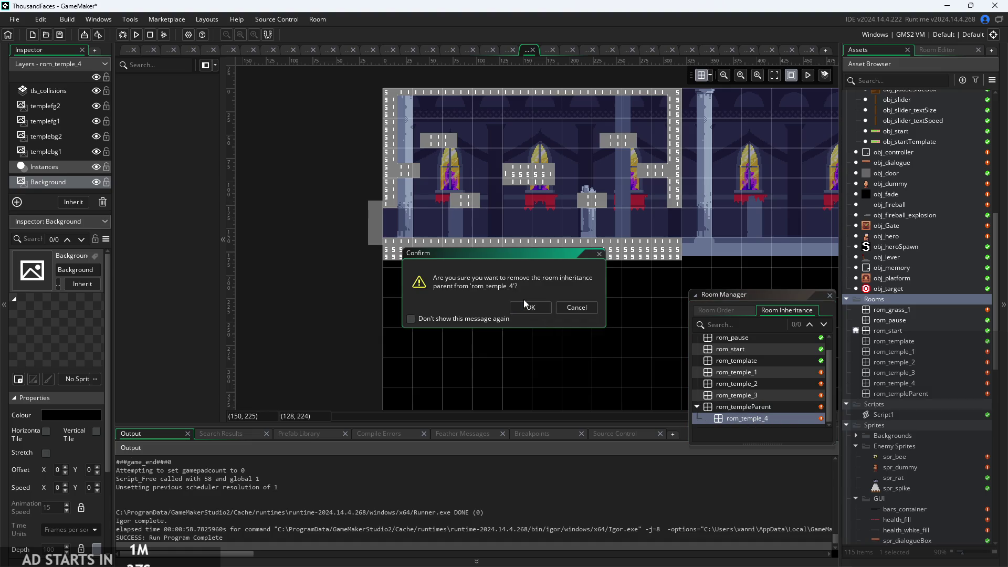
{"action": "left_click", "coordinate": [528, 308]}
Delete the rom_templateParent room and confirm the deletion
{"action": "right_click", "coordinate": [768, 424]}
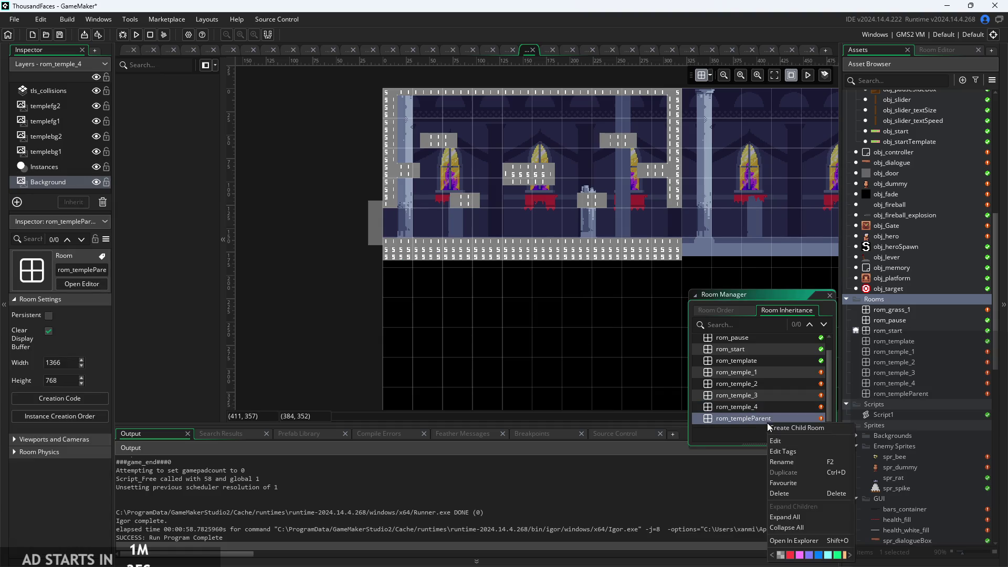
{"action": "left_click", "coordinate": [789, 493]}
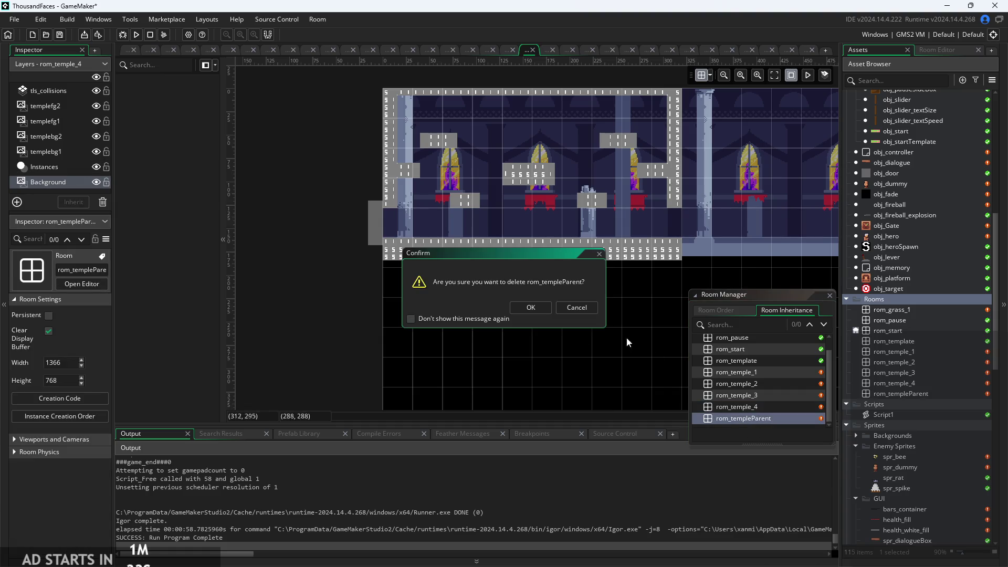
{"action": "left_click", "coordinate": [532, 308]}
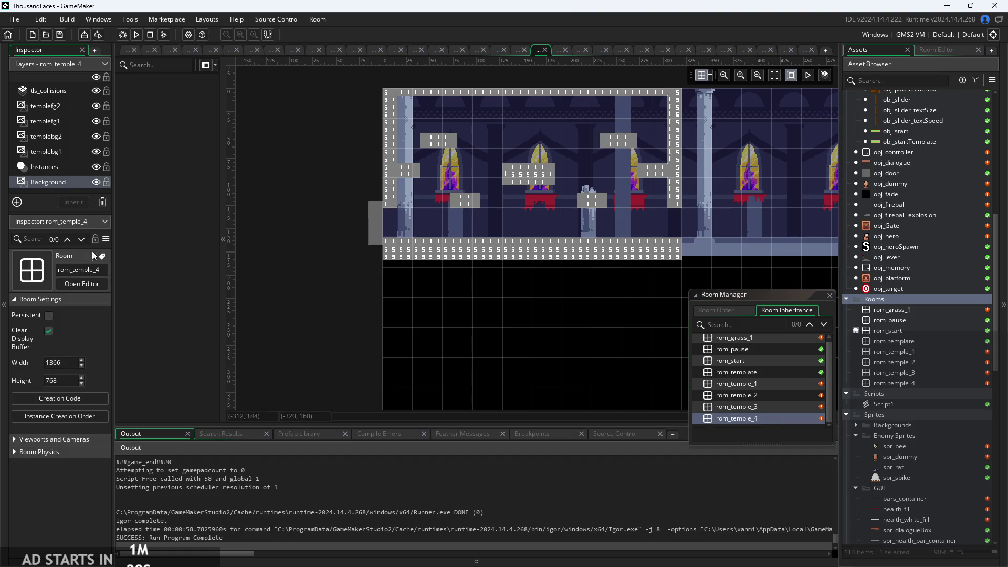
Review rom_temple_4's layers, including the Instances layer's instance list and the Background layer
{"action": "left_click", "coordinate": [55, 167]}
{"action": "left_click", "coordinate": [54, 118]}
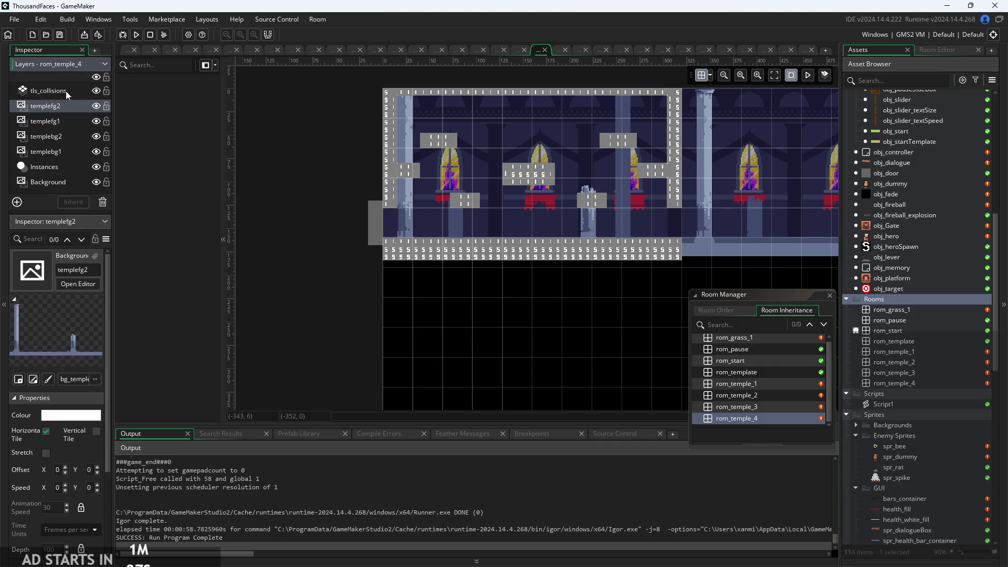
{"action": "left_click", "coordinate": [65, 91]}
{"action": "left_click", "coordinate": [65, 165]}
{"action": "left_click", "coordinate": [62, 148]}
{"action": "left_click", "coordinate": [57, 166]}
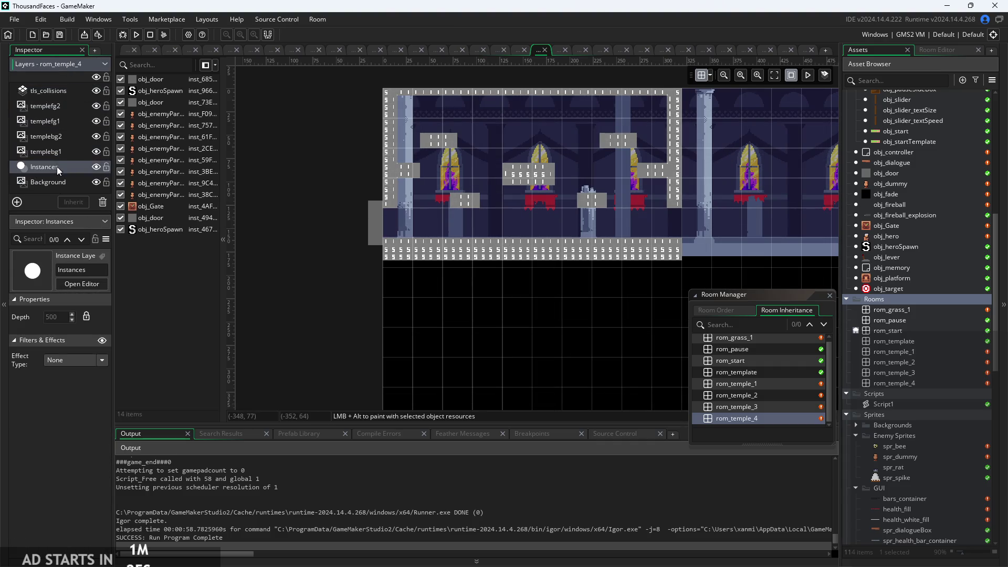
{"action": "left_click", "coordinate": [59, 181]}
{"action": "scroll", "coordinate": [339, 229], "scroll_direction": "up", "scroll_amount": 2}
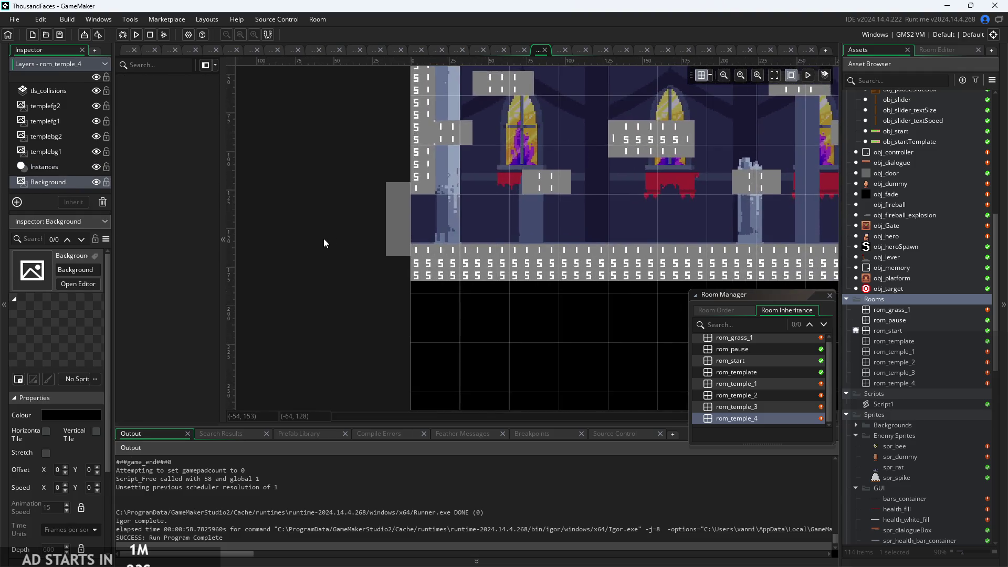
Move the Instances layer above templefg2 in the Layers panel
{"action": "left_click", "coordinate": [48, 166]}
{"action": "left_click_drag", "start_coordinate": [49, 169], "coordinate": [47, 108]}
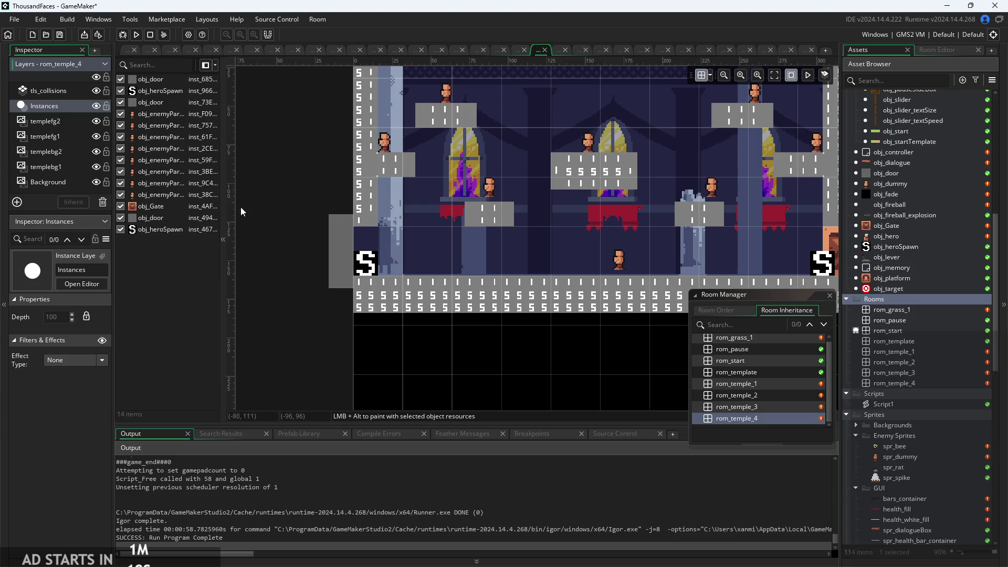
{"action": "scroll", "coordinate": [269, 222], "scroll_direction": "down", "scroll_amount": 1}
{"action": "left_click_drag", "start_coordinate": [270, 221], "coordinate": [248, 238]}
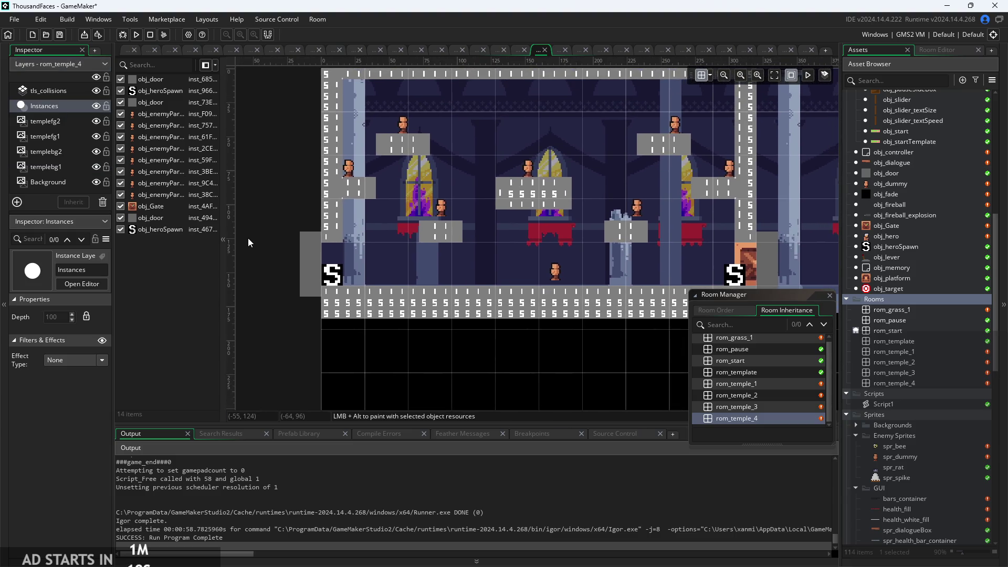
Delete the empty Background layer and confirm with Yes
{"action": "left_click", "coordinate": [59, 181]}
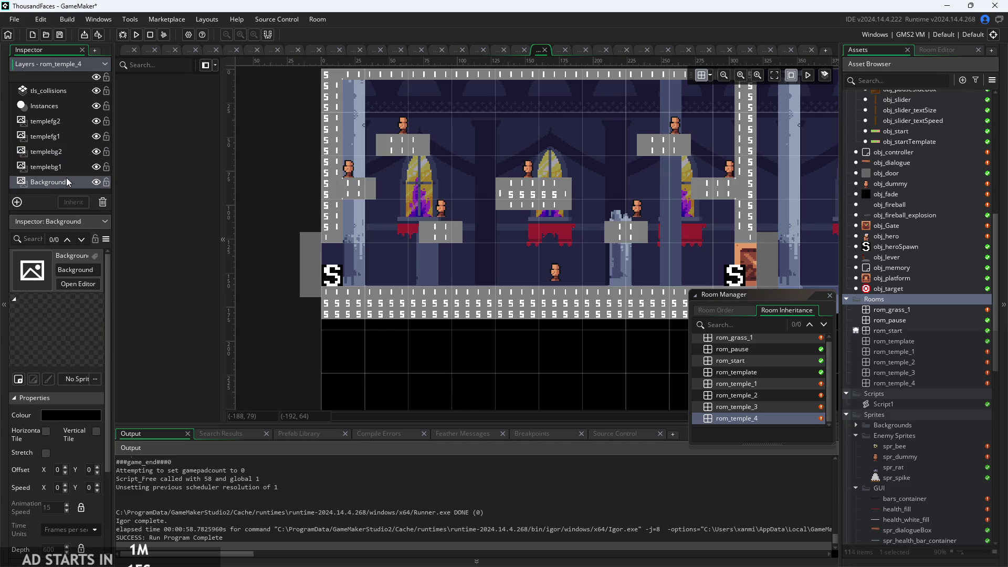
{"action": "right_click", "coordinate": [66, 177]}
{"action": "left_click", "coordinate": [132, 207]}
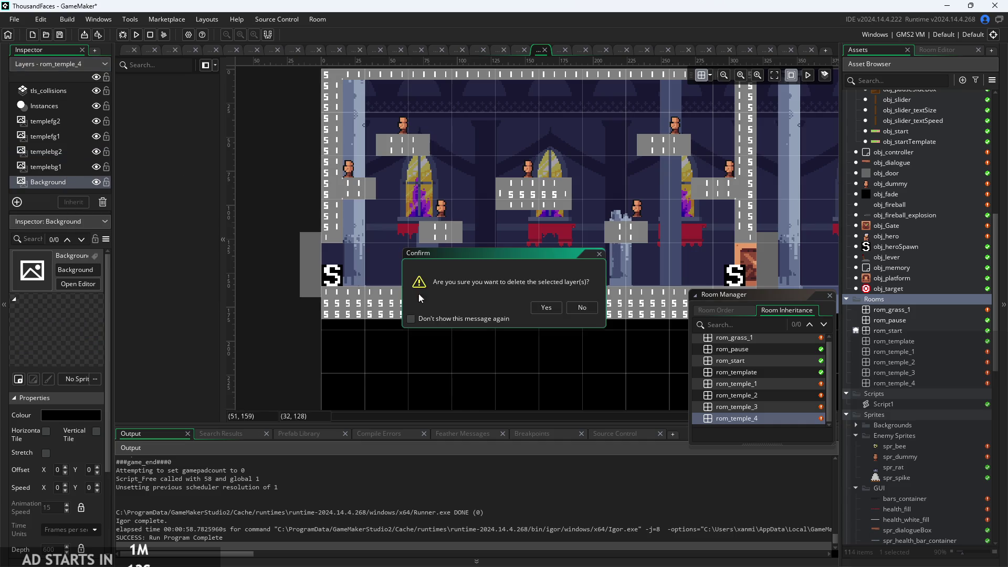
{"action": "left_click", "coordinate": [546, 309]}
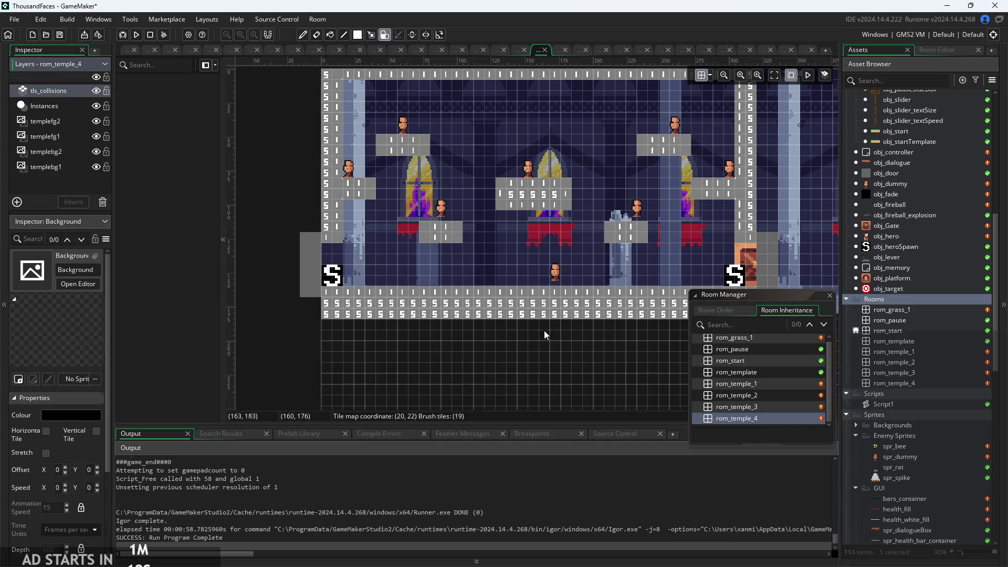
{"action": "left_click", "coordinate": [57, 186]}
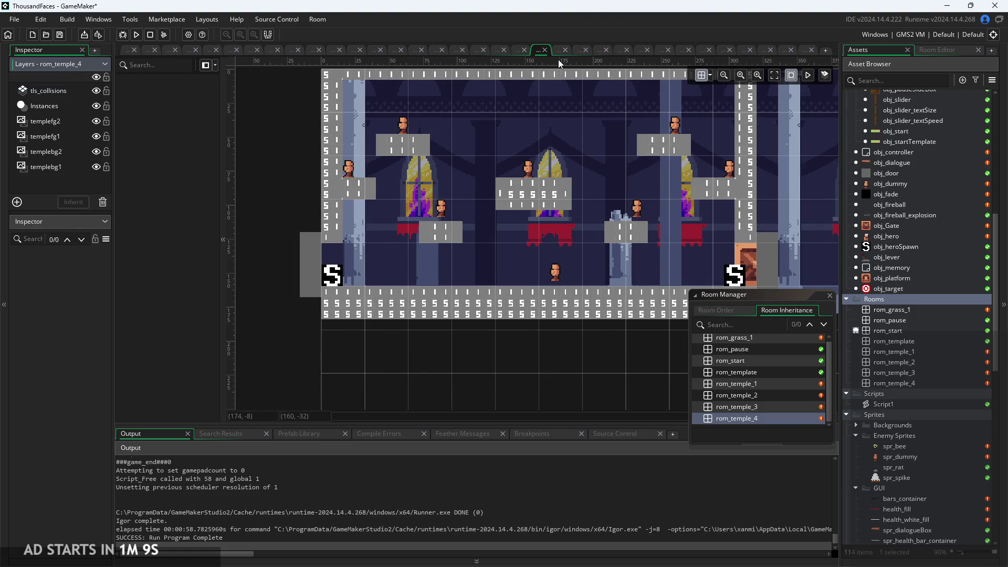
Set rom_temple_4's room size to width 320 and height 180
{"action": "left_click", "coordinate": [538, 54]}
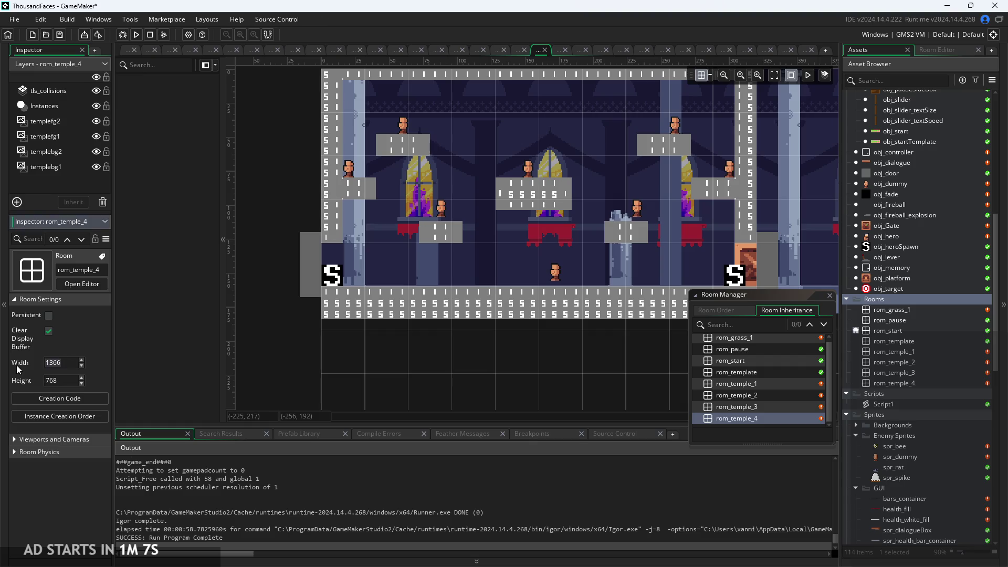
{"action": "key", "text": "Tab"}
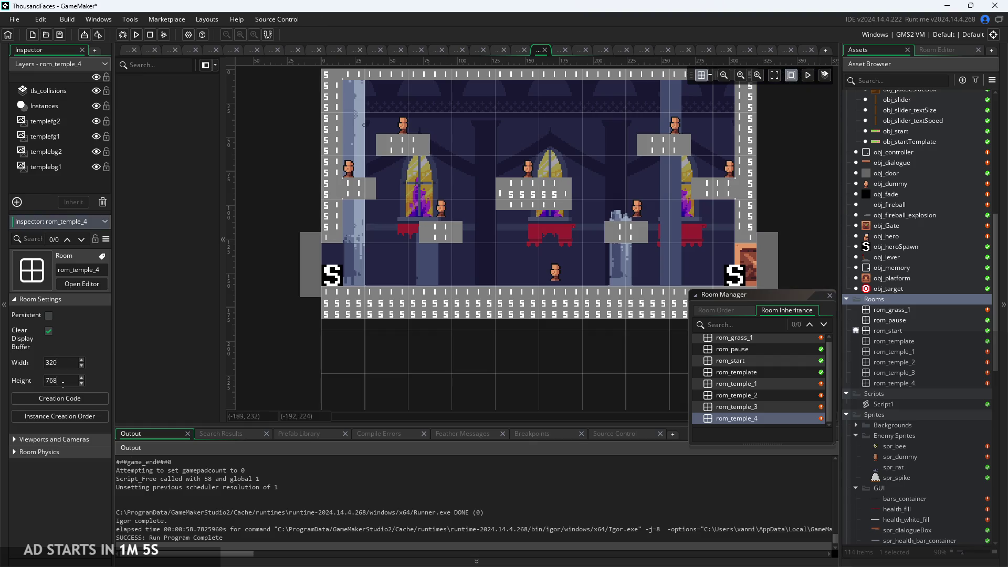
{"action": "type", "text": "180"}
{"action": "key", "text": "Return"}
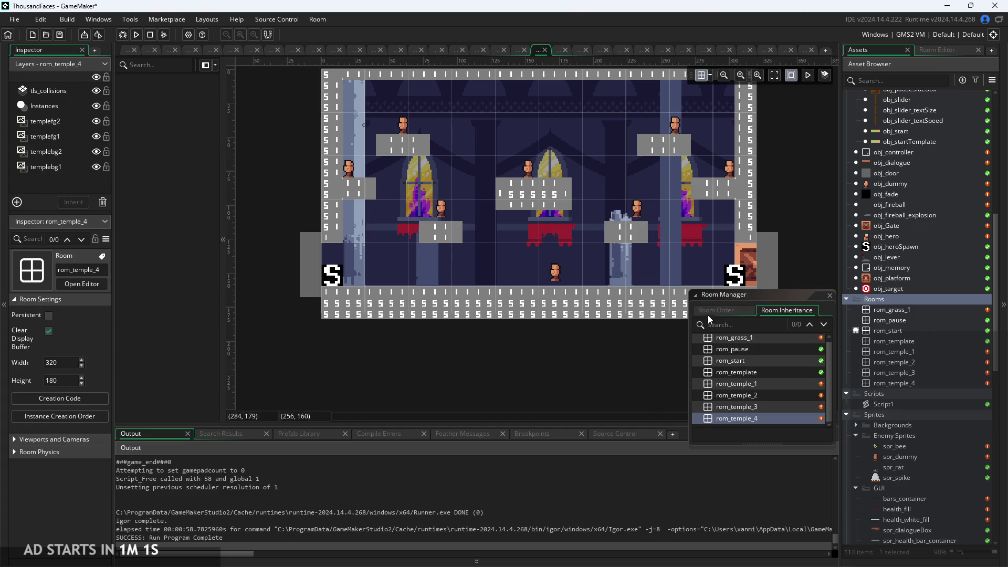
Close the Room Manager, switch to the spr_bee sprite editor, and build and run the game
{"action": "left_click", "coordinate": [729, 311]}
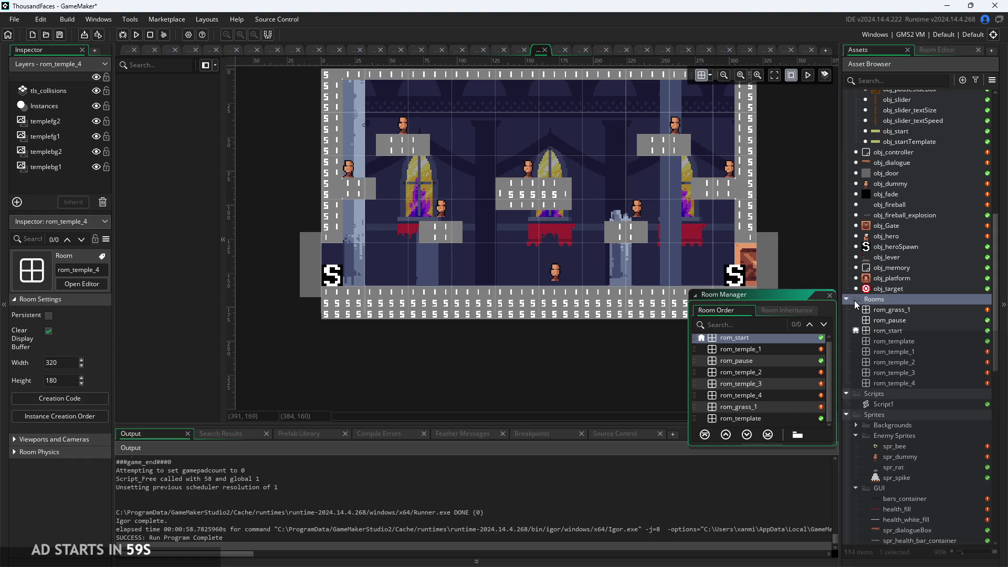
{"action": "left_click", "coordinate": [830, 296]}
{"action": "scroll", "coordinate": [759, 338], "scroll_direction": "down", "scroll_amount": 1}
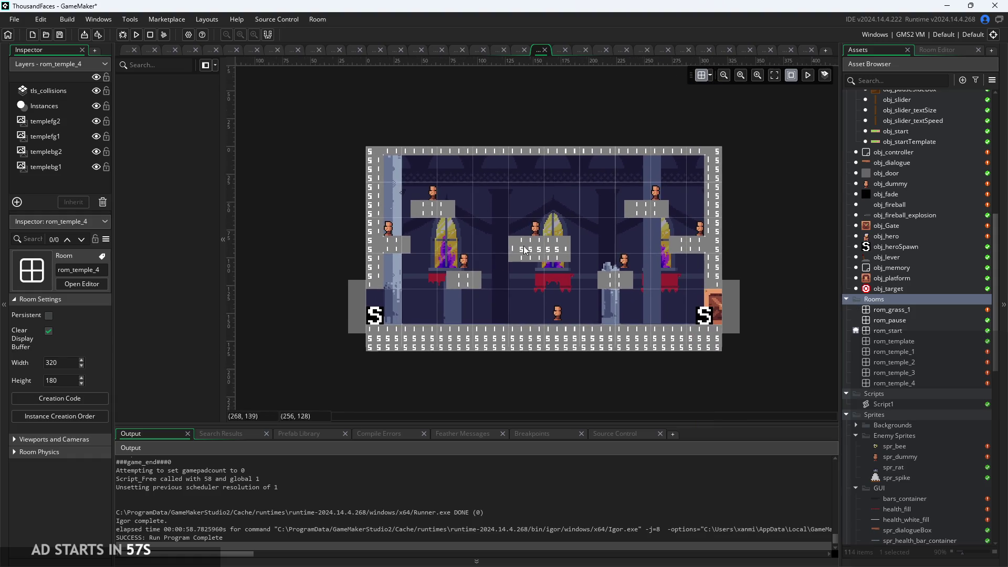
{"action": "left_click", "coordinate": [126, 50]}
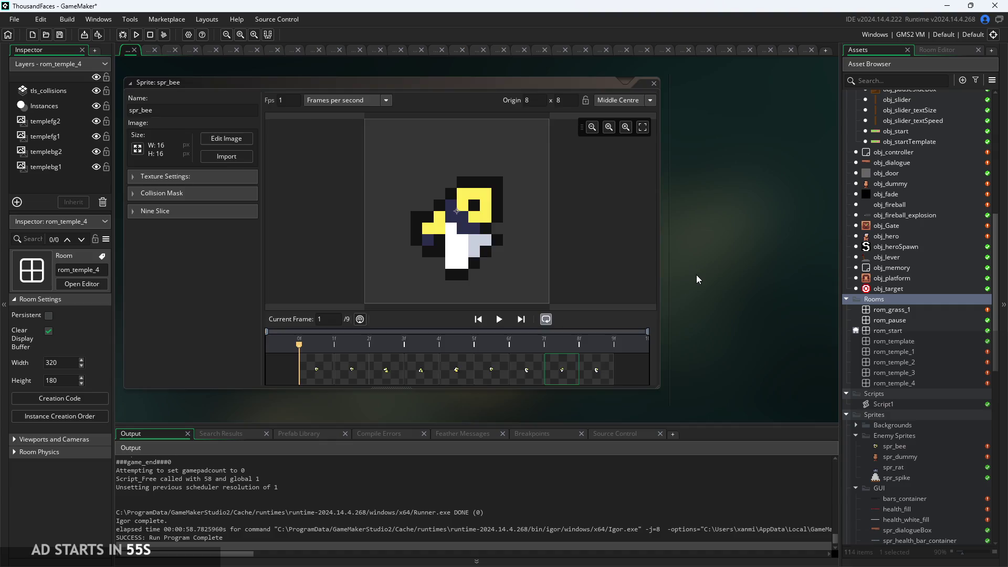
{"action": "scroll", "coordinate": [696, 276], "scroll_direction": "down", "scroll_amount": 3}
{"action": "left_click", "coordinate": [135, 35]}
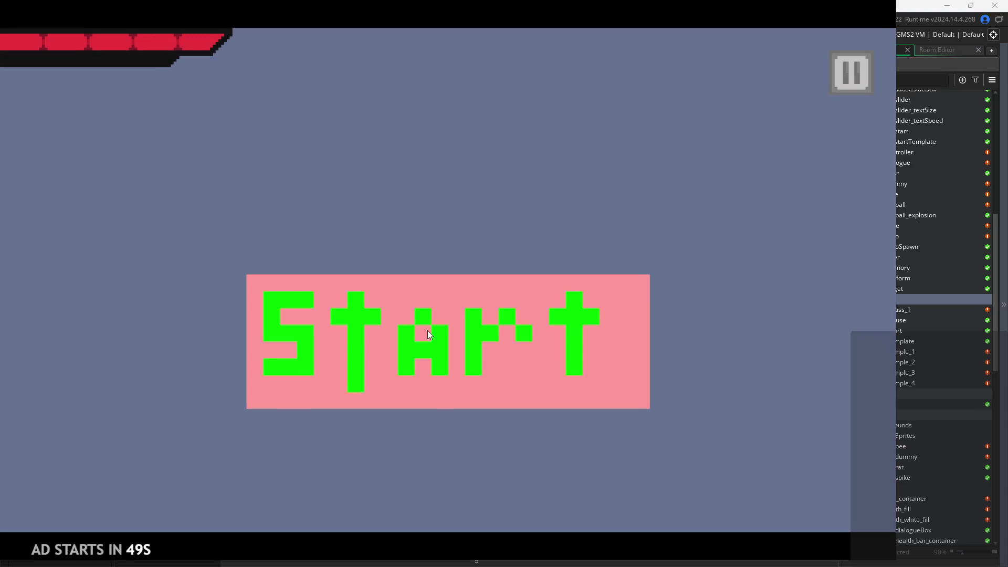
Start the game and climb the upper-right platform into the next room
{"action": "left_click", "coordinate": [430, 334]}
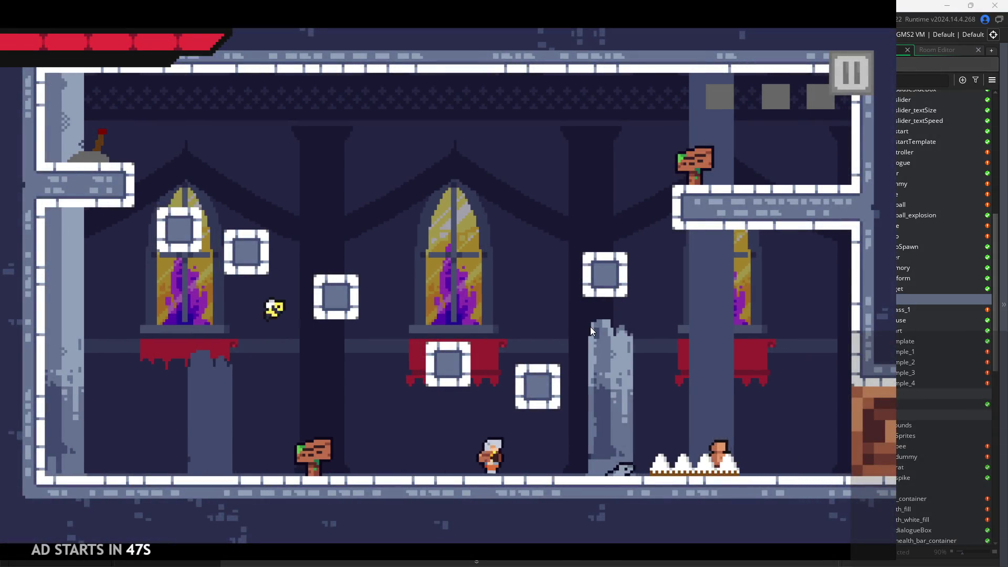
{"action": "key", "text": "Right"}
{"action": "key", "text": "space"}
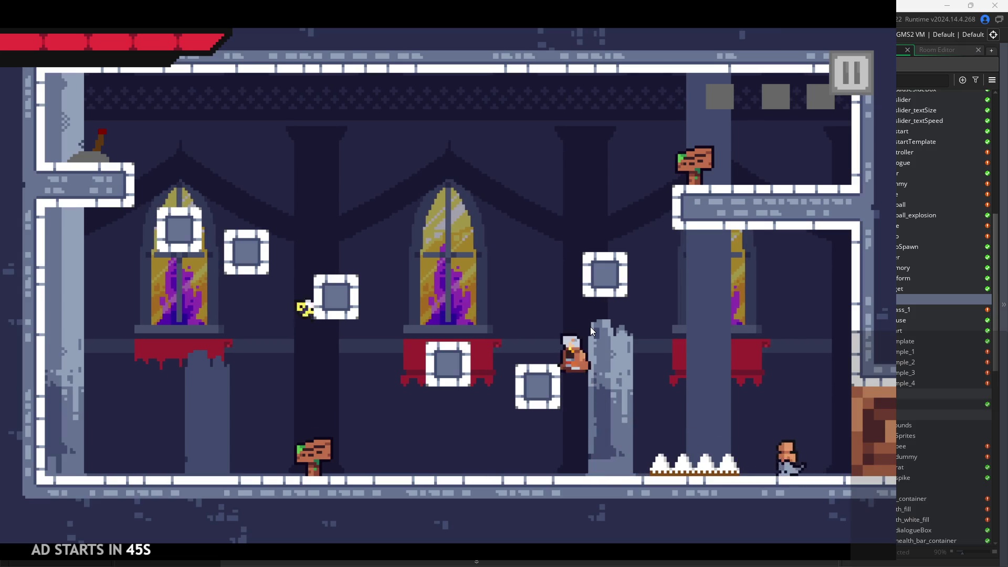
{"action": "key", "text": "space"}
{"action": "key", "text": "Right"}
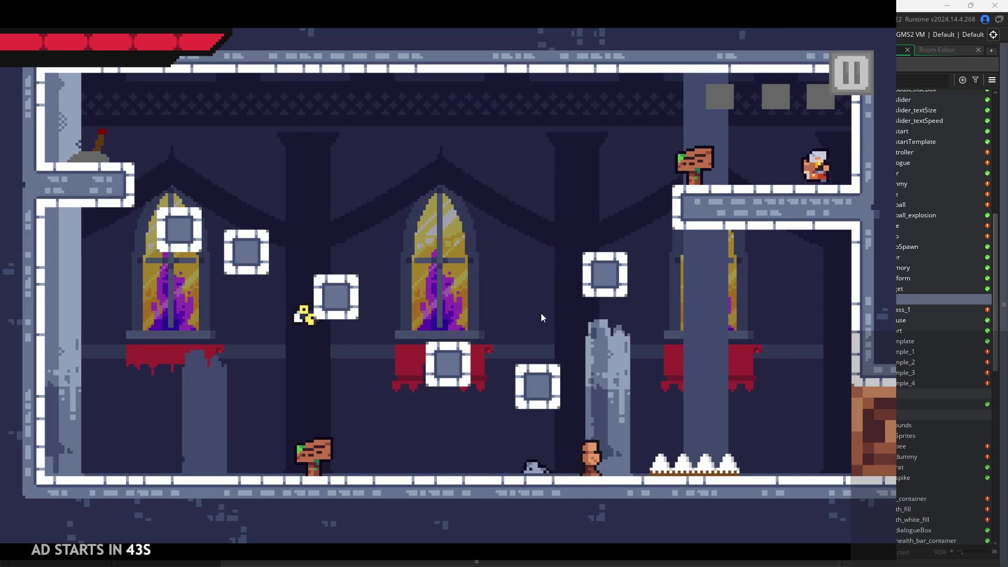
{"action": "key", "text": "Right"}
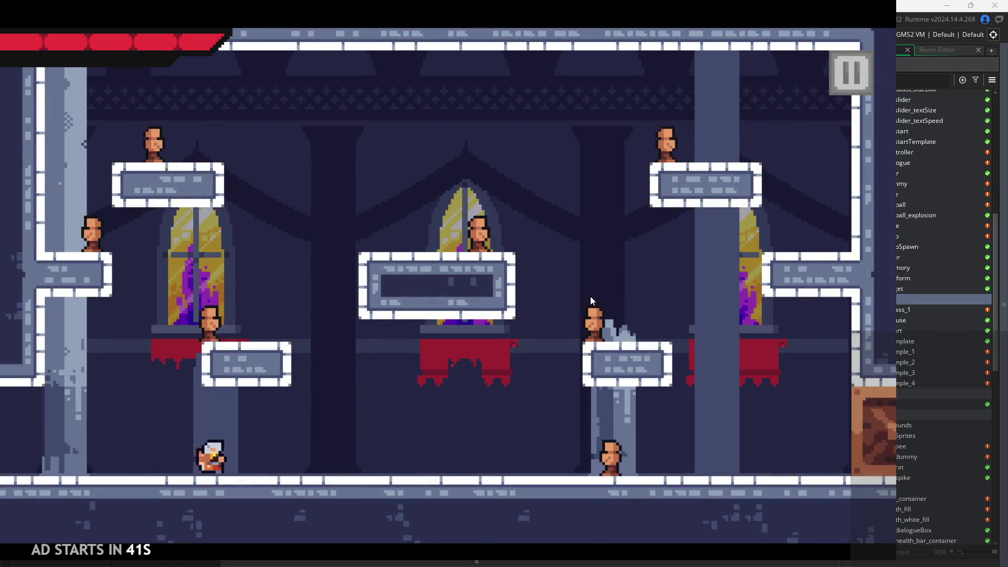
Run along the floor, slash the nearby enemy, and leap away from the right wall
{"action": "key", "text": "Right"}
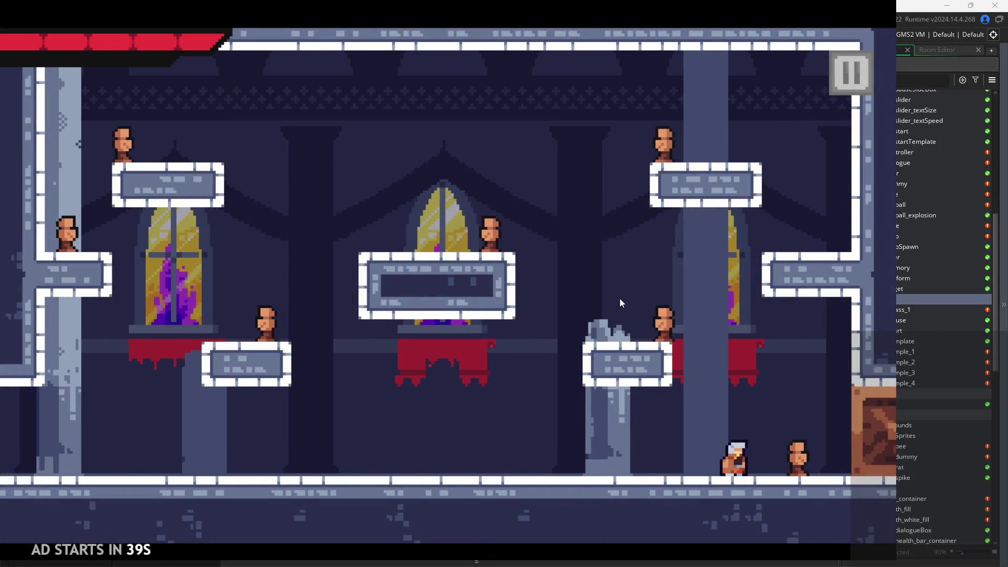
{"action": "key", "text": "space"}
{"action": "key", "text": "Left"}
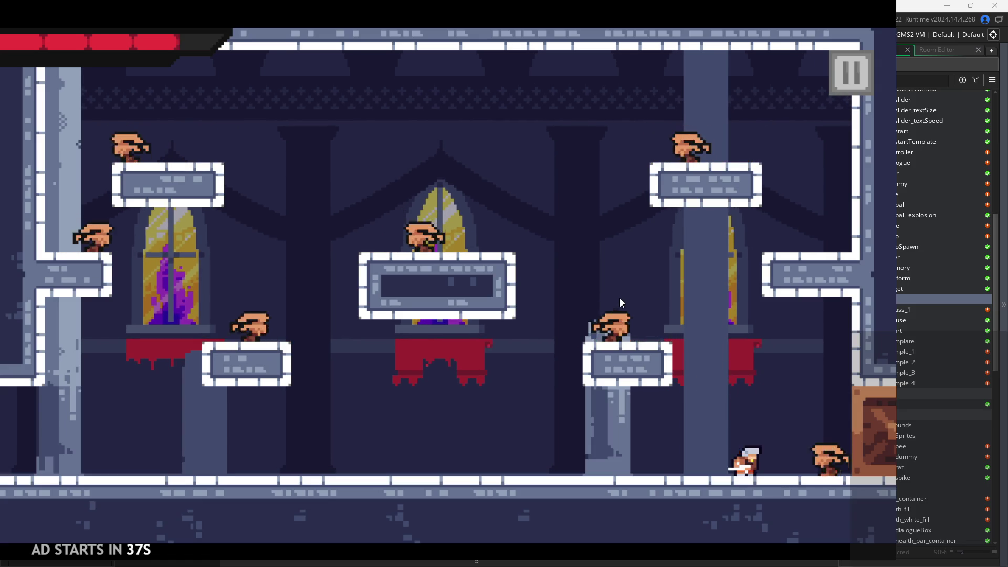
{"action": "key", "text": "Left"}
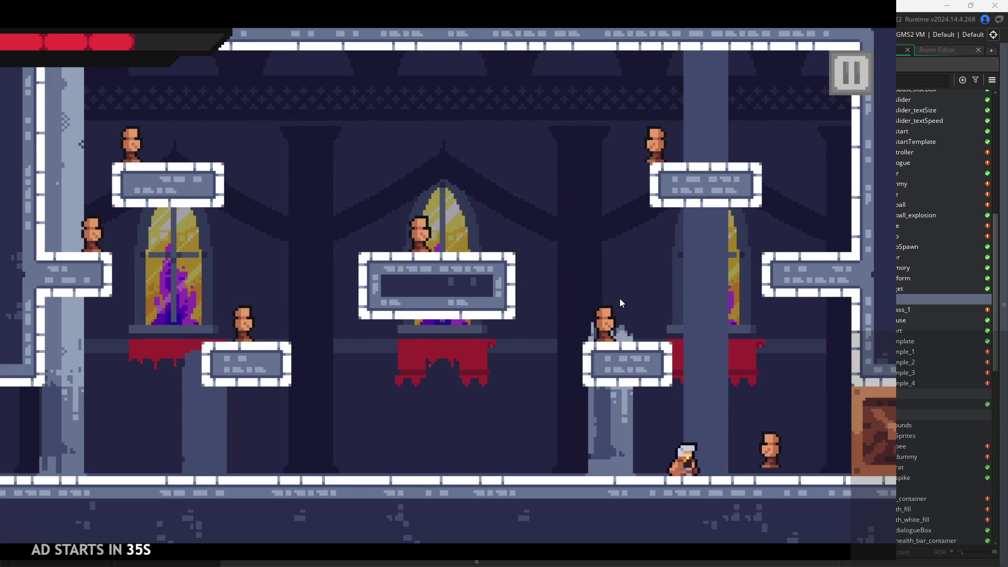
{"action": "key", "text": "x"}
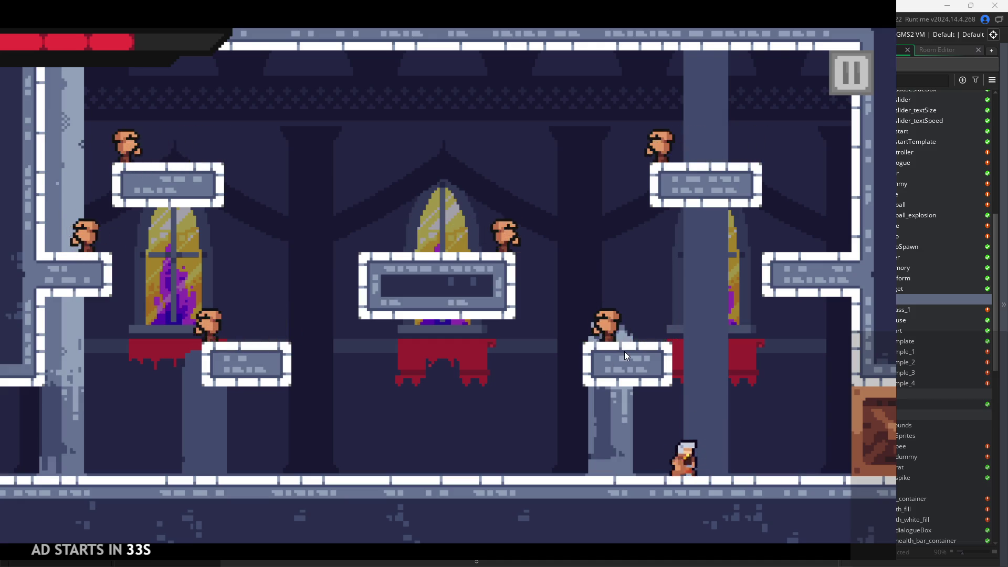
{"action": "key", "text": "Right"}
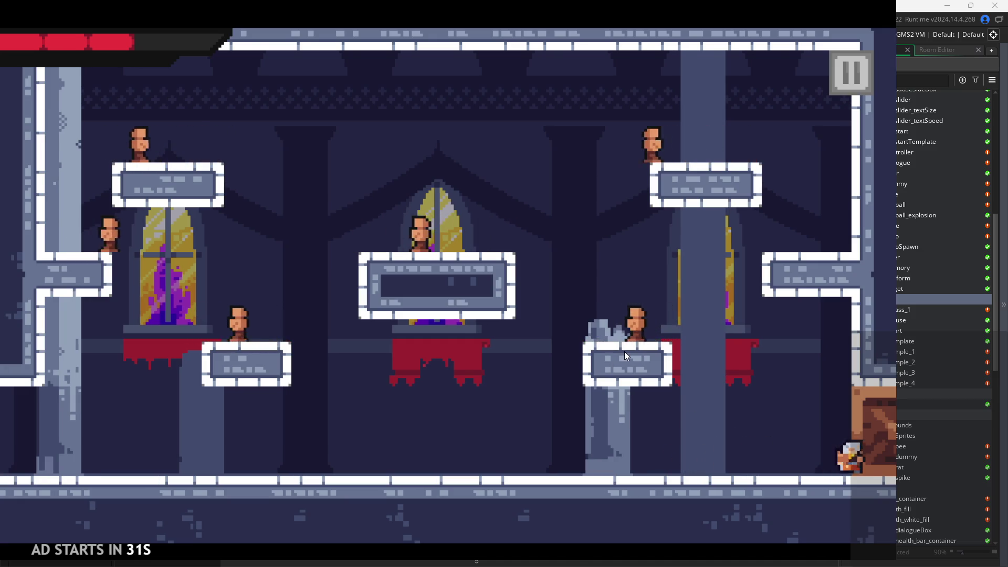
{"action": "key", "text": "Left"}
{"action": "key", "text": "space"}
{"action": "key", "text": "x"}
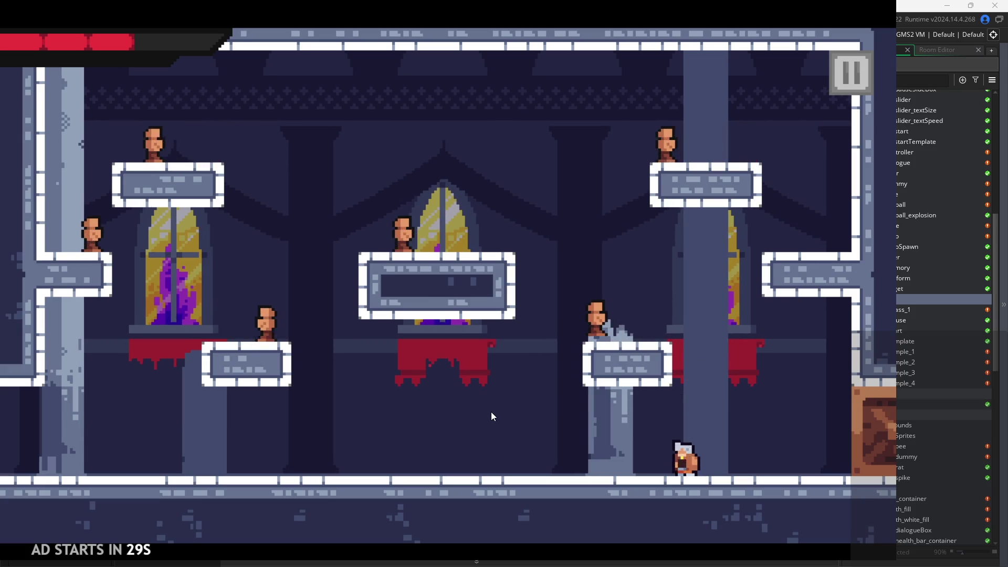
Jump between the right and middle platforms, slashing the enemy on the middle platform
{"action": "key", "text": "space"}
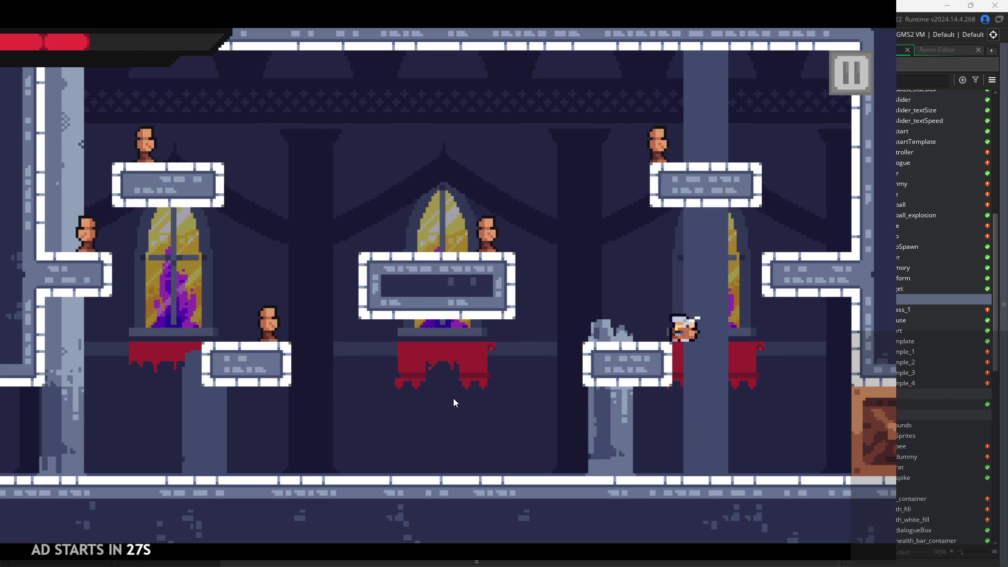
{"action": "key", "text": "space"}
{"action": "key", "text": "Left"}
{"action": "key", "text": "x"}
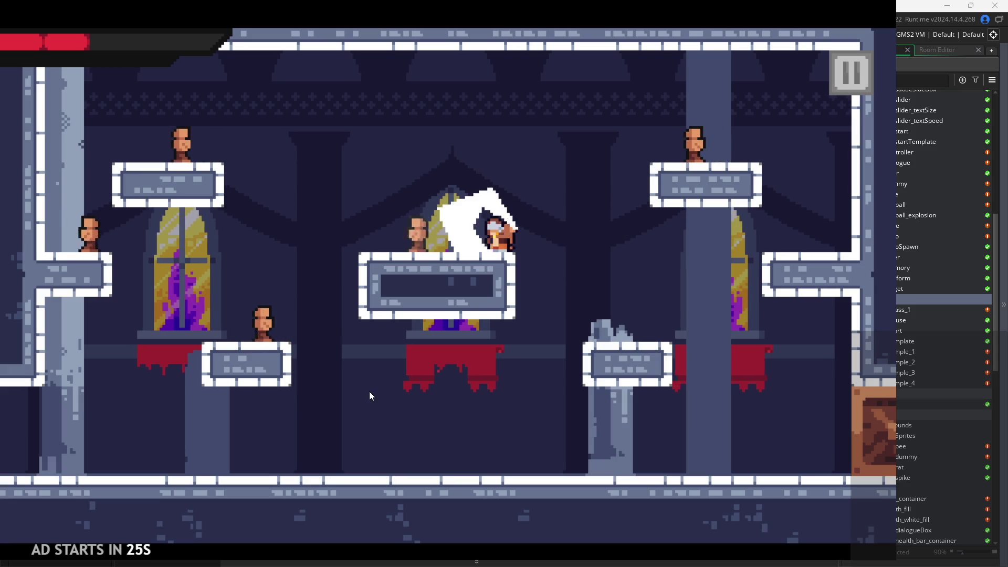
{"action": "key", "text": "x"}
{"action": "key", "text": "x"}
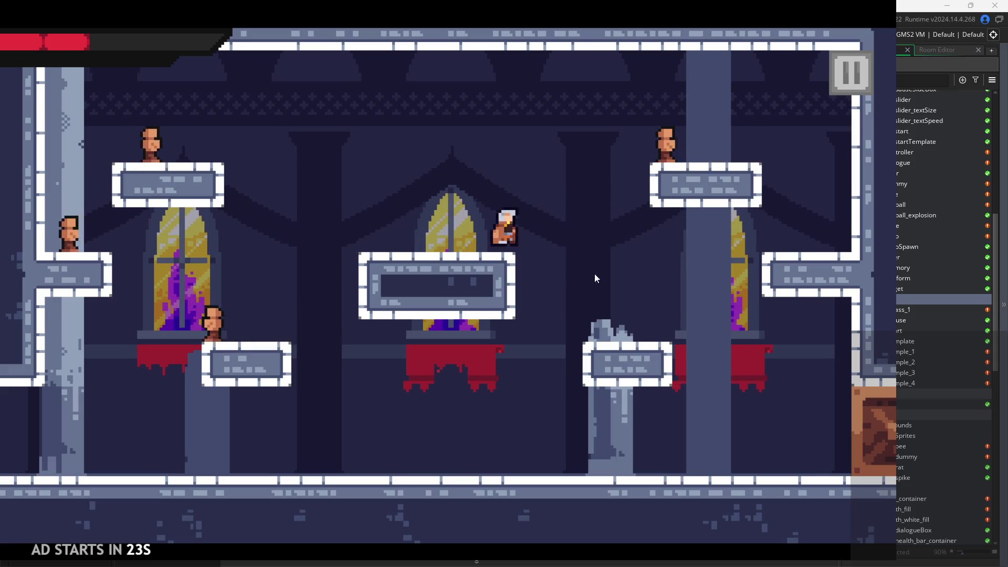
{"action": "key", "text": "space"}
{"action": "key", "text": "Right"}
{"action": "key", "text": "x"}
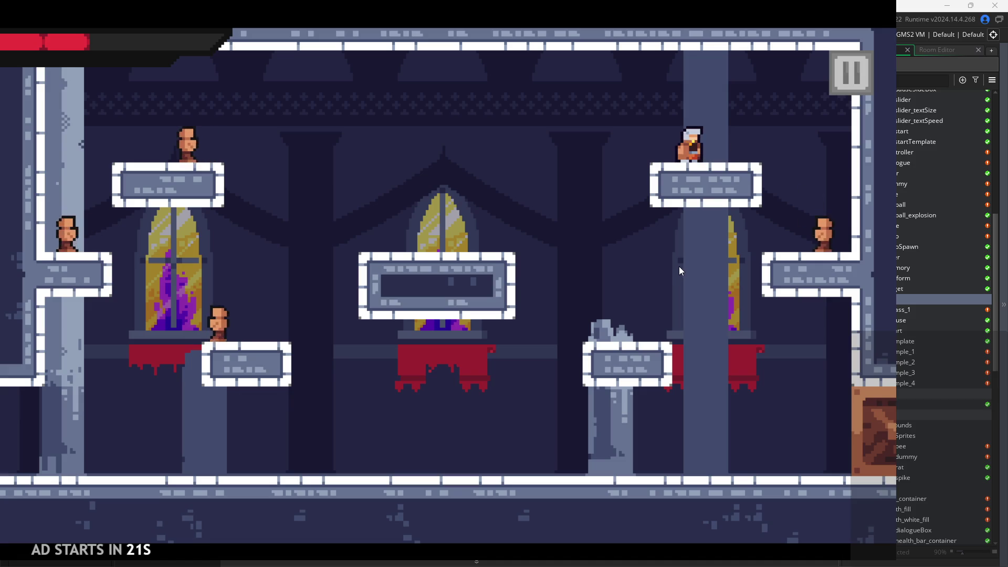
{"action": "key", "text": "Right"}
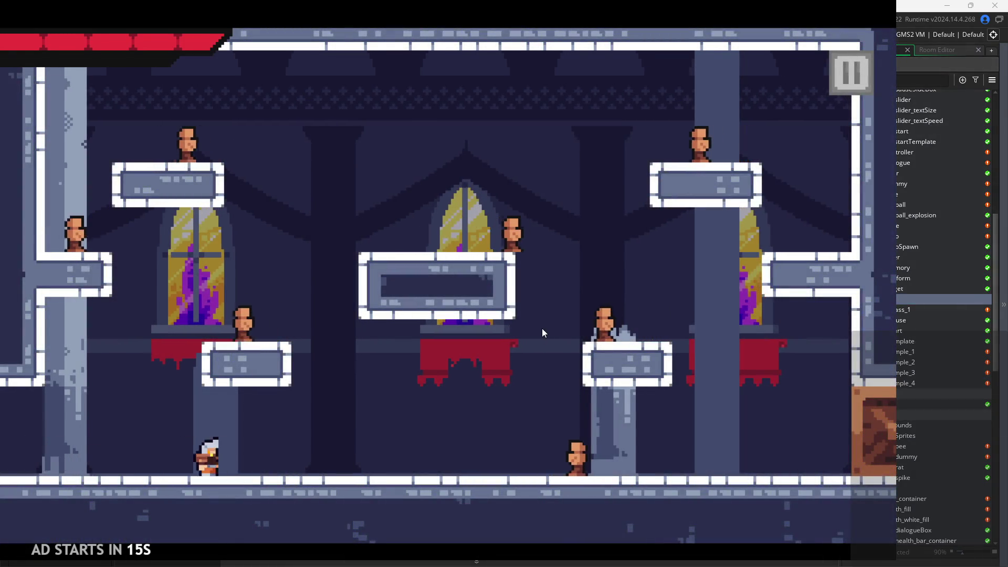
Slash the floor enemy ahead, taking a hit, then jump and slash beside the pillar
{"action": "key", "text": "Right"}
{"action": "key", "text": "x"}
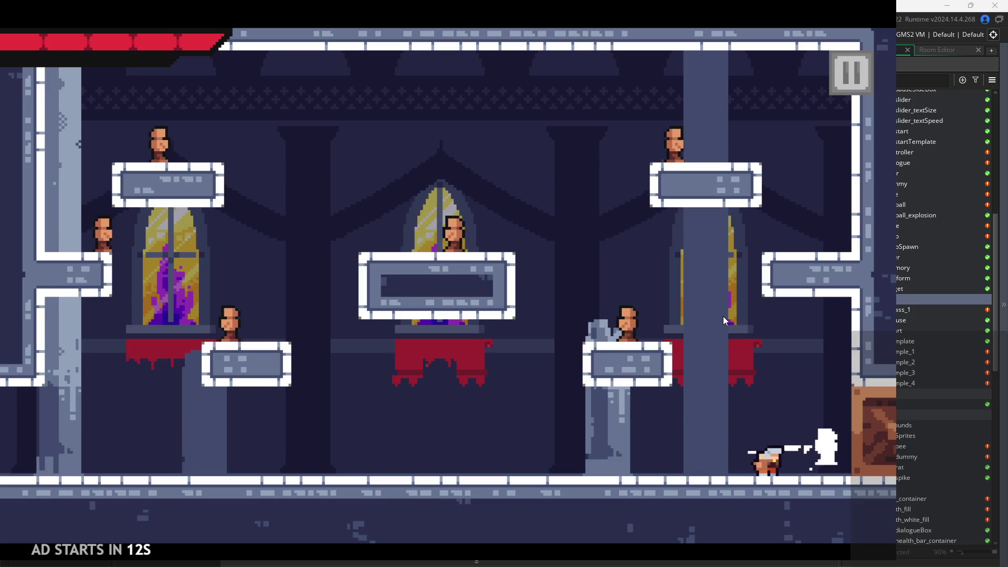
{"action": "key", "text": "z"}
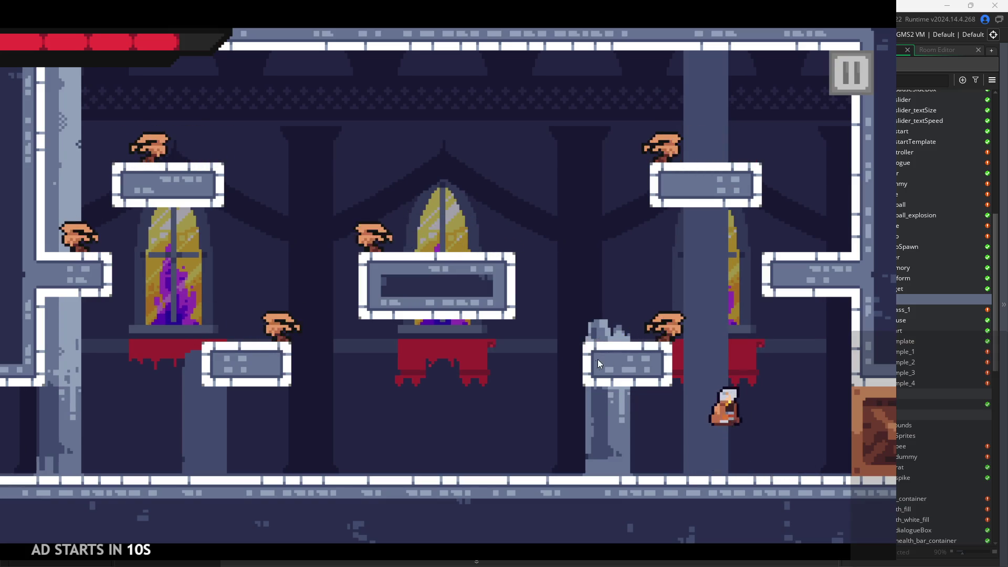
{"action": "key", "text": "Right"}
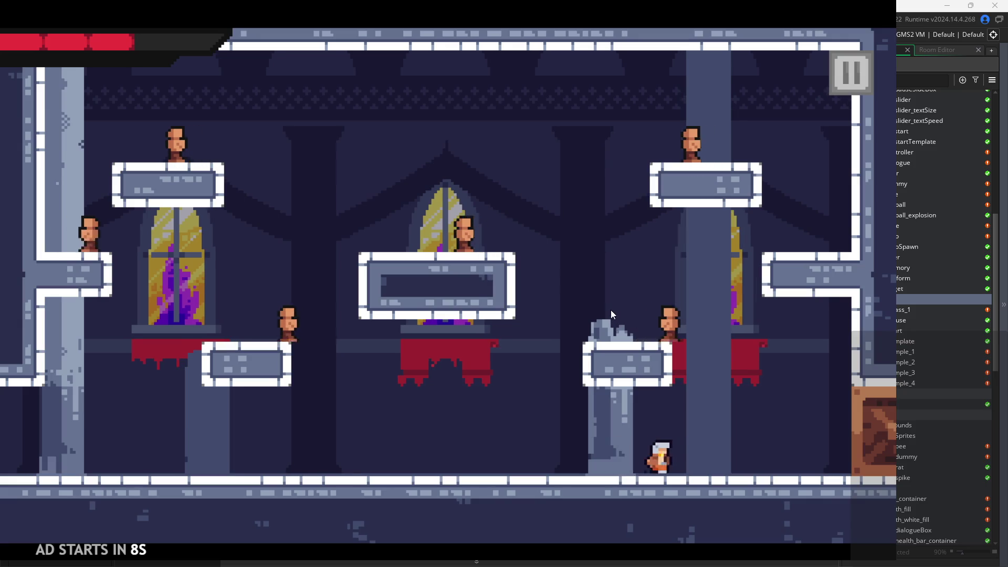
{"action": "key", "text": "z"}
{"action": "key", "text": "x"}
{"action": "key", "text": "z"}
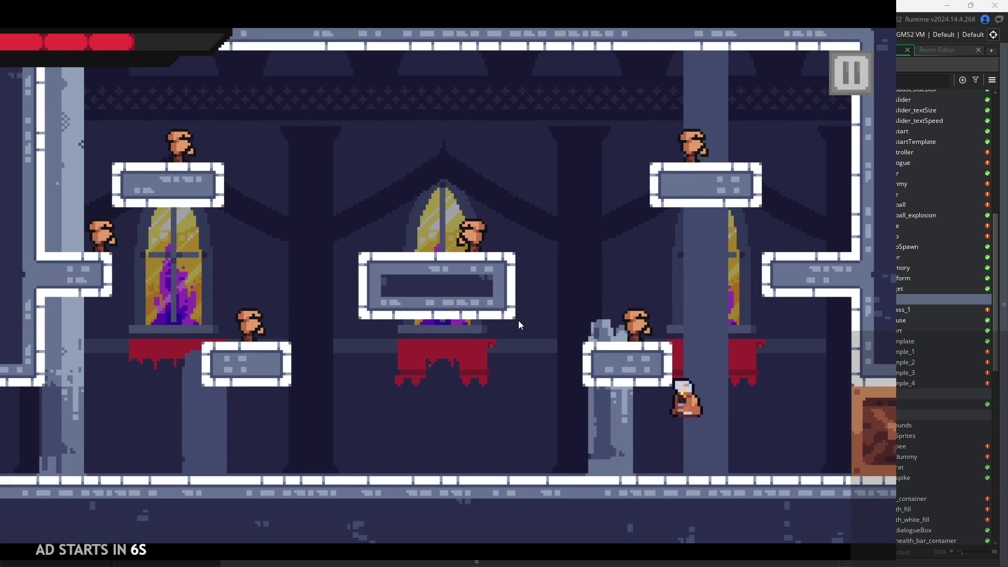
{"action": "key", "text": "z"}
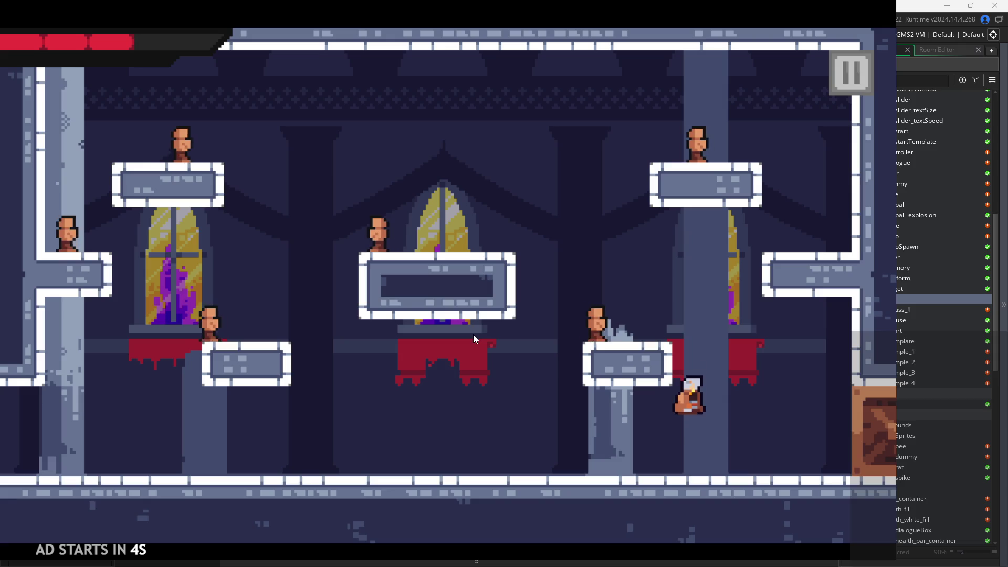
Attack the enemy on the right platform from the floor, then pause the game
{"action": "key", "text": "Right"}
{"action": "key", "text": "z"}
{"action": "key", "text": "x"}
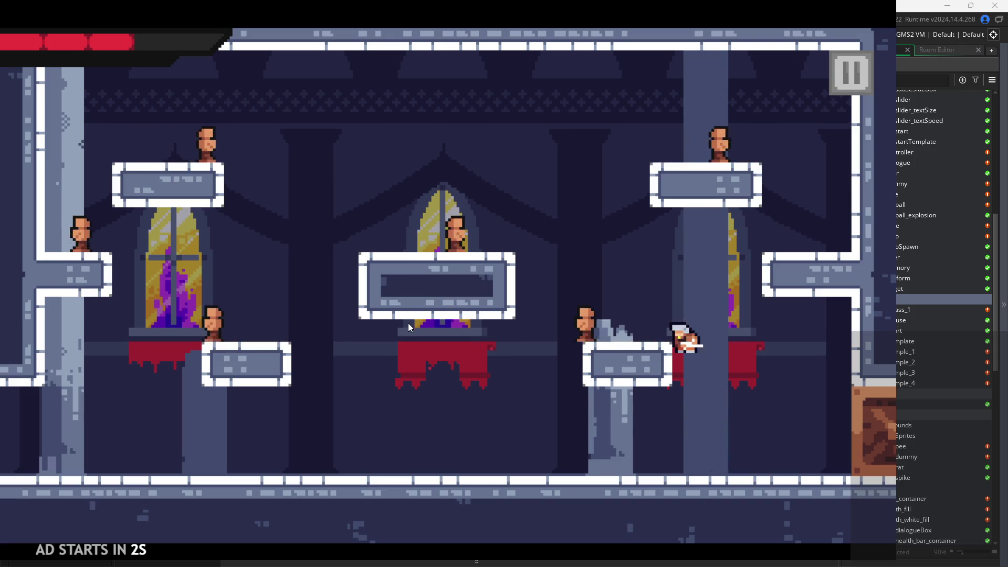
{"action": "key", "text": "z"}
{"action": "key", "text": "x"}
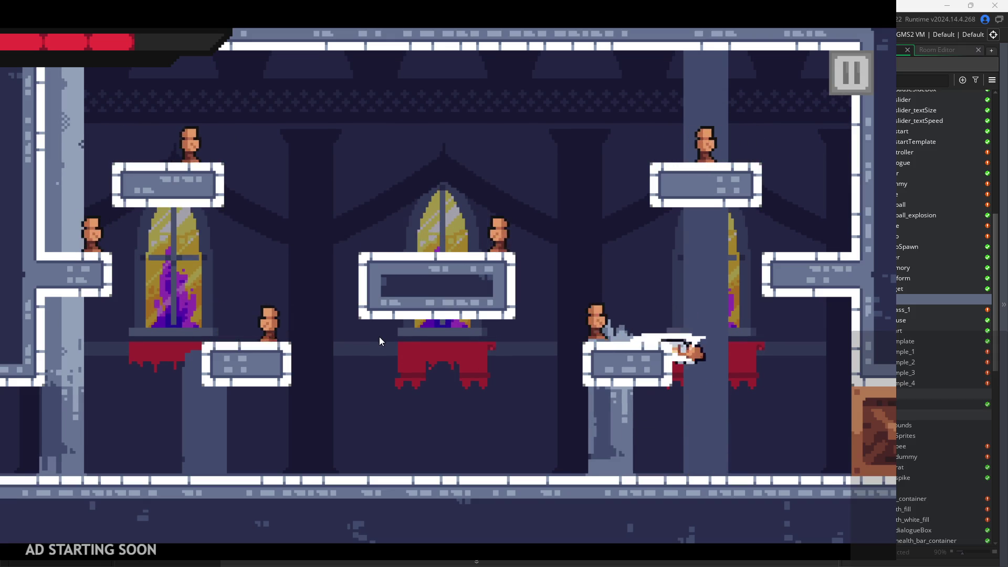
{"action": "key", "text": "Left"}
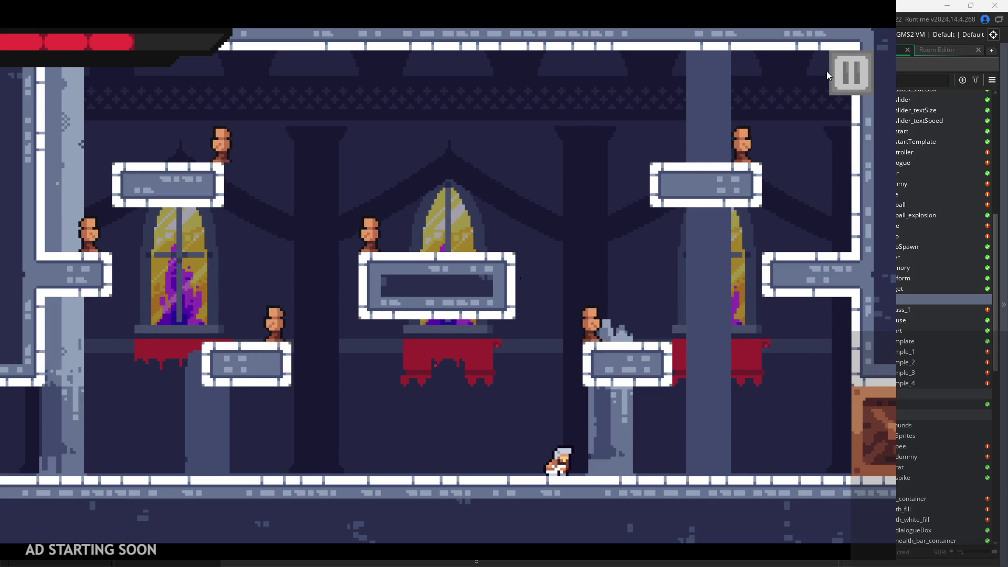
{"action": "left_click", "coordinate": [831, 72]}
Turn on the Debug Stats overlay, resume, and run left performing two-hit attack combos
{"action": "left_click", "coordinate": [178, 158]}
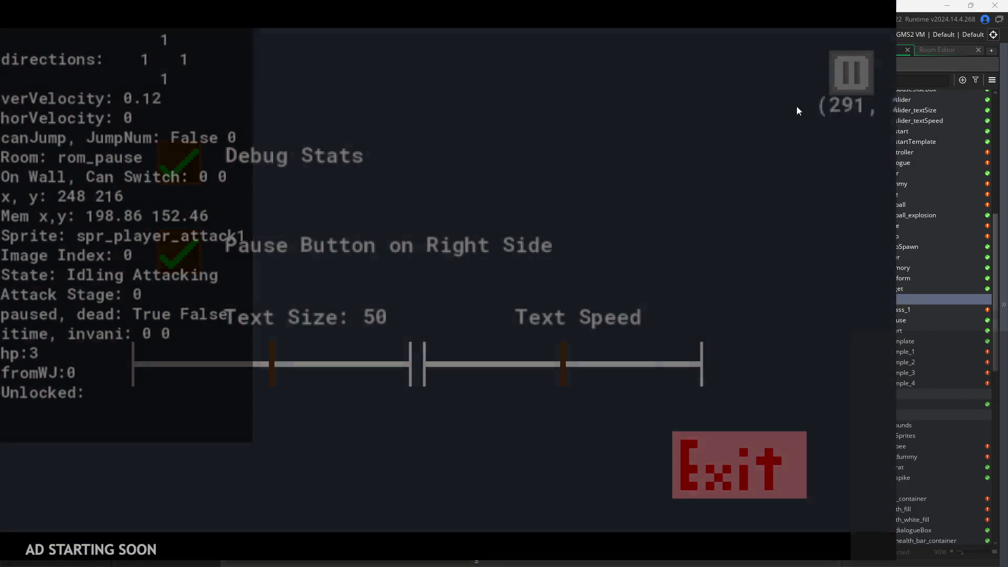
{"action": "key", "text": "Escape"}
{"action": "key", "text": "Left"}
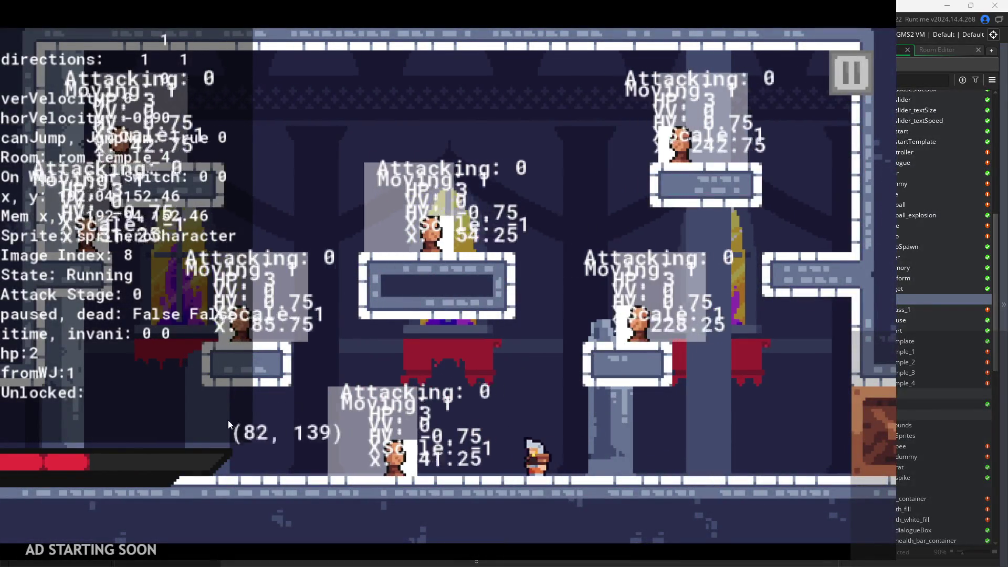
{"action": "key", "text": "Left"}
{"action": "left_click", "coordinate": [199, 447]}
{"action": "left_click", "coordinate": [199, 446]}
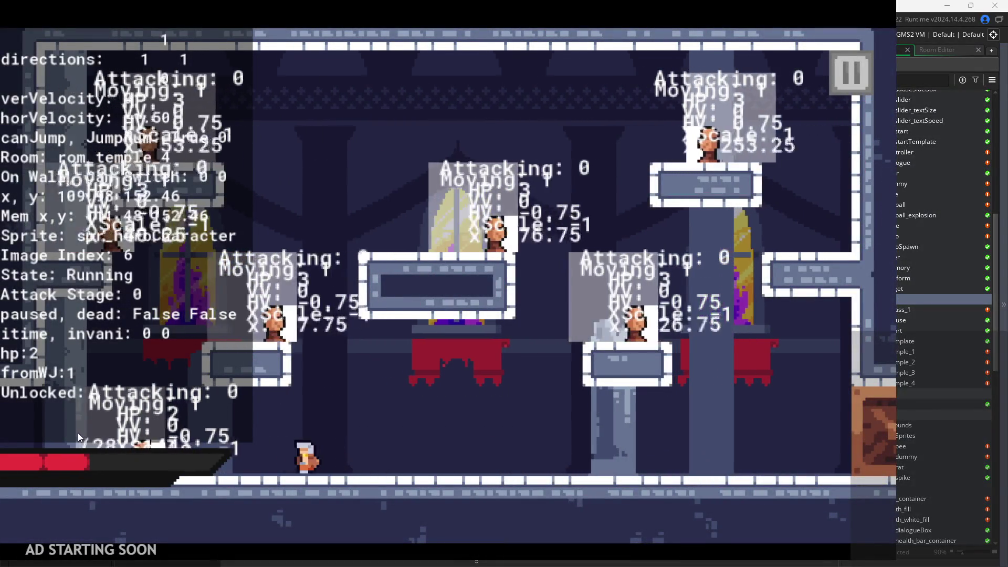
{"action": "left_click", "coordinate": [78, 433]}
{"action": "left_click", "coordinate": [55, 436]}
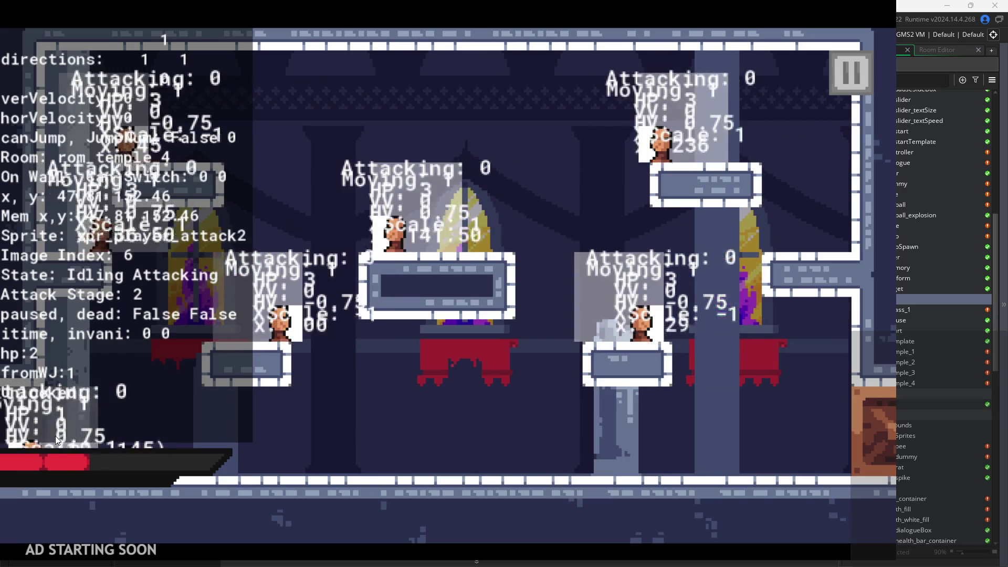
Run right and repeatedly jump and slash beneath the right platform
{"action": "key", "text": "Right"}
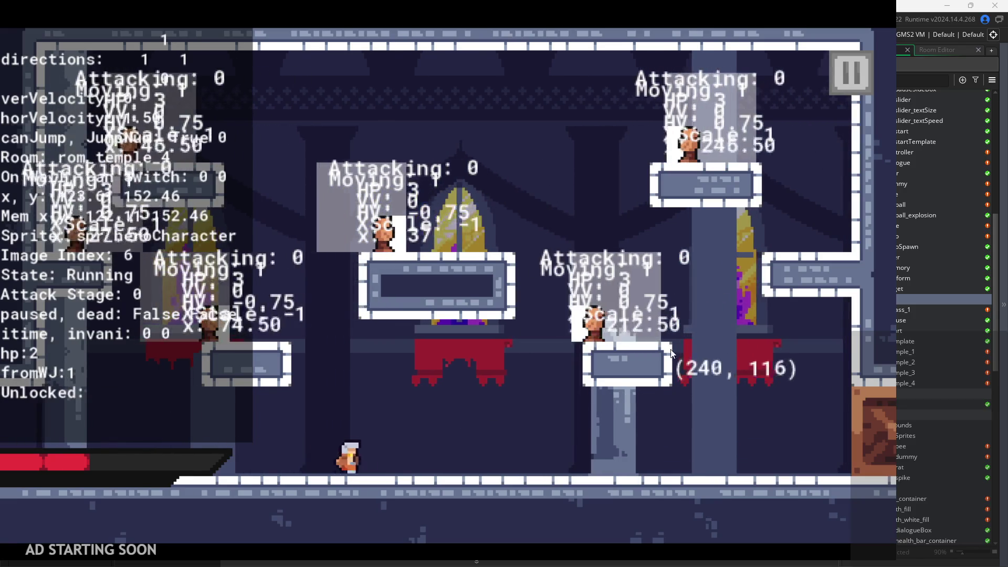
{"action": "key", "text": "space"}
{"action": "left_click", "coordinate": [288, 391]}
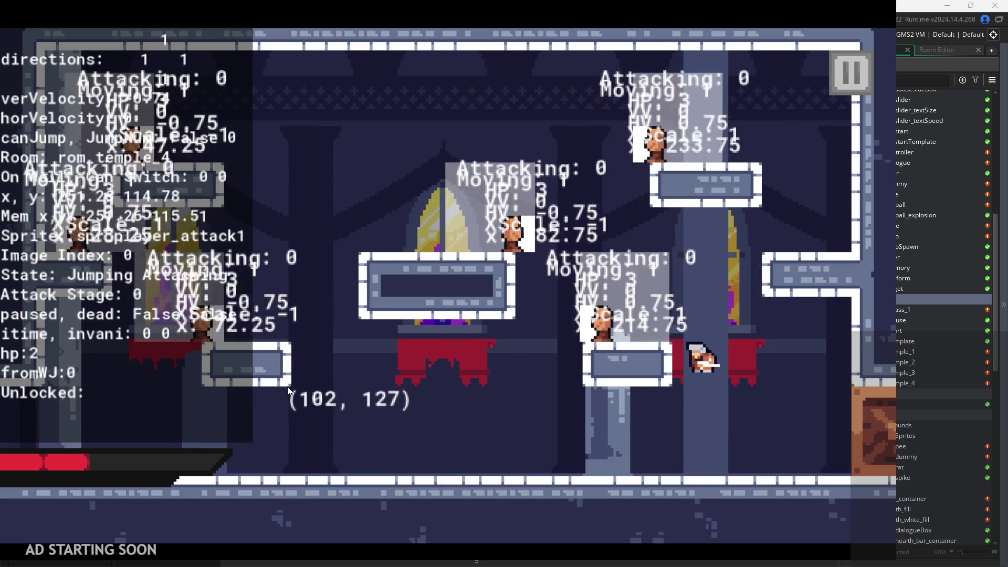
{"action": "key", "text": "space"}
{"action": "left_click", "coordinate": [282, 388]}
{"action": "key", "text": "space"}
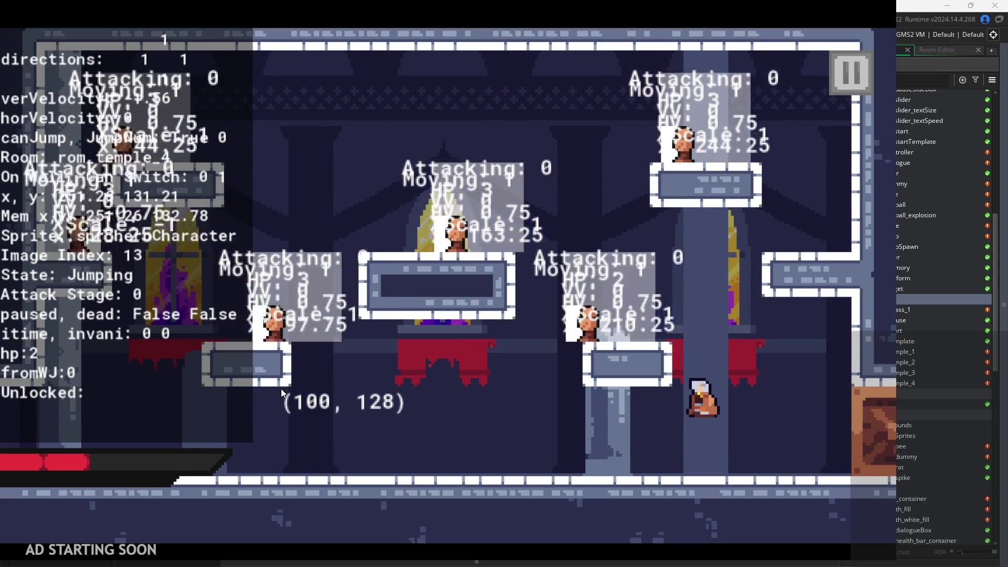
{"action": "left_click", "coordinate": [279, 392]}
{"action": "left_click", "coordinate": [277, 392]}
{"action": "key", "text": "space"}
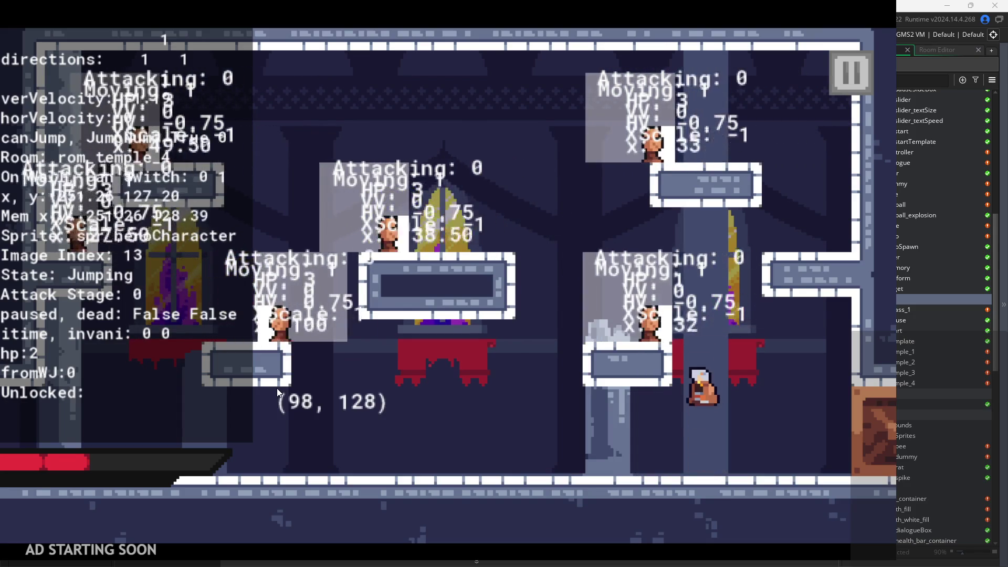
{"action": "left_click", "coordinate": [277, 388]}
{"action": "key", "text": "space"}
{"action": "left_click", "coordinate": [276, 388]}
Keep jumping and slashing in mid-air while drifting left onto the middle platform
{"action": "key", "text": "space"}
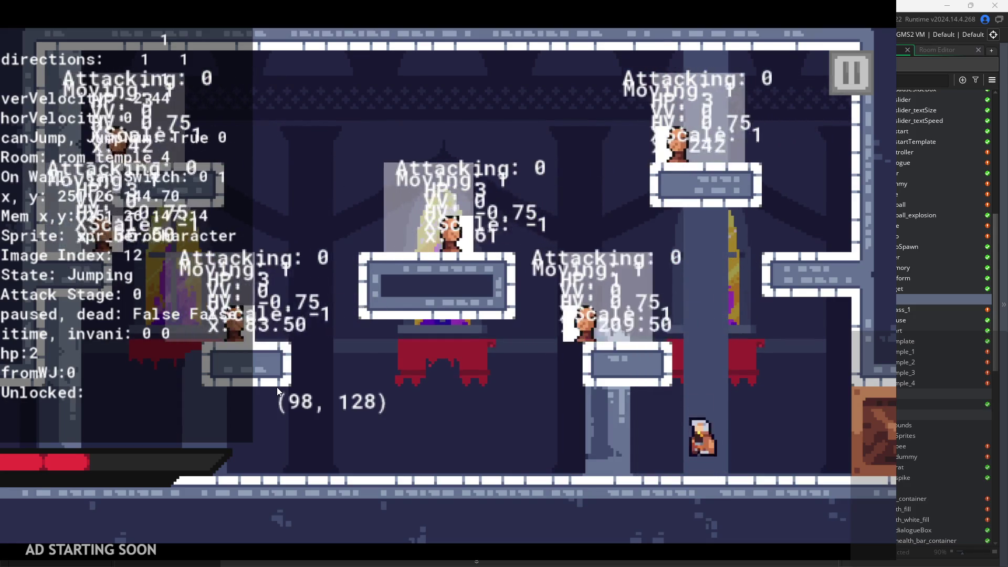
{"action": "left_click", "coordinate": [276, 388]}
{"action": "key", "text": "space"}
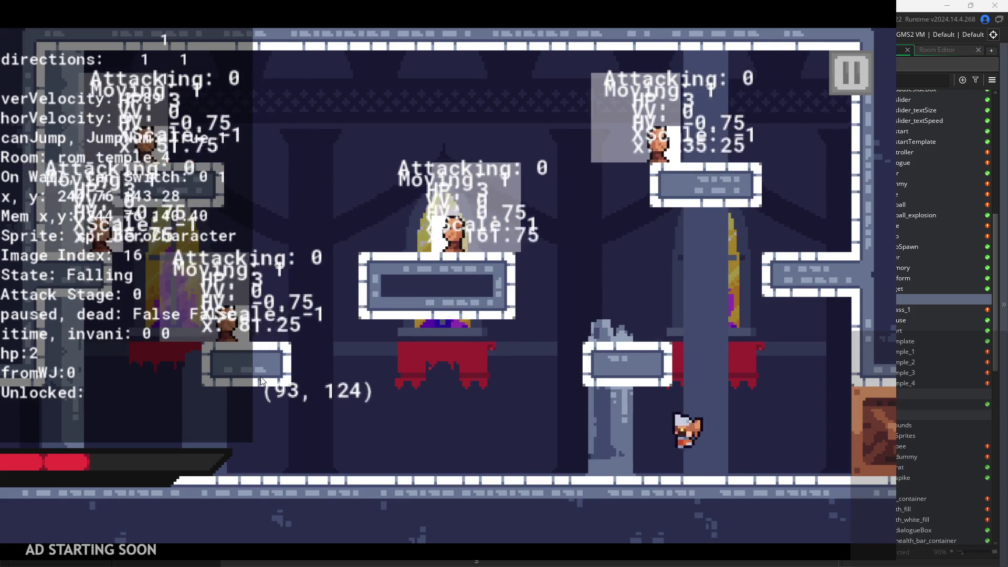
{"action": "left_click", "coordinate": [261, 376]}
{"action": "key", "text": "space"}
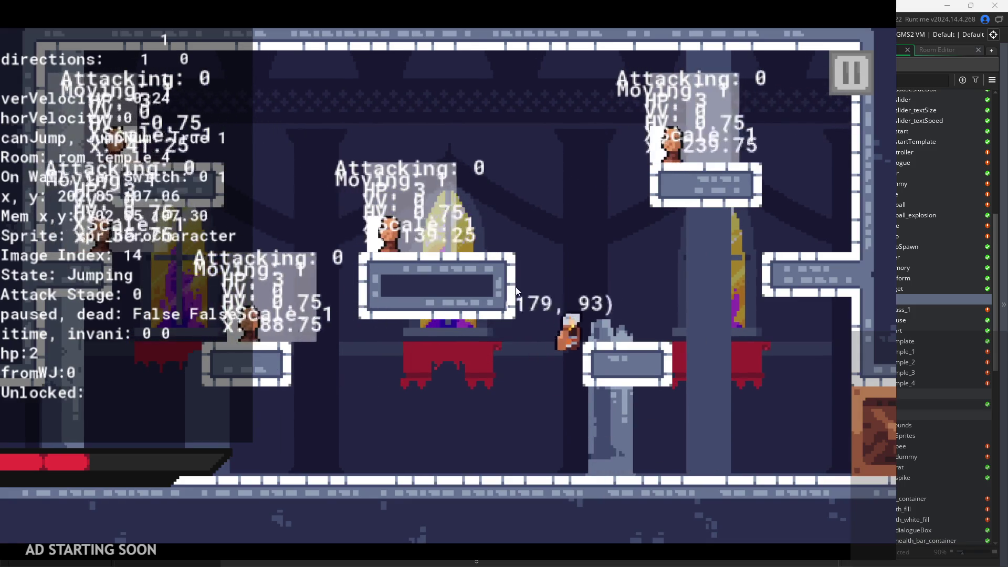
{"action": "key", "text": "space"}
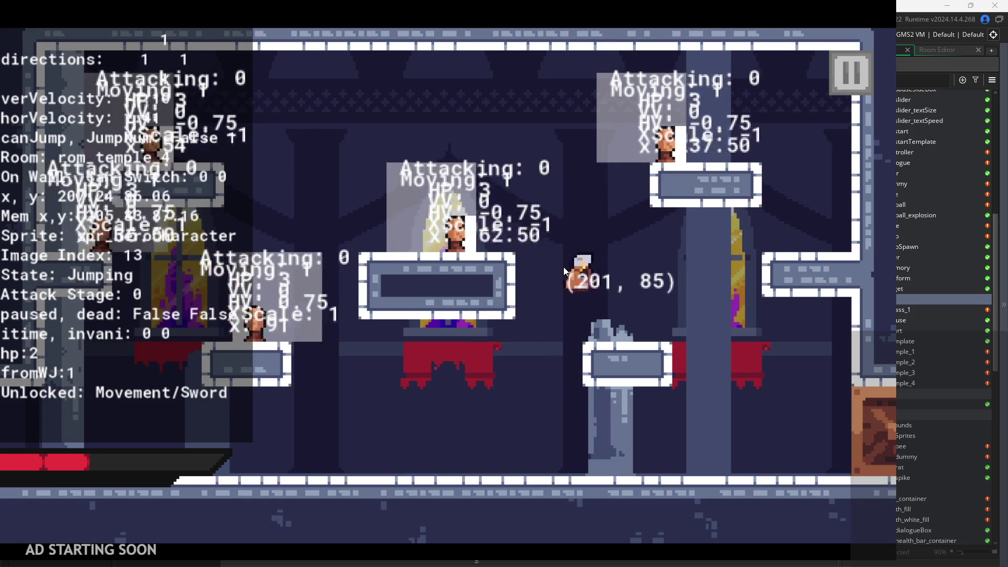
{"action": "key", "text": "space"}
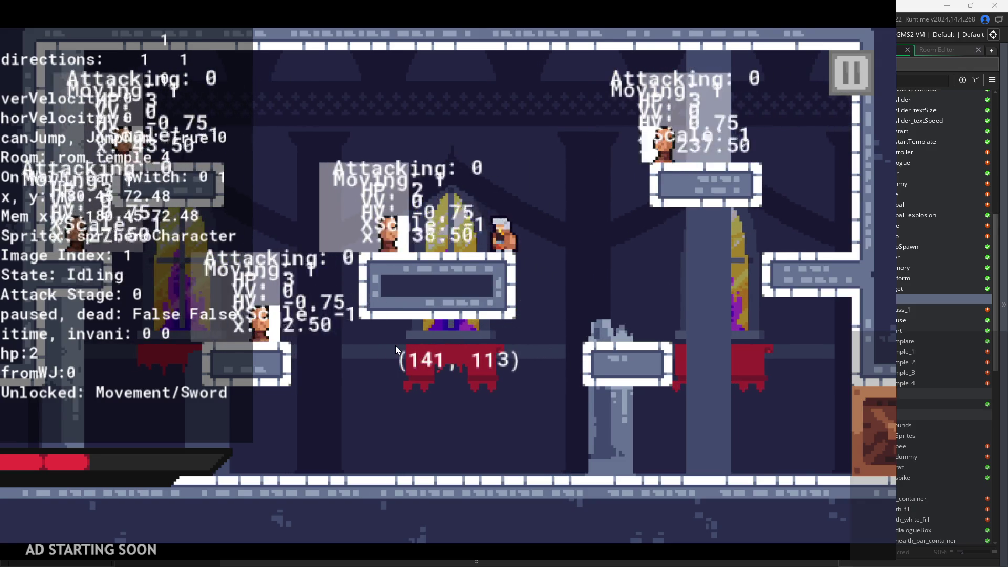
Attack near the right wall, wall-jump off the pillar, and land on the right ledge
{"action": "key", "text": "Right"}
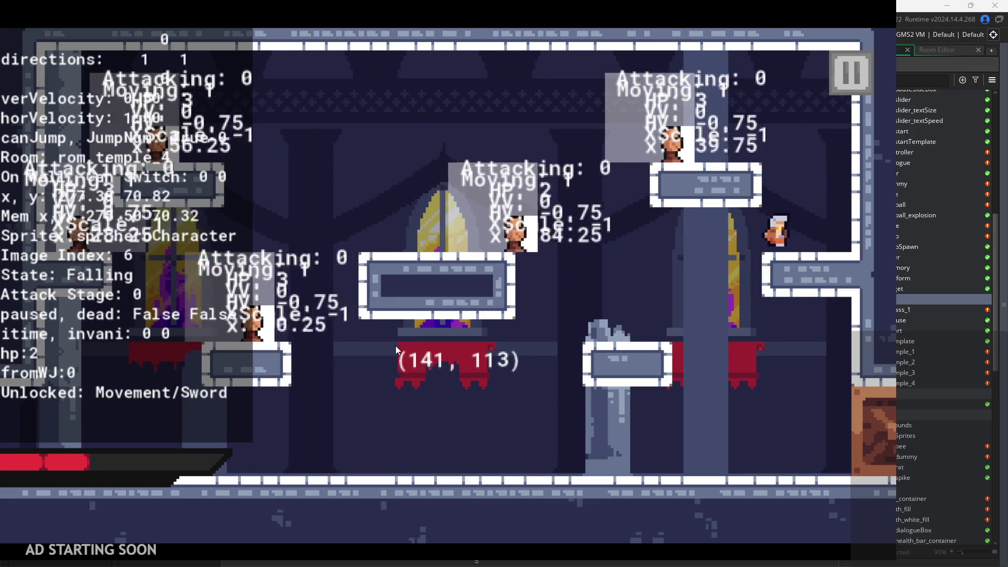
{"action": "key", "text": "x"}
{"action": "key", "text": "space"}
{"action": "key", "text": "Right"}
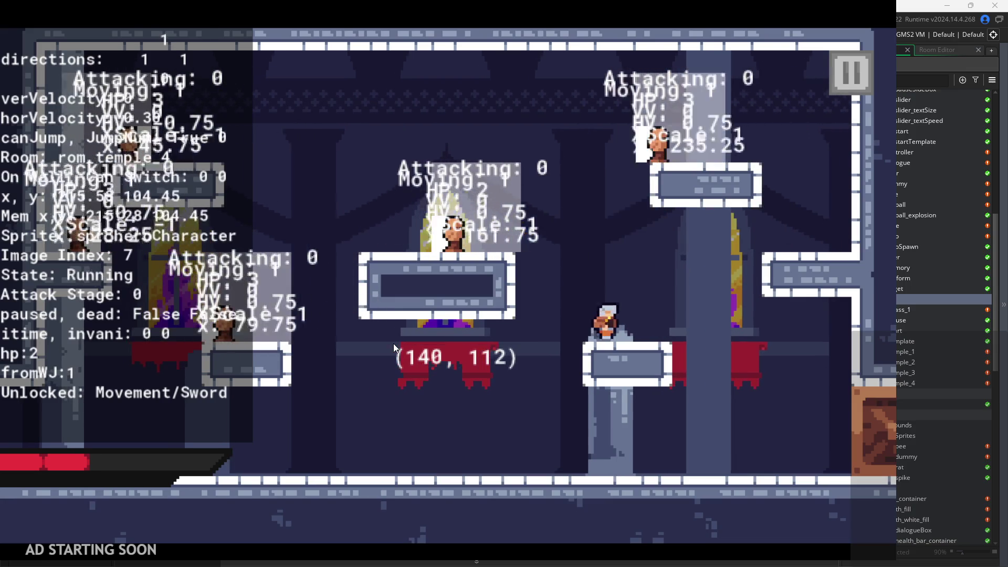
{"action": "key", "text": "space"}
{"action": "key", "text": "space"}
{"action": "key", "text": "space"}
{"action": "key", "text": "Right"}
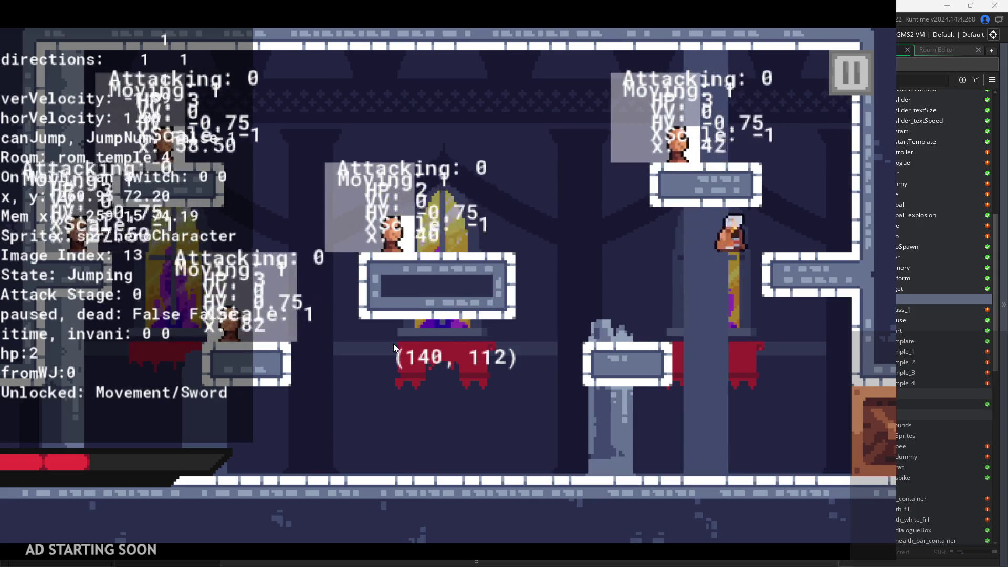
{"action": "key", "text": "space"}
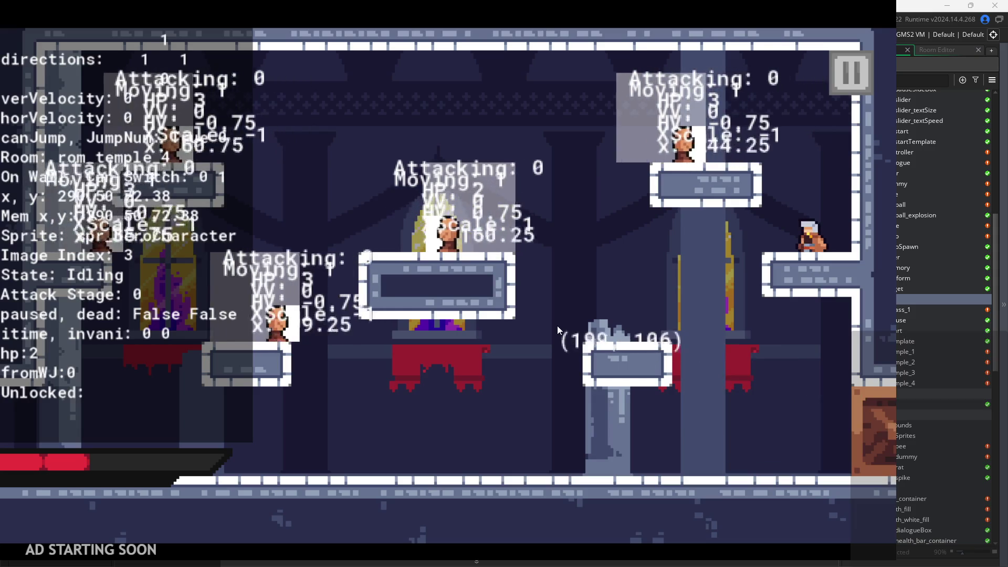
Jump and swing the sword on the ledge, then drop to attack the middle-platform enemy
{"action": "left_click", "coordinate": [541, 284]}
{"action": "key", "text": "space"}
{"action": "key", "text": "Left"}
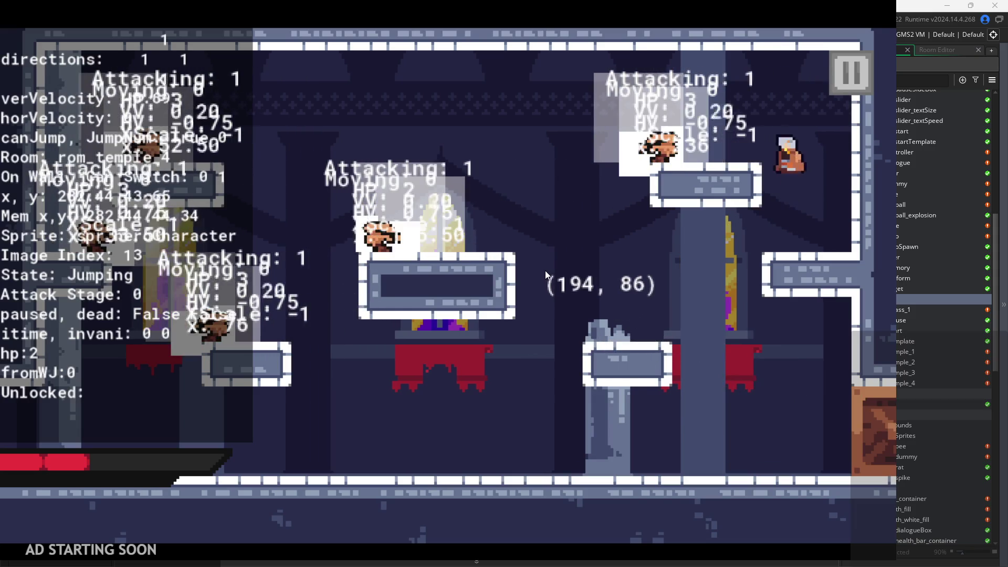
{"action": "key", "text": "space"}
{"action": "key", "text": "space"}
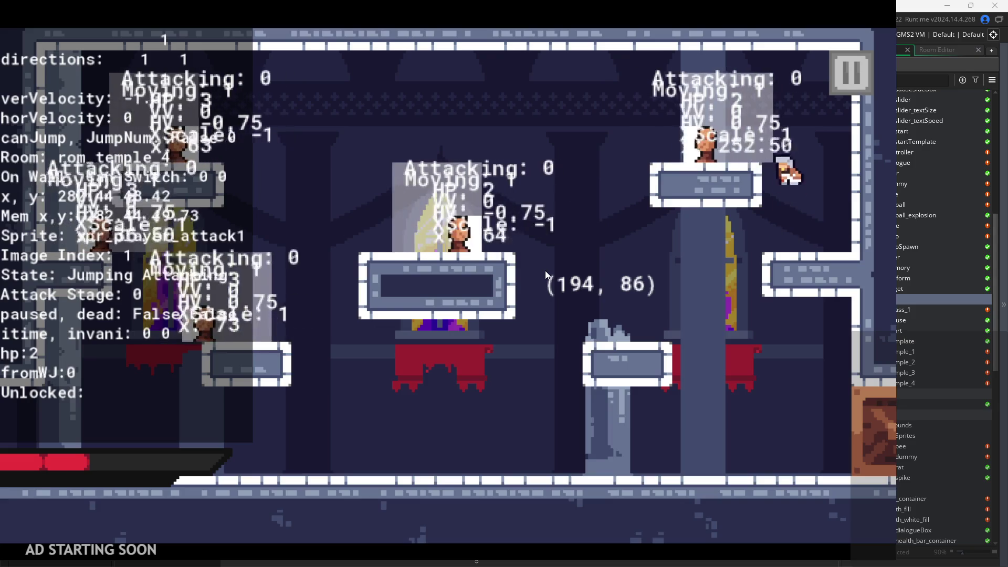
{"action": "key", "text": "space"}
{"action": "key", "text": "x"}
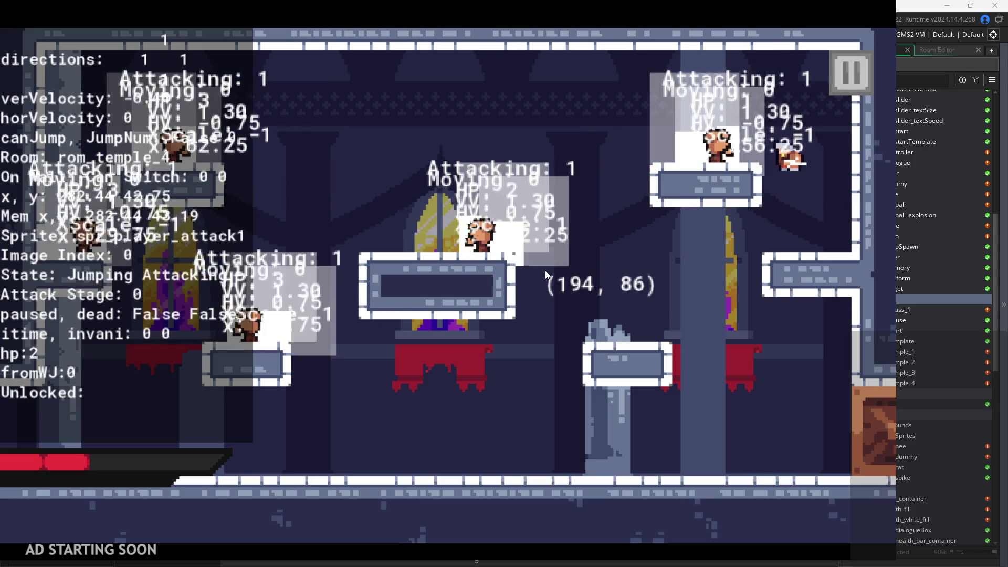
{"action": "key", "text": "space"}
{"action": "key", "text": "Left"}
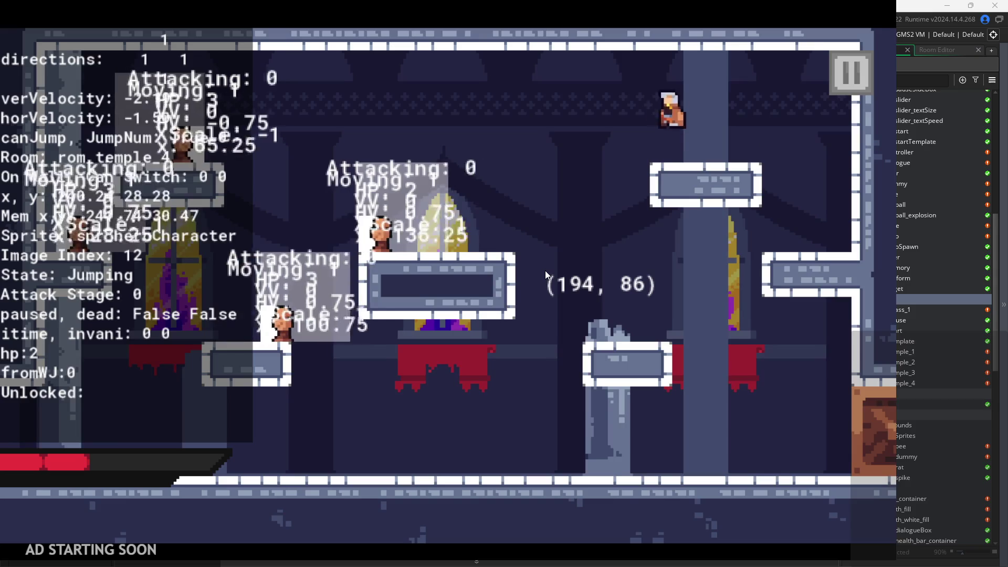
{"action": "key", "text": "x"}
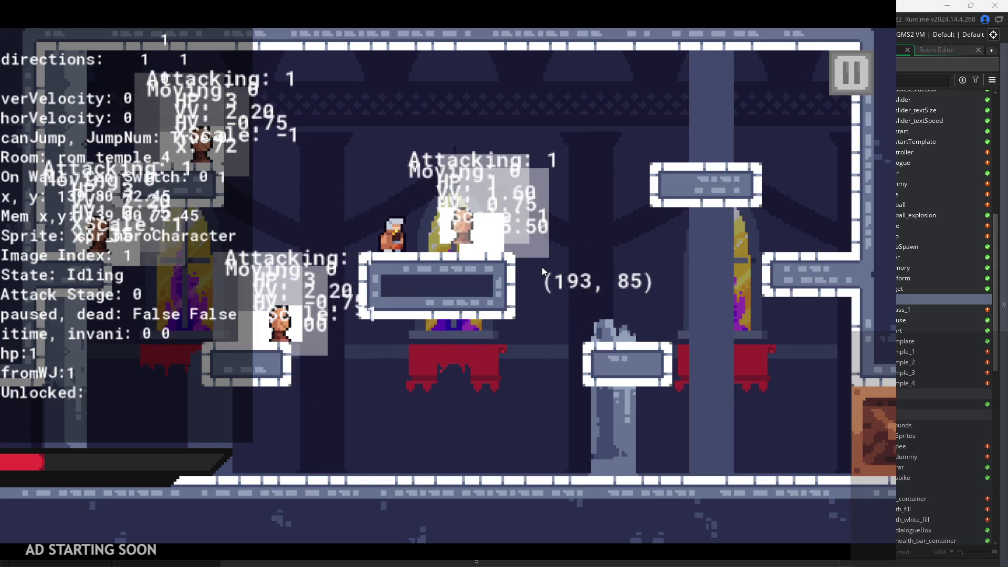
{"action": "key", "text": "x"}
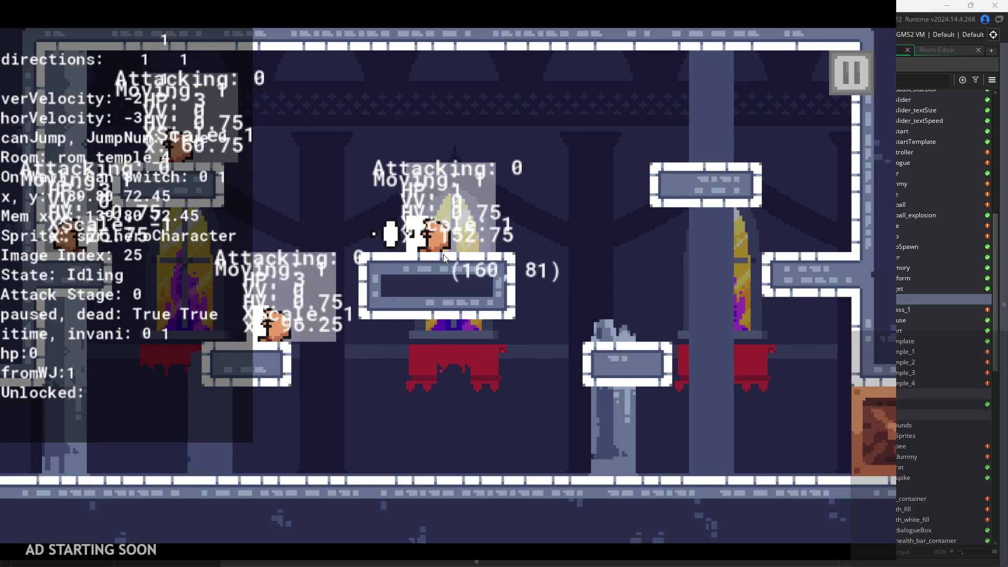
Run the respawned hero right and chain sword combos at the floor enemies
{"action": "key", "text": "Right"}
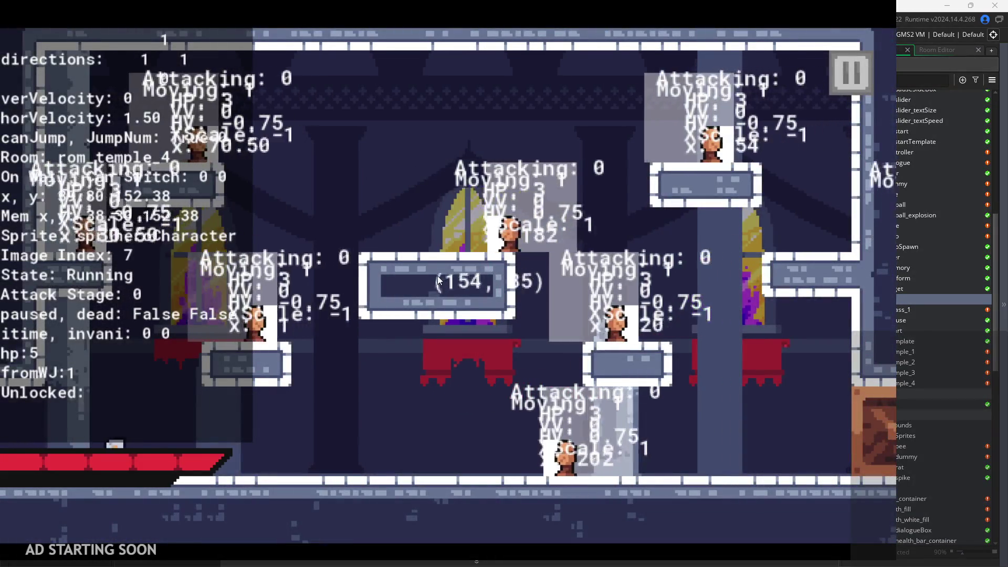
{"action": "key", "text": "x"}
{"action": "key", "text": "x"}
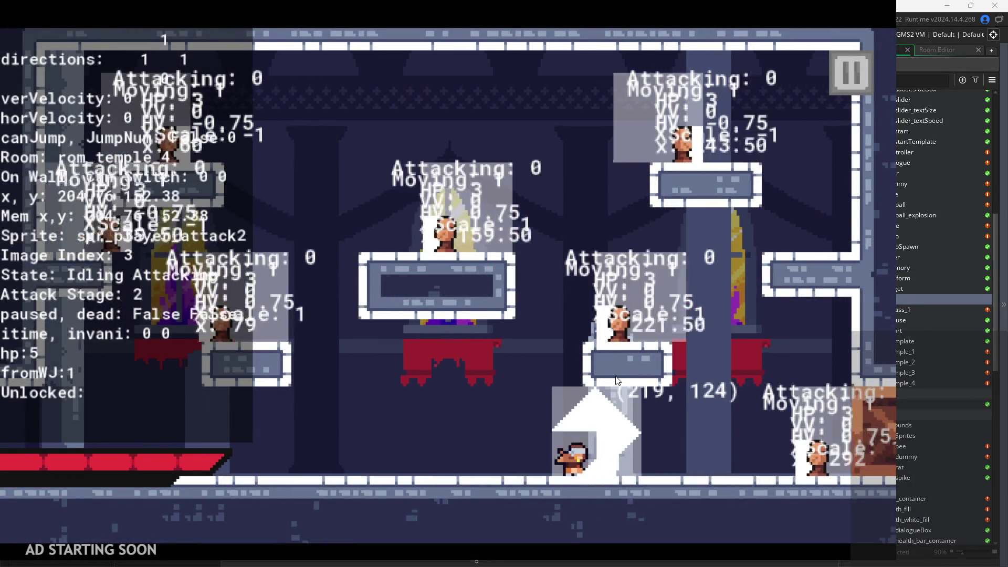
{"action": "key", "text": "x"}
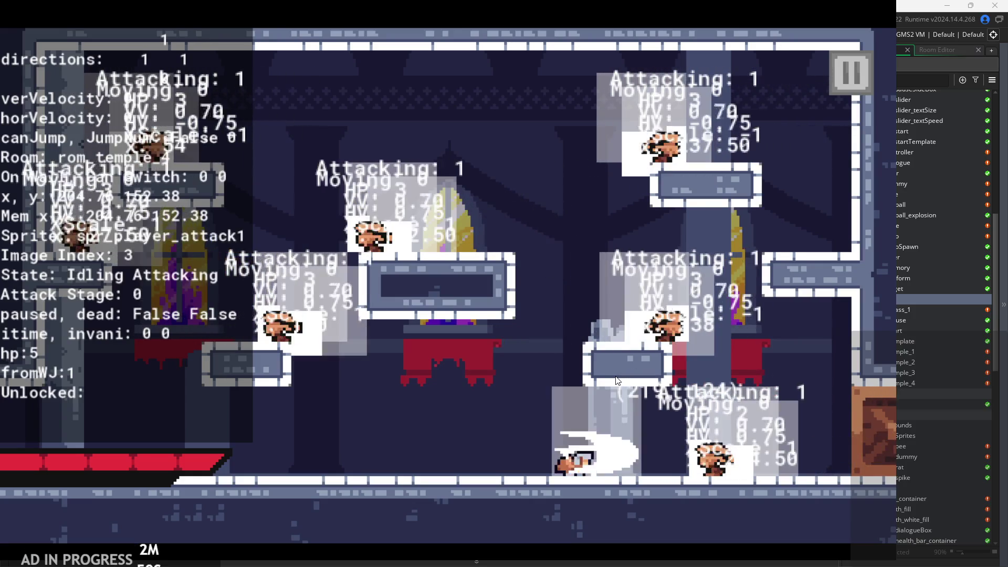
{"action": "key", "text": "x"}
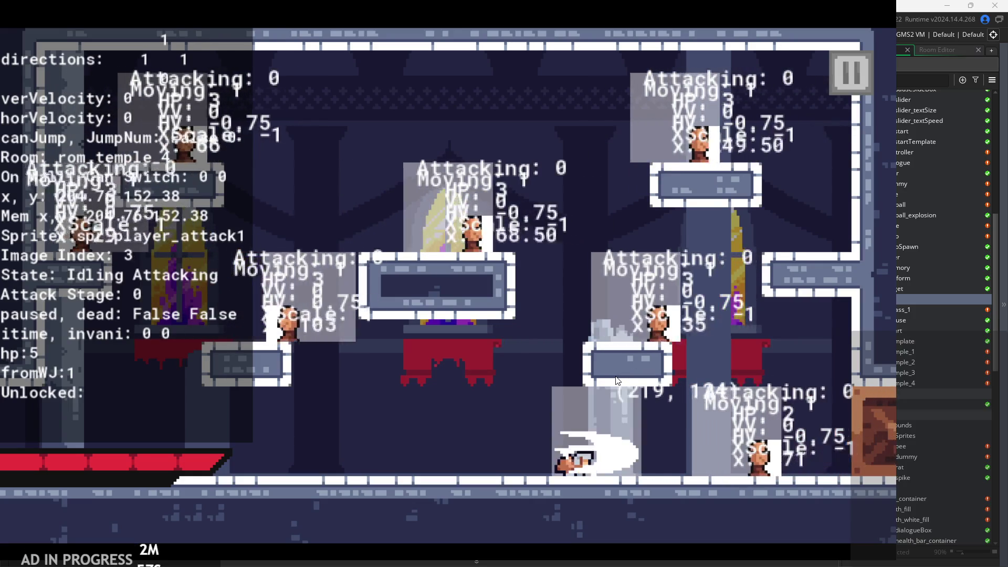
{"action": "key", "text": "x"}
{"action": "key", "text": "x"}
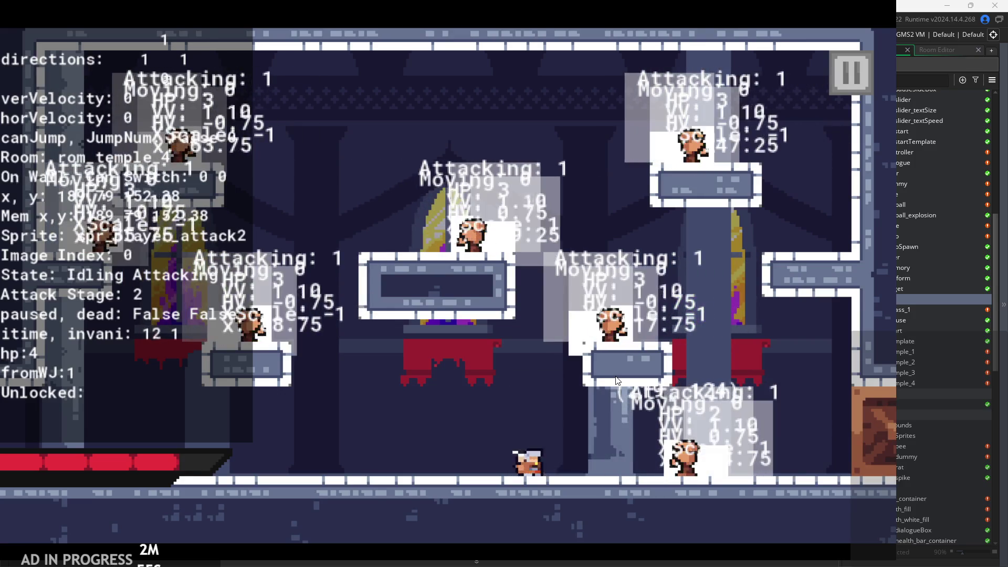
{"action": "key", "text": "x"}
{"action": "key", "text": "x"}
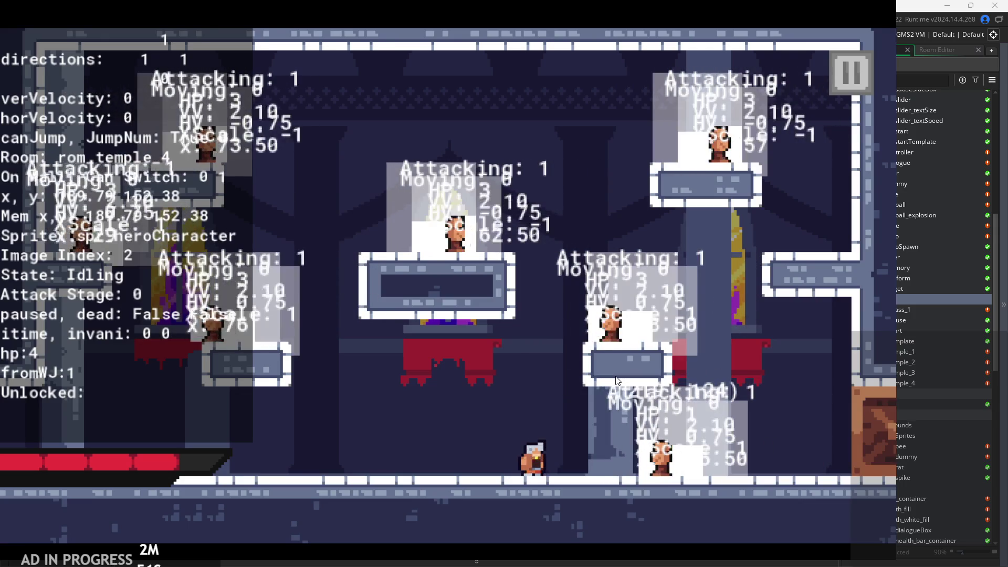
{"action": "key", "text": "x"}
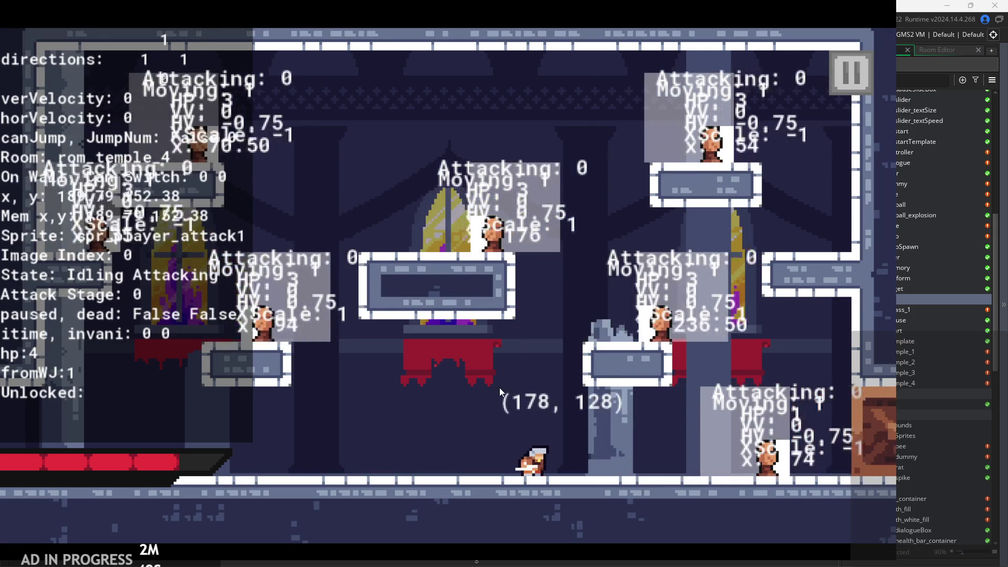
{"action": "key", "text": "x"}
Repeatedly jump and swing the sword in mid-air at the nearby enemy
{"action": "key", "text": "x"}
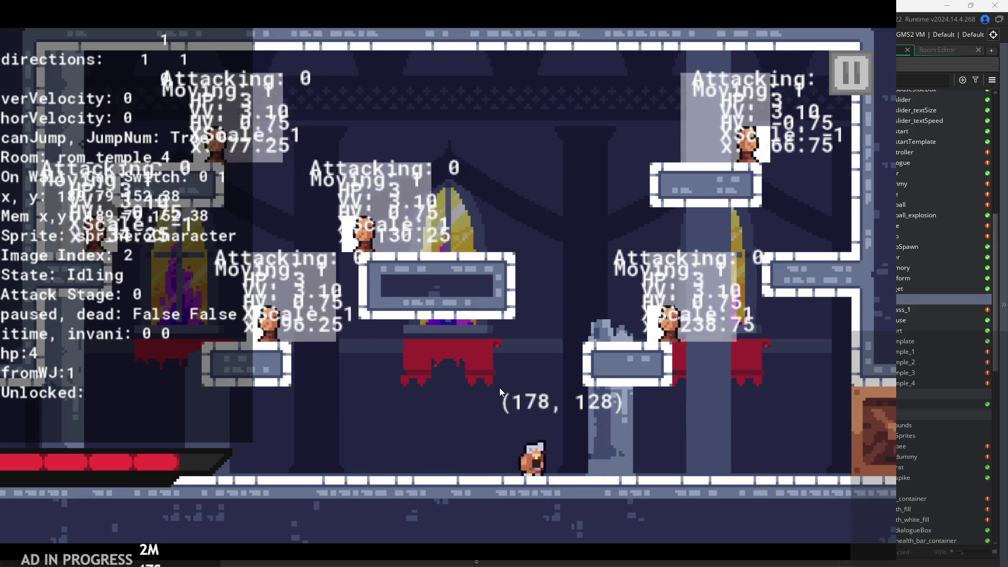
{"action": "key", "text": "z"}
{"action": "key", "text": "x"}
{"action": "key", "text": "z"}
{"action": "key", "text": "x"}
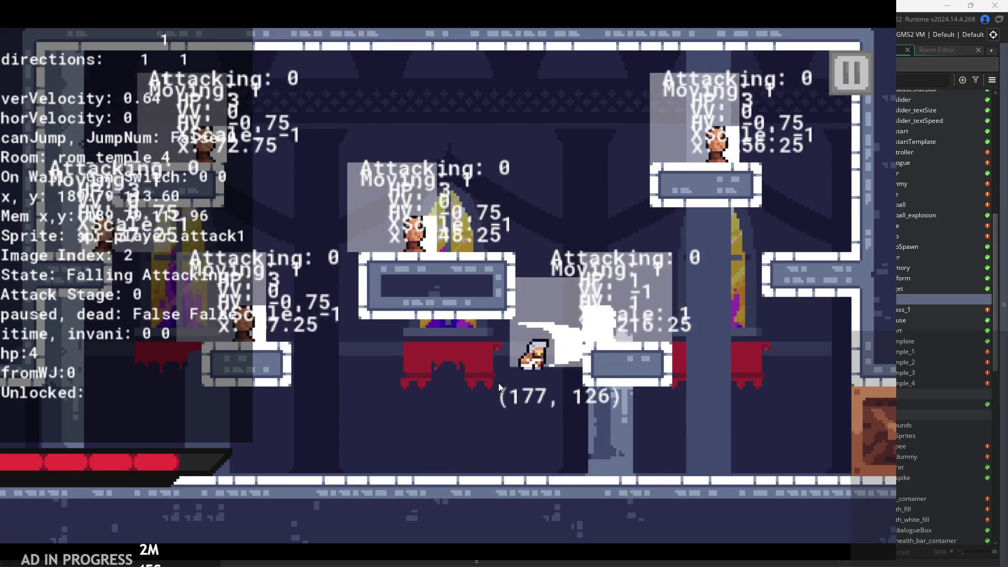
{"action": "key", "text": "z"}
{"action": "key", "text": "x"}
{"action": "key", "text": "z"}
{"action": "key", "text": "x"}
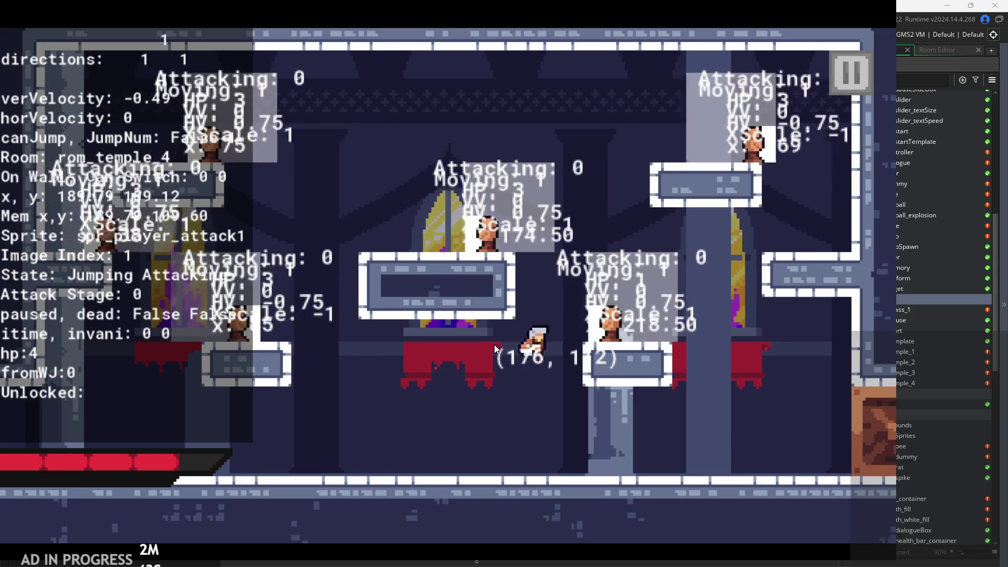
{"action": "key", "text": "z"}
{"action": "key", "text": "x"}
Run right to the right platform's wall, then leap left onto the middle platform attacking
{"action": "key", "text": "z"}
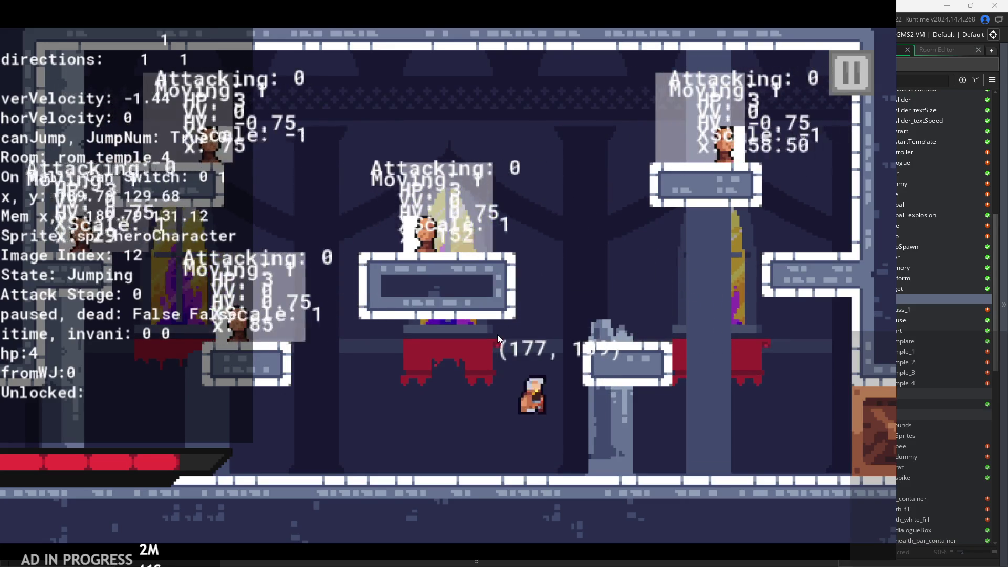
{"action": "key", "text": "Right"}
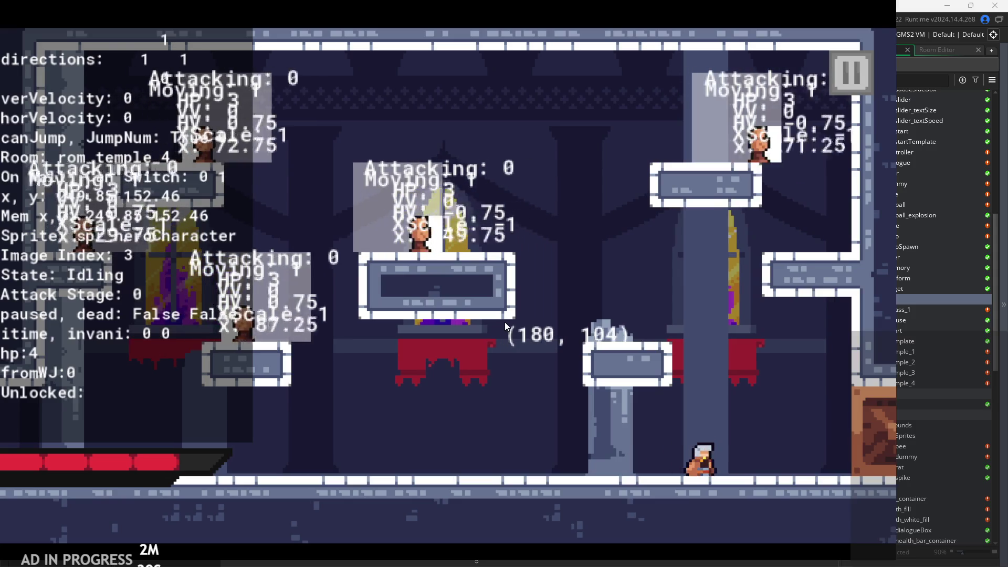
{"action": "key", "text": "z"}
{"action": "key", "text": "Right"}
{"action": "key", "text": "Left"}
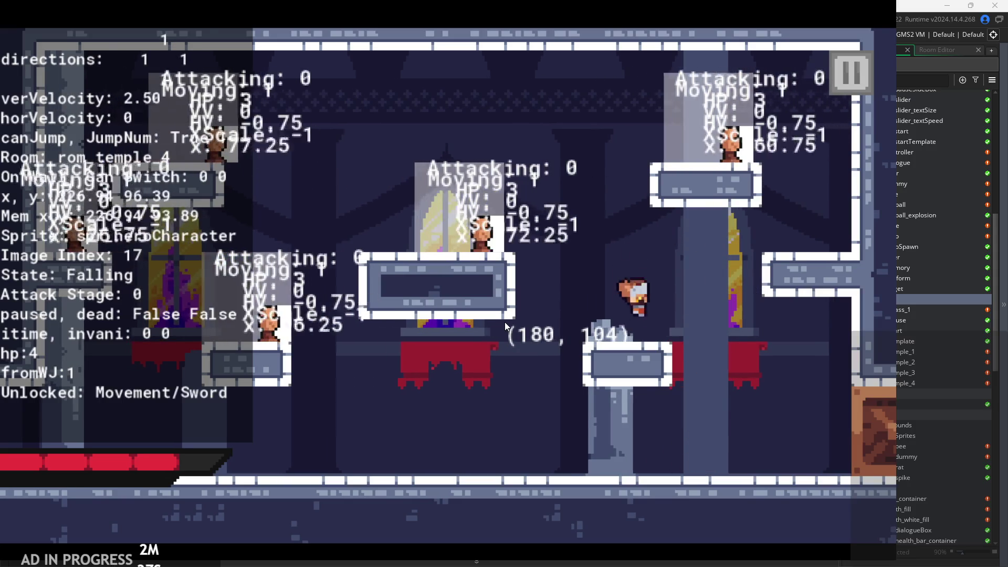
{"action": "key", "text": "z"}
{"action": "key", "text": "x"}
{"action": "key", "text": "x"}
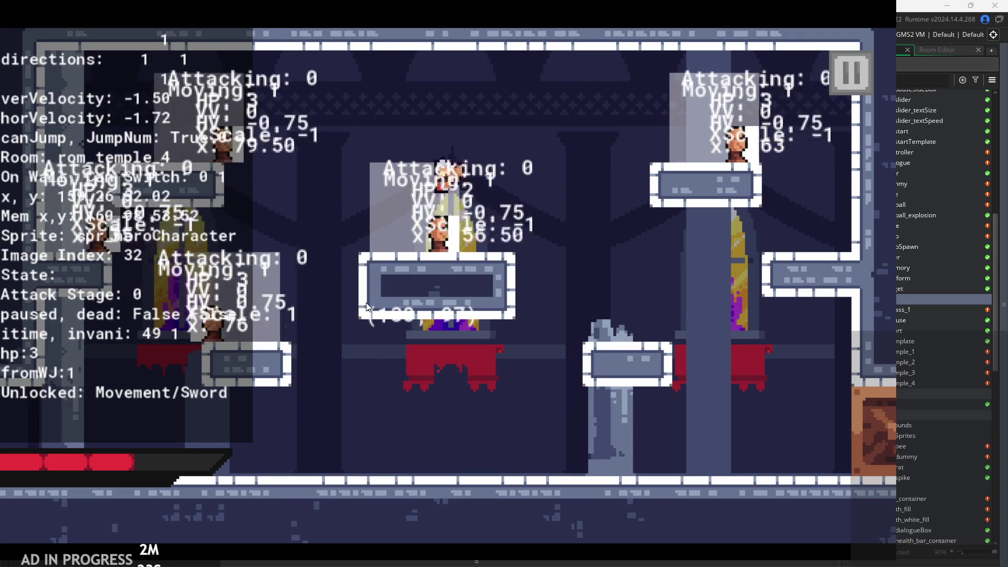
Keep attacking on the middle platform until the hero dies and the room restarts at 5 HP
{"action": "key", "text": "Right"}
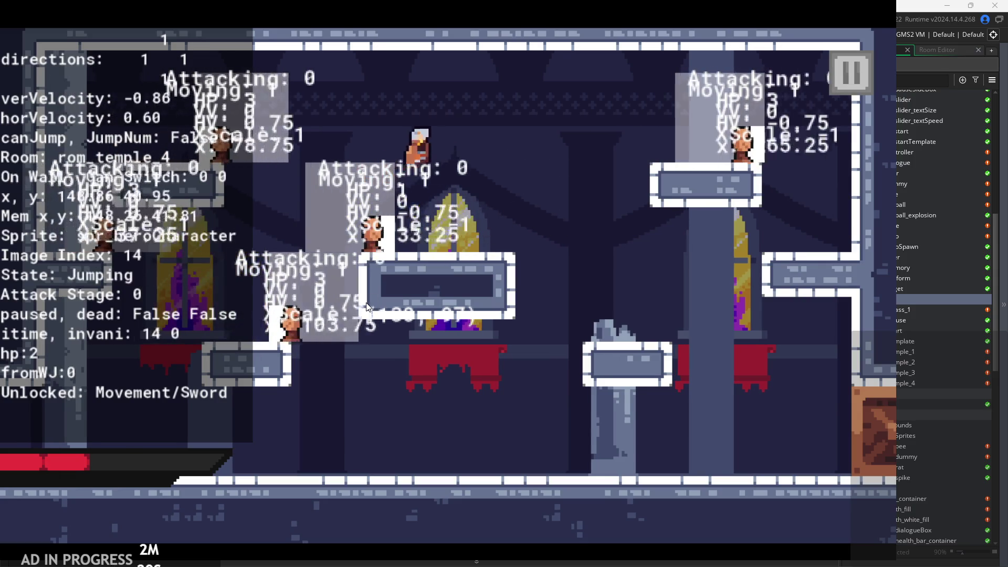
{"action": "key", "text": "Right"}
{"action": "key", "text": "x"}
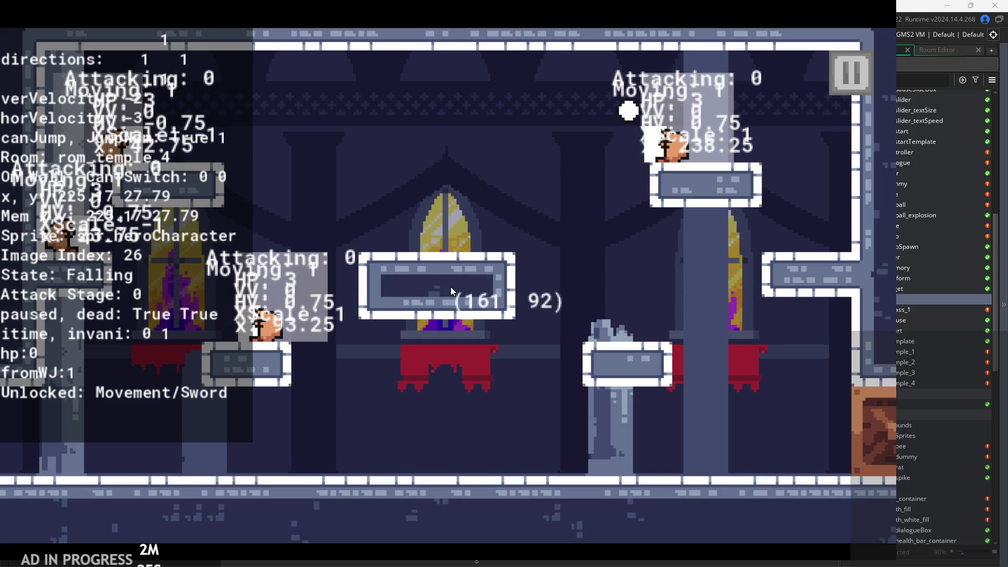
{"action": "key", "text": "x"}
{"action": "key", "text": "Right"}
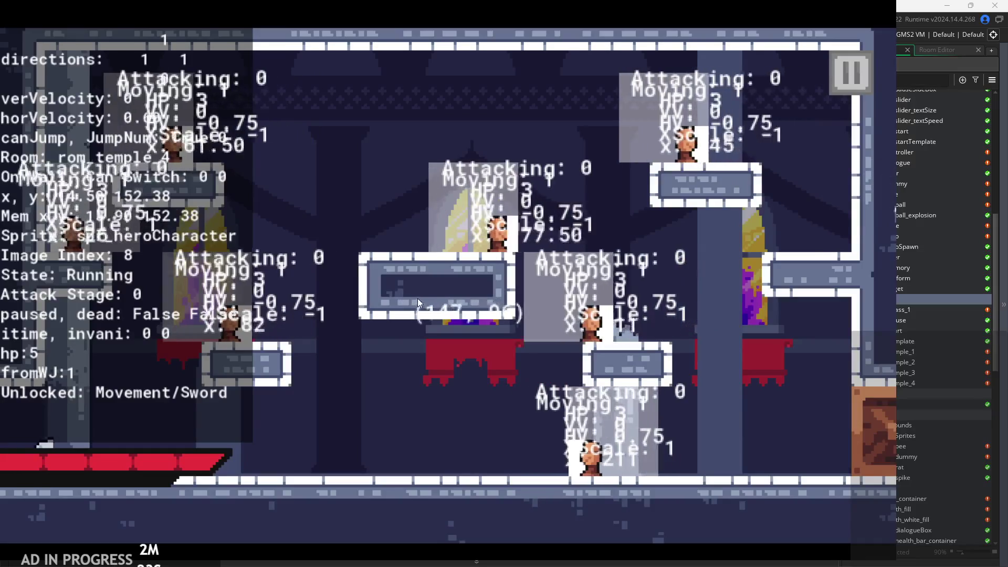
Run right and attack, turning left and right to keep hitting the enemies
{"action": "key", "text": "Right"}
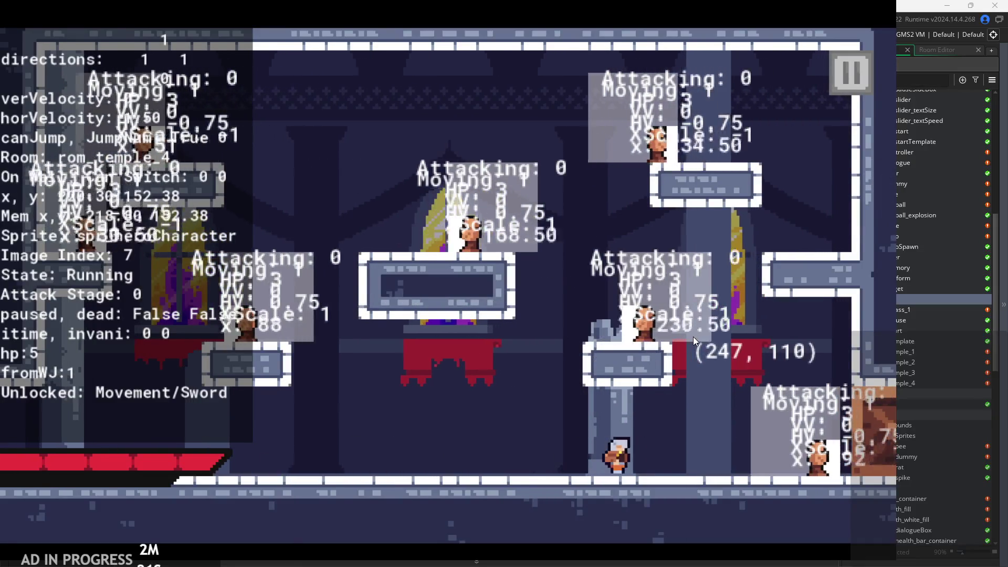
{"action": "key", "text": "x"}
{"action": "key", "text": "Left"}
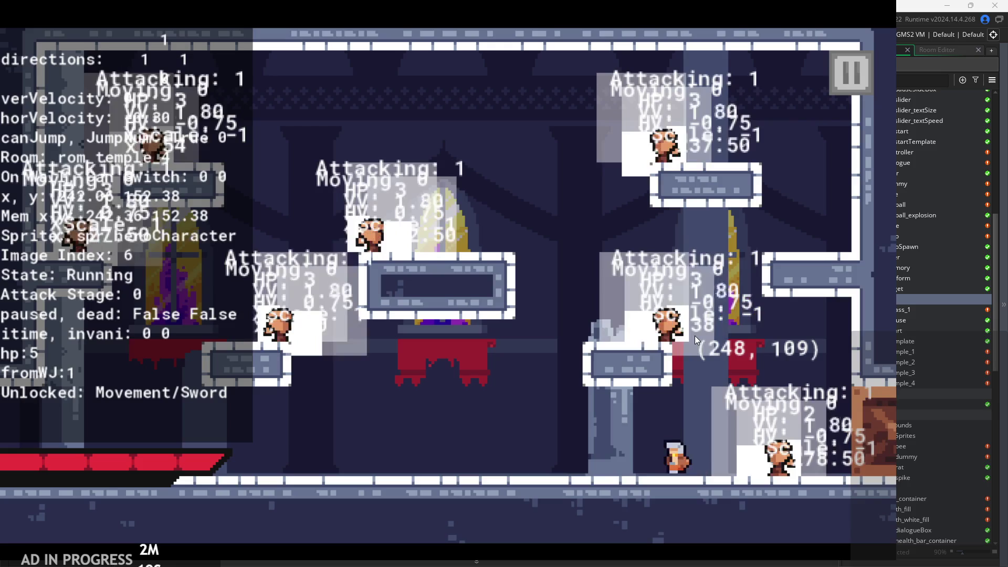
{"action": "key", "text": "x"}
{"action": "key", "text": "Right"}
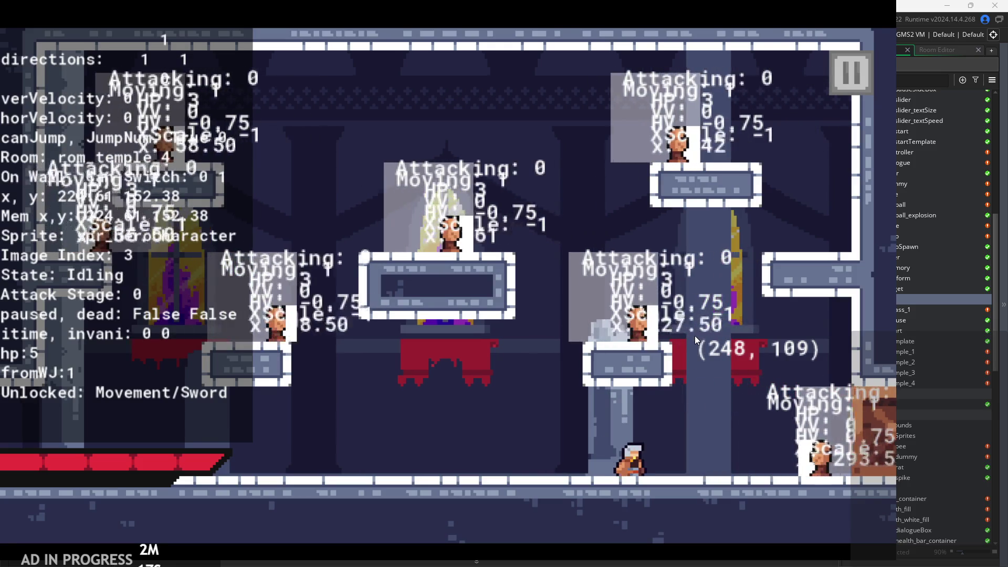
{"action": "key", "text": "x"}
{"action": "key", "text": "x"}
Run right, wall-jump off the wall and chain jumping sword attacks
{"action": "key", "text": "Right"}
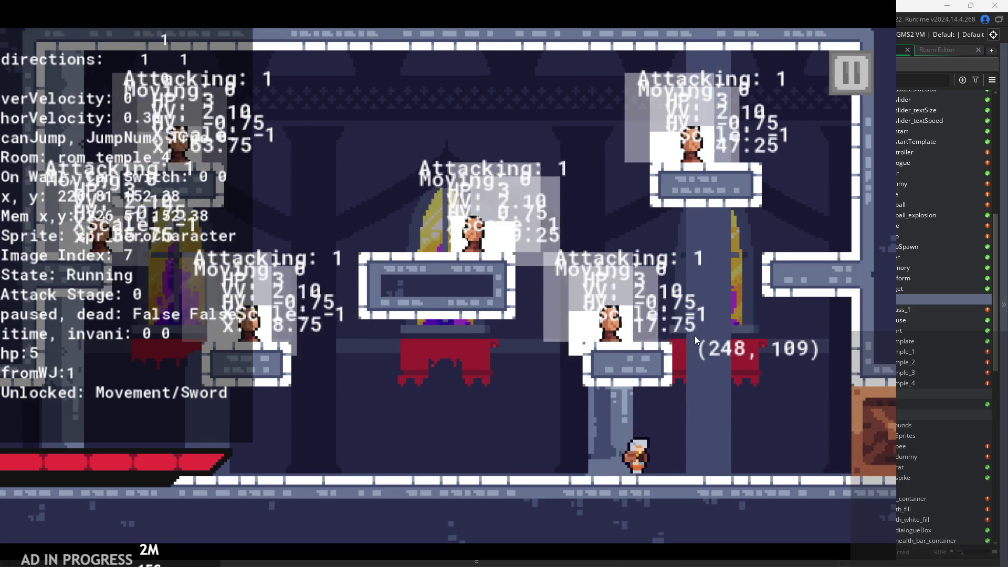
{"action": "key", "text": "z"}
{"action": "key", "text": "Left"}
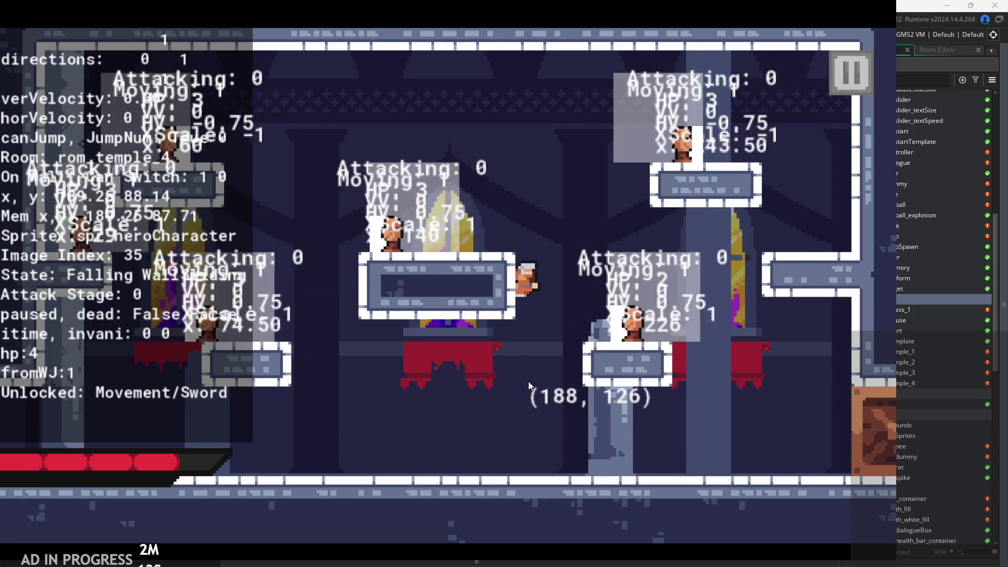
{"action": "key", "text": "z"}
{"action": "key", "text": "x"}
{"action": "key", "text": "x"}
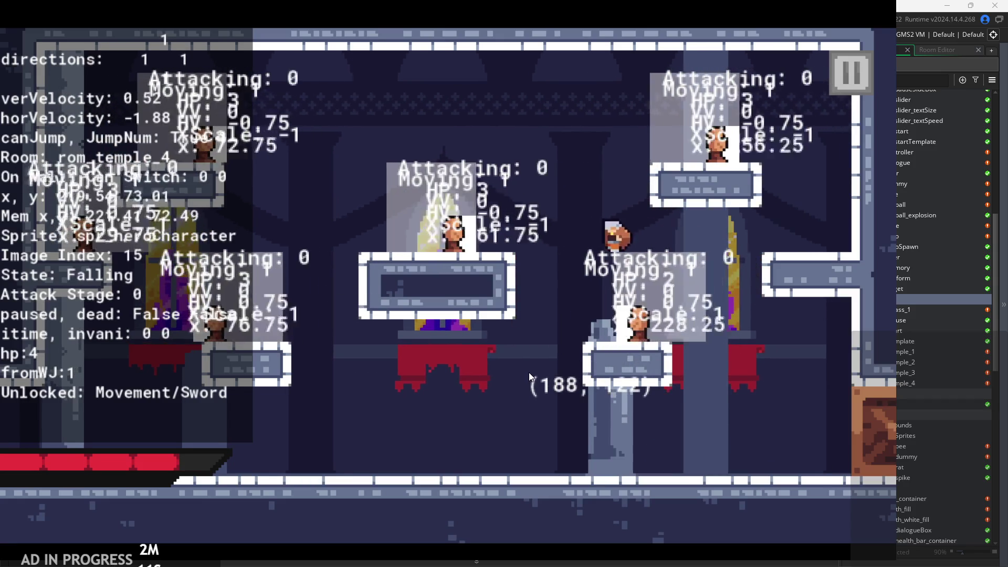
{"action": "key", "text": "z"}
{"action": "key", "text": "Right"}
{"action": "key", "text": "z"}
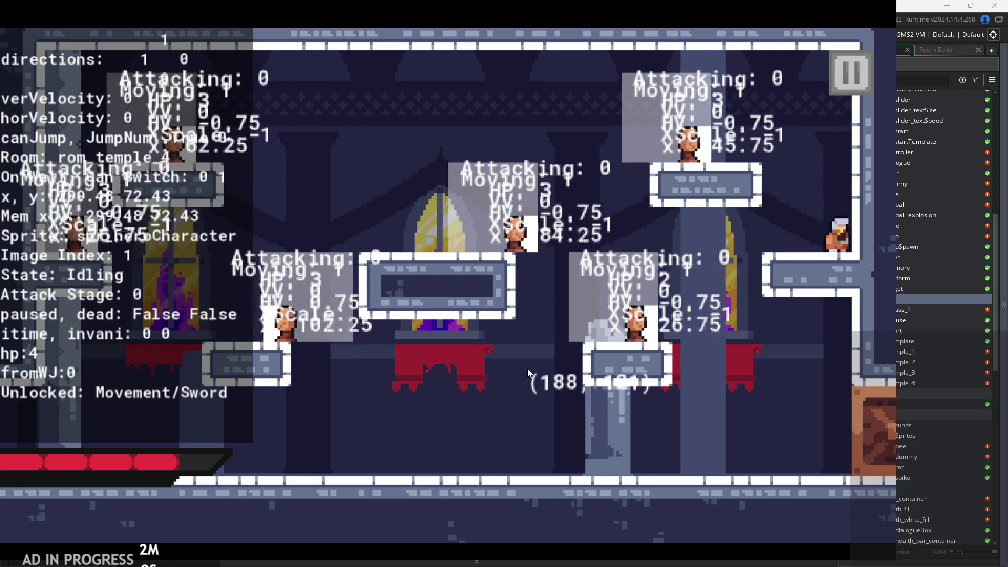
{"action": "key", "text": "z"}
{"action": "key", "text": "x"}
Attack the nearby enemies, wall-jump, then move back right attacking once more
{"action": "key", "text": "x"}
{"action": "key", "text": "Left"}
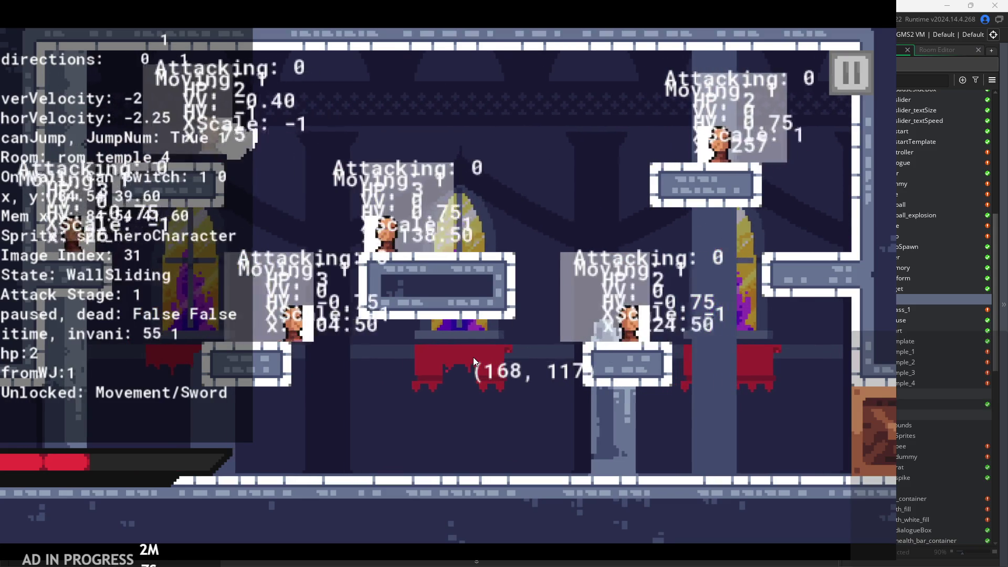
{"action": "key", "text": "z"}
{"action": "key", "text": "x"}
{"action": "key", "text": "Right"}
{"action": "key", "text": "x"}
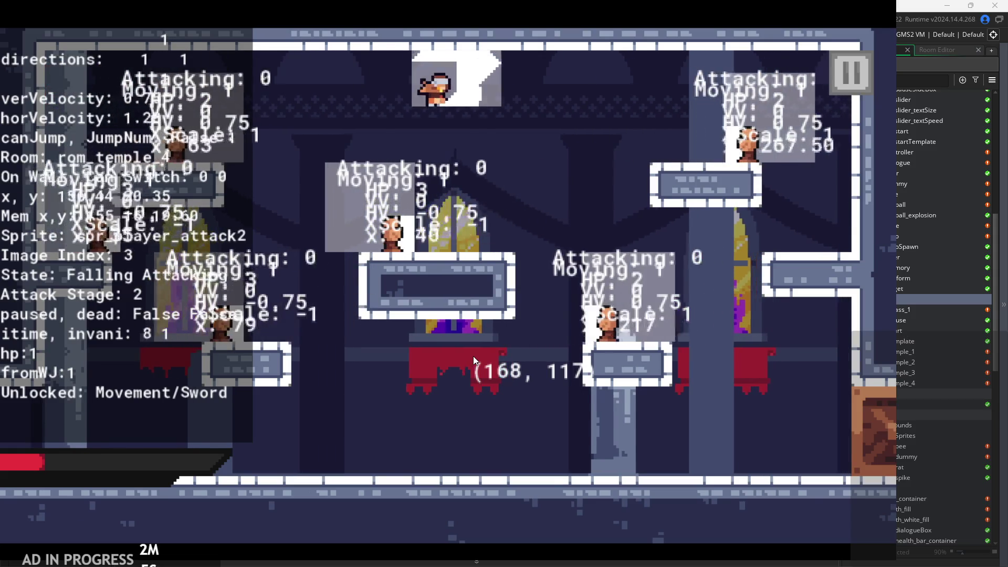
{"action": "key", "text": "x"}
{"action": "key", "text": "x"}
{"action": "key", "text": "Right"}
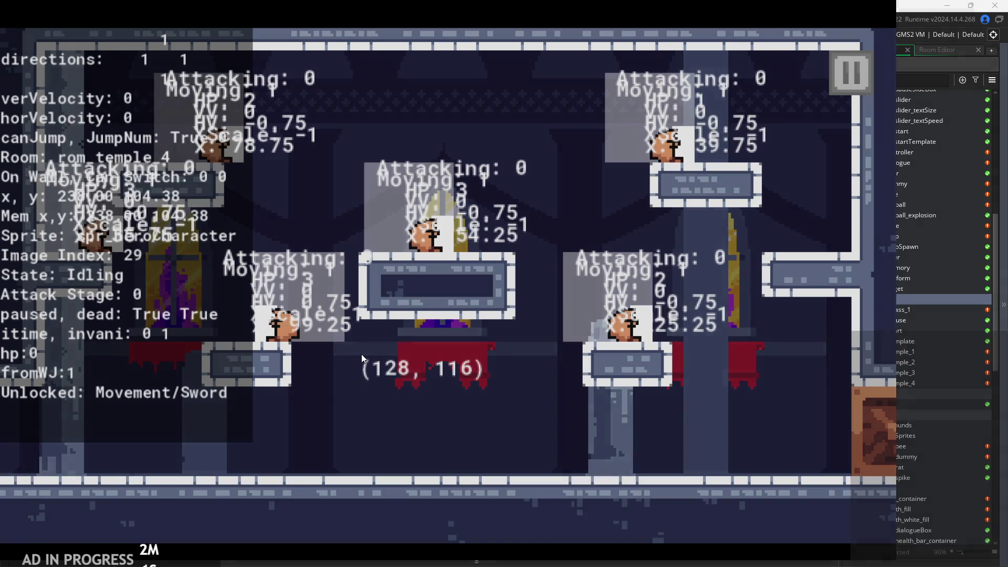
After respawning, run and jump around the floor taking hits, then pause the game
{"action": "key", "text": "x"}
{"action": "key", "text": "Right"}
{"action": "key", "text": "Right"}
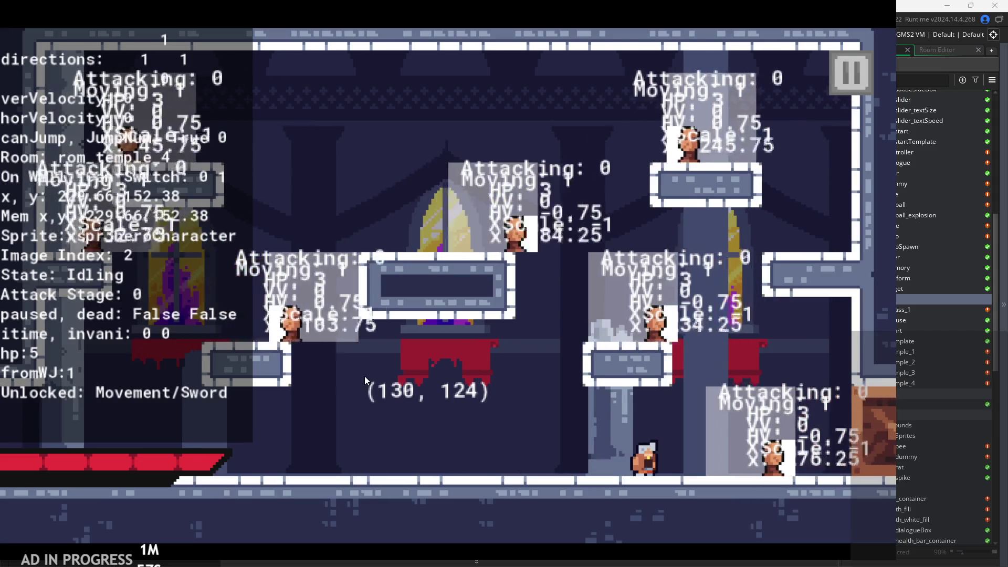
{"action": "key", "text": "Left"}
{"action": "key", "text": "Right"}
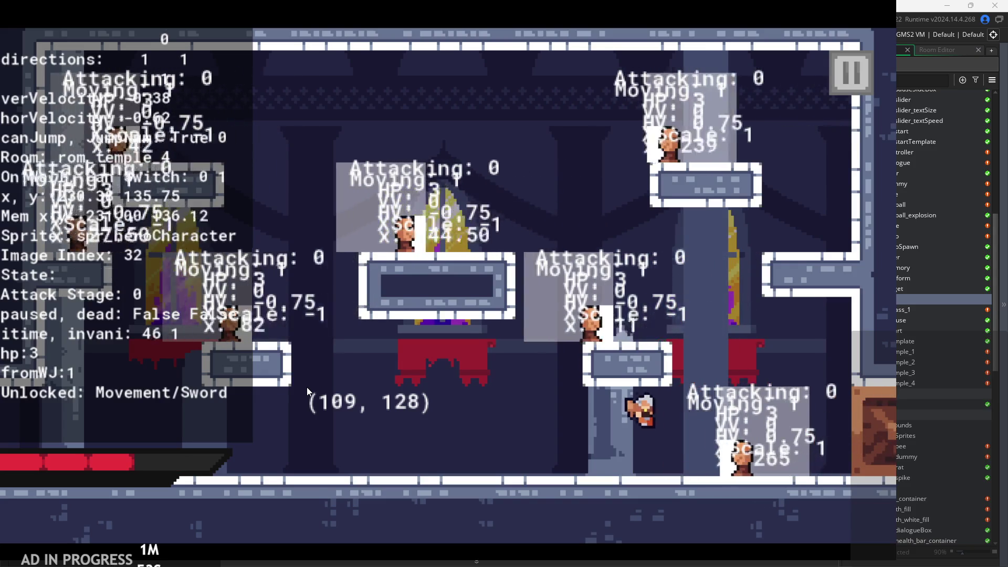
{"action": "key", "text": "Right"}
{"action": "key", "text": "space"}
{"action": "key", "text": "Left"}
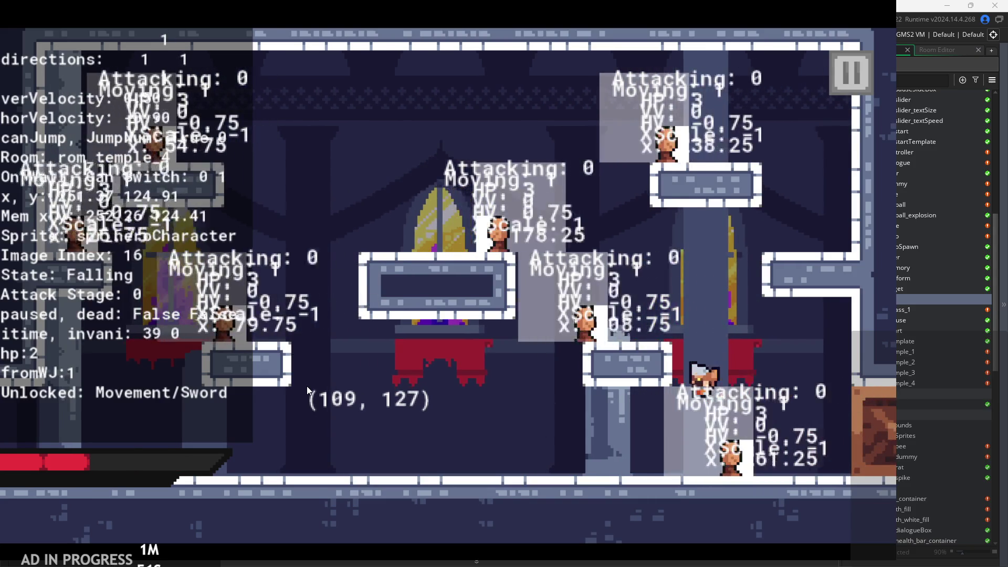
{"action": "key", "text": "space"}
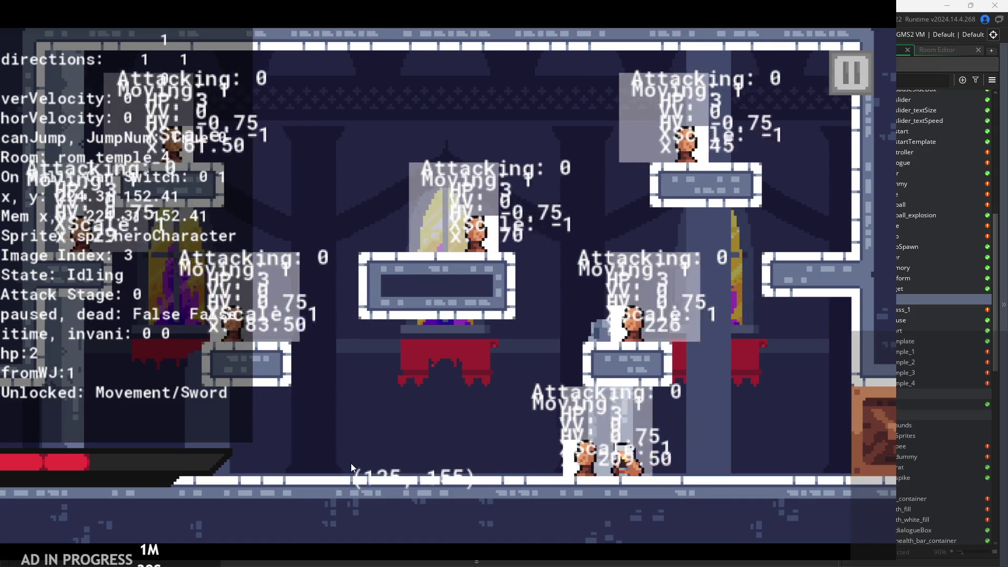
{"action": "left_click", "coordinate": [851, 72]}
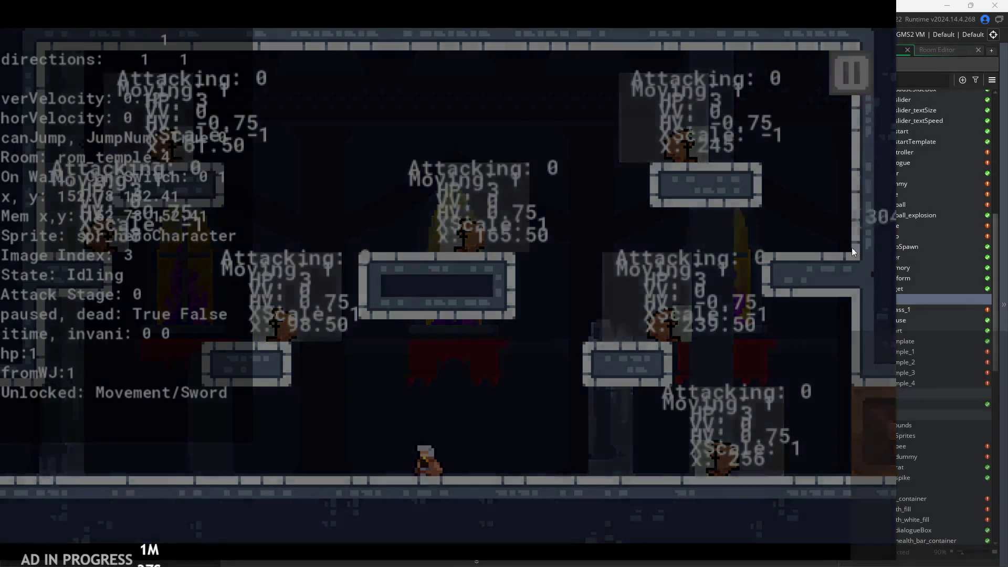
Quit the paused game back to the GameMaker IDE
{"action": "left_click", "coordinate": [760, 465]}
{"action": "scroll", "coordinate": [969, 215], "scroll_direction": "up", "scroll_amount": 10}
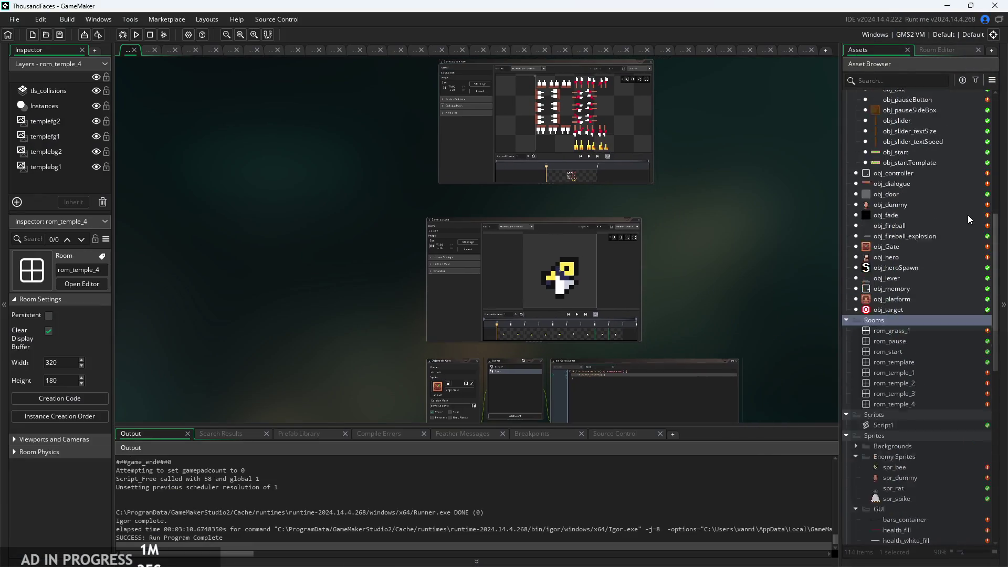
{"action": "scroll", "coordinate": [937, 223], "scroll_direction": "up", "scroll_amount": 1}
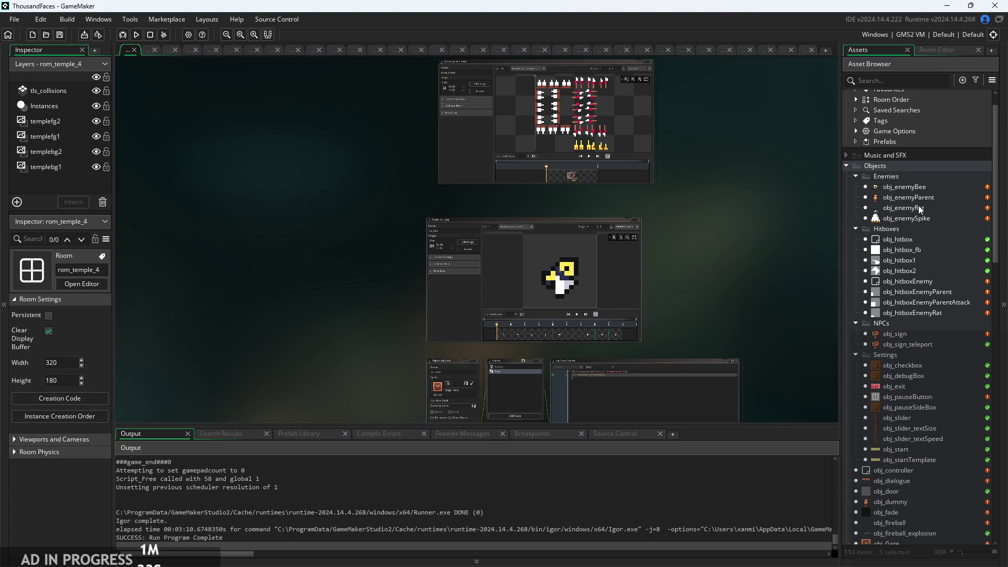
{"action": "scroll", "coordinate": [914, 346], "scroll_direction": "down", "scroll_amount": 5}
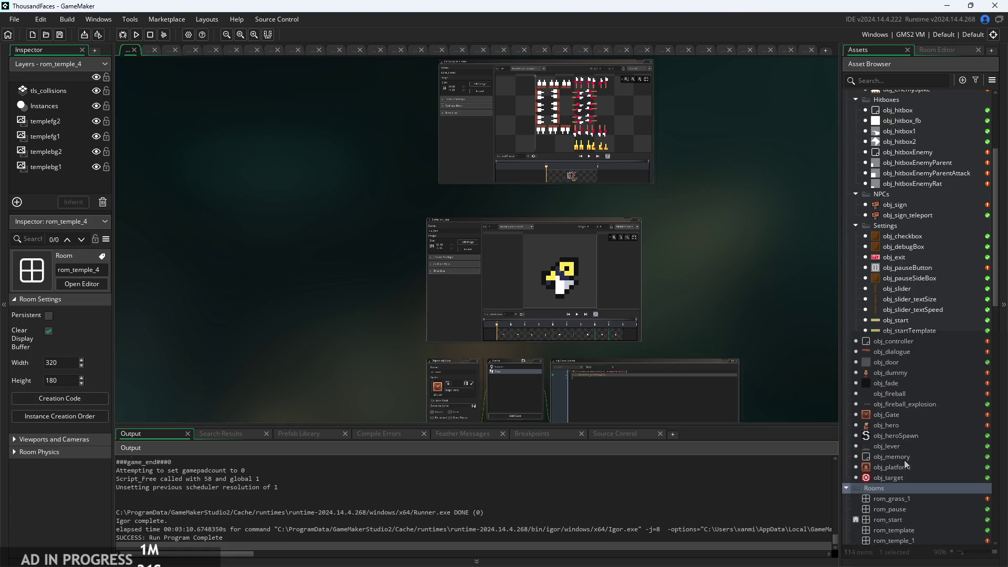
Open obj_hero's Step event code at the horVeloc/vertVeloc knockback lines
{"action": "double_click", "coordinate": [900, 427]}
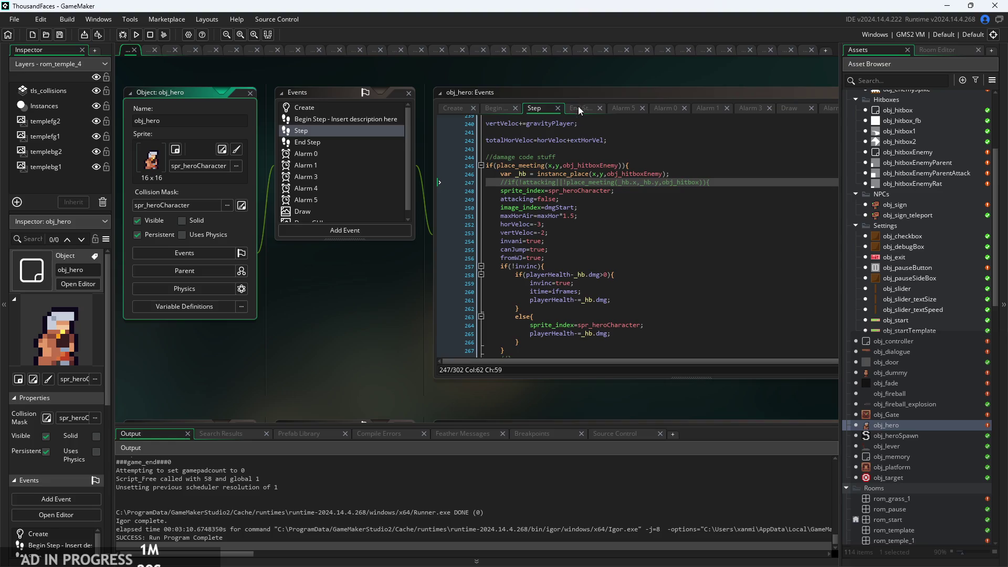
{"action": "scroll", "coordinate": [282, 322], "scroll_direction": "up", "scroll_amount": 3}
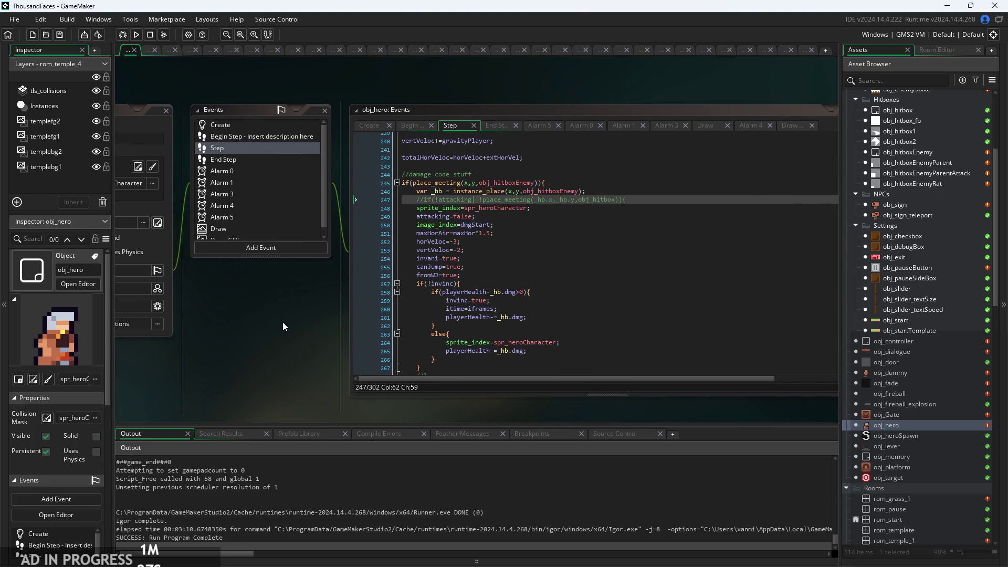
{"action": "left_click", "coordinate": [519, 238]}
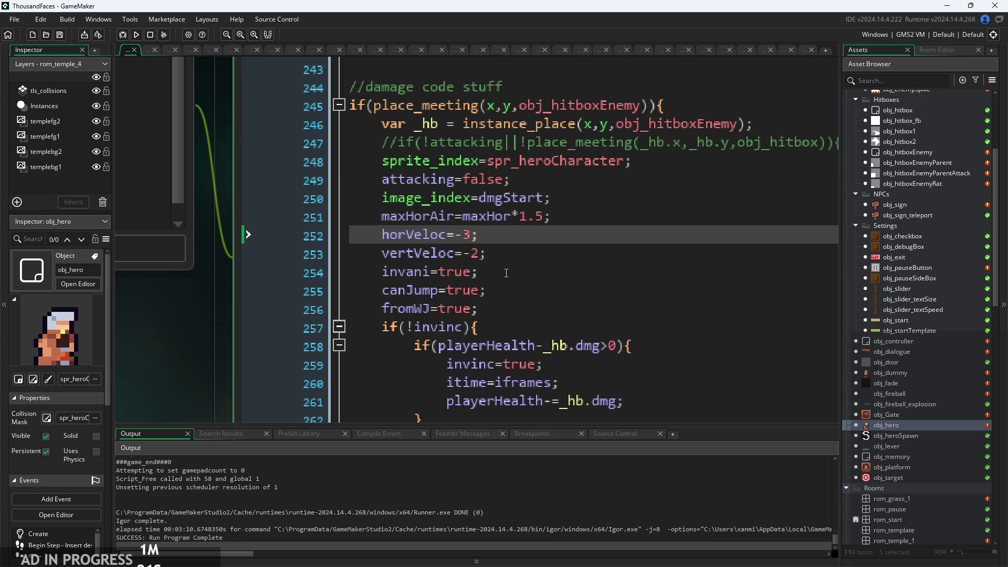
{"action": "left_click", "coordinate": [584, 214]}
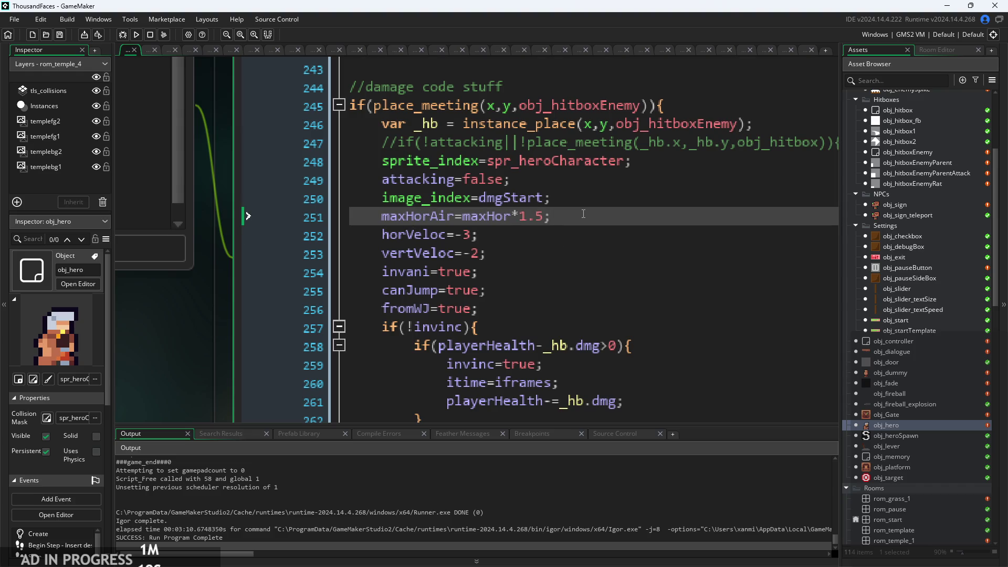
Declare var _hitdir = 1; on a new line after maxHorAir
{"action": "key", "text": "Return"}
{"action": "type", "text": "var _"}
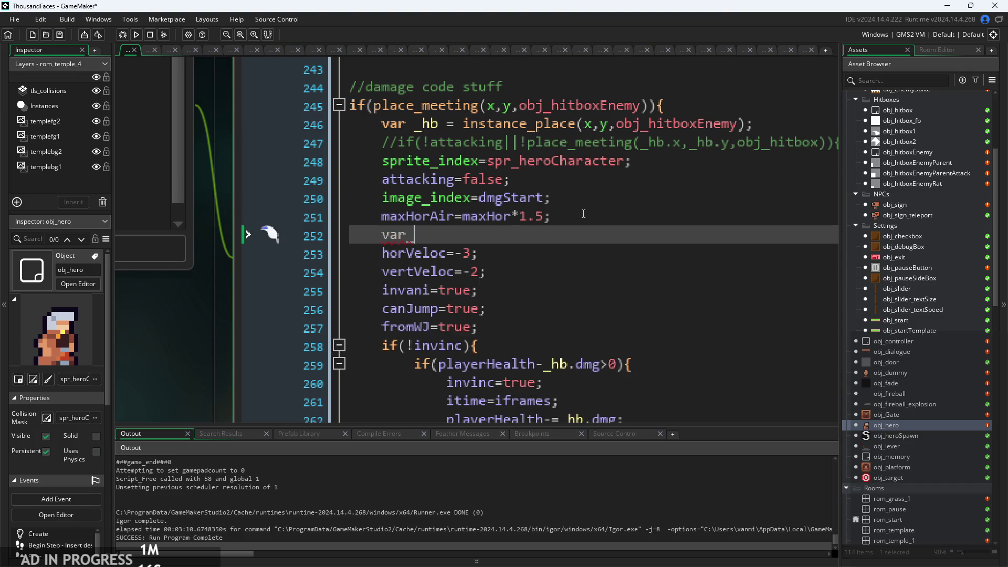
{"action": "key", "text": "BackSpace"}
{"action": "type", "text": "_hitdir = 1;"}
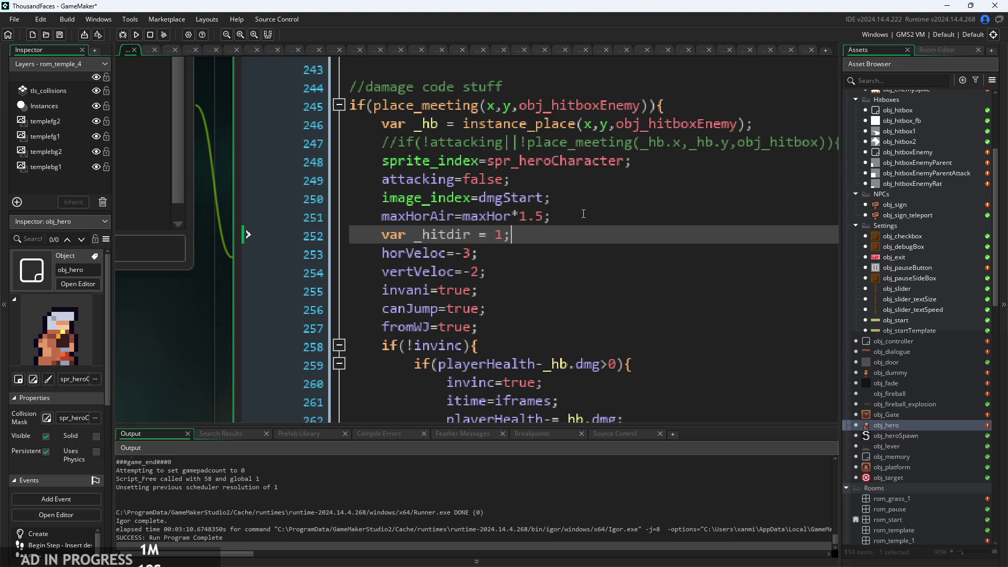
{"action": "key", "text": "Return"}
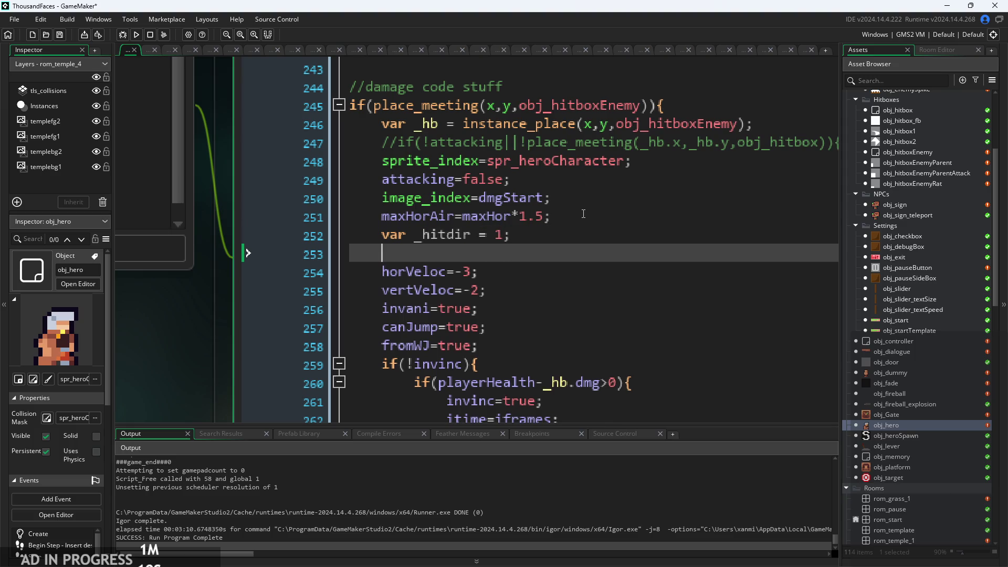
{"action": "key", "text": "BackSpace"}
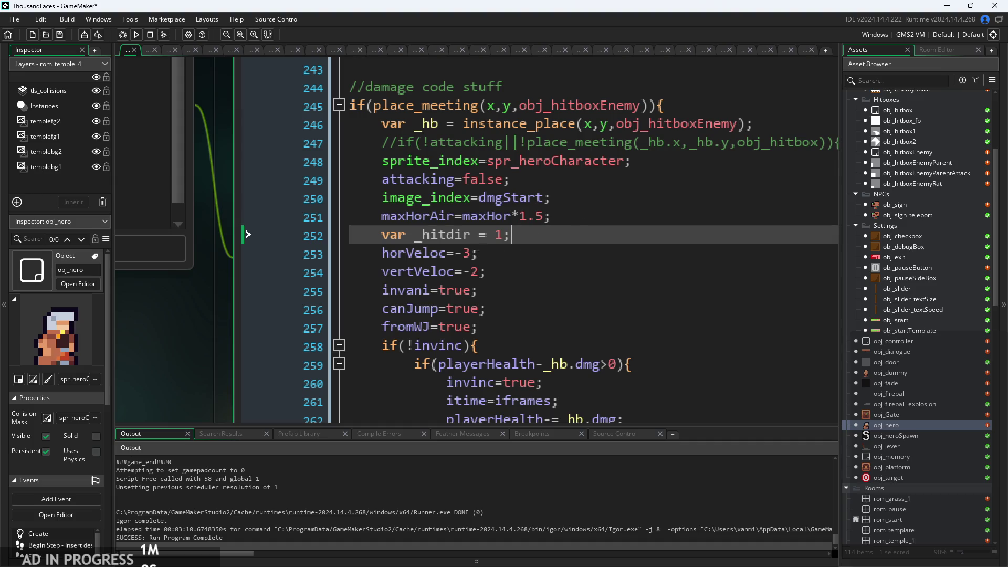
Multiply the horVeloc and vertVeloc knockback values by _hitdir
{"action": "left_click", "coordinate": [475, 254]}
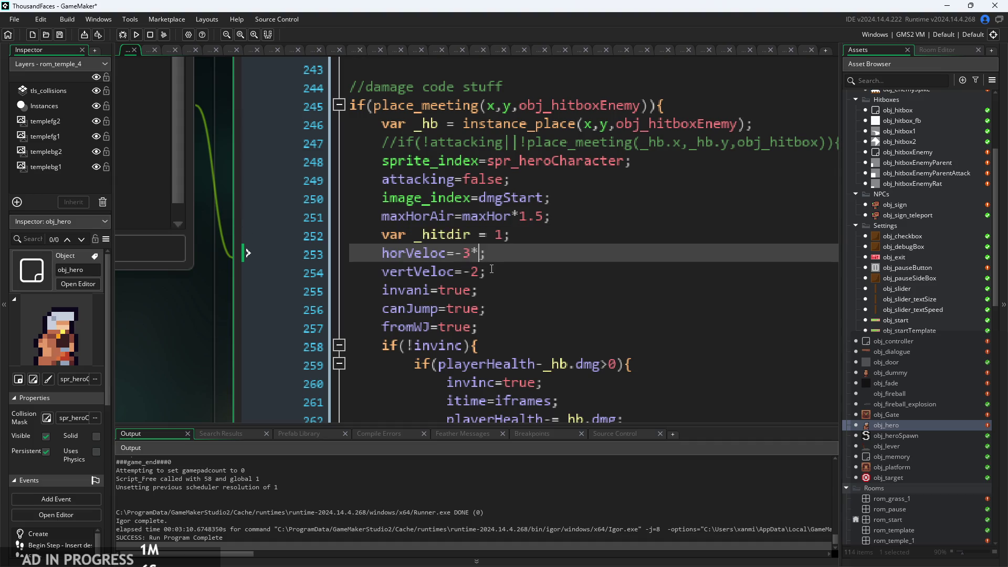
{"action": "type", "text": "_hitdir"}
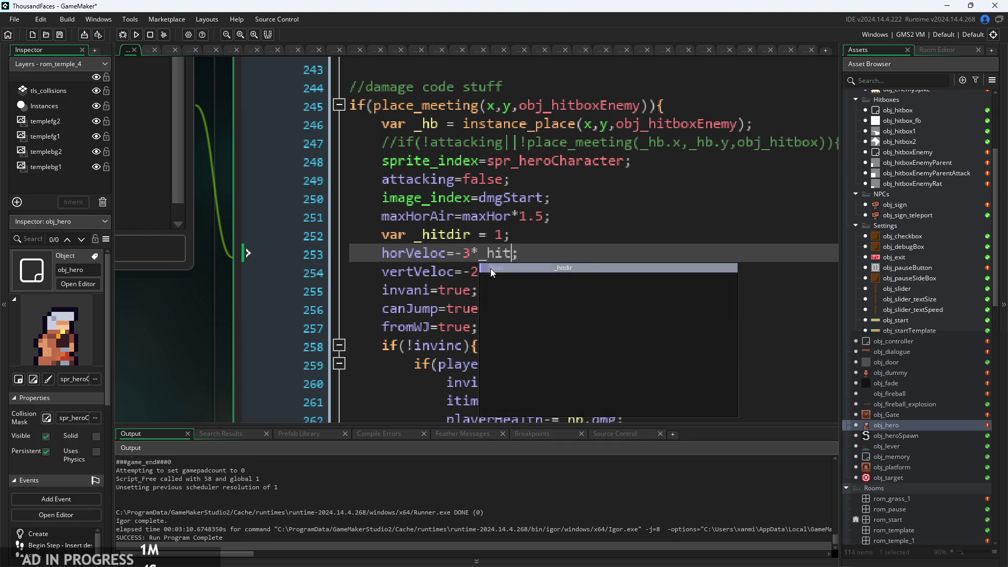
{"action": "left_click", "coordinate": [491, 270]}
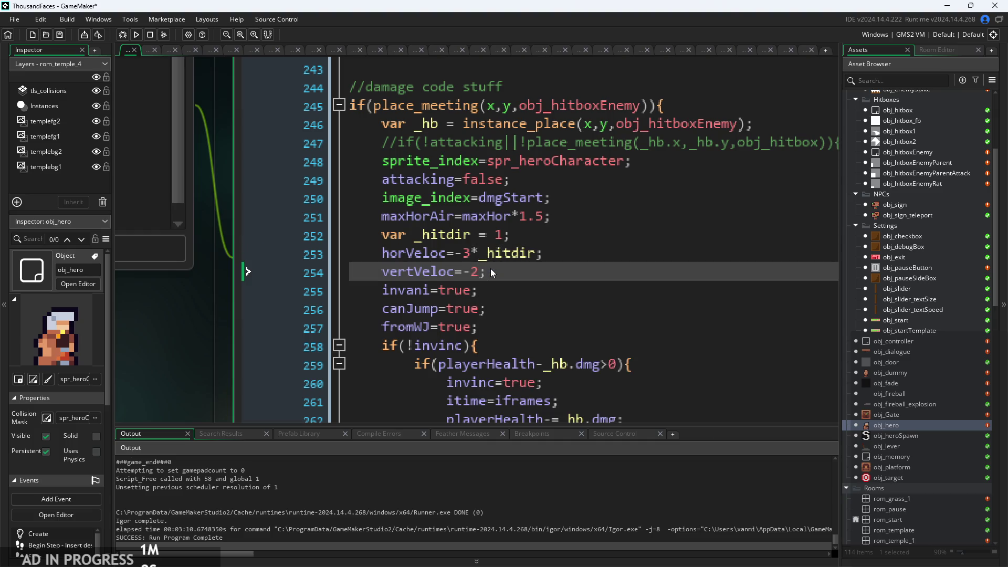
{"action": "type", "text": "*_hi"}
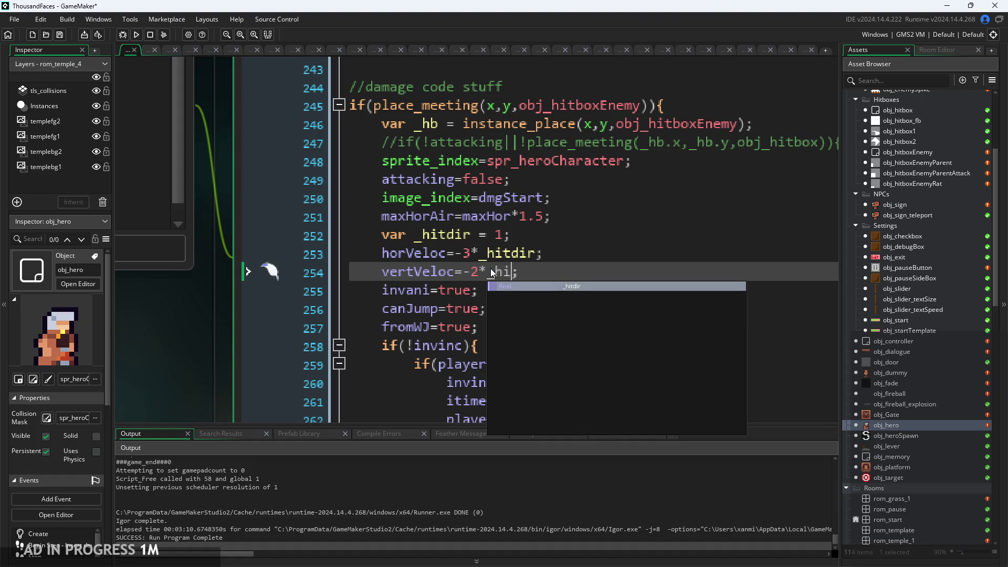
{"action": "key", "text": "Return"}
Add if(_hb.x>x){_hitdir=-1;} below the declaration and launch the game
{"action": "left_click", "coordinate": [589, 228]}
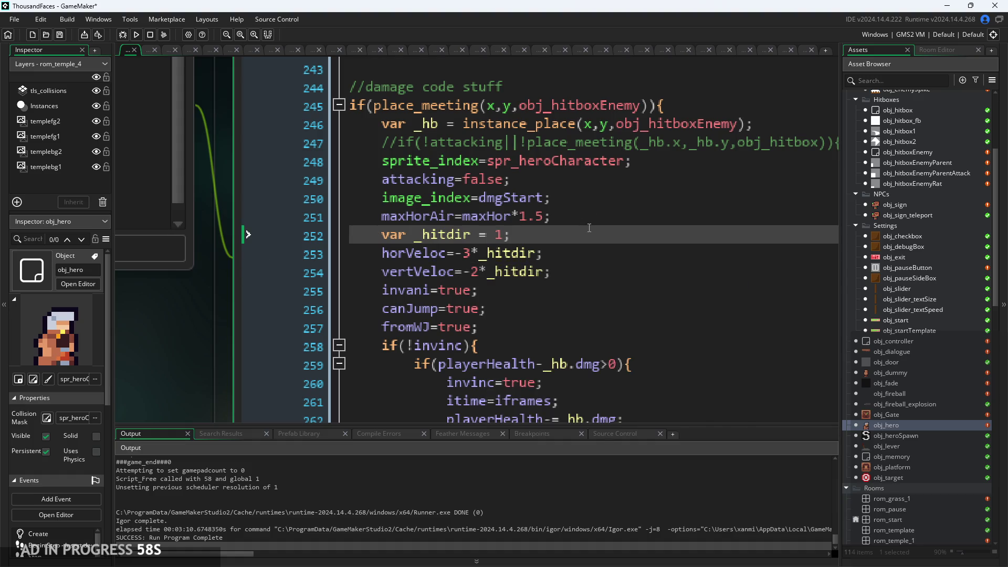
{"action": "key", "text": "Return"}
{"action": "key", "text": "BackSpace"}
{"action": "key", "text": "BackSpace"}
{"action": "type", "text": "if"}
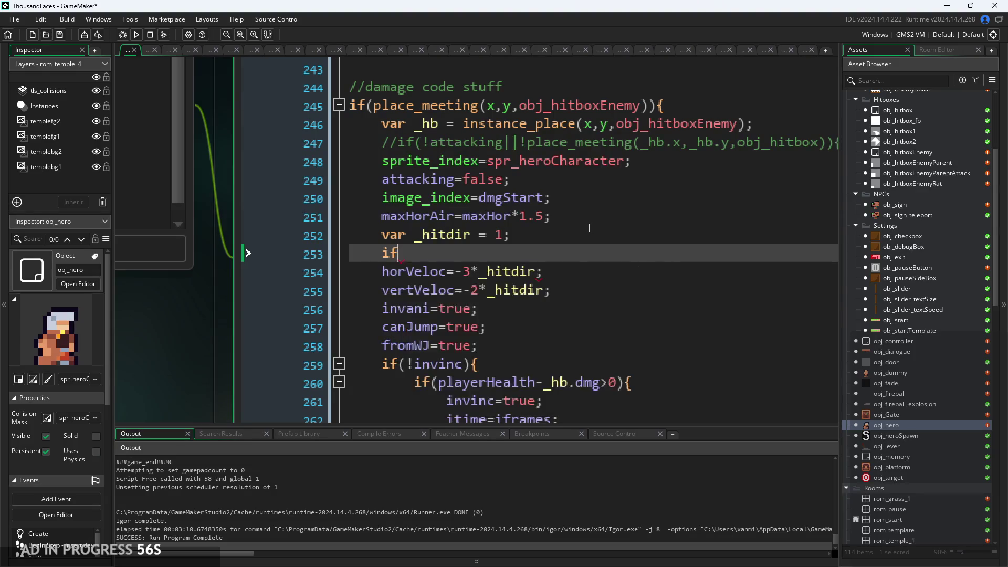
{"action": "type", "text": "("}
{"action": "type", "text": "_hb.x"}
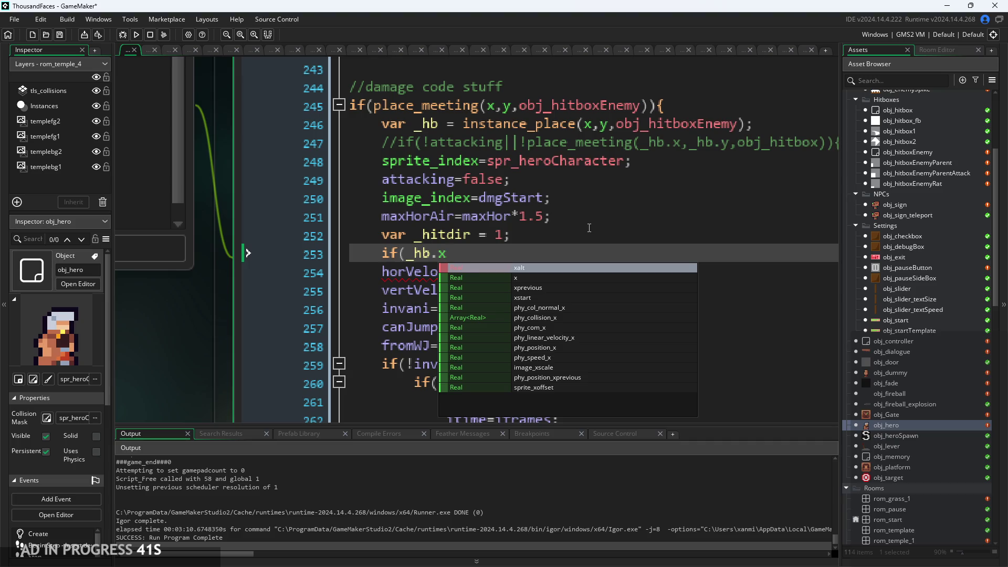
{"action": "type", "text": ">x"}
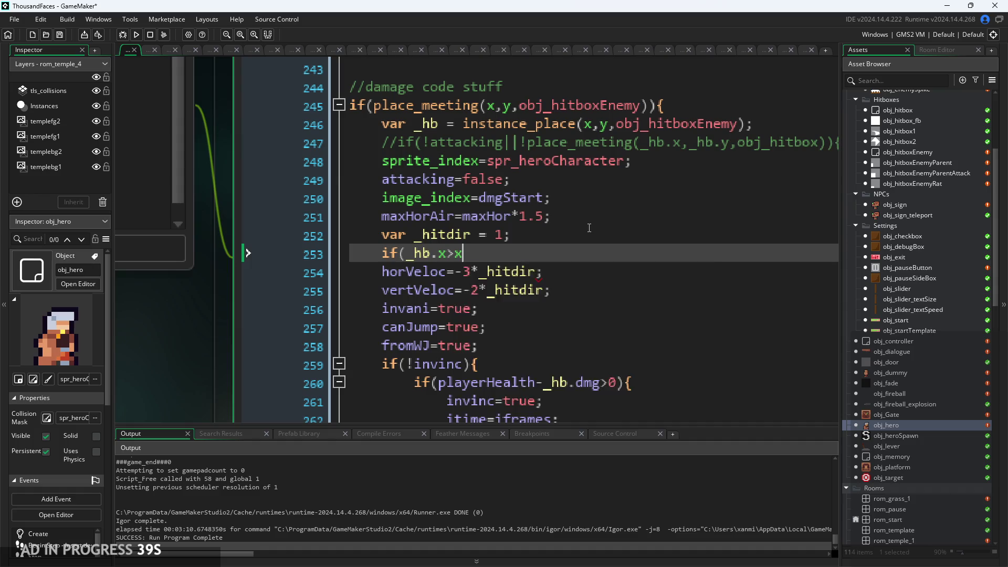
{"action": "type", "text": "){"}
{"action": "key", "text": "Return"}
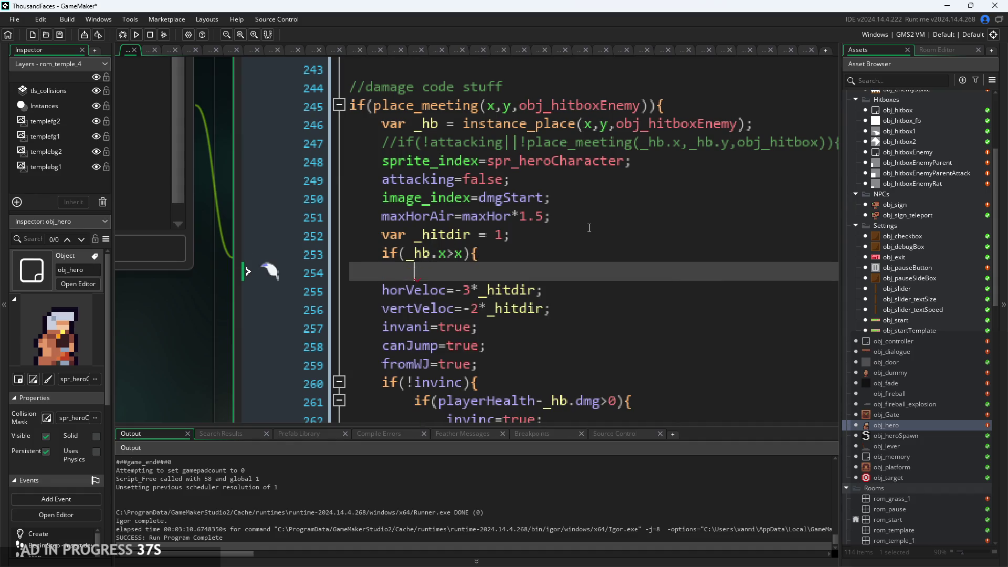
{"action": "type", "text": "_hitdir=-1;"}
{"action": "key", "text": "Return"}
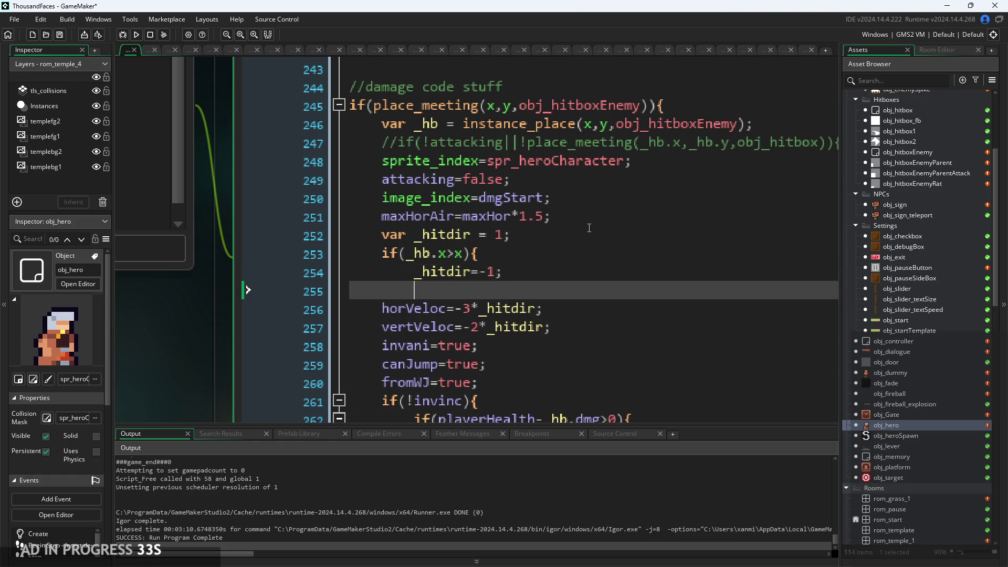
{"action": "type", "text": "}"}
{"action": "left_click", "coordinate": [137, 33]}
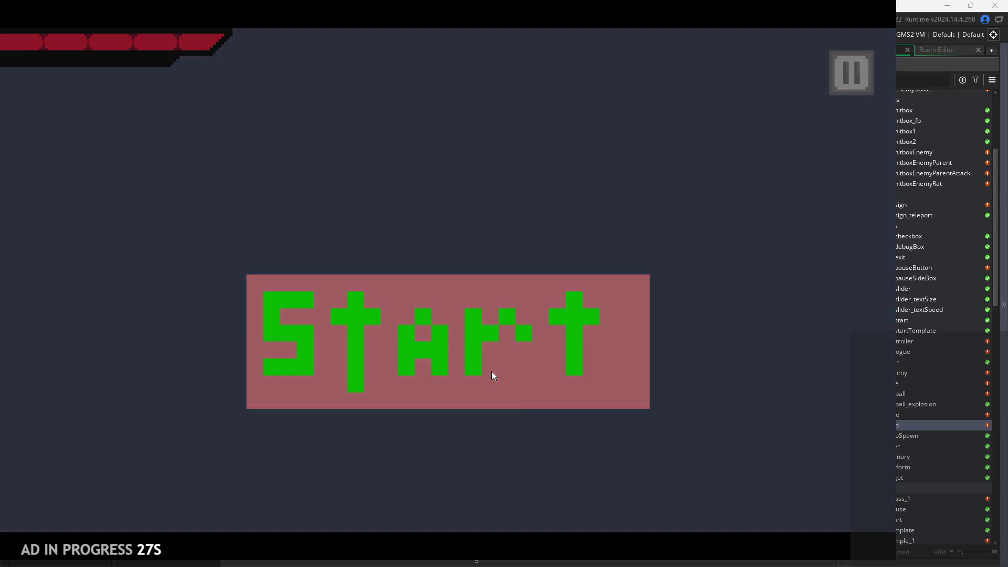
Start the game, walk the hero onto the spikes to test damage, then quit
{"action": "left_click", "coordinate": [492, 371]}
{"action": "key", "text": "Right"}
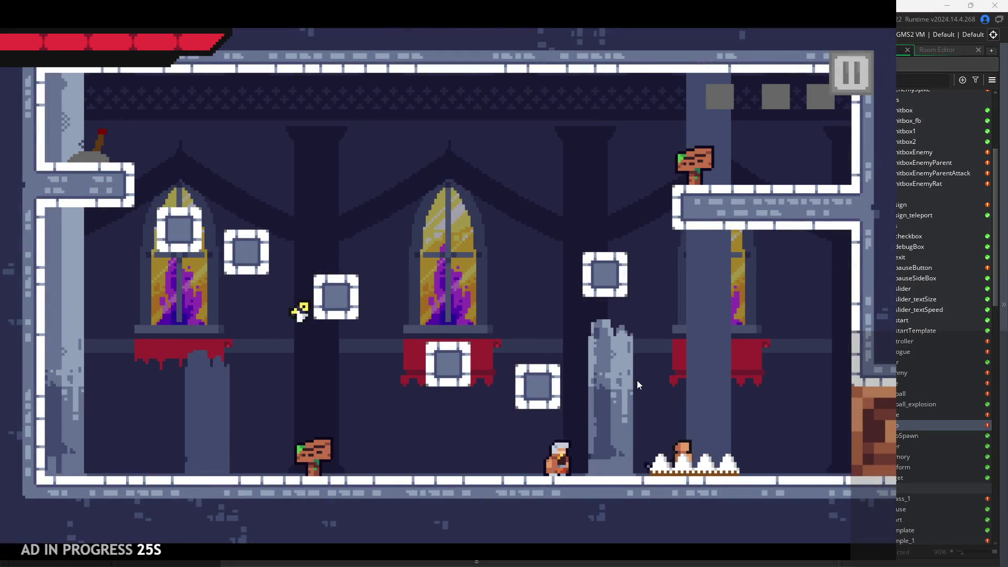
{"action": "key", "text": "Right"}
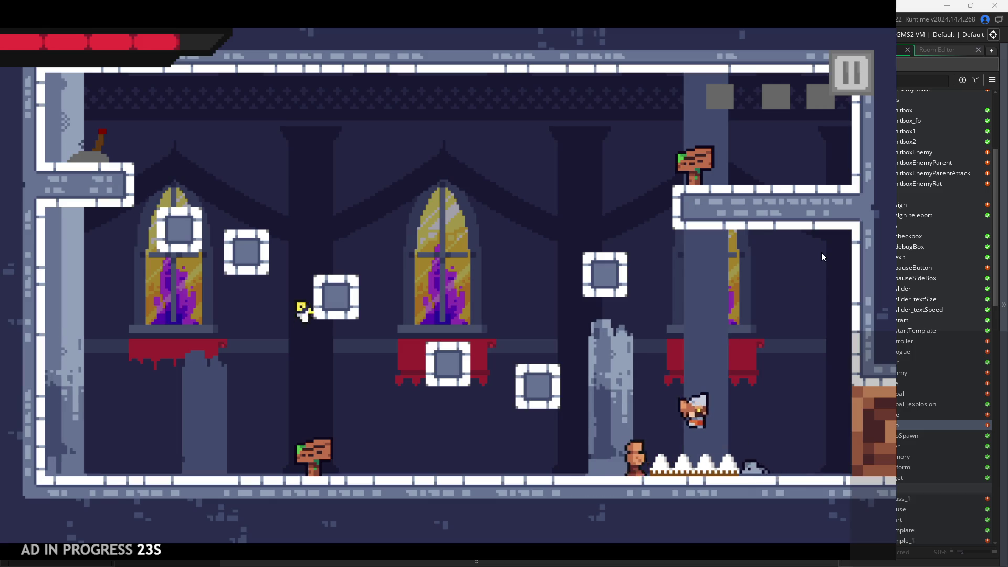
{"action": "key", "text": "Escape"}
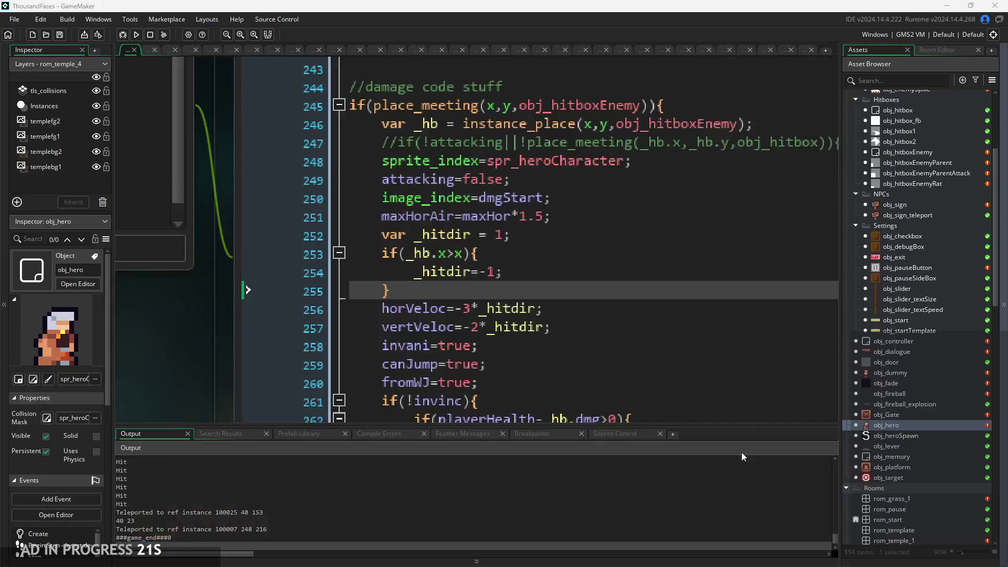
Remove the minus signs so knockback reads 3*_hitdir and 2*_hitdir, then relaunch
{"action": "left_click", "coordinate": [566, 326]}
{"action": "scroll", "coordinate": [567, 326], "scroll_direction": "up", "scroll_amount": 2}
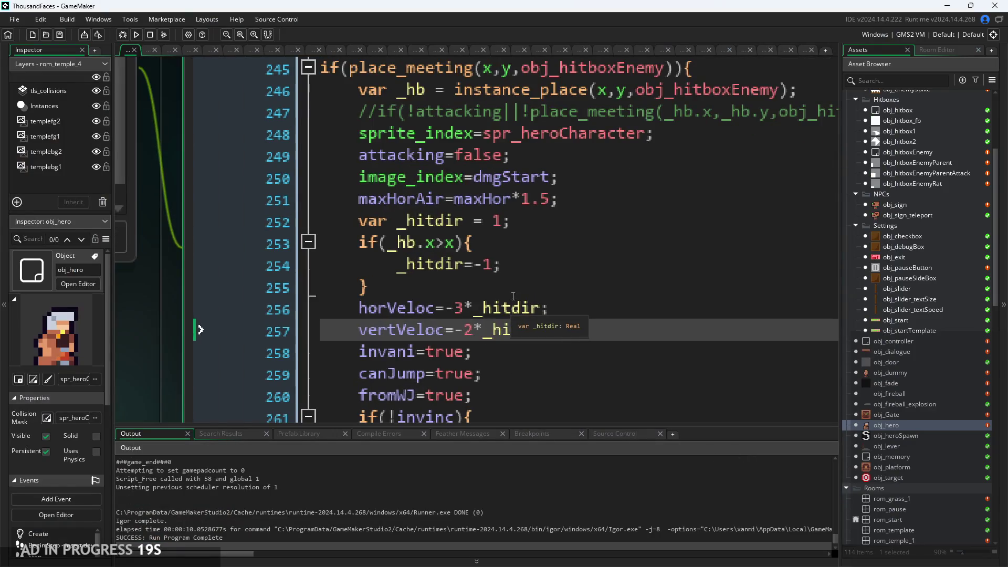
{"action": "left_click", "coordinate": [459, 311]}
{"action": "left_click", "coordinate": [465, 330]}
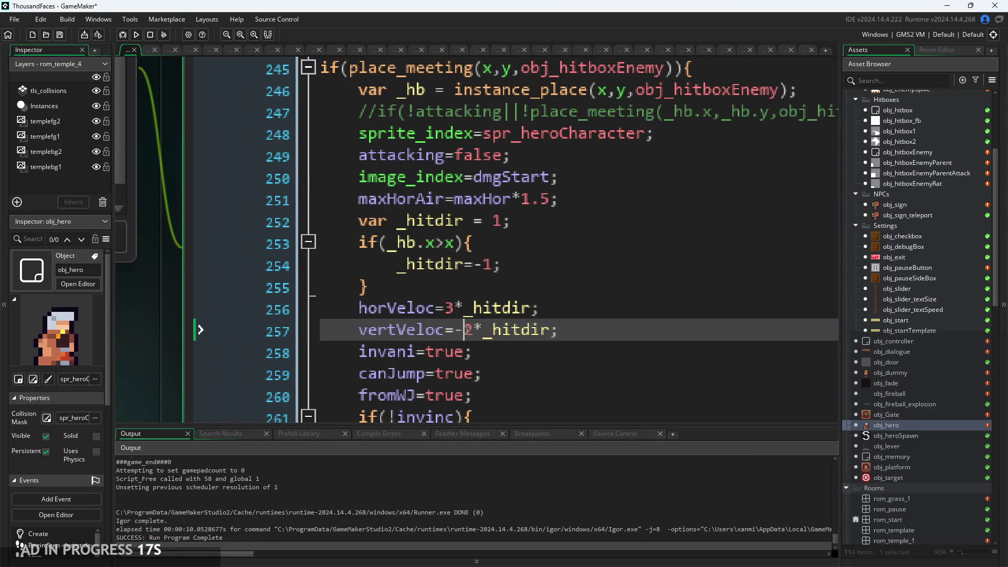
{"action": "left_click", "coordinate": [140, 38]}
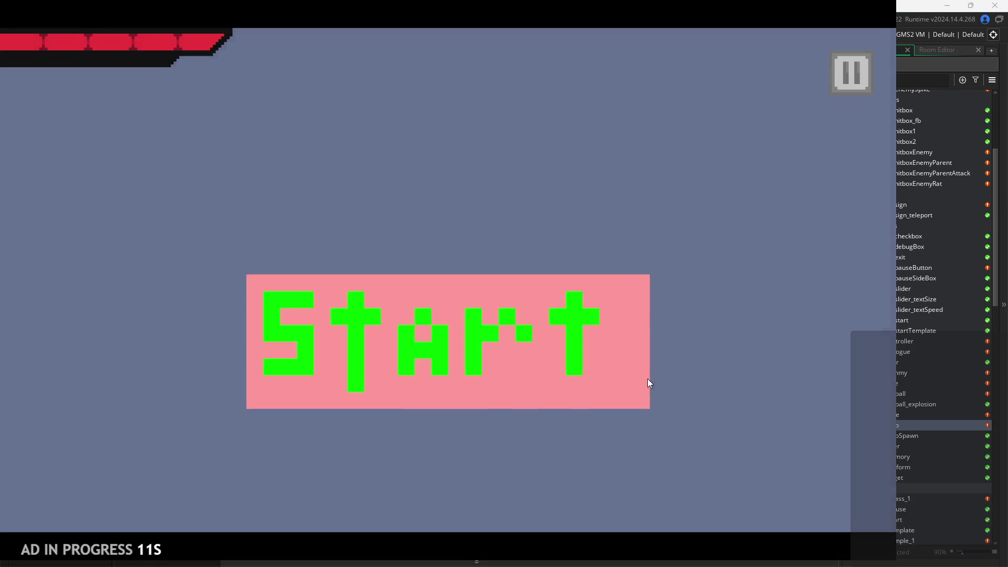
Start the castle level, take hits from enemies, then pause the game
{"action": "left_click", "coordinate": [647, 381]}
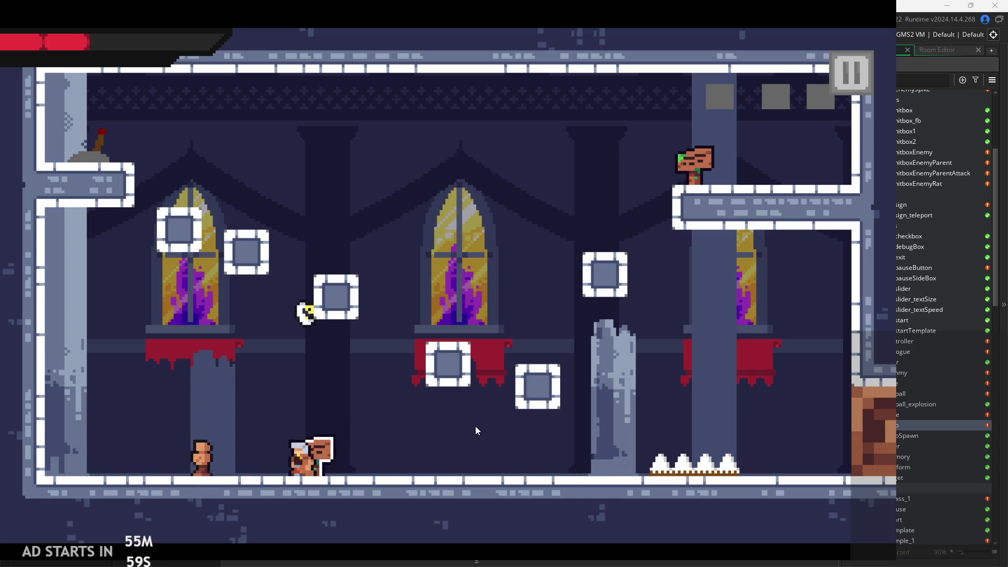
{"action": "left_click", "coordinate": [851, 86]}
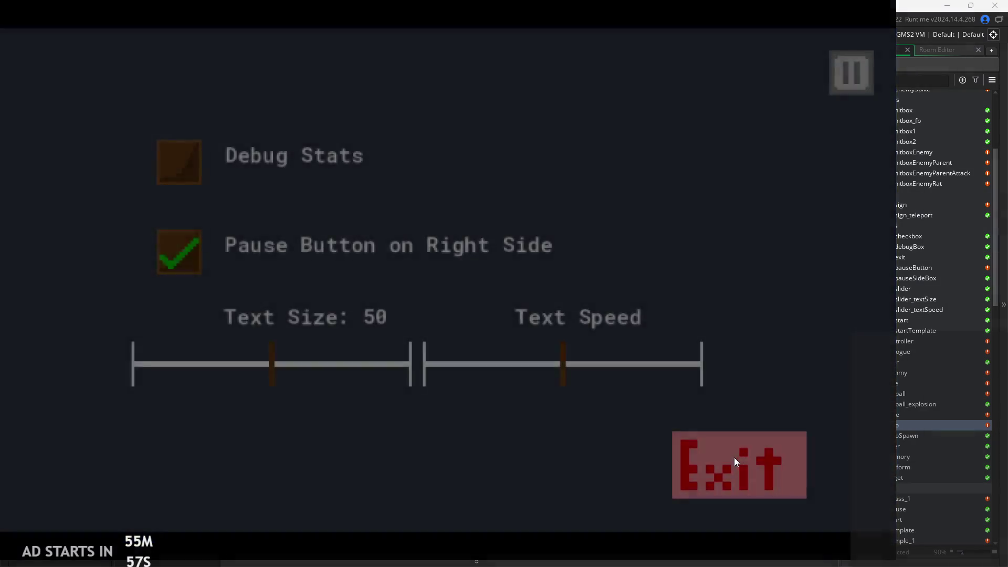
Exit to the editor and select the * _hitdir multiplier on line 256
{"action": "left_click", "coordinate": [734, 458]}
{"action": "left_click_drag", "start_coordinate": [454, 309], "coordinate": [532, 310]}
Keep horVeloc=3*_hitdir, change line 257 to a fixed vertVeloc=-2;, and relaunch
{"action": "key", "text": "BackSpace"}
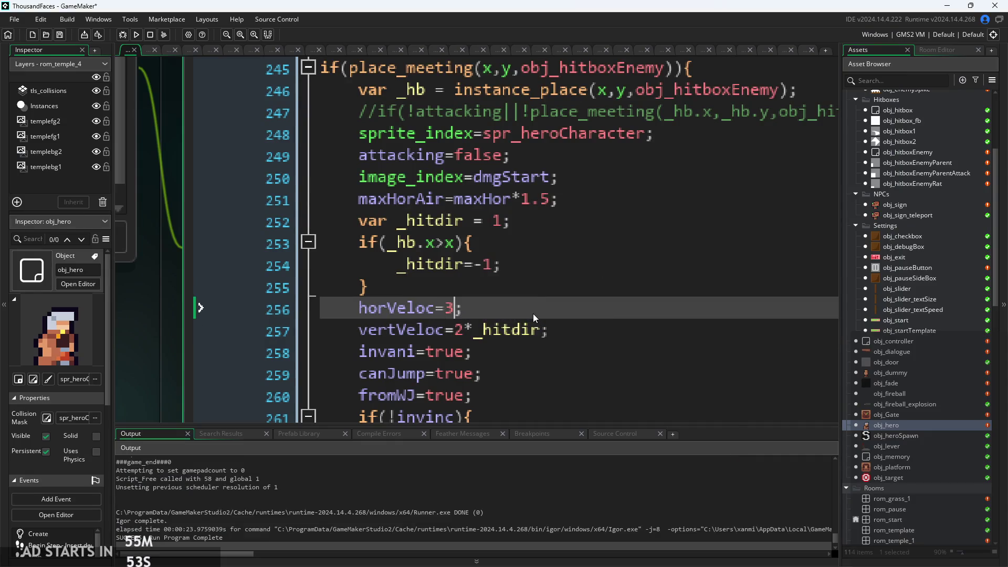
{"action": "key", "text": "ctrl+z"}
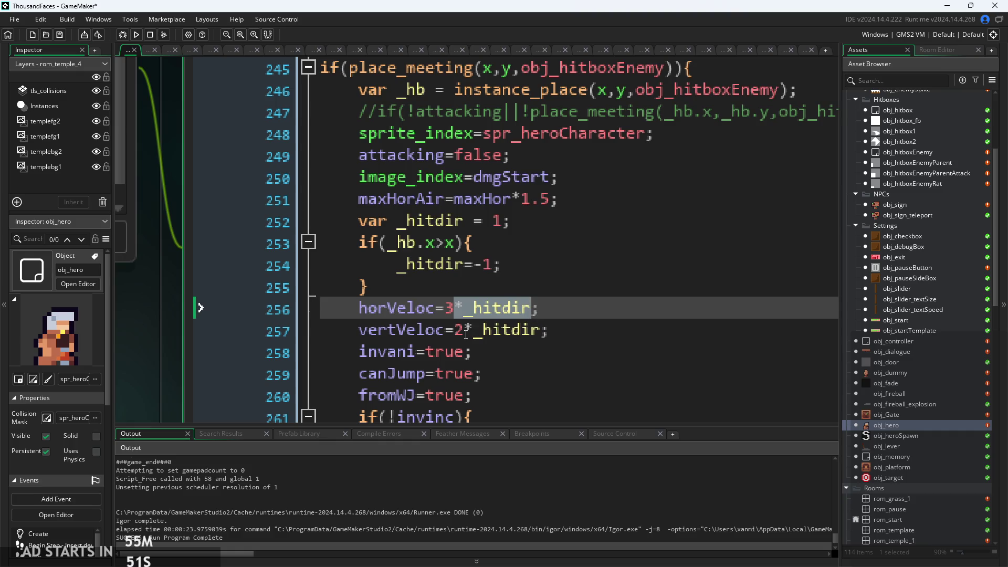
{"action": "left_click_drag", "start_coordinate": [465, 332], "coordinate": [526, 337]}
{"action": "key", "text": "Home"}
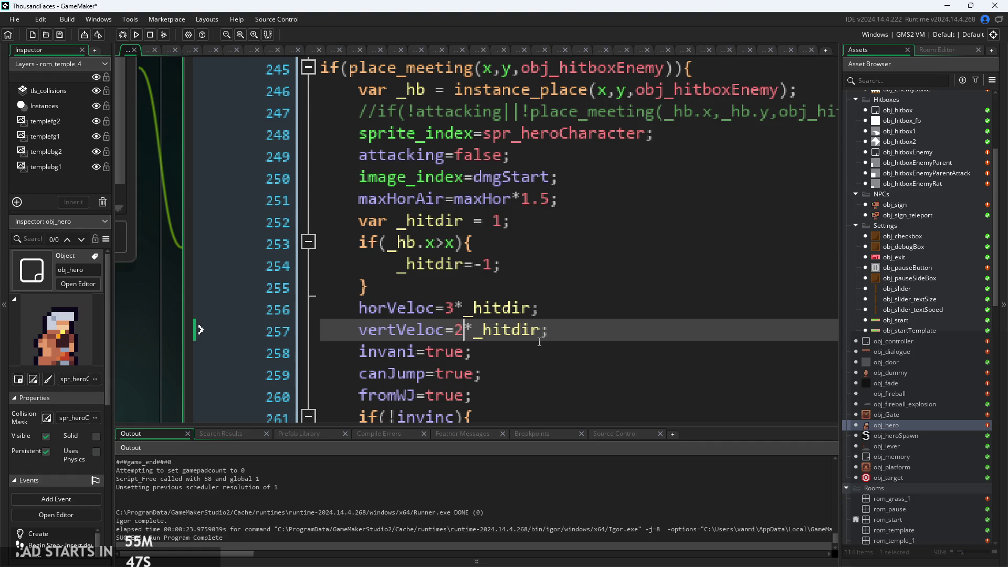
{"action": "key", "text": "BackSpace"}
{"action": "type", "text": "-"}
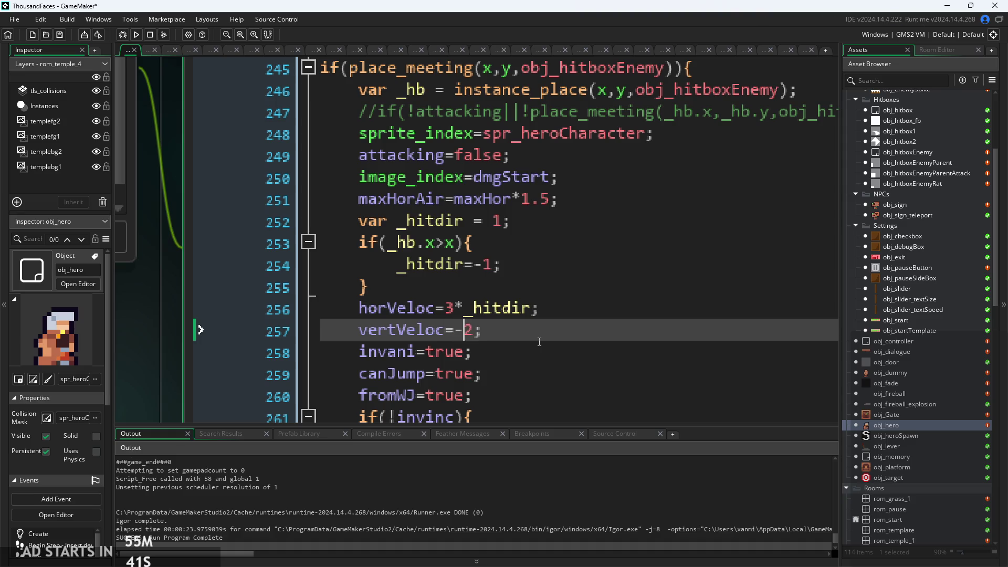
{"action": "left_click", "coordinate": [136, 36]}
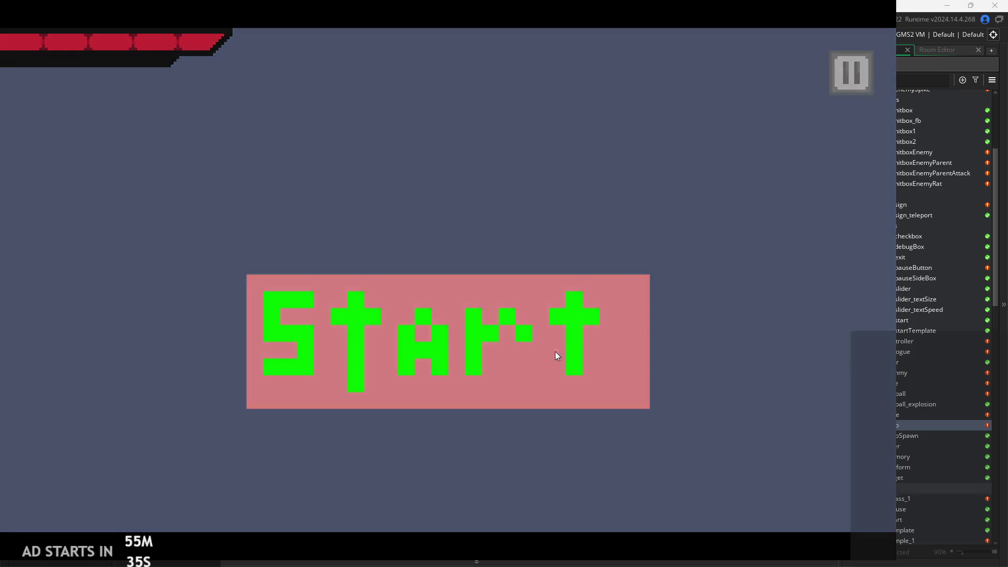
Start the game and jump right near the enemy to test knockback
{"action": "left_click", "coordinate": [556, 352]}
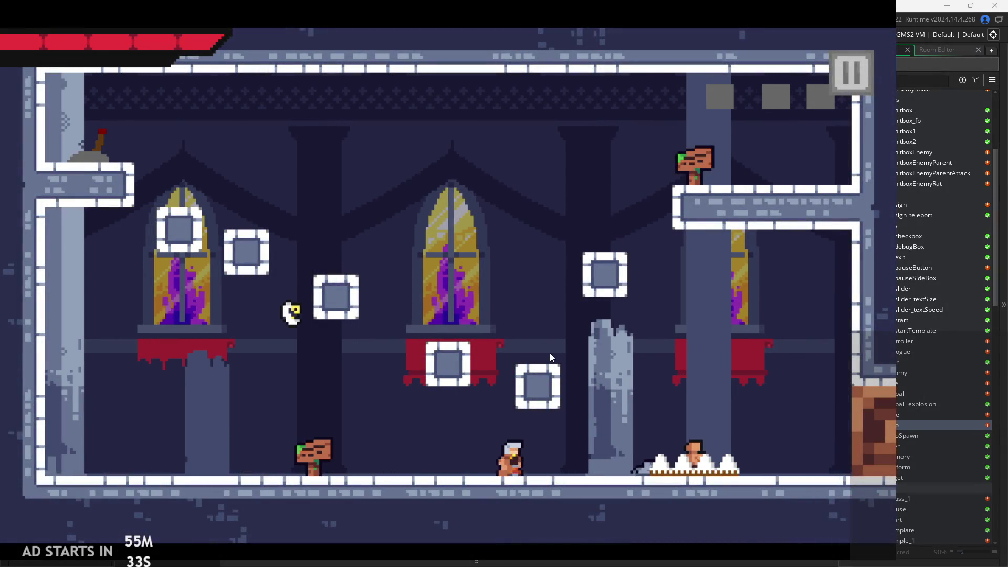
{"action": "key", "text": "Left"}
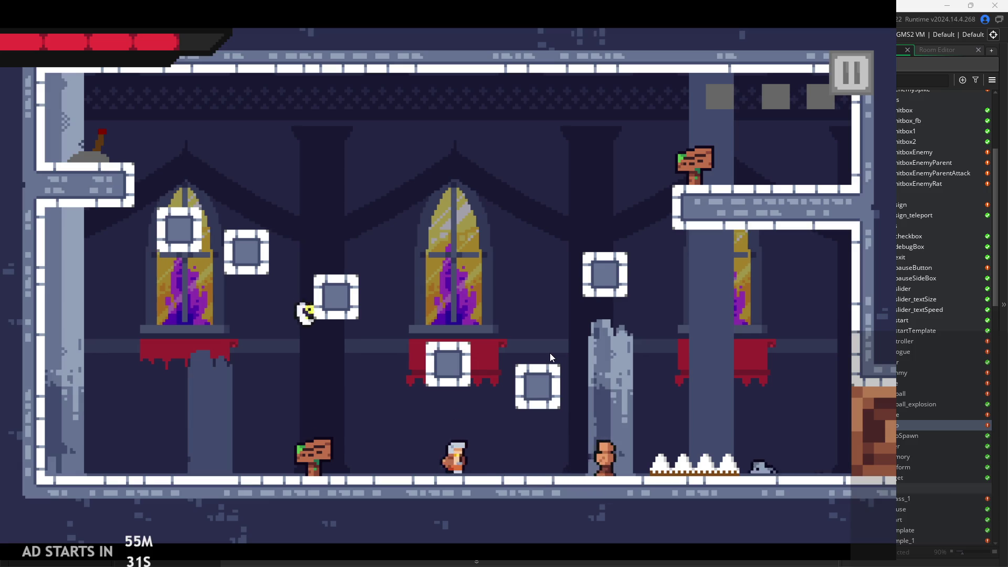
{"action": "key", "text": "Right"}
{"action": "key", "text": "space"}
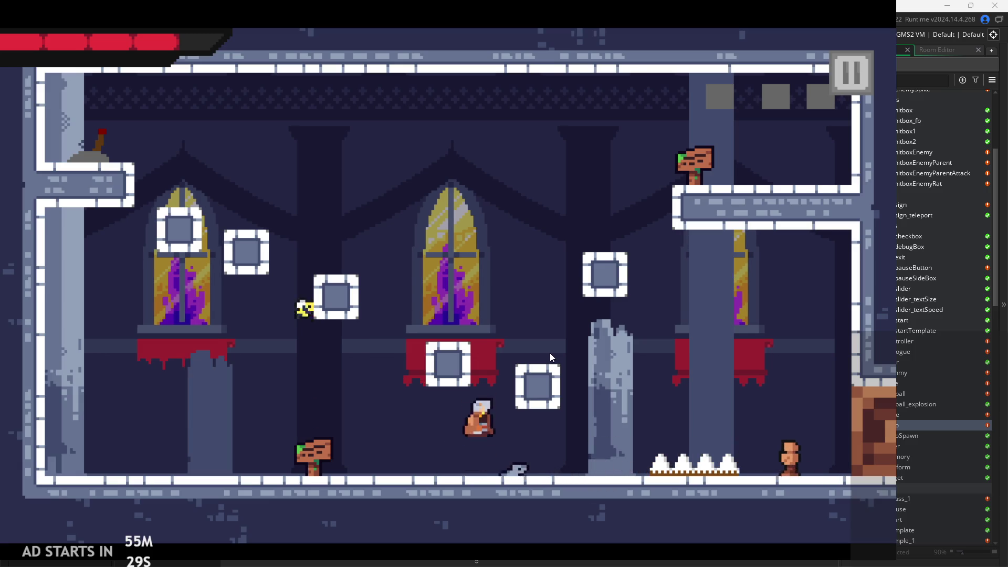
{"action": "key", "text": "Right"}
{"action": "key", "text": "space"}
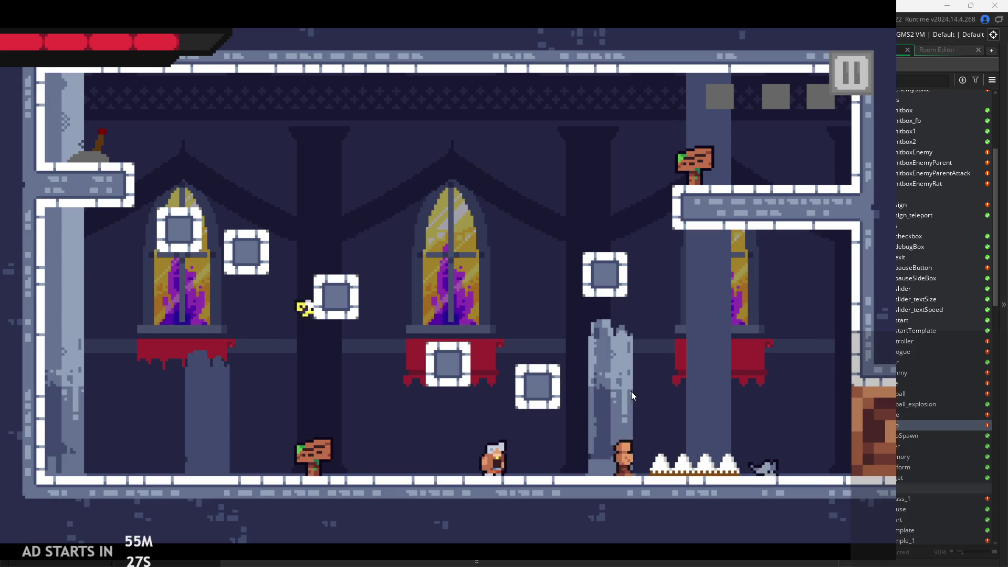
{"action": "key", "text": "space"}
{"action": "key", "text": "Right"}
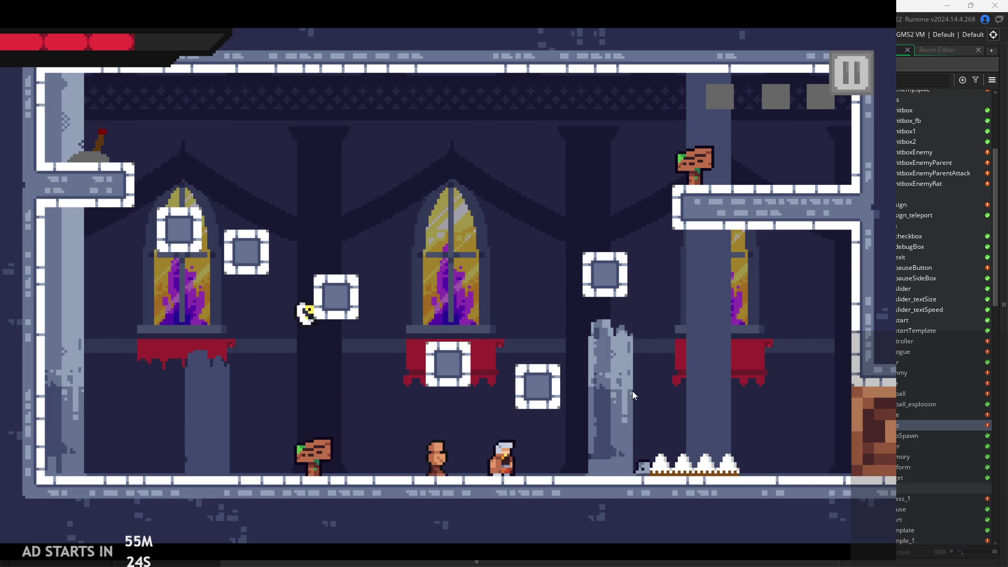
Walk into the enemy to trigger knockback, then jump to the red-banner ledge and attack
{"action": "key", "text": "Left"}
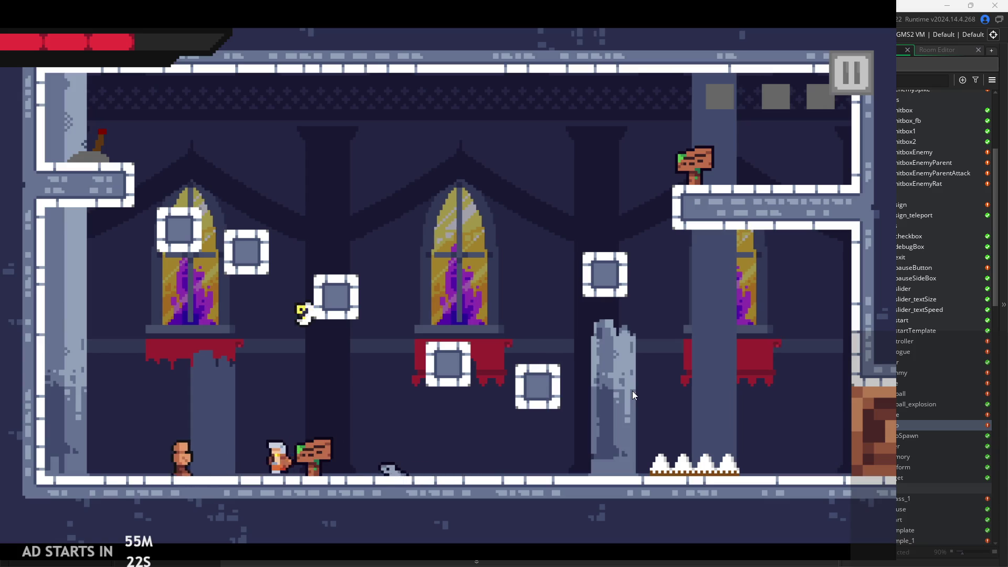
{"action": "key", "text": "Left"}
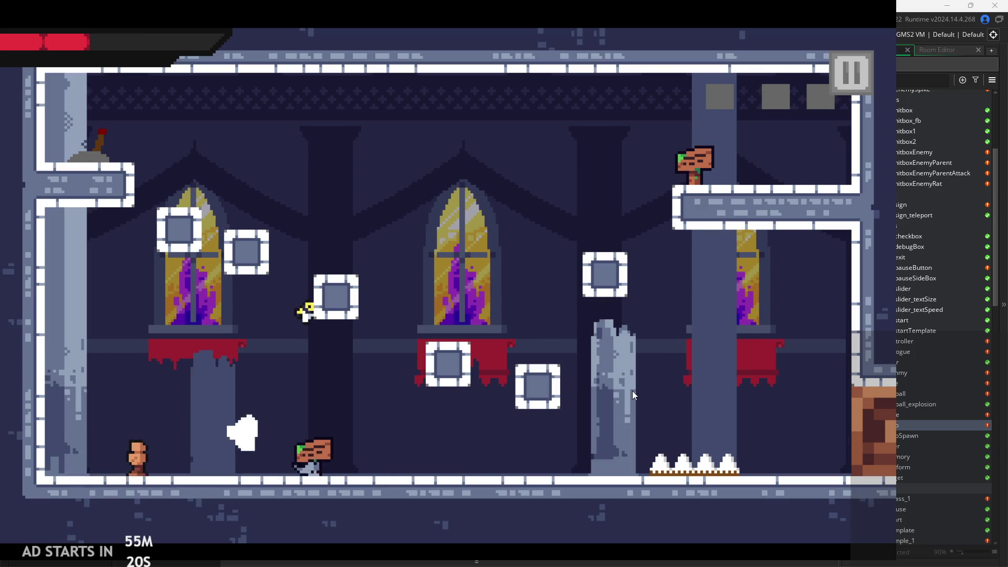
{"action": "key", "text": "Right"}
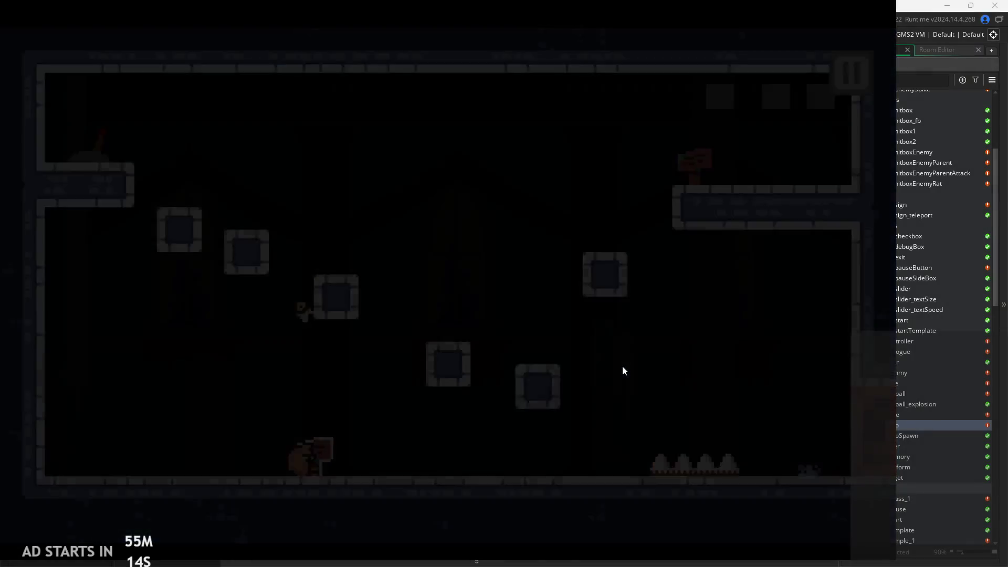
{"action": "key", "text": "space"}
{"action": "key", "text": "Left"}
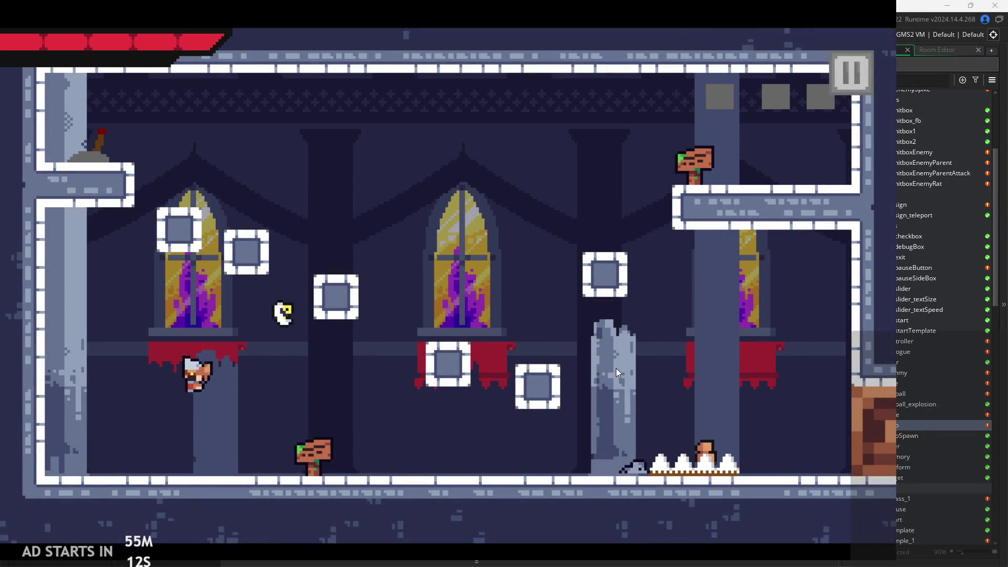
{"action": "key", "text": "Right"}
{"action": "key", "text": "x"}
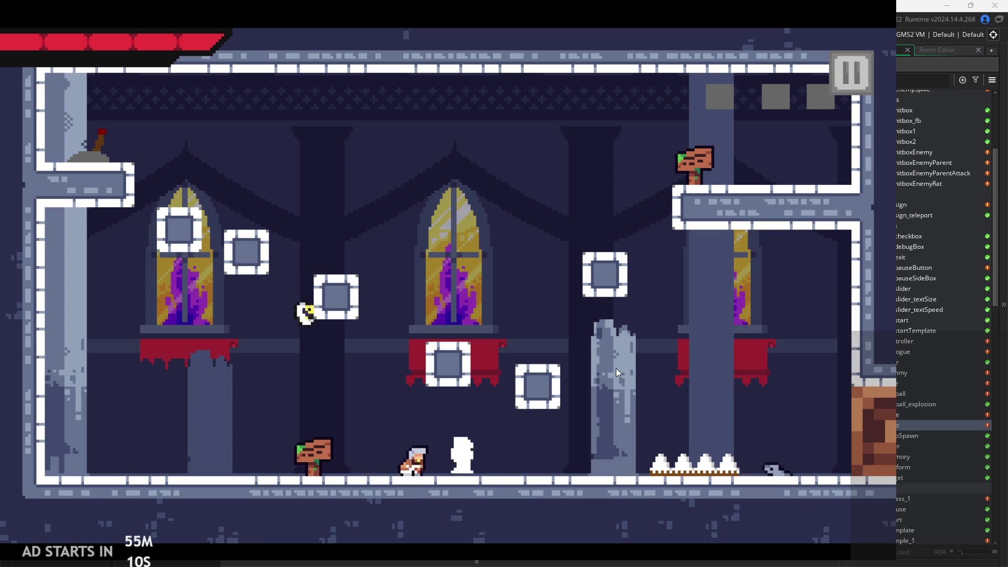
Jump-attack the enemy by the pillar and leap over the spikes
{"action": "key", "text": "Right"}
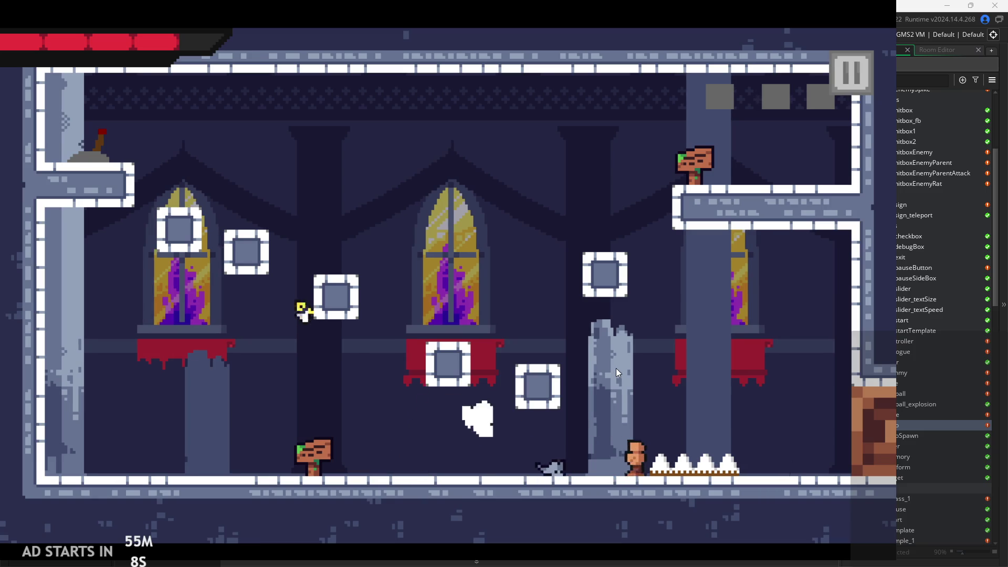
{"action": "key", "text": "Right"}
{"action": "key", "text": "space"}
{"action": "key", "text": "x"}
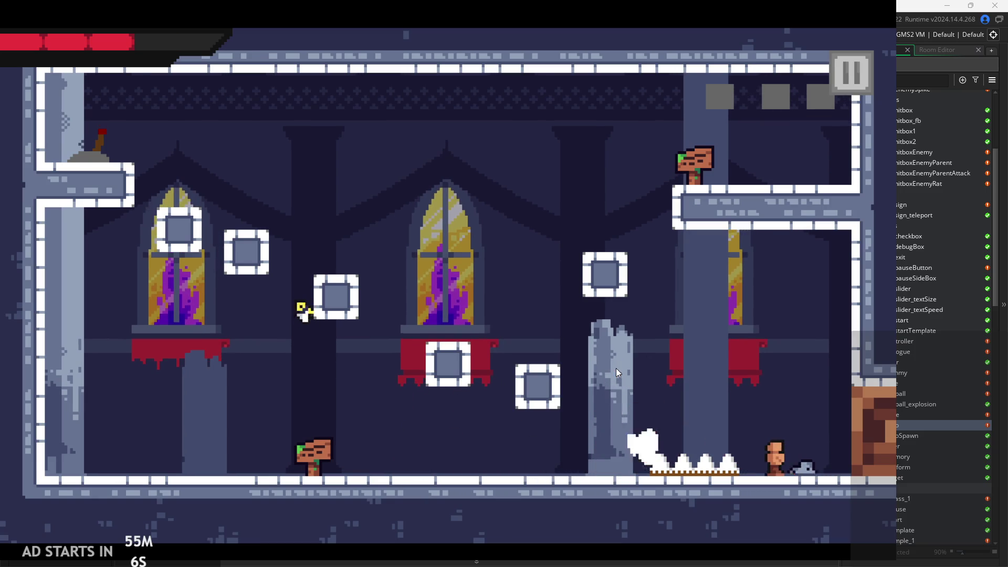
{"action": "key", "text": "space"}
{"action": "key", "text": "Left"}
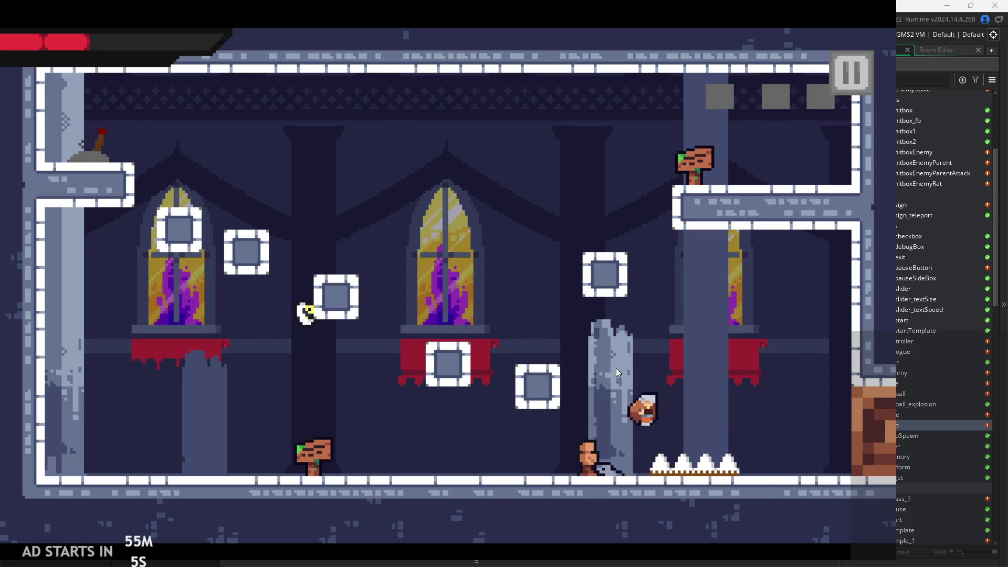
{"action": "key", "text": "Right"}
{"action": "key", "text": "space"}
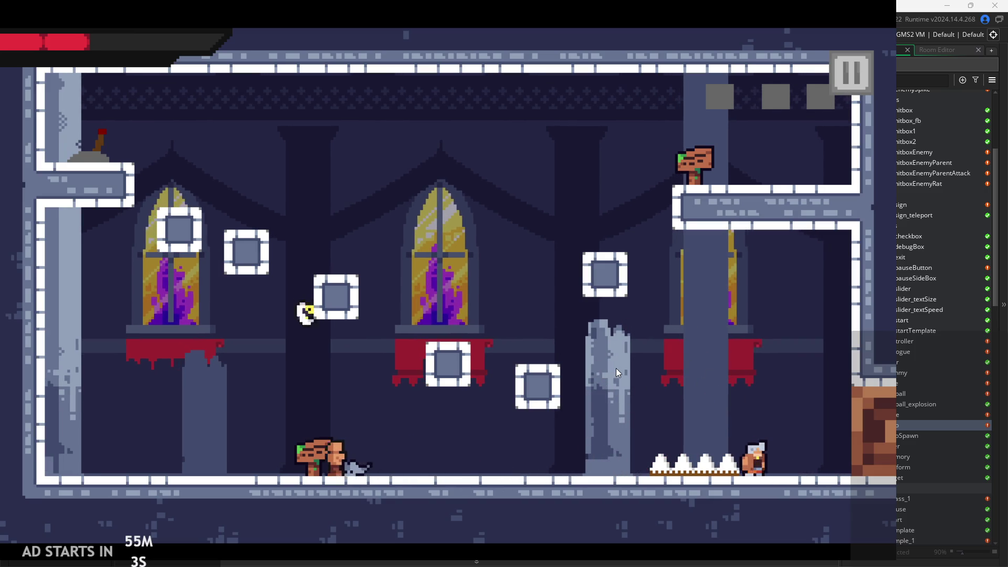
Jump back from beyond the spikes, run right past the enemy, then pause
{"action": "key", "text": "space"}
{"action": "key", "text": "Left"}
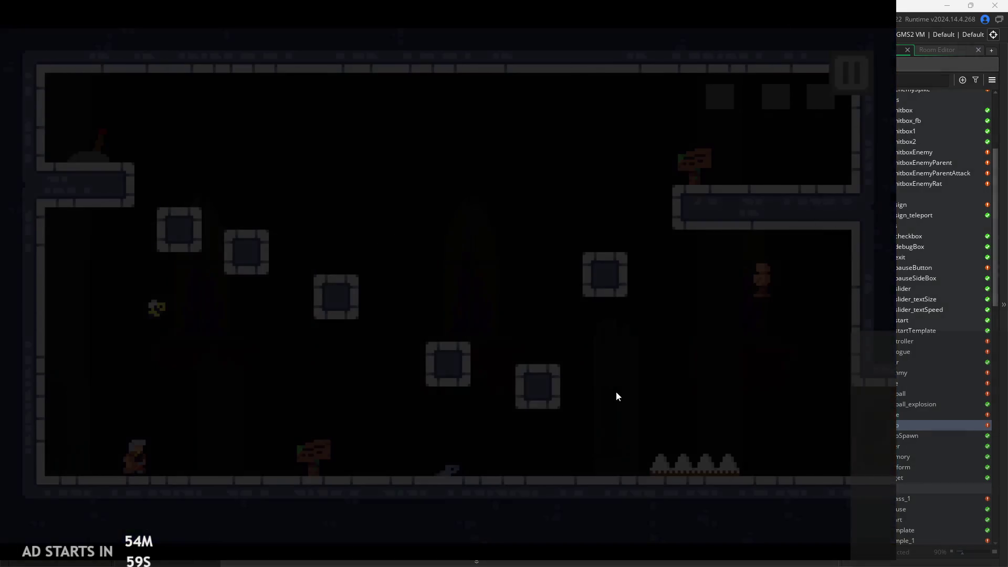
{"action": "key", "text": "Right"}
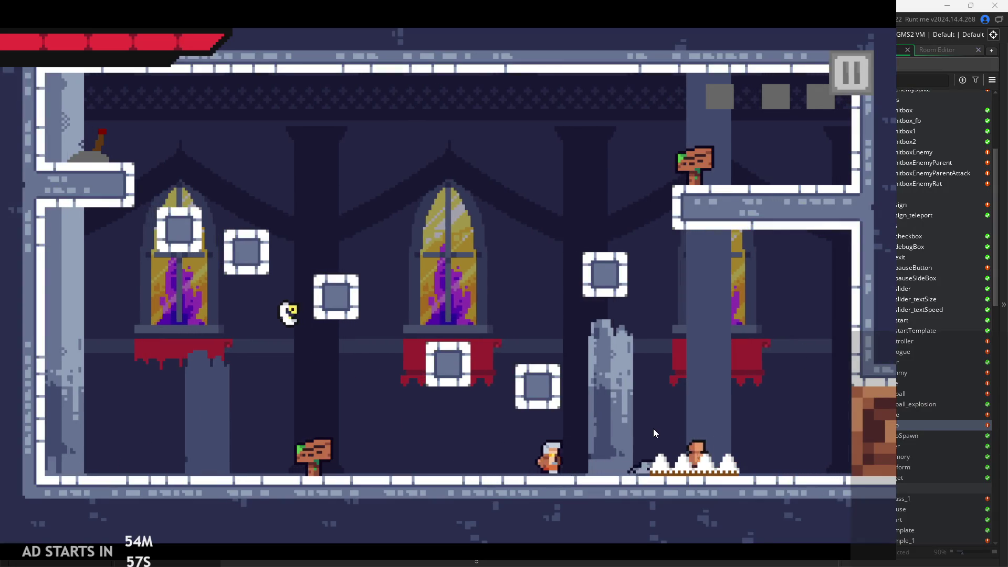
{"action": "key", "text": "space"}
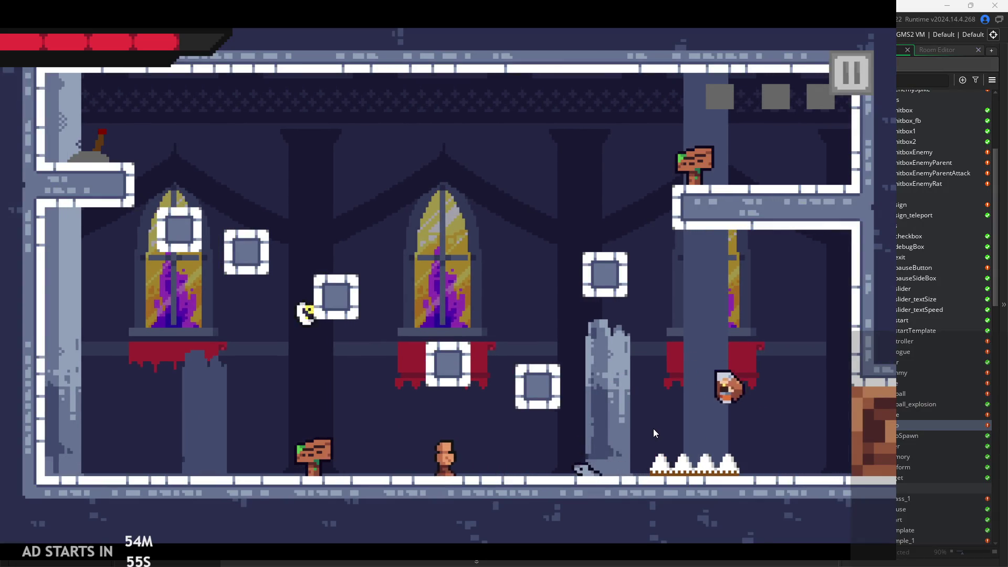
{"action": "key", "text": "Right"}
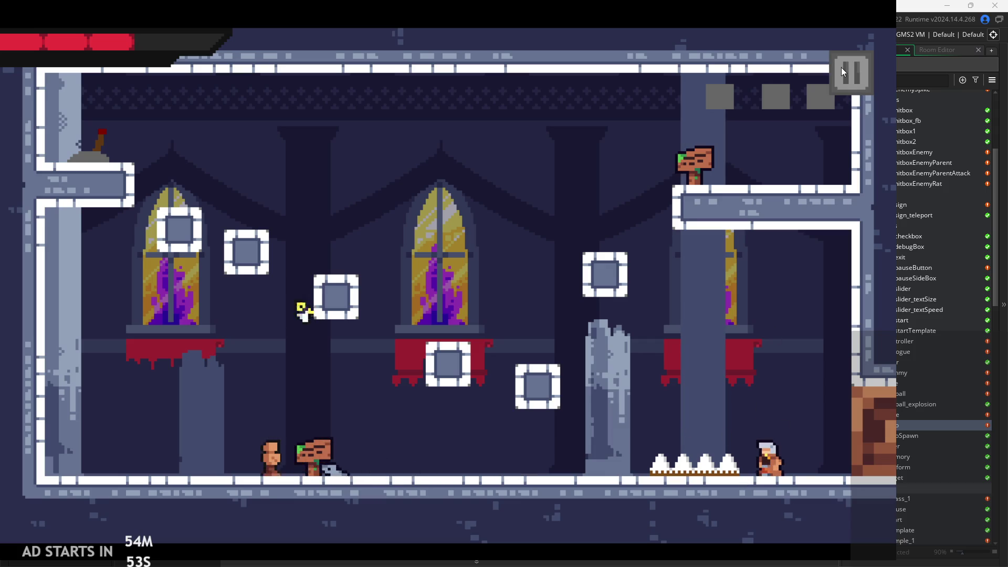
{"action": "left_click", "coordinate": [845, 71]}
Leave the game, duplicate spr_hitbox as spr_hitboxEnemySpike and open the copy
{"action": "left_click", "coordinate": [785, 432]}
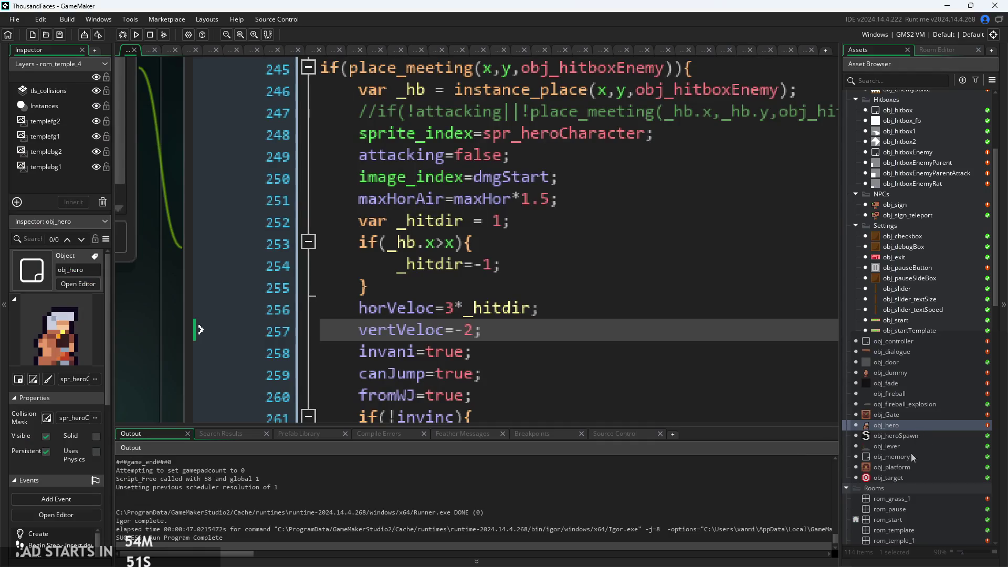
{"action": "scroll", "coordinate": [912, 458], "scroll_direction": "down", "scroll_amount": 12}
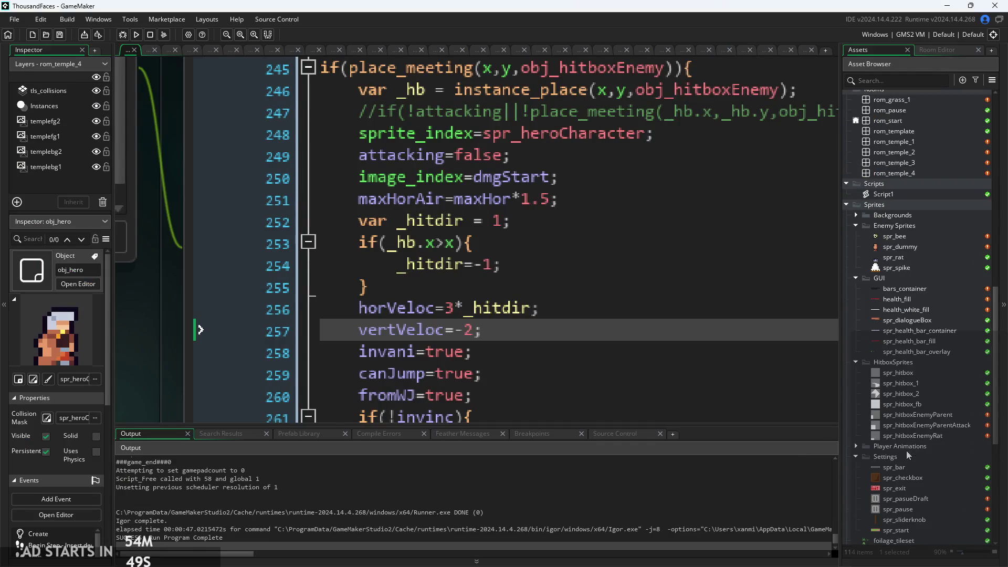
{"action": "right_click", "coordinate": [910, 373]}
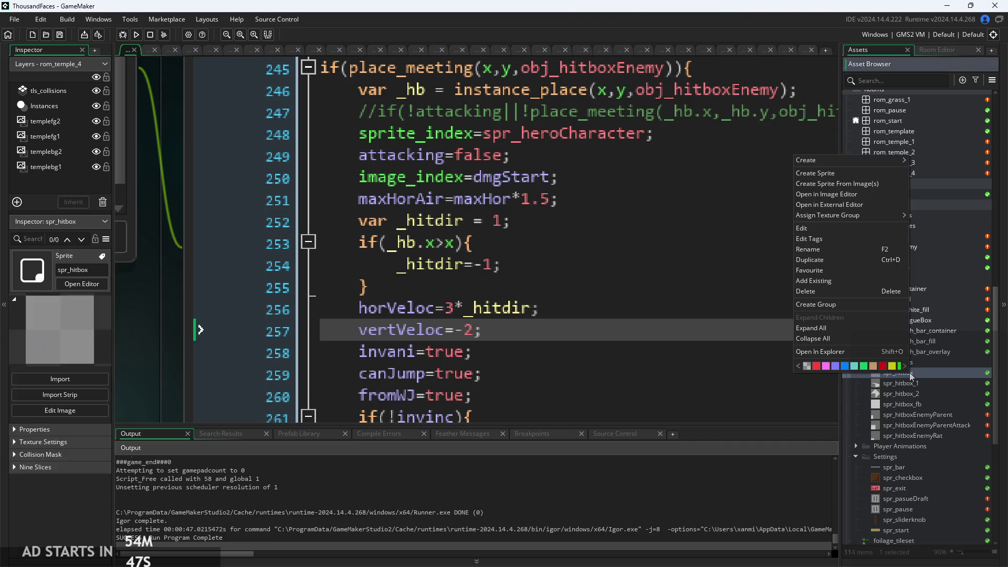
{"action": "left_click", "coordinate": [829, 260]}
{"action": "type", "text": "spr_hitboxEnemySp"}
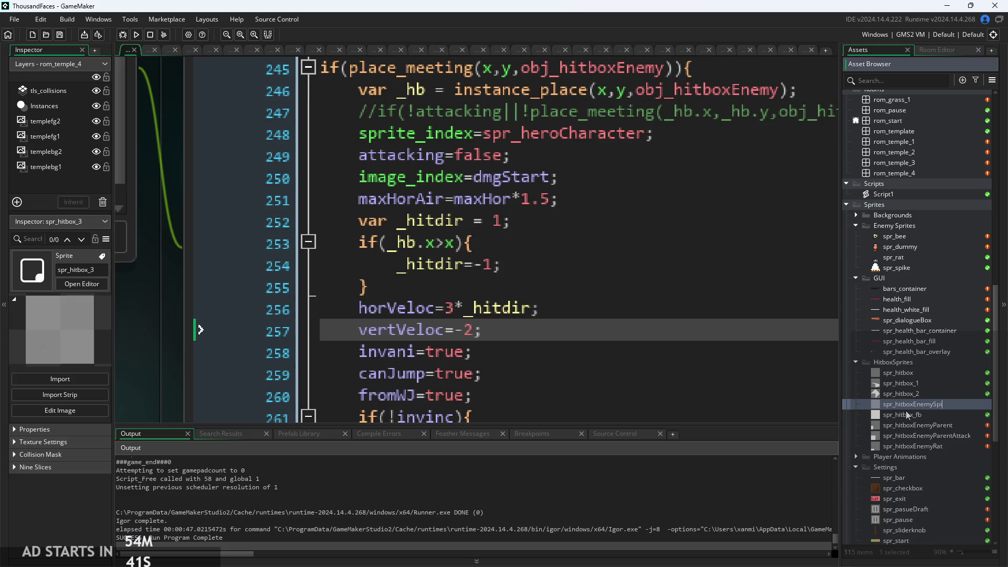
{"action": "type", "text": "ke"}
{"action": "key", "text": "Return"}
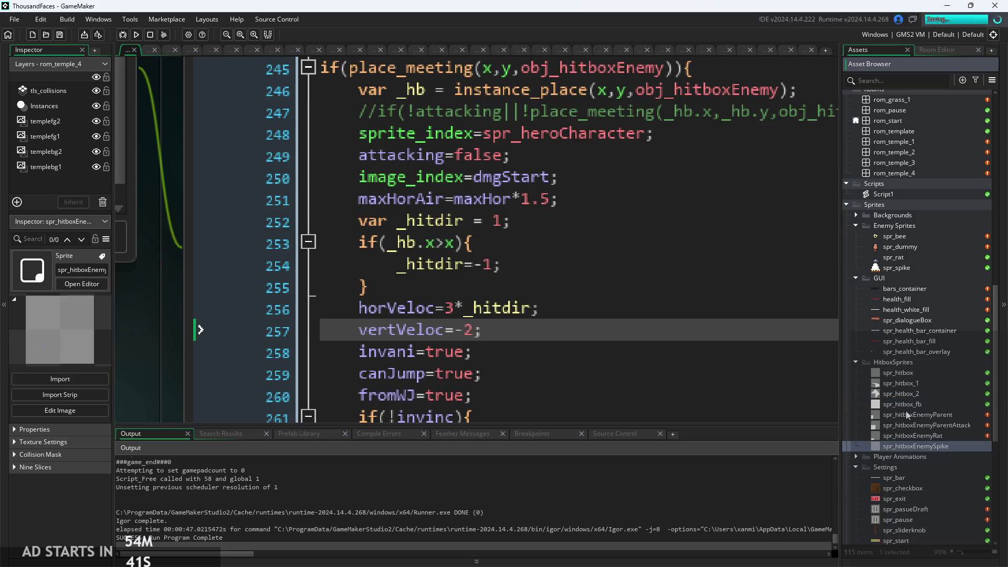
{"action": "double_click", "coordinate": [909, 450]}
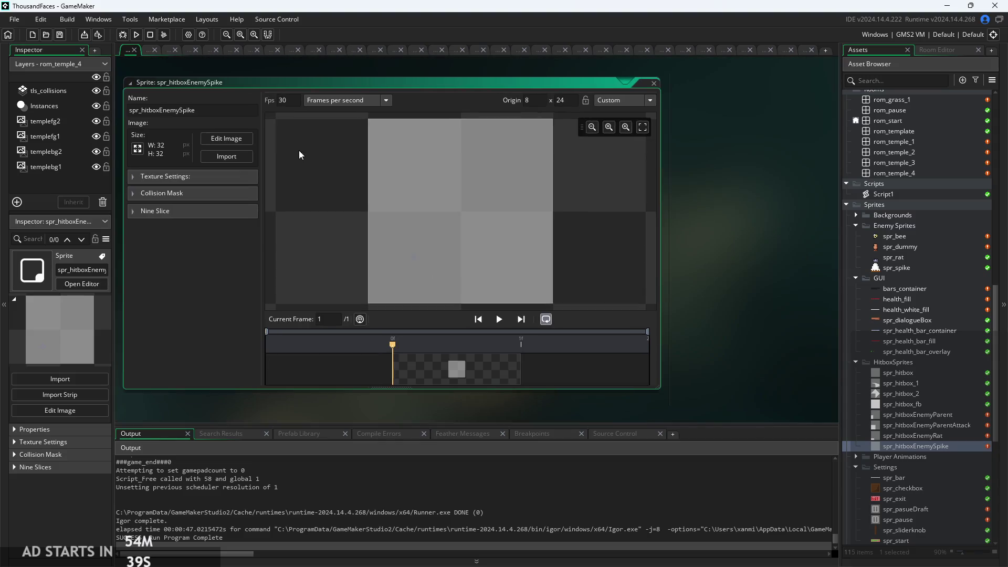
Clear the canvas's lower-left quarter and fill it with white
{"action": "left_click", "coordinate": [228, 140]}
{"action": "left_click", "coordinate": [738, 293]}
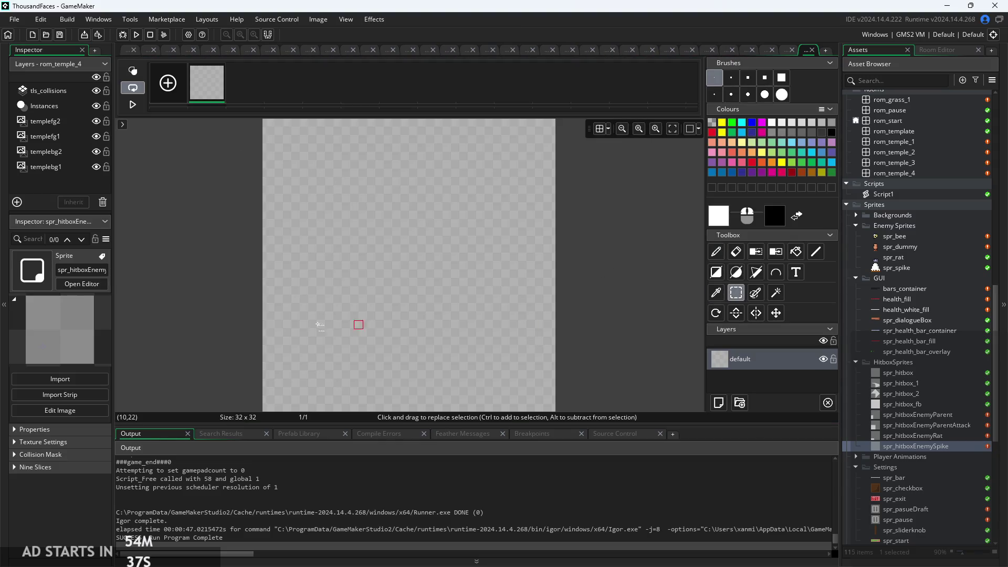
{"action": "mouse_move", "coordinate": [265, 360]}
{"action": "left_mouse_down"}
{"action": "mouse_move", "coordinate": [363, 258]}
{"action": "mouse_move", "coordinate": [374, 231]}
{"action": "mouse_move", "coordinate": [397, 227]}
{"action": "mouse_move", "coordinate": [391, 233]}
{"action": "left_mouse_up"}
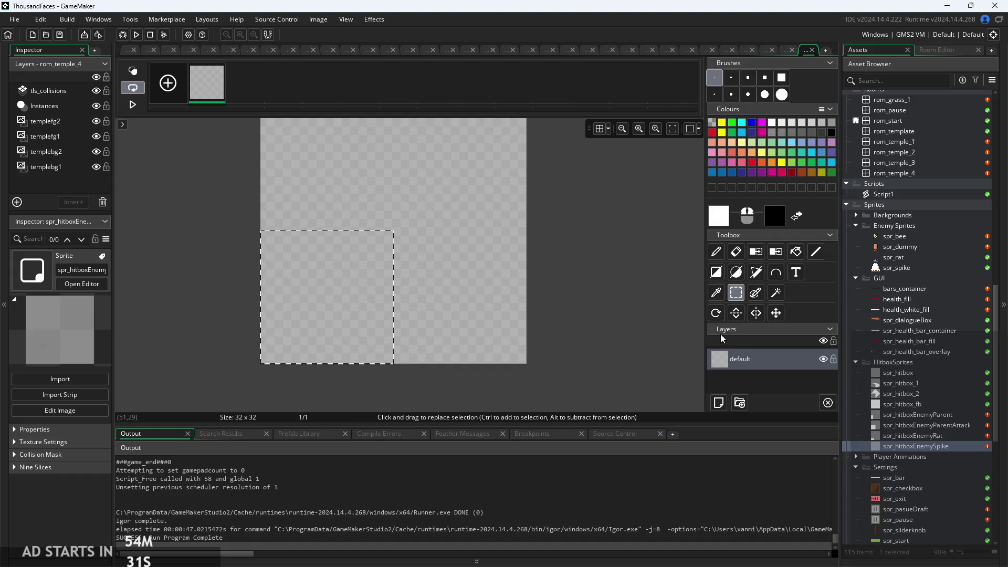
{"action": "key", "text": "Delete"}
{"action": "left_click", "coordinate": [789, 256]}
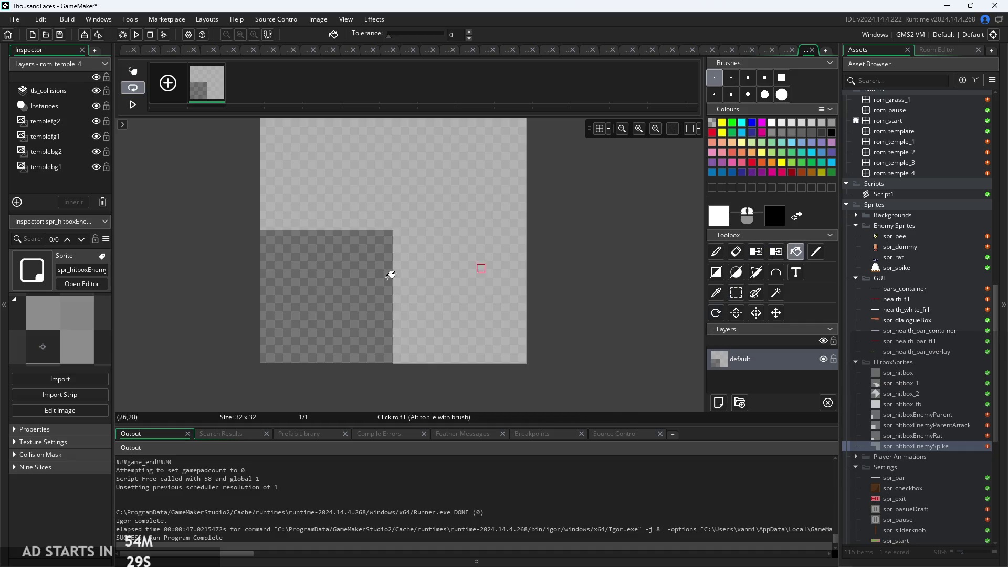
{"action": "left_click", "coordinate": [325, 300]}
{"action": "scroll", "coordinate": [622, 290], "scroll_direction": "down", "scroll_amount": 2}
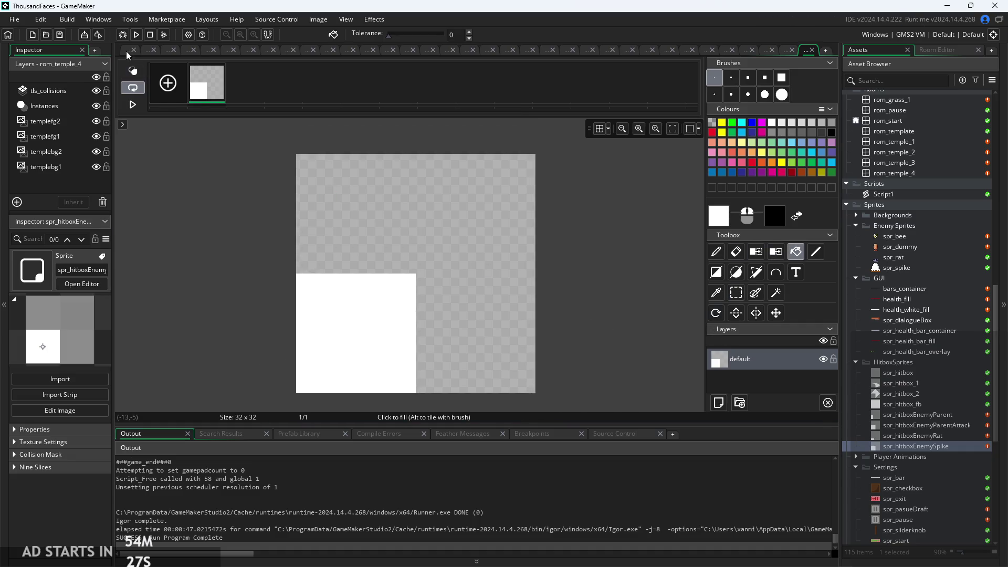
{"action": "left_click", "coordinate": [128, 53]}
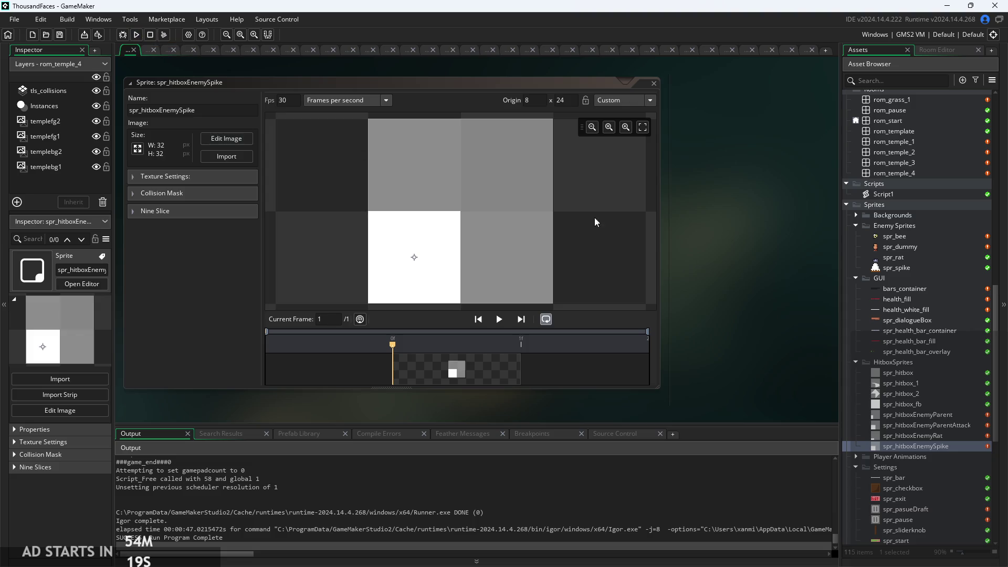
Open the obj_enemySpike object with its event editors
{"action": "scroll", "coordinate": [887, 309], "scroll_direction": "up", "scroll_amount": 8}
{"action": "scroll", "coordinate": [898, 284], "scroll_direction": "up", "scroll_amount": 10}
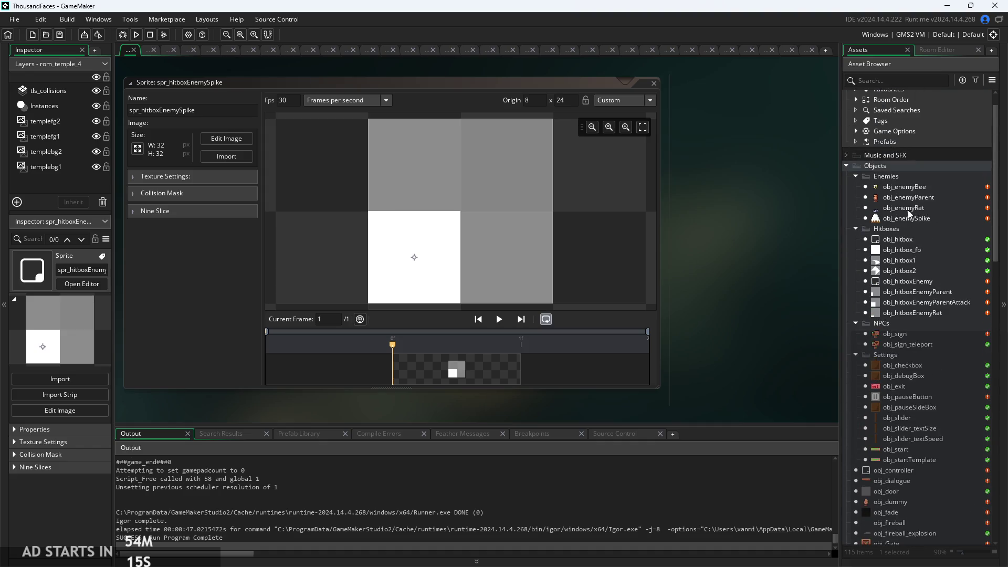
{"action": "scroll", "coordinate": [903, 393], "scroll_direction": "down", "scroll_amount": 2}
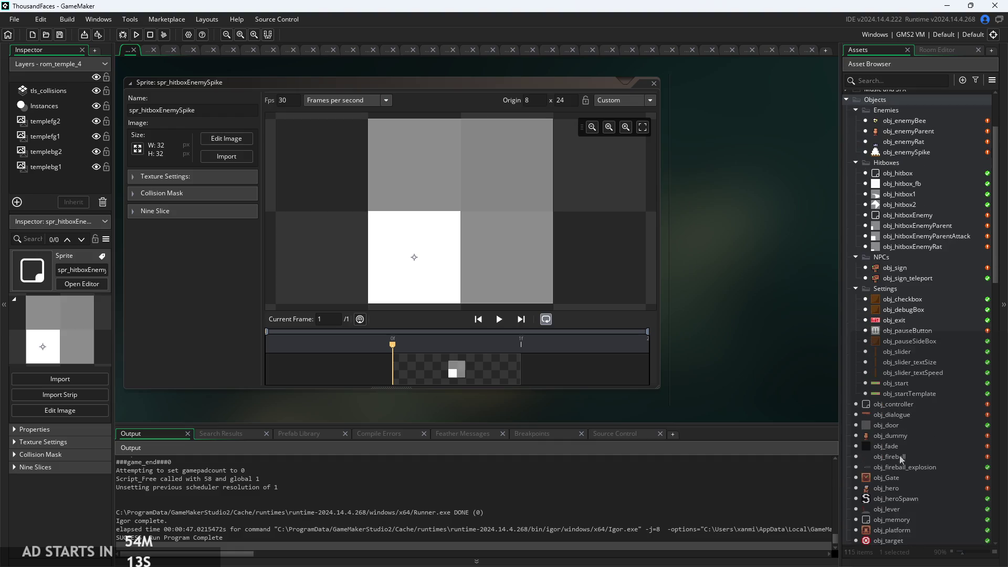
{"action": "scroll", "coordinate": [894, 295], "scroll_direction": "up", "scroll_amount": 2}
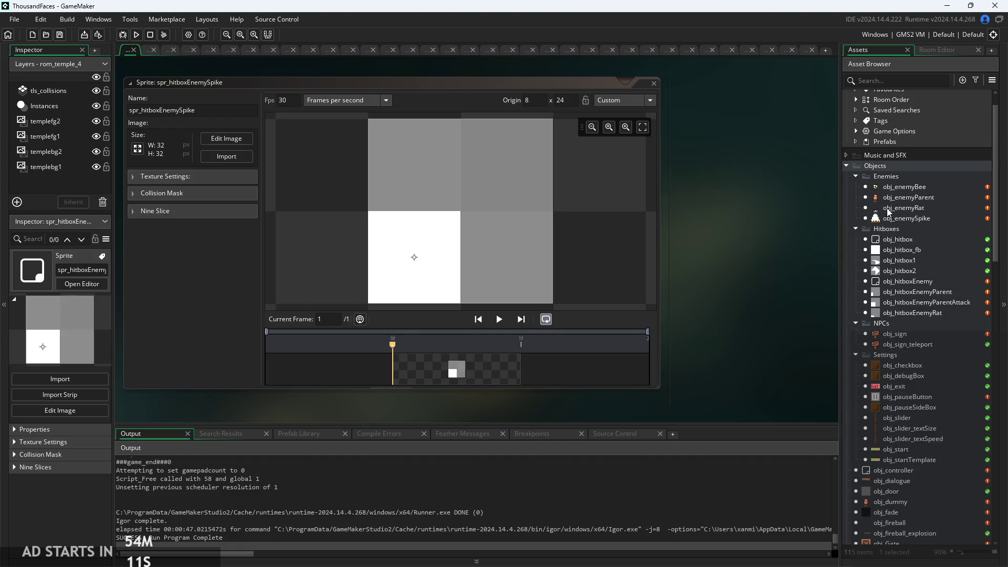
{"action": "double_click", "coordinate": [899, 218]}
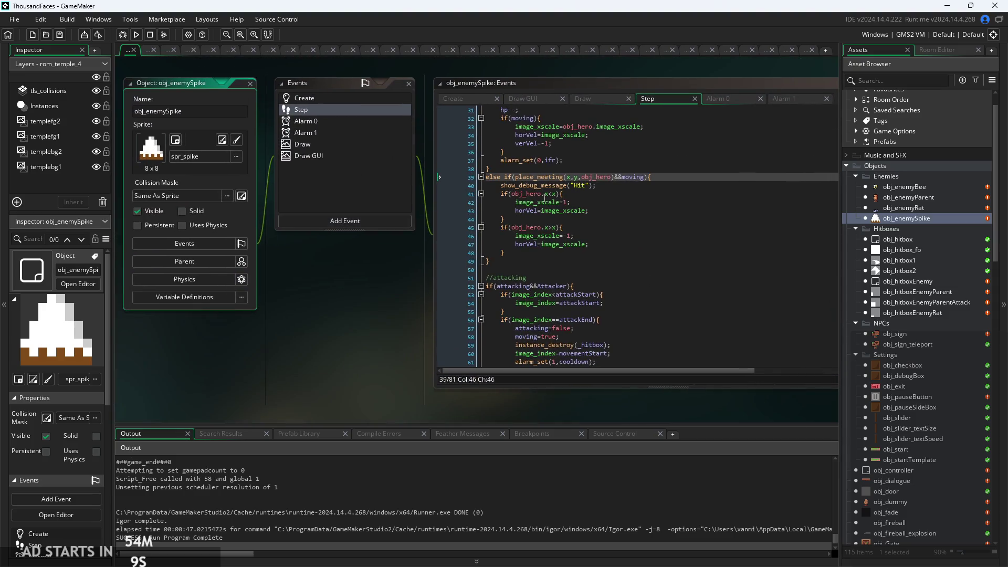
Go to the hitbox creation on line 22 of obj_enemySpike's Create code
{"action": "scroll", "coordinate": [632, 127], "scroll_direction": "up", "scroll_amount": 2}
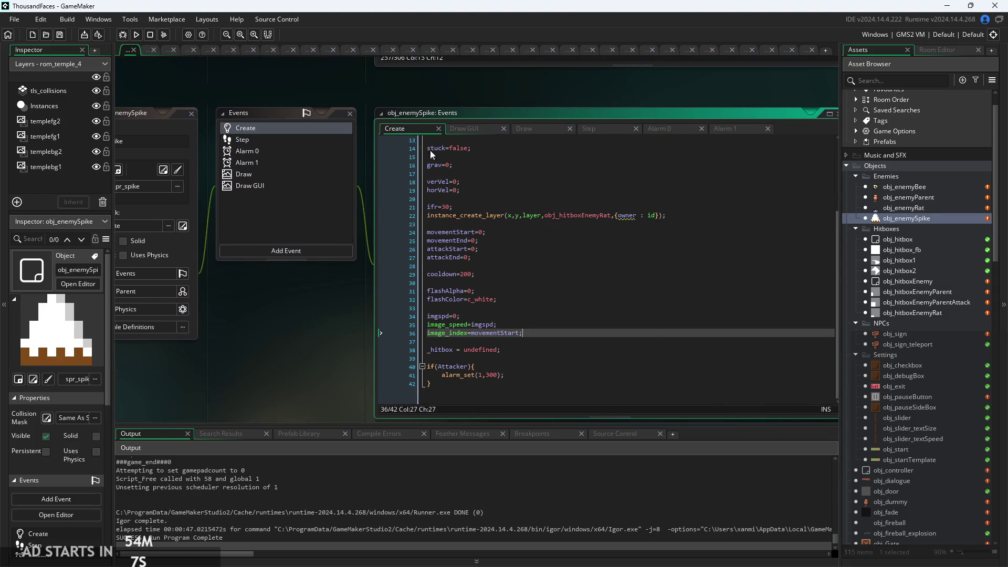
{"action": "scroll", "coordinate": [638, 227], "scroll_direction": "up", "scroll_amount": 2}
{"action": "left_click", "coordinate": [672, 230]}
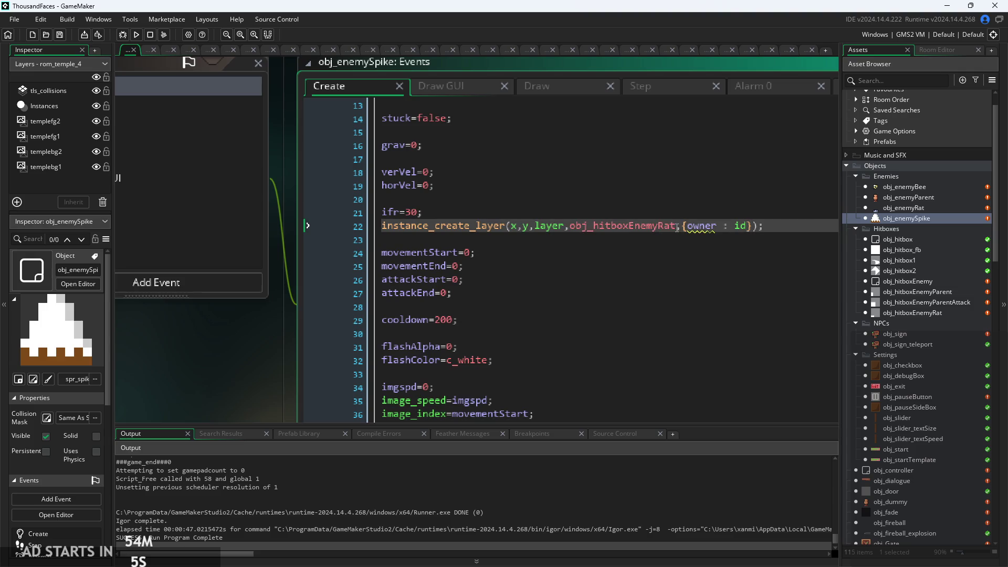
Duplicate obj_hitboxEnemy as obj_hitboxEnemySpike and open its object editor
{"action": "left_click", "coordinate": [889, 306]}
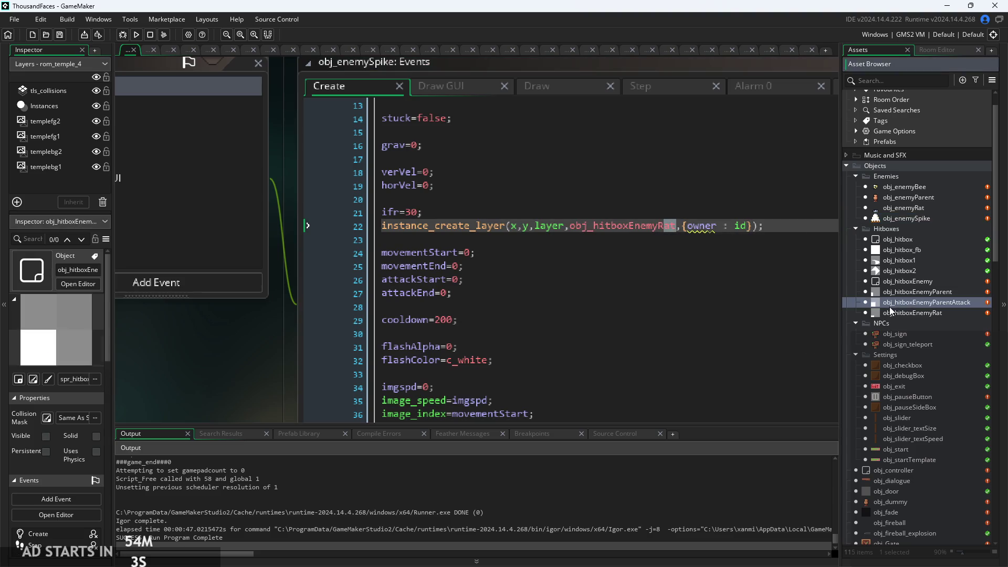
{"action": "right_click", "coordinate": [902, 282]}
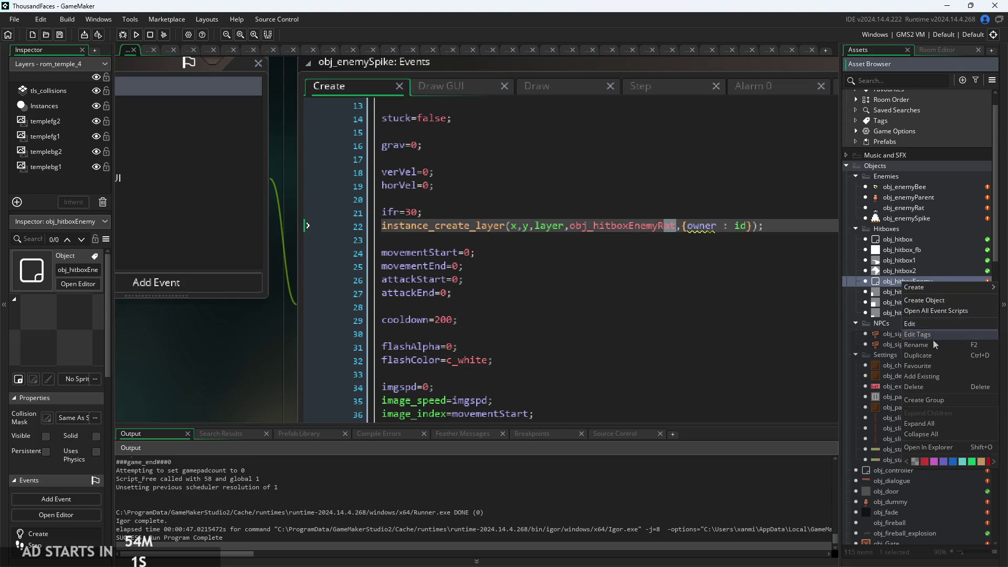
{"action": "left_click", "coordinate": [930, 355]}
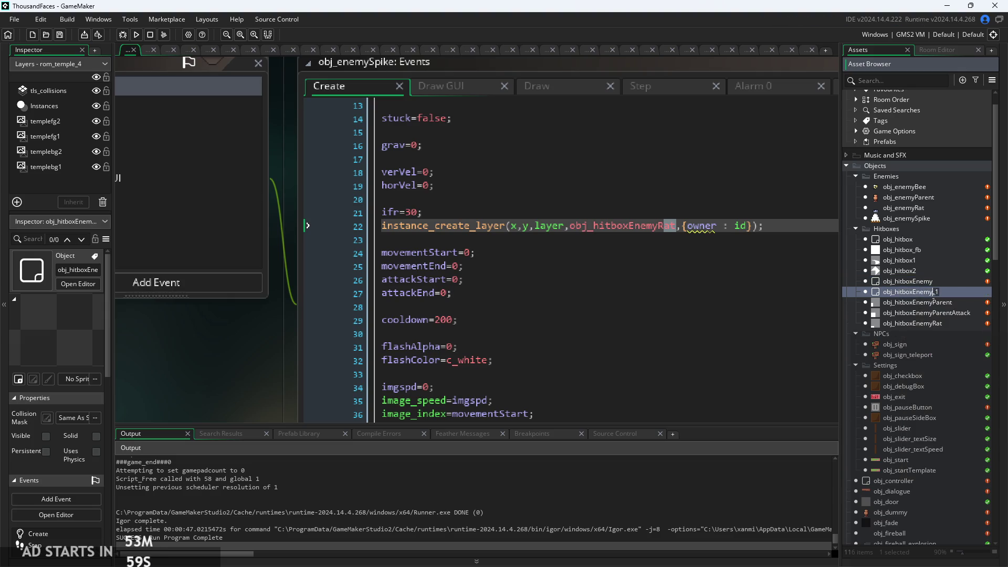
{"action": "type", "text": "Spike"}
{"action": "key", "text": "Return"}
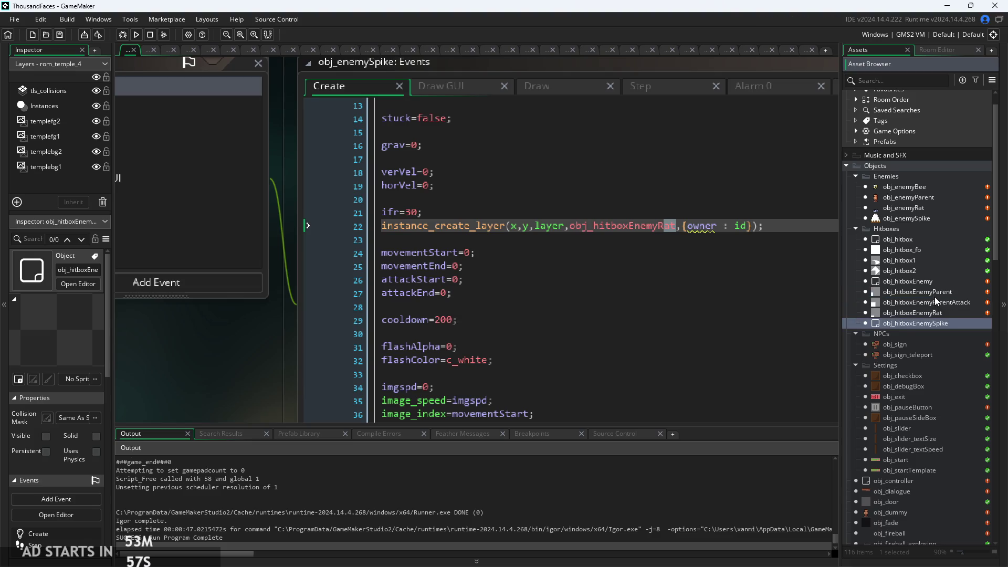
{"action": "double_click", "coordinate": [902, 324]}
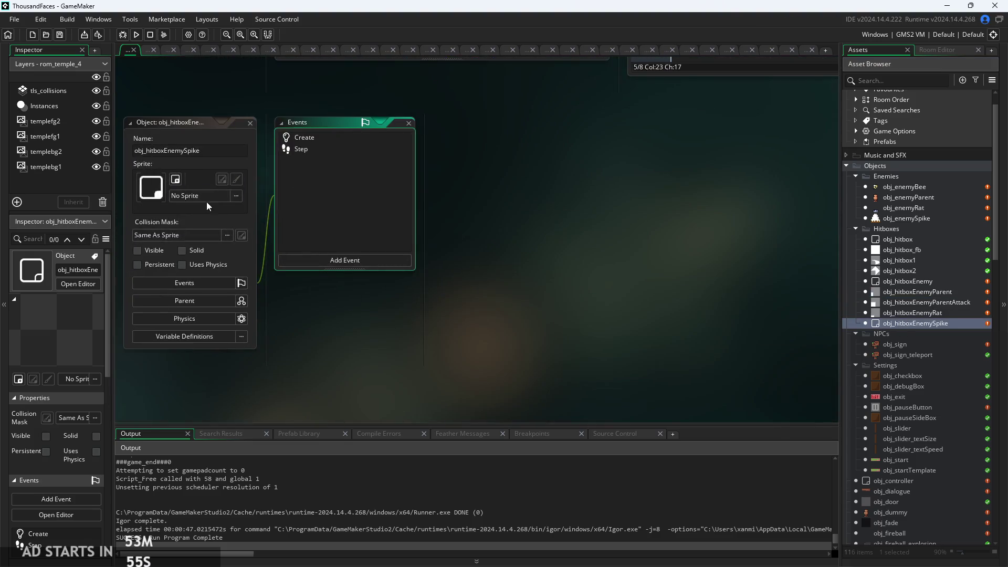
Assign spr_hitboxEnemySpike from the HitboxSprites folder as the object's sprite
{"action": "left_click", "coordinate": [206, 198]}
{"action": "left_click", "coordinate": [234, 249]}
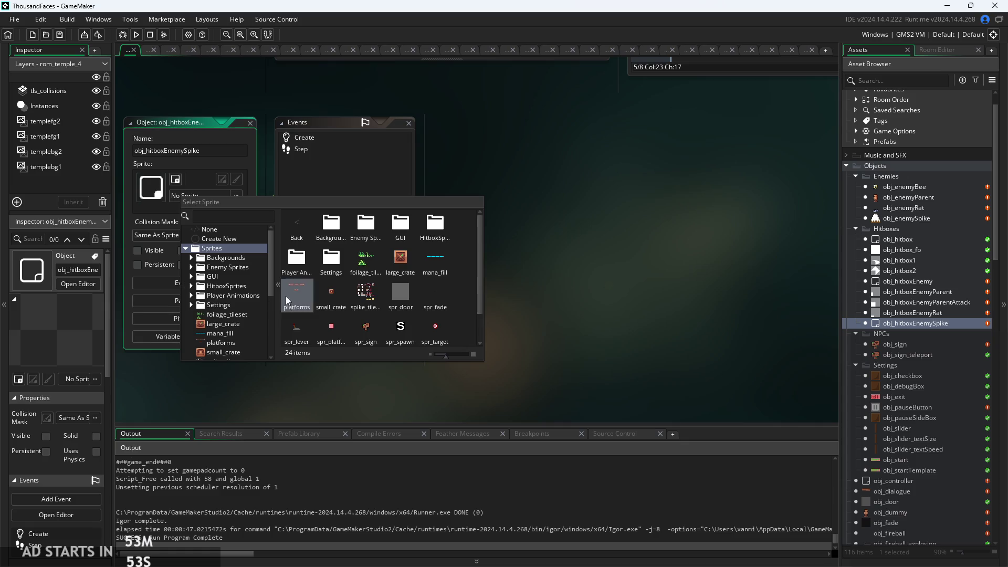
{"action": "left_click", "coordinate": [190, 267]}
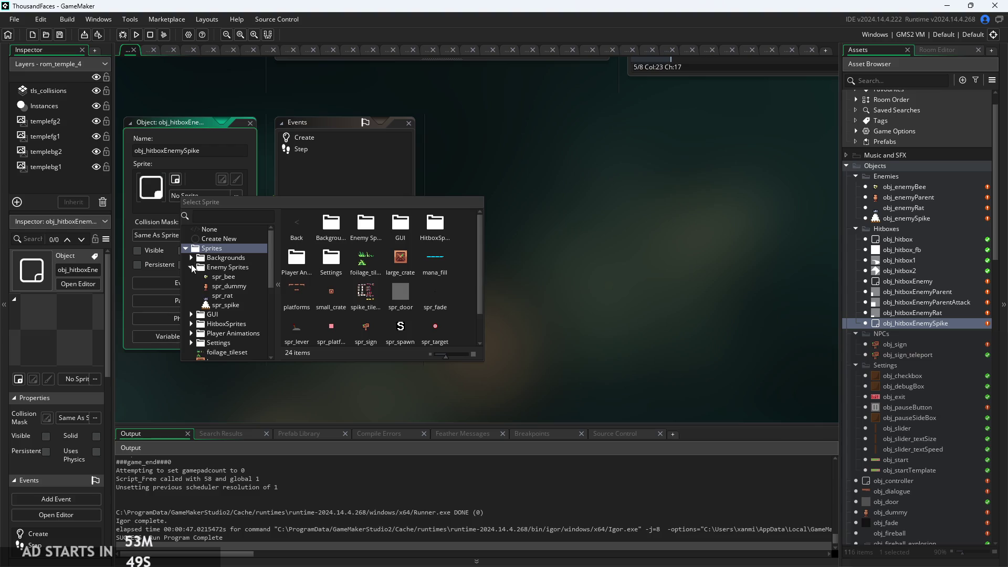
{"action": "left_click", "coordinate": [192, 267]}
{"action": "left_click", "coordinate": [192, 286]}
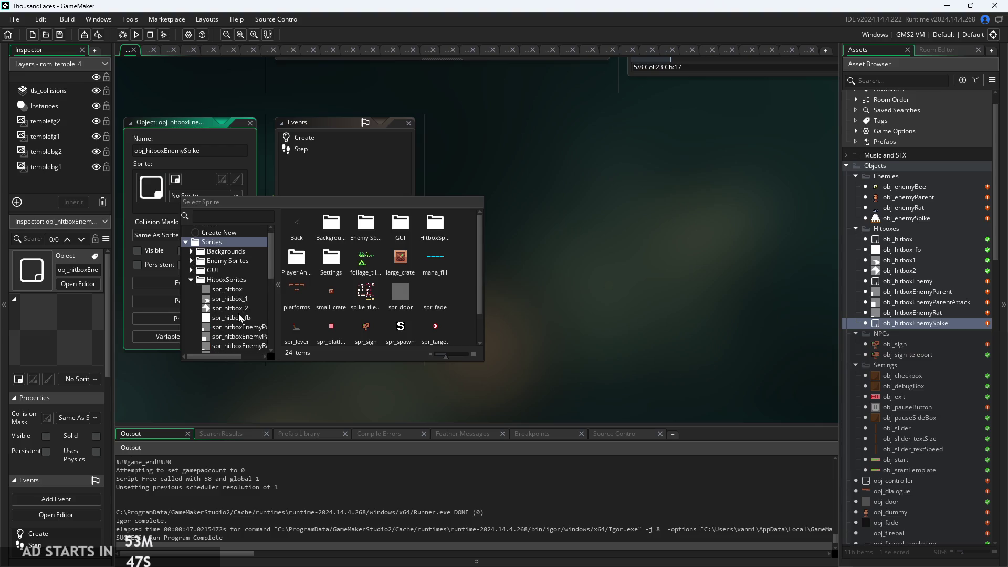
{"action": "scroll", "coordinate": [242, 325], "scroll_direction": "down", "scroll_amount": 1}
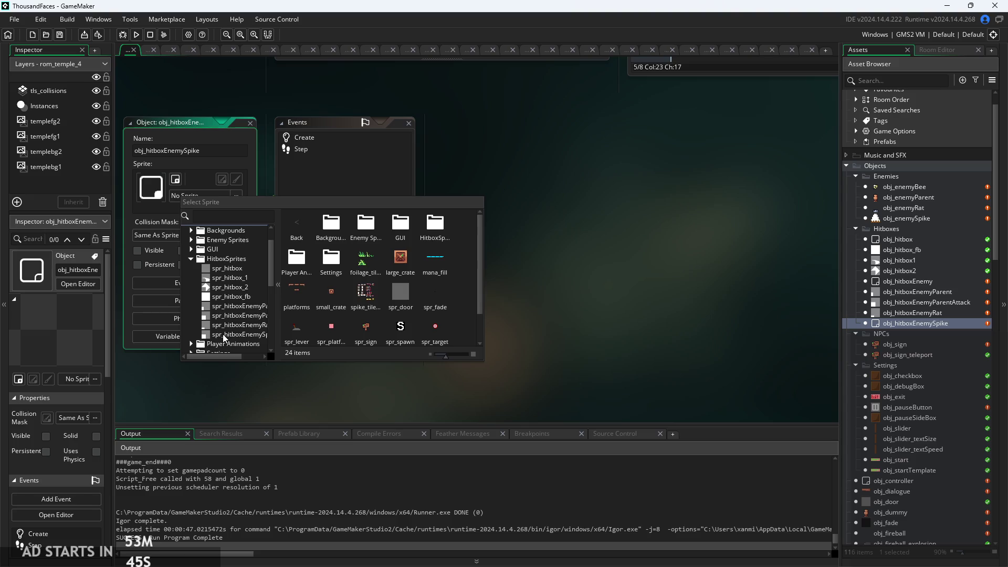
{"action": "left_click", "coordinate": [247, 334]}
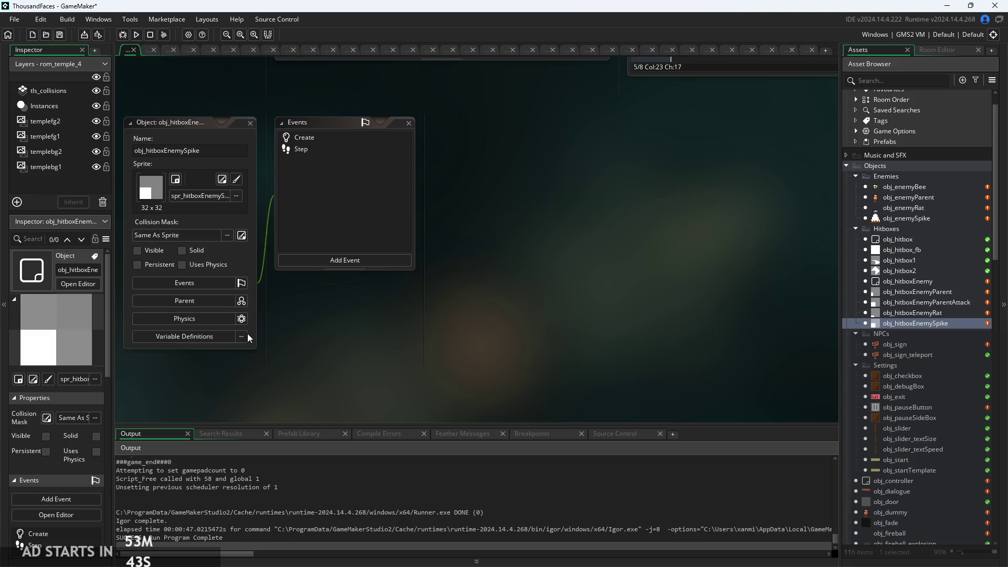
Review the object's Create and Step event code, including the positioning lines
{"action": "left_click", "coordinate": [301, 138]}
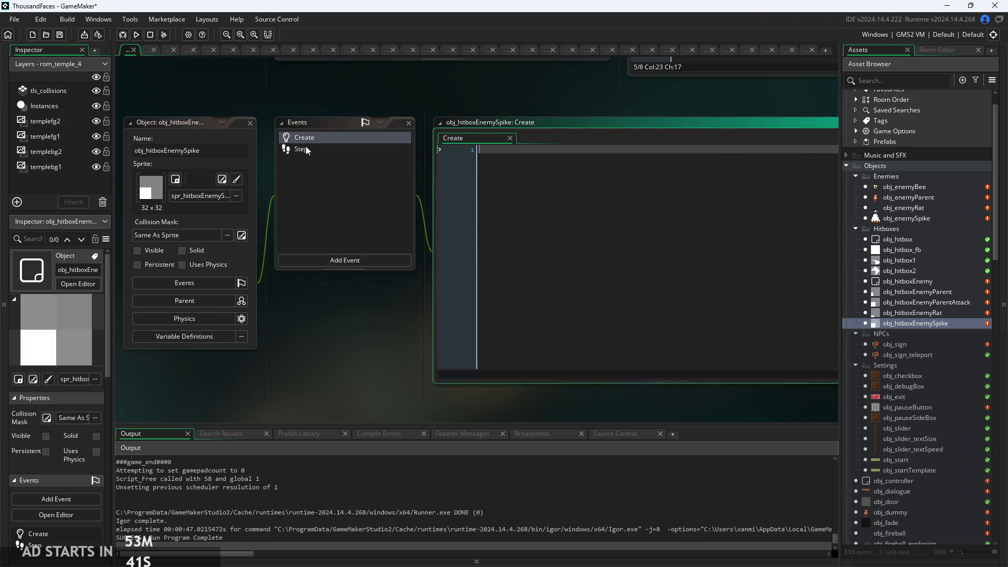
{"action": "left_click", "coordinate": [310, 150]}
{"action": "scroll", "coordinate": [297, 330], "scroll_direction": "up", "scroll_amount": 3}
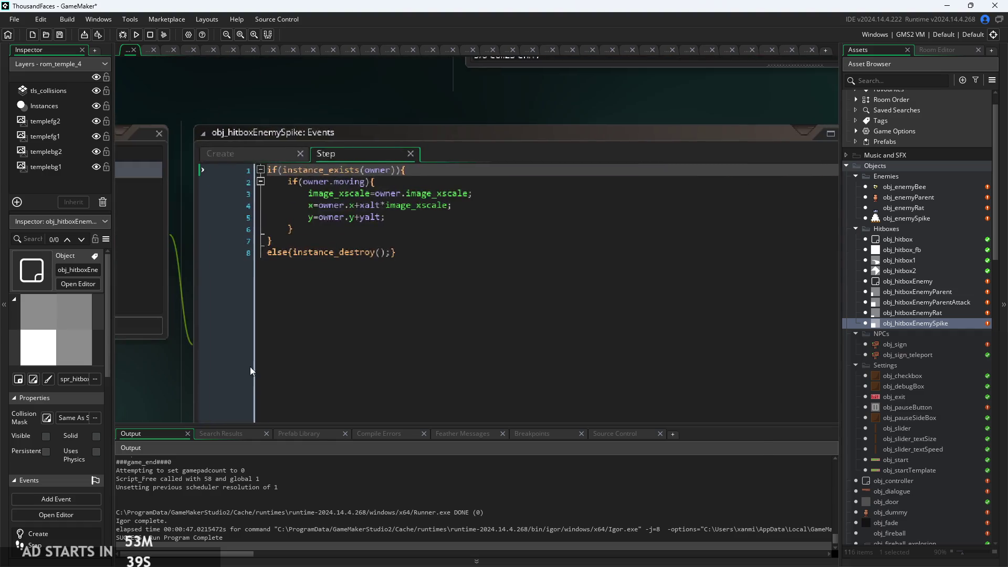
{"action": "left_click", "coordinate": [370, 186]}
{"action": "left_click", "coordinate": [348, 247]}
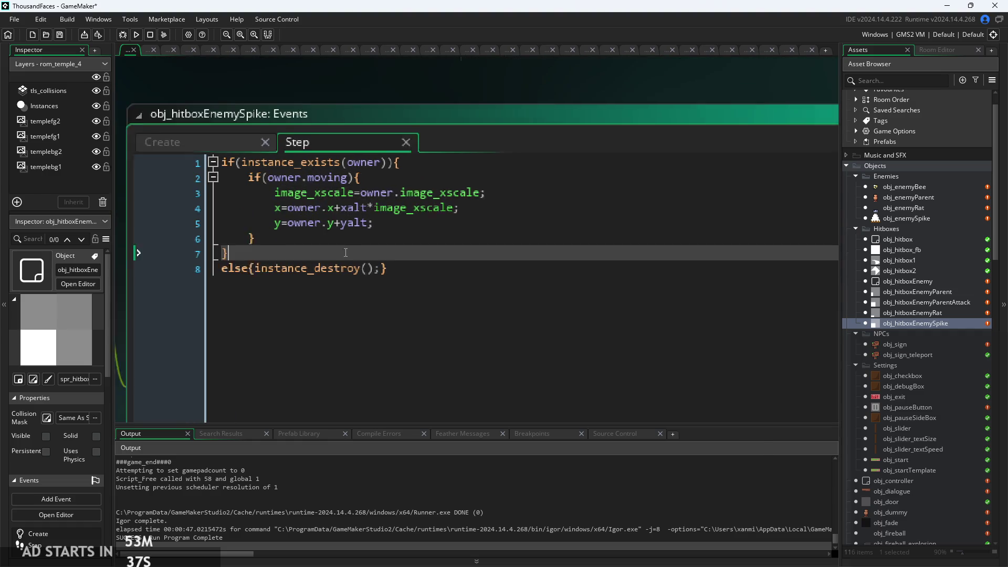
{"action": "scroll", "coordinate": [348, 247], "scroll_direction": "down", "scroll_amount": 3}
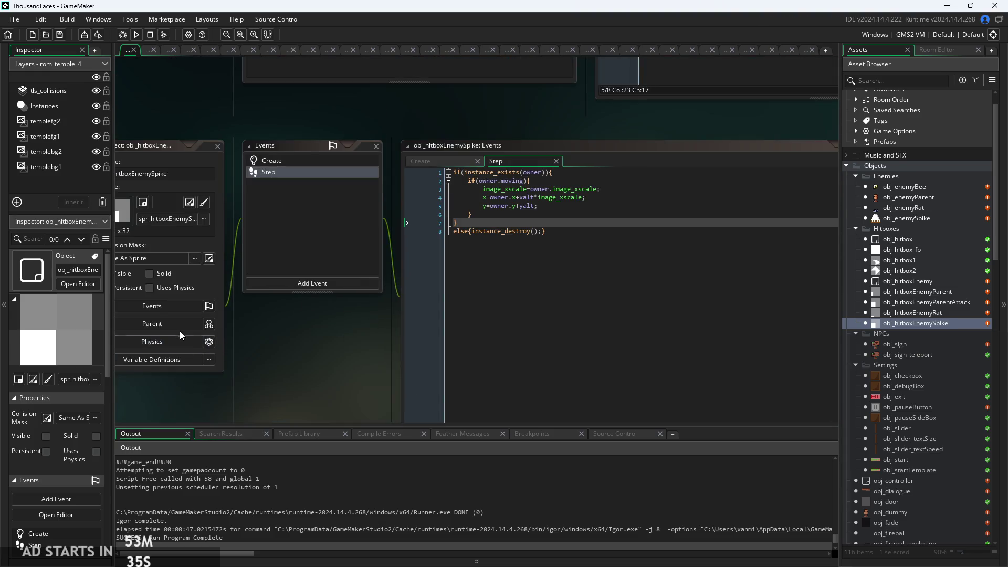
Make obj_hitboxEnemy the parent, then open the spr_hitboxEnemySpike sprite
{"action": "left_click", "coordinate": [180, 330]}
{"action": "left_click", "coordinate": [325, 282]}
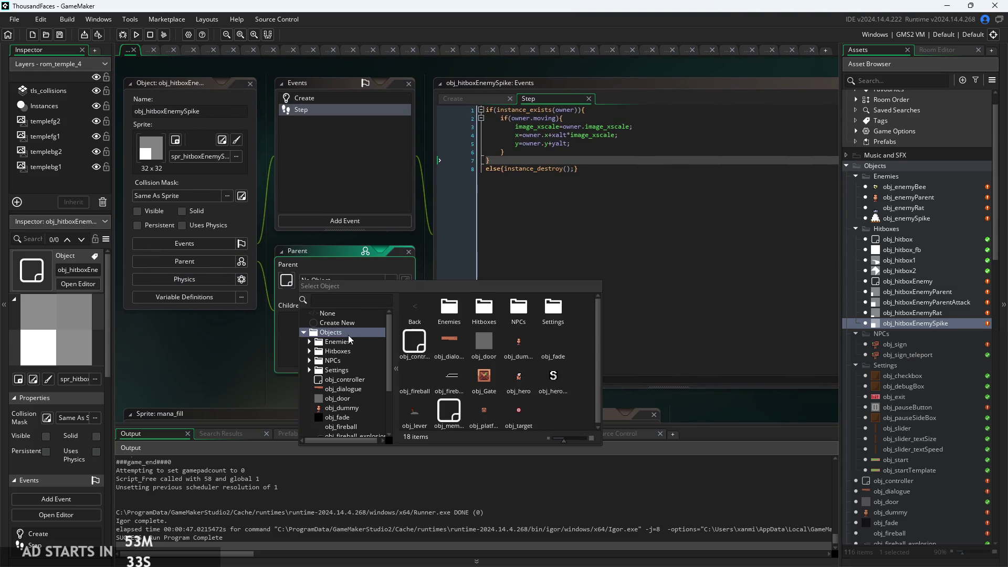
{"action": "scroll", "coordinate": [326, 342], "scroll_direction": "down", "scroll_amount": 1}
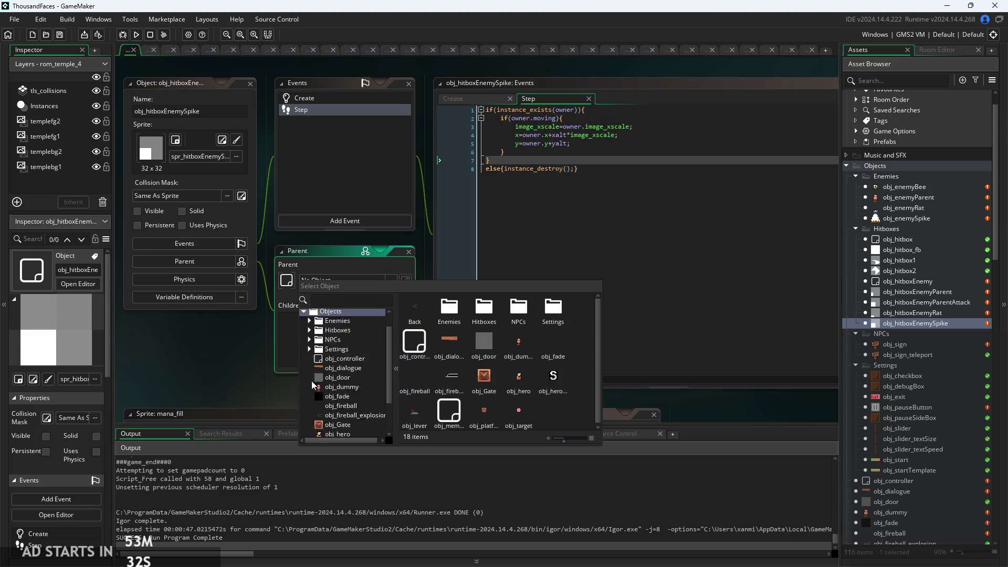
{"action": "left_click", "coordinate": [310, 331]}
{"action": "left_click", "coordinate": [346, 378]}
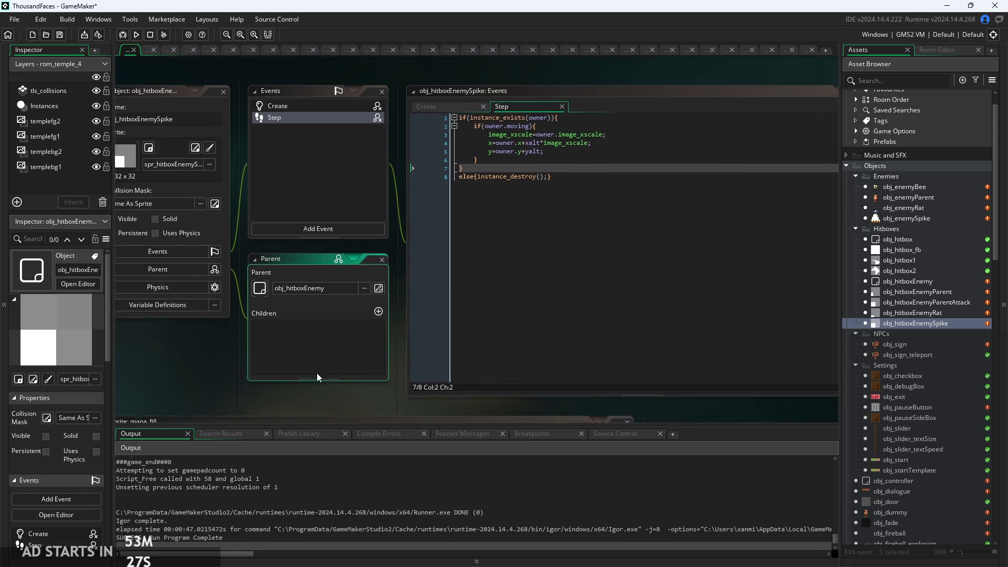
{"action": "scroll", "coordinate": [911, 426], "scroll_direction": "down", "scroll_amount": 4}
{"action": "scroll", "coordinate": [912, 427], "scroll_direction": "down", "scroll_amount": 11}
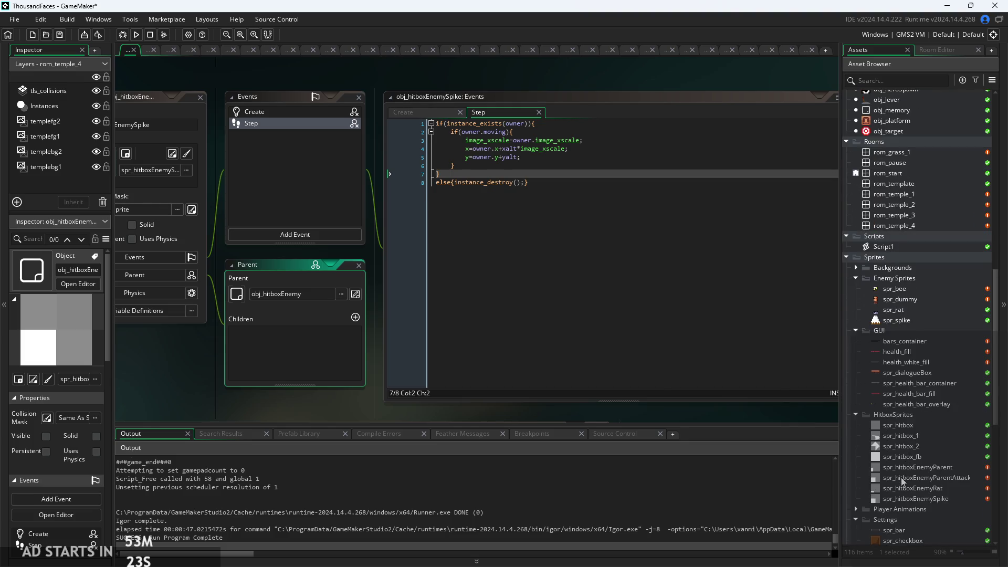
{"action": "double_click", "coordinate": [905, 503]}
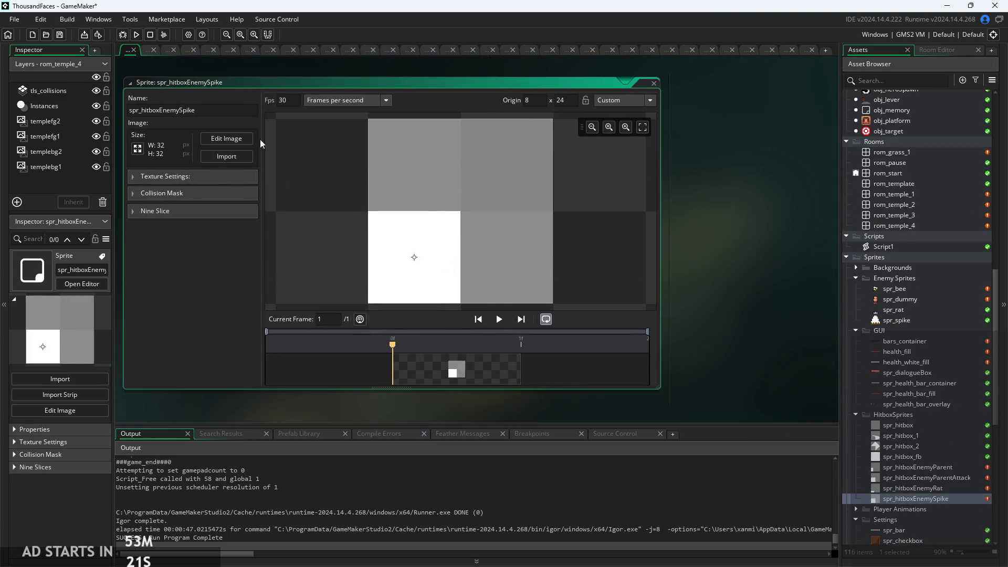
Replace the white square with a smaller white block at the bottom-left, then run the game
{"action": "left_click", "coordinate": [256, 138]}
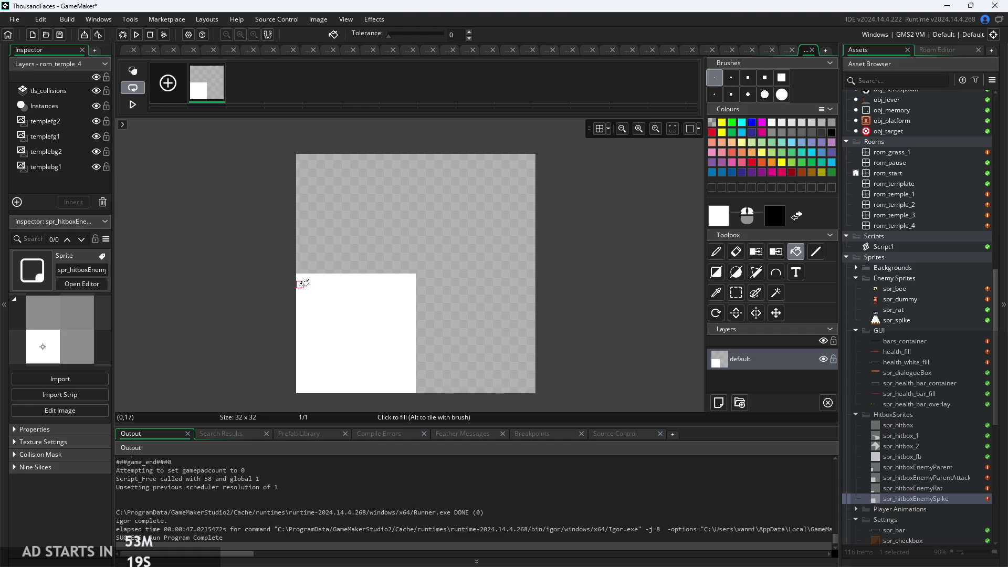
{"action": "left_click", "coordinate": [737, 292]}
{"action": "key", "text": "Delete"}
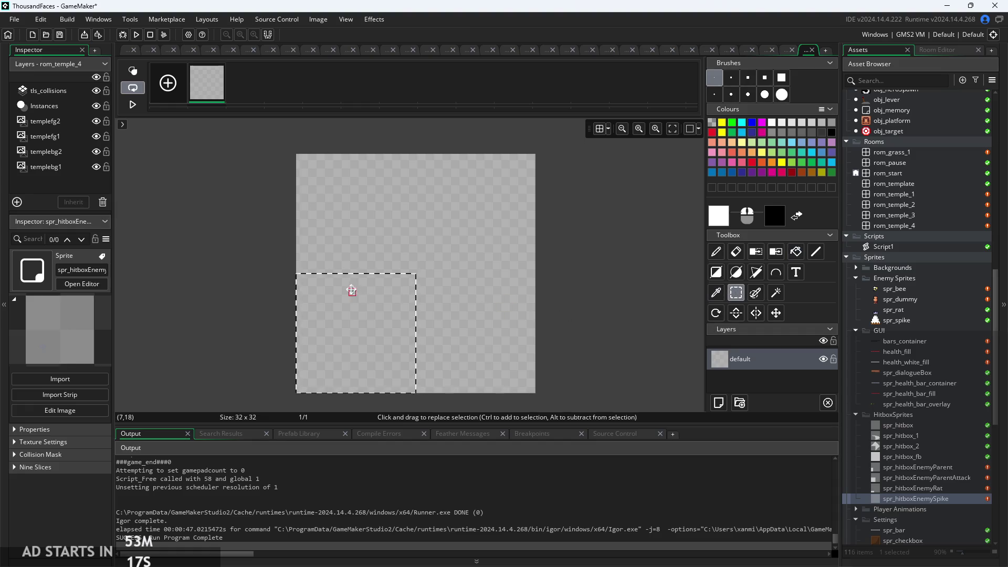
{"action": "left_click_drag", "start_coordinate": [299, 392], "coordinate": [398, 314]}
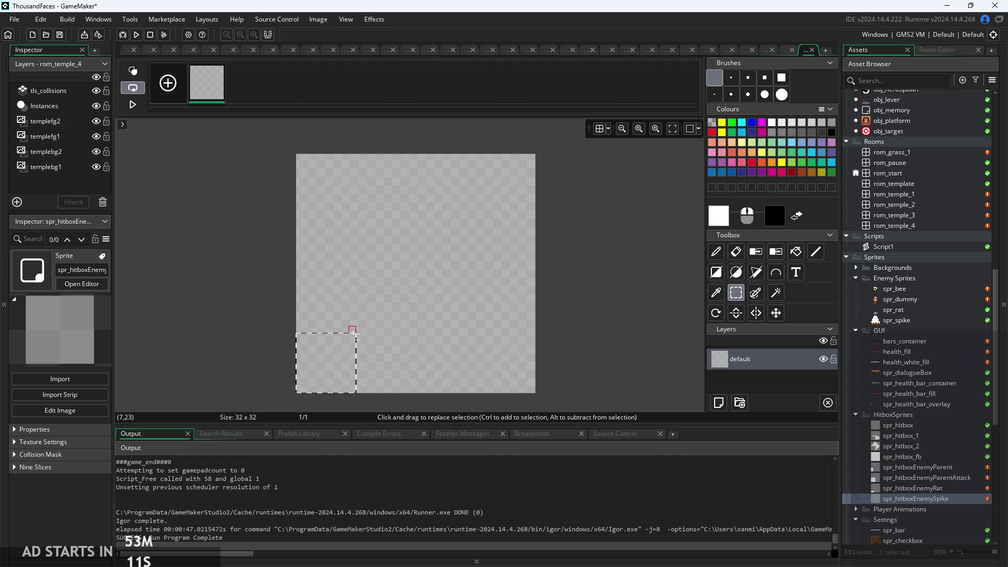
{"action": "key", "text": "BackSpace"}
{"action": "left_click", "coordinate": [796, 252]}
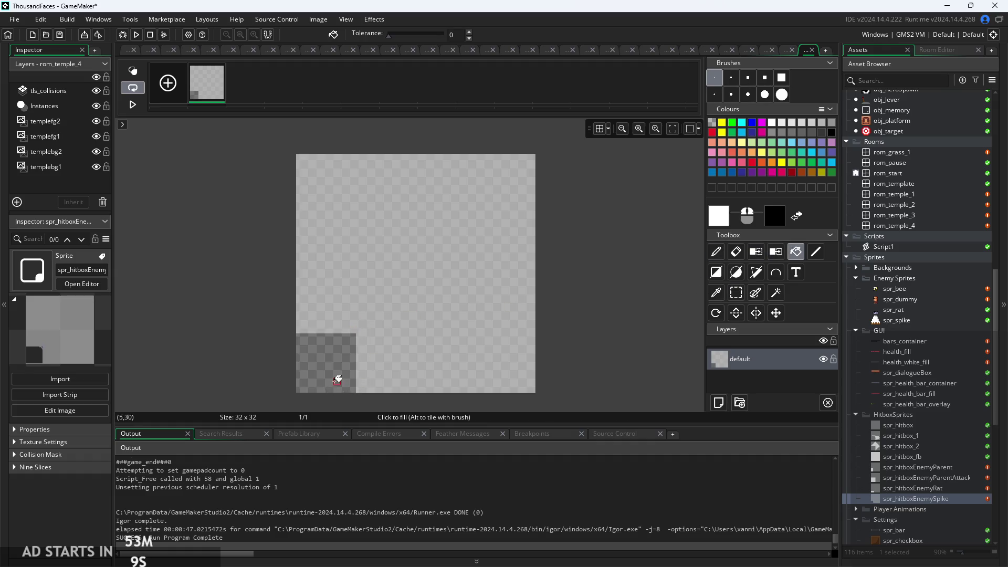
{"action": "left_click", "coordinate": [338, 379]}
{"action": "left_click", "coordinate": [126, 50]}
{"action": "left_click", "coordinate": [136, 35]}
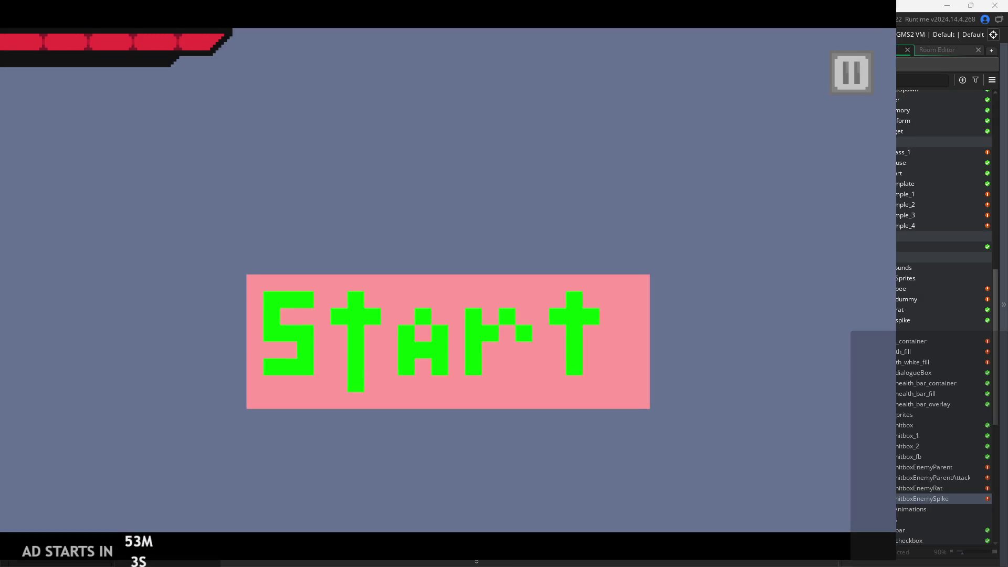
Start the game and turn on the Debug Stats overlay
{"action": "left_click", "coordinate": [411, 342]}
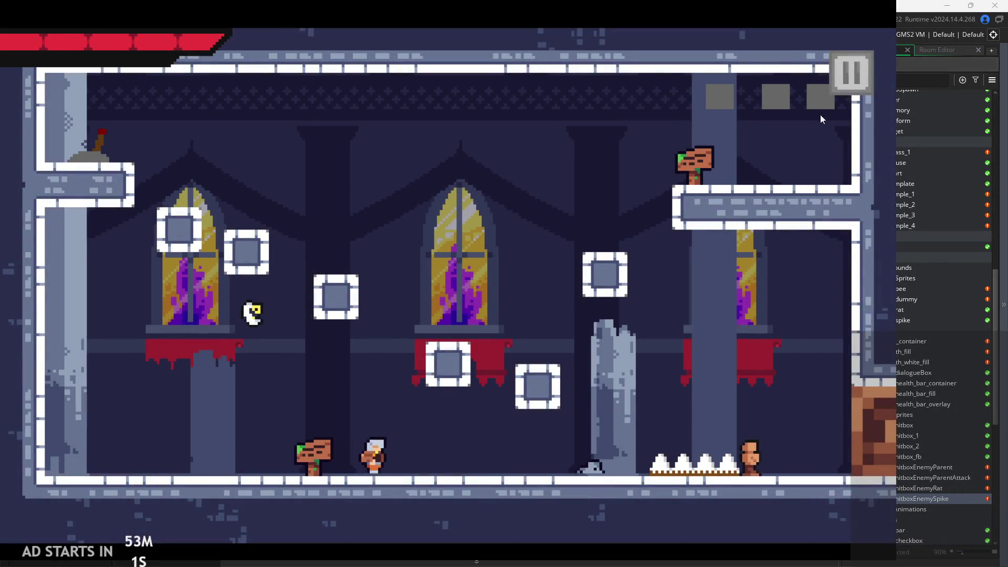
{"action": "left_click", "coordinate": [851, 73]}
{"action": "left_click", "coordinate": [181, 179]}
{"action": "left_click", "coordinate": [851, 73]}
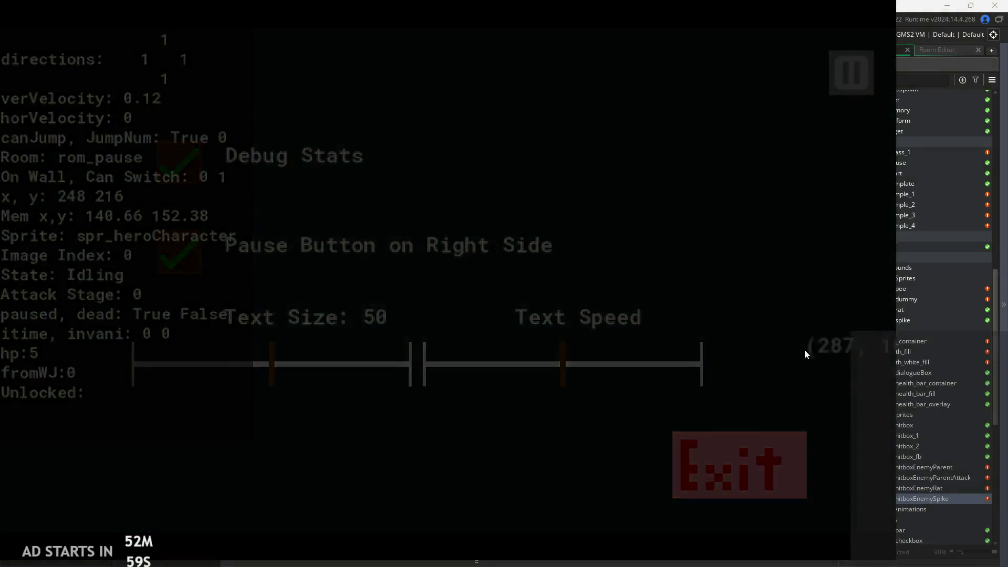
Run and jump the hero past the enemies, then pause and close the game
{"action": "key", "text": "Right"}
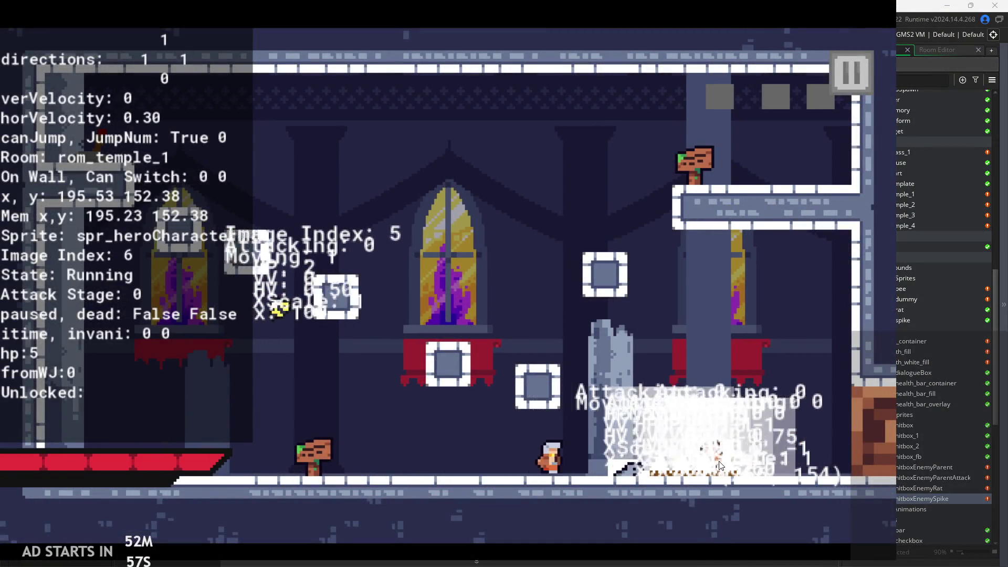
{"action": "key", "text": "space"}
{"action": "key", "text": "Left"}
{"action": "key", "text": "space"}
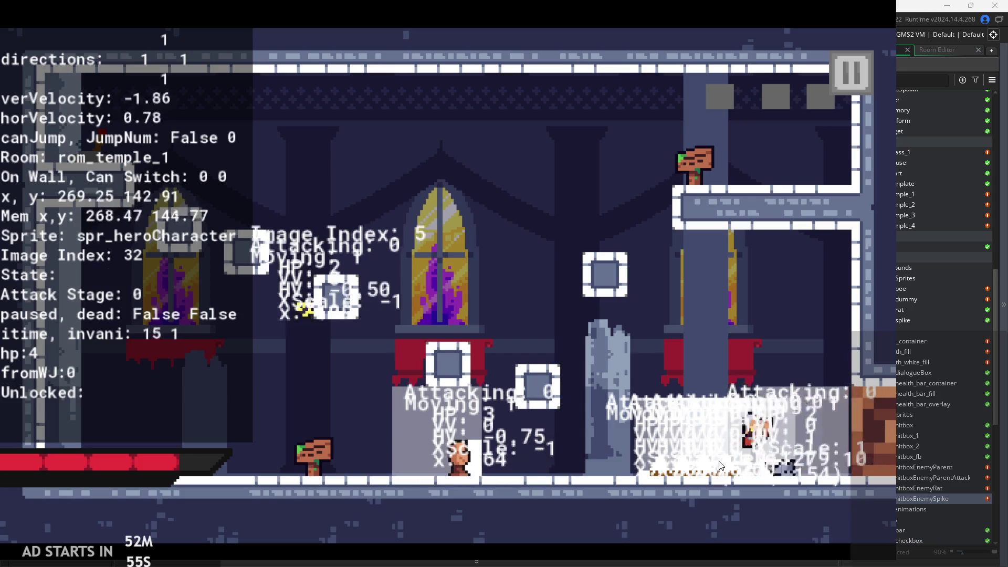
{"action": "key", "text": "Left"}
{"action": "left_click", "coordinate": [826, 83]}
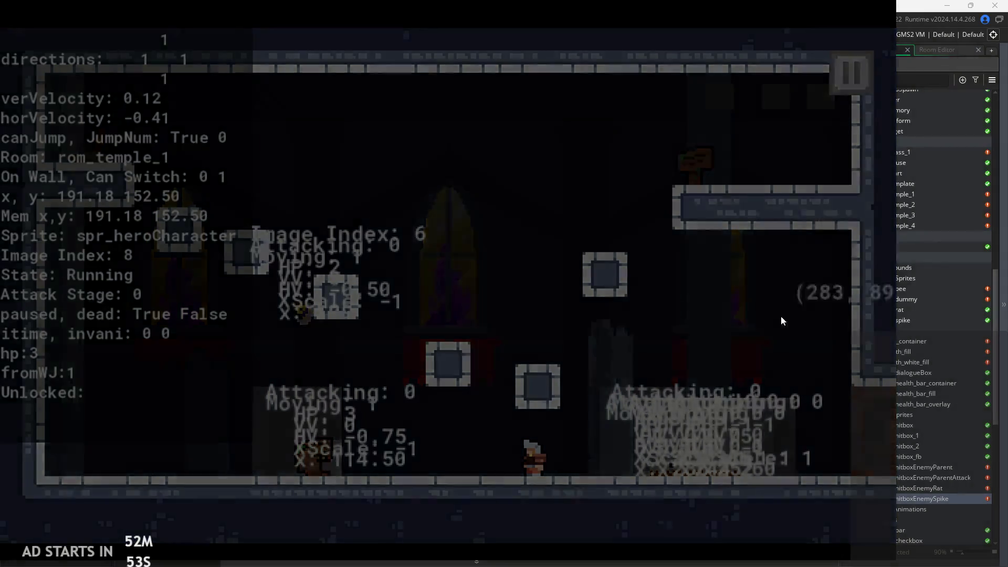
{"action": "left_click", "coordinate": [780, 316]}
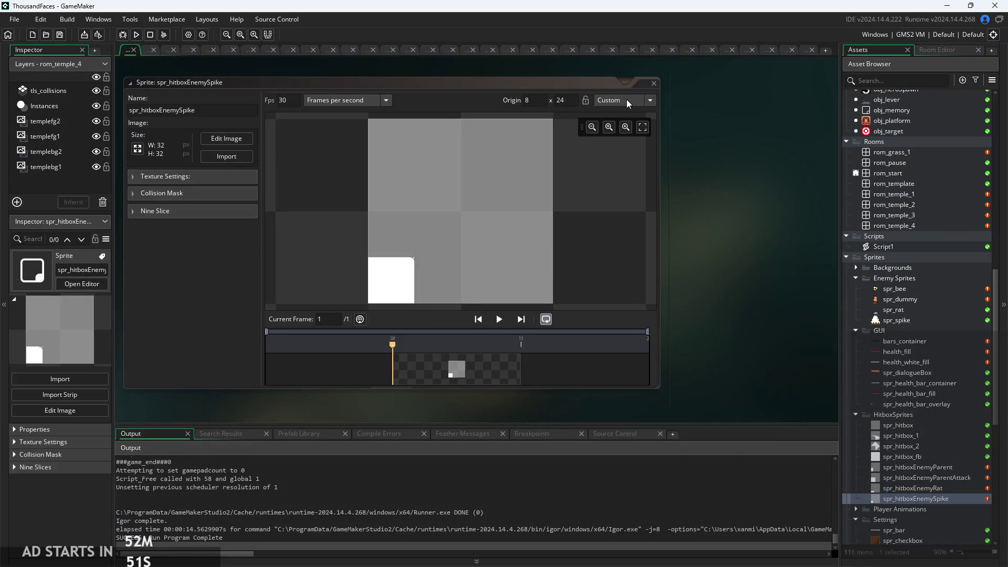
Check the sprite's origin presets and dismiss them
{"action": "left_click", "coordinate": [647, 104]}
{"action": "left_click", "coordinate": [705, 201]}
{"action": "scroll", "coordinate": [889, 435], "scroll_direction": "up", "scroll_amount": 9}
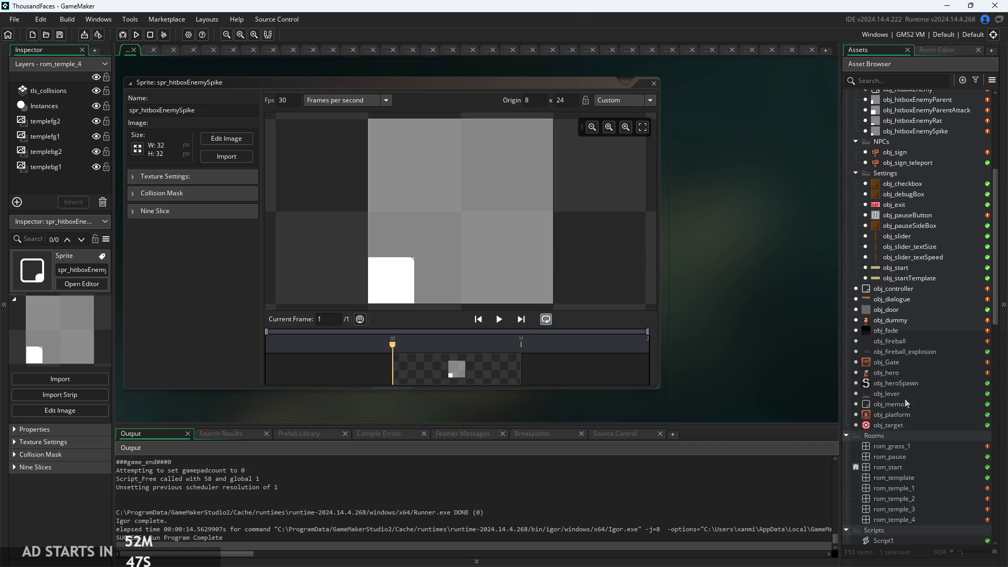
{"action": "scroll", "coordinate": [905, 402], "scroll_direction": "up", "scroll_amount": 4}
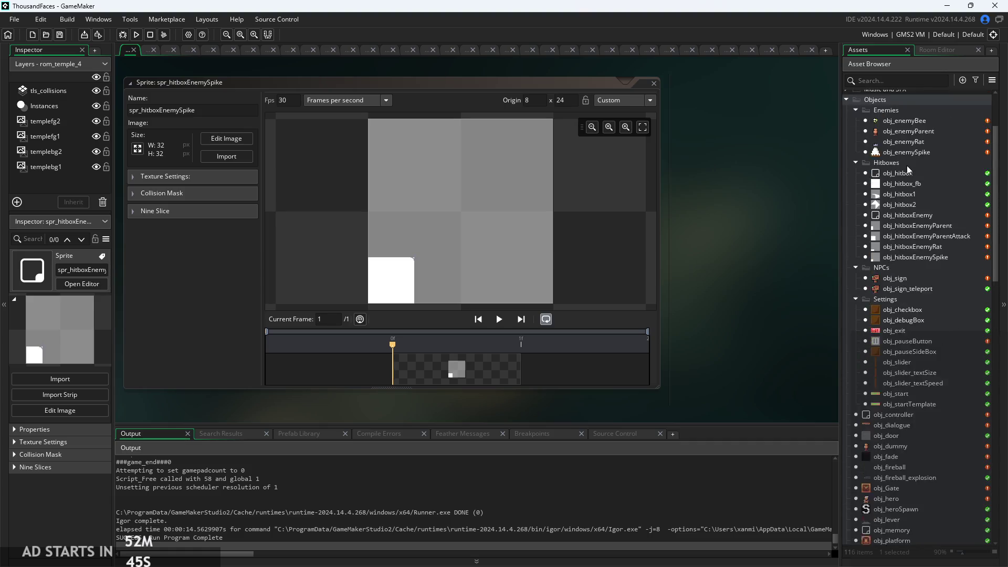
{"action": "scroll", "coordinate": [906, 170], "scroll_direction": "up", "scroll_amount": 1}
Check the hitbox creation on line 22 of obj_enemySpike's Create event, then relaunch and start the game
{"action": "double_click", "coordinate": [916, 176]}
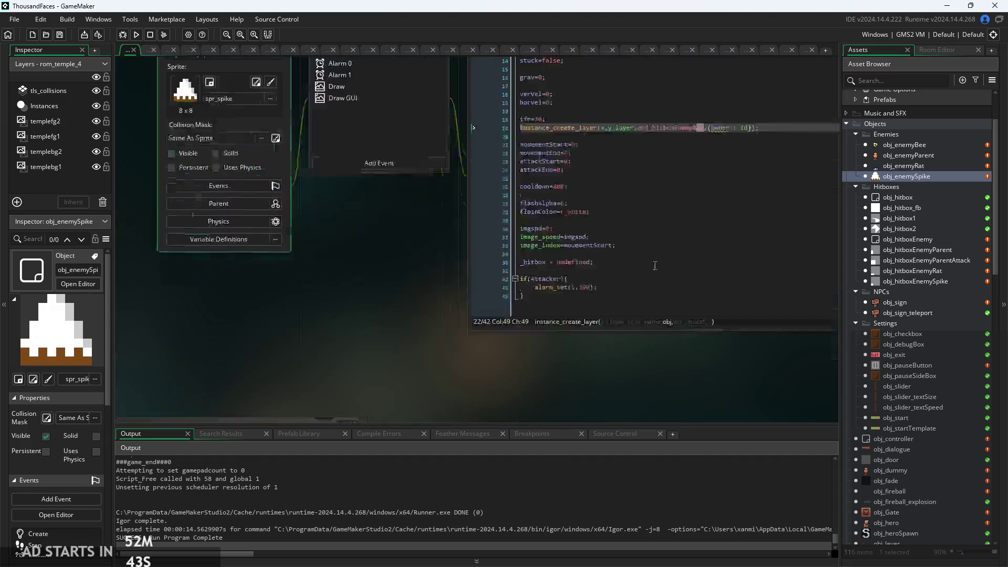
{"action": "left_click", "coordinate": [720, 185]}
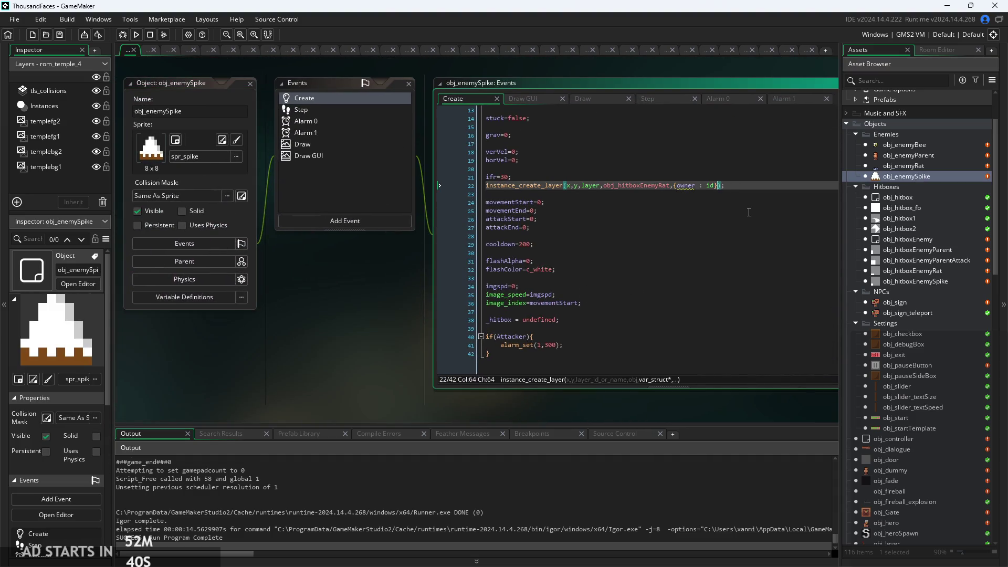
{"action": "left_click", "coordinate": [138, 39]}
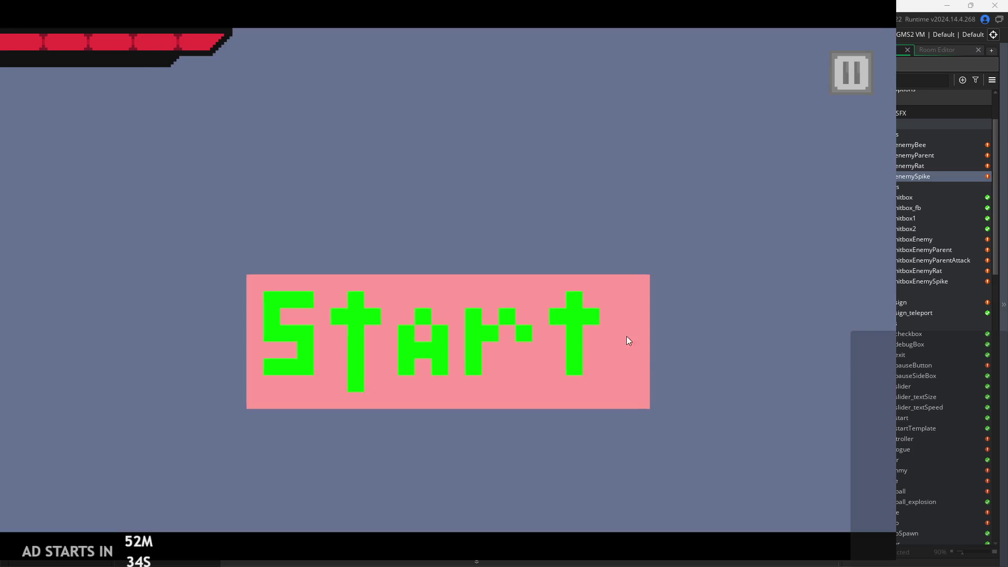
{"action": "left_click", "coordinate": [628, 340]}
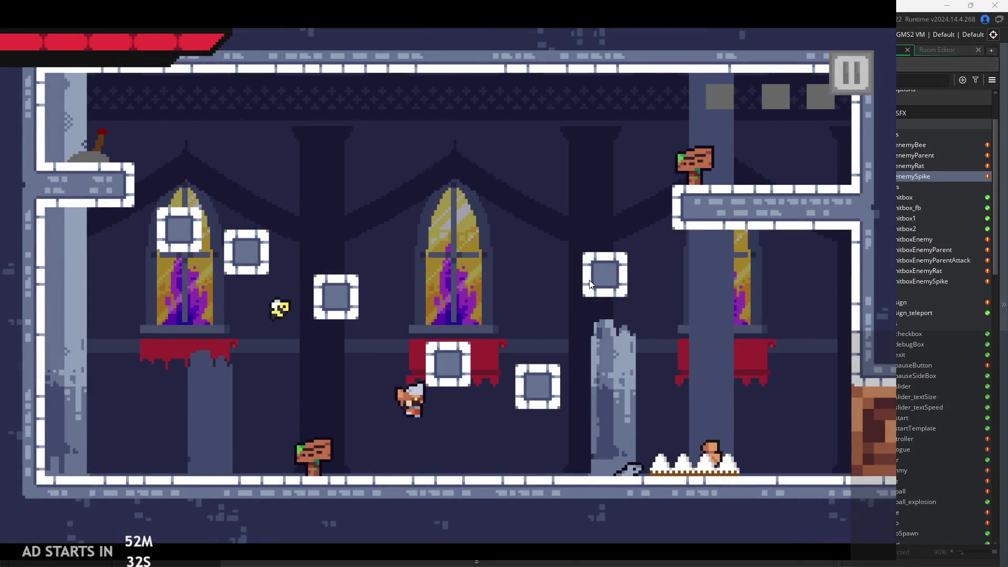
Run and jump the hero into and around the spikes to test their hitbox
{"action": "key", "text": "Right"}
{"action": "key", "text": "space"}
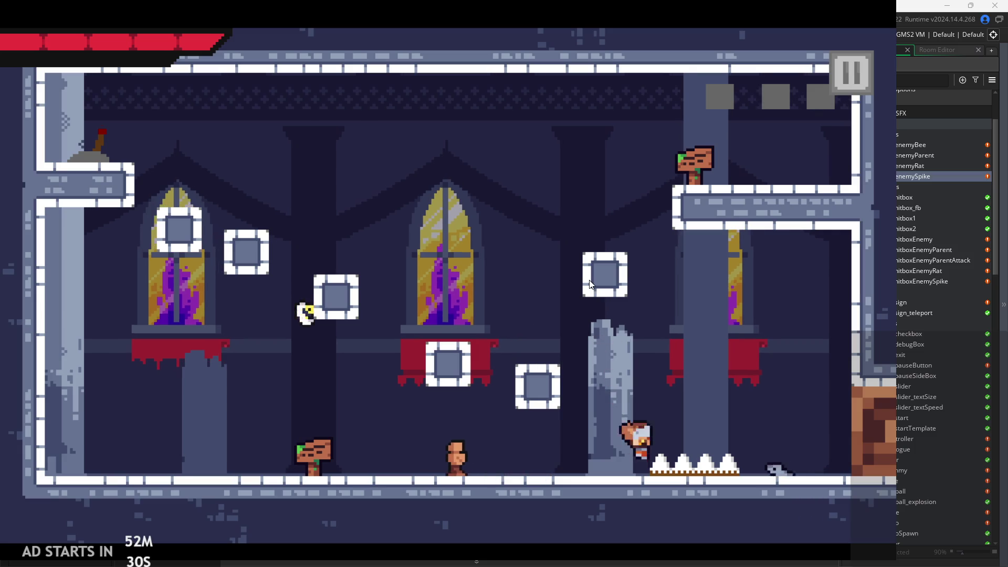
{"action": "key", "text": "space"}
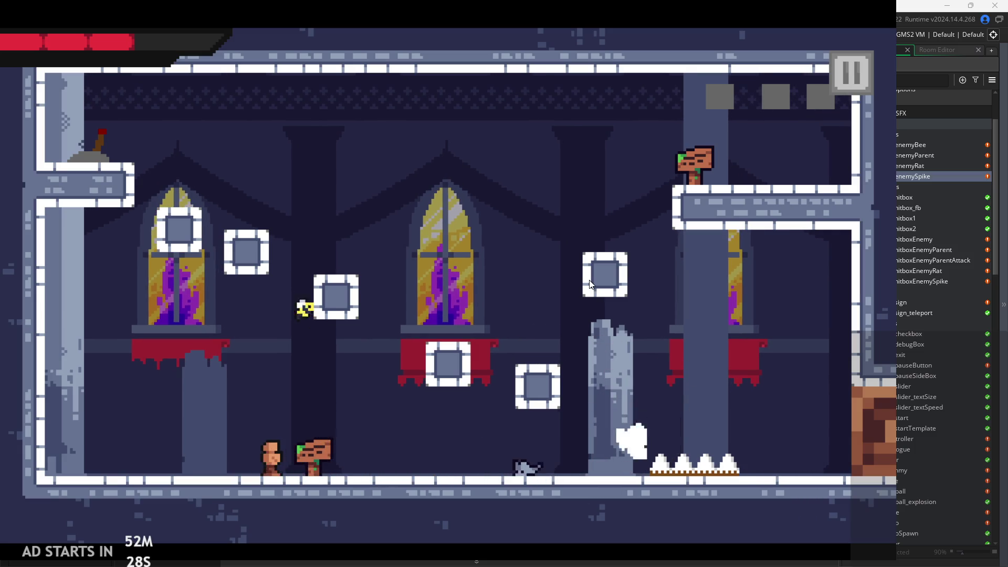
{"action": "key", "text": "space"}
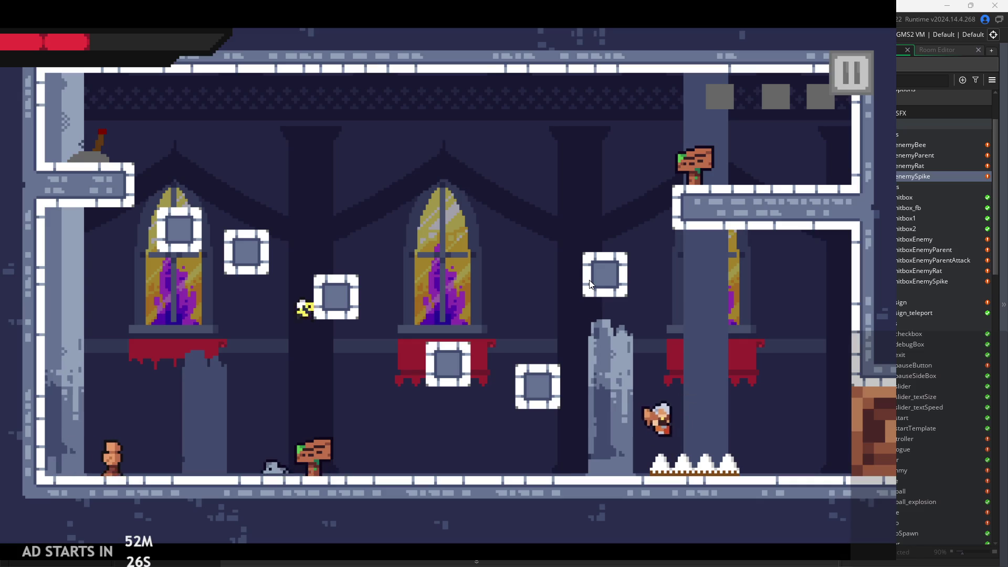
{"action": "key", "text": "Left"}
{"action": "key", "text": "space"}
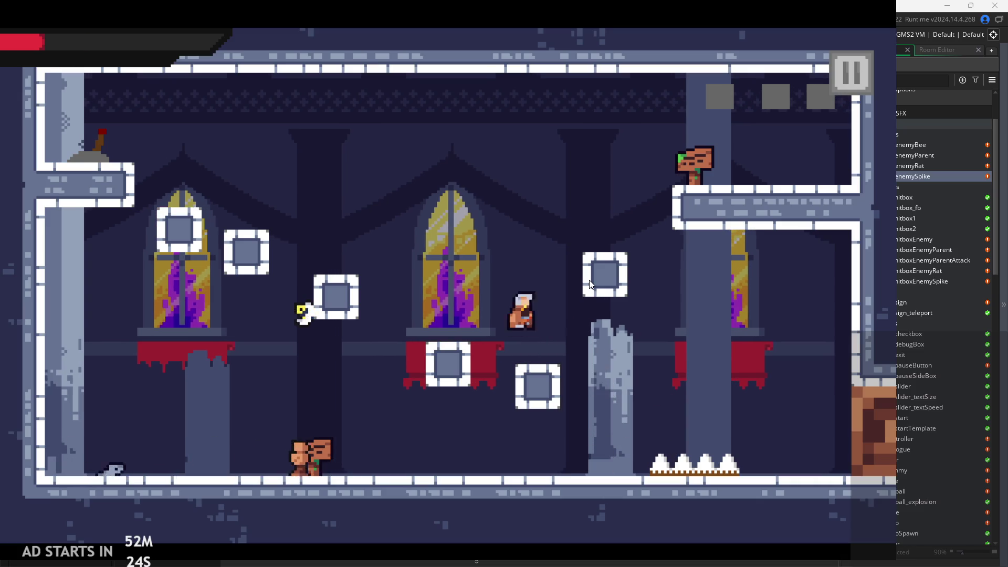
{"action": "key", "text": "Right"}
{"action": "key", "text": "space"}
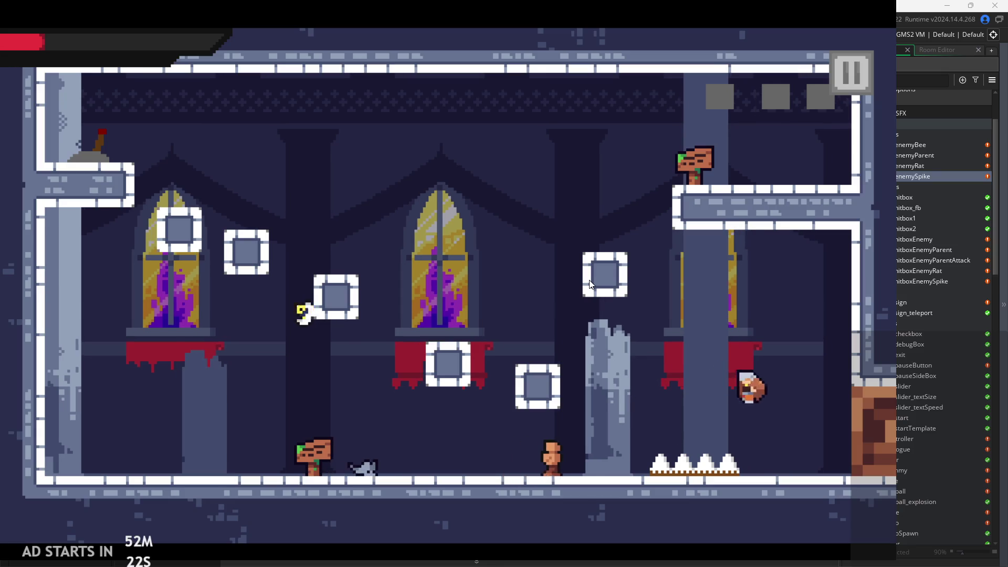
{"action": "key", "text": "Left"}
{"action": "key", "text": "space"}
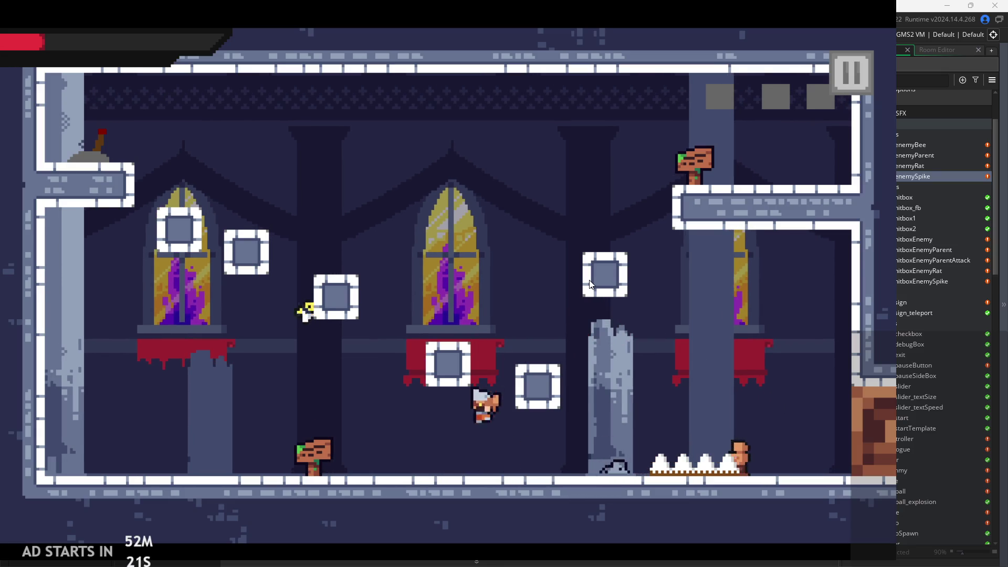
{"action": "key", "text": "Right"}
{"action": "key", "text": "space"}
{"action": "key", "text": "Left"}
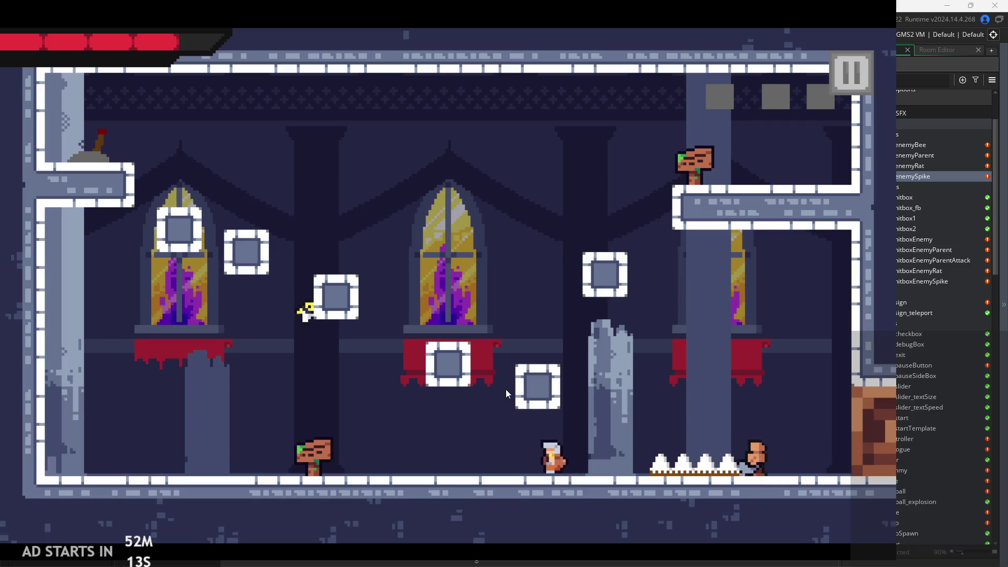
{"action": "key", "text": "Left"}
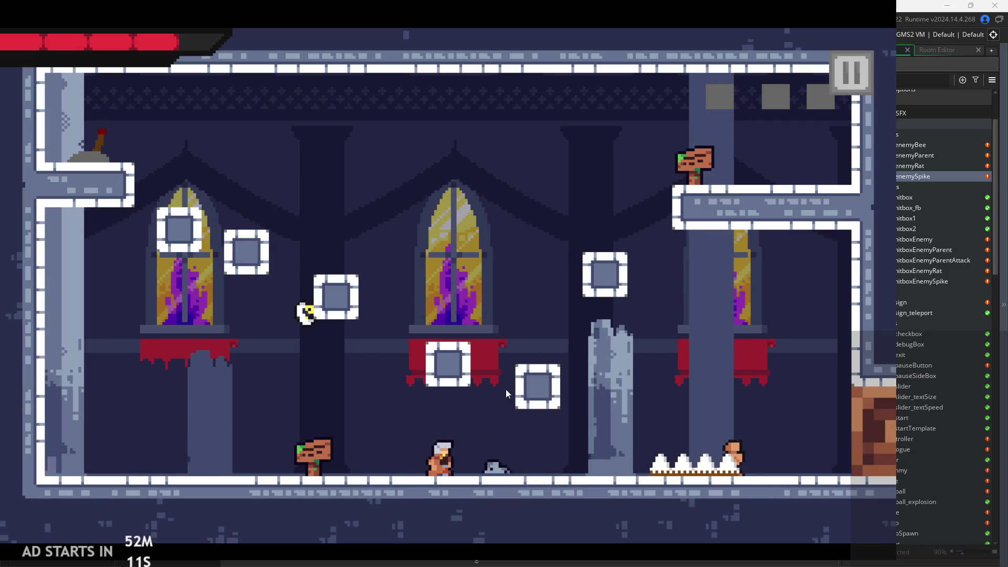
Slash the ground and rat enemies beside the spikes
{"action": "key", "text": "Right"}
{"action": "key", "text": "x"}
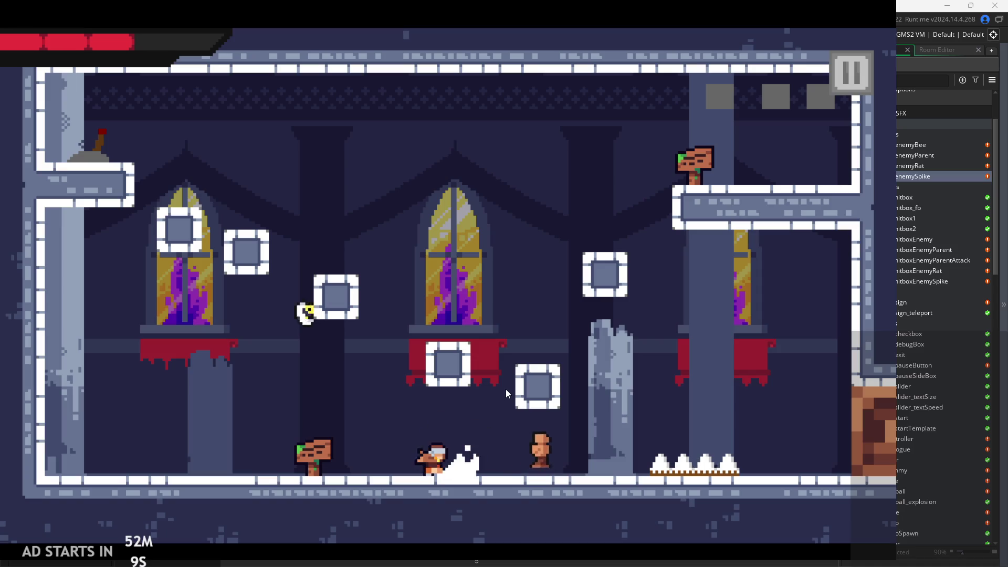
{"action": "key", "text": "Right"}
{"action": "key", "text": "x"}
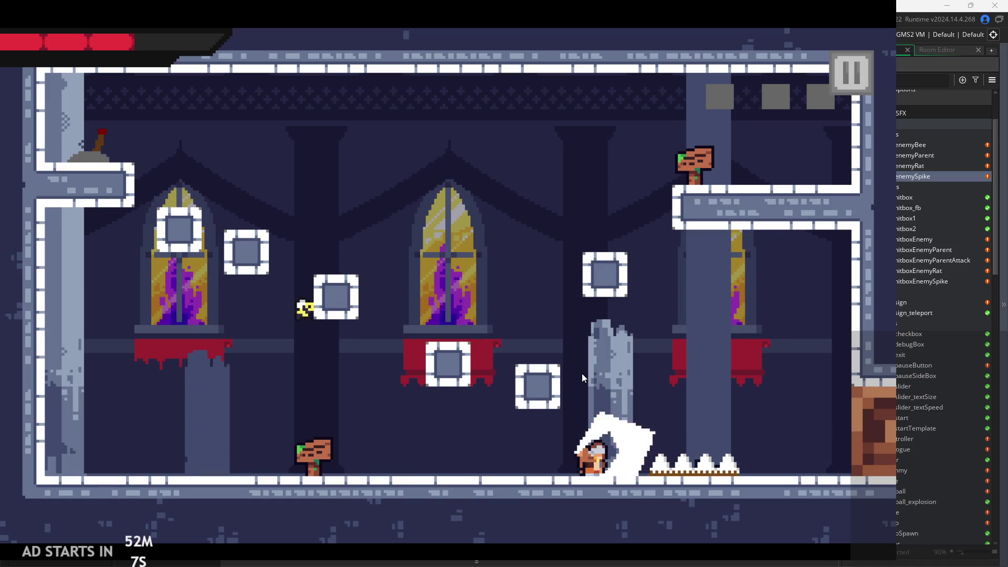
{"action": "key", "text": "x"}
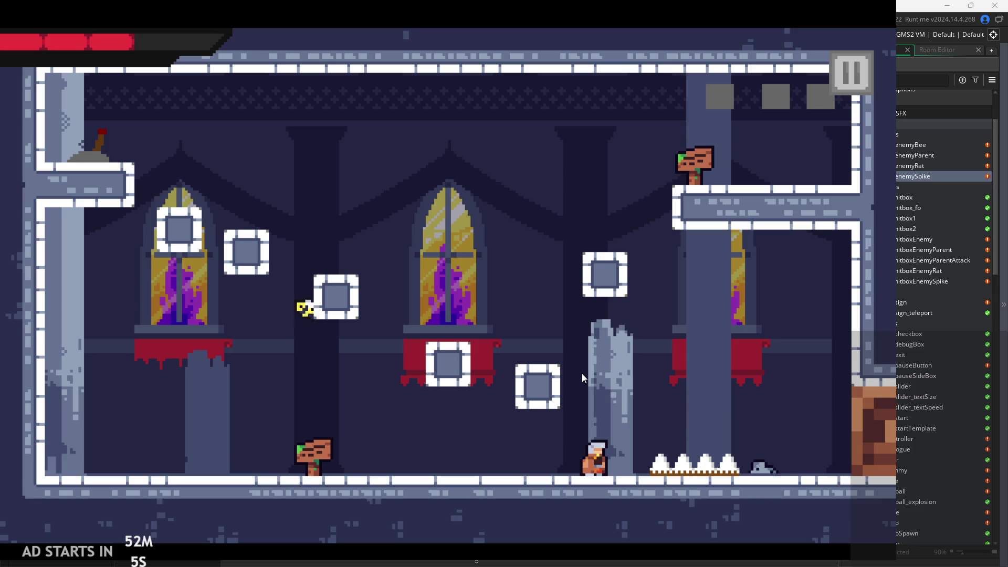
{"action": "key", "text": "x"}
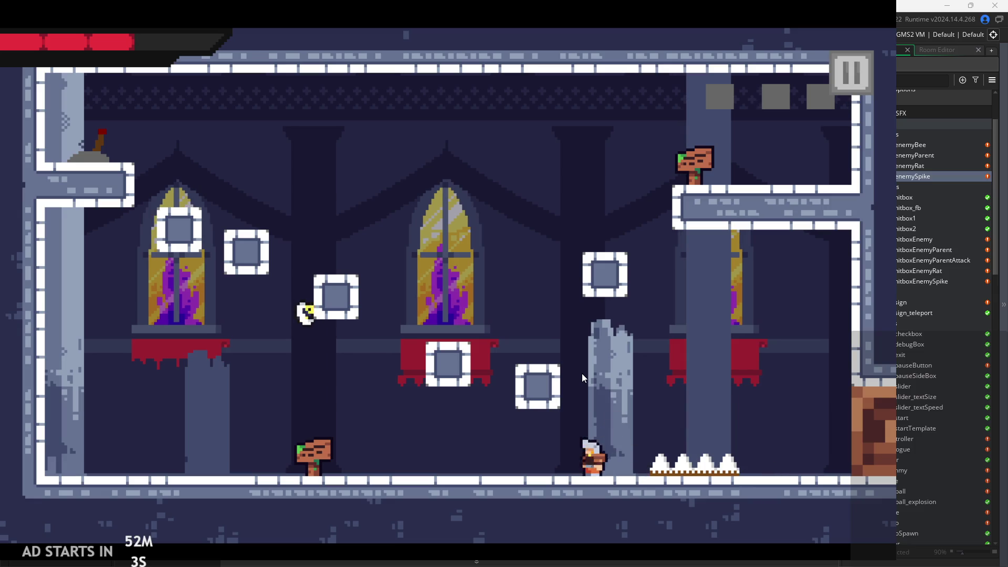
{"action": "key", "text": "Left"}
{"action": "key", "text": "Right"}
{"action": "key", "text": "x"}
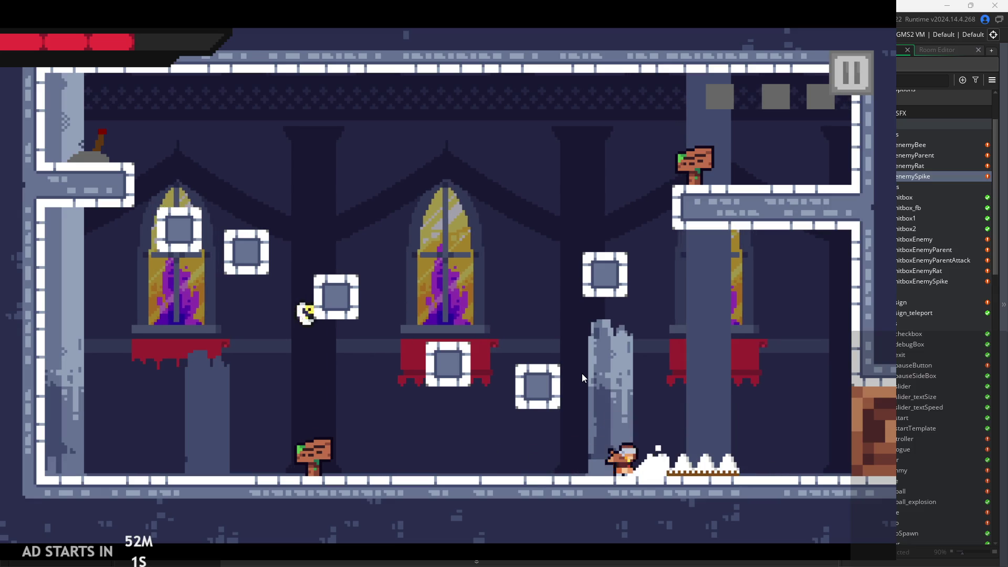
{"action": "key", "text": "x"}
{"action": "key", "text": "x"}
{"action": "key", "text": "Left"}
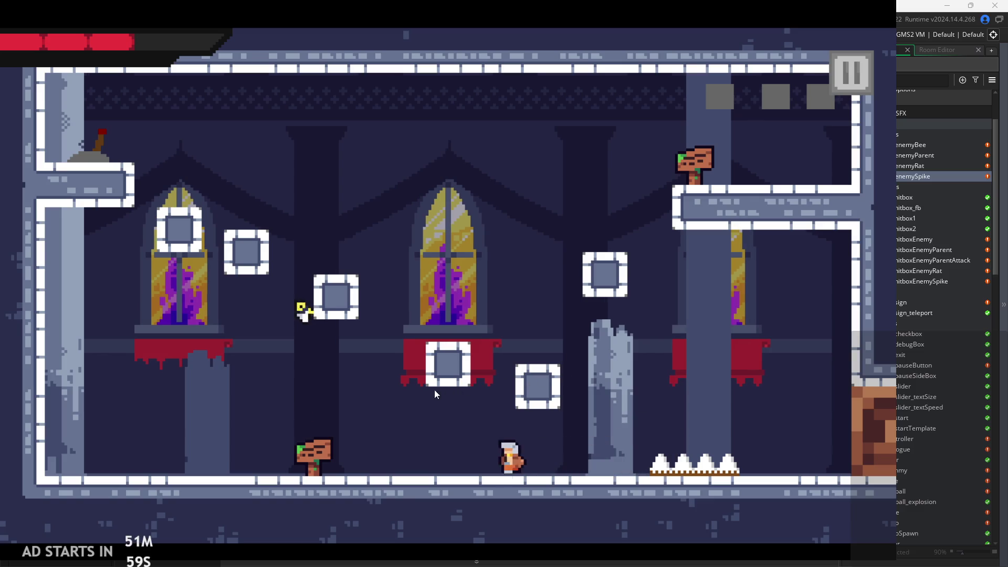
Jump between the left wall and upper ledges, then drop to the far-right floor
{"action": "key", "text": "z"}
{"action": "key", "text": "Left"}
{"action": "key", "text": "Right"}
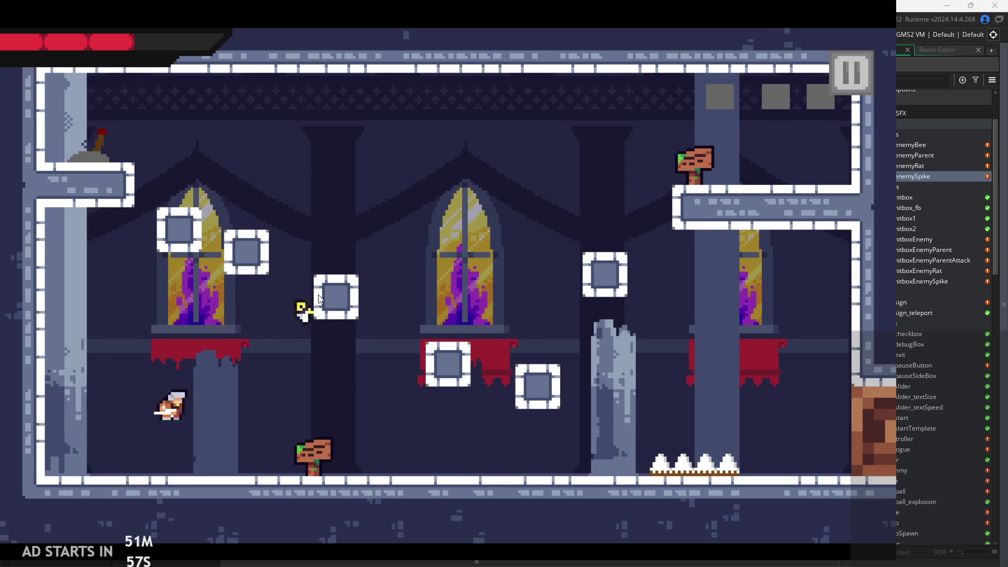
{"action": "key", "text": "Right"}
{"action": "key", "text": "z"}
{"action": "key", "text": "Left"}
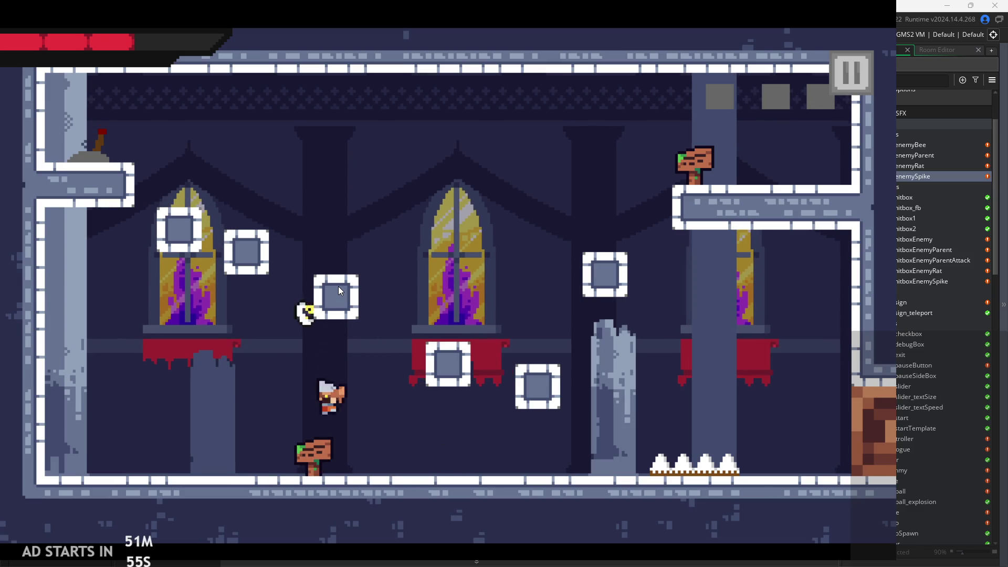
{"action": "key", "text": "z"}
{"action": "key", "text": "Right"}
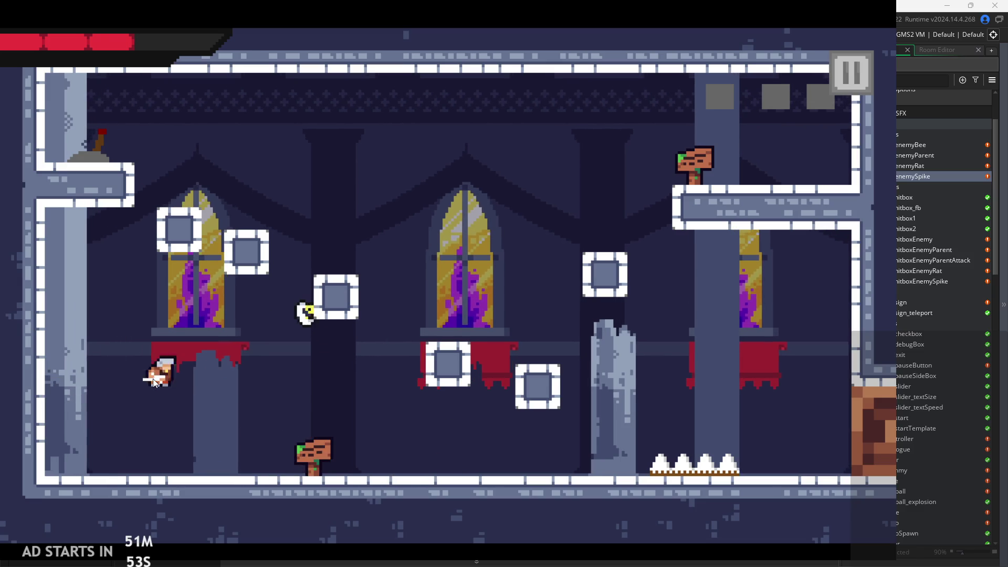
{"action": "key", "text": "Right"}
{"action": "key", "text": "z"}
{"action": "key", "text": "Left"}
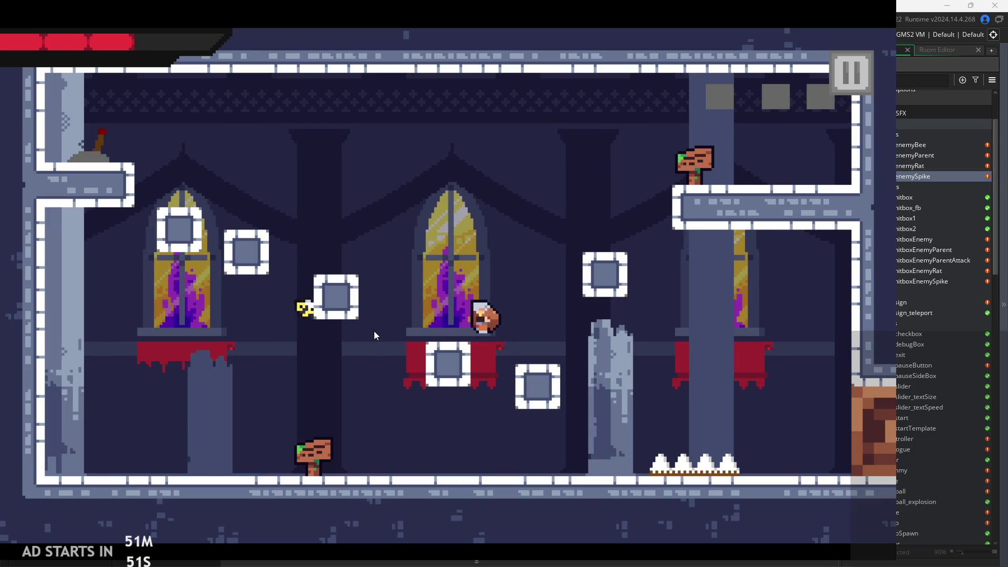
{"action": "key", "text": "Right"}
{"action": "key", "text": "z"}
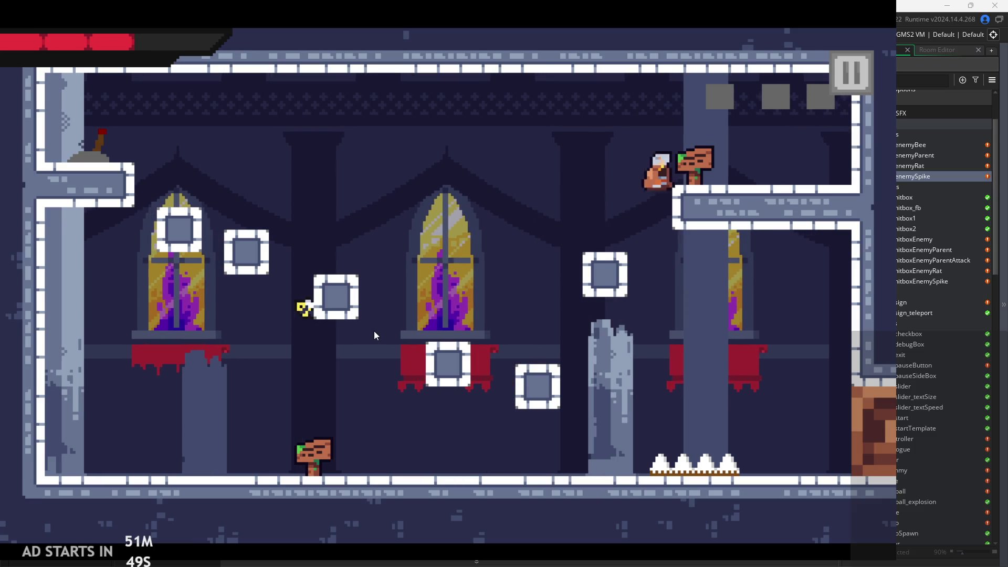
{"action": "key", "text": "z"}
{"action": "key", "text": "Left"}
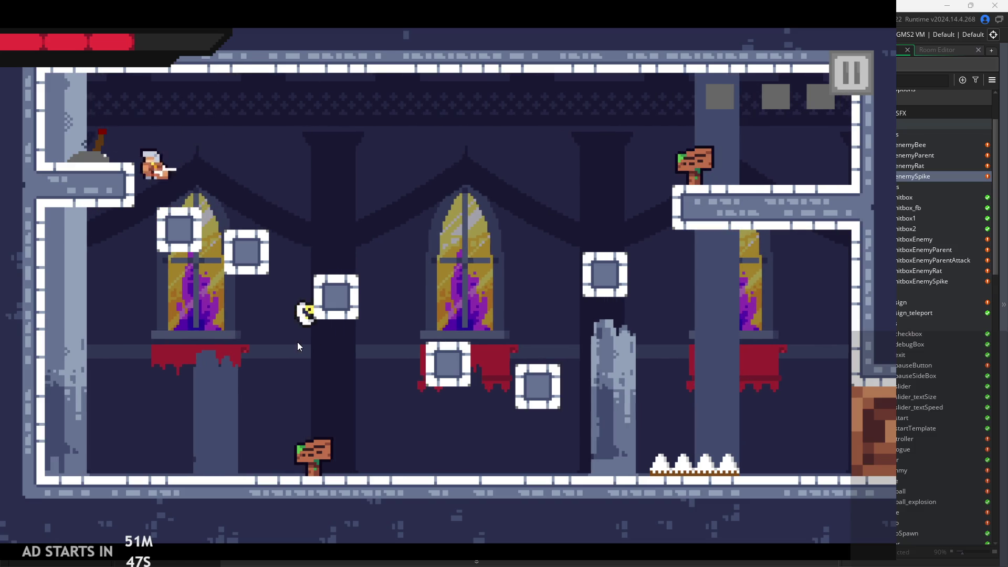
{"action": "key", "text": "z"}
{"action": "key", "text": "Right"}
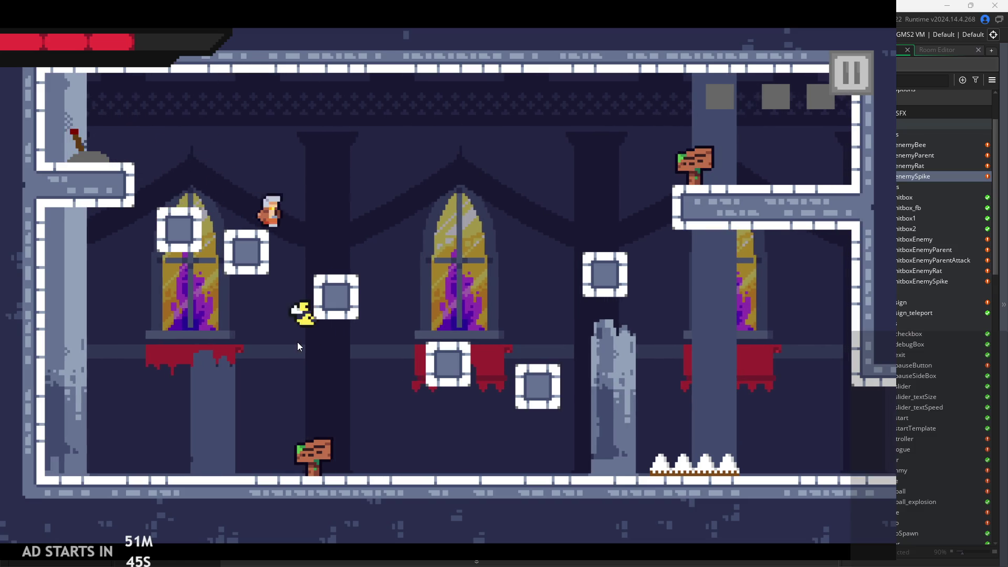
{"action": "key", "text": "Right"}
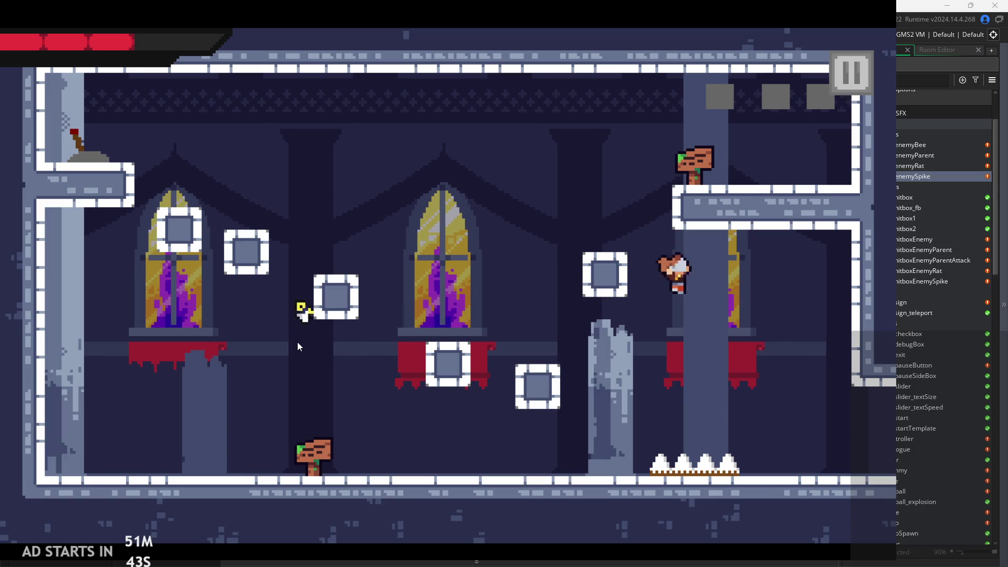
{"action": "key", "text": "Right"}
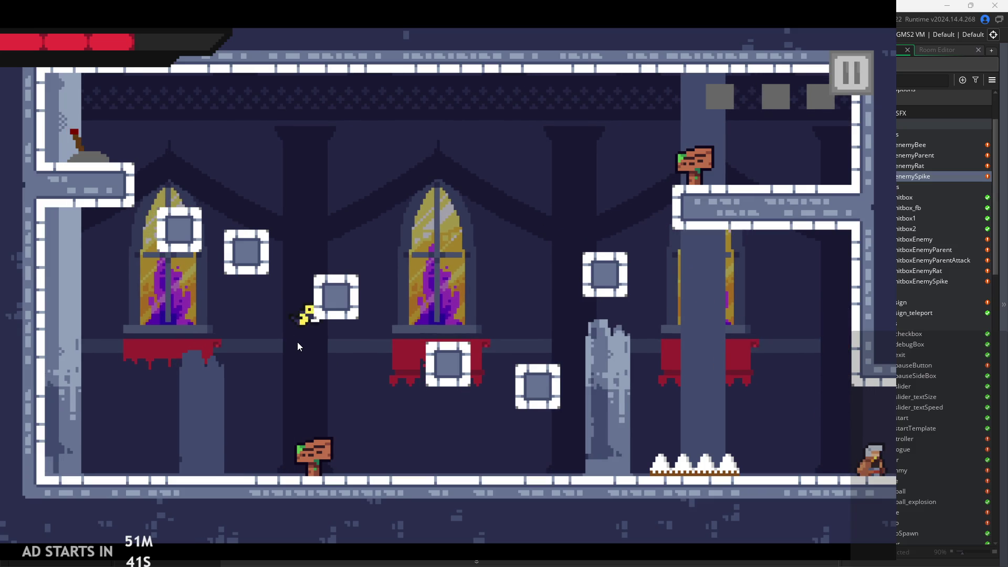
Move into the next room, take a hit from an enemy, and pause the game
{"action": "key", "text": "Right"}
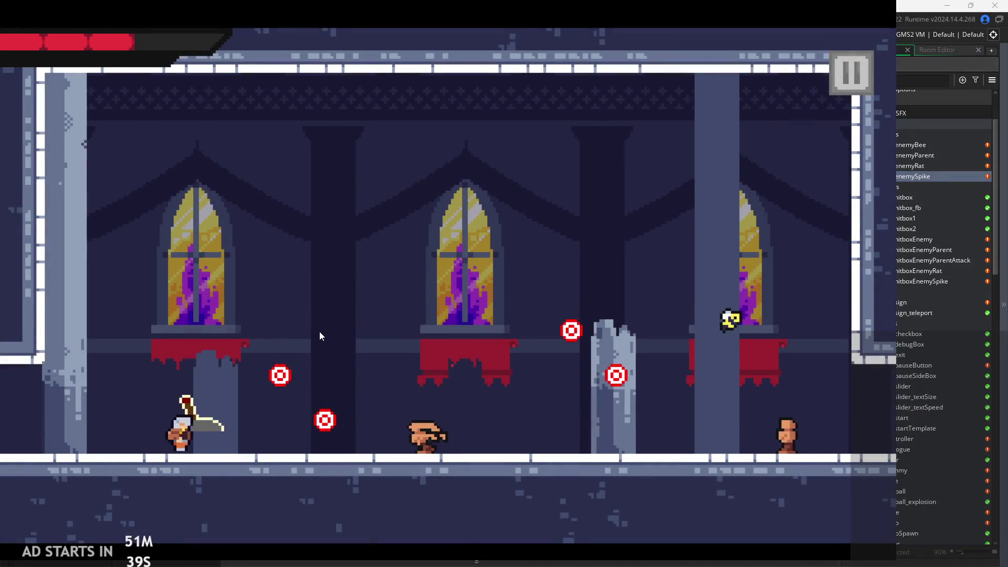
{"action": "key", "text": "Right"}
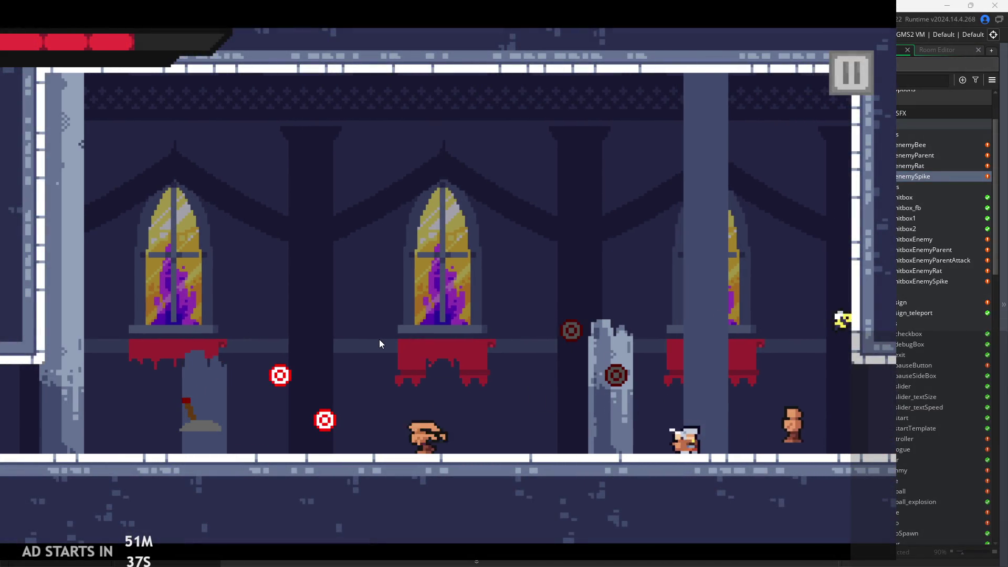
{"action": "key", "text": "Right"}
{"action": "key", "text": "space"}
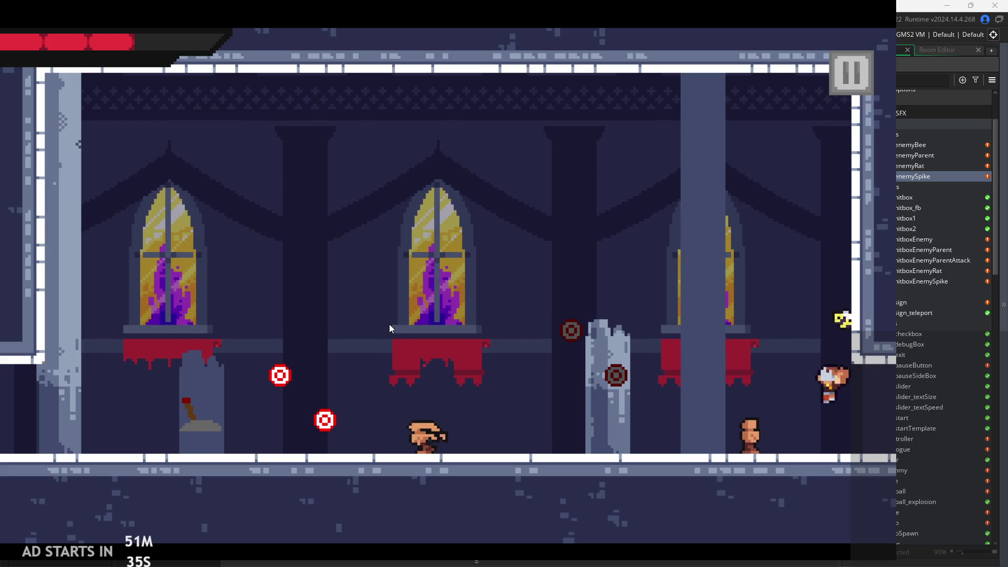
{"action": "key", "text": "Left"}
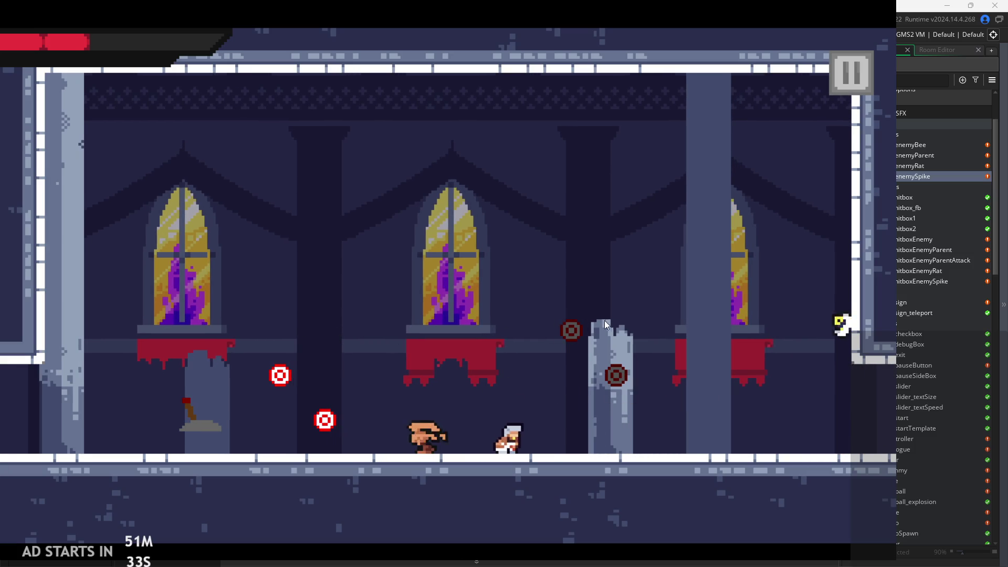
{"action": "key", "text": "Right"}
{"action": "key", "text": "space"}
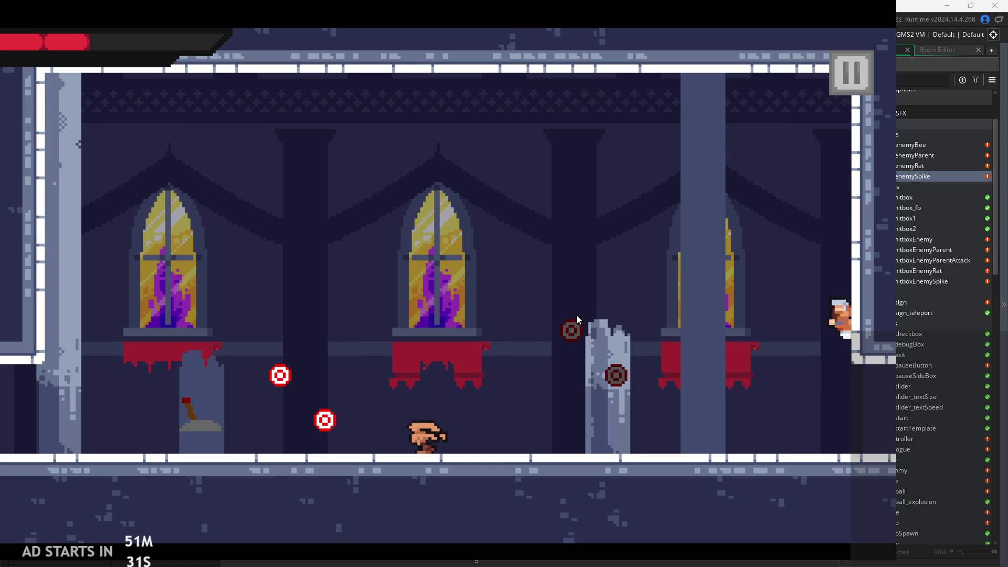
{"action": "key", "text": "Right"}
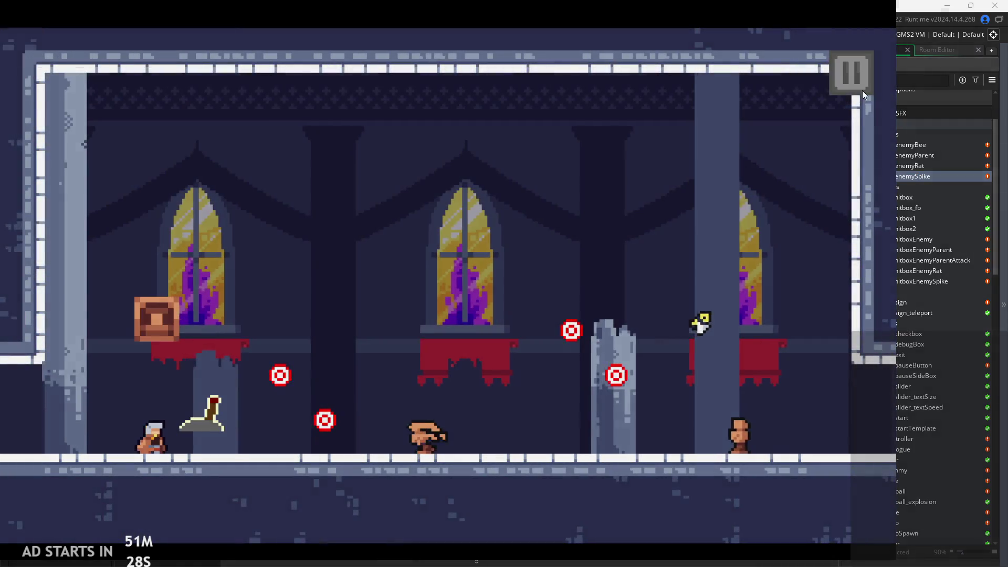
{"action": "left_click", "coordinate": [856, 78]}
Close the running game and open obj_enemyBee's object editor to view its Step event code
{"action": "left_click", "coordinate": [793, 491]}
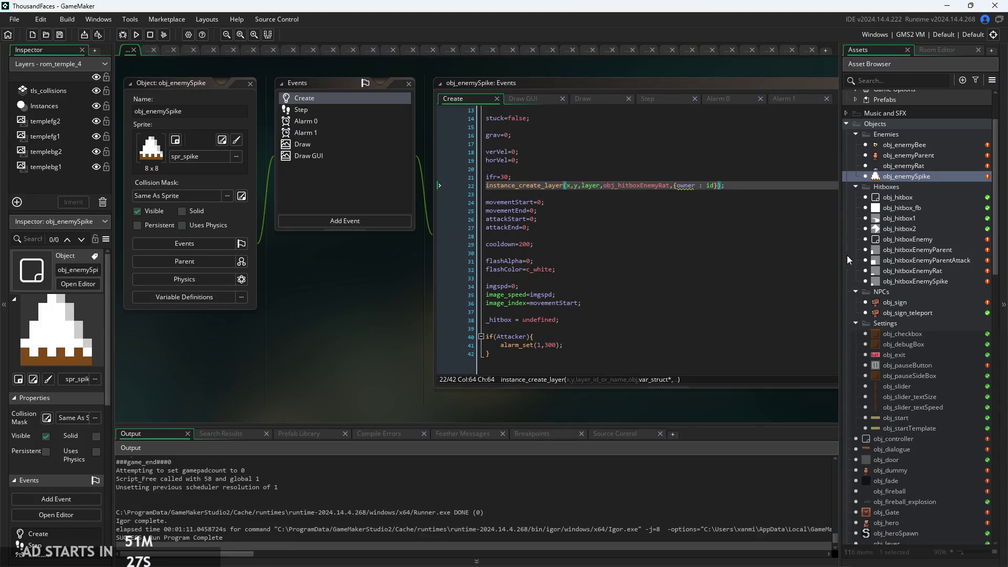
{"action": "double_click", "coordinate": [929, 146]}
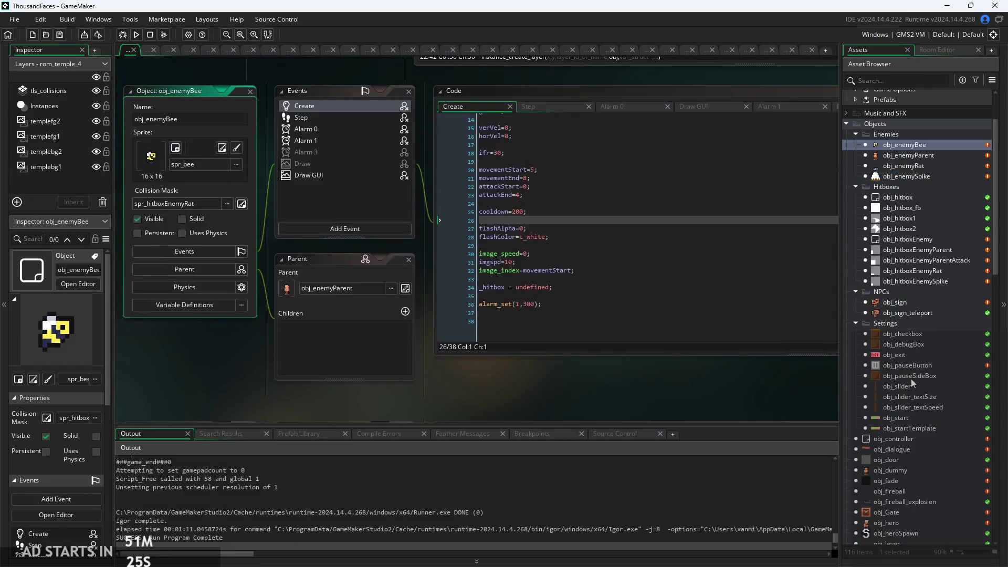
{"action": "scroll", "coordinate": [612, 268], "scroll_direction": "up", "scroll_amount": 5}
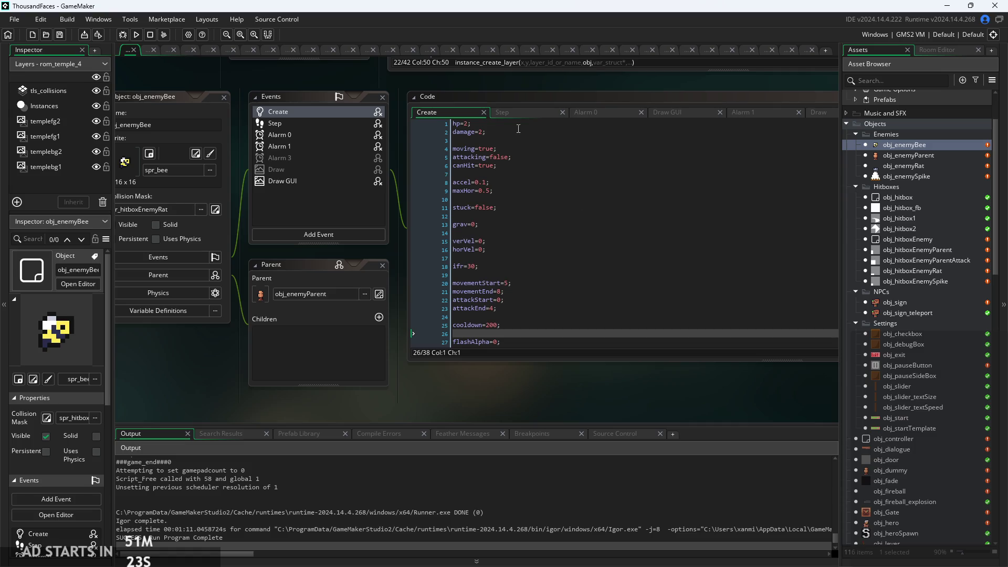
{"action": "left_click", "coordinate": [518, 111]}
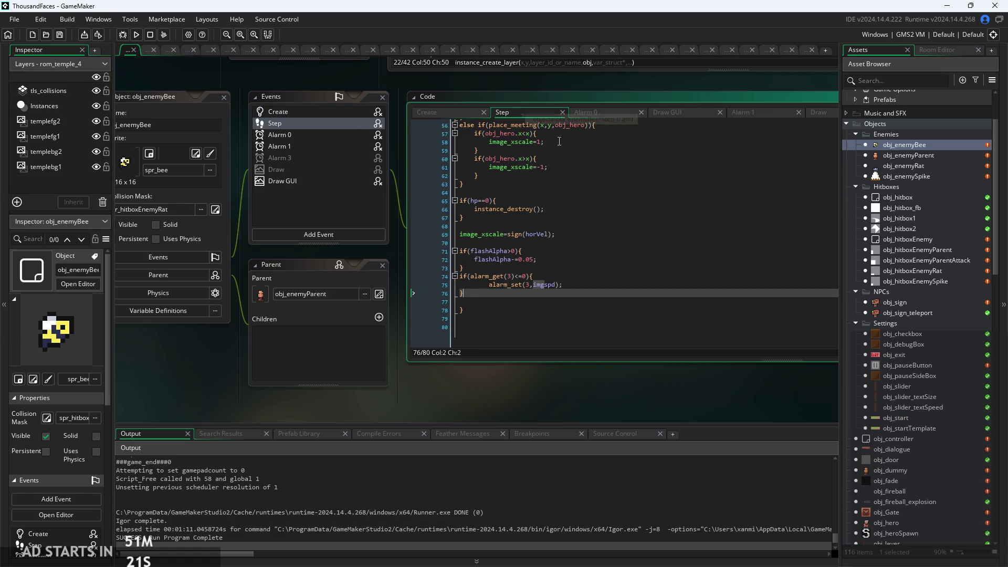
{"action": "mouse_move", "coordinate": [462, 351]}
{"action": "left_mouse_down"}
{"action": "mouse_move", "coordinate": [599, 353]}
{"action": "mouse_move", "coordinate": [474, 345]}
{"action": "mouse_move", "coordinate": [511, 353]}
{"action": "mouse_move", "coordinate": [383, 355]}
{"action": "mouse_move", "coordinate": [625, 343]}
{"action": "mouse_move", "coordinate": [550, 344]}
{"action": "mouse_move", "coordinate": [651, 331]}
{"action": "left_mouse_up"}
Change the bee's collision mask from spr_hitboxEnemyRat to HitboxSprites > spr_hitboxEnemySpike
{"action": "left_click", "coordinate": [362, 197]}
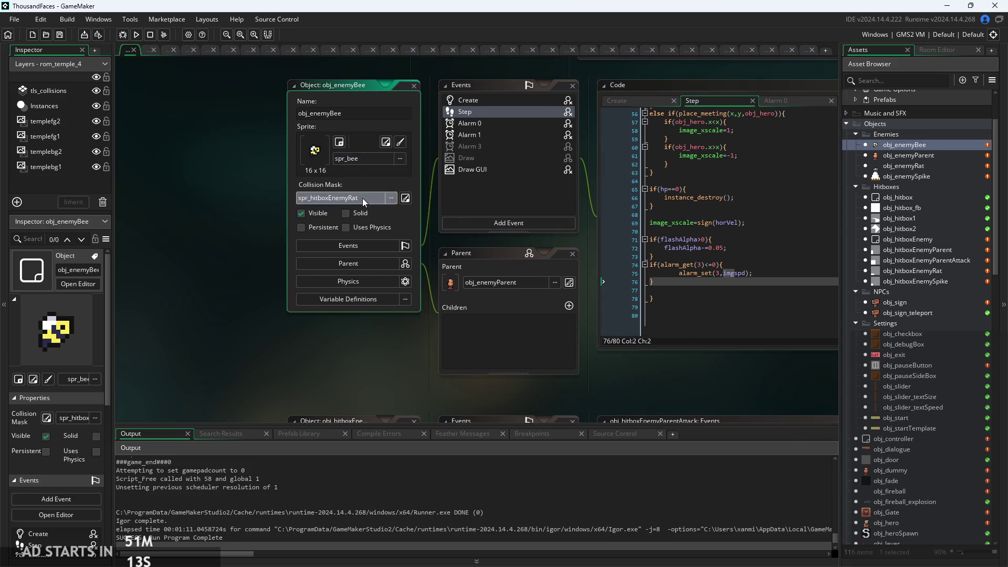
{"action": "scroll", "coordinate": [393, 275], "scroll_direction": "down", "scroll_amount": 2}
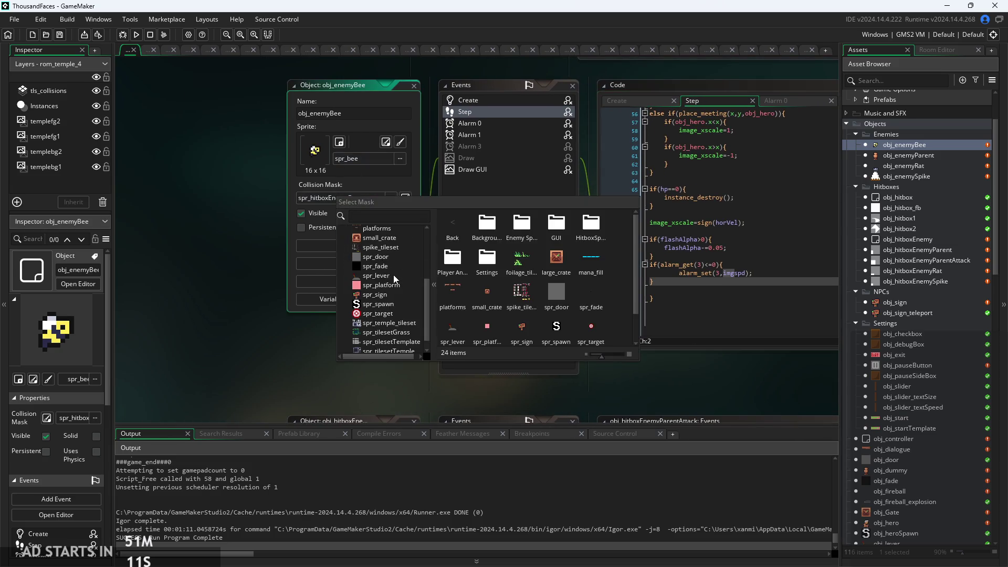
{"action": "scroll", "coordinate": [371, 250], "scroll_direction": "up", "scroll_amount": 3}
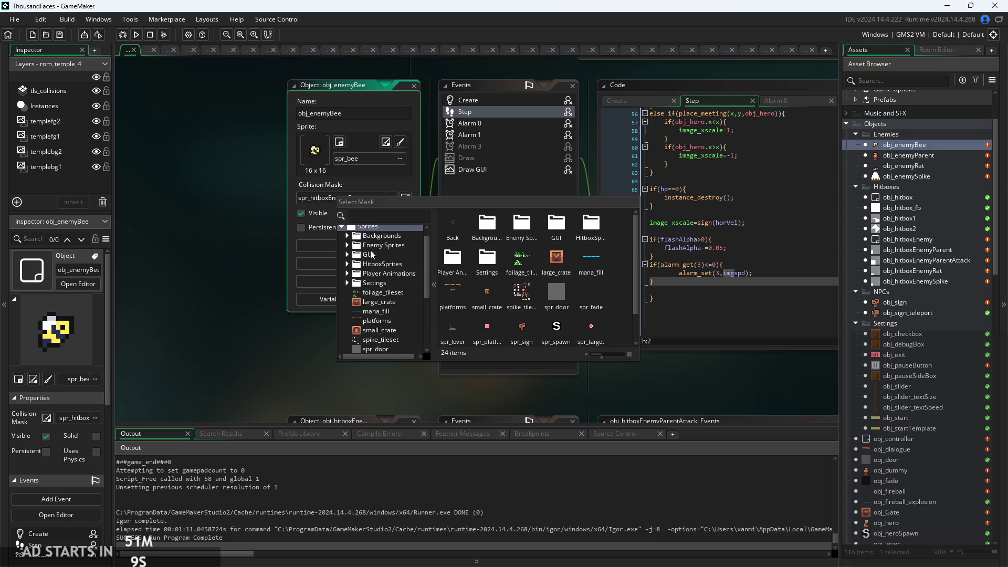
{"action": "left_click", "coordinate": [389, 229]}
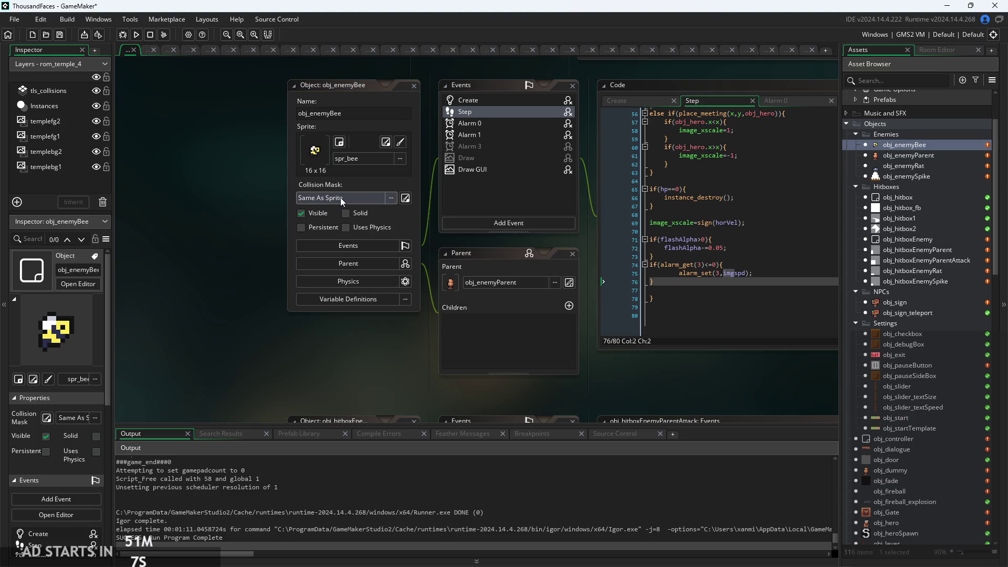
{"action": "left_click", "coordinate": [340, 198]}
{"action": "left_click", "coordinate": [369, 239]}
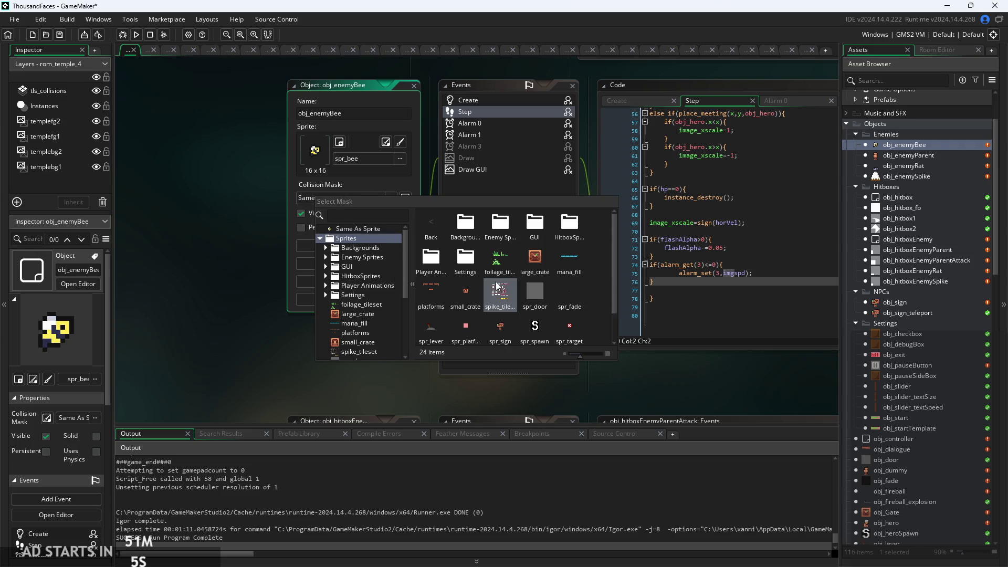
{"action": "scroll", "coordinate": [499, 287], "scroll_direction": "down", "scroll_amount": 1}
{"action": "left_click", "coordinate": [325, 277]}
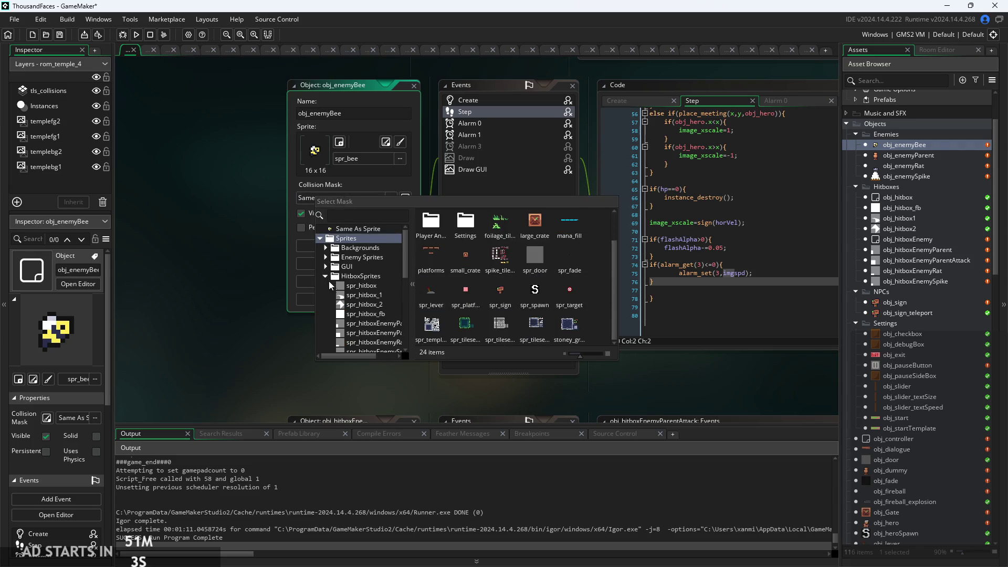
{"action": "scroll", "coordinate": [361, 310], "scroll_direction": "down", "scroll_amount": 3}
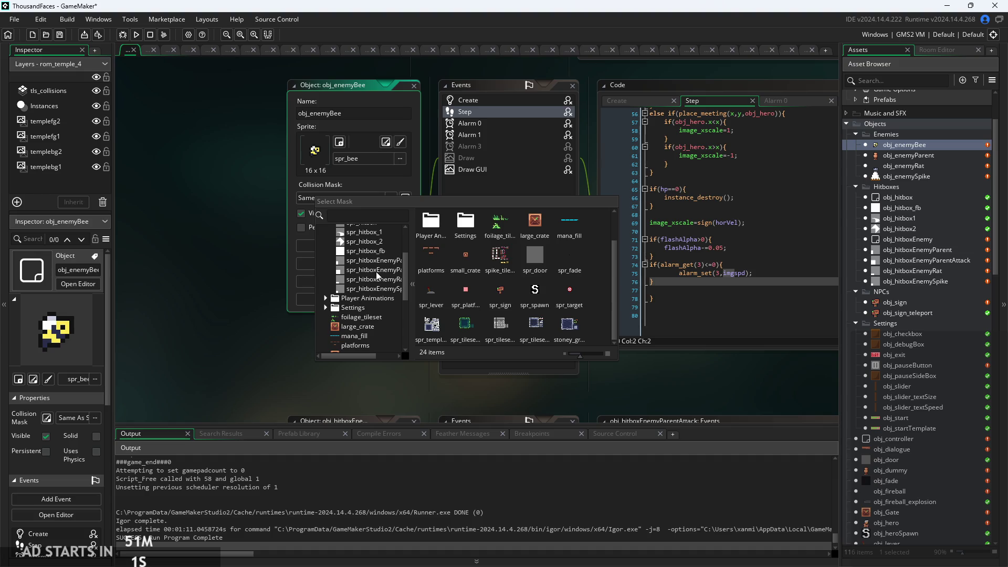
{"action": "left_click", "coordinate": [366, 289]}
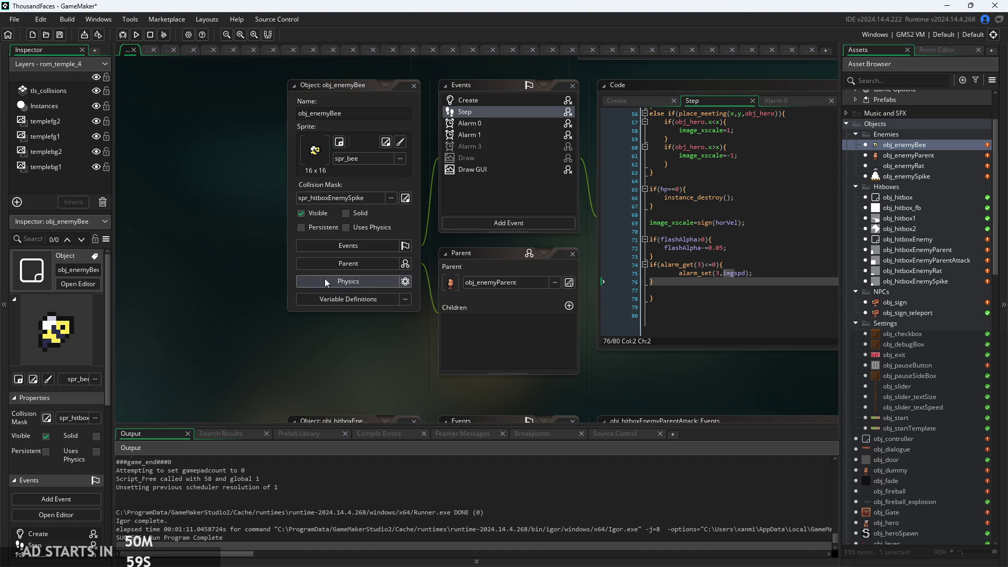
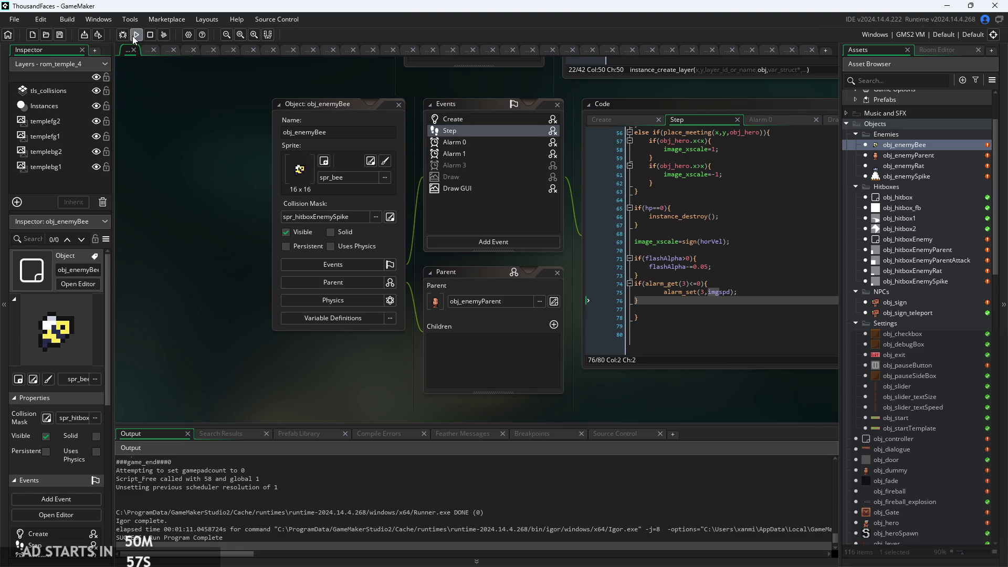
Run a test build, start the temple level, then pause and quit back to the editor
{"action": "left_click", "coordinate": [136, 35]}
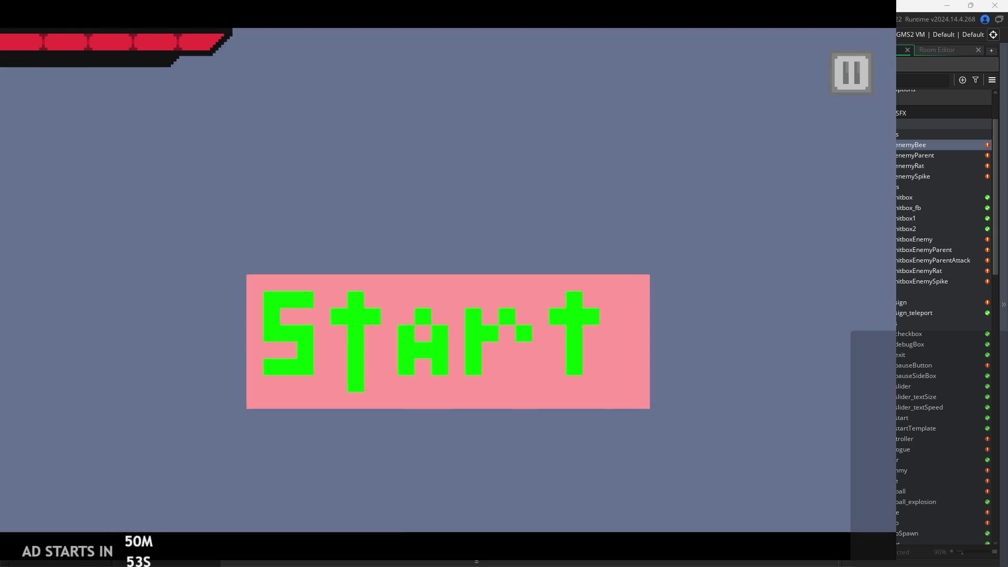
{"action": "left_click", "coordinate": [531, 391]}
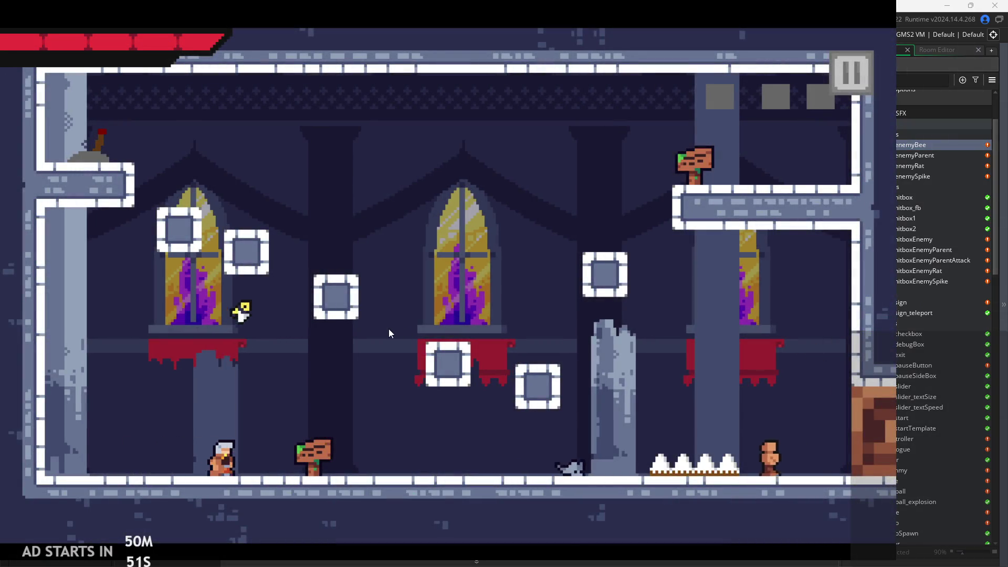
{"action": "left_click", "coordinate": [856, 71]}
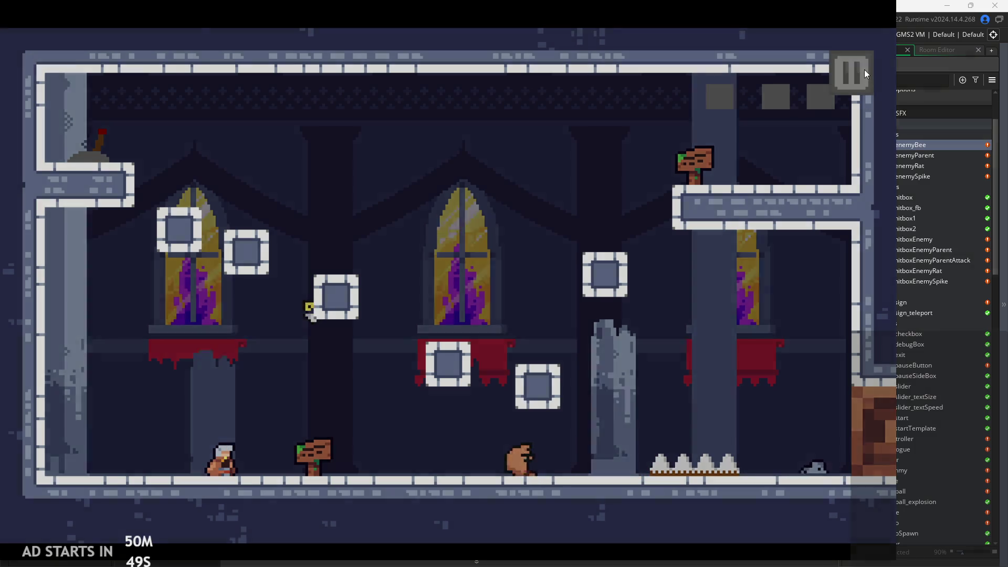
{"action": "left_click", "coordinate": [726, 476]}
Change obj_enemyBee's collision mask from the spike hitbox to Same As Sprite and relaunch the game
{"action": "left_click", "coordinate": [342, 214]}
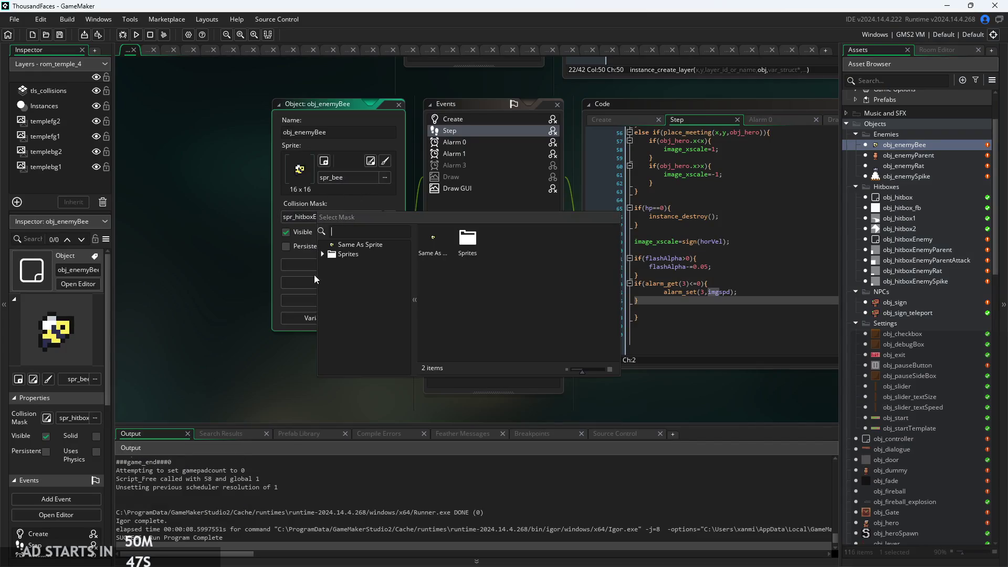
{"action": "left_click", "coordinate": [320, 256]}
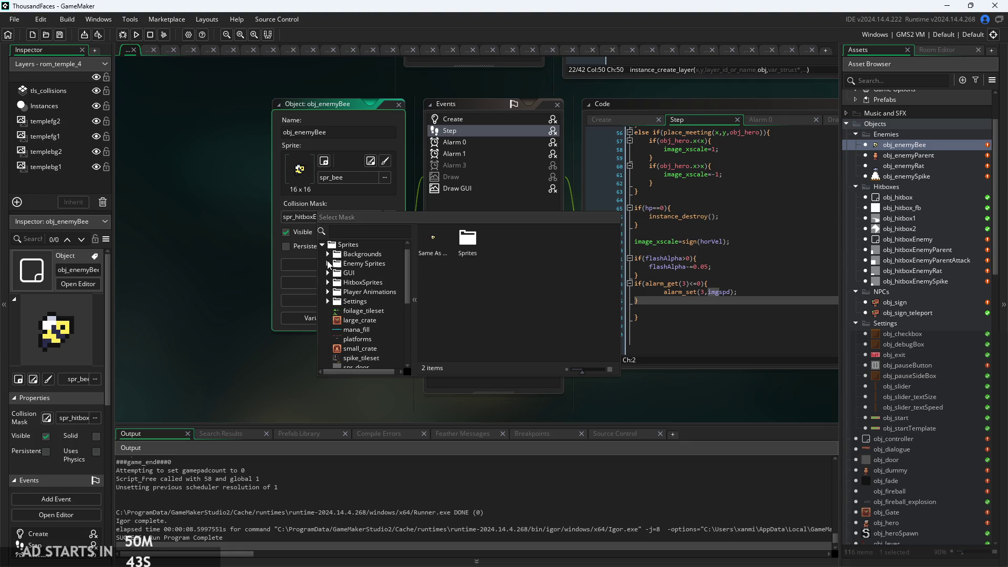
{"action": "left_click", "coordinate": [352, 245]}
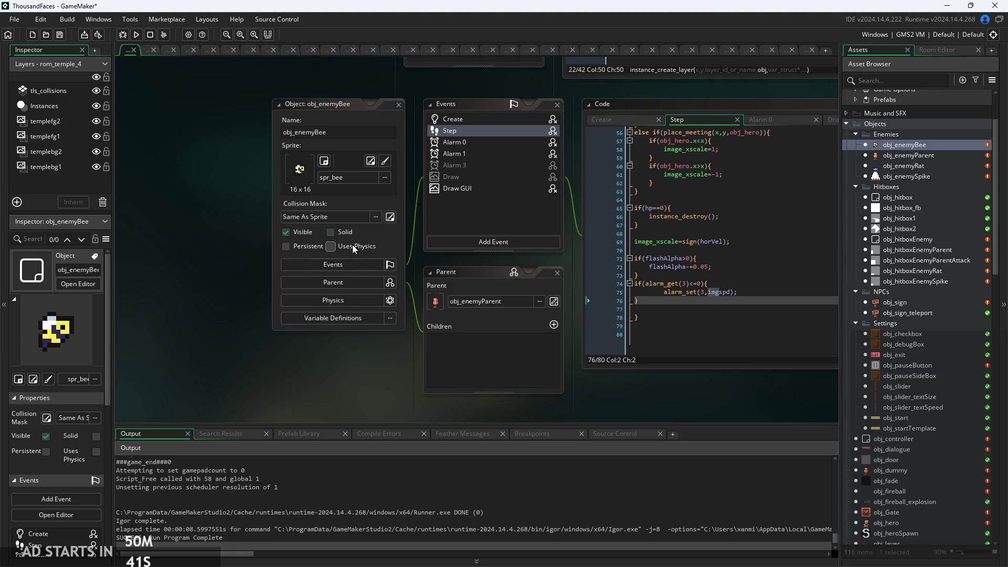
{"action": "left_click_drag", "start_coordinate": [230, 332], "coordinate": [236, 345]}
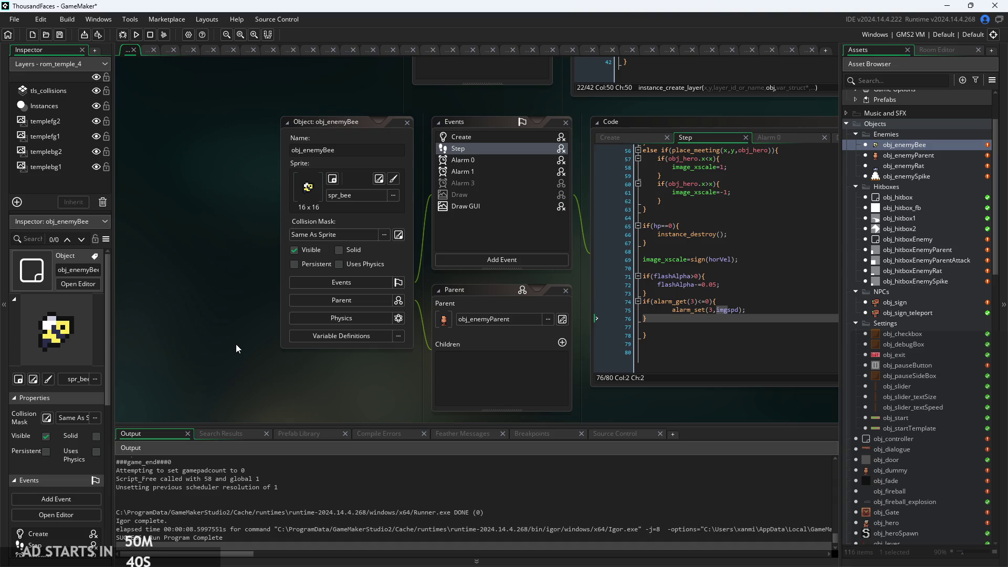
{"action": "left_click", "coordinate": [137, 35]}
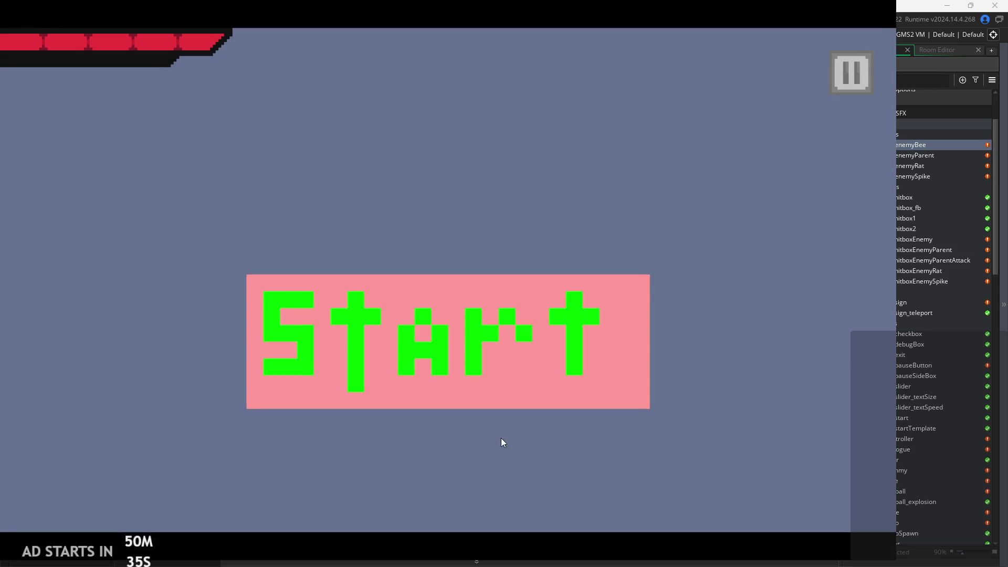
Start the game and fight the walking enemy, slashing and moving right
{"action": "left_click", "coordinate": [536, 359]}
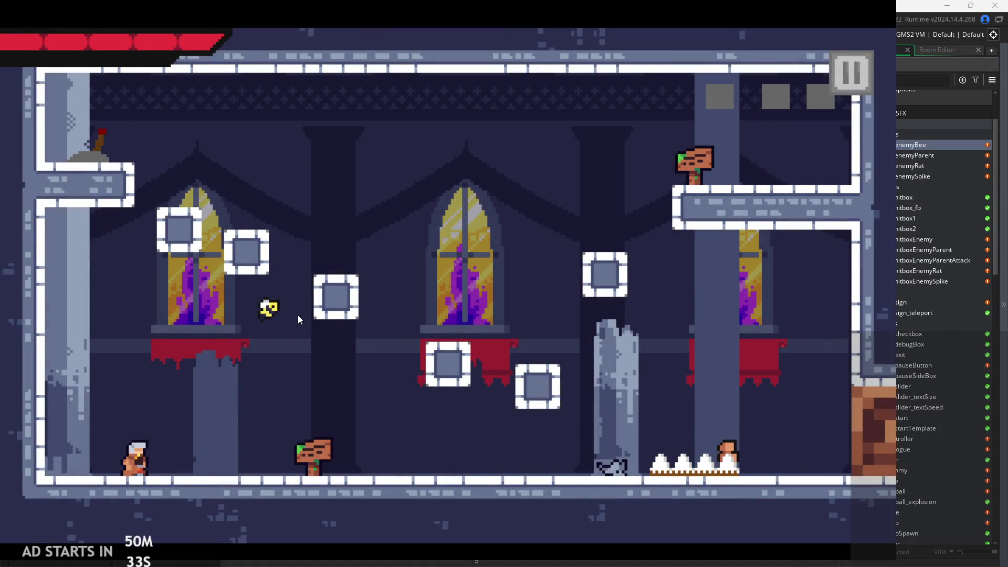
{"action": "key", "text": "space"}
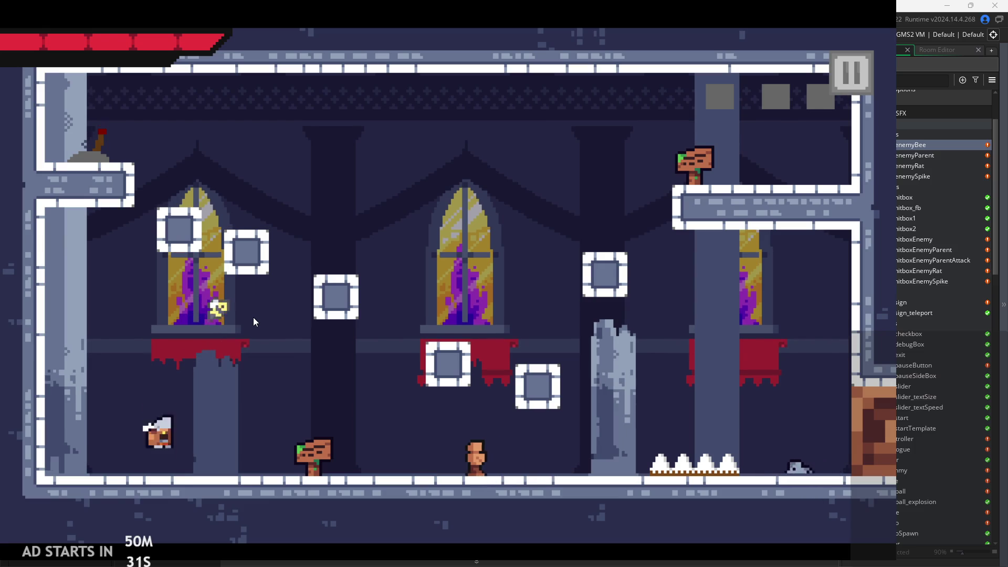
{"action": "key", "text": "Right"}
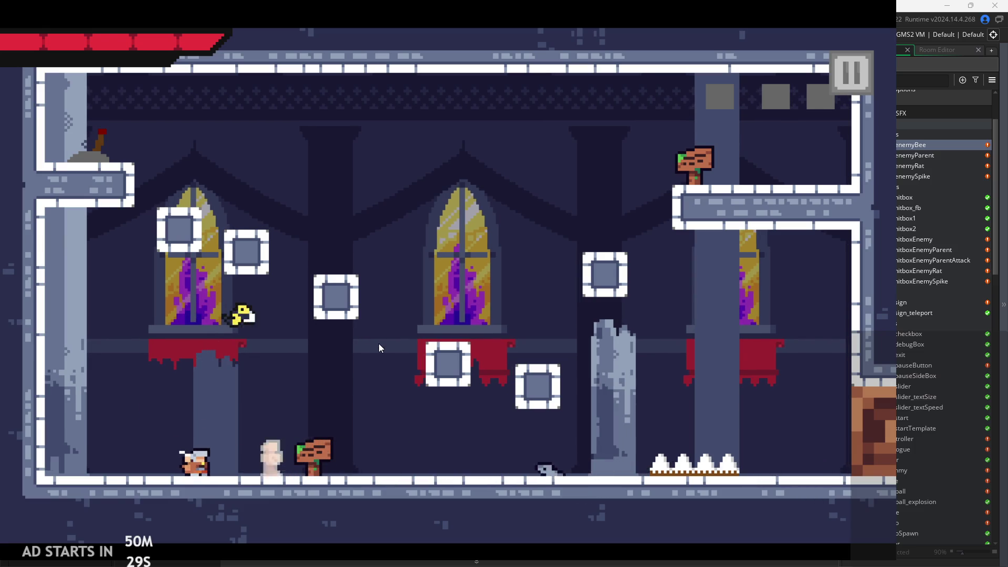
{"action": "key", "text": "Right"}
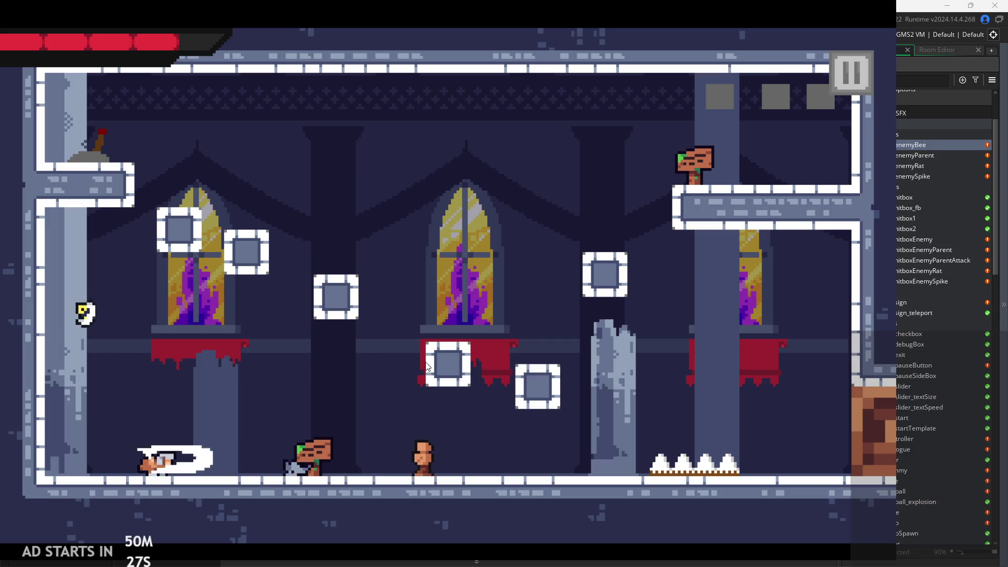
{"action": "key", "text": "Right"}
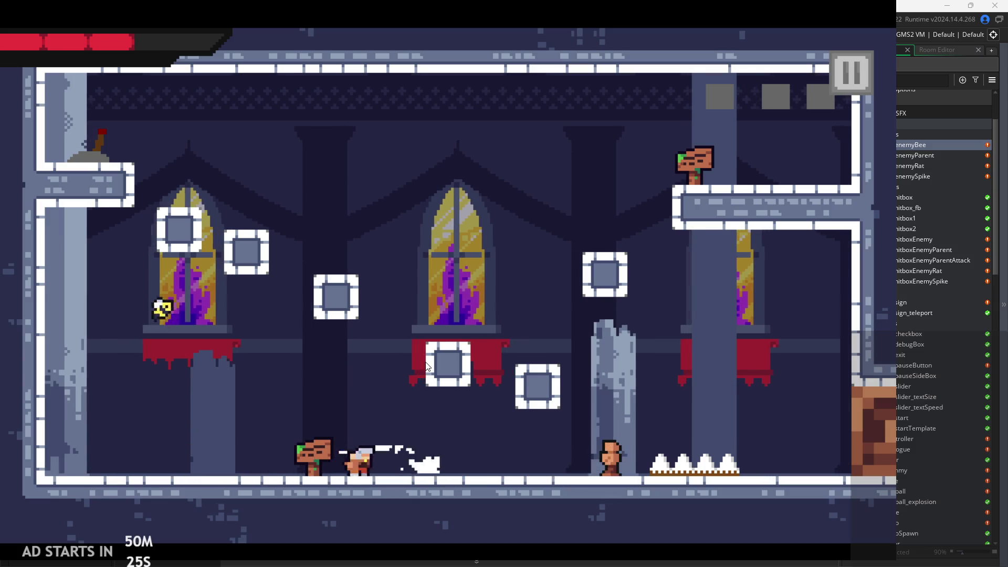
{"action": "key", "text": "Right"}
{"action": "key", "text": "space"}
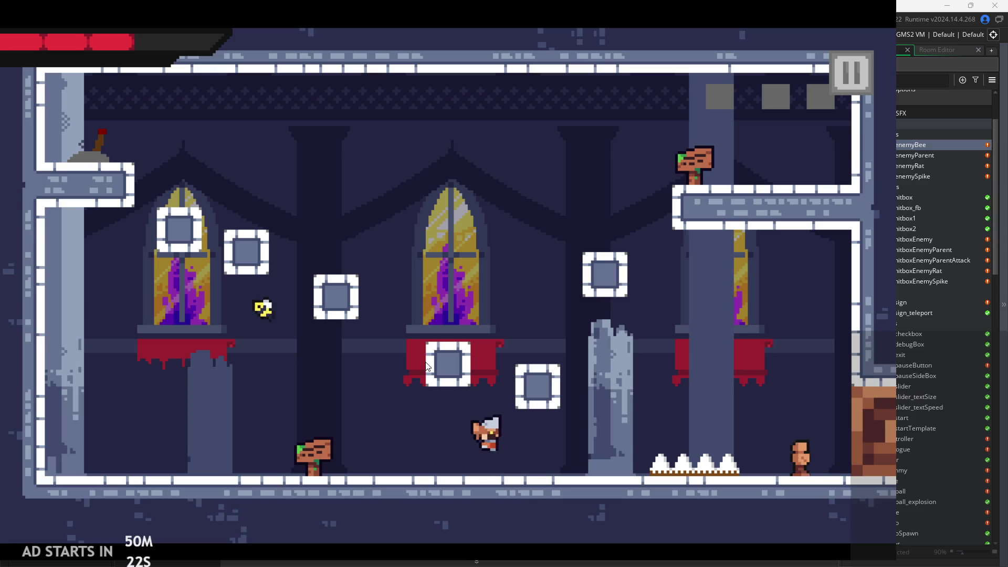
Jump up to the upper ledge and walk past the sign into the next room
{"action": "key", "text": "Left"}
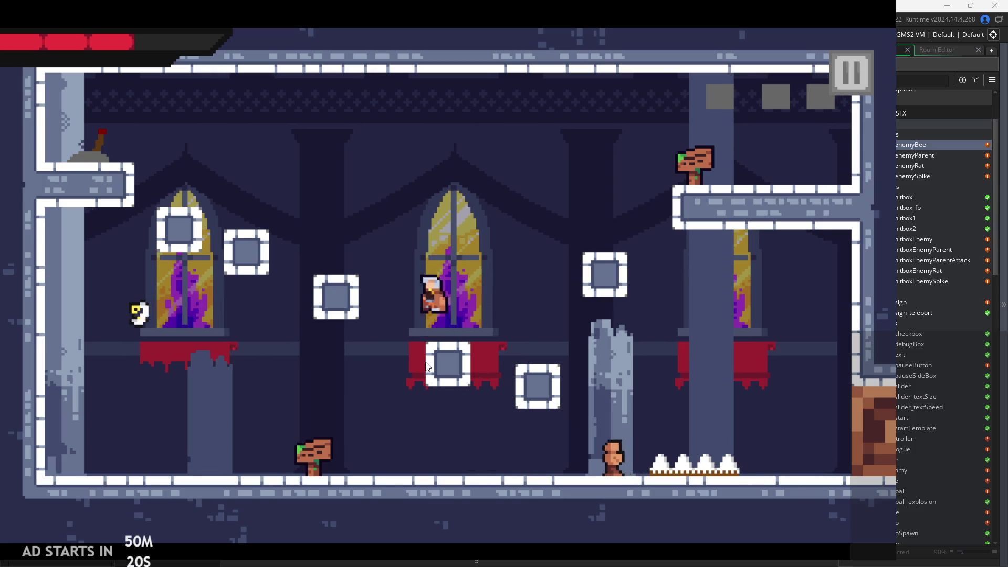
{"action": "key", "text": "space"}
{"action": "key", "text": "Right"}
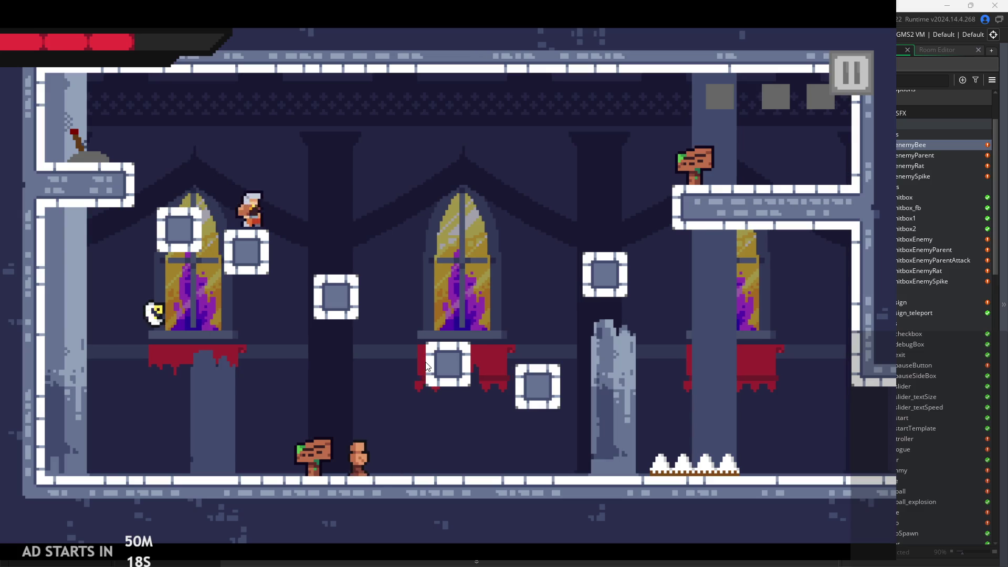
{"action": "key", "text": "space"}
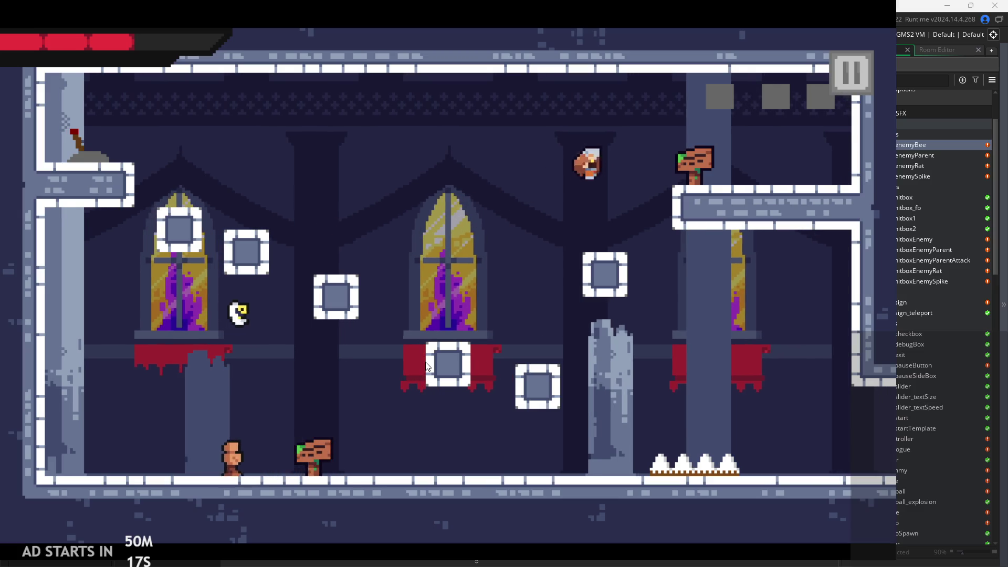
{"action": "key", "text": "Right"}
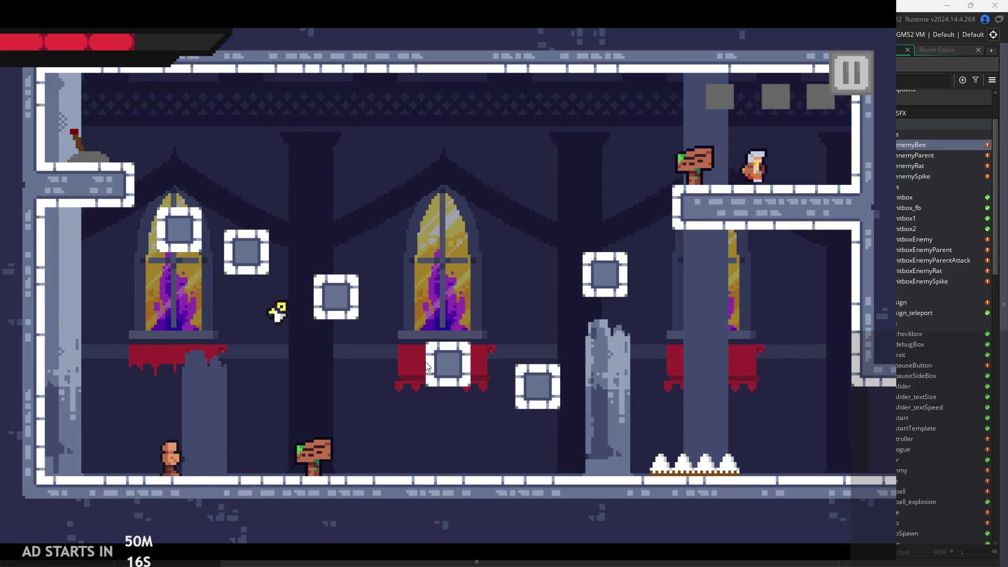
{"action": "key", "text": "Right"}
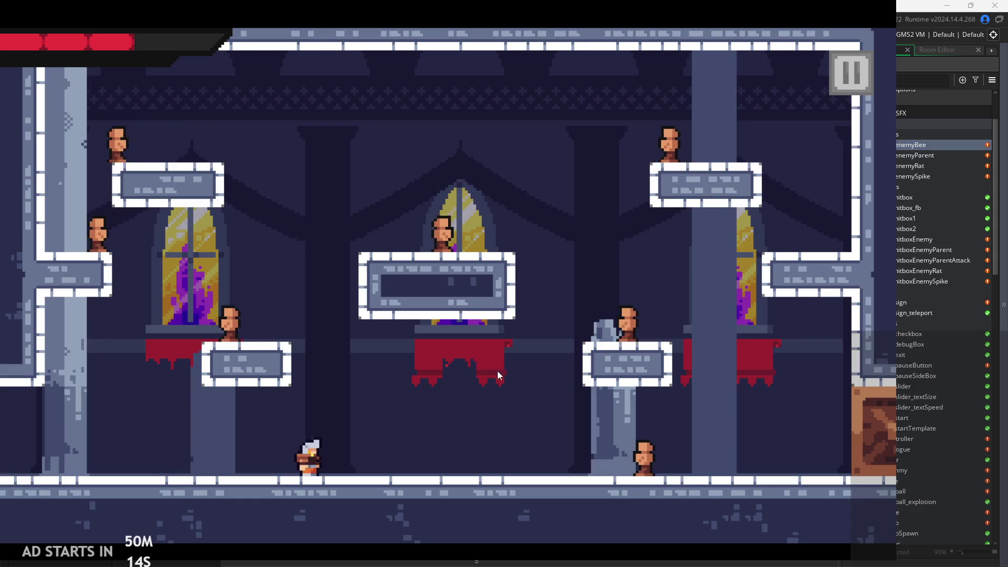
Walk the hero into the enemies to take damage, then jump onto the centre platform
{"action": "key", "text": "Right"}
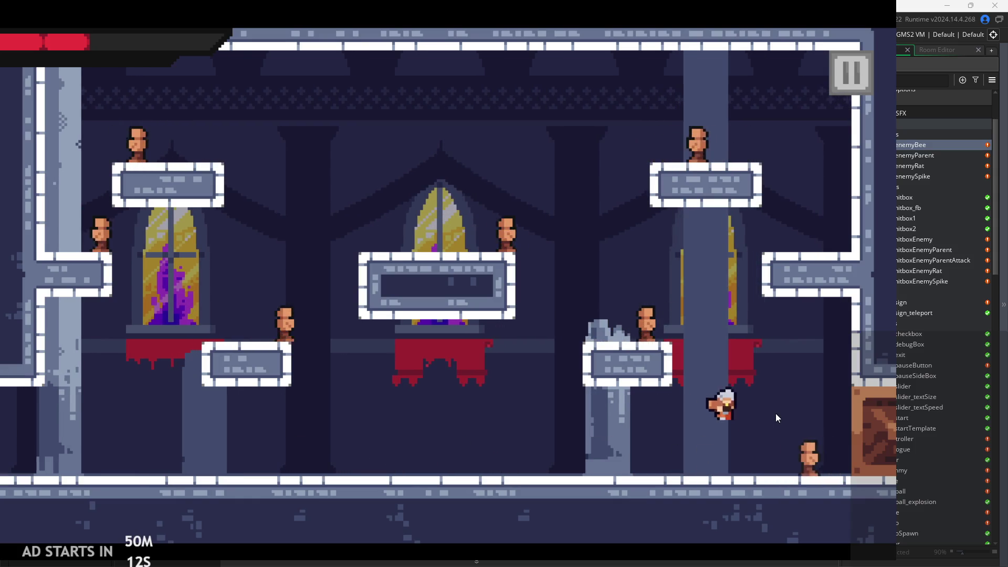
{"action": "key", "text": "space"}
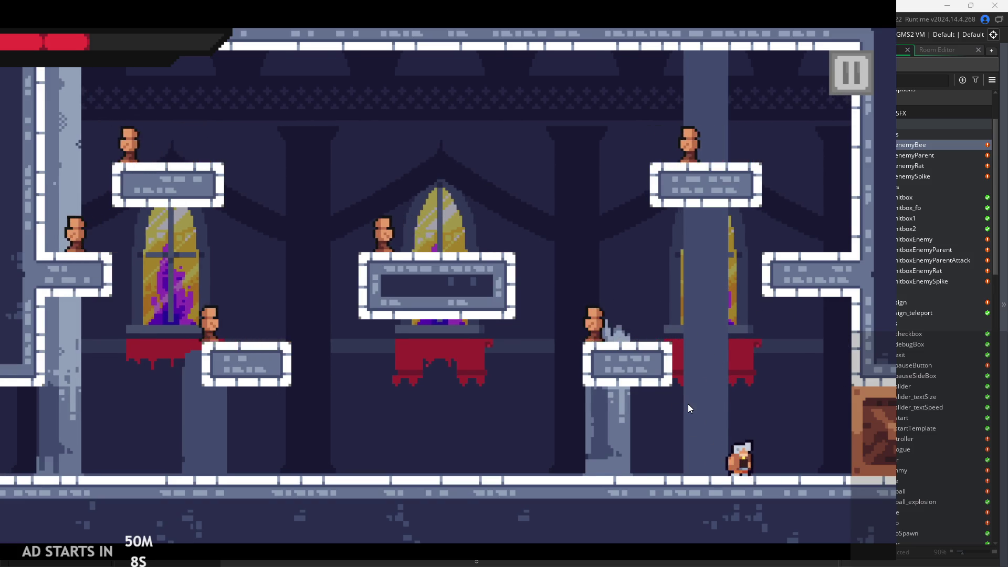
{"action": "key", "text": "Left"}
{"action": "key", "text": "space"}
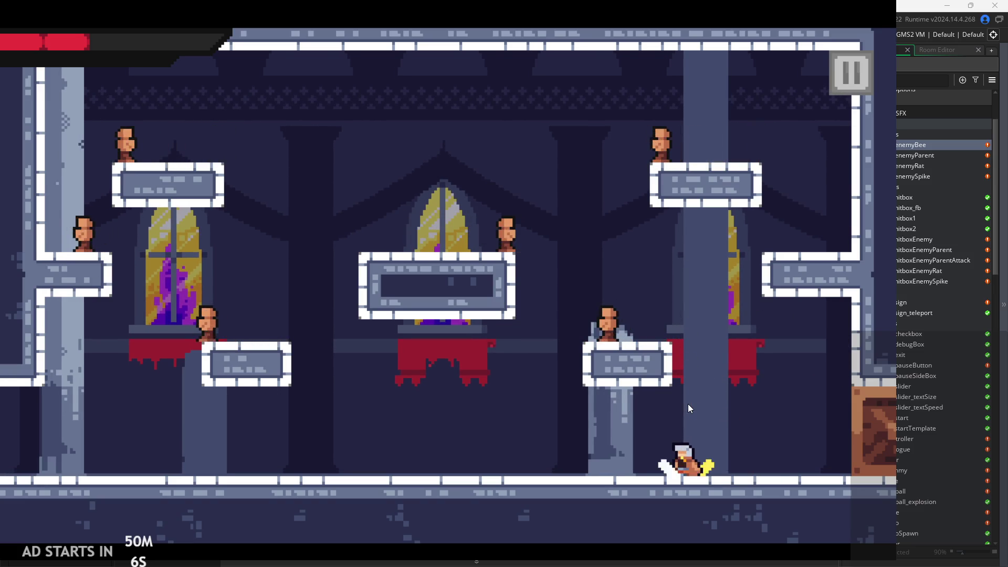
{"action": "key", "text": "space"}
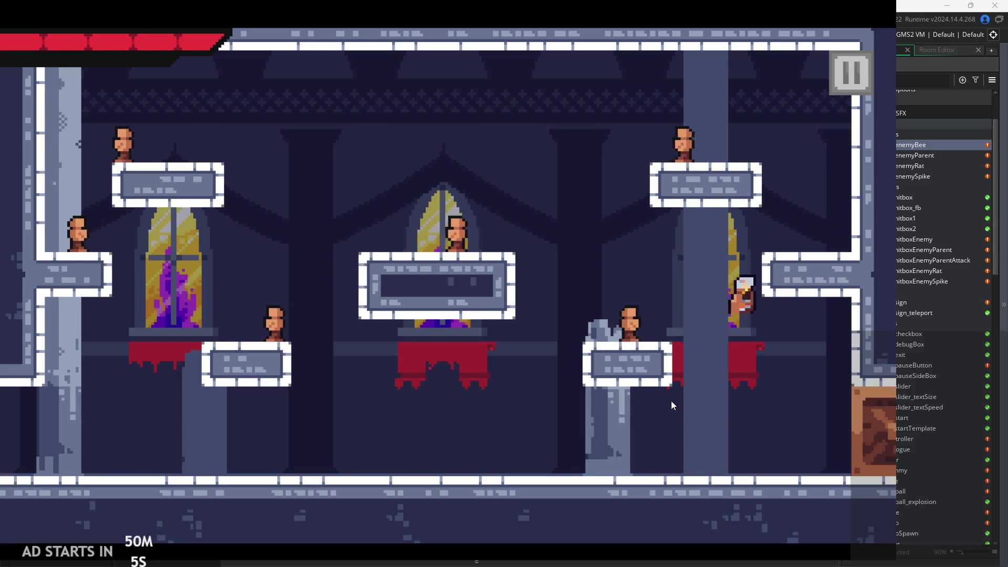
{"action": "key", "text": "Left"}
{"action": "key", "text": "Left"}
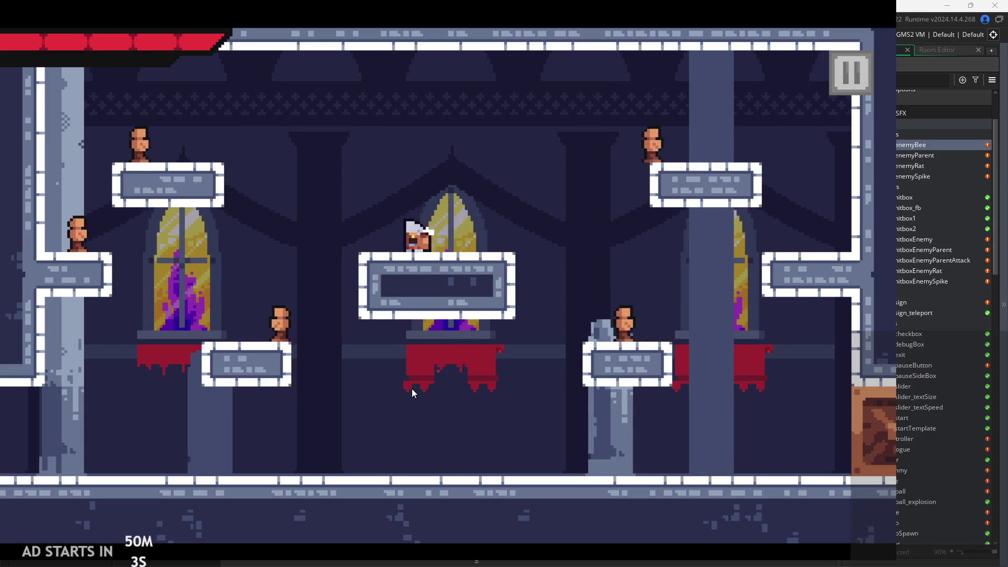
{"action": "key", "text": "space"}
{"action": "key", "text": "Right"}
Jump onto the right ledge and climb up along the right wall
{"action": "key", "text": "space"}
{"action": "key", "text": "Right"}
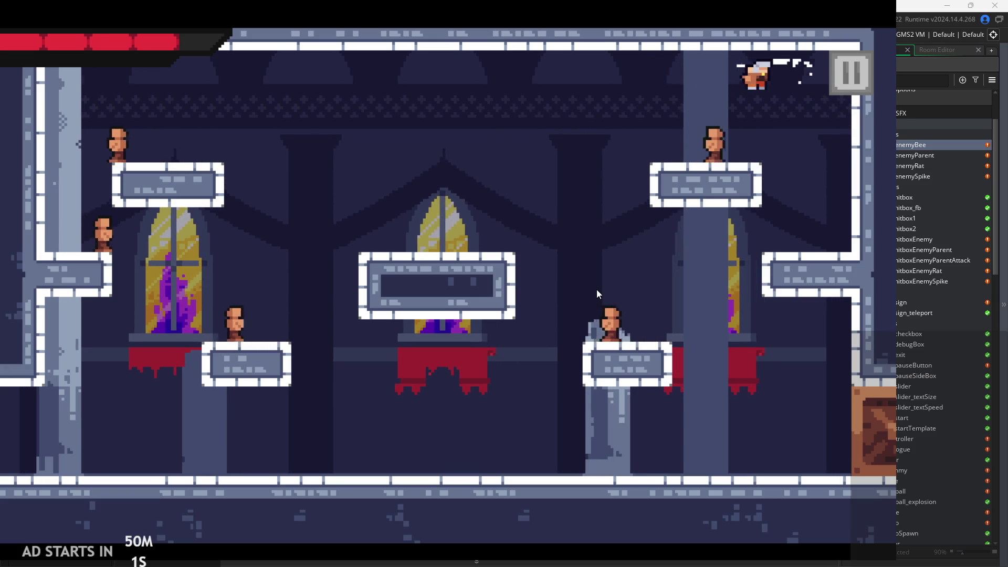
{"action": "key", "text": "space"}
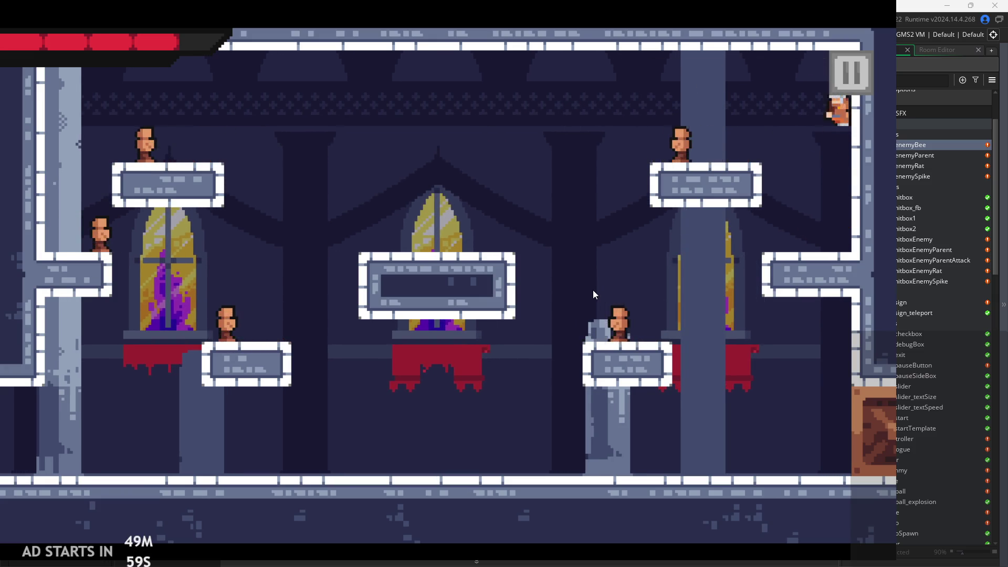
{"action": "key", "text": "Left"}
{"action": "key", "text": "Right"}
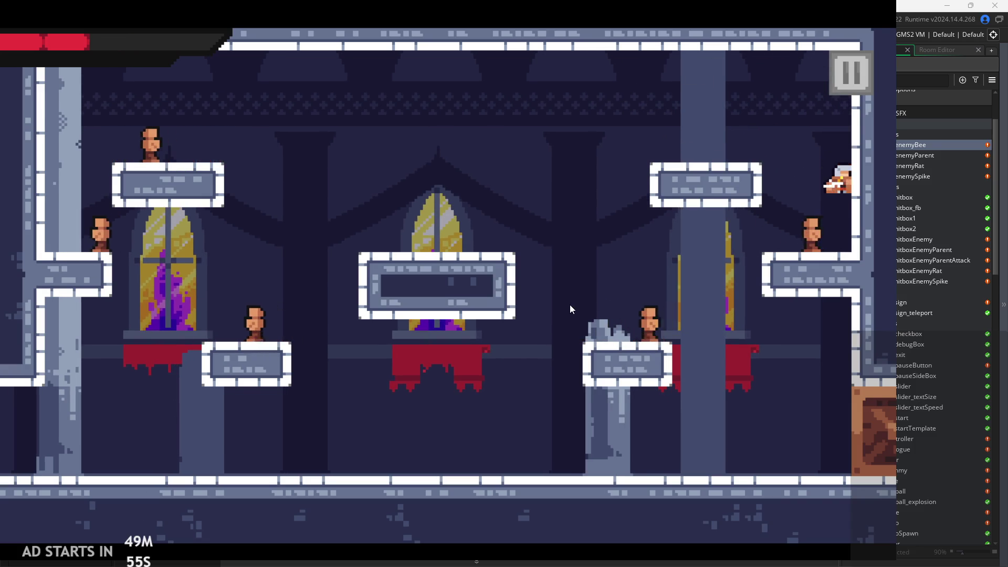
{"action": "key", "text": "space"}
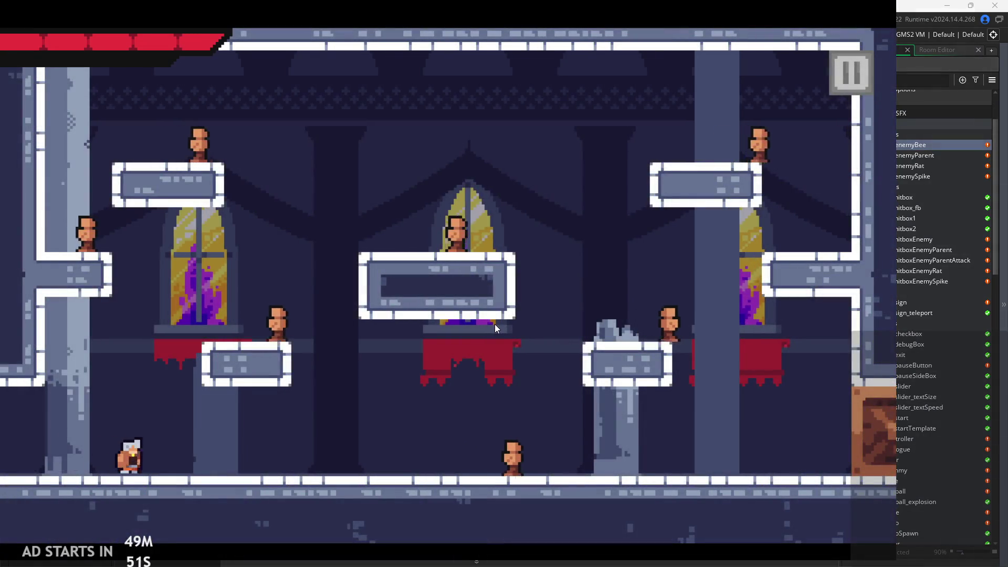
Dash the hero back and forth along the floor, jumping near the right pillar
{"action": "key", "text": "Right"}
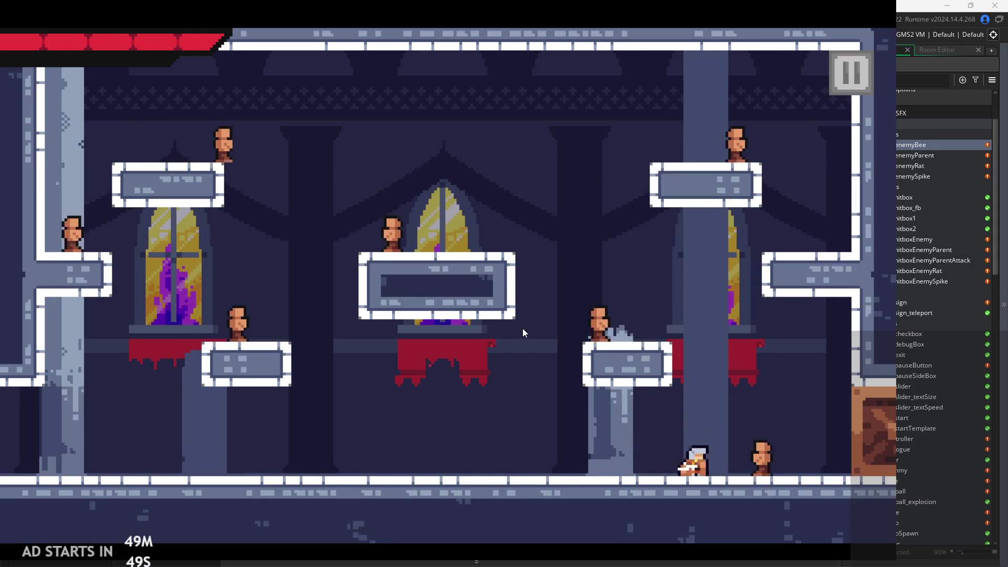
{"action": "key", "text": "Up"}
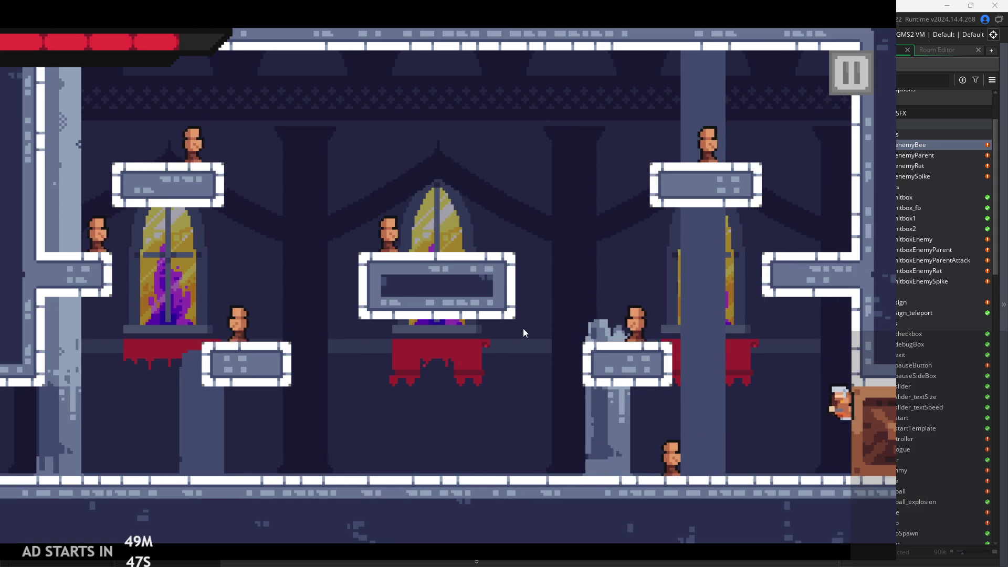
{"action": "key", "text": "Left"}
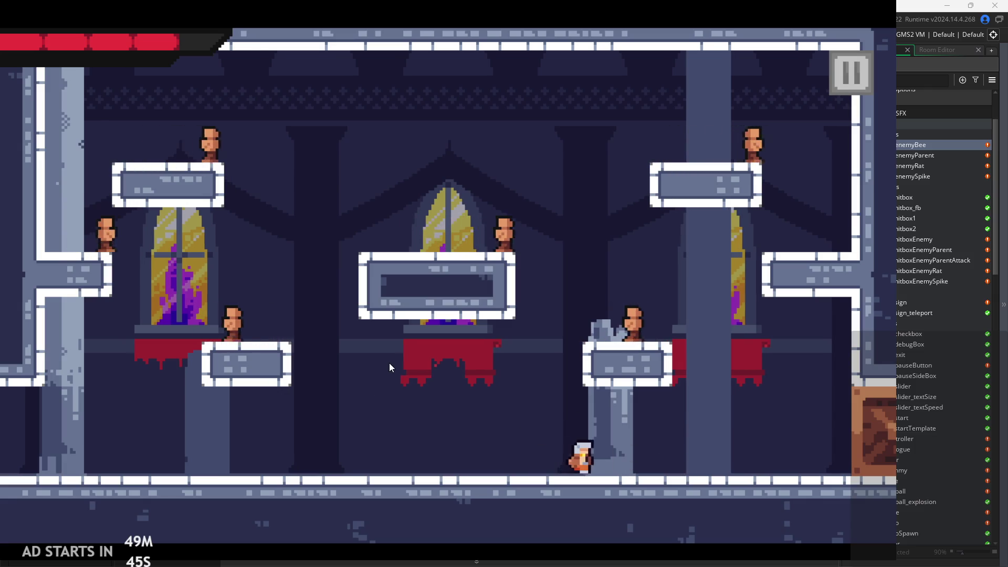
{"action": "key", "text": "Up"}
{"action": "key", "text": "Up"}
{"action": "key", "text": "Left"}
{"action": "key", "text": "Up"}
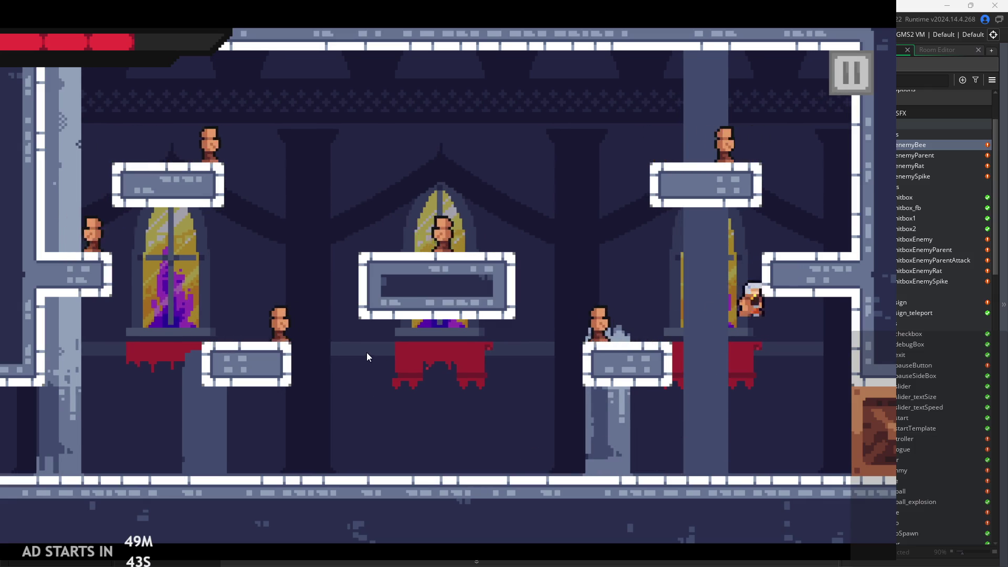
{"action": "key", "text": "Up"}
{"action": "key", "text": "Left"}
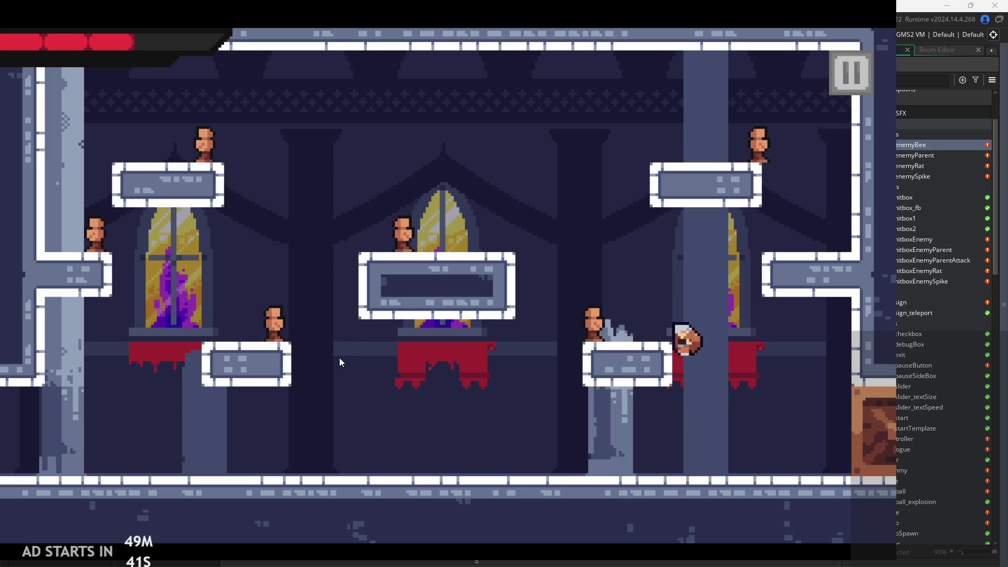
{"action": "key", "text": "Left"}
{"action": "key", "text": "Up"}
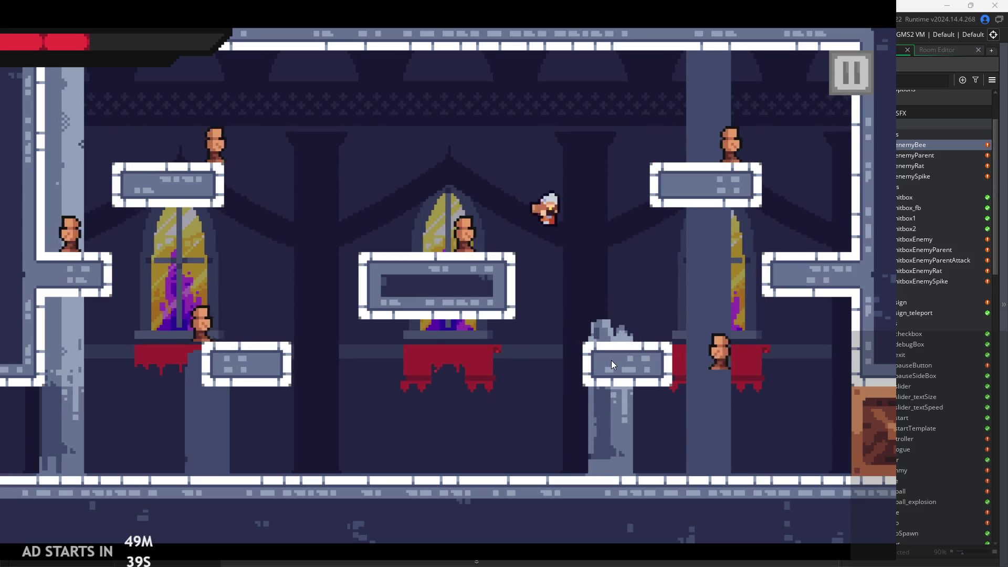
{"action": "key", "text": "Right"}
Reach the upper-right platform, swing an attack, then leap onto the central platform
{"action": "key", "text": "Up"}
{"action": "key", "text": "Right"}
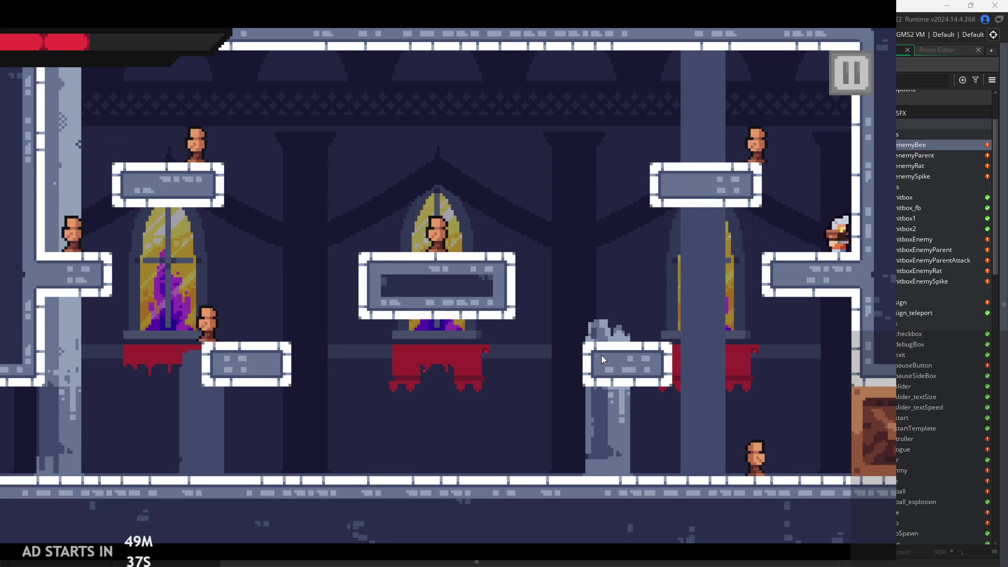
{"action": "key", "text": "Up"}
{"action": "key", "text": "Left"}
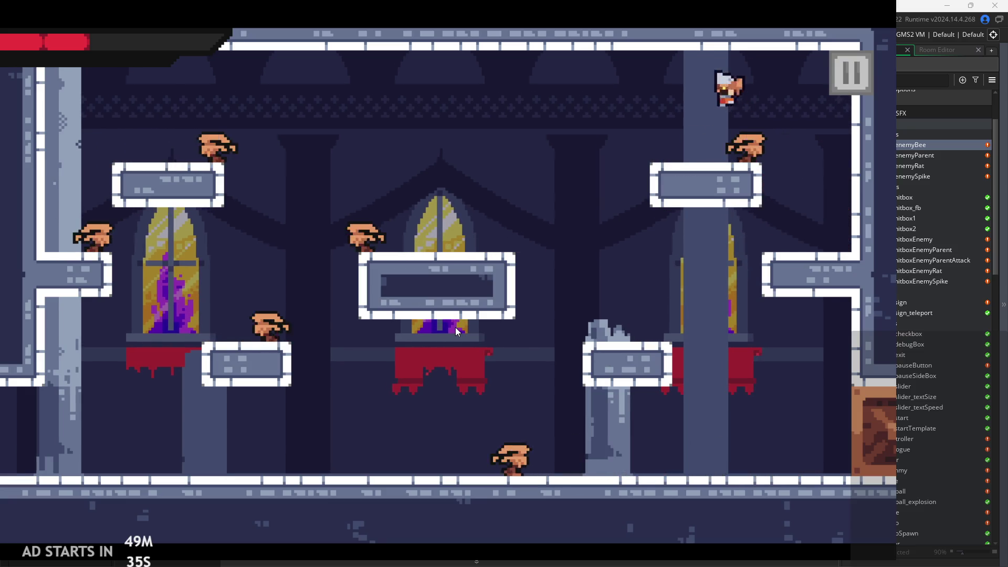
{"action": "key", "text": "x"}
{"action": "key", "text": "Up"}
{"action": "key", "text": "Right"}
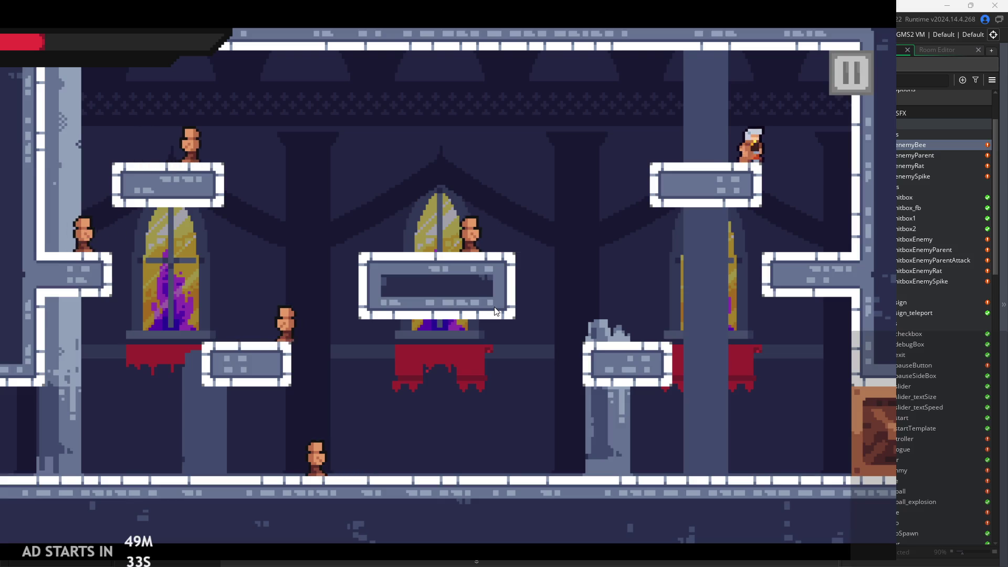
{"action": "key", "text": "Up"}
{"action": "key", "text": "Left"}
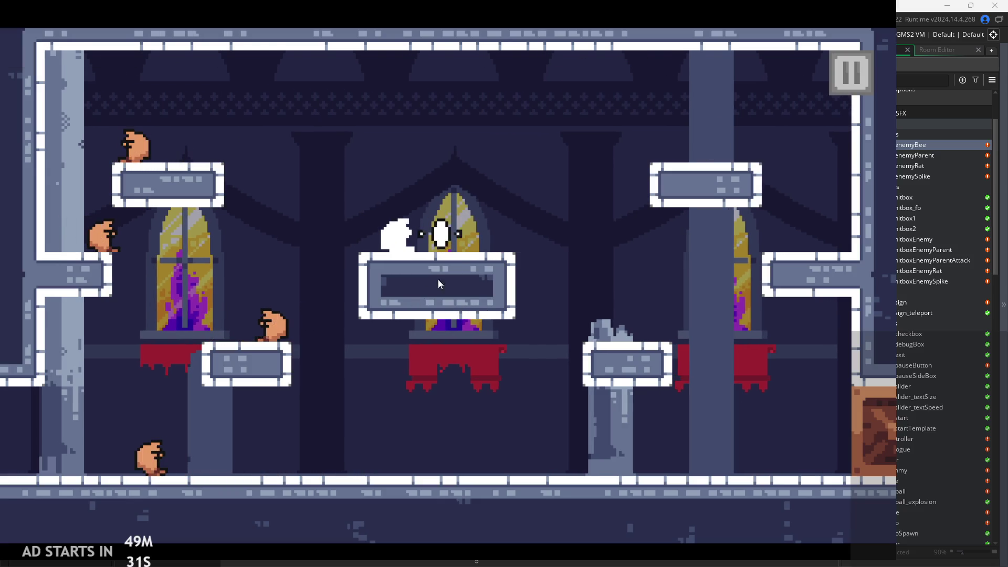
After respawning, run right and jump, then run to the left wall slashing
{"action": "key", "text": "Right"}
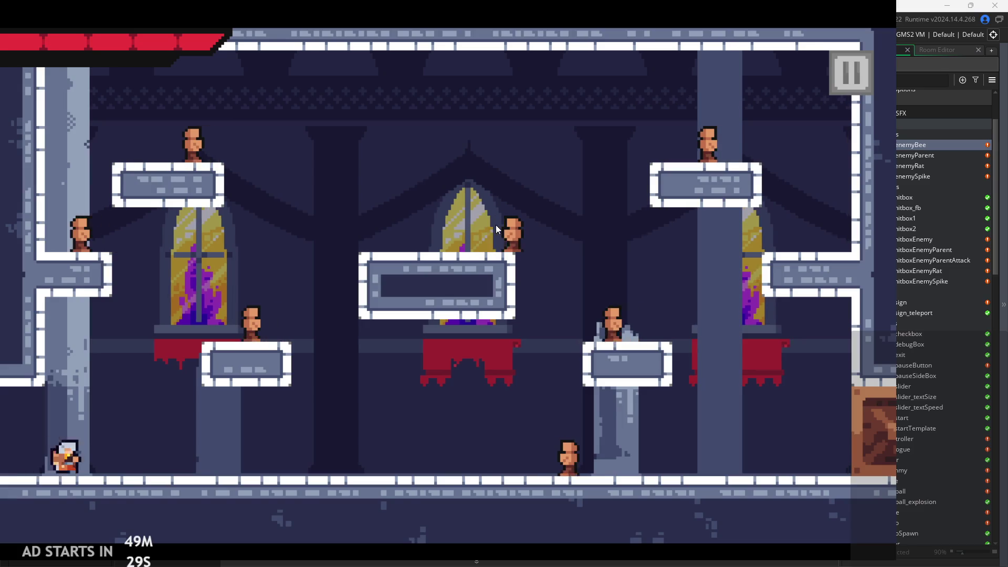
{"action": "key", "text": "Right"}
{"action": "key", "text": "Right"}
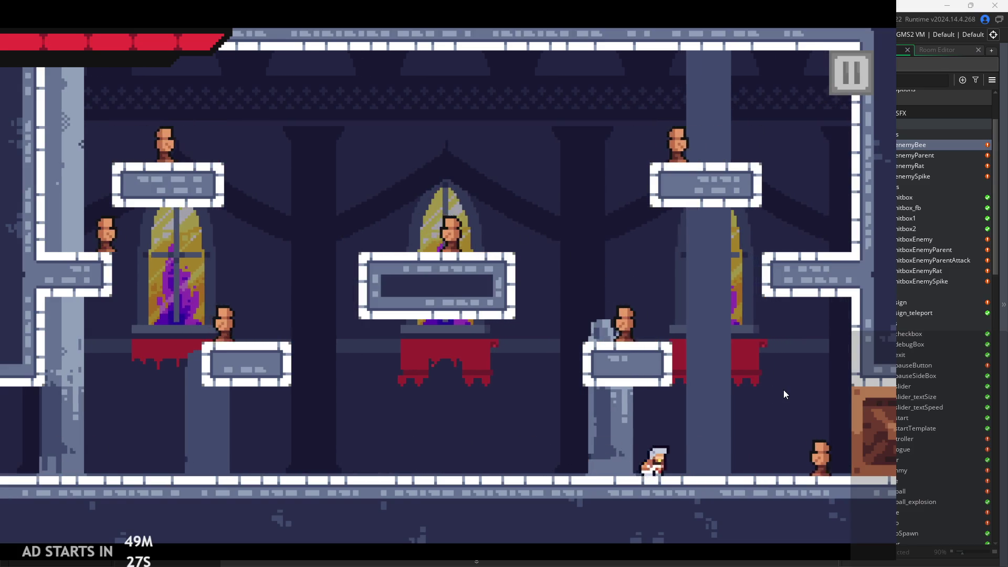
{"action": "key", "text": "space"}
{"action": "key", "text": "Left"}
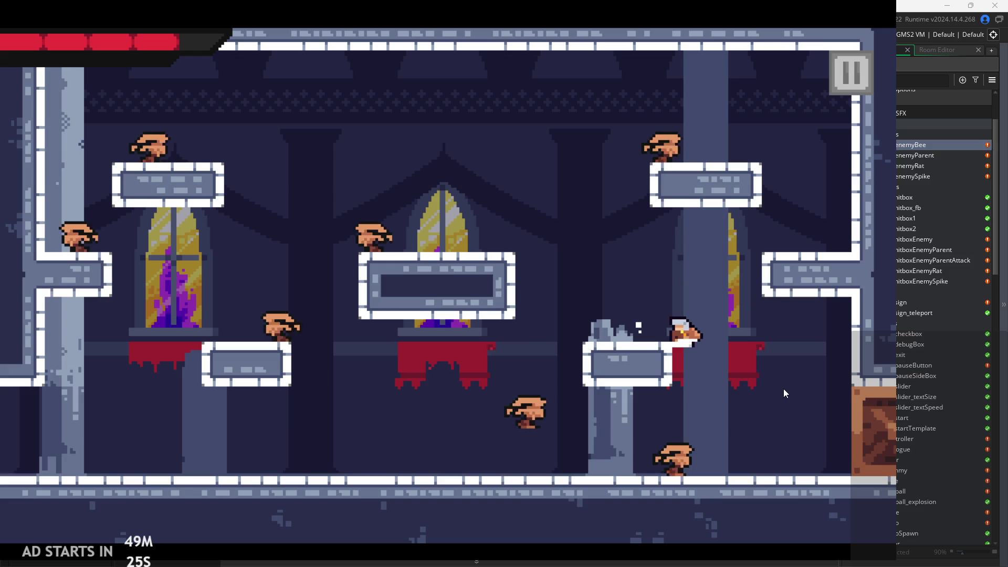
{"action": "key", "text": "Right"}
{"action": "key", "text": "Left"}
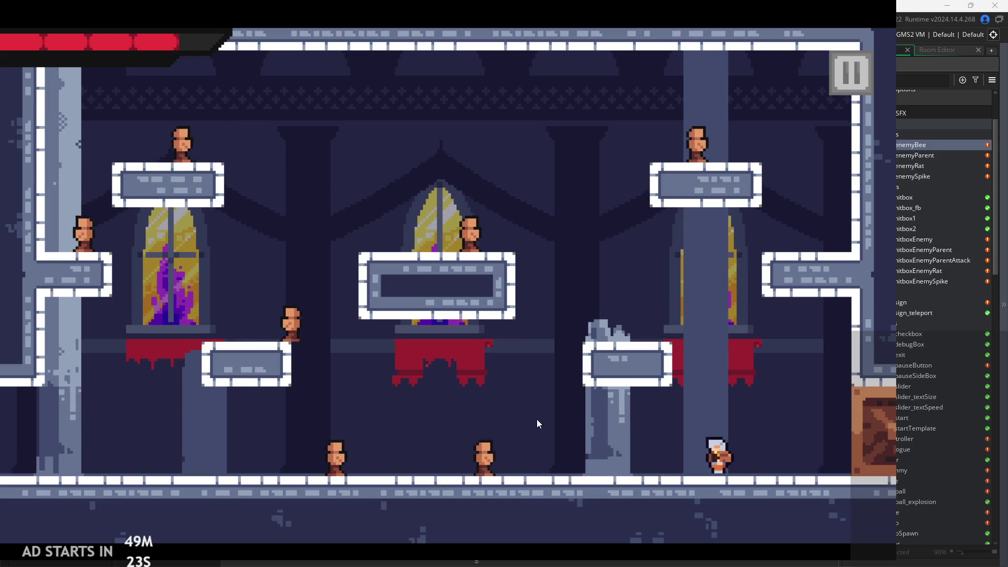
{"action": "key", "text": "x"}
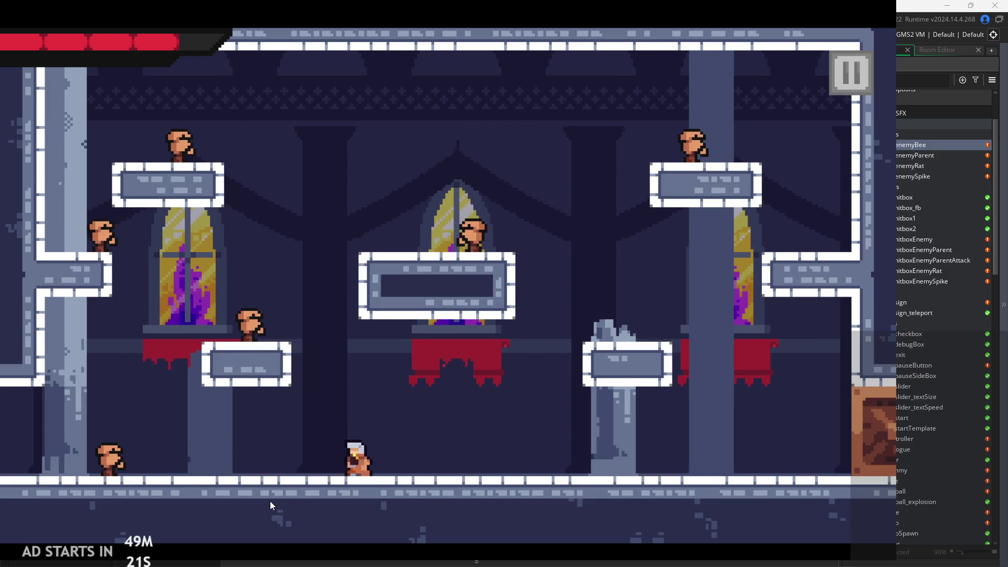
{"action": "key", "text": "Left"}
{"action": "key", "text": "x"}
Jump off the left wall onto the left platform, slash, then dart left and right
{"action": "key", "text": "Right"}
{"action": "key", "text": "space"}
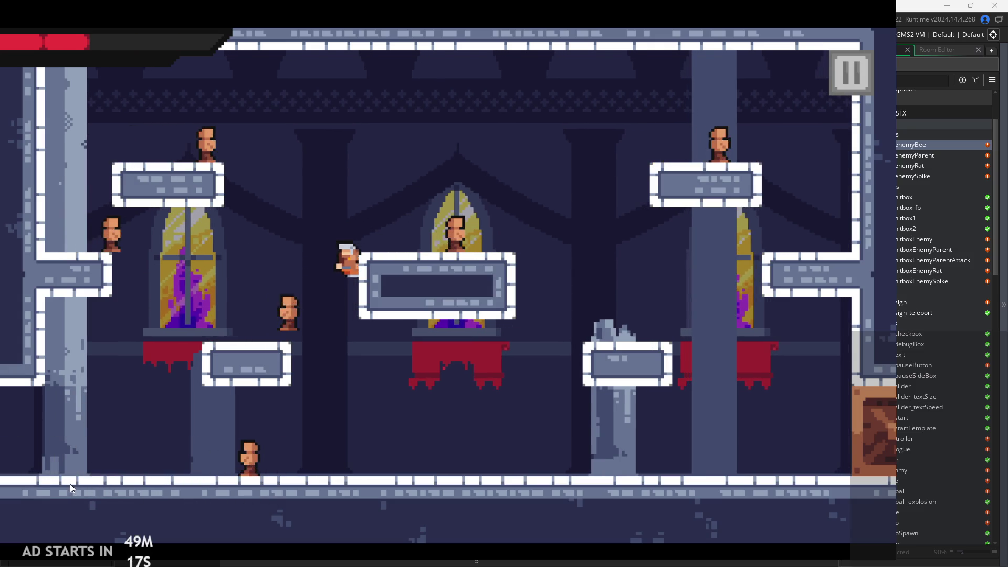
{"action": "key", "text": "Left"}
{"action": "key", "text": "x"}
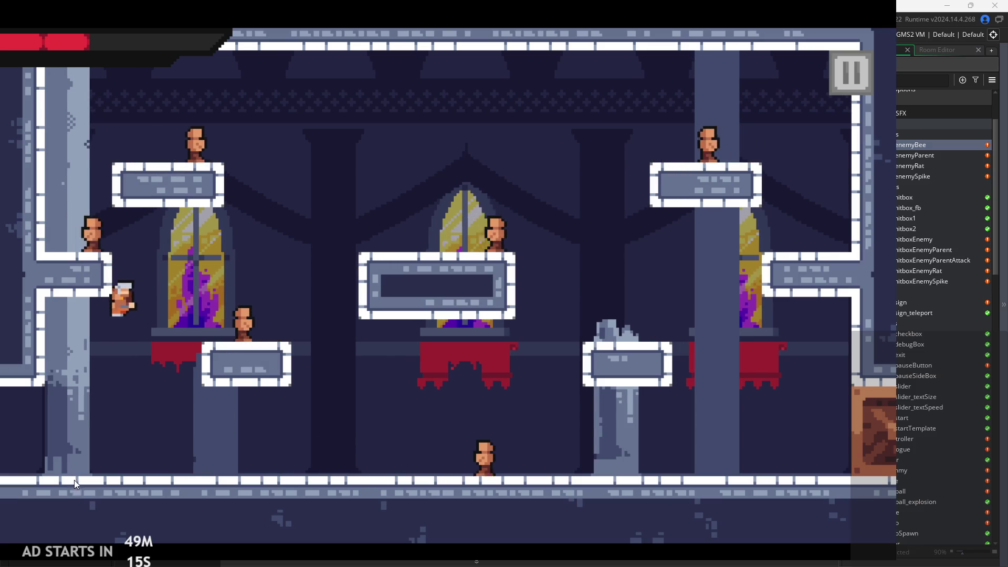
{"action": "key", "text": "Right"}
{"action": "key", "text": "space"}
{"action": "key", "text": "Left"}
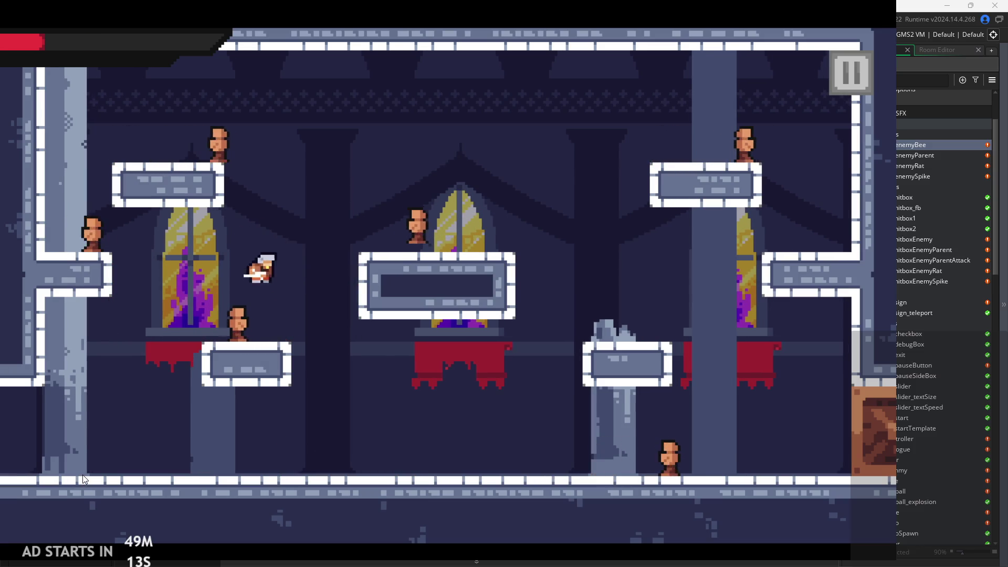
{"action": "key", "text": "Right"}
{"action": "key", "text": "Left"}
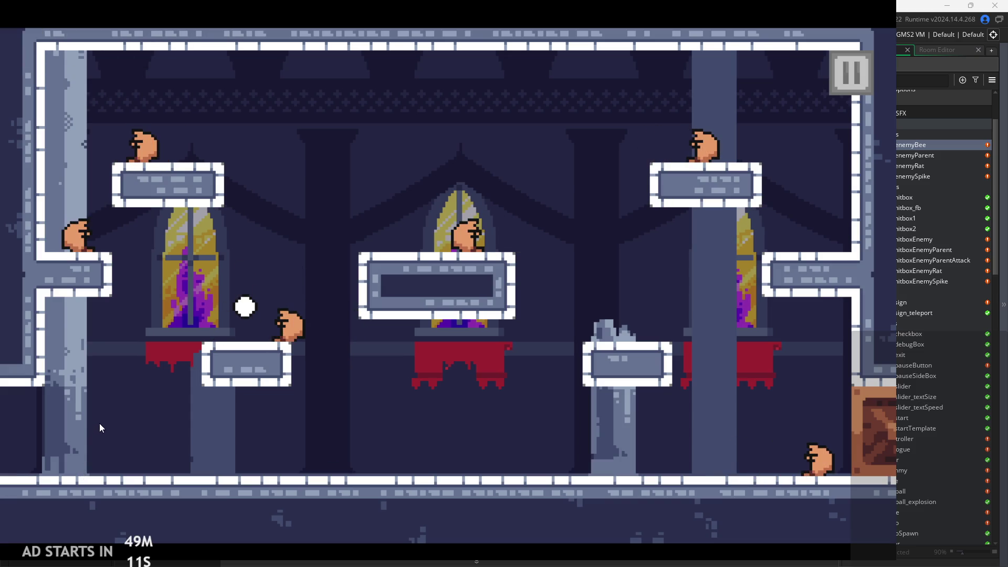
Run the respawned hero right while slashing and dashing, then attack from the middle platforms
{"action": "key", "text": "Right"}
{"action": "key", "text": "x"}
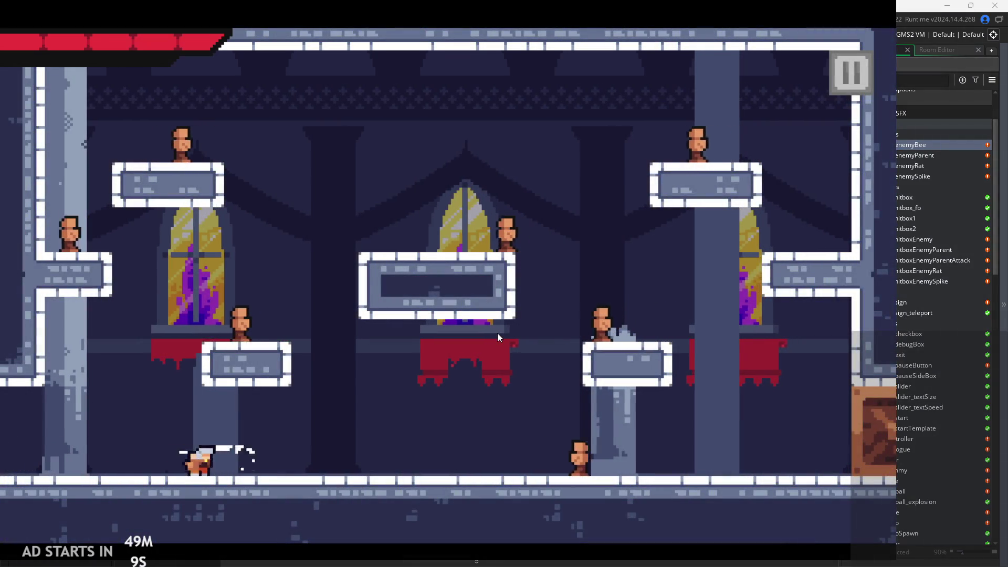
{"action": "key", "text": "Right"}
{"action": "key", "text": "x"}
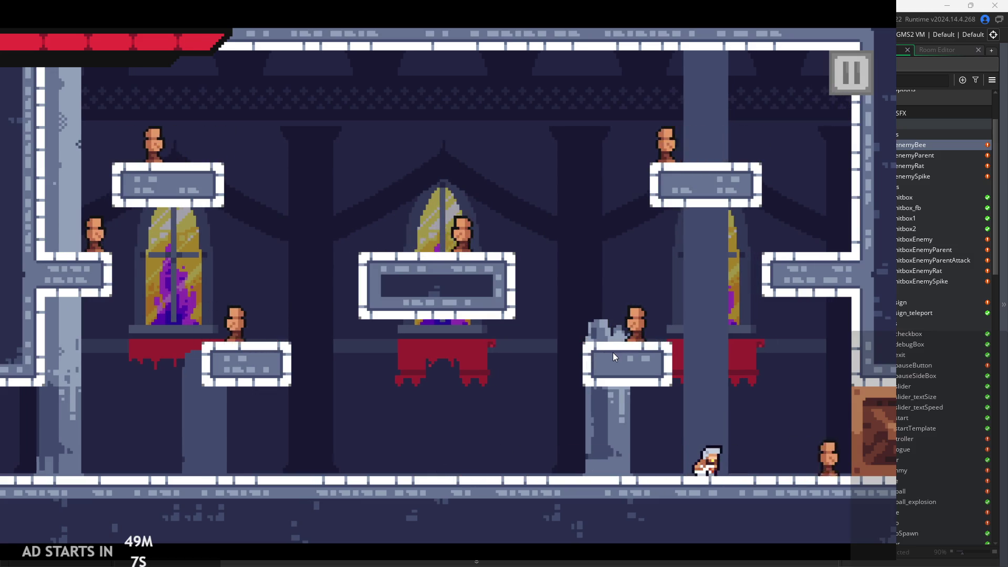
{"action": "key", "text": "Right"}
{"action": "key", "text": "Left"}
{"action": "key", "text": "x"}
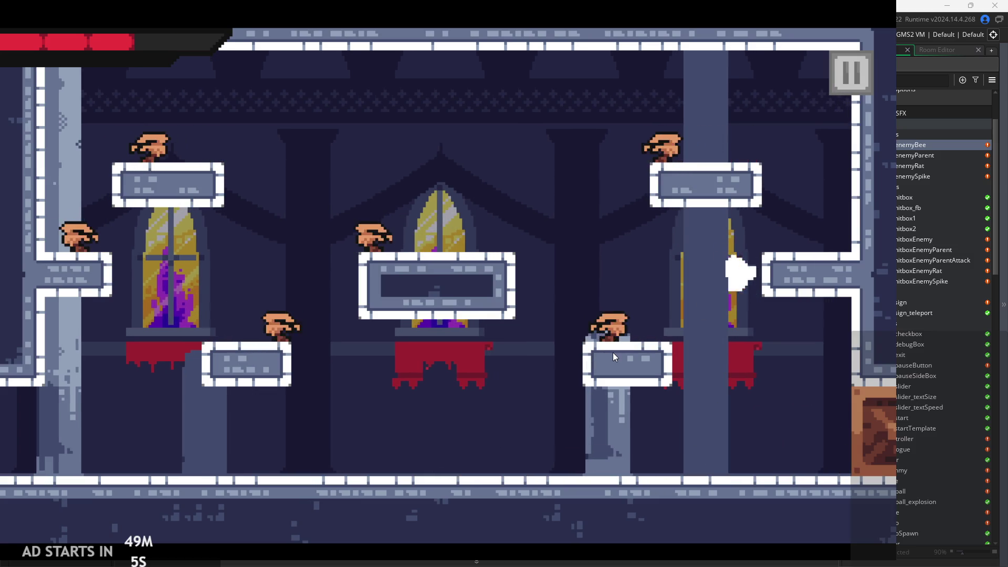
{"action": "key", "text": "Left"}
{"action": "key", "text": "x"}
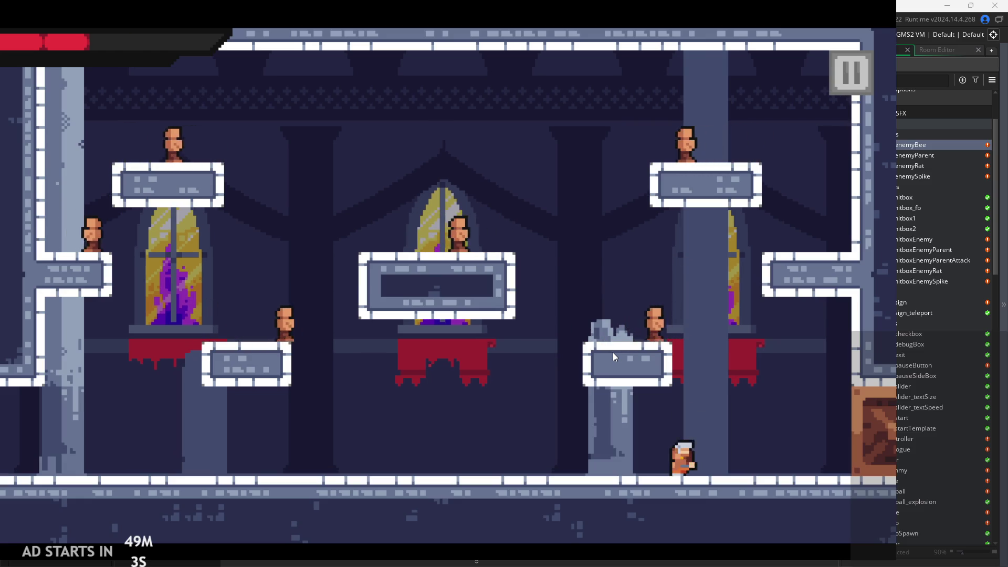
{"action": "key", "text": "Left"}
{"action": "key", "text": "Right"}
Jump with z beside the pillar and central platforms, slashing on landing
{"action": "key", "text": "z"}
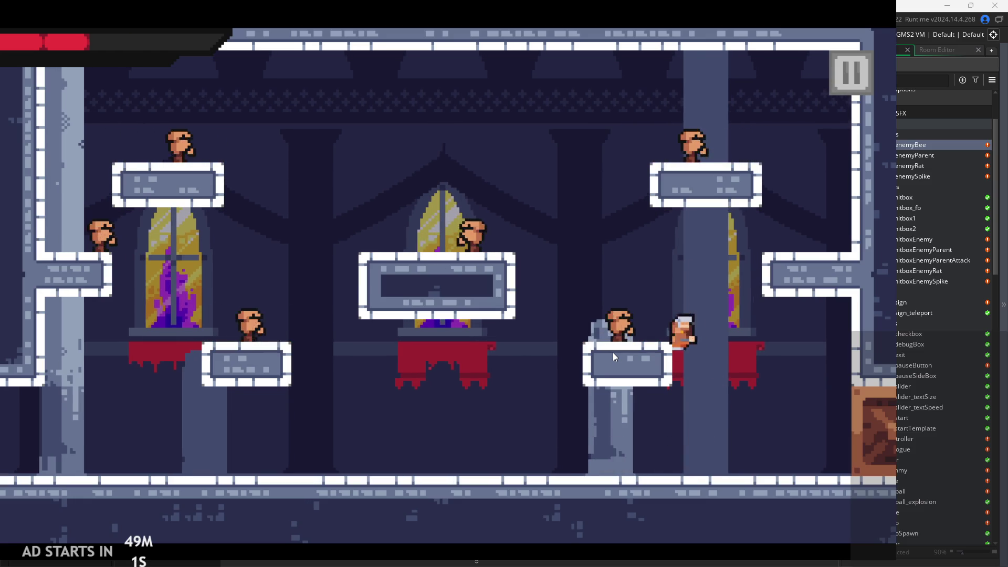
{"action": "key", "text": "Left"}
{"action": "key", "text": "x"}
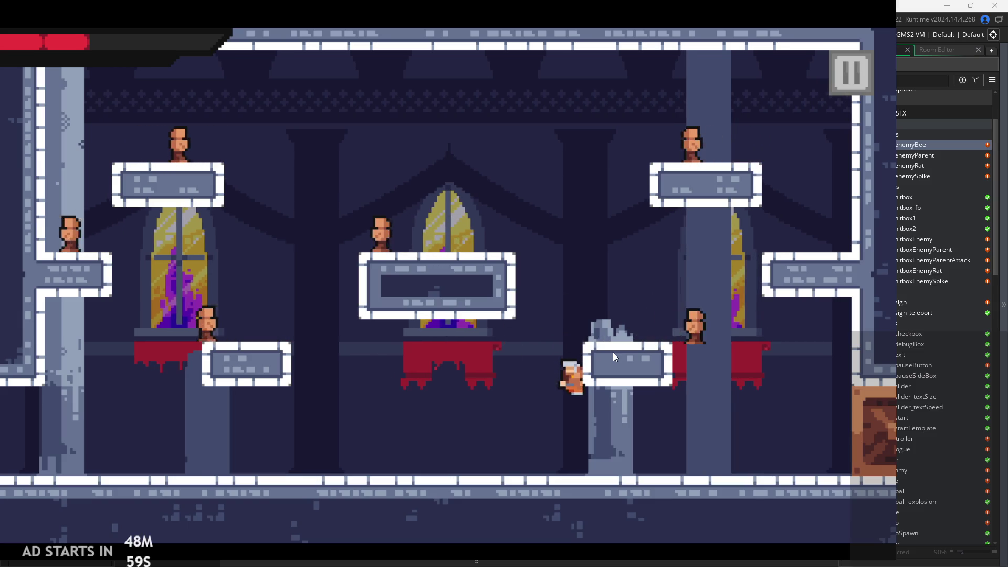
{"action": "key", "text": "Left"}
{"action": "key", "text": "z"}
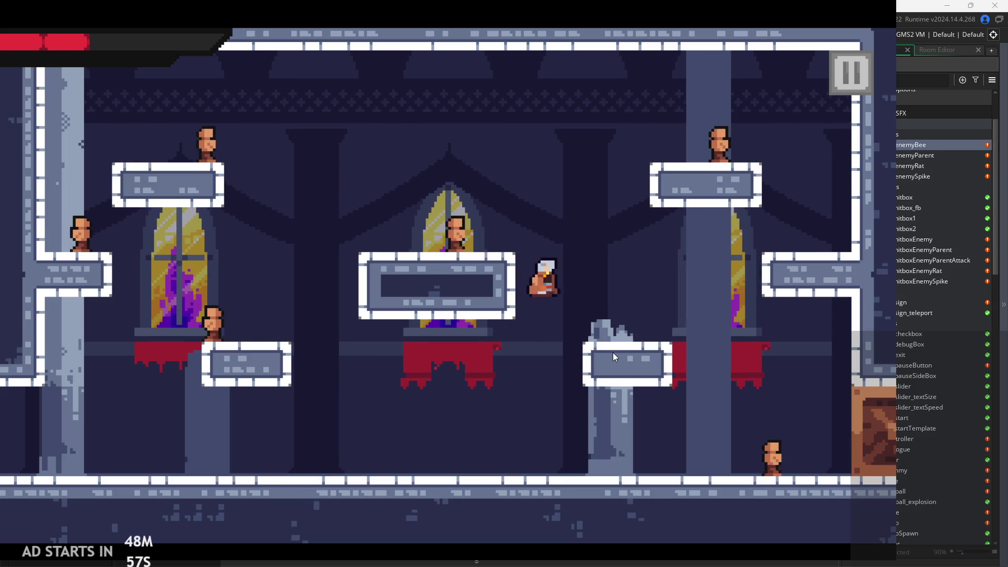
{"action": "key", "text": "Left"}
{"action": "key", "text": "z"}
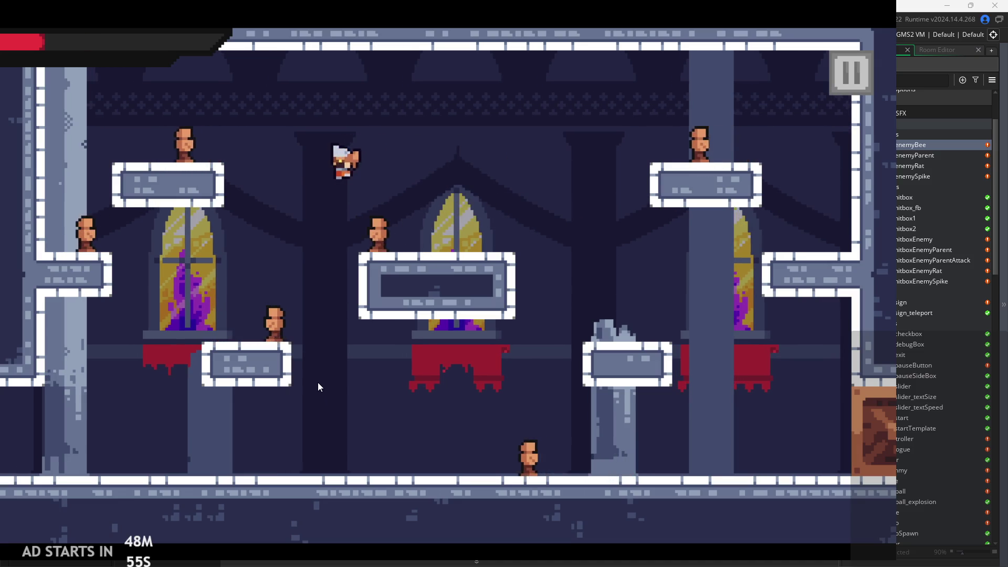
Drop onto the central platform slashing right, climb to the top-right platform, then quit the game
{"action": "key", "text": "Right"}
{"action": "key", "text": "x"}
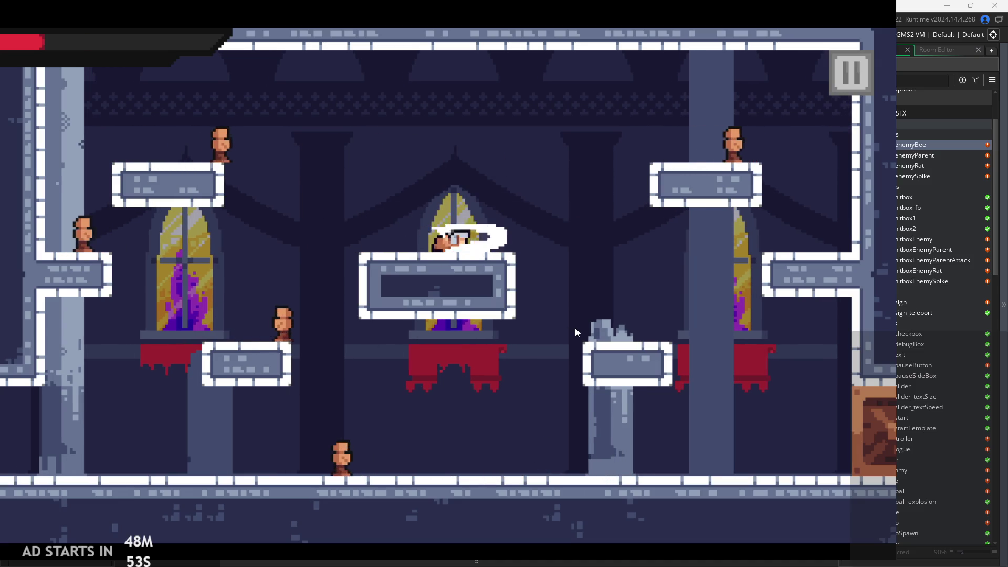
{"action": "key", "text": "Right"}
{"action": "key", "text": "Left"}
{"action": "key", "text": "z"}
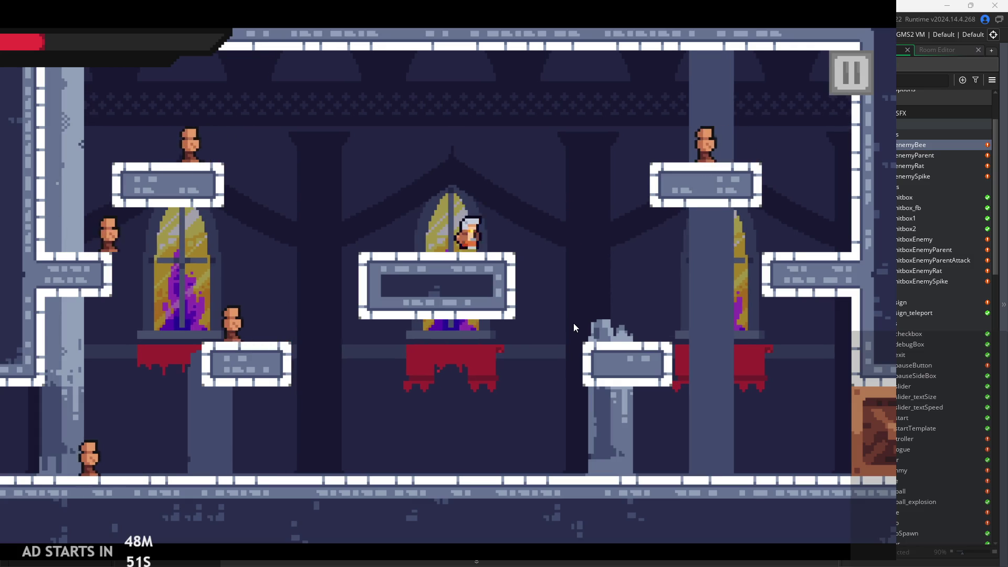
{"action": "key", "text": "Right"}
{"action": "key", "text": "z"}
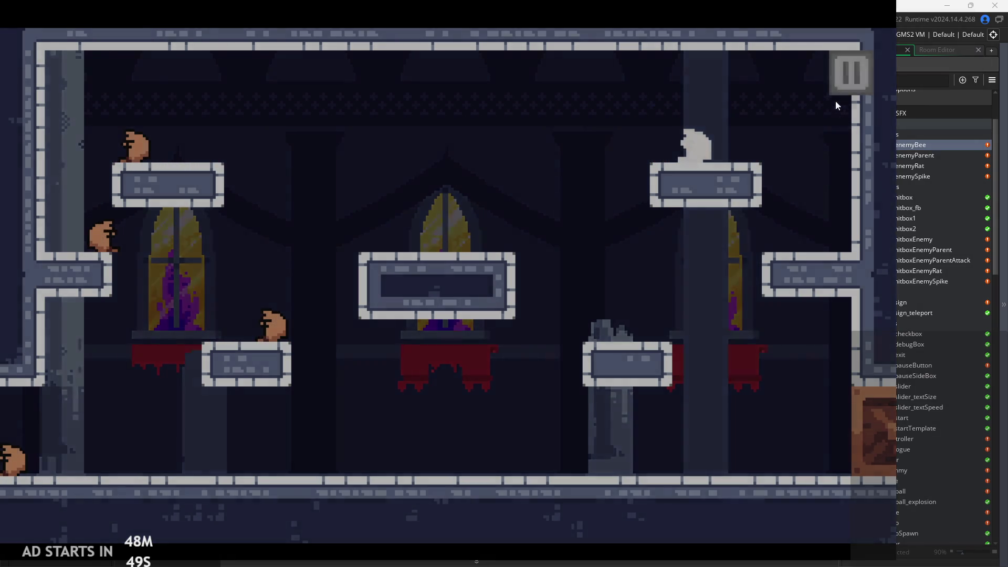
{"action": "key", "text": "Escape"}
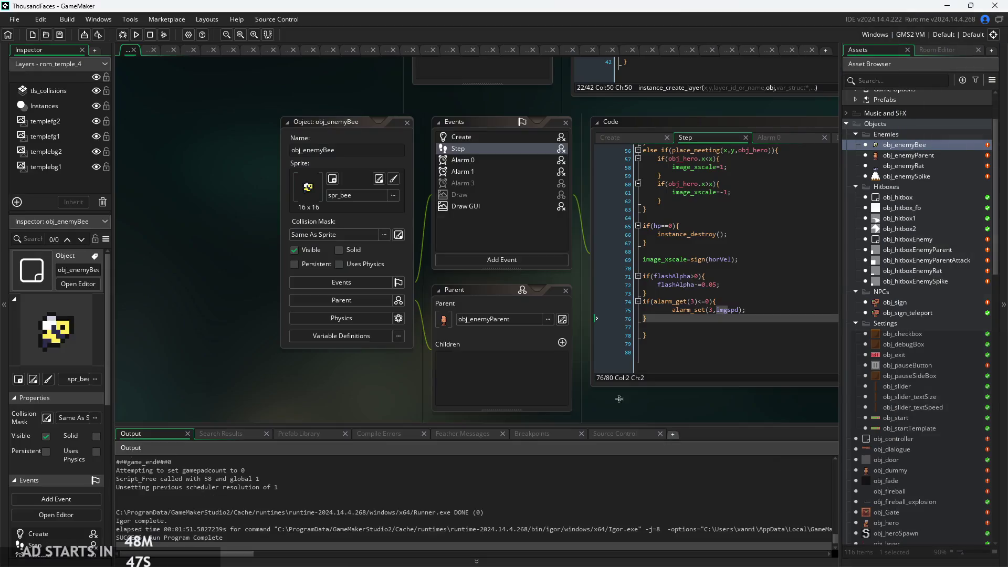
Open obj_hero's Step event code, moving over from obj_enemyBee via obj_enemyParent
{"action": "left_click", "coordinate": [683, 269]}
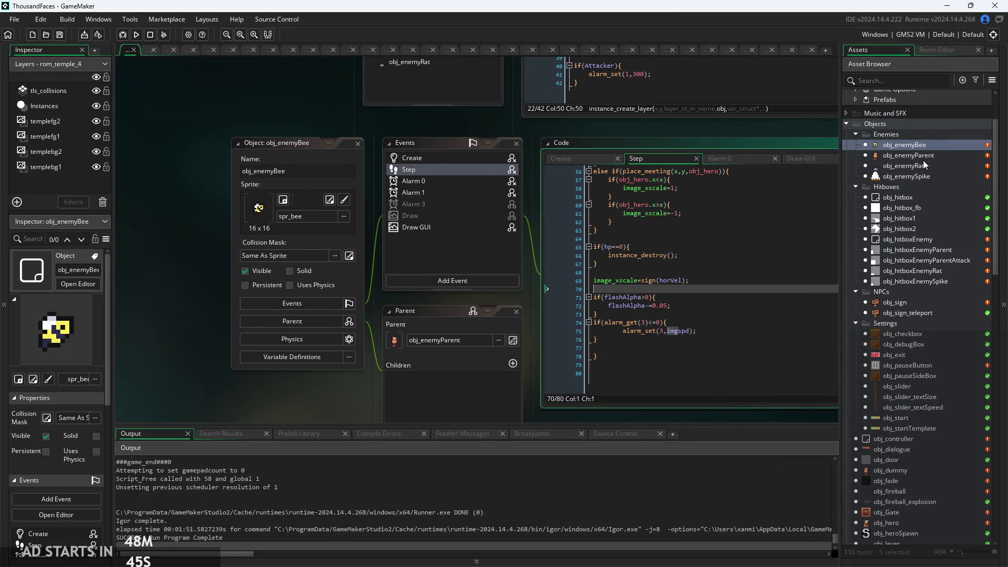
{"action": "left_click", "coordinate": [923, 159]}
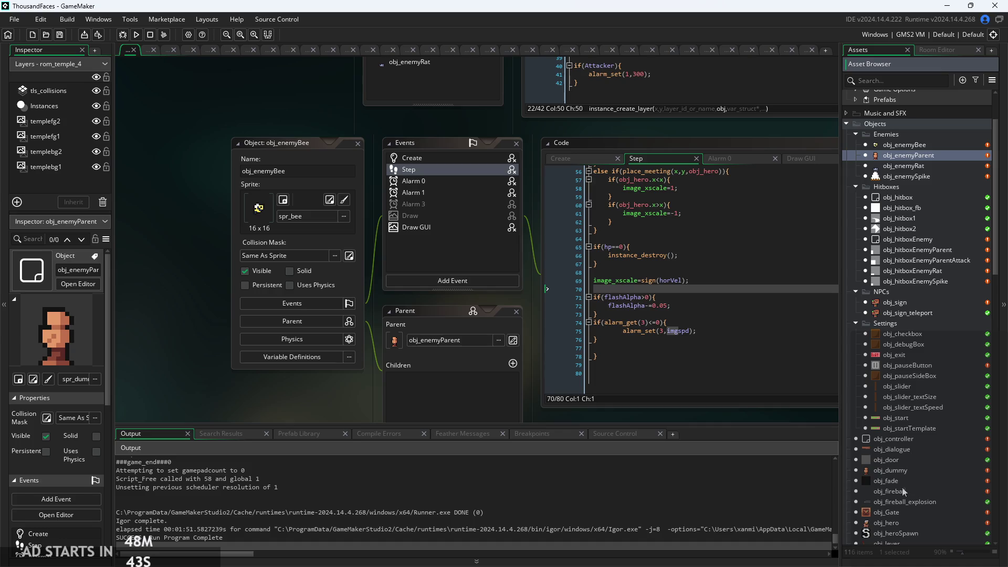
{"action": "scroll", "coordinate": [911, 374], "scroll_direction": "down", "scroll_amount": 3}
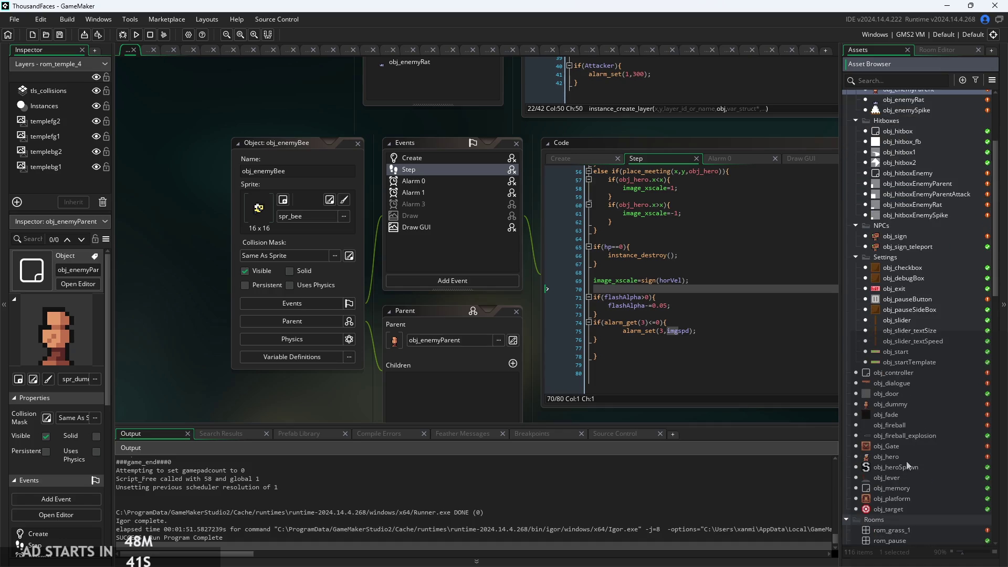
{"action": "double_click", "coordinate": [906, 458]}
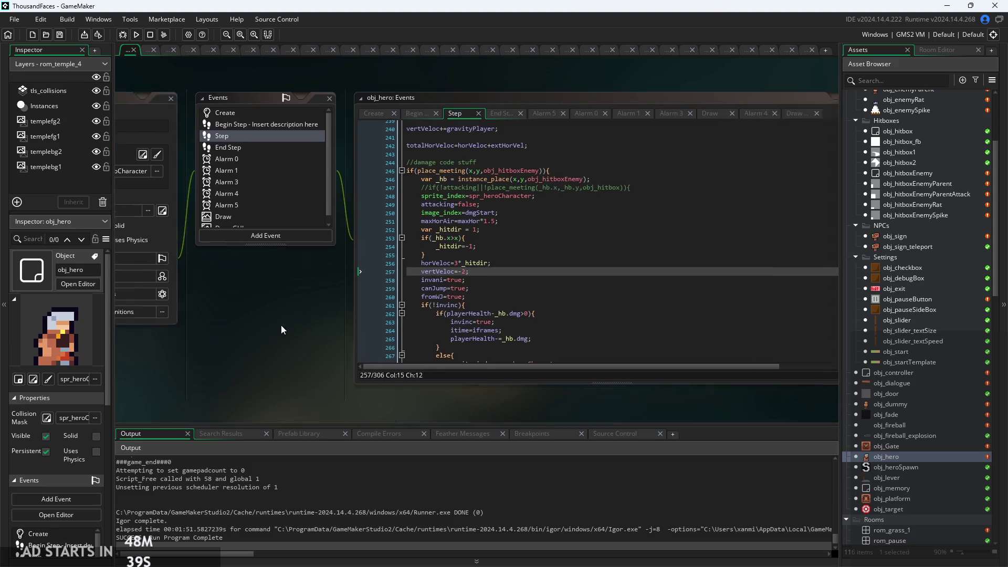
{"action": "scroll", "coordinate": [463, 211], "scroll_direction": "up", "scroll_amount": 2}
Uncomment line 247's damage condition and line 272's closing brace, then run to the Start screen
{"action": "left_click", "coordinate": [326, 180]}
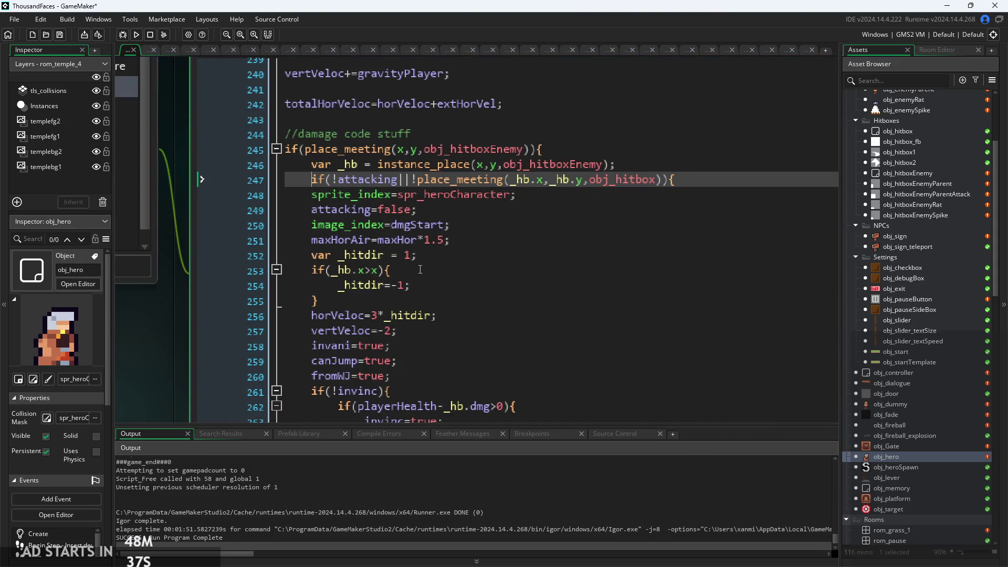
{"action": "scroll", "coordinate": [452, 322], "scroll_direction": "down", "scroll_amount": 5}
{"action": "left_click", "coordinate": [332, 331]}
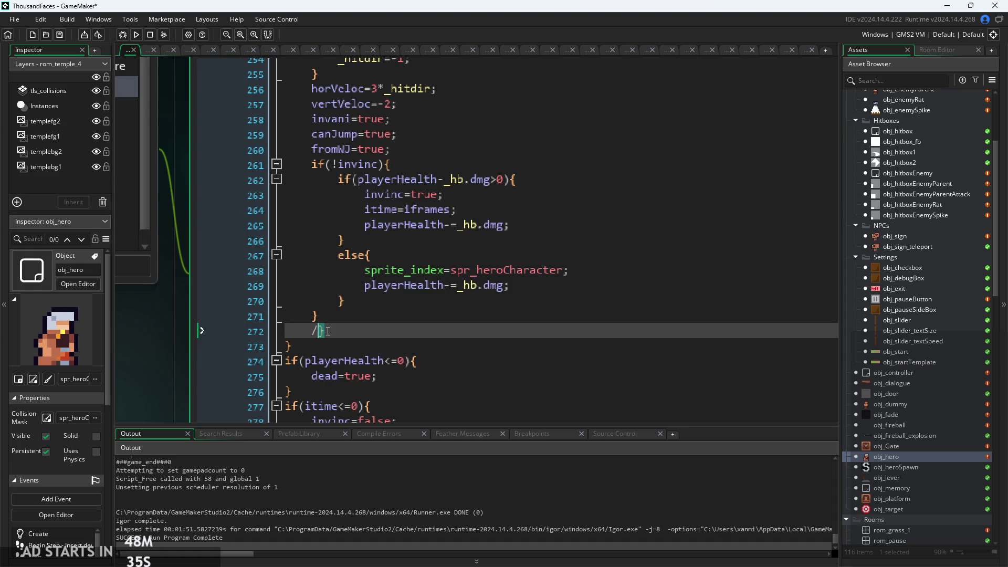
{"action": "key", "text": "F5"}
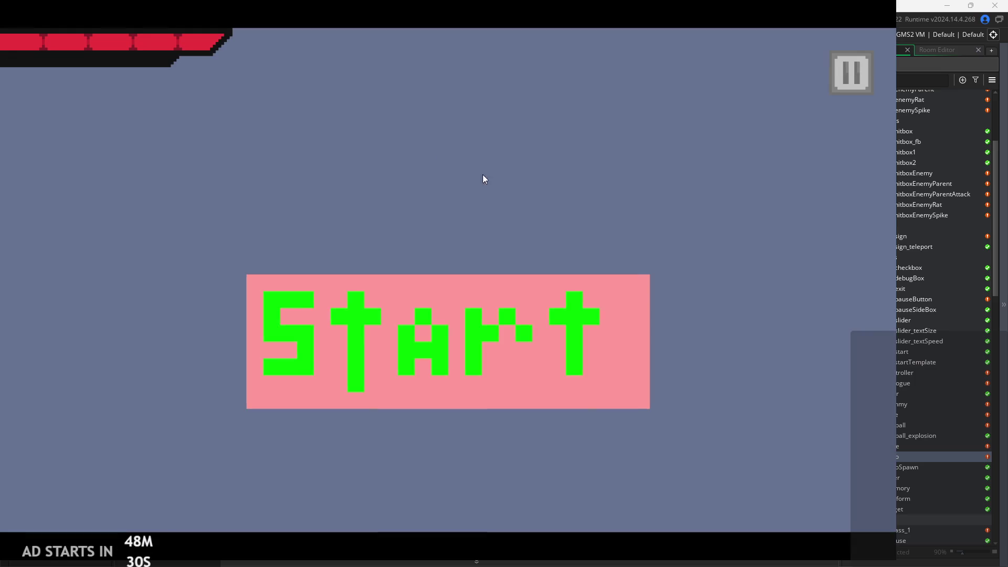
{"action": "left_click", "coordinate": [497, 355]}
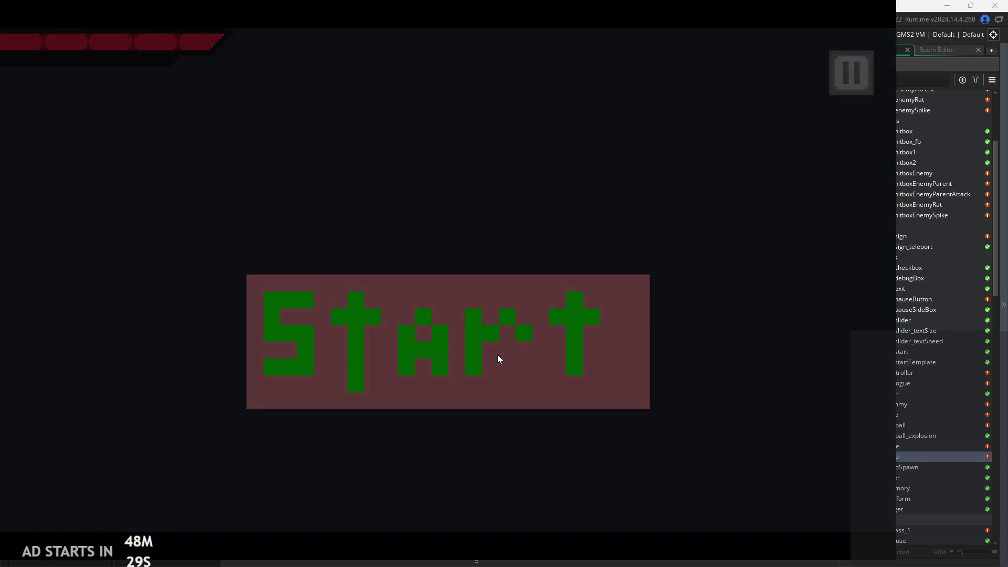
Run right slashing at the rat, then jump to the left red ledge and slash the bee
{"action": "key", "text": "Right"}
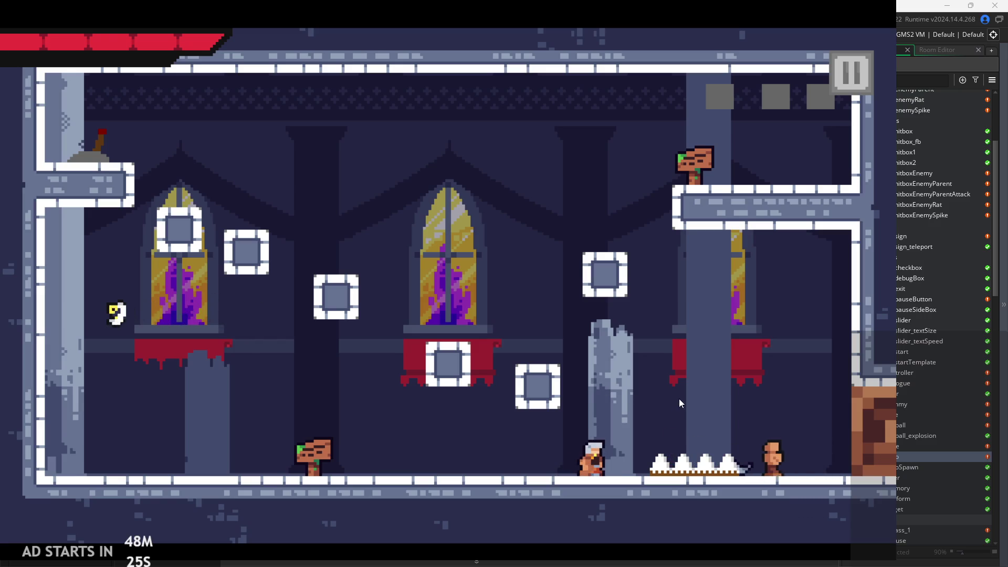
{"action": "key", "text": "space"}
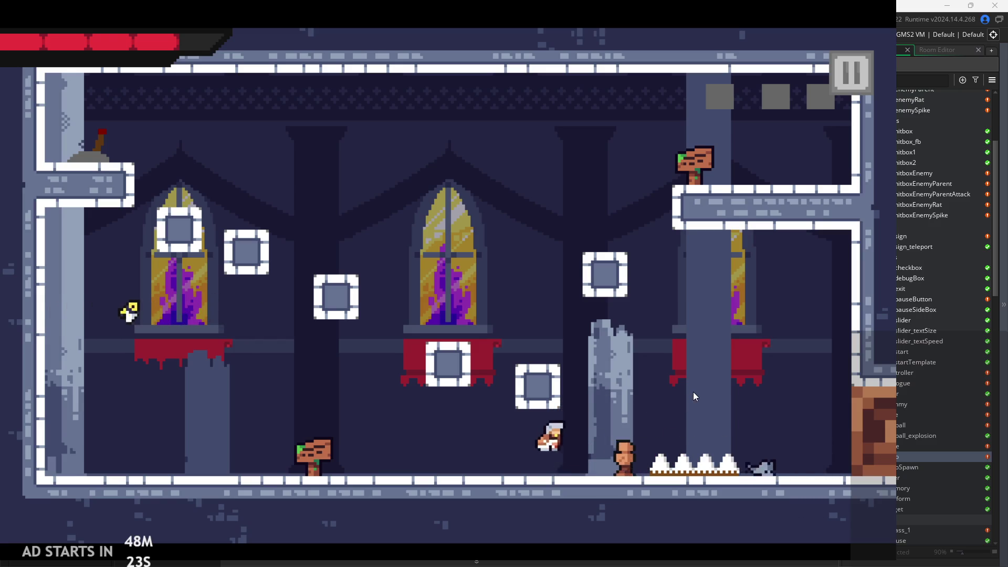
{"action": "key", "text": "Right"}
{"action": "key", "text": "x"}
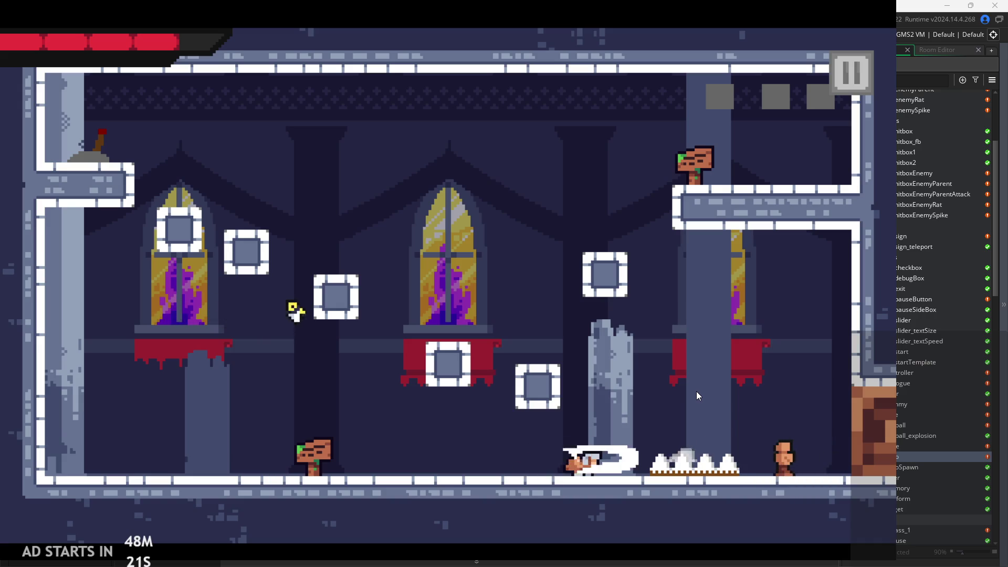
{"action": "key", "text": "x"}
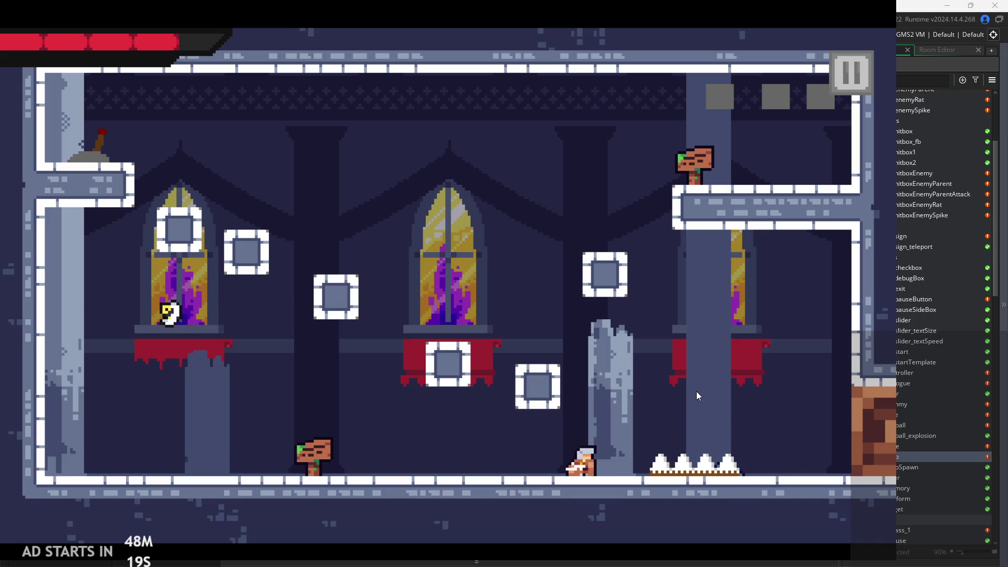
{"action": "key", "text": "Left"}
{"action": "key", "text": "space"}
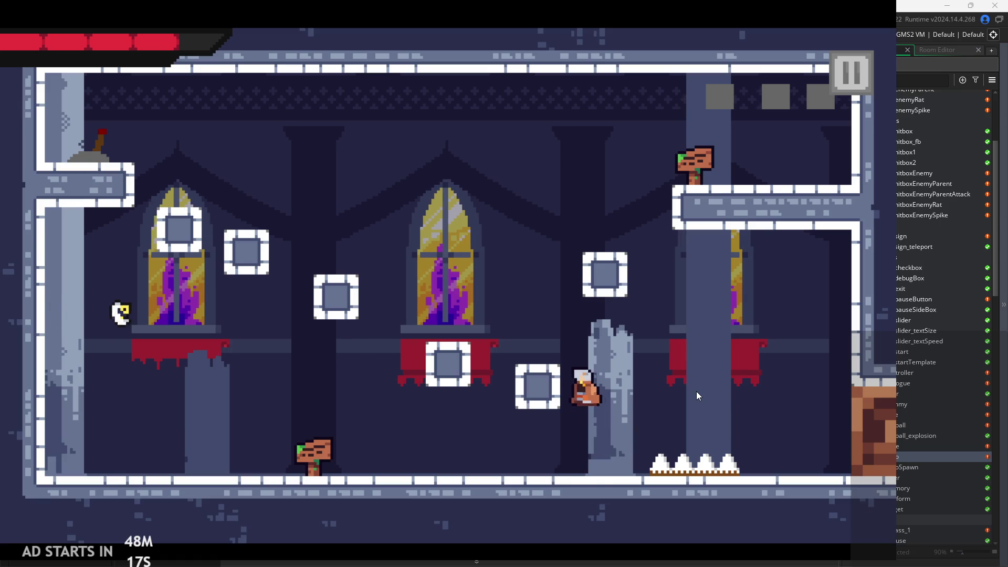
{"action": "key", "text": "Left"}
{"action": "key", "text": "Left"}
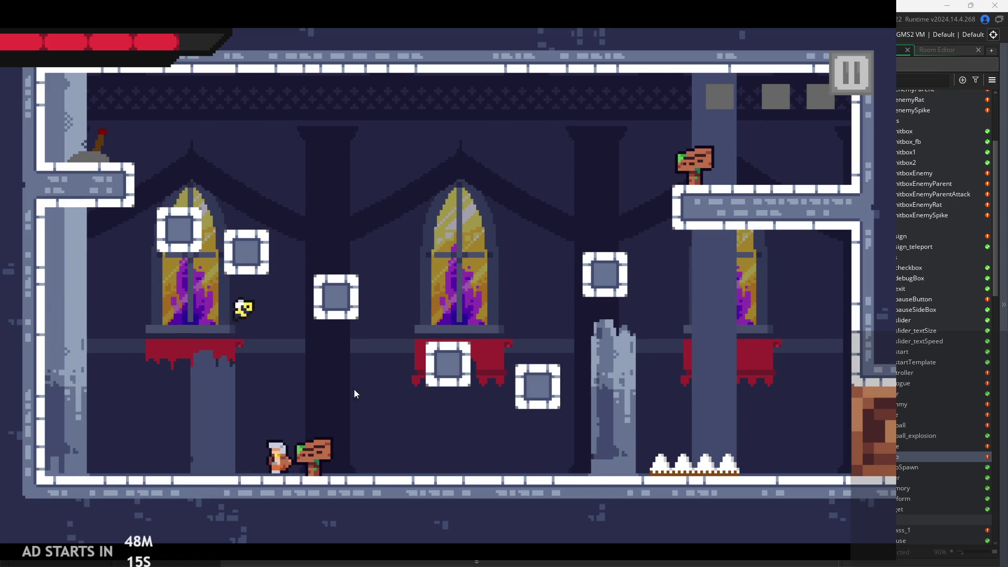
{"action": "key", "text": "space"}
{"action": "key", "text": "x"}
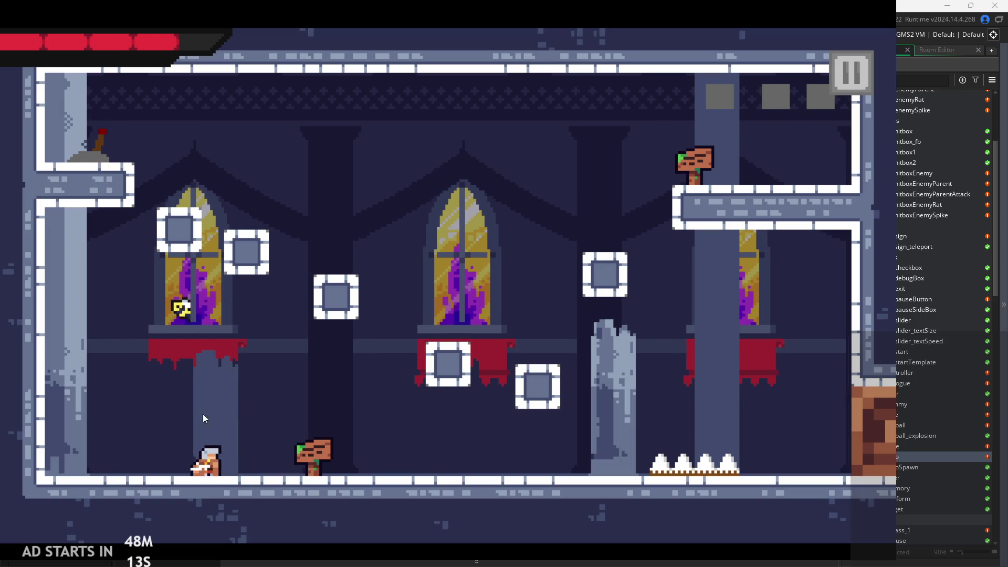
{"action": "key", "text": "space"}
{"action": "key", "text": "x"}
Slash along the floor, jump toward the pillar, and land on the spikes to test damage knockback
{"action": "key", "text": "space"}
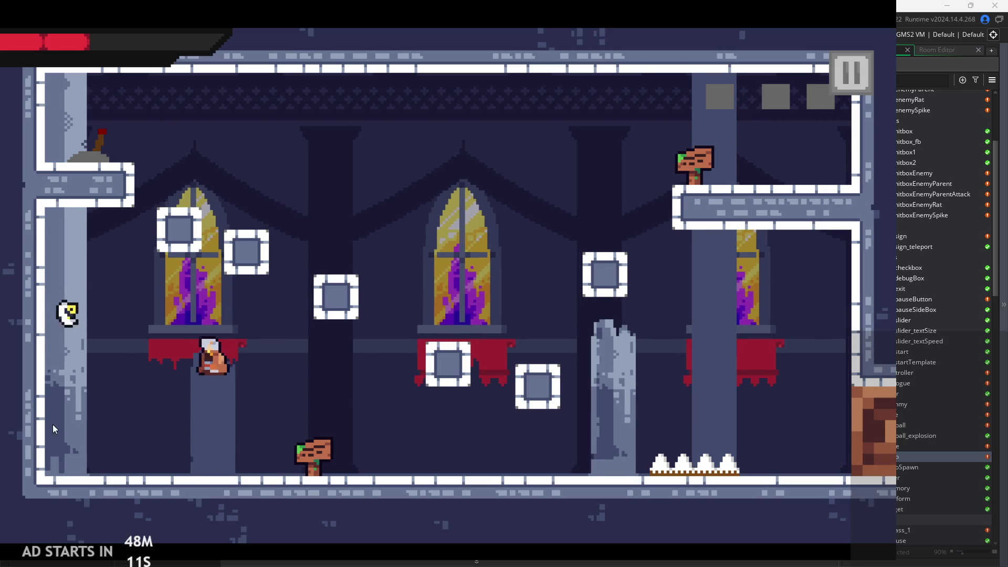
{"action": "key", "text": "Left"}
{"action": "key", "text": "x"}
{"action": "key", "text": "space"}
{"action": "key", "text": "Right"}
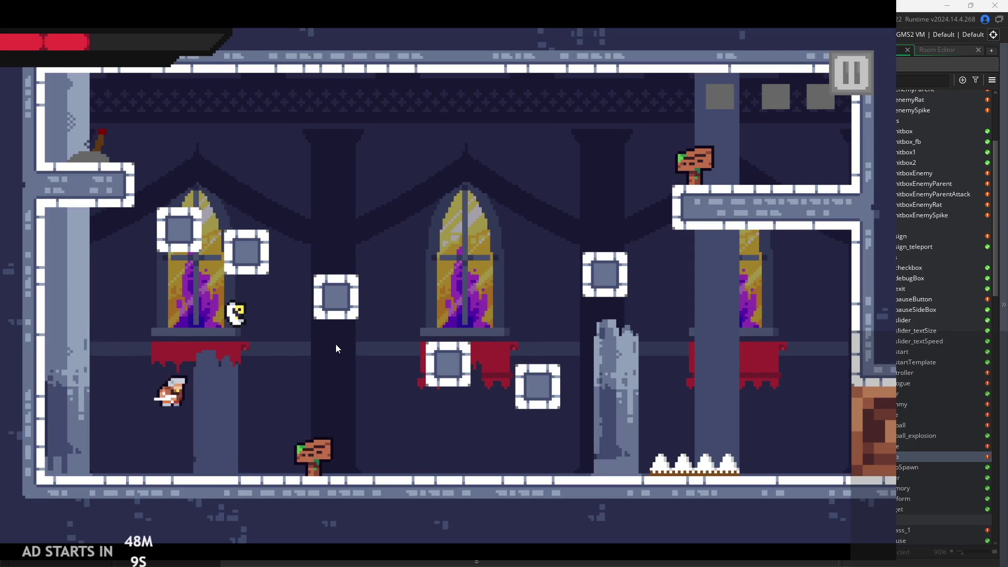
{"action": "key", "text": "space"}
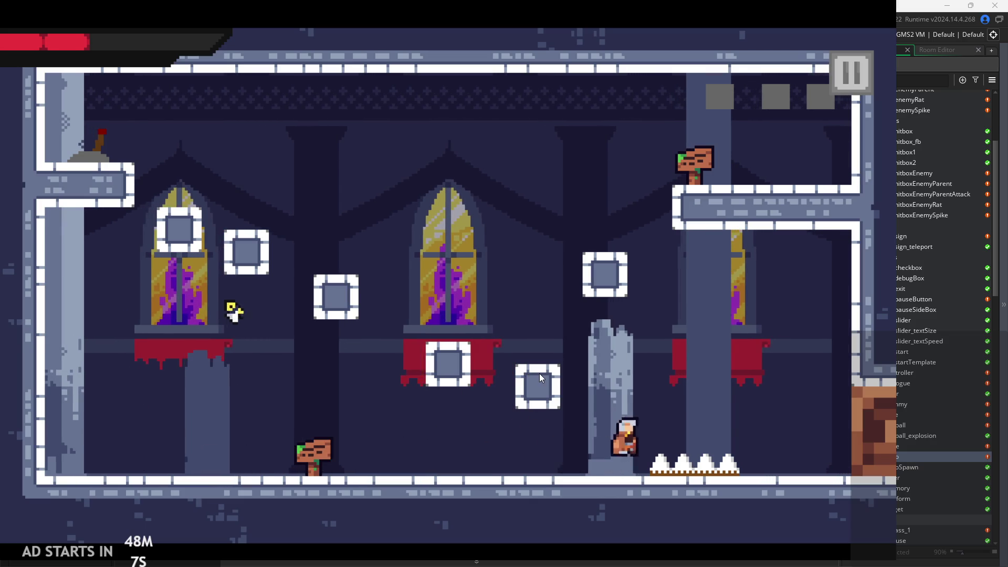
{"action": "key", "text": "space"}
{"action": "key", "text": "Left"}
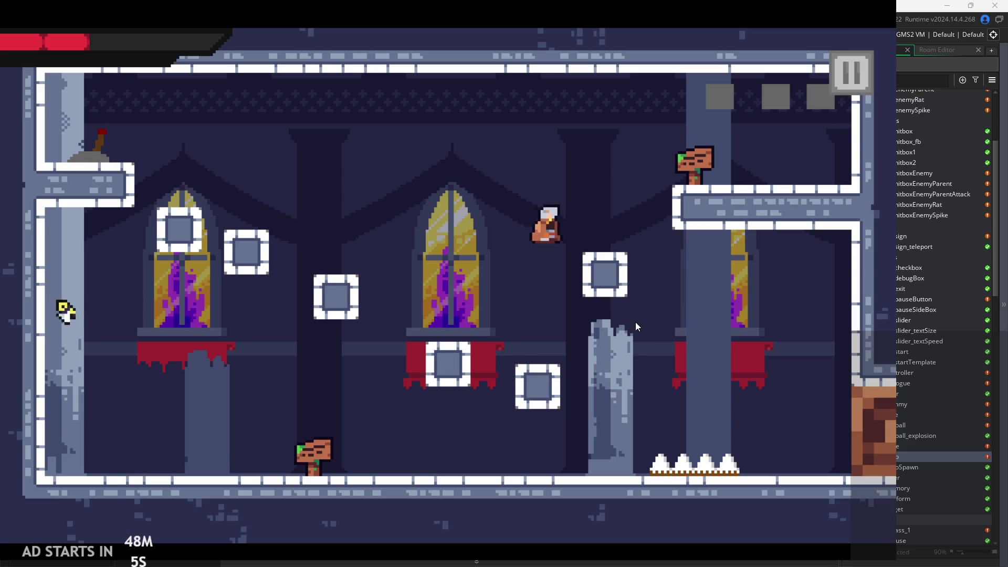
{"action": "key", "text": "Right"}
{"action": "key", "text": "space"}
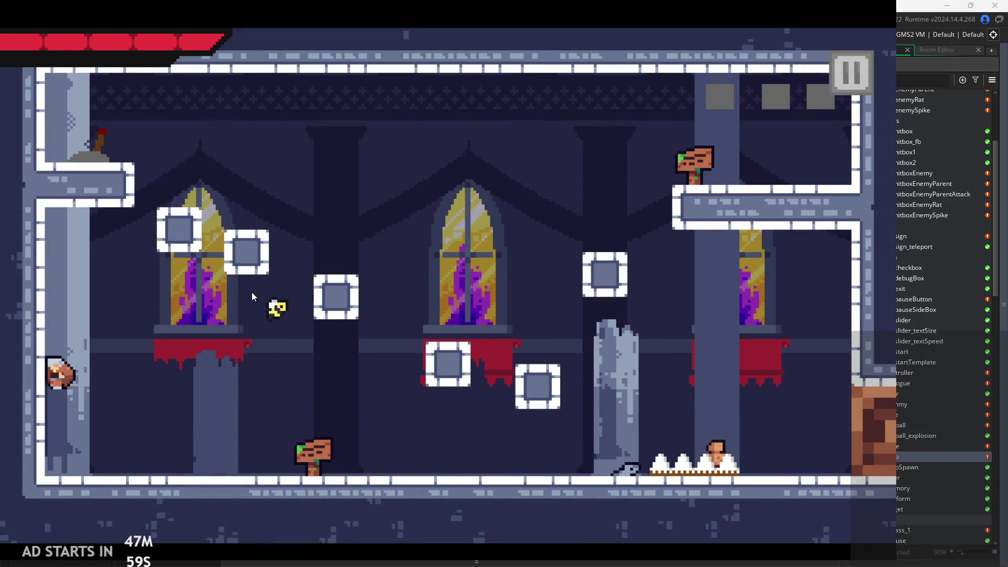
Take a hit near the pillar, climb to the upper-right platform, and slash an enemy in the next room
{"action": "key", "text": "Left"}
{"action": "key", "text": "Left"}
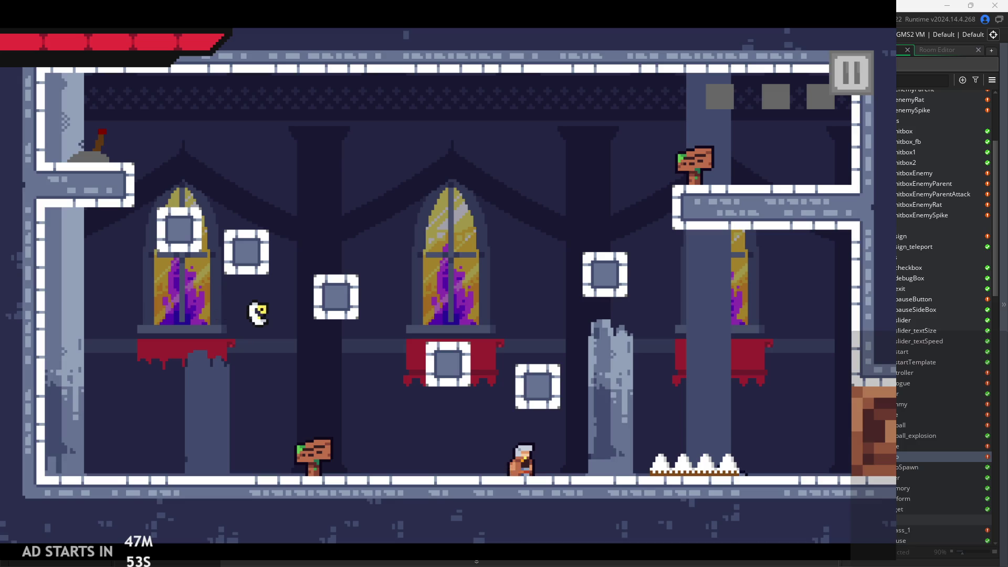
{"action": "key", "text": "Left"}
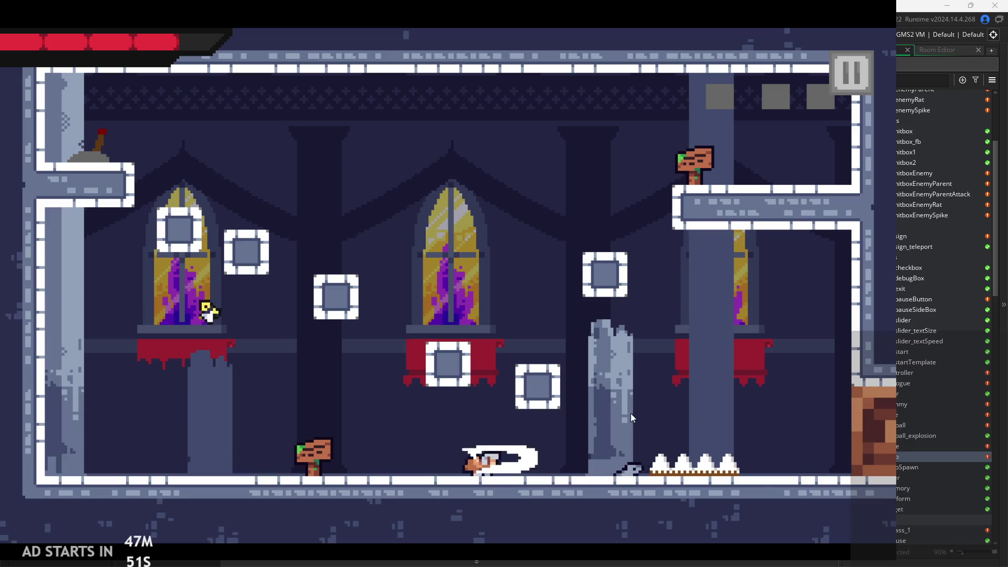
{"action": "key", "text": "space"}
{"action": "key", "text": "Right"}
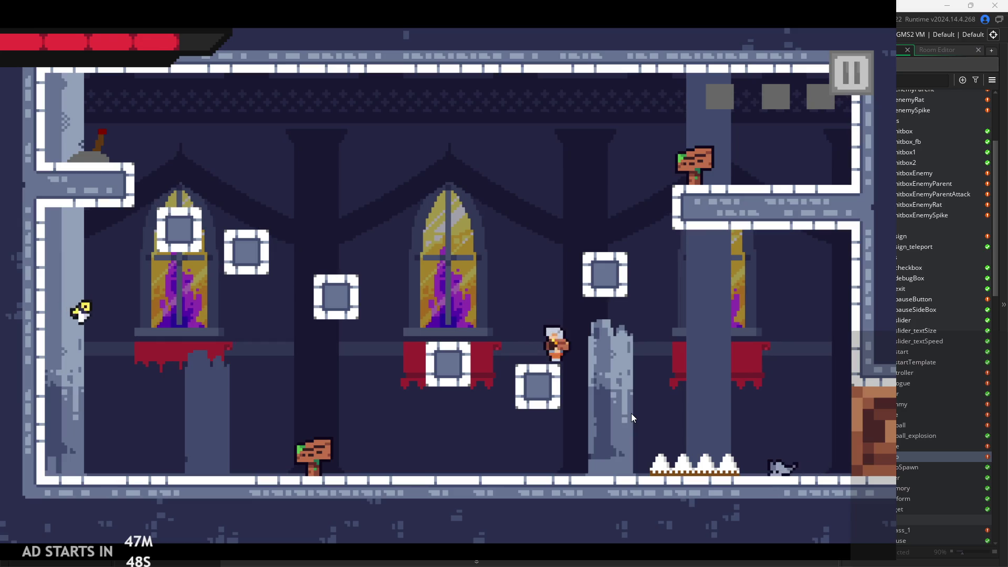
{"action": "key", "text": "space"}
{"action": "key", "text": "space"}
{"action": "key", "text": "Right"}
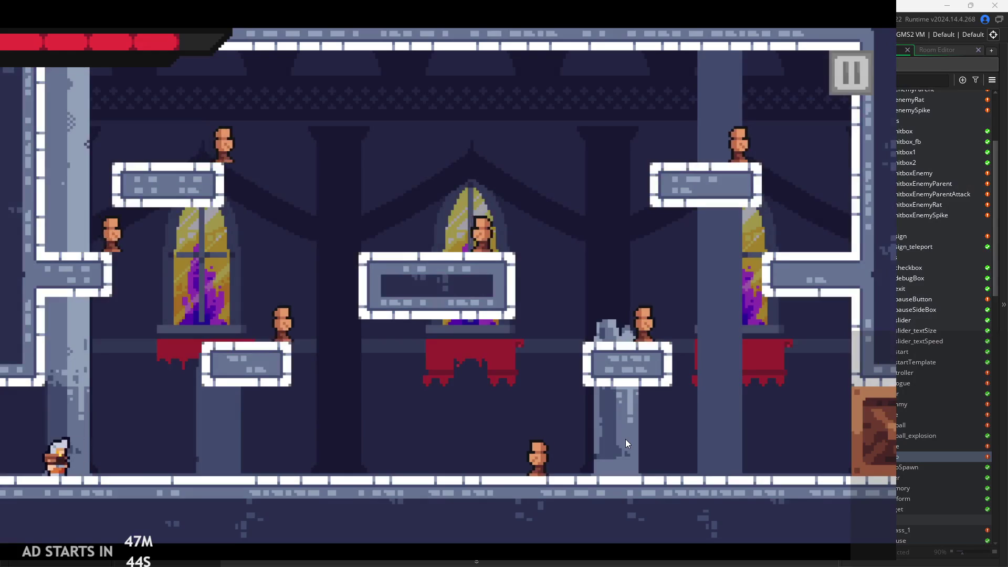
{"action": "key", "text": "Right"}
{"action": "key", "text": "Right"}
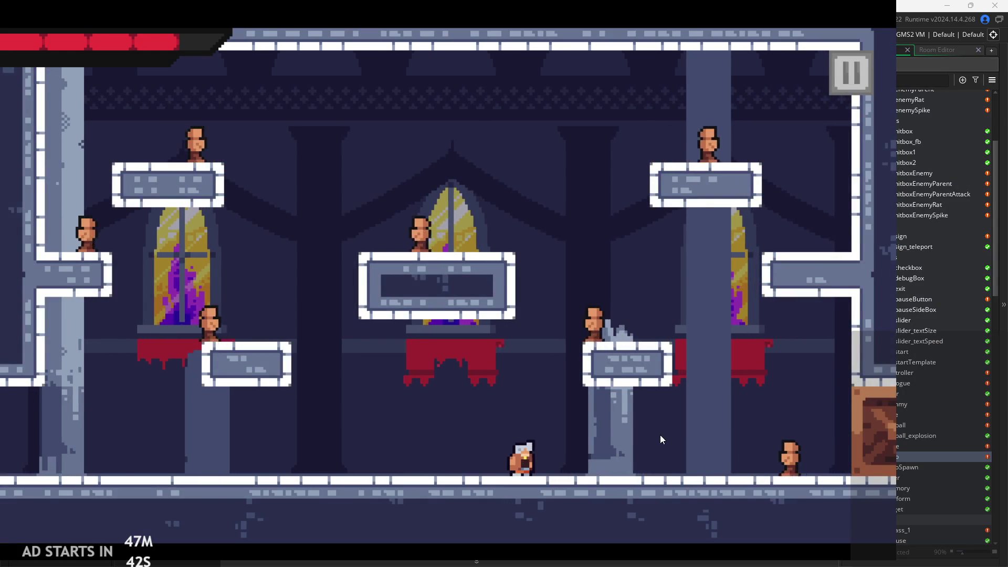
{"action": "key", "text": "Right"}
{"action": "key", "text": "Right"}
{"action": "key", "text": "x"}
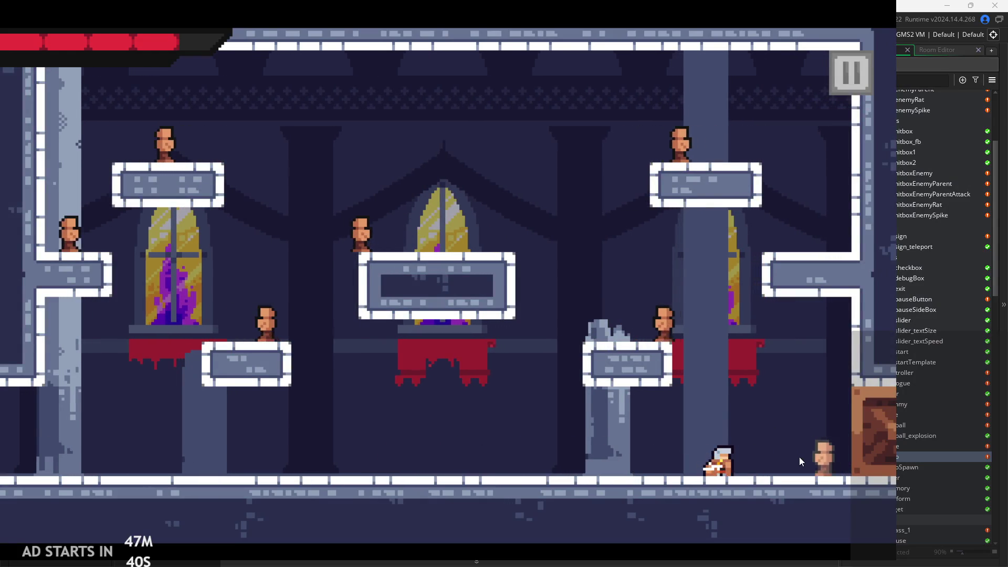
Jump among the dummies and platforms slashing at them, then pause the game
{"action": "key", "text": "z"}
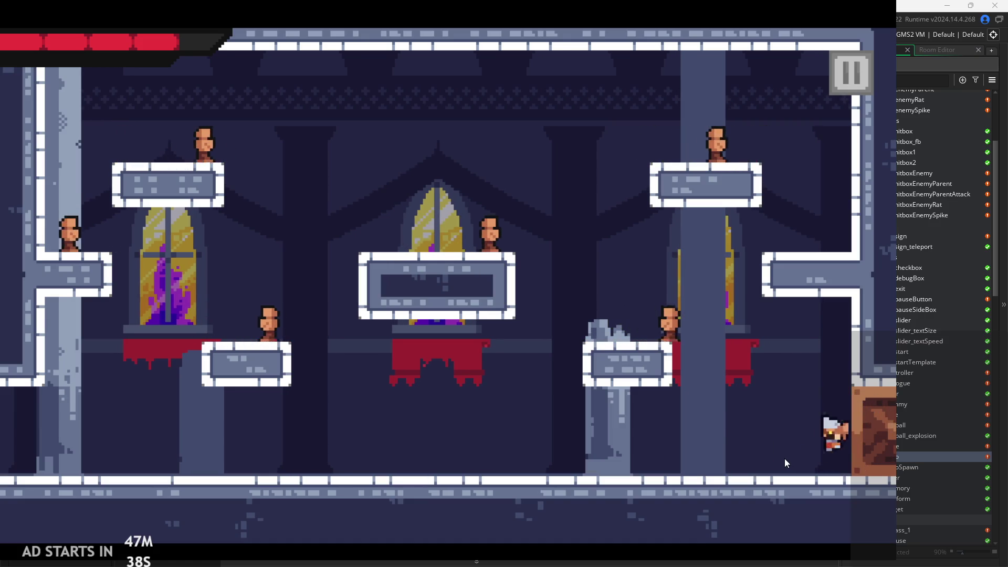
{"action": "key", "text": "Left"}
{"action": "key", "text": "Left"}
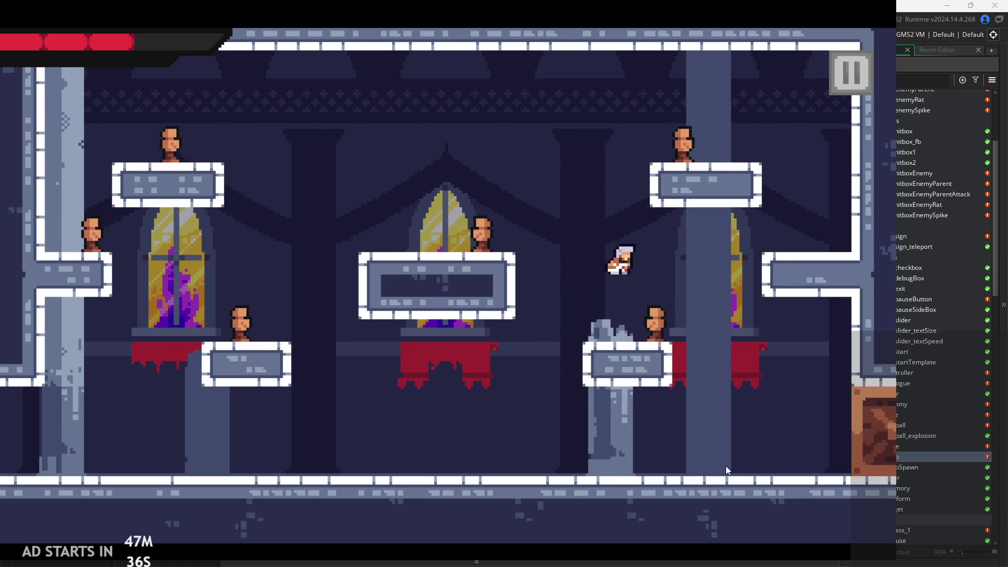
{"action": "key", "text": "z"}
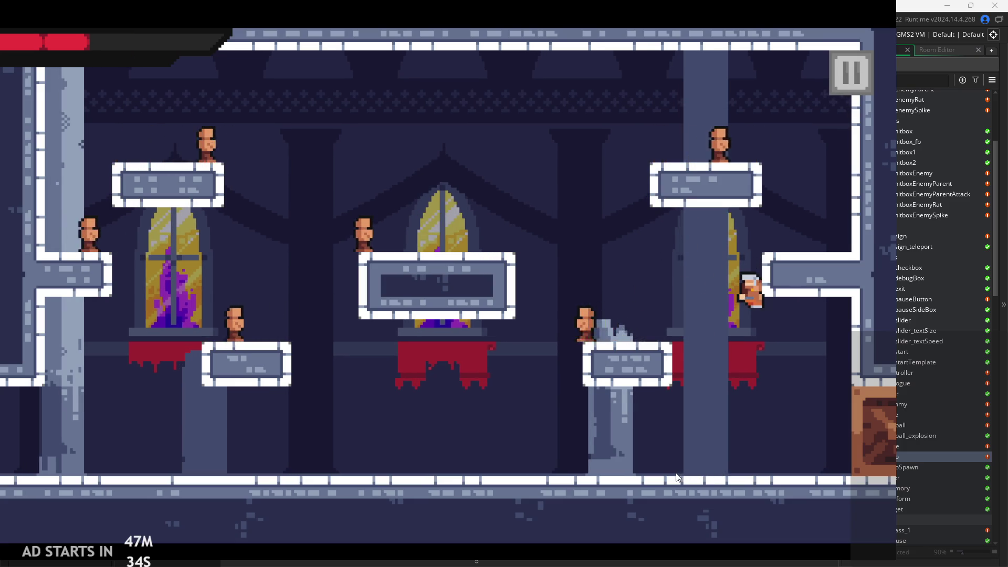
{"action": "key", "text": "Left"}
{"action": "key", "text": "z"}
{"action": "key", "text": "x"}
{"action": "key", "text": "Right"}
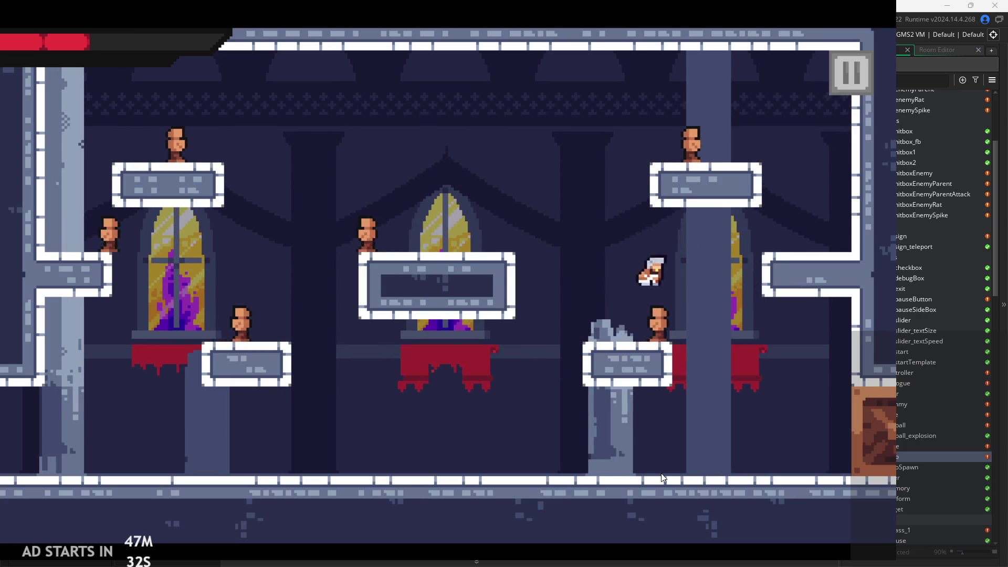
{"action": "key", "text": "z"}
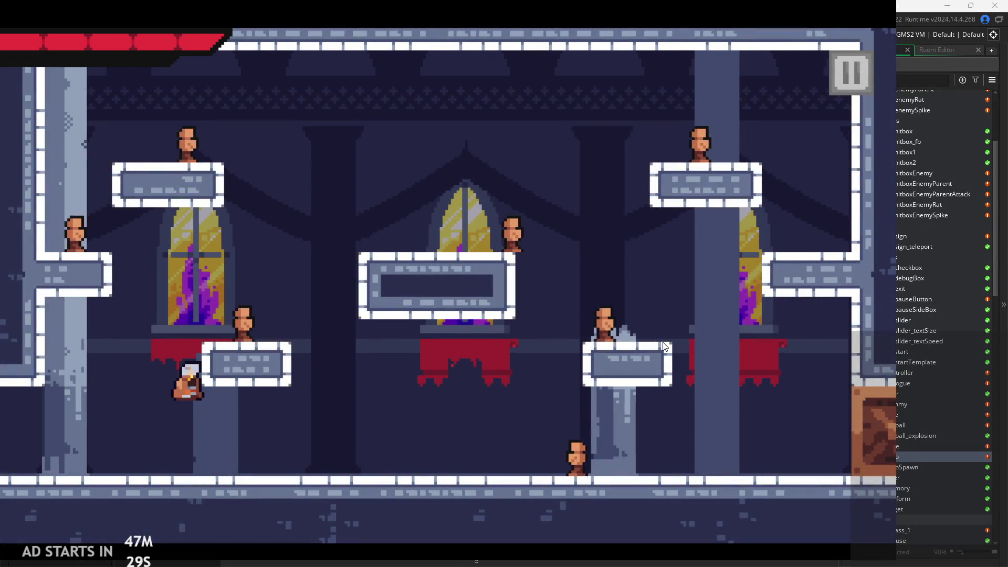
{"action": "left_click", "coordinate": [856, 71]}
Quit the playtest and open the obj_hitbox1 object
{"action": "left_click", "coordinate": [726, 488]}
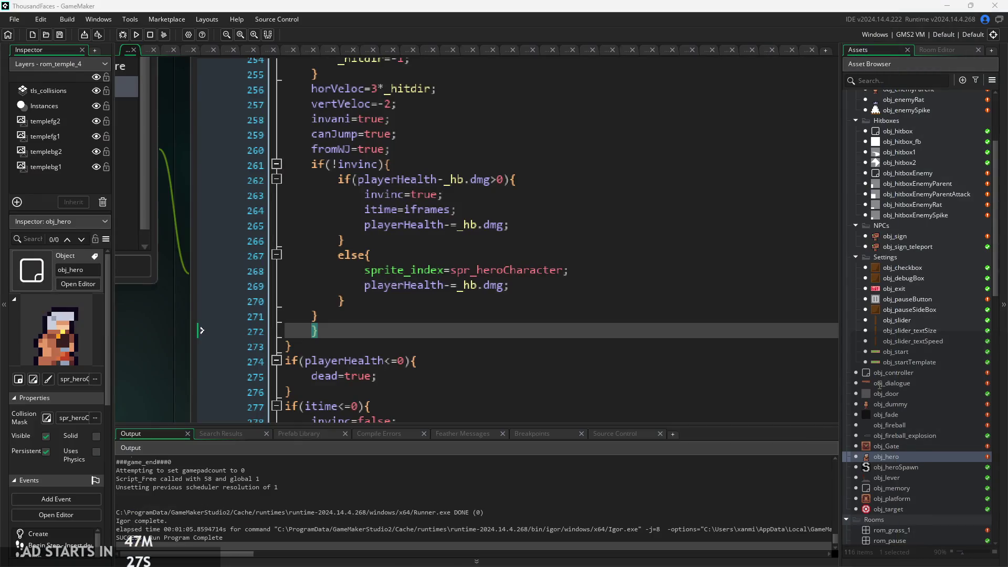
{"action": "scroll", "coordinate": [911, 462], "scroll_direction": "down", "scroll_amount": 2}
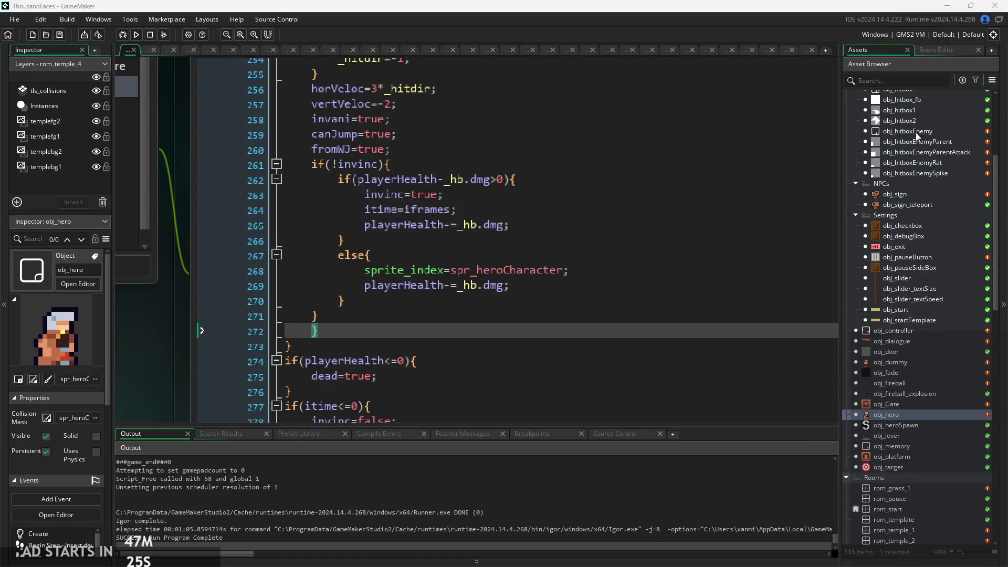
{"action": "double_click", "coordinate": [899, 110]}
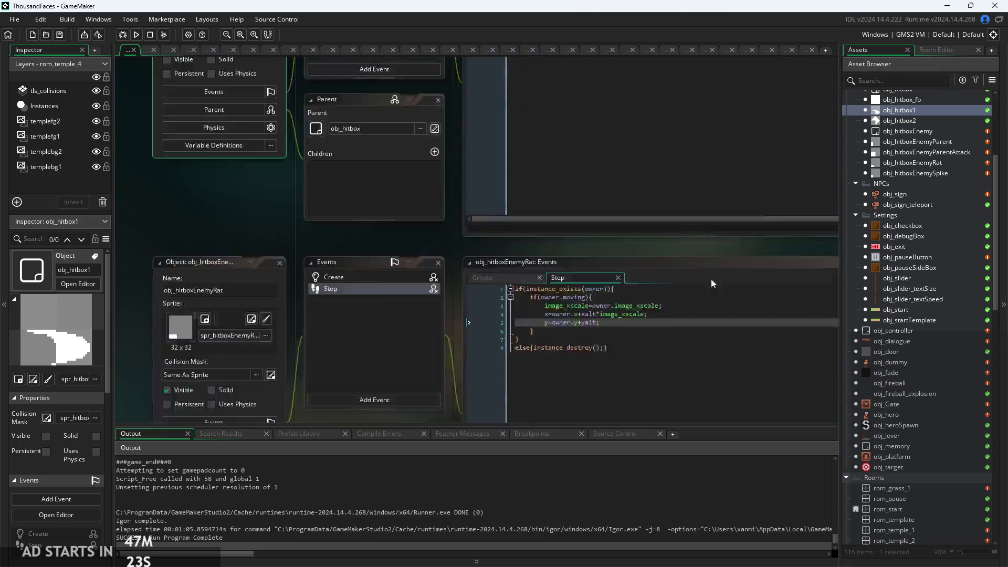
Open the spr_hitbox_1 sprite's image for pixel editing and launch a new test run
{"action": "scroll", "coordinate": [914, 368], "scroll_direction": "down", "scroll_amount": 12}
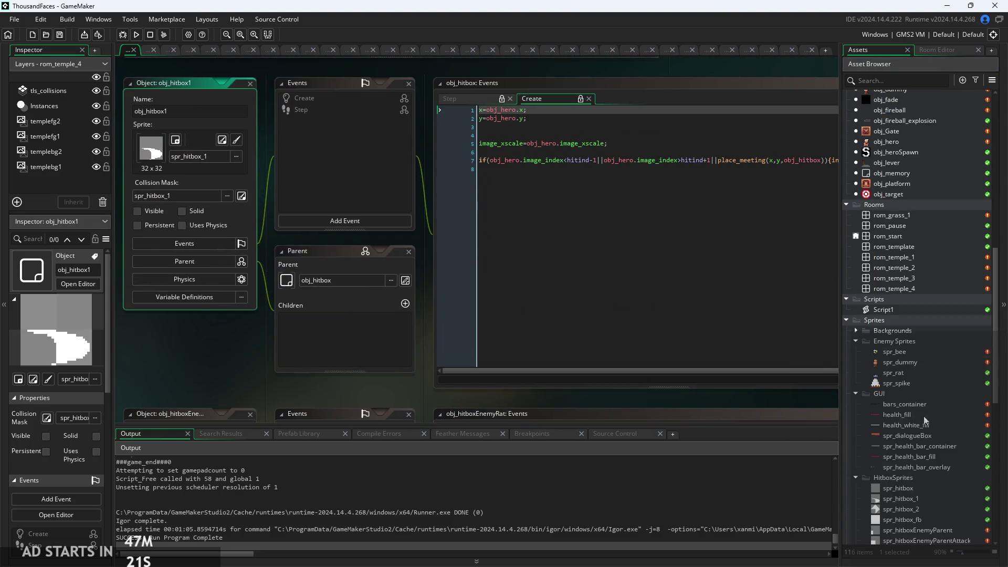
{"action": "double_click", "coordinate": [901, 394]}
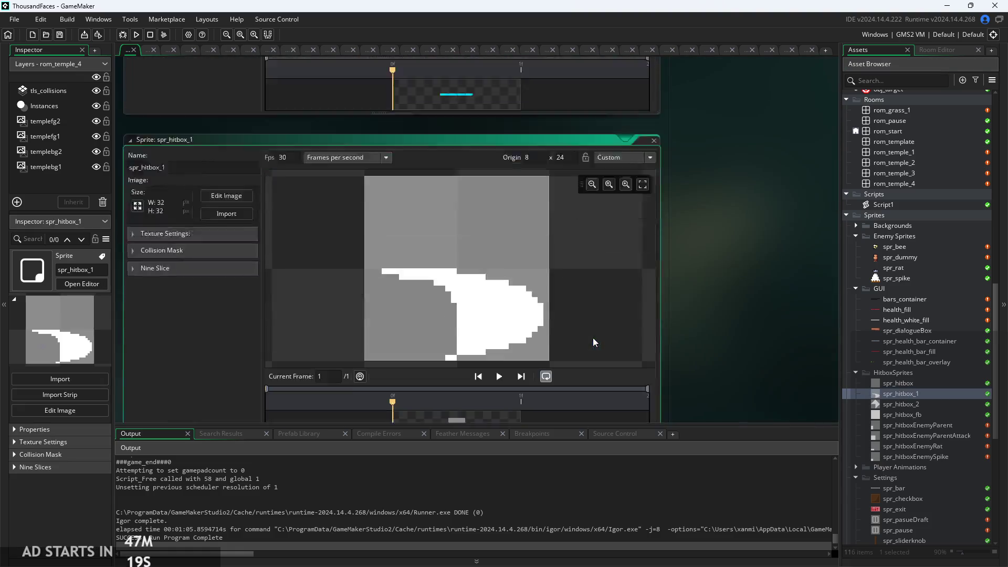
{"action": "left_click", "coordinate": [221, 139]}
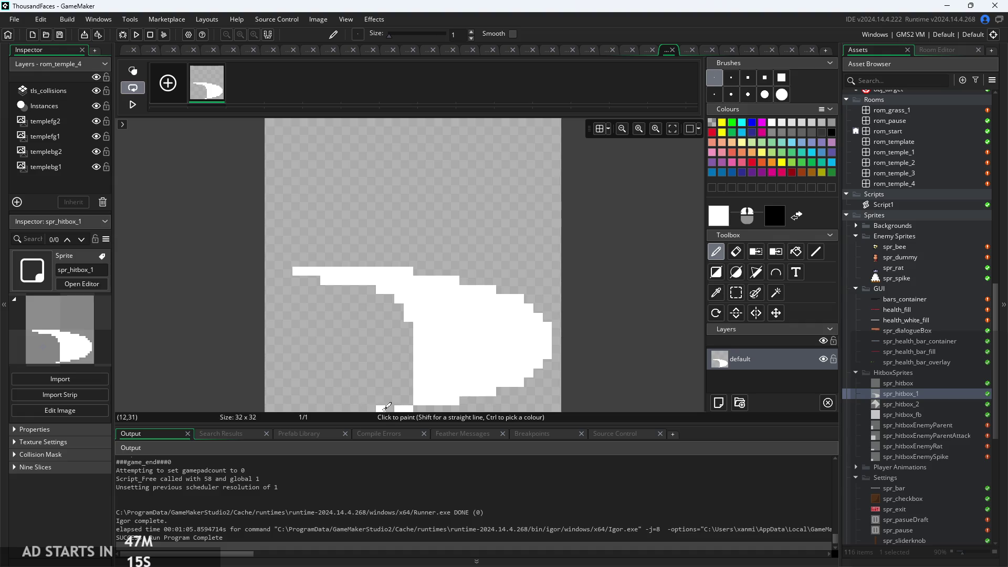
{"action": "scroll", "coordinate": [512, 386], "scroll_direction": "down", "scroll_amount": 3}
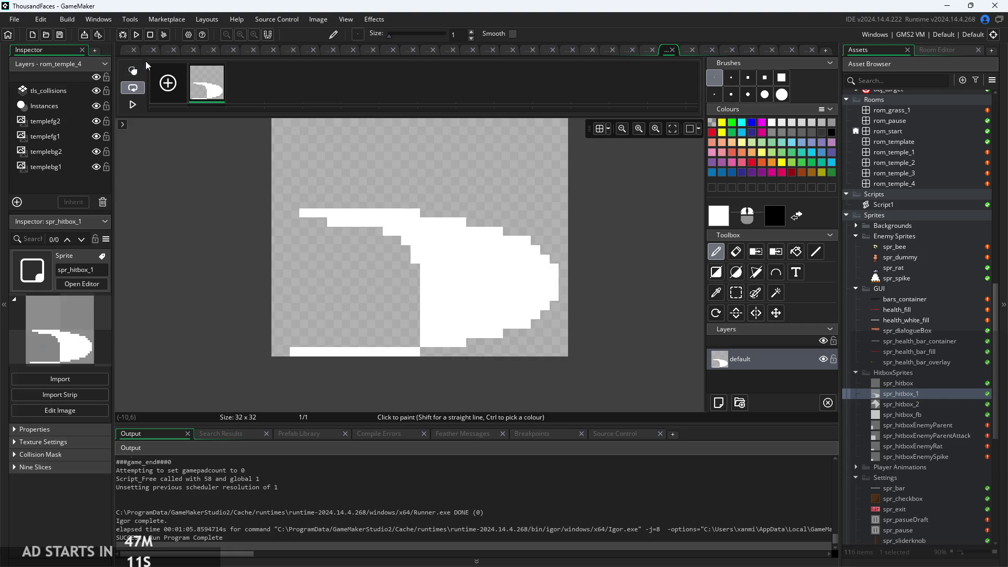
{"action": "left_click", "coordinate": [136, 35]}
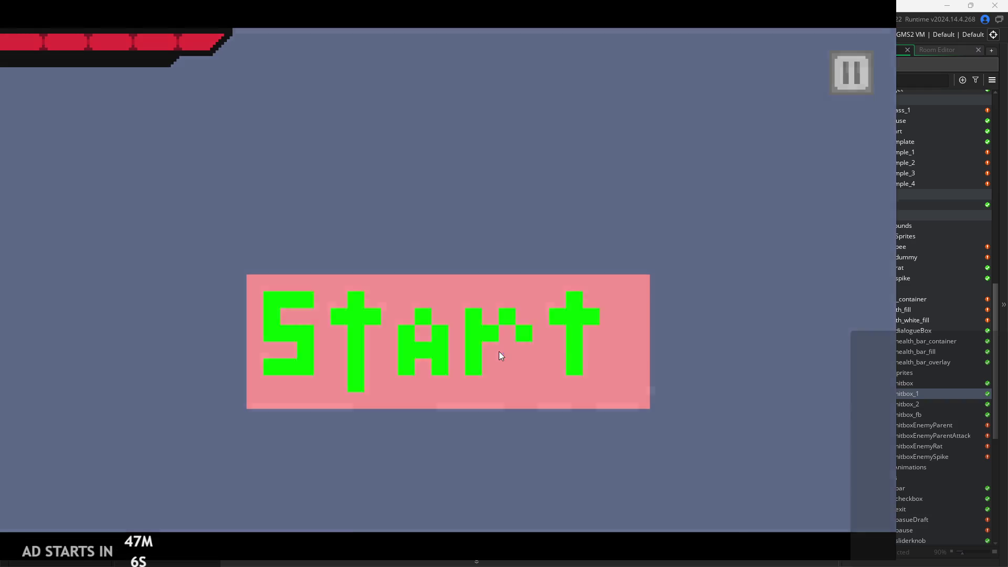
Start the game, climb the red and upper-right ledges, and run right out of the castle room
{"action": "left_click", "coordinate": [499, 352]}
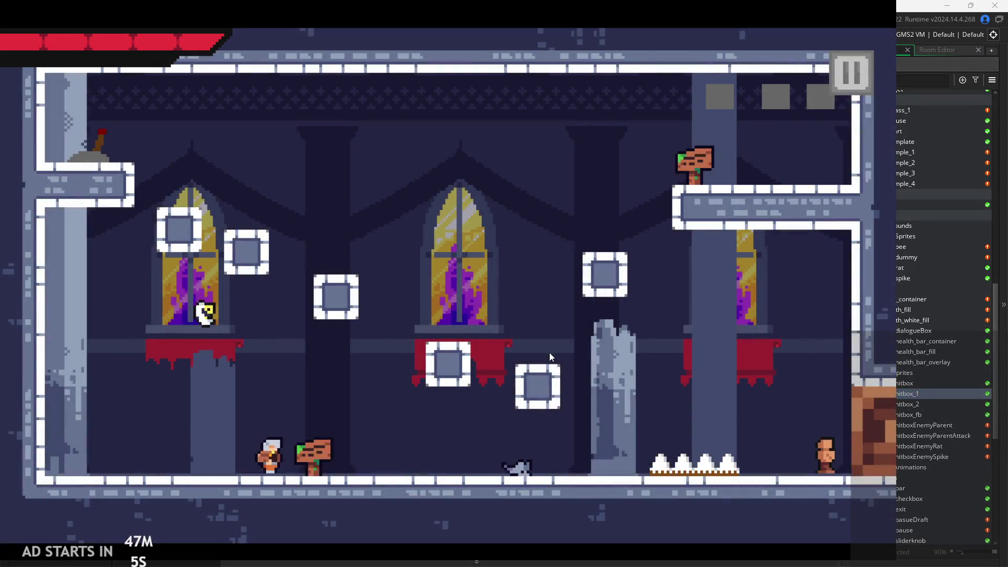
{"action": "key", "text": "Right"}
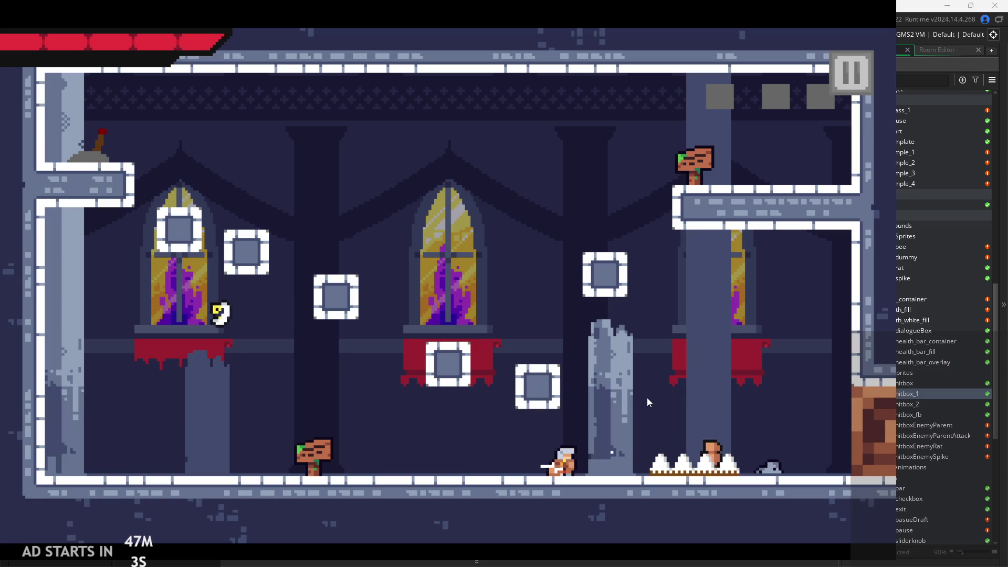
{"action": "key", "text": "Left"}
{"action": "key", "text": "Up"}
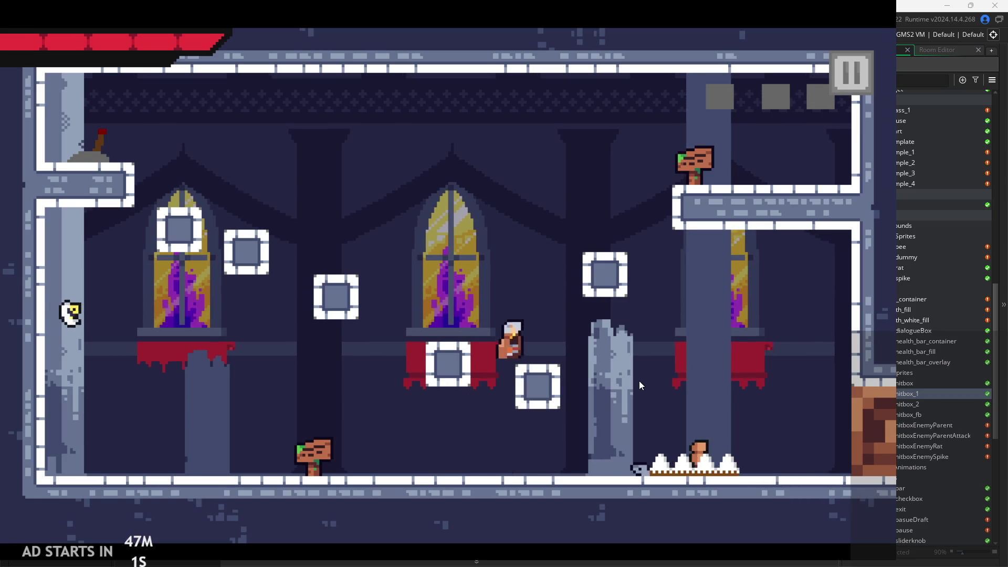
{"action": "key", "text": "Up"}
{"action": "key", "text": "Right"}
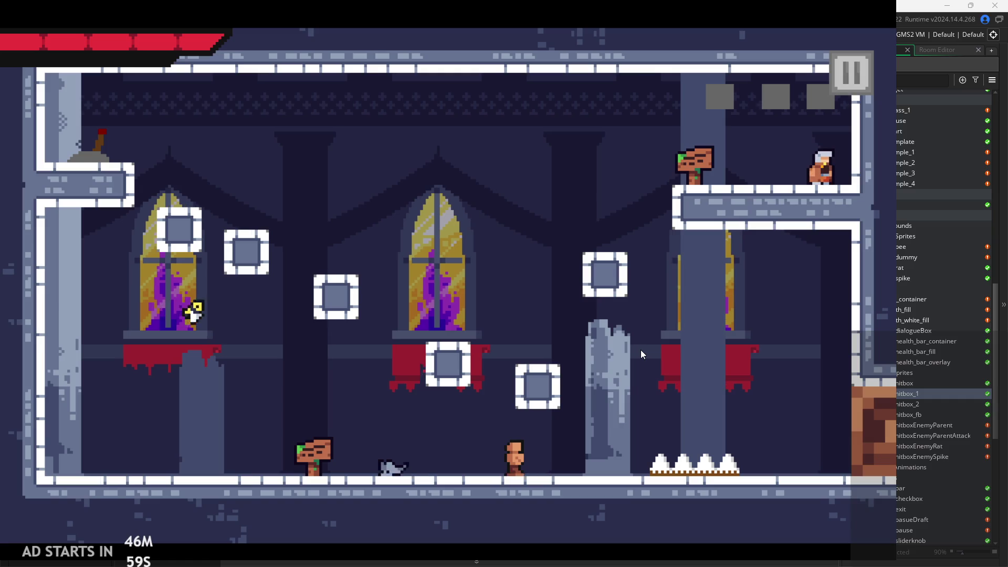
{"action": "key", "text": "Up"}
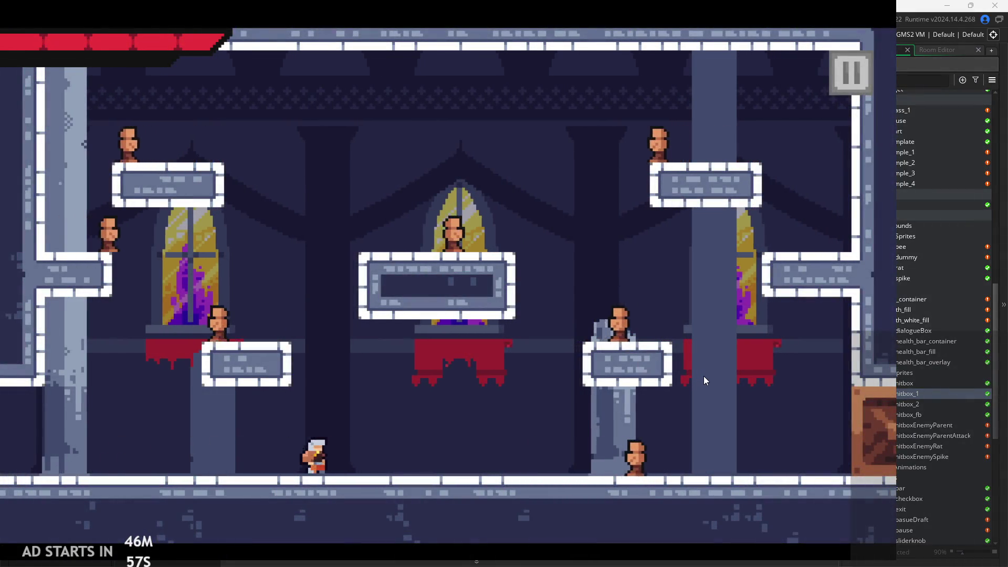
{"action": "key", "text": "Right"}
{"action": "key", "text": "Up"}
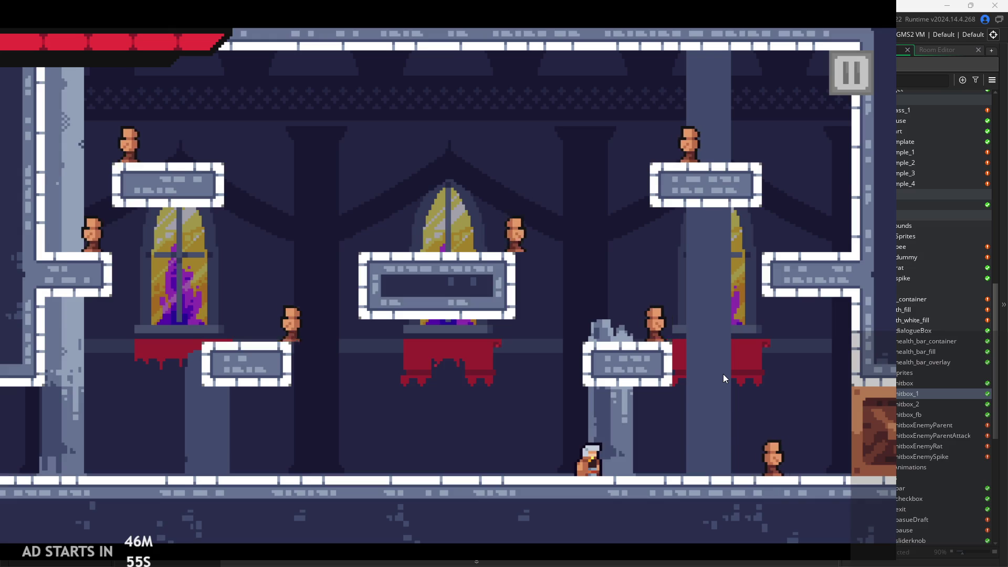
{"action": "key", "text": "Right"}
{"action": "key", "text": "Up"}
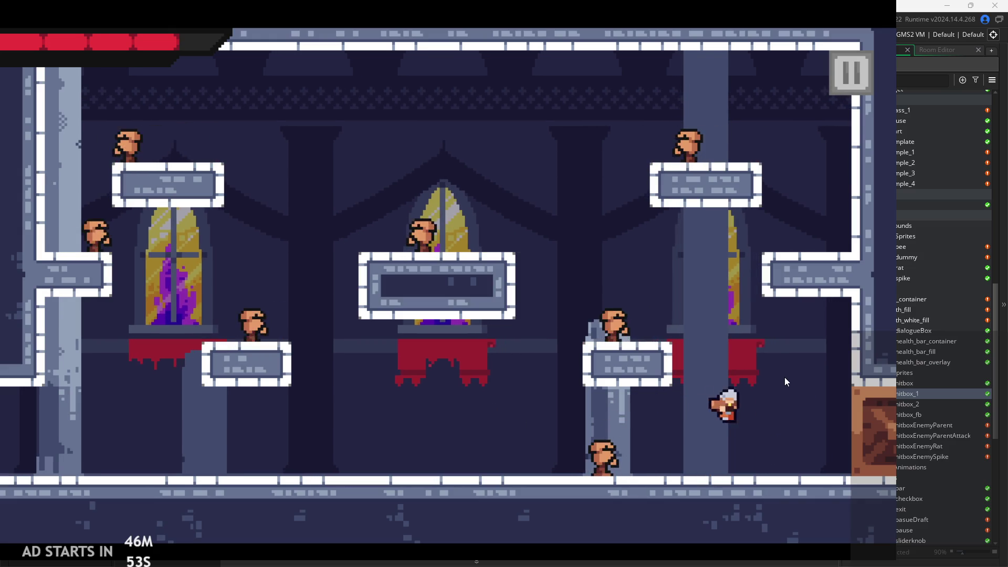
{"action": "key", "text": "Right"}
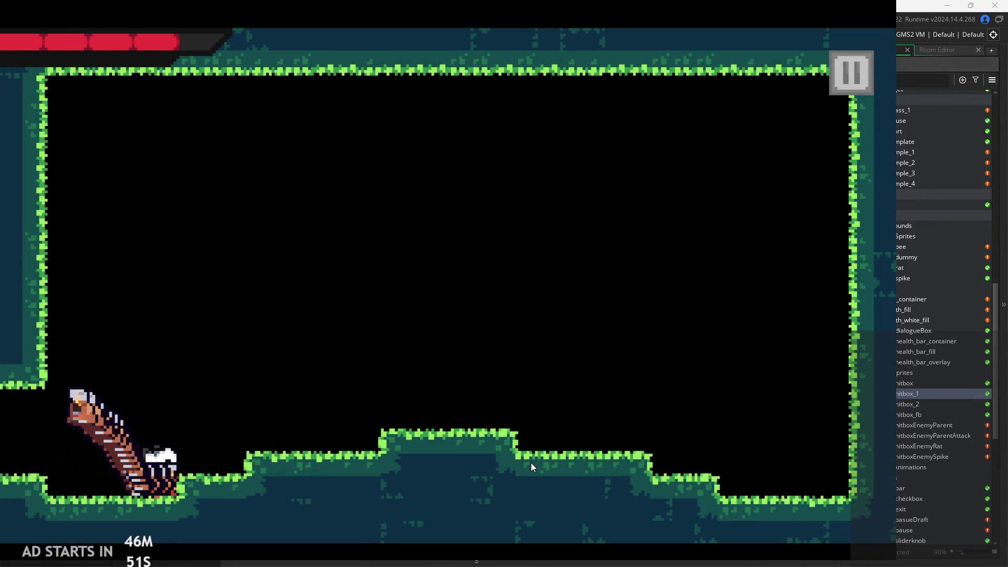
Return to the castle room, jump at the right wall, slash along the floor, and leap at the dummies
{"action": "key", "text": "Left"}
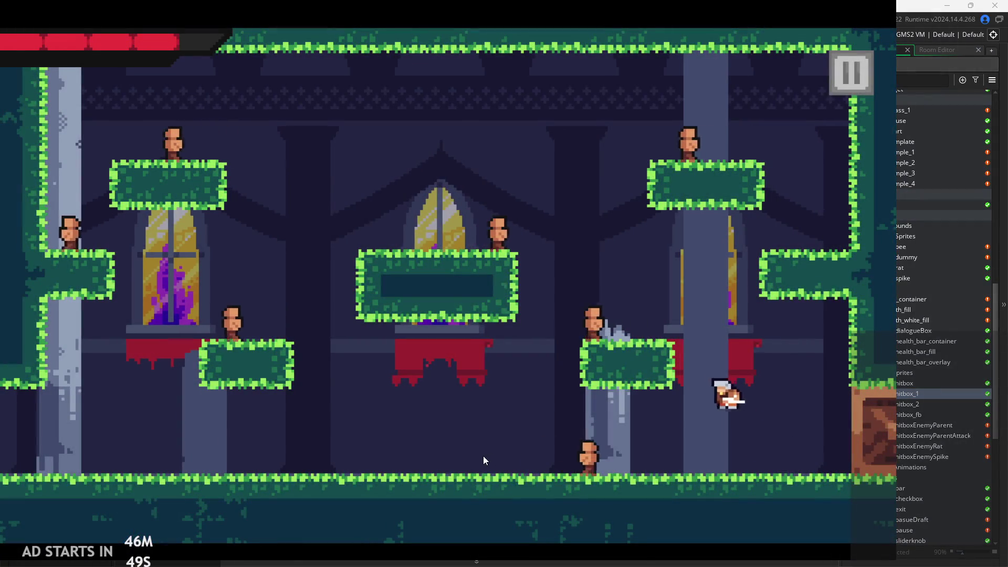
{"action": "key", "text": "Left"}
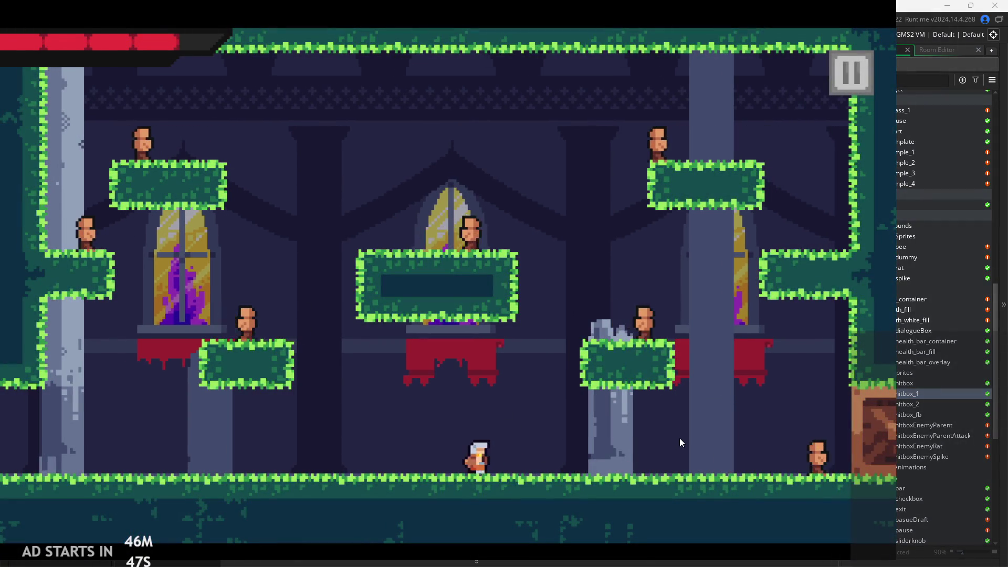
{"action": "key", "text": "Up"}
{"action": "key", "text": "Right"}
{"action": "key", "text": "Up"}
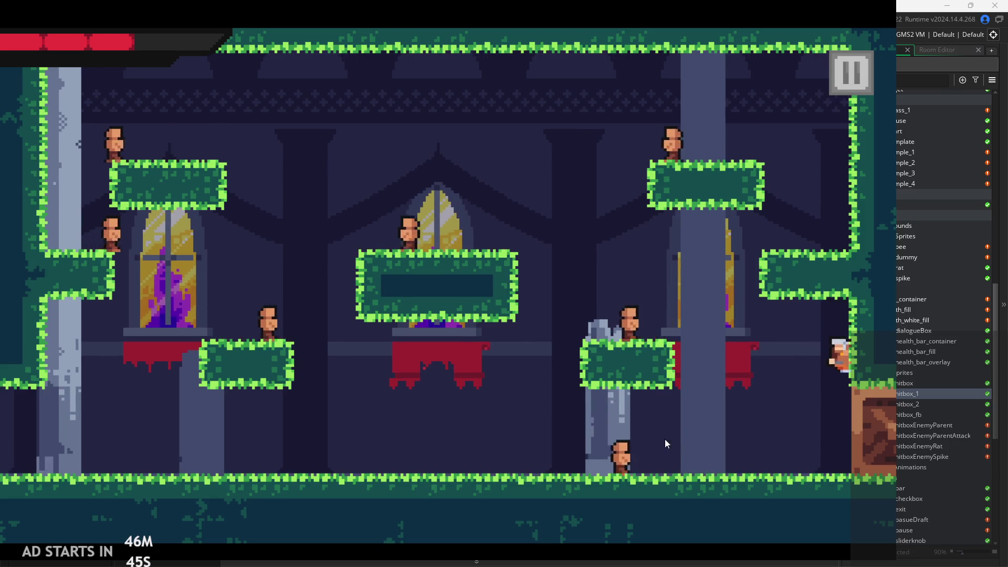
{"action": "key", "text": "Left"}
{"action": "key", "text": "Left"}
{"action": "key", "text": "x"}
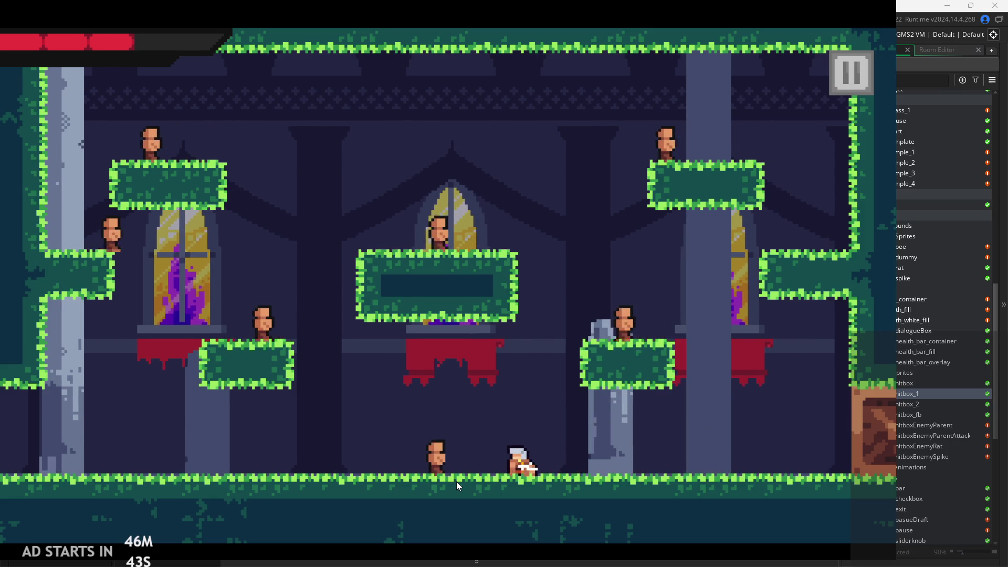
{"action": "key", "text": "Left"}
{"action": "key", "text": "Up"}
{"action": "key", "text": "Right"}
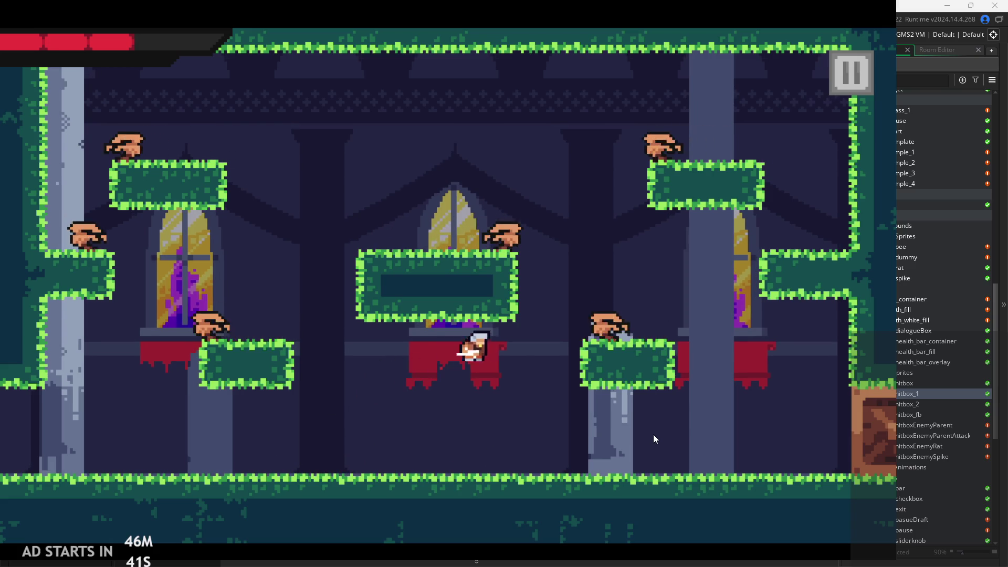
{"action": "key", "text": "Right"}
{"action": "key", "text": "Up"}
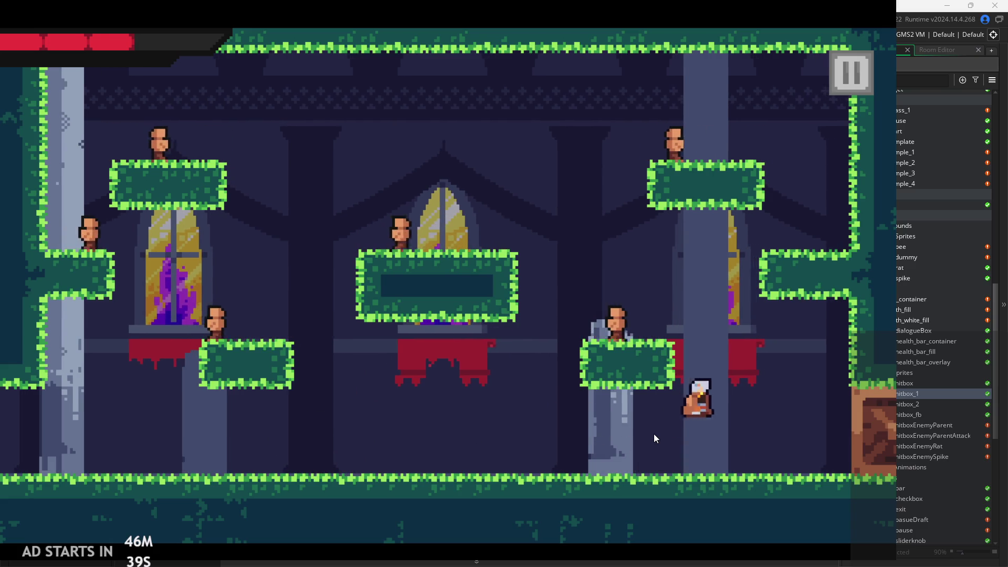
Slash while moving left, climb the right wall to the upper-right platform, and cross the top leftward
{"action": "key", "text": "Left"}
{"action": "key", "text": "x"}
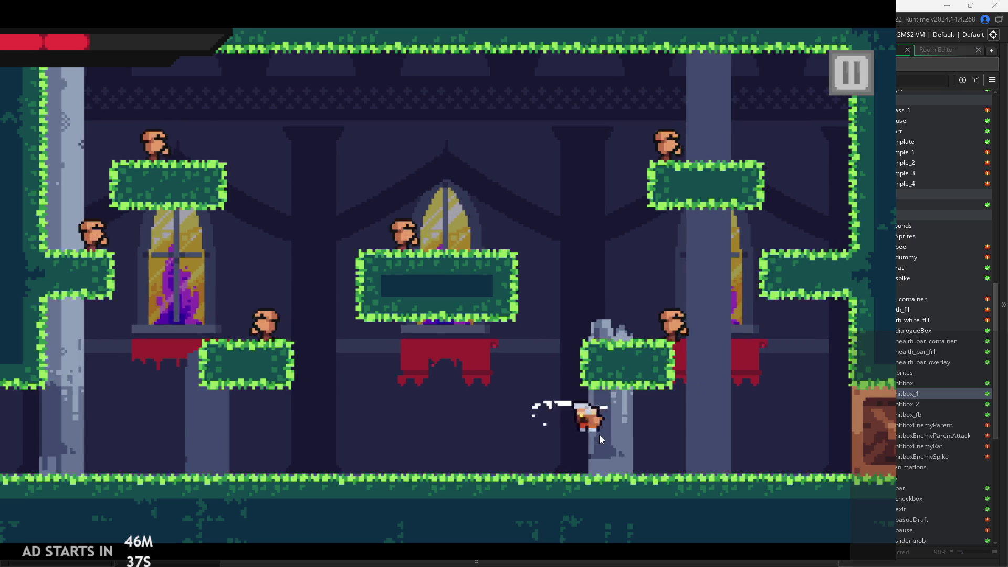
{"action": "key", "text": "Right"}
{"action": "key", "text": "Up"}
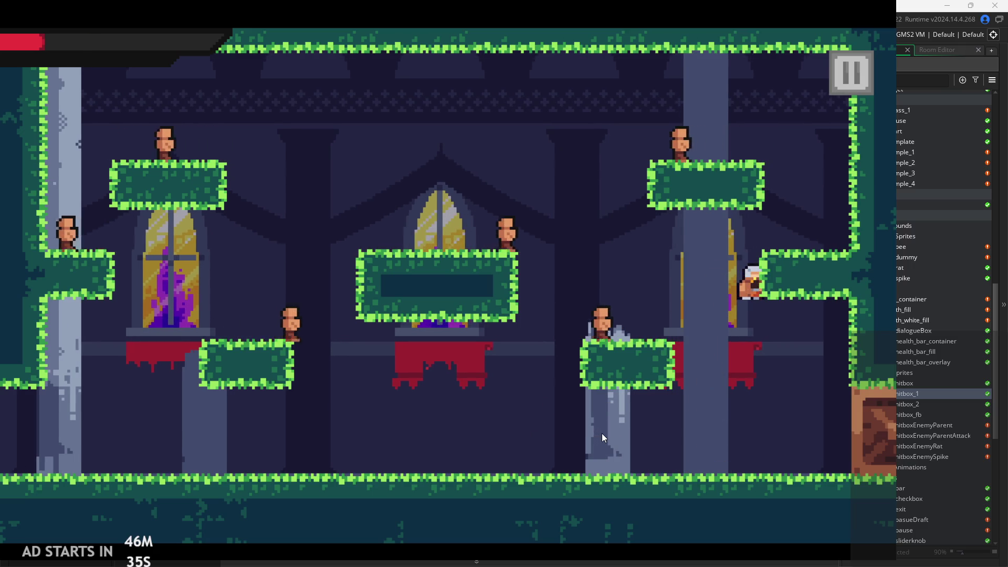
{"action": "key", "text": "Up"}
{"action": "key", "text": "Right"}
{"action": "key", "text": "Left"}
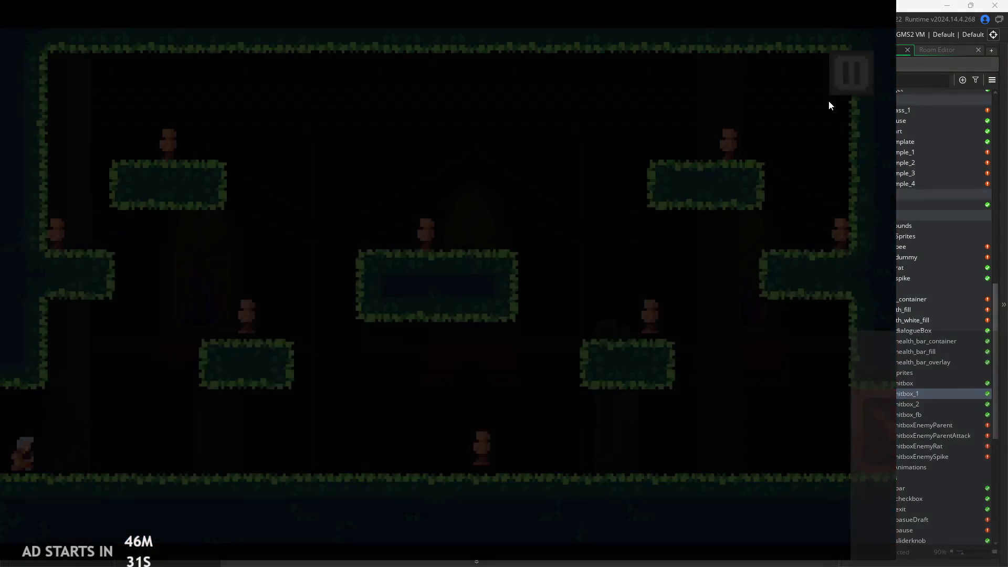
{"action": "key", "text": "Right"}
{"action": "key", "text": "Right"}
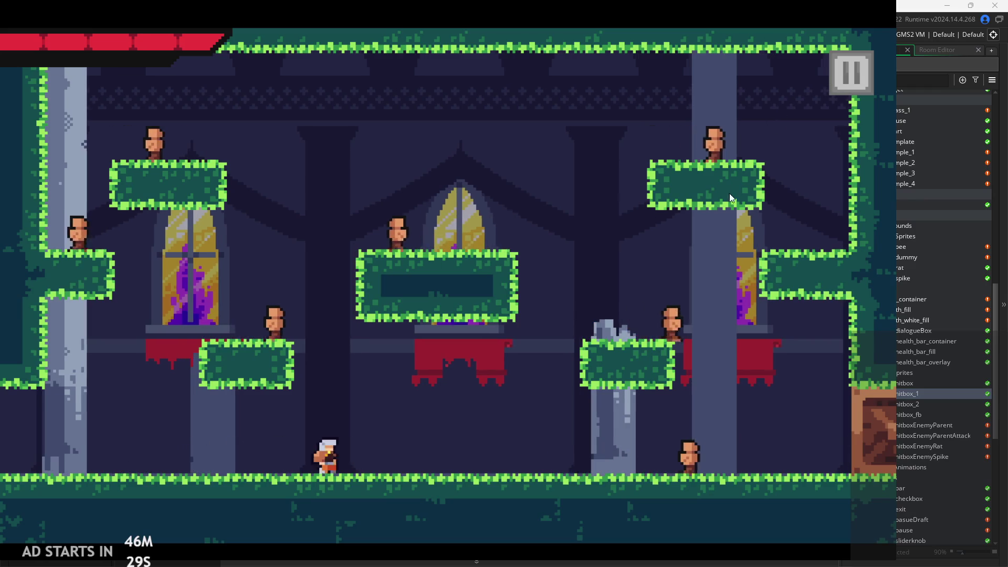
{"action": "key", "text": "Up"}
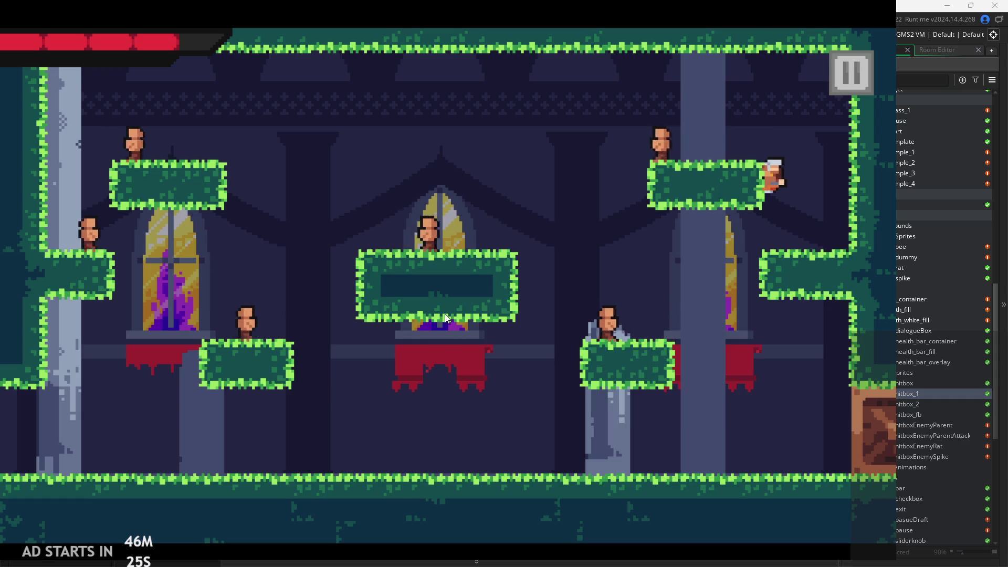
{"action": "key", "text": "Up"}
{"action": "key", "text": "Left"}
{"action": "key", "text": "Left"}
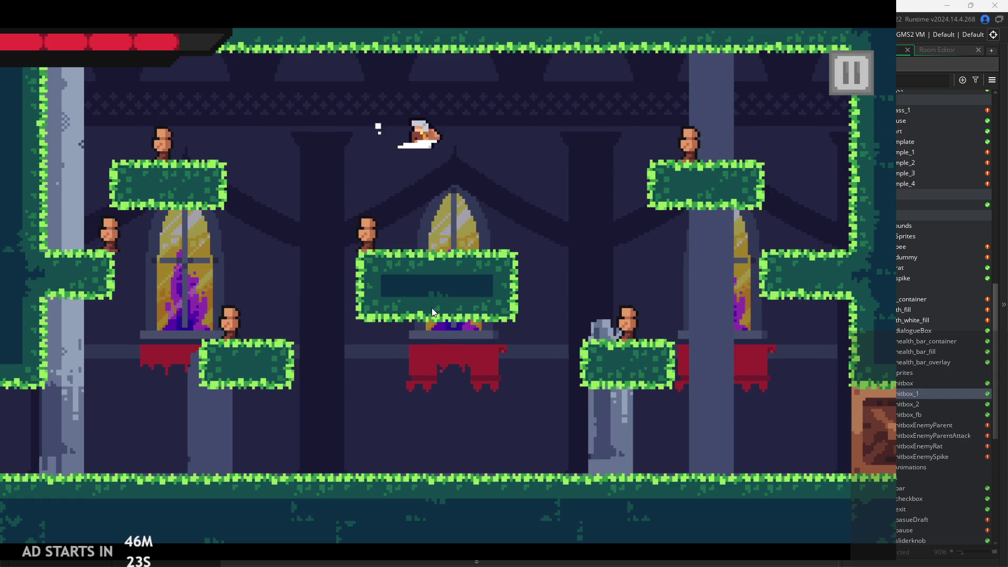
{"action": "key", "text": "Left"}
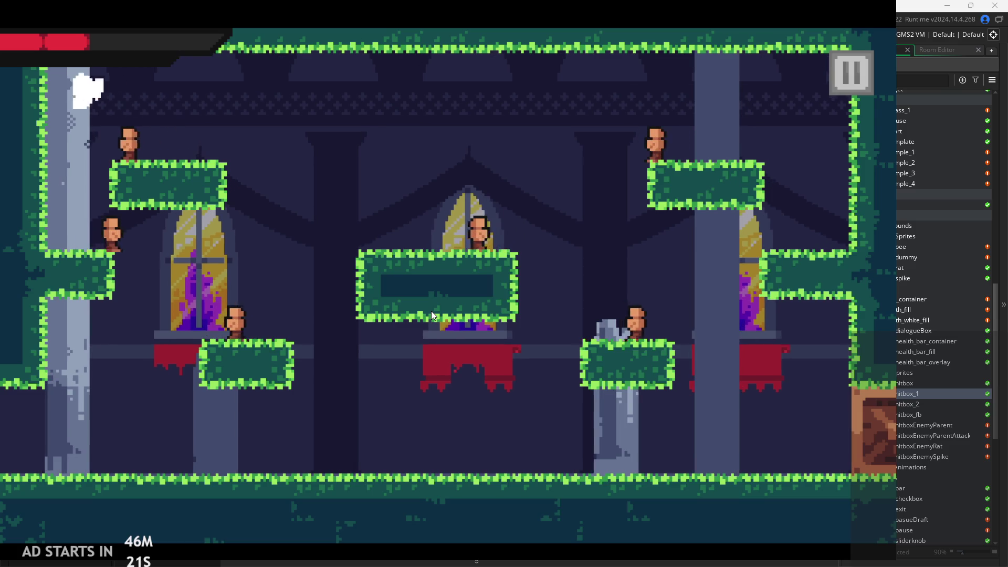
Slash at the enemies from the centre and small platforms, then pause and exit the game
{"action": "key", "text": "Right"}
{"action": "key", "text": "Right"}
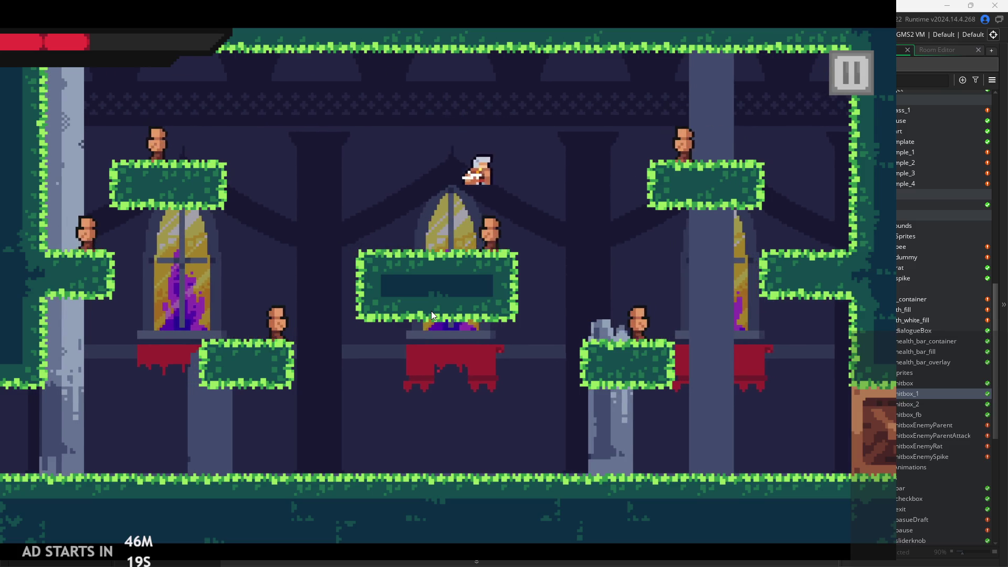
{"action": "key", "text": "Left"}
{"action": "key", "text": "Left"}
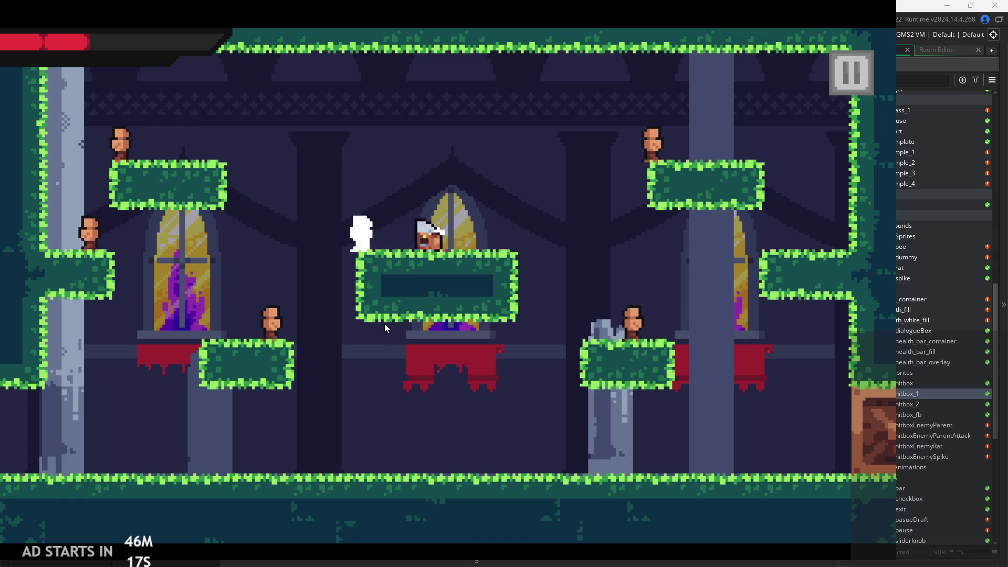
{"action": "key", "text": "space"}
{"action": "key", "text": "Left"}
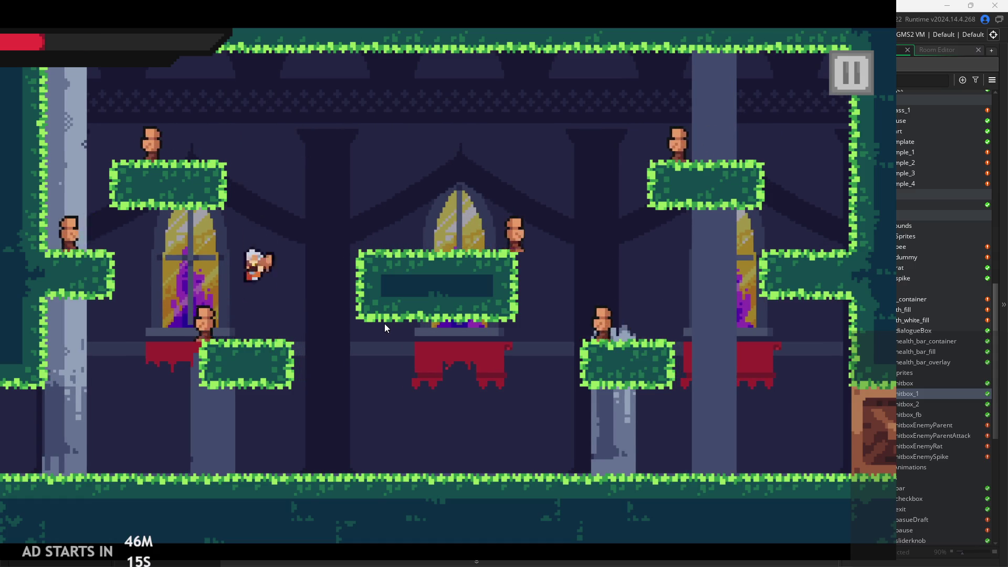
{"action": "key", "text": "x"}
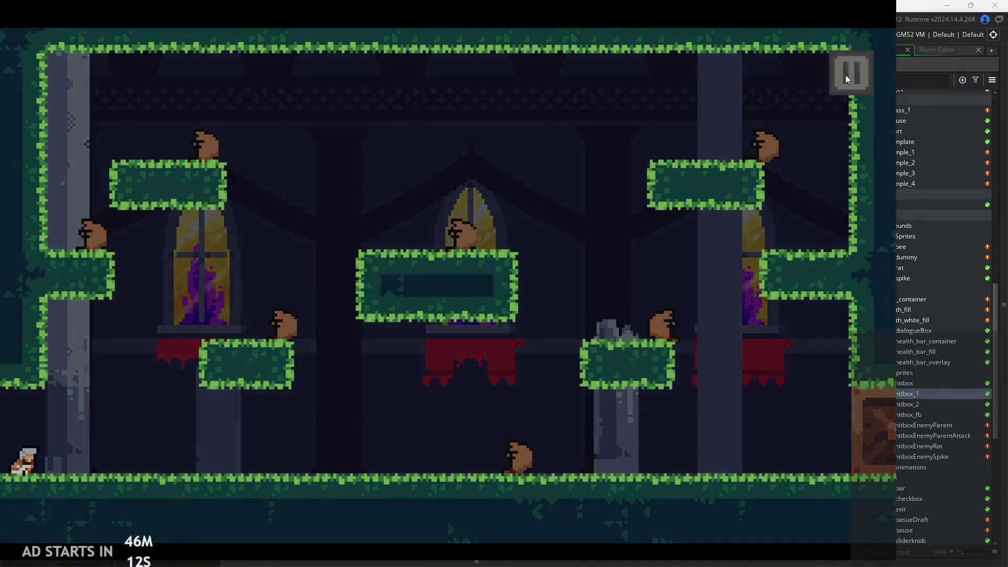
{"action": "left_click", "coordinate": [846, 73]}
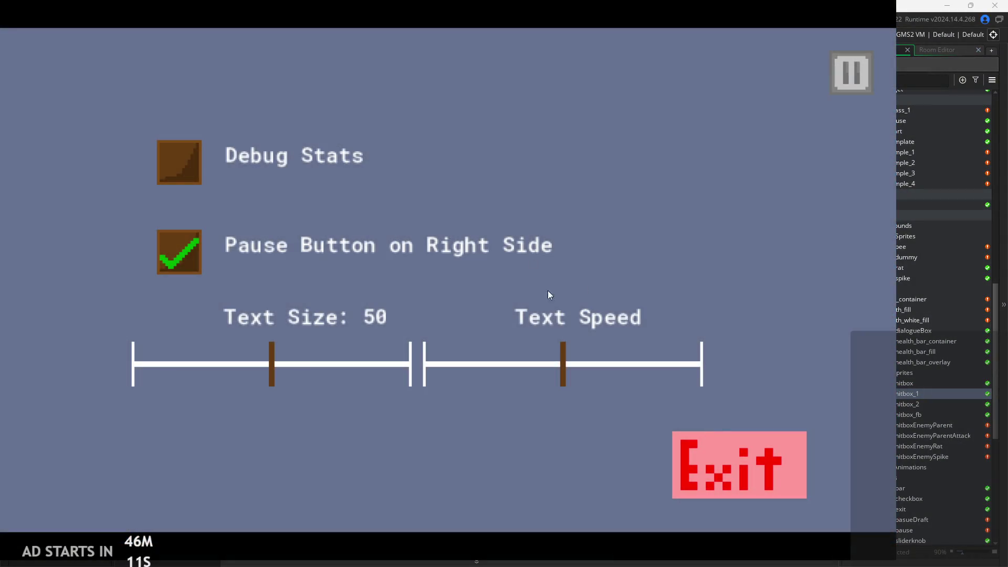
{"action": "left_click", "coordinate": [710, 446]}
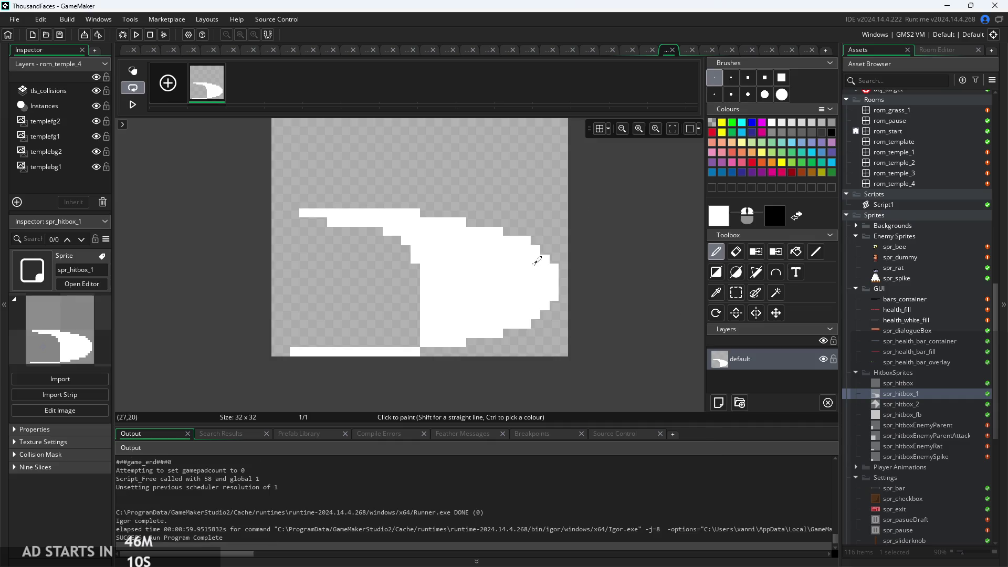
View the 32×32 spr_hitbox_1 image with its white bottom strip in the image editor
{"action": "left_click", "coordinate": [126, 51]}
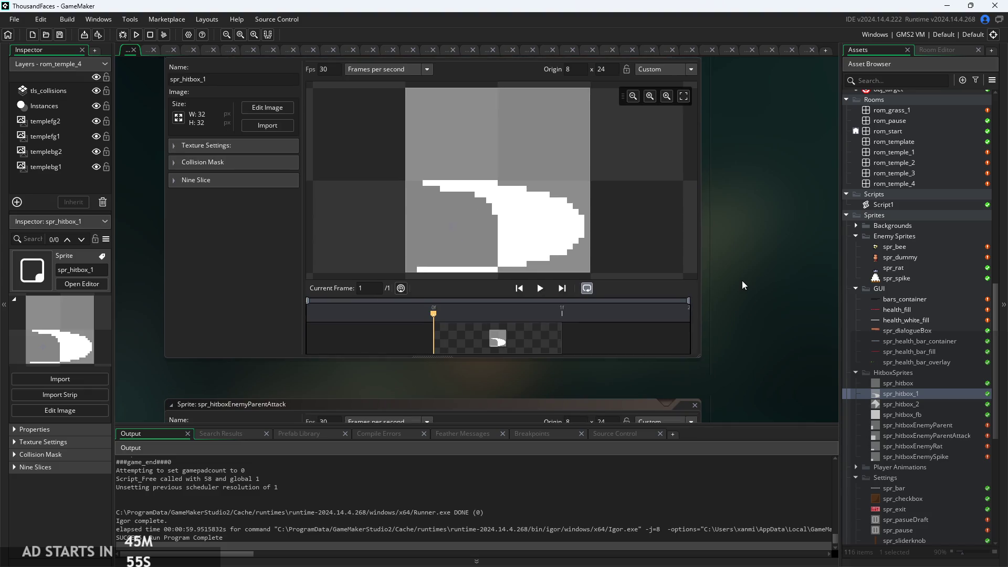
{"action": "left_click_drag", "start_coordinate": [743, 281], "coordinate": [739, 293]}
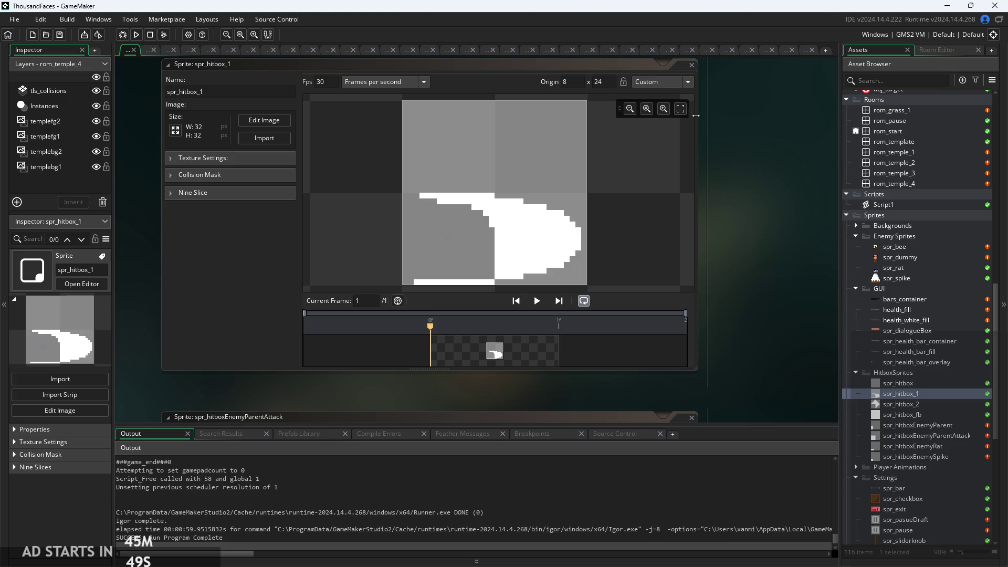
{"action": "left_click", "coordinate": [255, 120]}
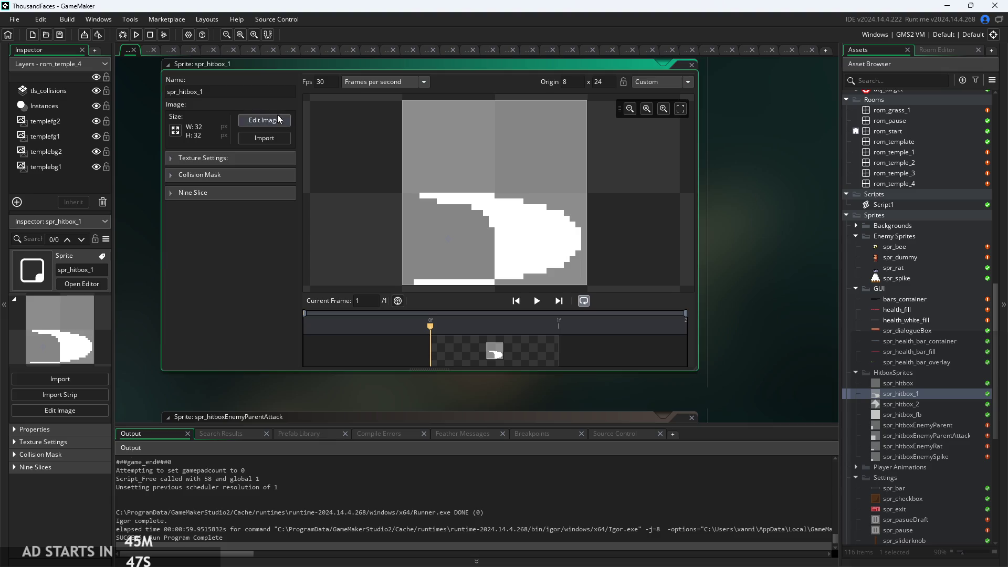
{"action": "left_click", "coordinate": [256, 121]}
{"action": "left_click", "coordinate": [736, 292]}
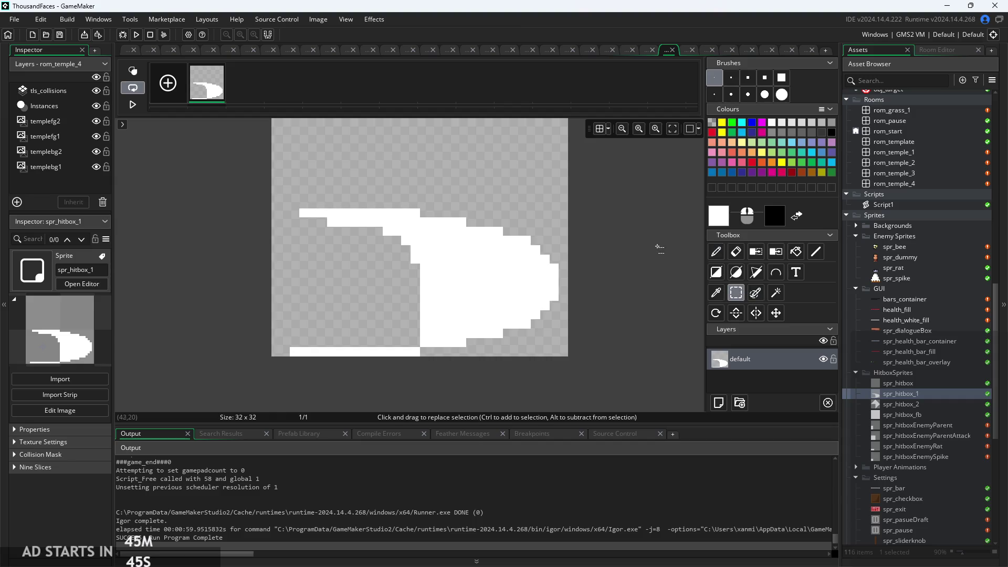
{"action": "scroll", "coordinate": [663, 276], "scroll_direction": "down", "scroll_amount": 1}
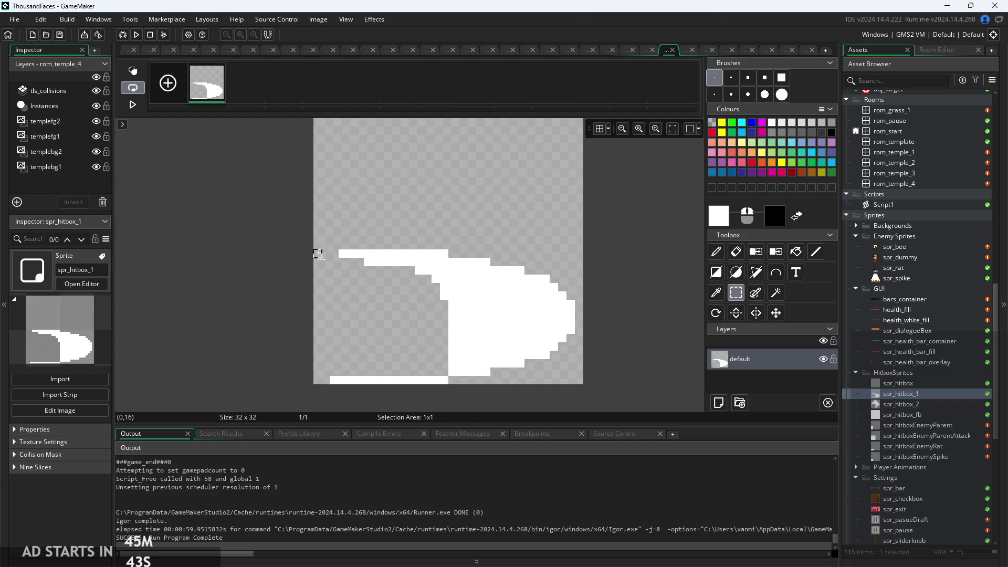
Return to the spr_hitbox_1 window and open the obj_hero object
{"action": "left_click", "coordinate": [128, 50]}
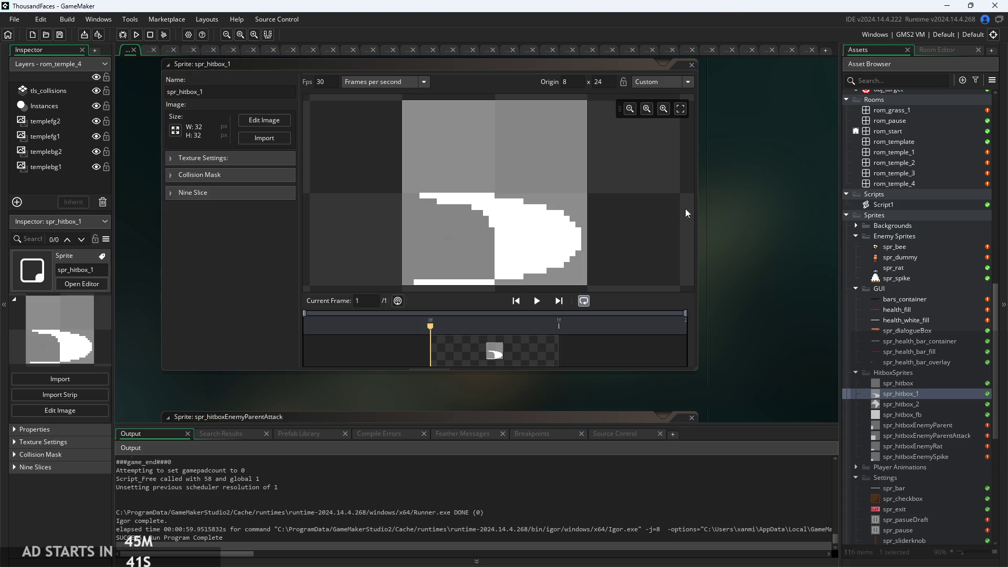
{"action": "scroll", "coordinate": [903, 345], "scroll_direction": "up", "scroll_amount": 10}
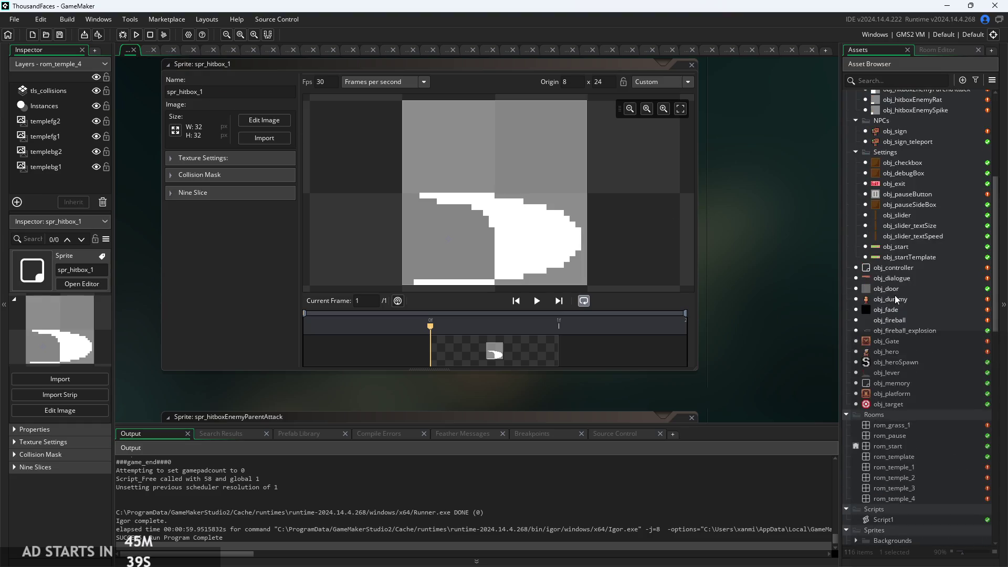
{"action": "double_click", "coordinate": [903, 352]}
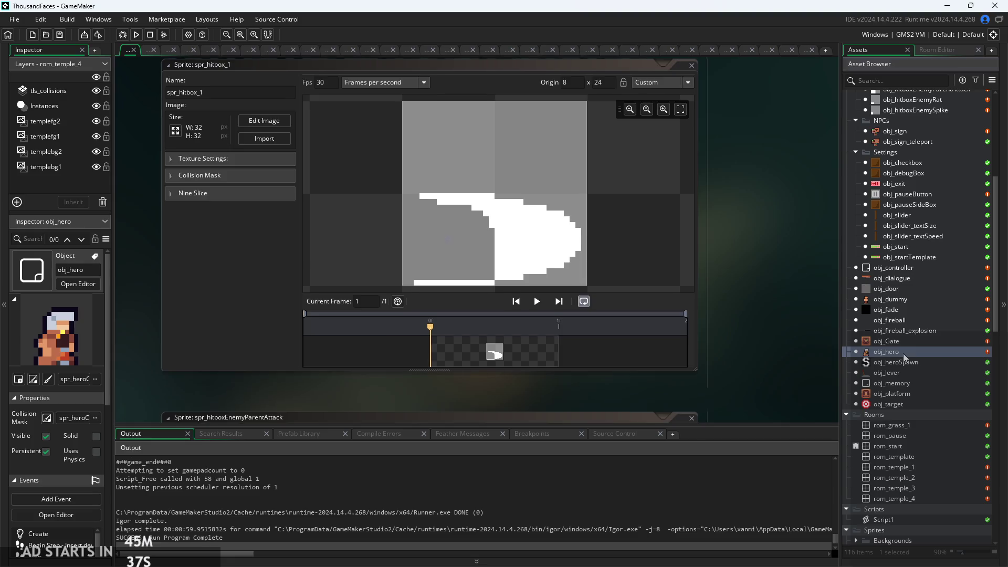
{"action": "scroll", "coordinate": [388, 301], "scroll_direction": "up", "scroll_amount": 3, "text": "ctrl"}
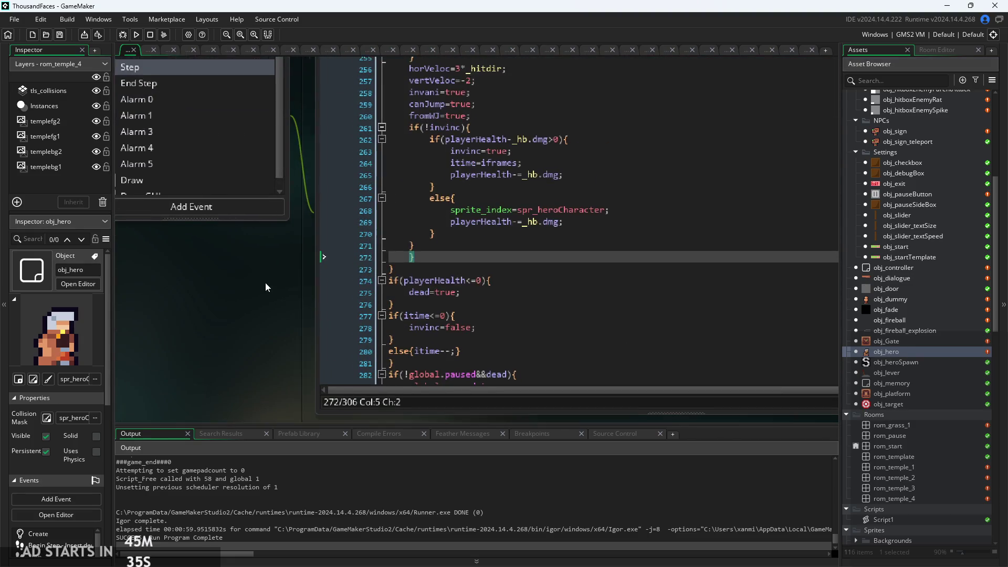
{"action": "scroll", "coordinate": [602, 292], "scroll_direction": "up", "scroll_amount": 5}
{"action": "scroll", "coordinate": [602, 293], "scroll_direction": "up", "scroll_amount": 5, "text": "ctrl"}
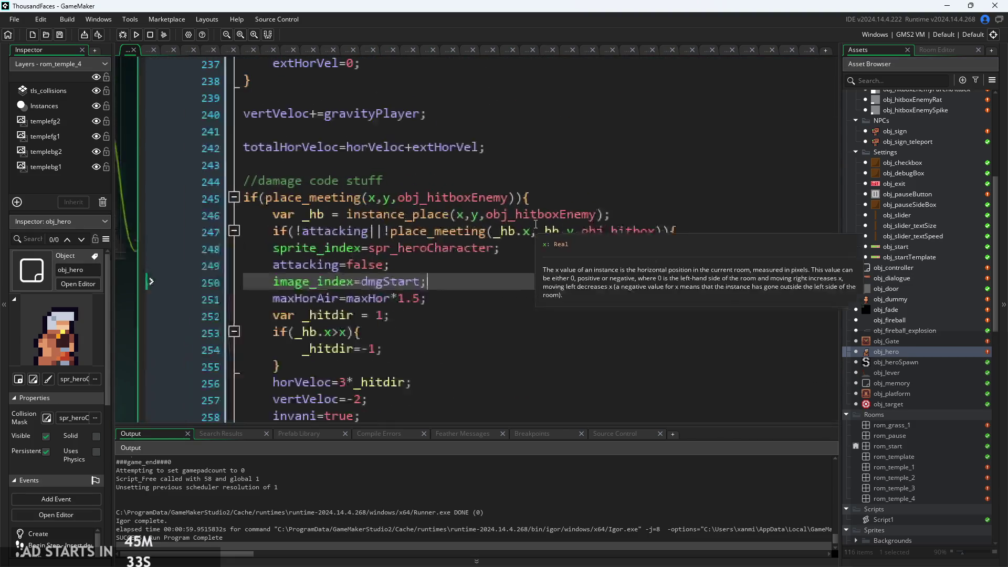
{"action": "left_click", "coordinate": [388, 232]}
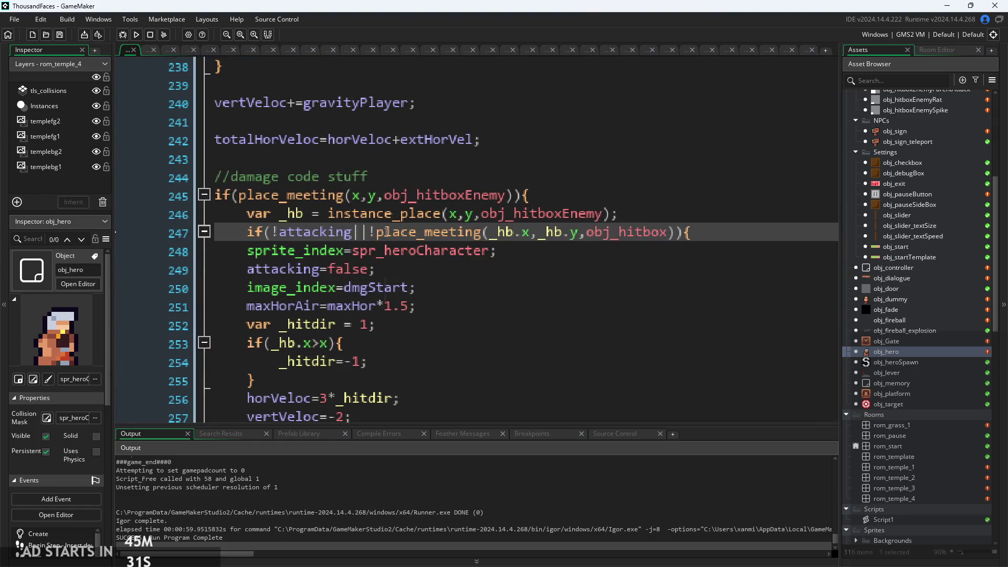
{"action": "mouse_move", "coordinate": [388, 250]}
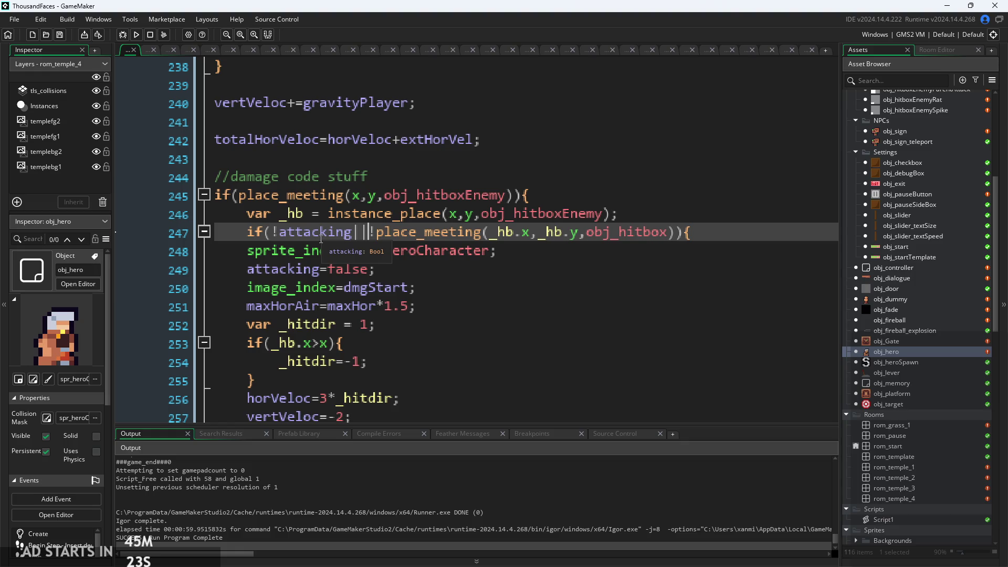
{"action": "scroll", "coordinate": [420, 260], "scroll_direction": "down", "scroll_amount": 3}
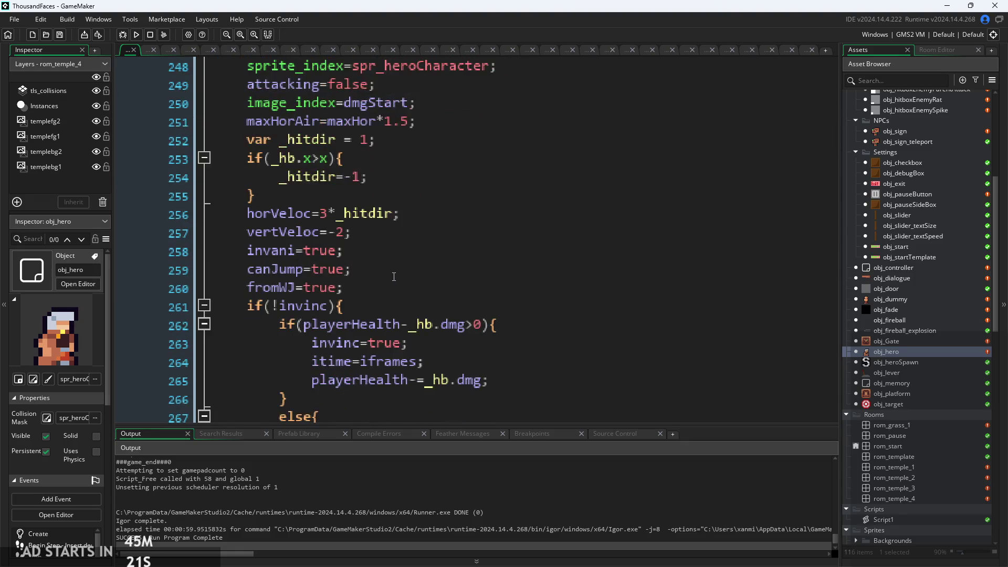
{"action": "scroll", "coordinate": [420, 260], "scroll_direction": "up", "scroll_amount": 1}
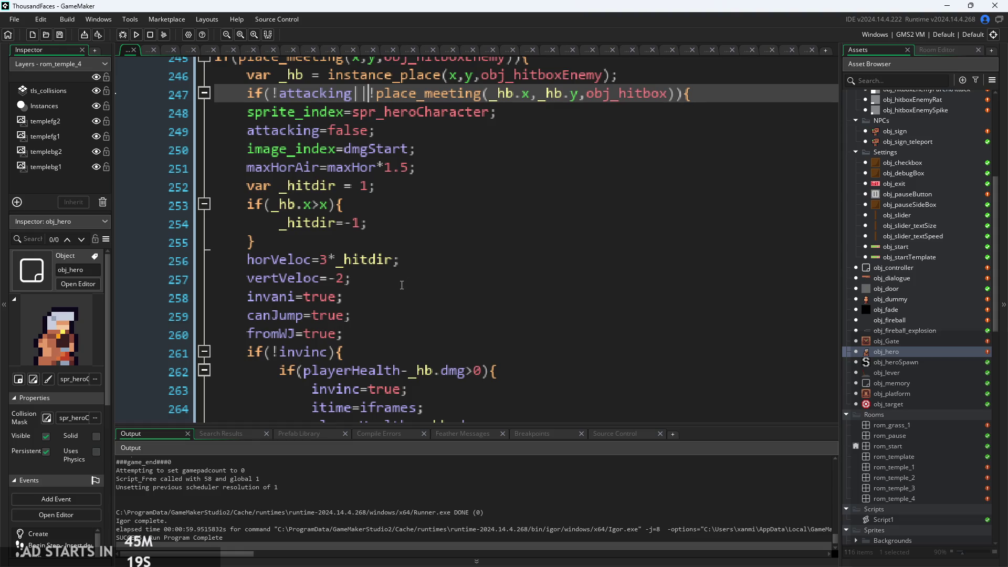
{"action": "scroll", "coordinate": [402, 285], "scroll_direction": "up", "scroll_amount": 3}
{"action": "left_click", "coordinate": [484, 256]}
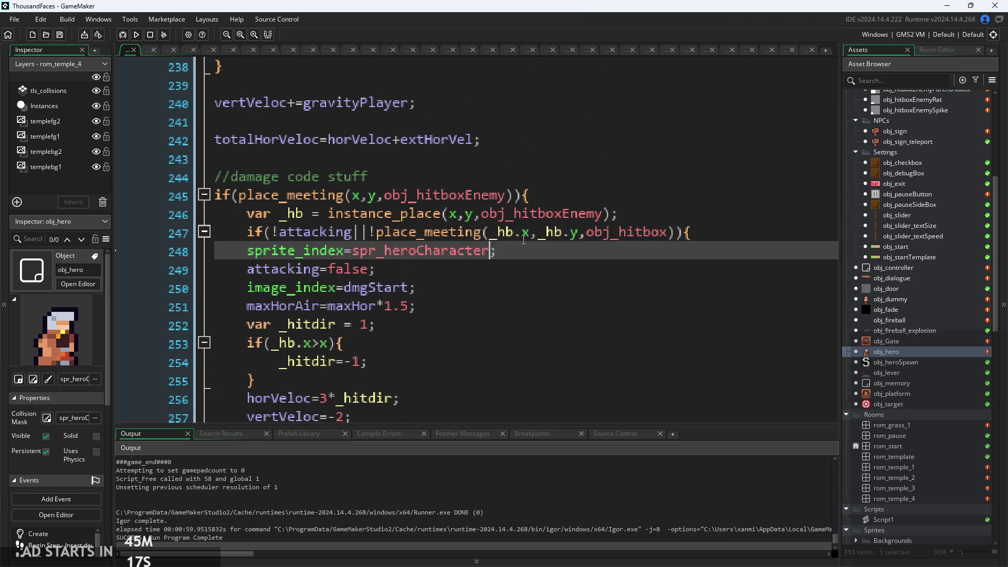
{"action": "left_click", "coordinate": [663, 233]}
{"action": "left_click", "coordinate": [716, 235]}
{"action": "key", "text": "Left"}
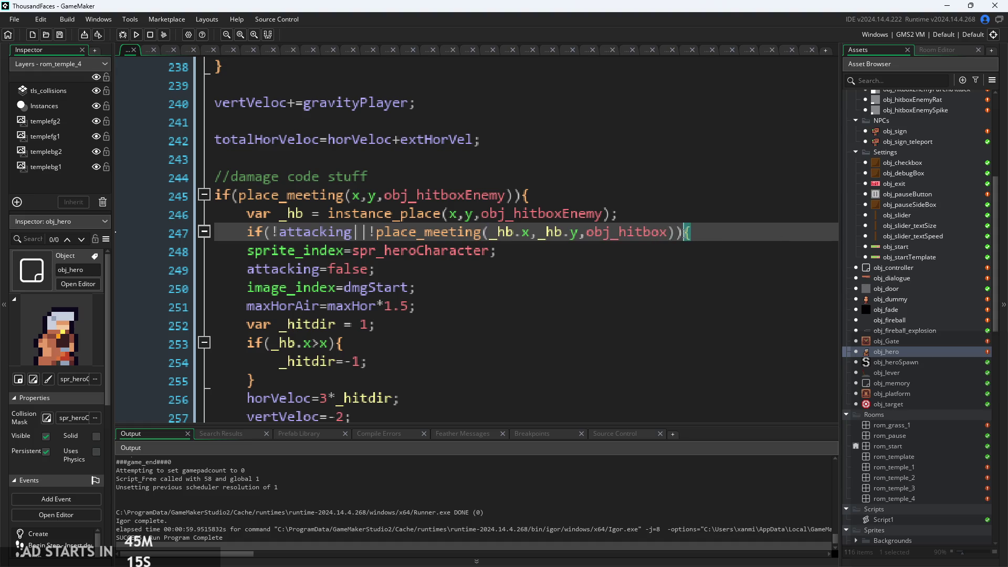
{"action": "left_click", "coordinate": [298, 232]}
{"action": "left_click", "coordinate": [395, 233]}
{"action": "mouse_move", "coordinate": [369, 236]}
{"action": "left_mouse_down"}
{"action": "mouse_move", "coordinate": [473, 252]}
{"action": "mouse_move", "coordinate": [678, 241]}
{"action": "left_mouse_up"}
{"action": "left_click", "coordinate": [677, 241]}
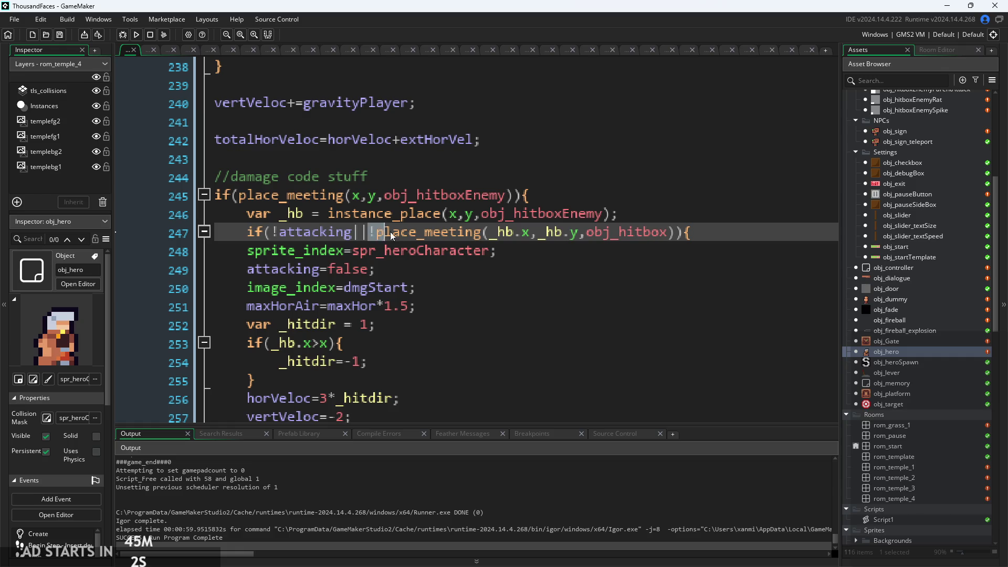
{"action": "double_click", "coordinate": [375, 234]}
{"action": "left_click_drag", "start_coordinate": [375, 234], "coordinate": [682, 234]}
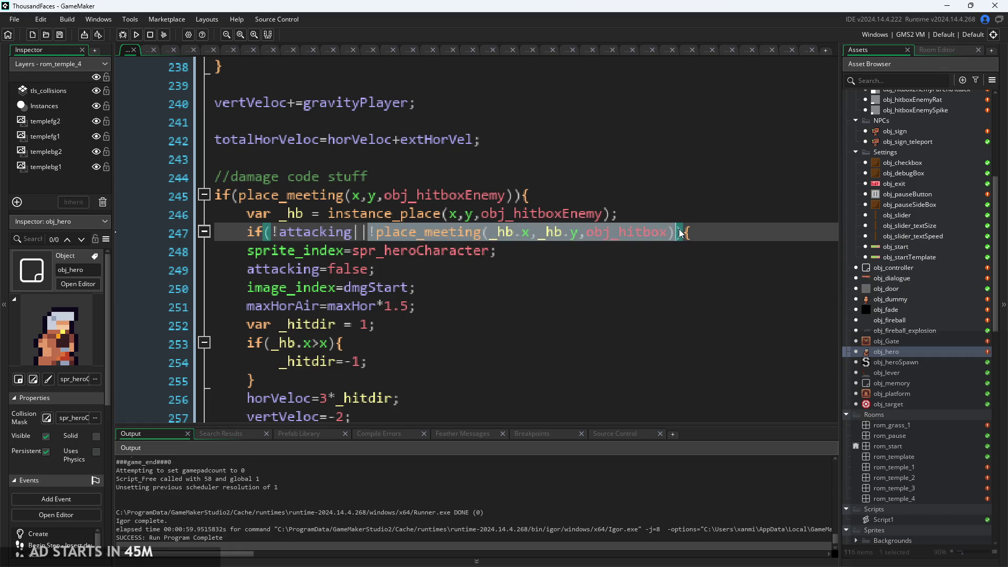
{"action": "left_click", "coordinate": [680, 234]}
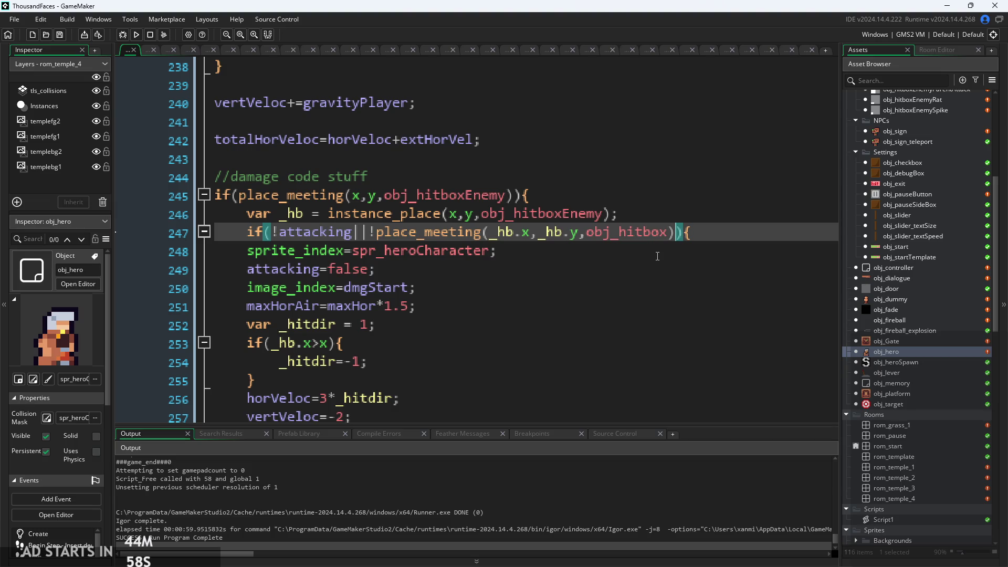
{"action": "mouse_move", "coordinate": [368, 233]}
{"action": "left_mouse_down"}
{"action": "mouse_move", "coordinate": [410, 251]}
{"action": "mouse_move", "coordinate": [644, 233]}
{"action": "left_mouse_up"}
{"action": "left_click", "coordinate": [604, 234]}
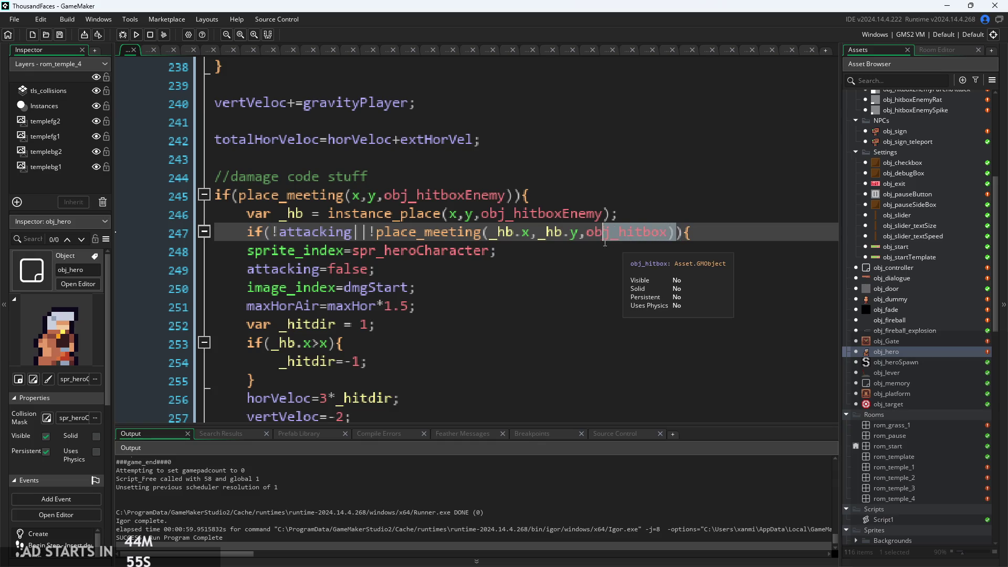
{"action": "left_click", "coordinate": [669, 233]}
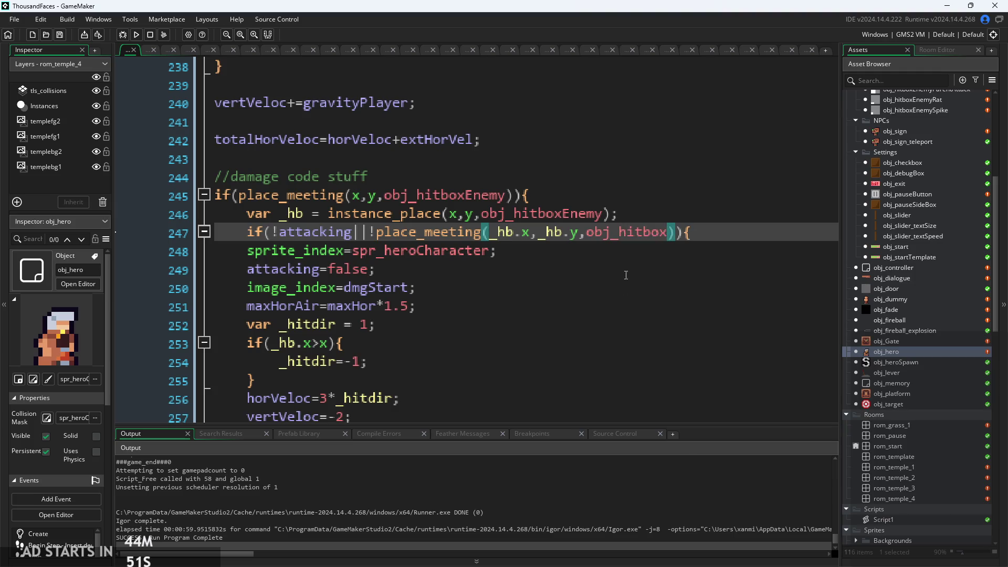
{"action": "left_click", "coordinate": [571, 232]}
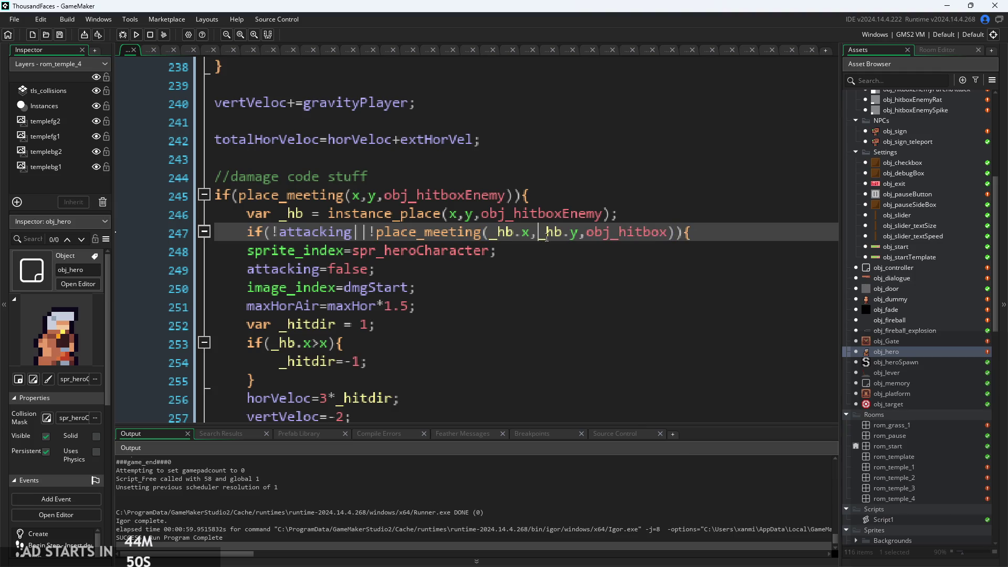
{"action": "left_click", "coordinate": [506, 232]}
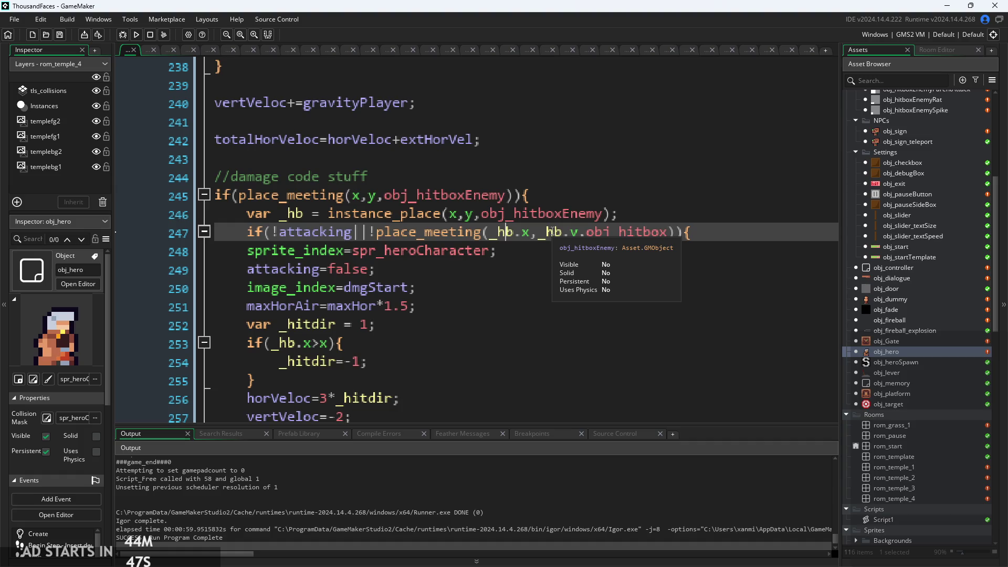
{"action": "left_click", "coordinate": [631, 215]}
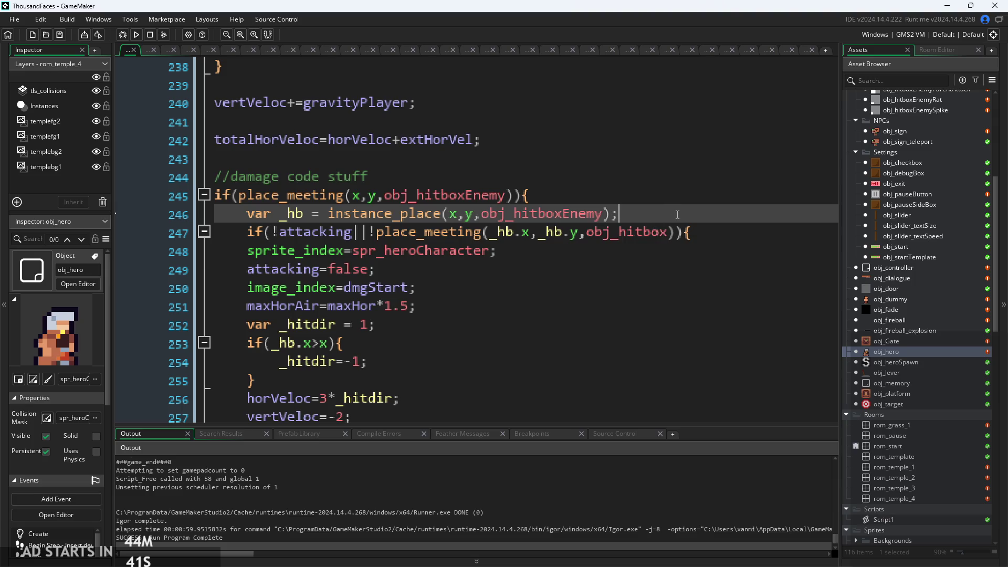
{"action": "scroll", "coordinate": [903, 336], "scroll_direction": "up", "scroll_amount": 3}
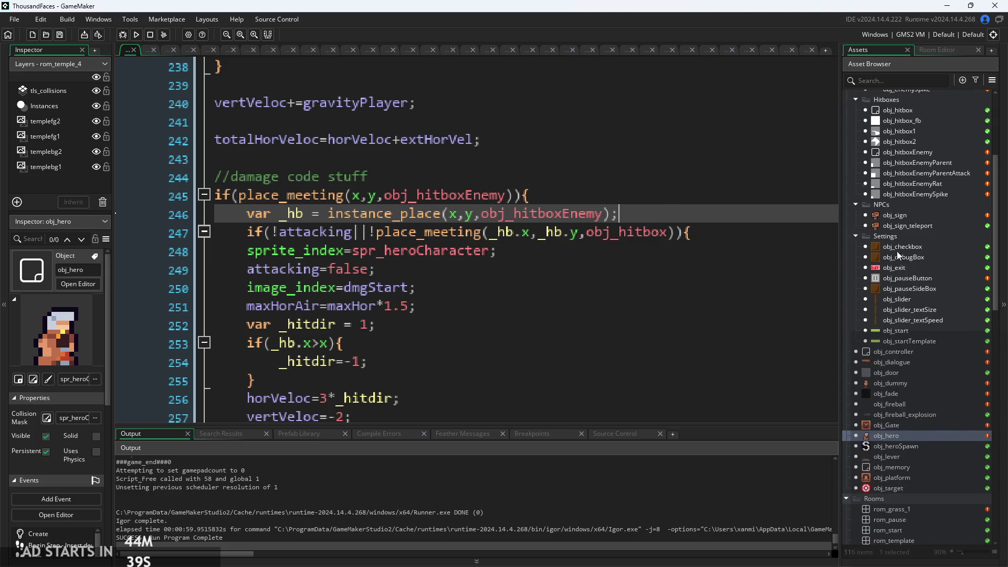
Delete 'var ' before _hb on line 246 of obj_hero's Step code, glancing at obj_controller around it
{"action": "double_click", "coordinate": [907, 354]}
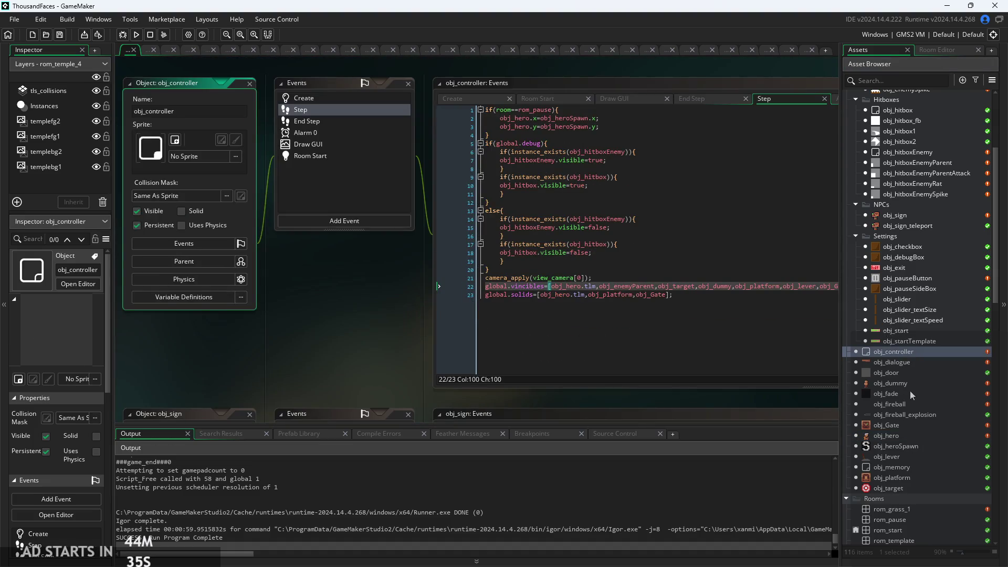
{"action": "double_click", "coordinate": [905, 434]}
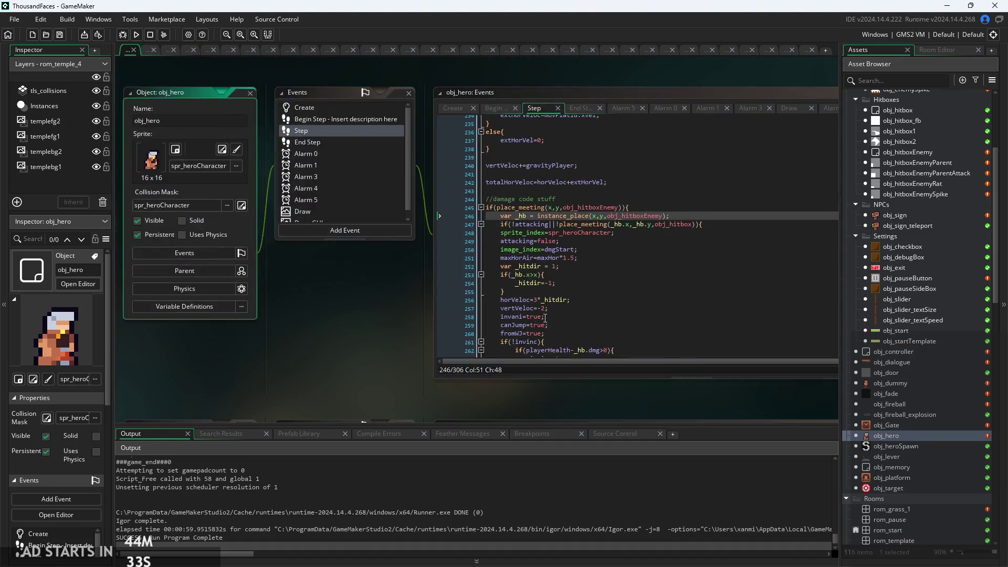
{"action": "left_click", "coordinate": [413, 187]}
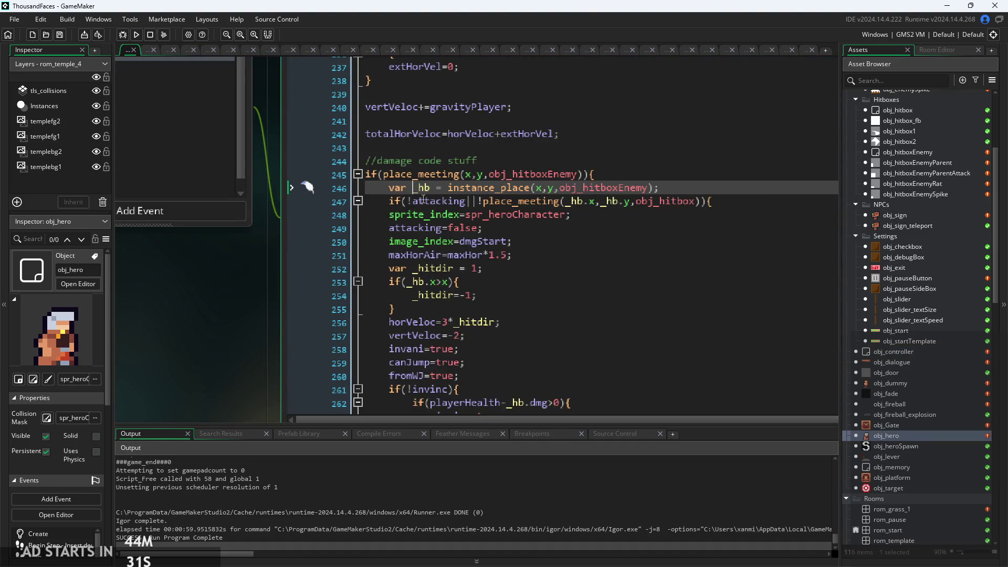
{"action": "key", "text": "BackSpace"}
{"action": "key", "text": "BackSpace"}
{"action": "key", "text": "BackSpace"}
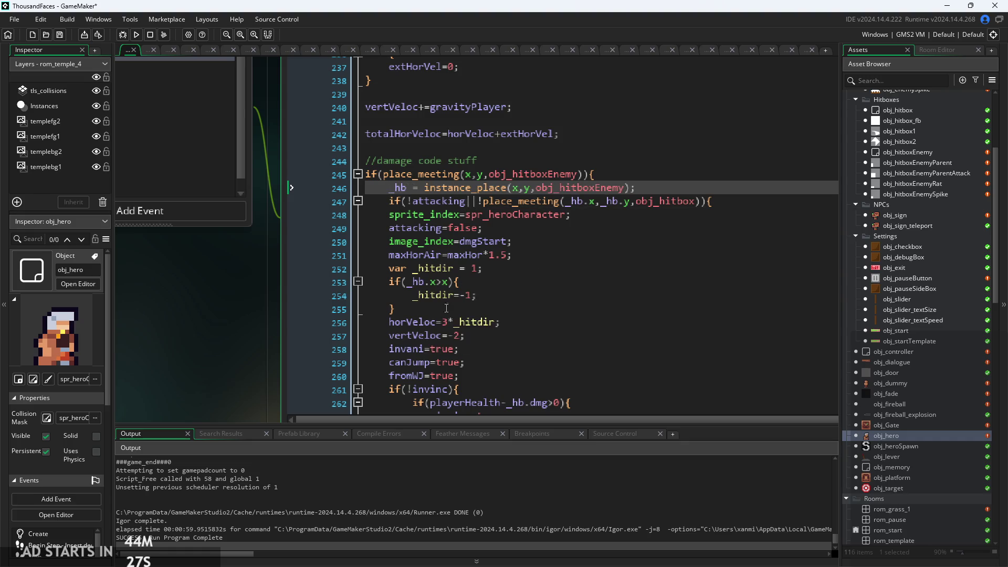
{"action": "scroll", "coordinate": [940, 398], "scroll_direction": "up", "scroll_amount": 1}
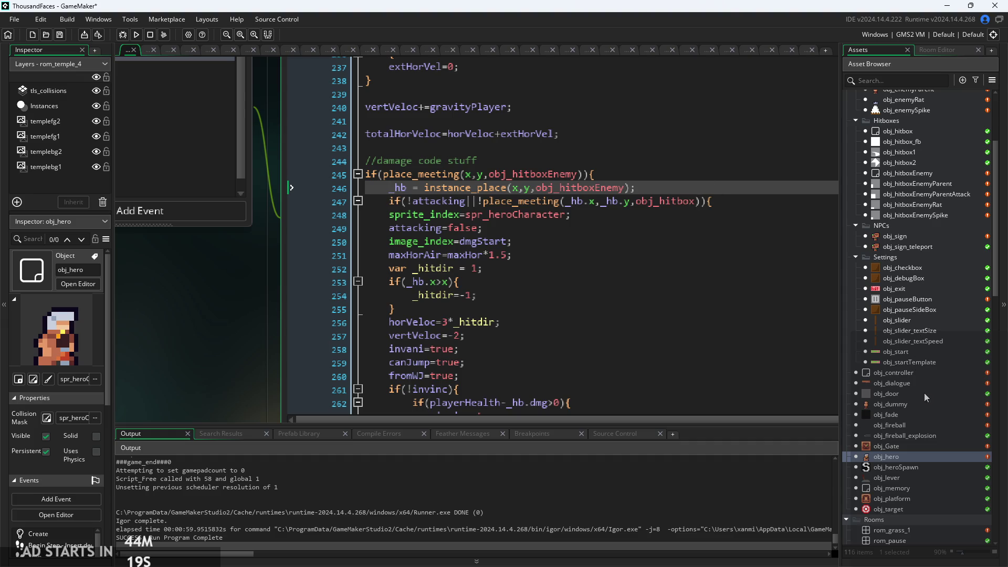
{"action": "double_click", "coordinate": [909, 374]}
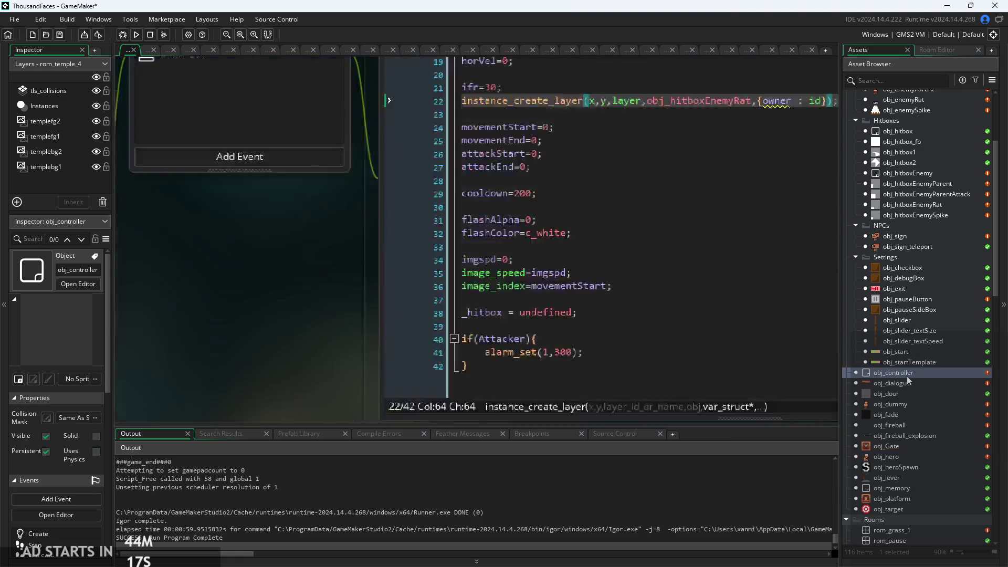
Review obj_controller's Step code around line 23
{"action": "left_click", "coordinate": [486, 303]}
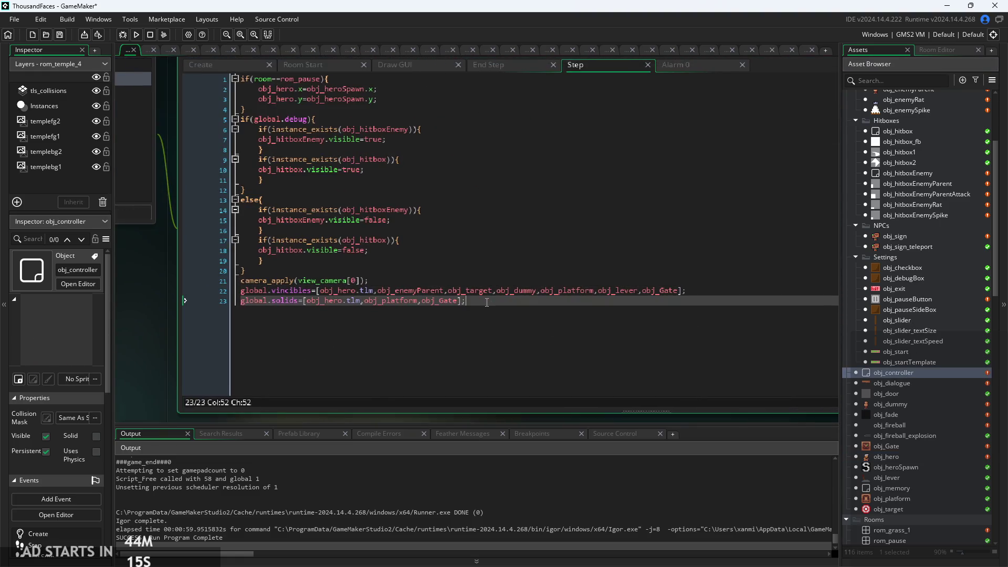
{"action": "scroll", "coordinate": [527, 306], "scroll_direction": "up", "scroll_amount": 3}
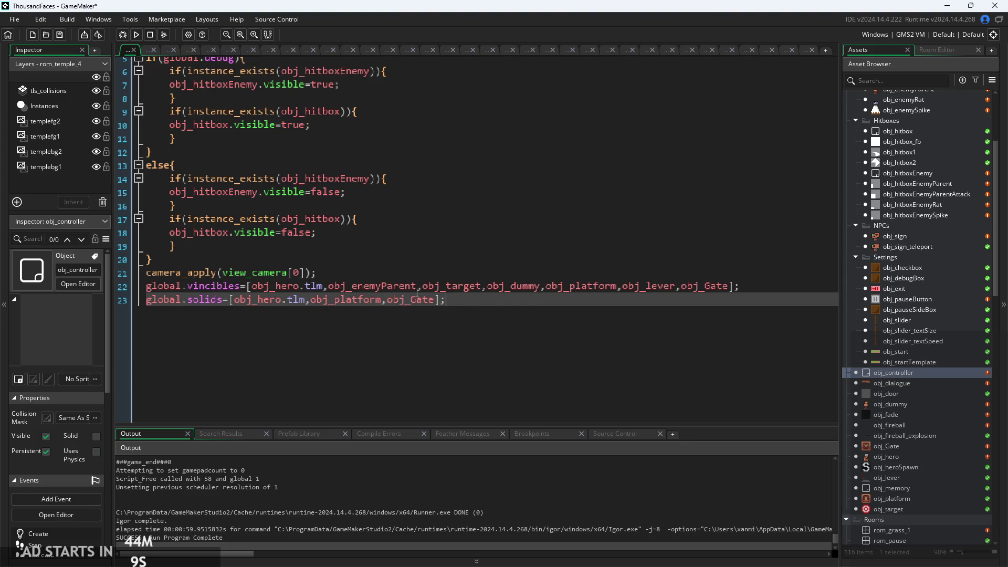
{"action": "mouse_move", "coordinate": [344, 300]}
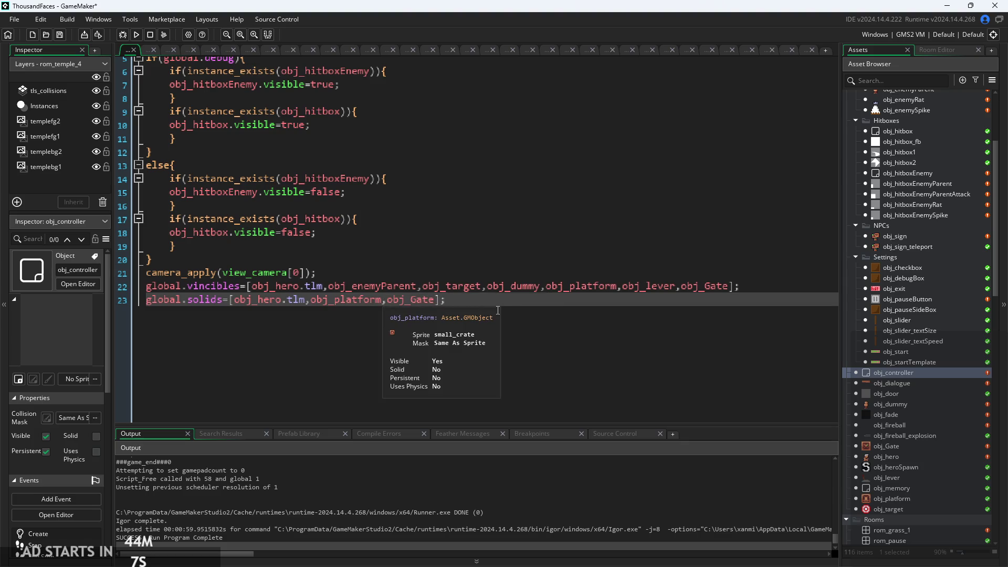
{"action": "scroll", "coordinate": [735, 310], "scroll_direction": "down", "scroll_amount": 2}
{"action": "scroll", "coordinate": [887, 311], "scroll_direction": "down", "scroll_amount": 2}
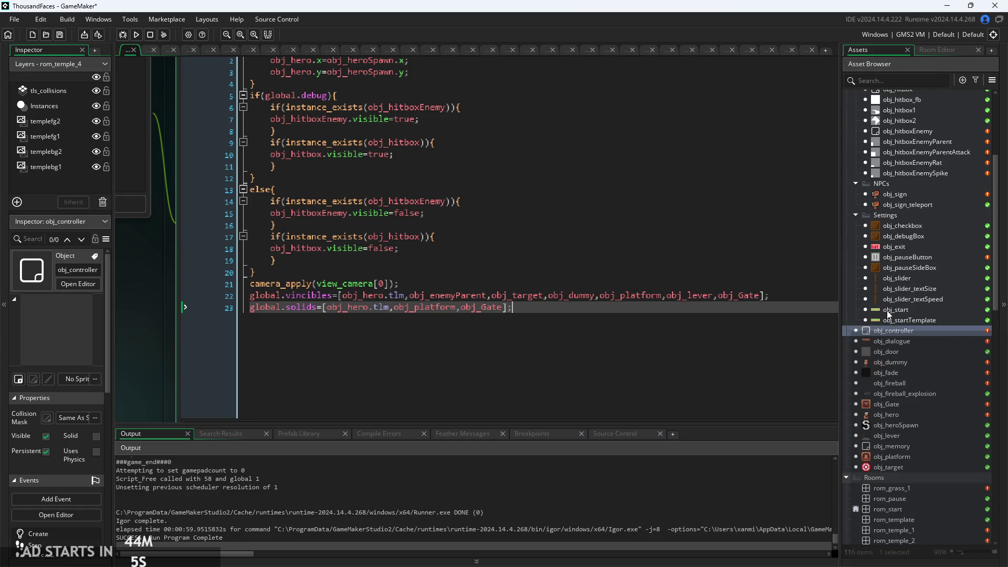
Check the obj_platform and obj_Gate Step code, then open the rom_temple_4 room
{"action": "double_click", "coordinate": [895, 457]}
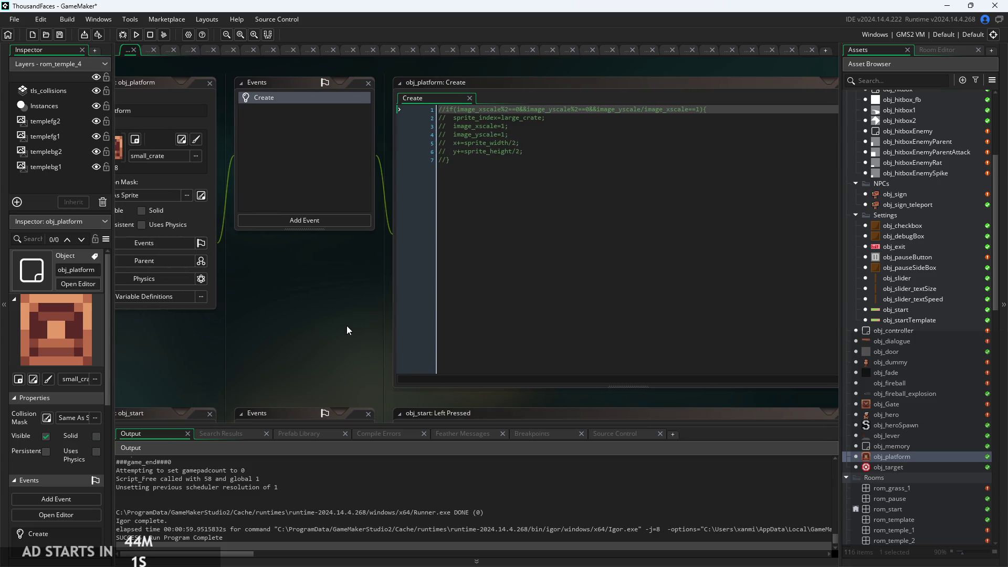
{"action": "double_click", "coordinate": [907, 406]}
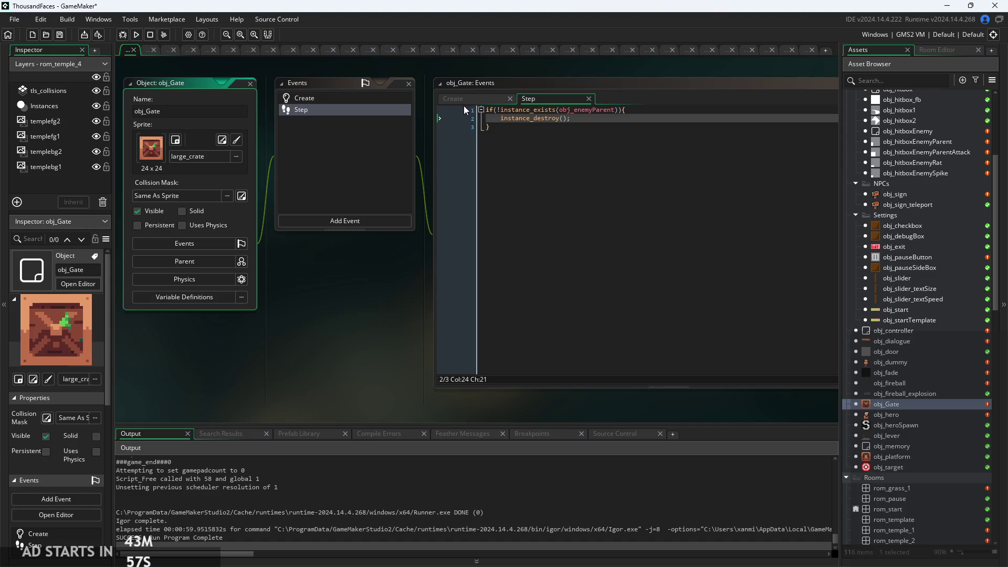
{"action": "left_click", "coordinate": [525, 152]}
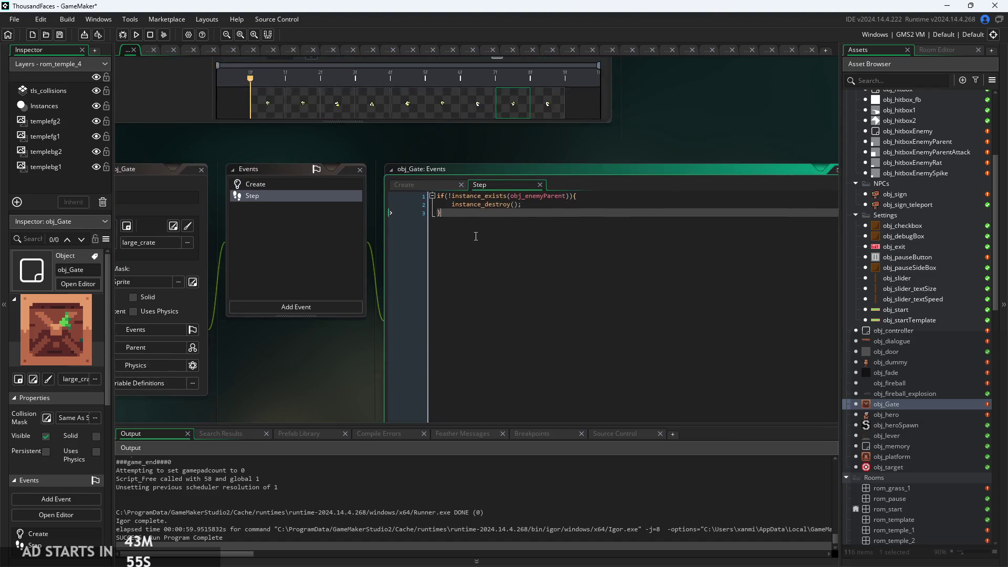
{"action": "scroll", "coordinate": [476, 236], "scroll_direction": "up", "scroll_amount": 3}
{"action": "scroll", "coordinate": [507, 214], "scroll_direction": "down", "scroll_amount": 3}
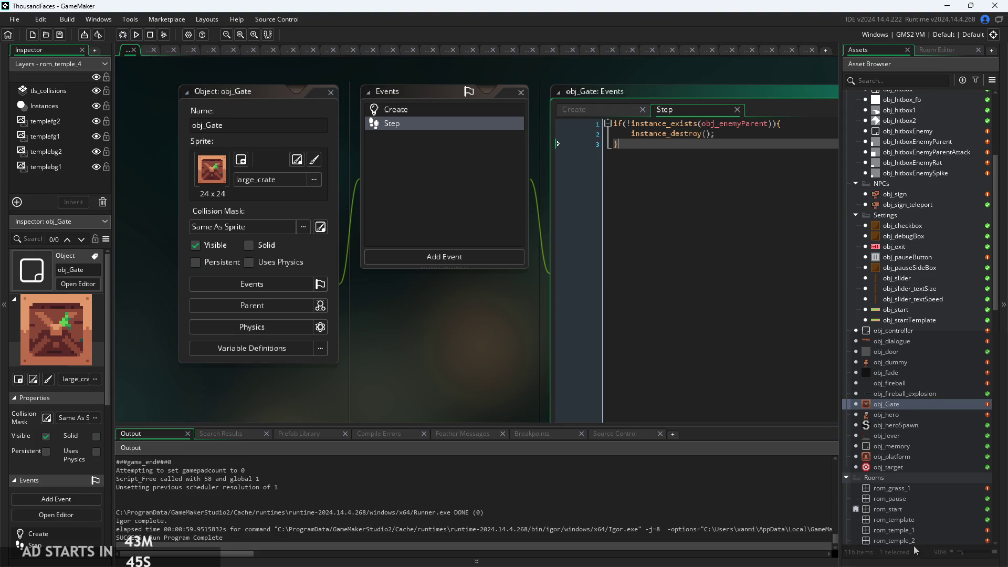
{"action": "scroll", "coordinate": [911, 540], "scroll_direction": "down", "scroll_amount": 2}
{"action": "double_click", "coordinate": [910, 521]}
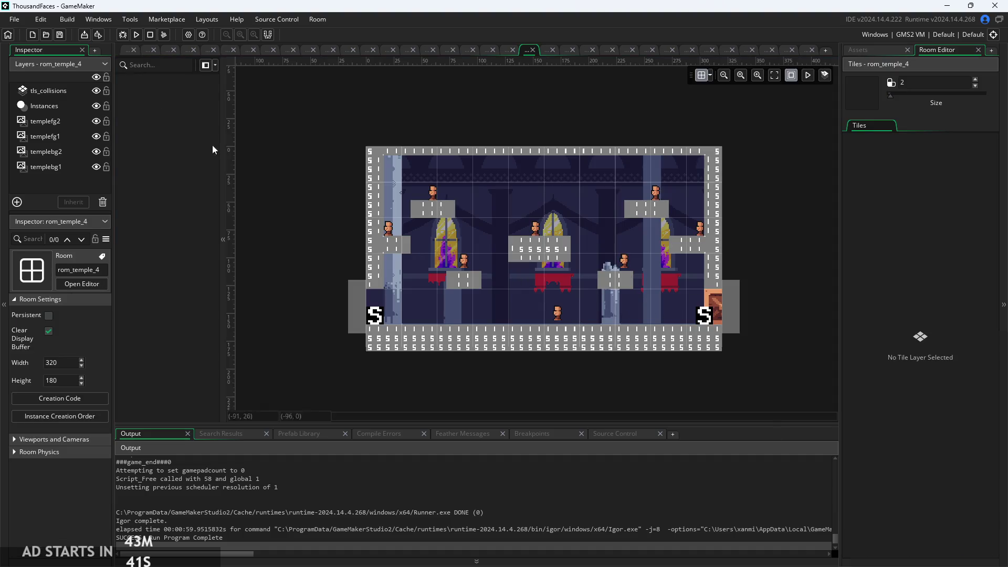
In rom_temple_4's Instances layer, move obj_Gate to the top of the creation order and run the game
{"action": "left_click", "coordinate": [49, 107]}
{"action": "left_click", "coordinate": [162, 205]}
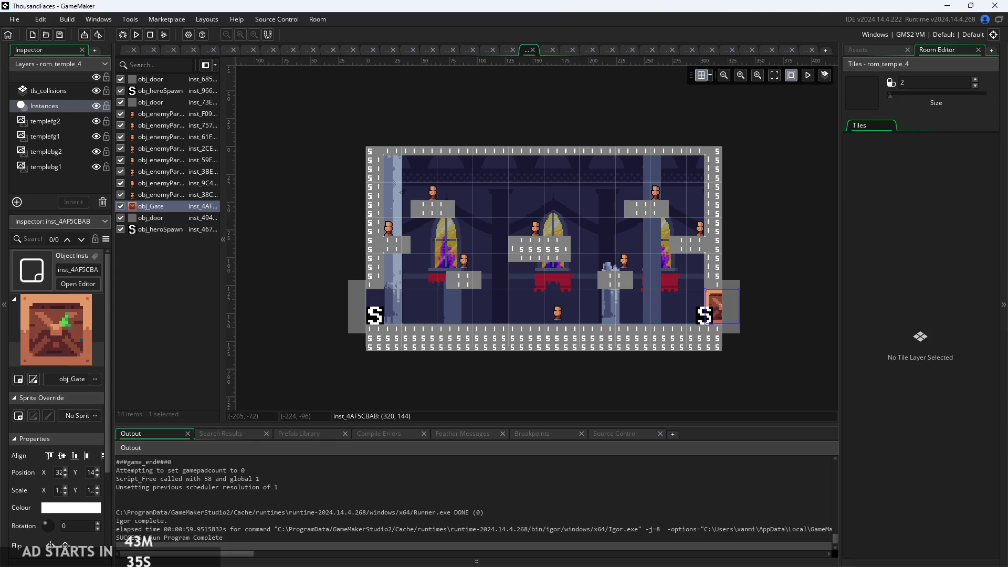
{"action": "left_click_drag", "start_coordinate": [271, 191], "coordinate": [257, 190]}
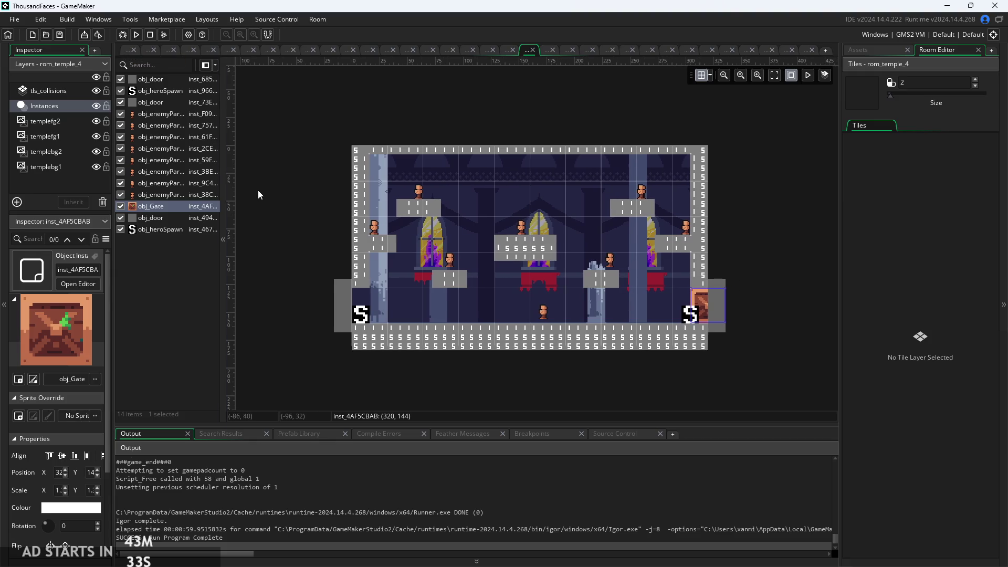
{"action": "scroll", "coordinate": [258, 190], "scroll_direction": "up", "scroll_amount": 4}
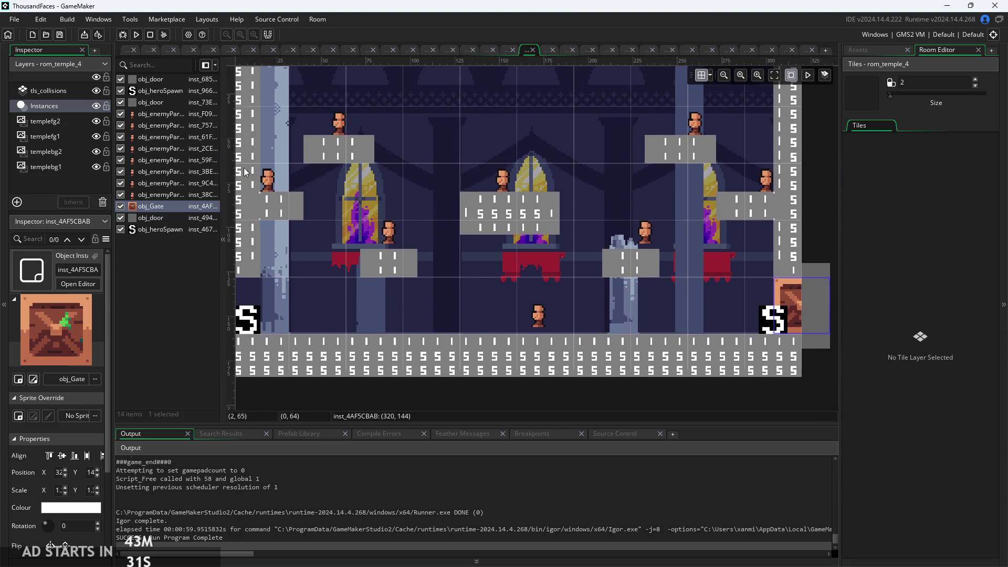
{"action": "scroll", "coordinate": [319, 195], "scroll_direction": "down", "scroll_amount": 2}
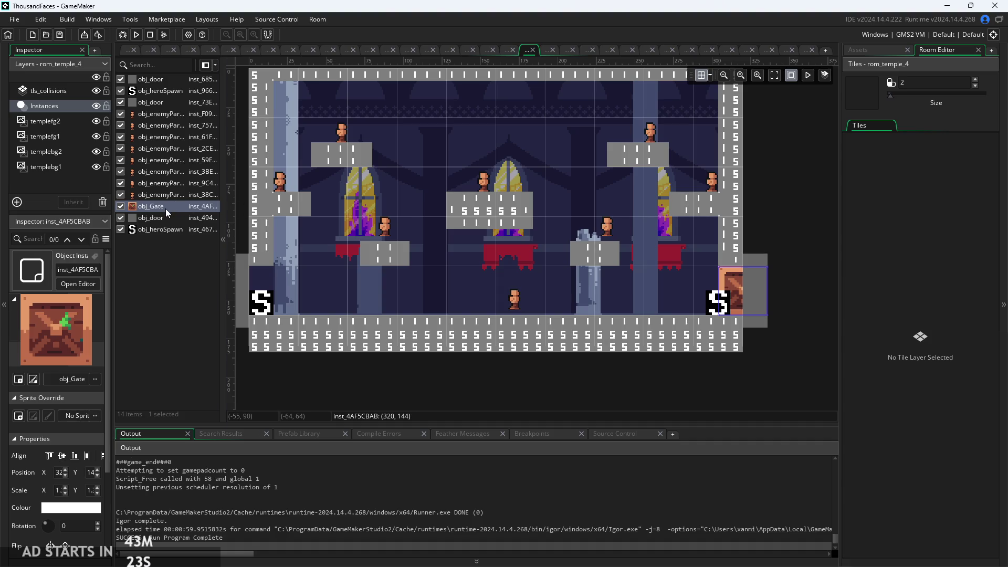
{"action": "left_click_drag", "start_coordinate": [166, 208], "coordinate": [170, 91]}
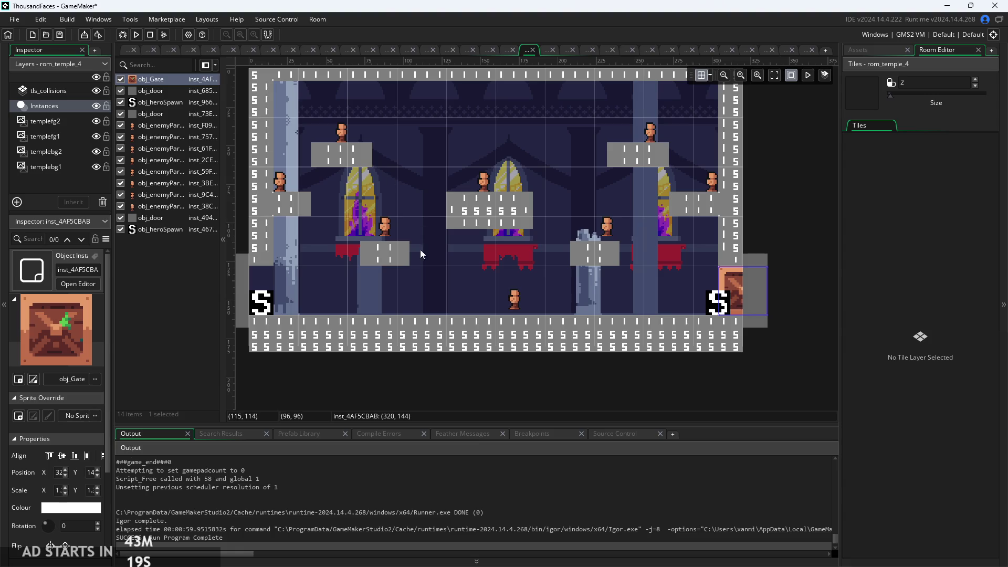
{"action": "left_click", "coordinate": [136, 34]}
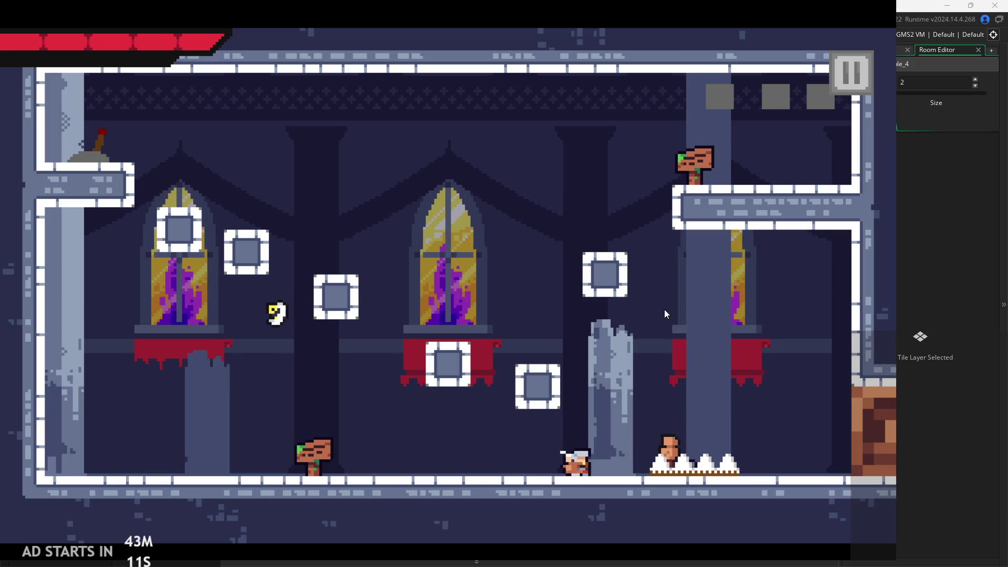
Fight the temple room's enemies, slashing right to the door, then back to the left edge
{"action": "key", "text": "space"}
{"action": "key", "text": "Left"}
{"action": "key", "text": "space"}
{"action": "key", "text": "Right"}
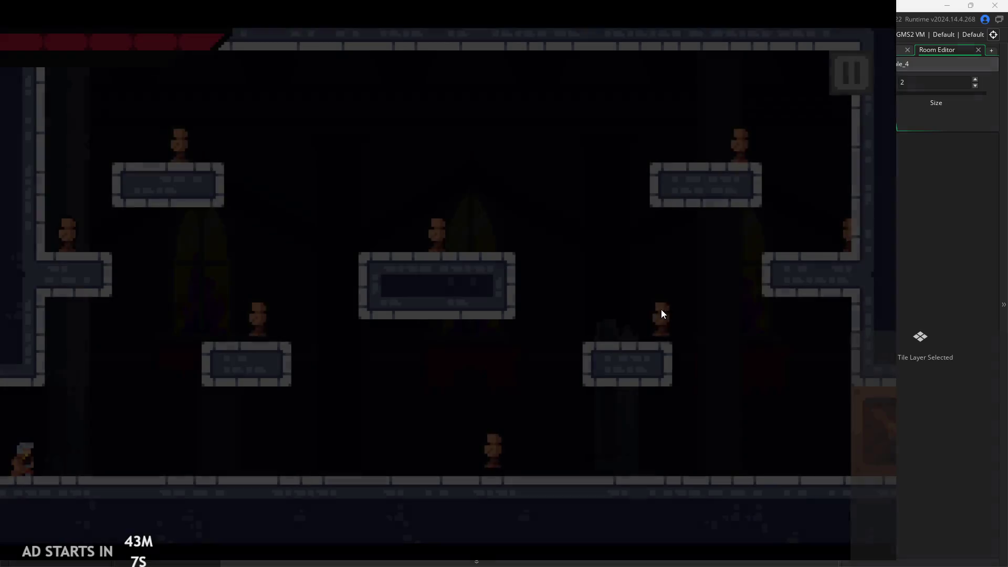
{"action": "key", "text": "Right"}
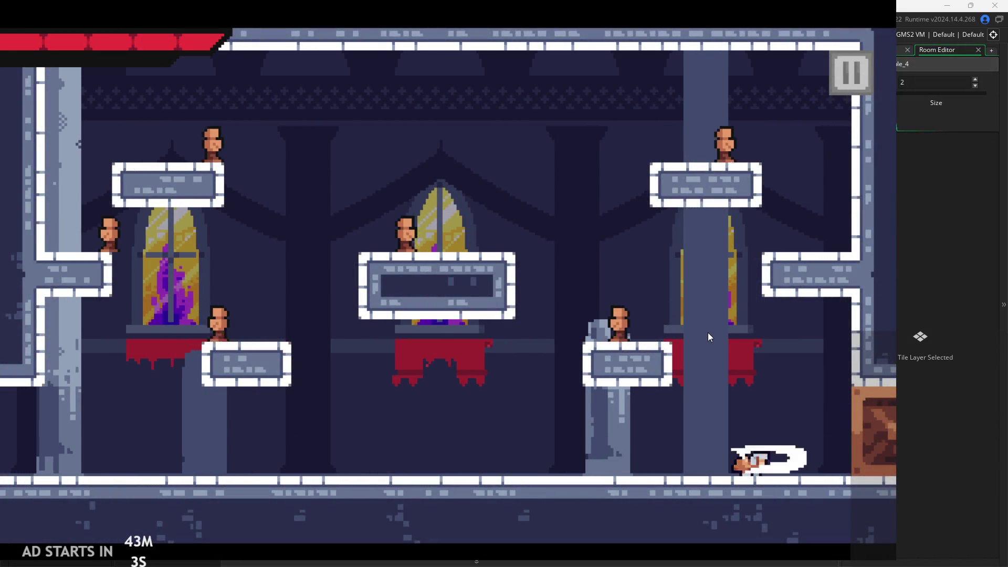
{"action": "key", "text": "Right"}
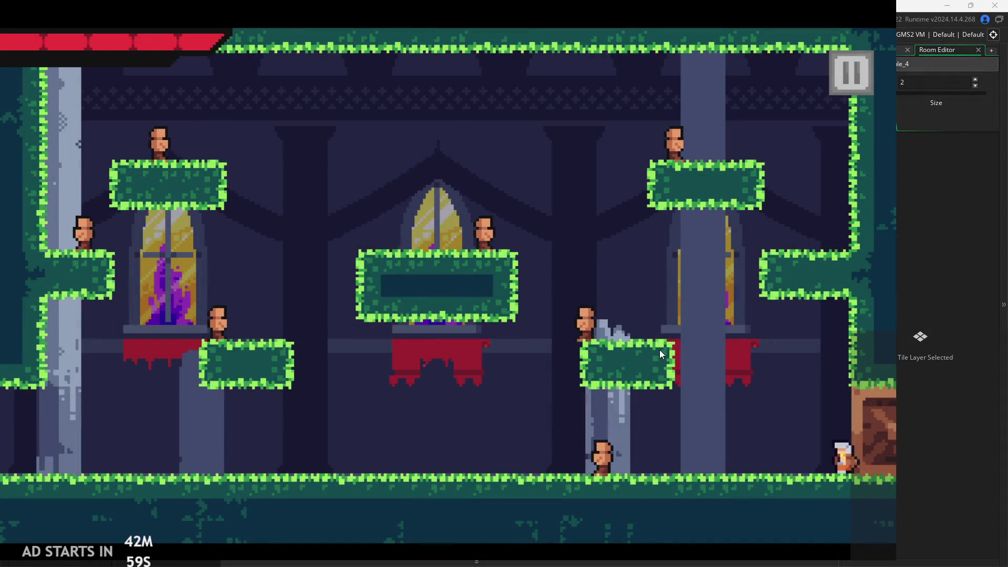
{"action": "key", "text": "Left"}
{"action": "key", "text": "x"}
{"action": "key", "text": "Left"}
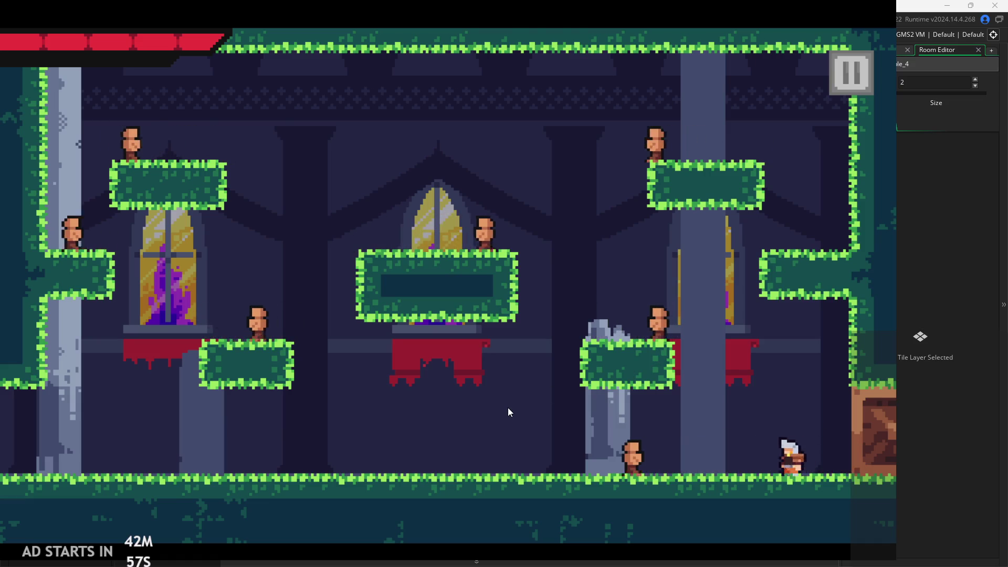
{"action": "key", "text": "z"}
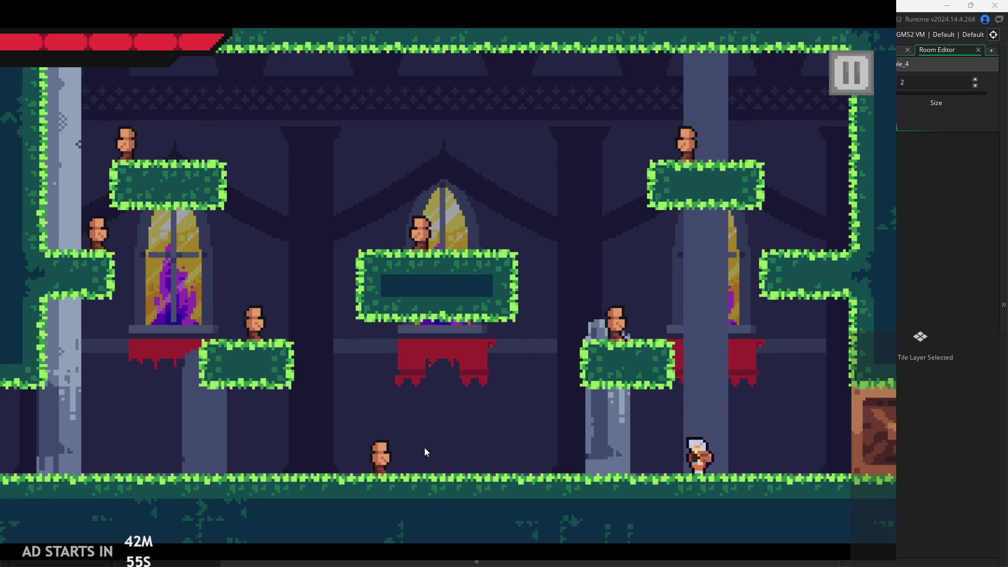
{"action": "key", "text": "Left"}
{"action": "key", "text": "x"}
{"action": "key", "text": "Left"}
{"action": "key", "text": "x"}
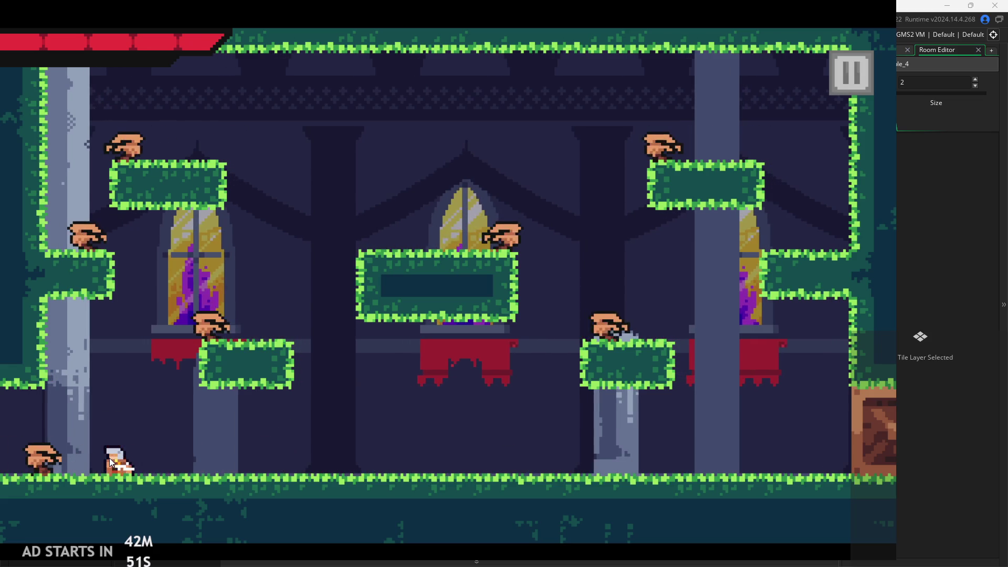
{"action": "key", "text": "Left"}
{"action": "key", "text": "z"}
{"action": "key", "text": "z"}
{"action": "key", "text": "Right"}
{"action": "key", "text": "x"}
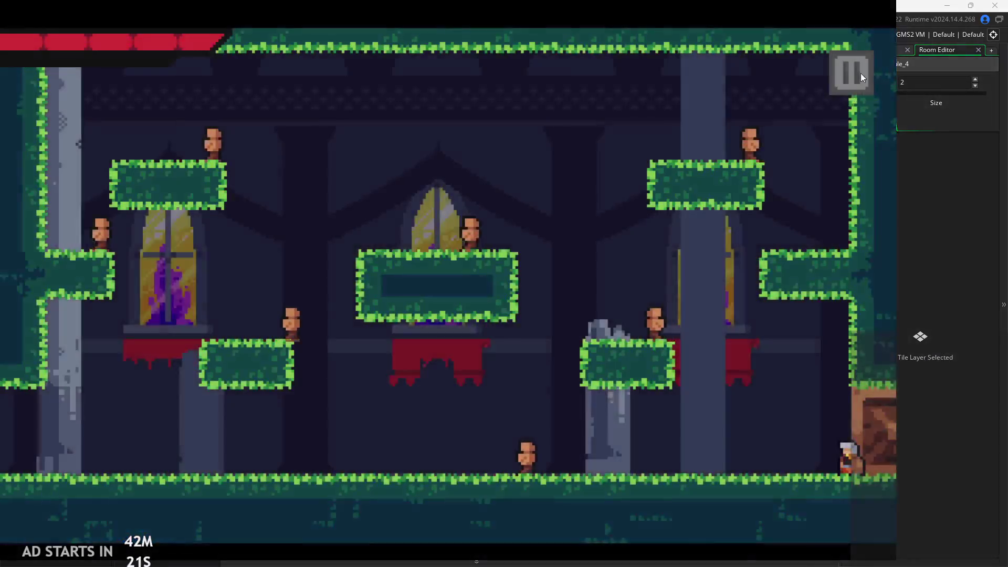
Pause to switch on the debug display, resume, and wall-jump toward the central platform
{"action": "left_click", "coordinate": [853, 73]}
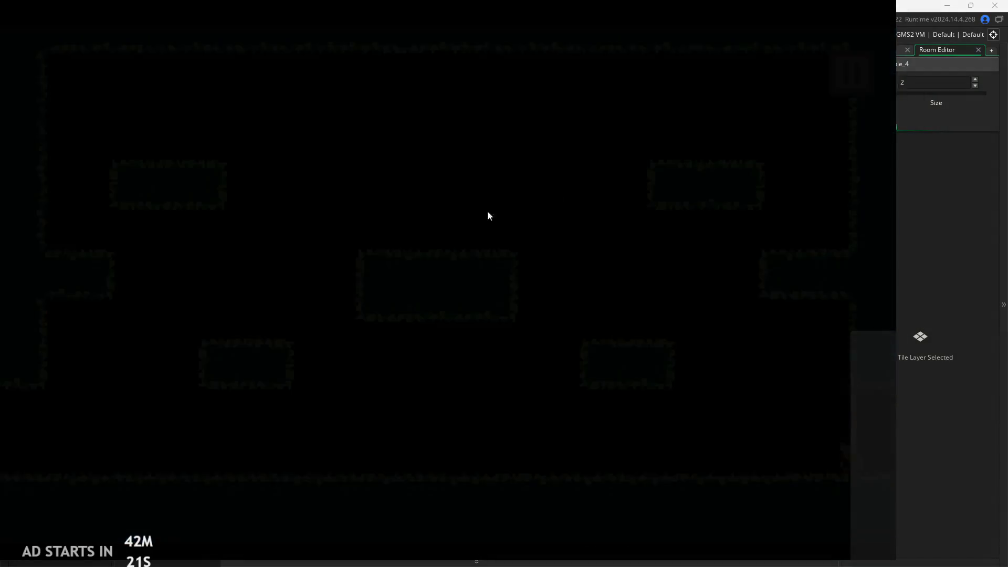
{"action": "key", "text": "Escape"}
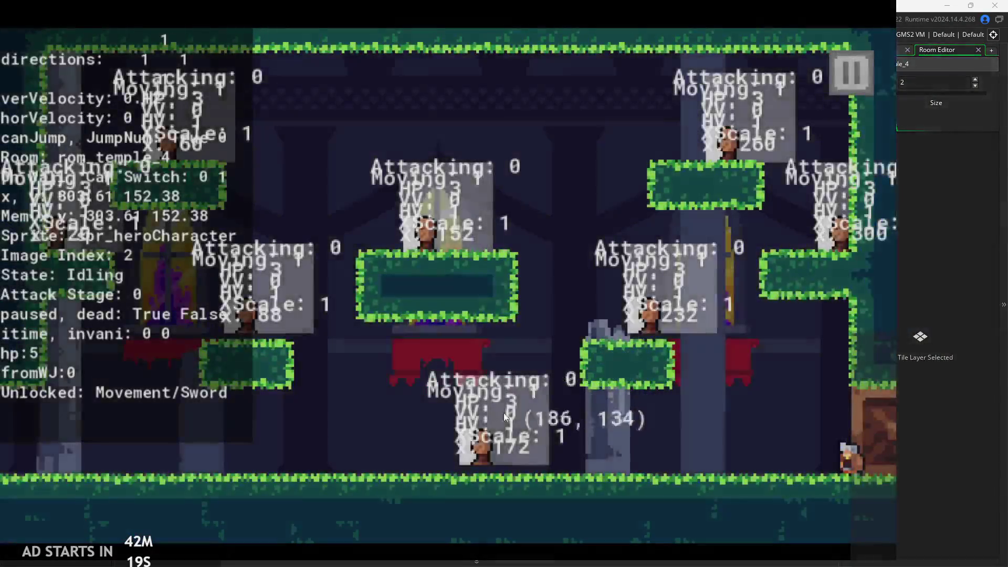
{"action": "key", "text": "Left"}
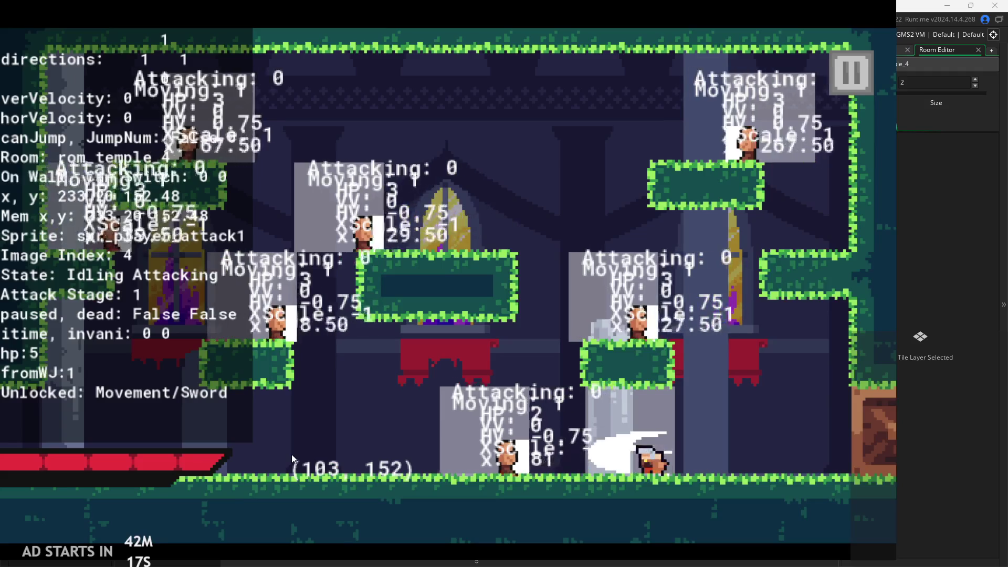
{"action": "key", "text": "Right"}
{"action": "key", "text": "space"}
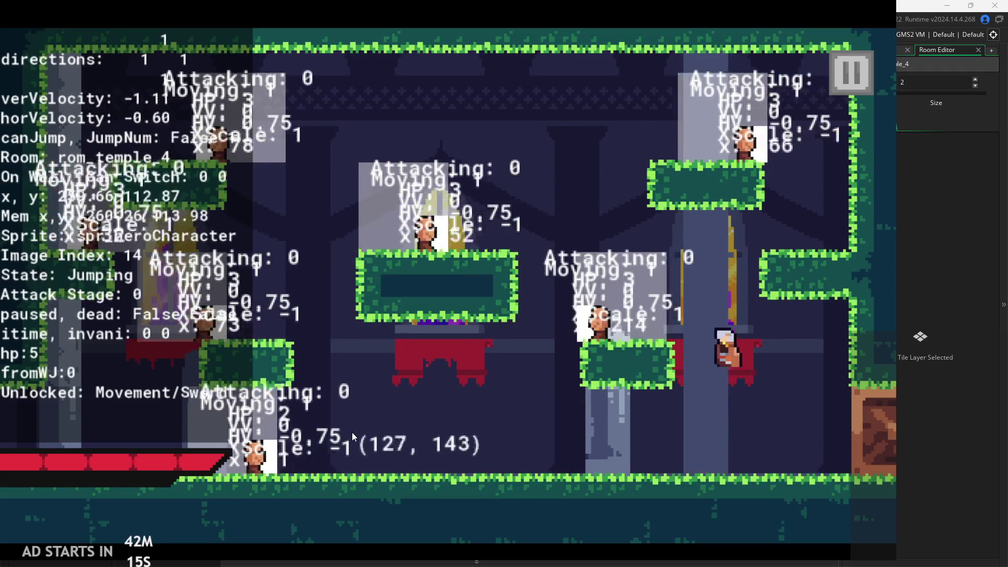
{"action": "key", "text": "space"}
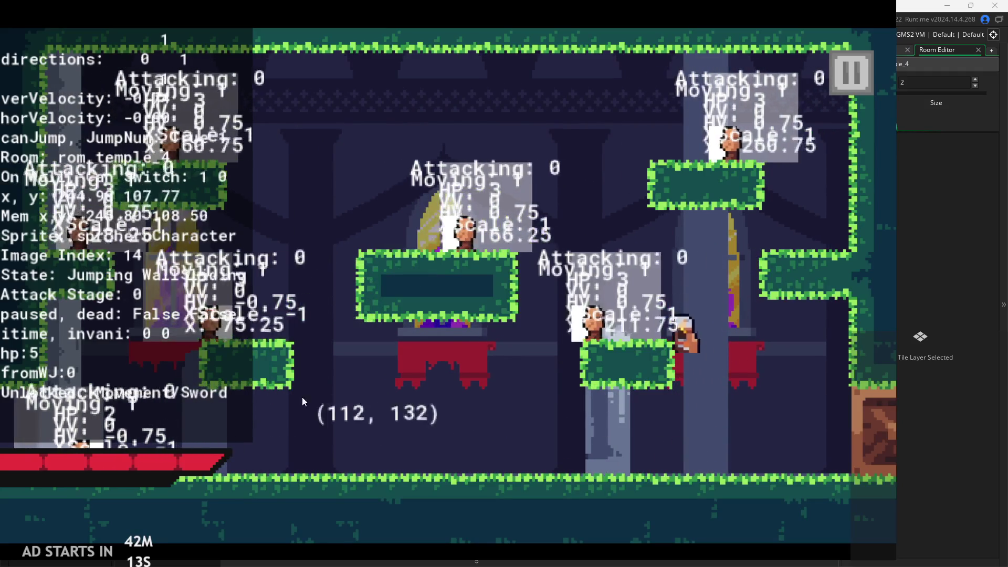
{"action": "key", "text": "Left"}
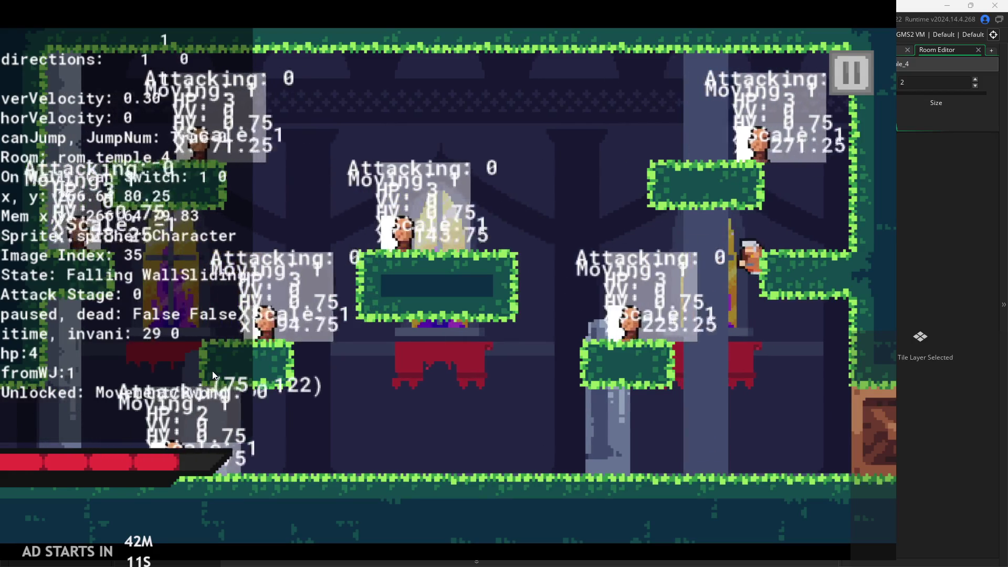
{"action": "key", "text": "Right"}
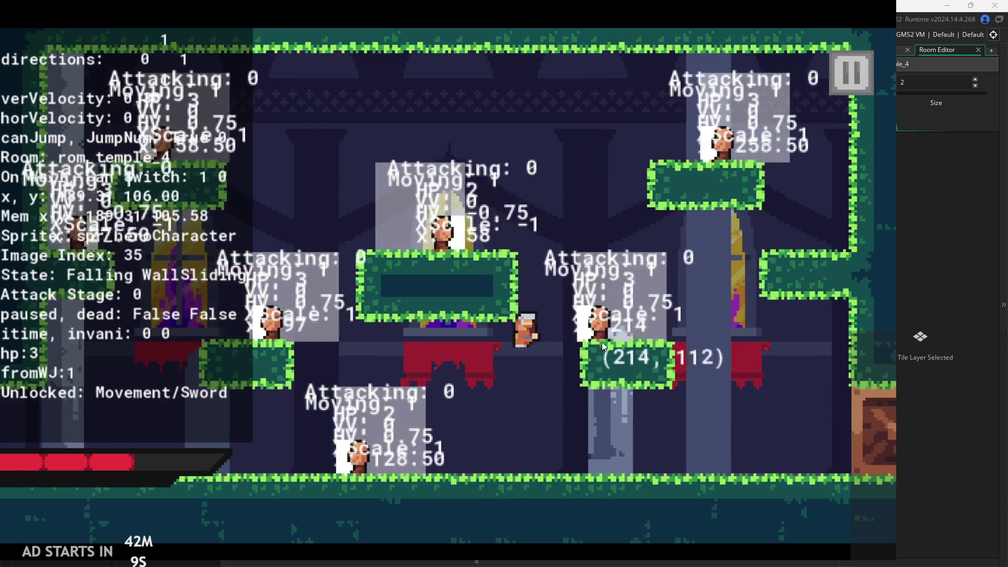
{"action": "key", "text": "space"}
Keep chaining sword attacks on the enemies until the hero's hp reaches 0
{"action": "left_click", "coordinate": [617, 329]}
{"action": "key", "text": "space"}
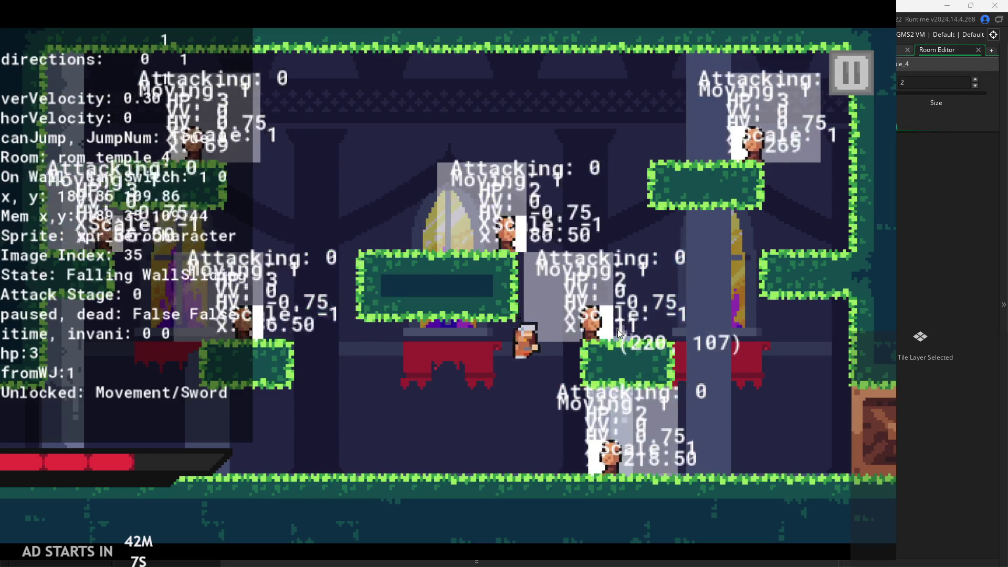
{"action": "key", "text": "Right"}
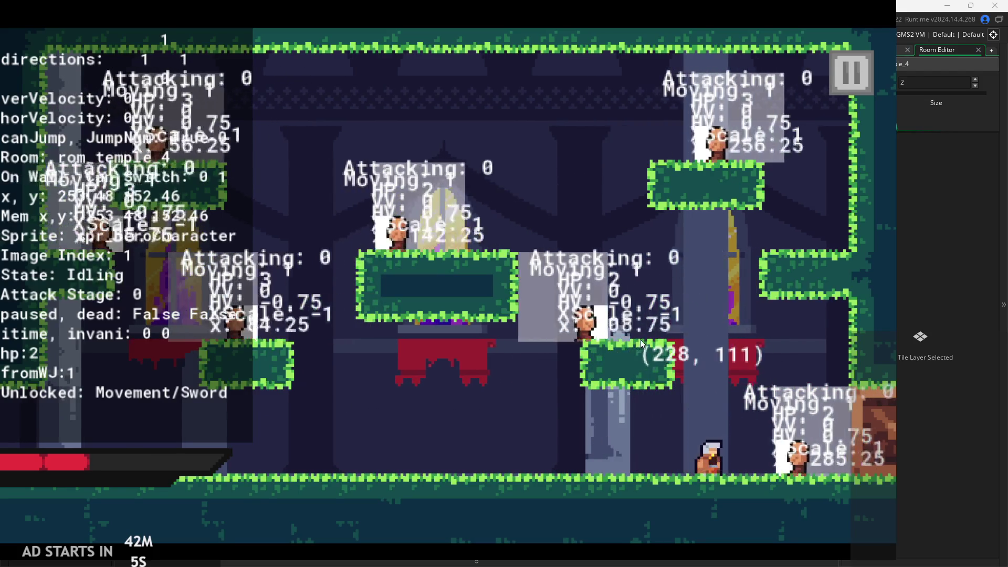
{"action": "left_click", "coordinate": [641, 339]}
{"action": "left_click", "coordinate": [641, 339]}
{"action": "key", "text": "Left"}
{"action": "key", "text": "space"}
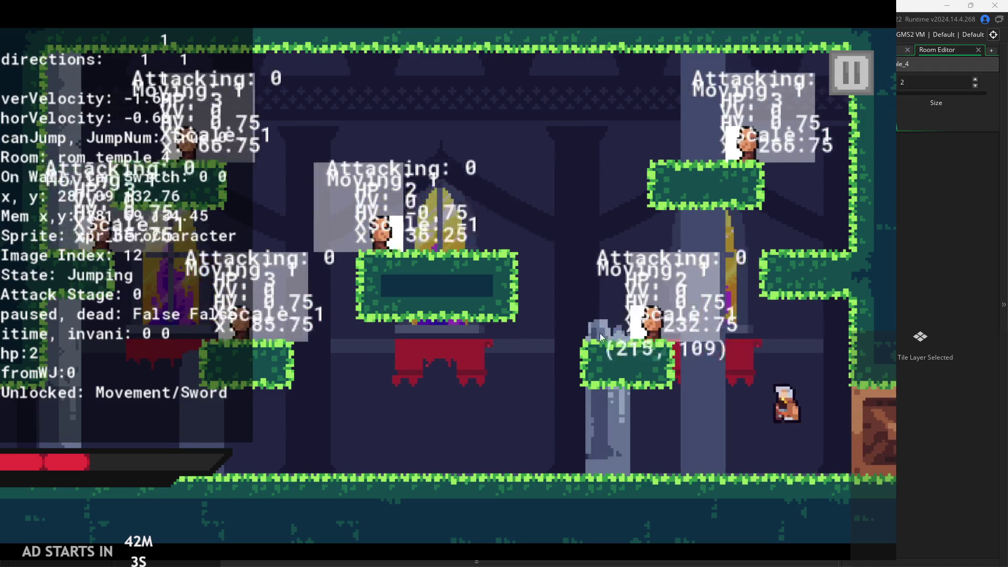
{"action": "left_click", "coordinate": [468, 312]}
{"action": "left_click", "coordinate": [469, 312]}
{"action": "key", "text": "Right"}
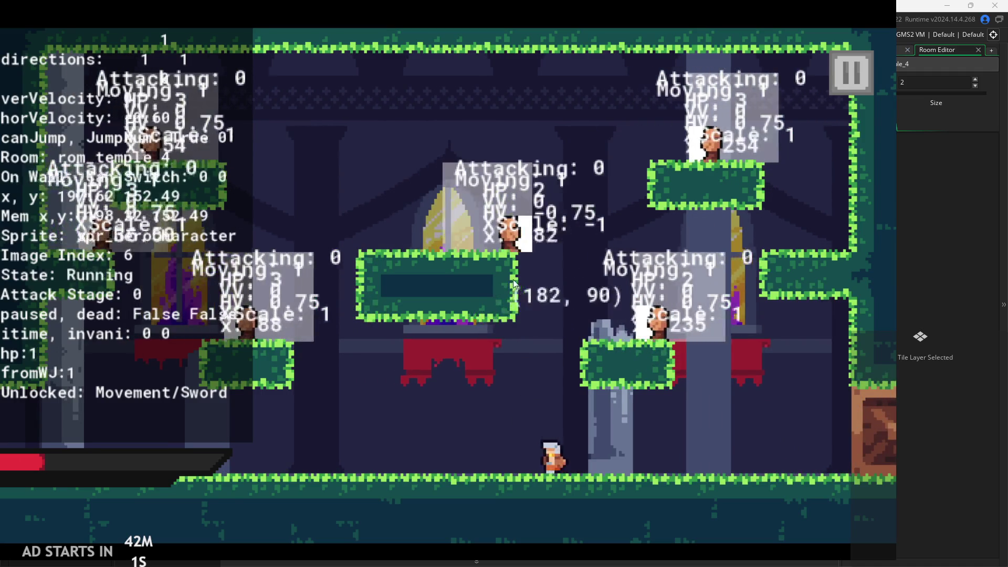
{"action": "key", "text": "space"}
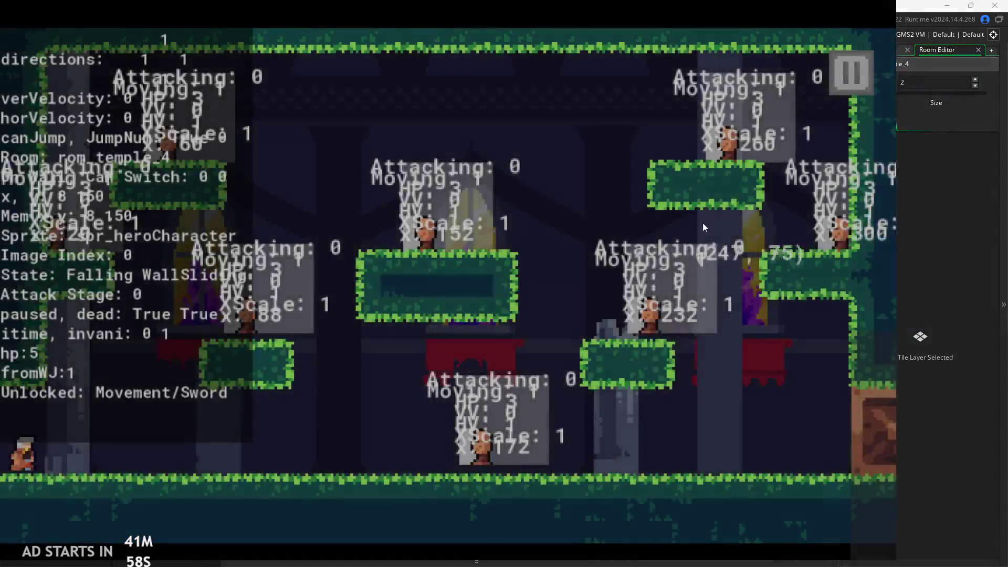
{"action": "left_click", "coordinate": [772, 145]}
Quit the running game and return to the obj_Gate code workspace
{"action": "left_click", "coordinate": [733, 484]}
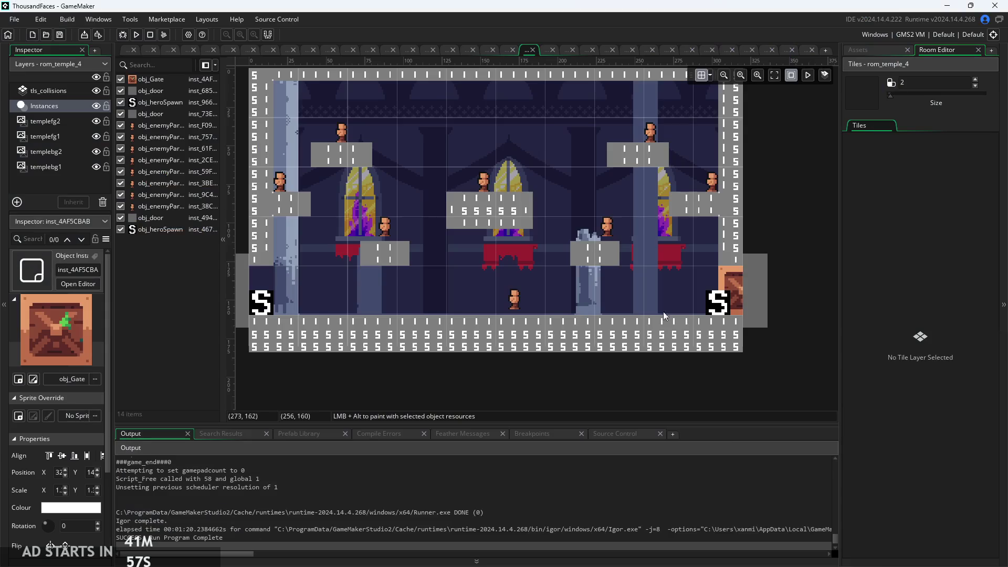
{"action": "left_click", "coordinate": [131, 49]}
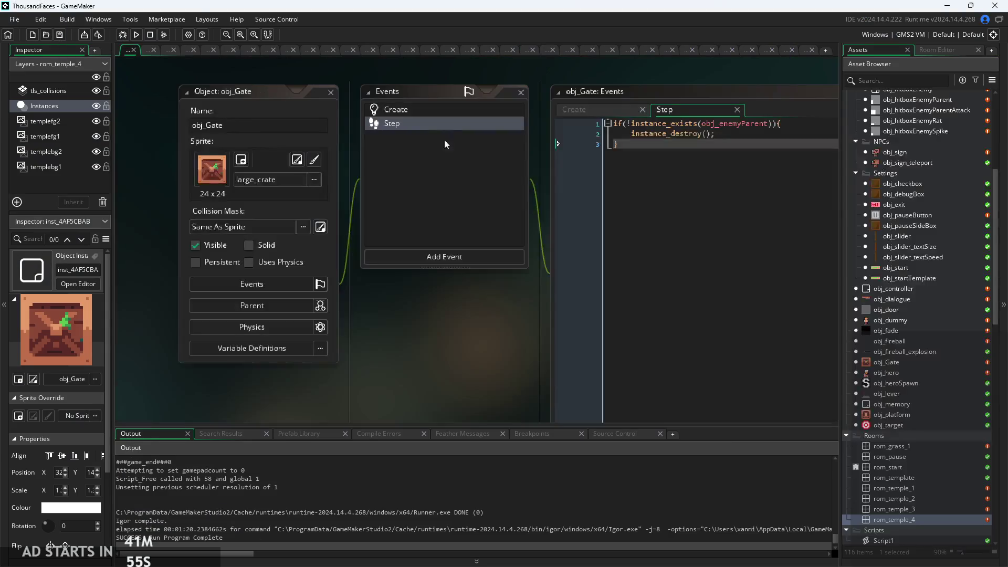
{"action": "scroll", "coordinate": [903, 307], "scroll_direction": "up", "scroll_amount": 4}
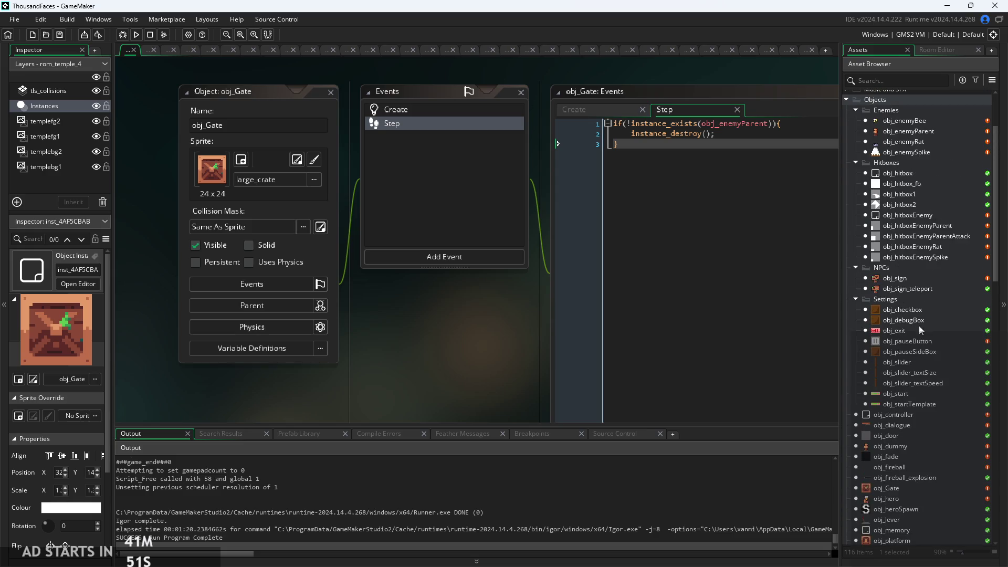
Change line 82 of obj_hero's Step event to spawn obj_hitbox1 at attack1hit-2, then run
{"action": "double_click", "coordinate": [900, 503]}
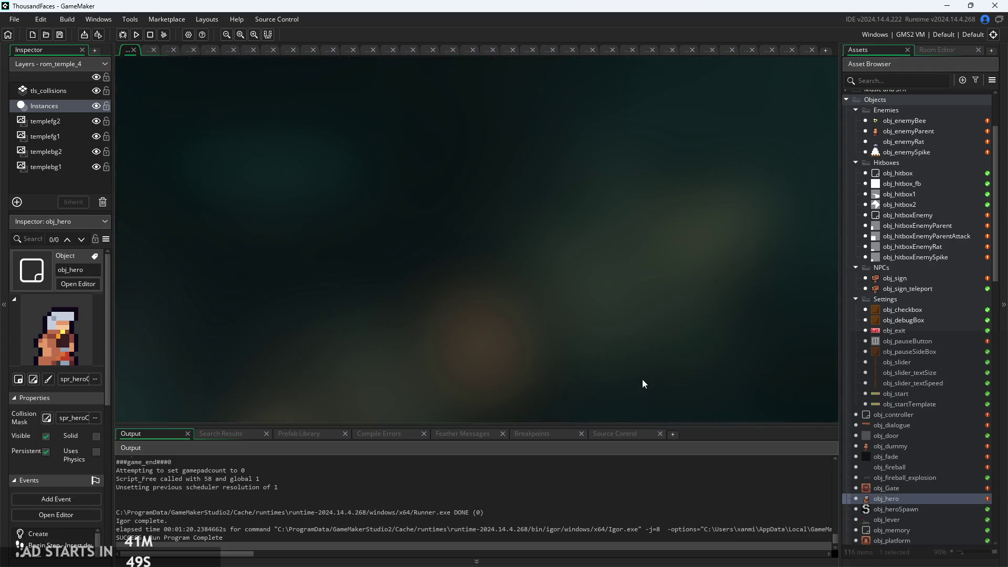
{"action": "scroll", "coordinate": [557, 125], "scroll_direction": "up", "scroll_amount": 2, "text": "ctrl"}
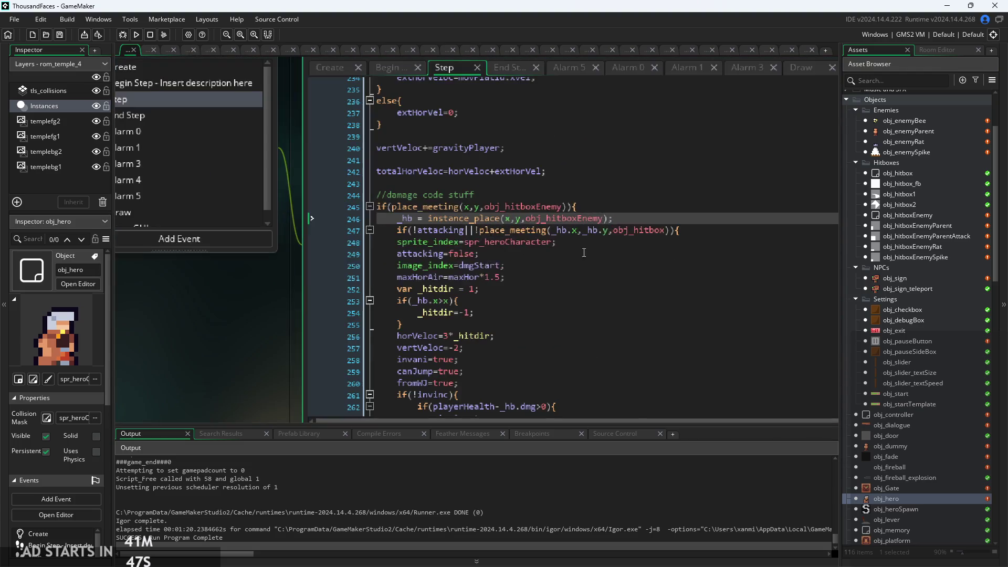
{"action": "scroll", "coordinate": [572, 294], "scroll_direction": "up", "scroll_amount": 15}
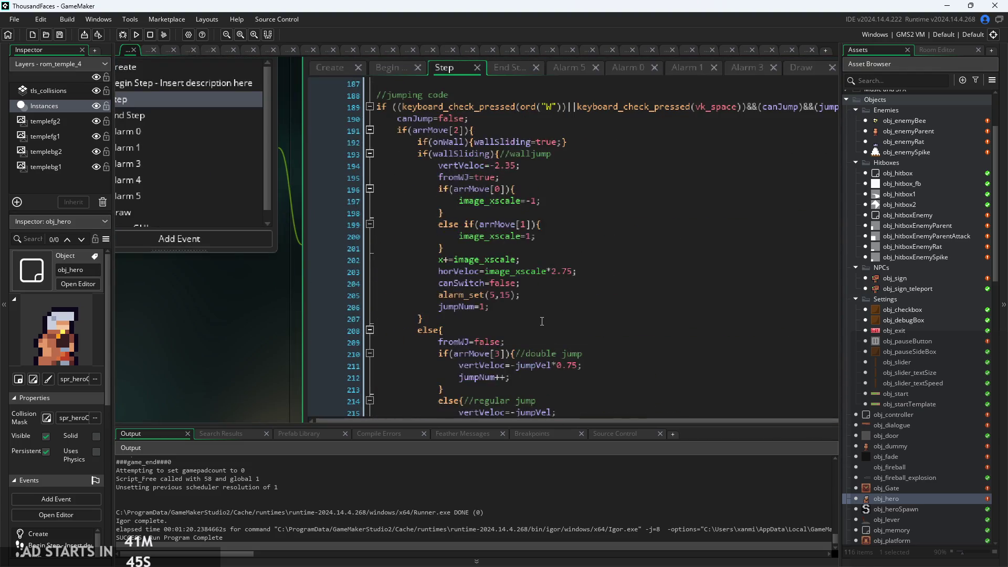
{"action": "scroll", "coordinate": [542, 322], "scroll_direction": "up", "scroll_amount": 20}
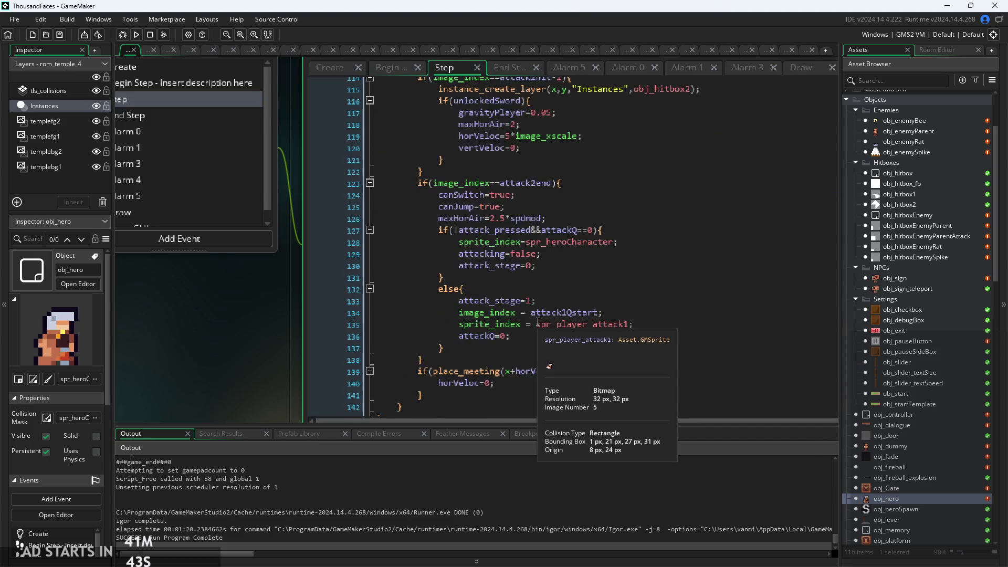
{"action": "scroll", "coordinate": [538, 322], "scroll_direction": "up", "scroll_amount": 8}
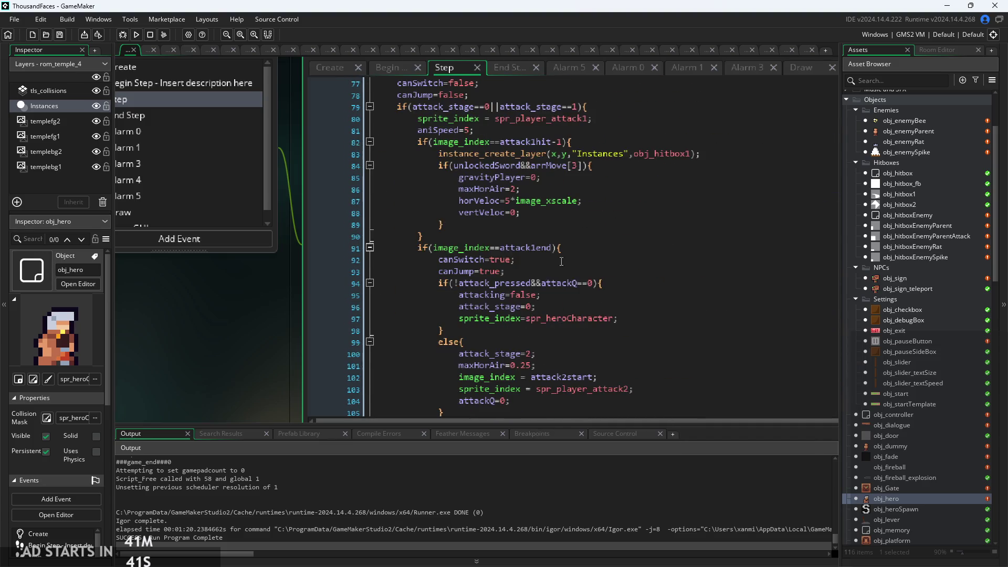
{"action": "left_click", "coordinate": [561, 224]}
{"action": "scroll", "coordinate": [560, 272], "scroll_direction": "down", "scroll_amount": 1, "text": "ctrl"}
{"action": "scroll", "coordinate": [538, 198], "scroll_direction": "up", "scroll_amount": 1, "text": "ctrl"}
{"action": "left_click", "coordinate": [549, 178]}
{"action": "type", "text": "2"}
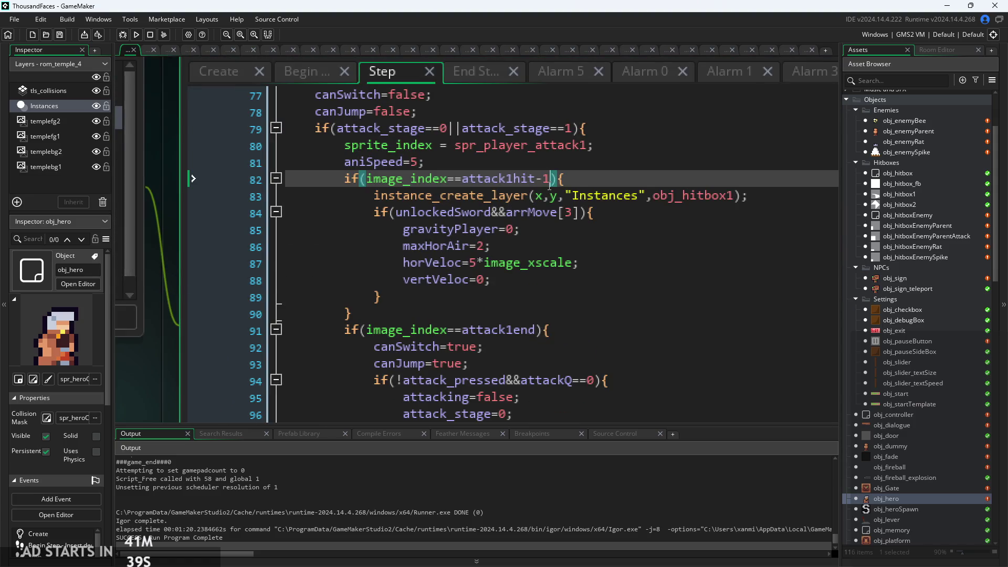
{"action": "left_click", "coordinate": [139, 35]}
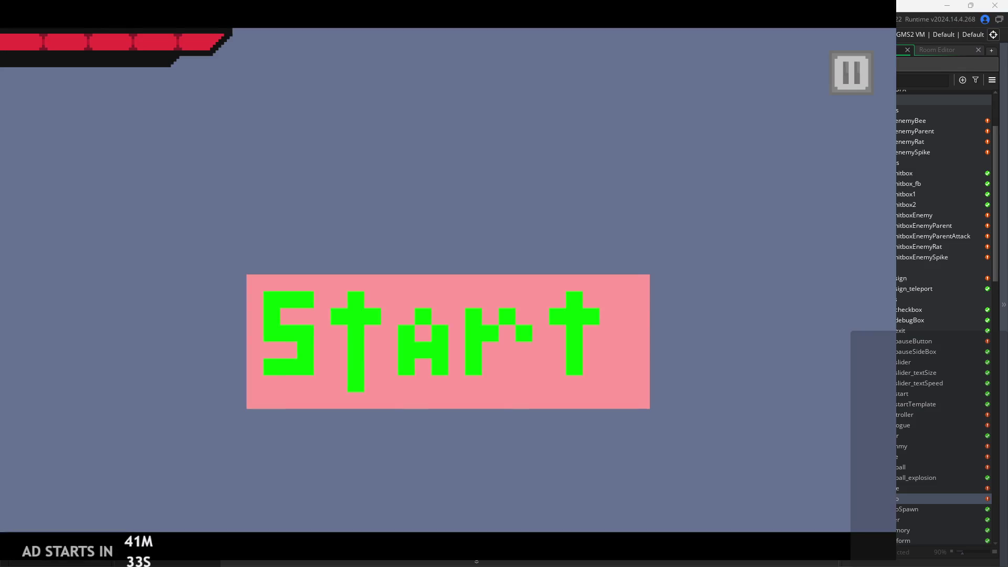
Start the game and slash left and right at the rat to test the attack
{"action": "left_click", "coordinate": [550, 358]}
{"action": "key", "text": "Right"}
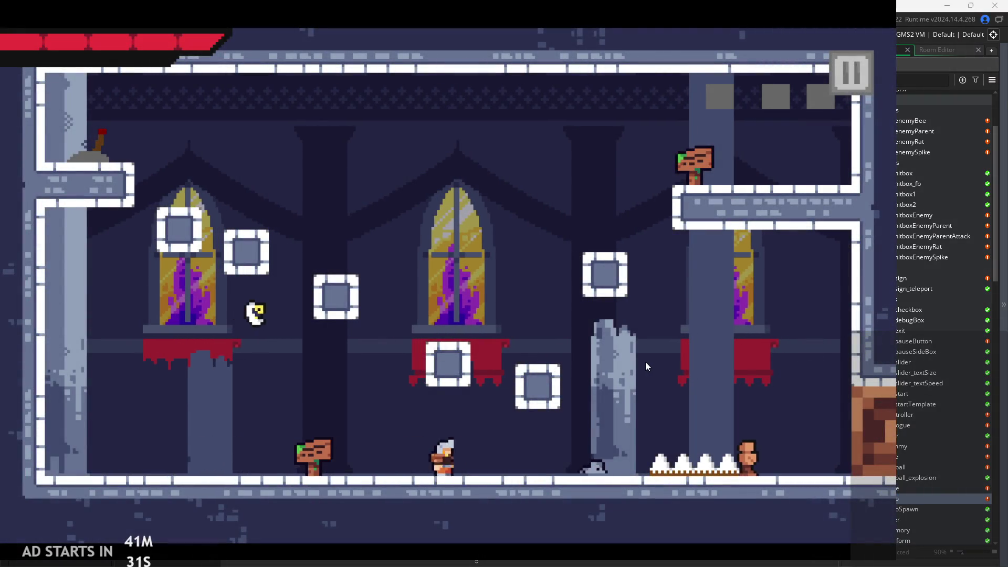
{"action": "key", "text": "x"}
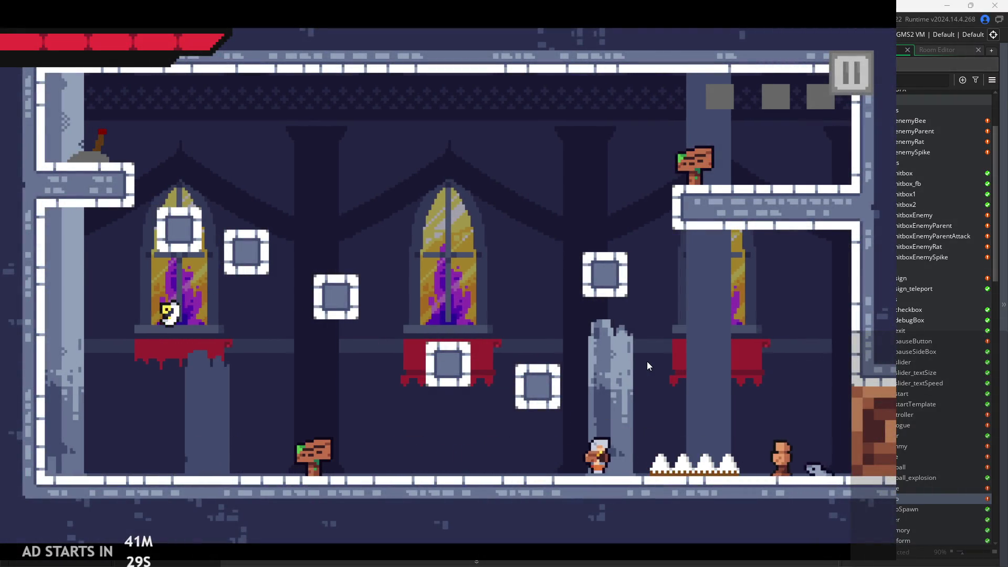
{"action": "key", "text": "x"}
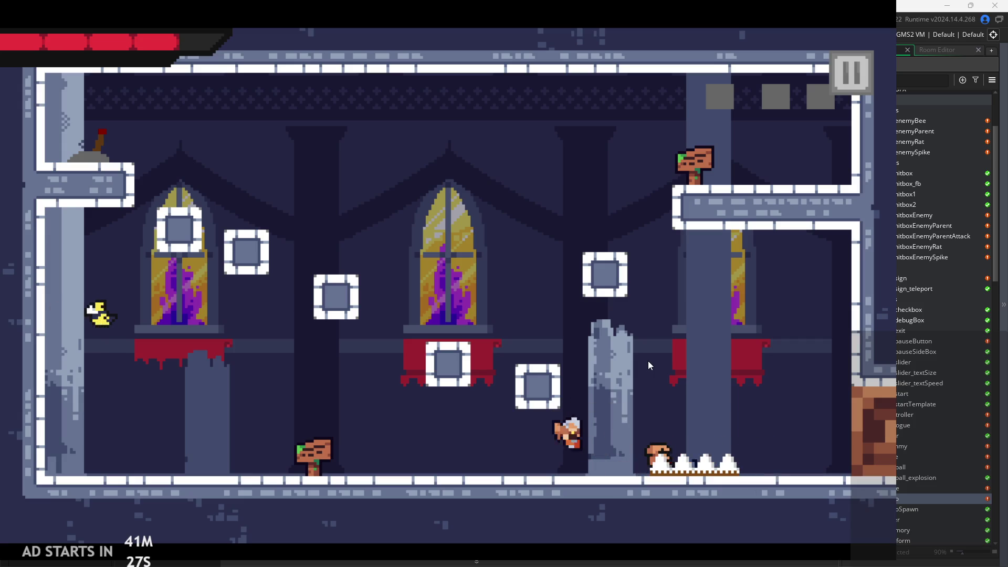
{"action": "key", "text": "Left"}
{"action": "key", "text": "x"}
{"action": "key", "text": "Right"}
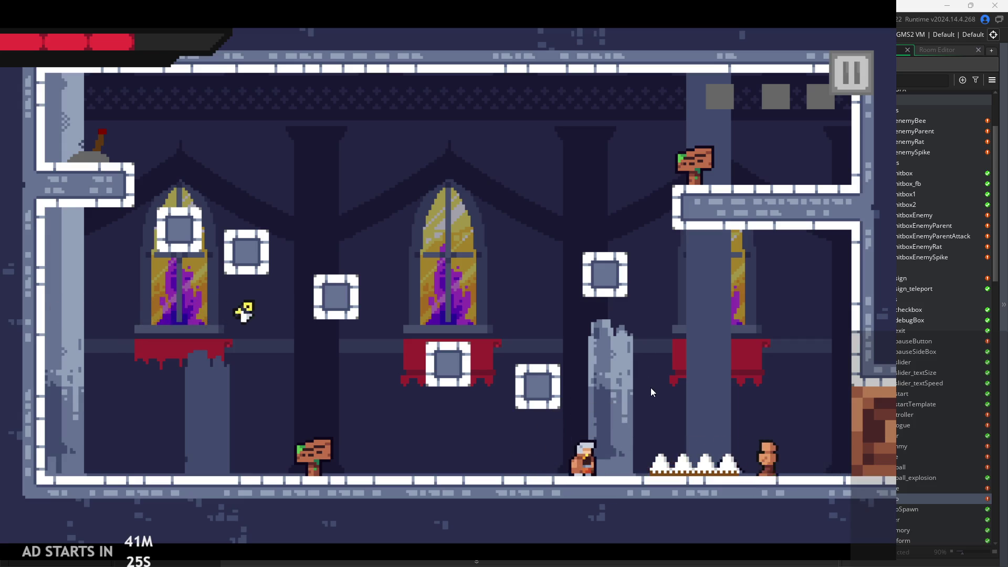
{"action": "key", "text": "x"}
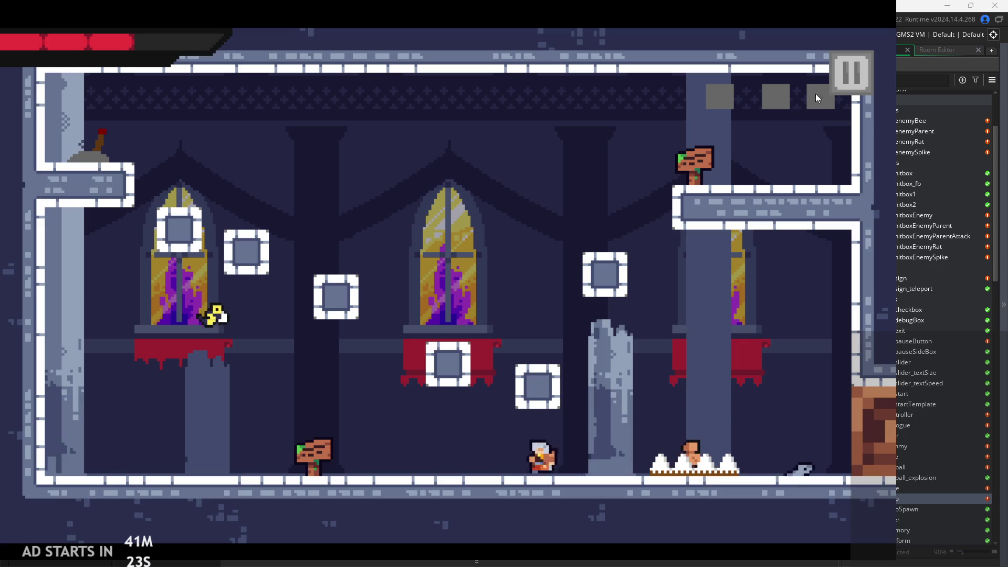
Pause, tick Debug Stats, resume, and chain two attacks into a combo
{"action": "left_click", "coordinate": [843, 79]}
{"action": "left_click", "coordinate": [195, 167]}
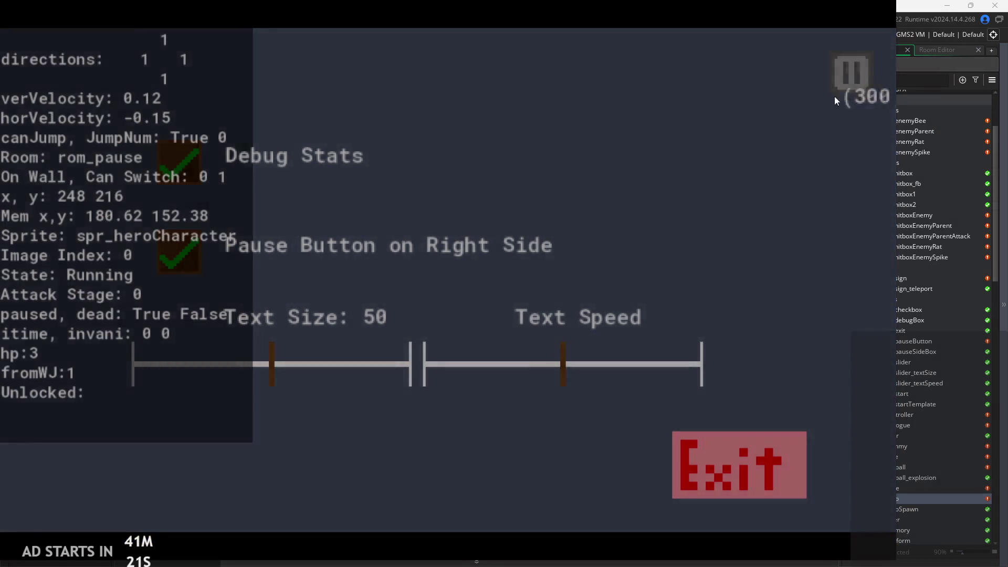
{"action": "left_click", "coordinate": [837, 93]}
{"action": "key", "text": "x"}
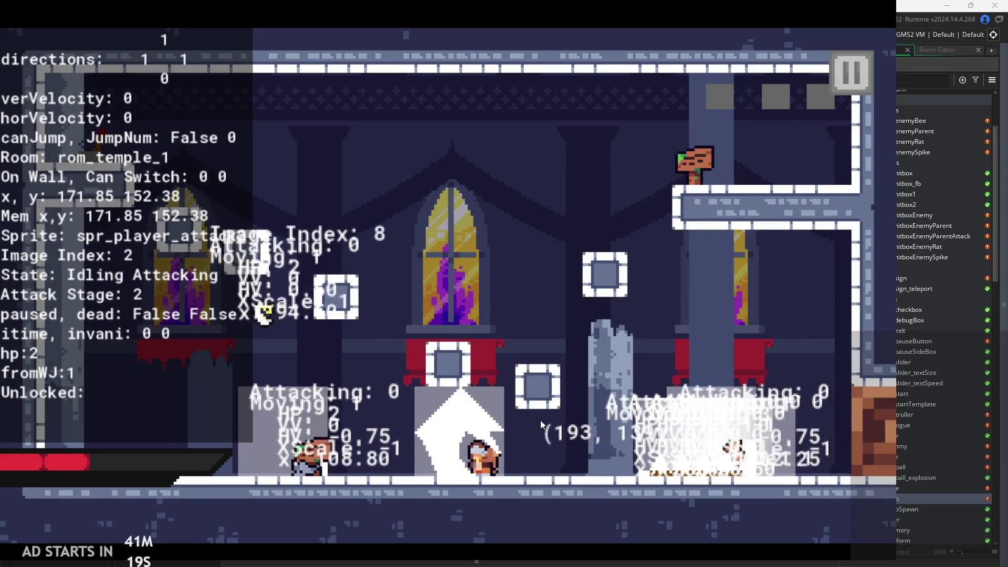
{"action": "key", "text": "x"}
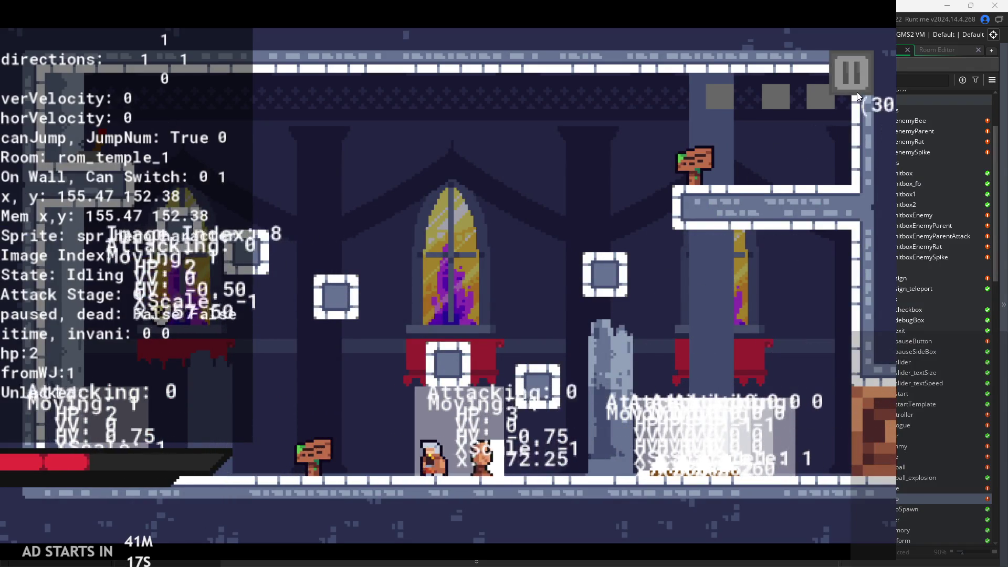
{"action": "key", "text": "x"}
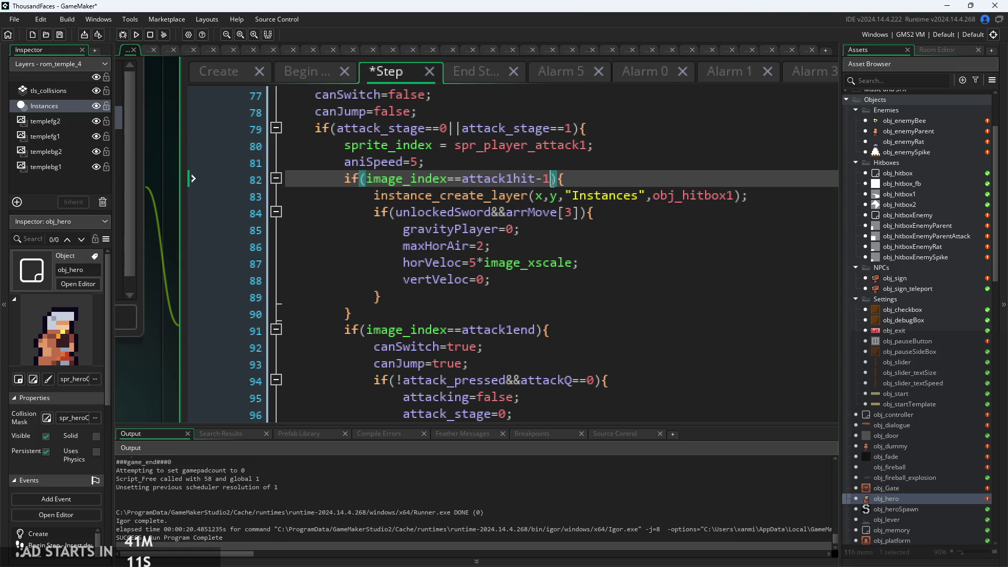
Set attack1start to 0 in obj_hero's Create event
{"action": "left_click", "coordinate": [222, 80]}
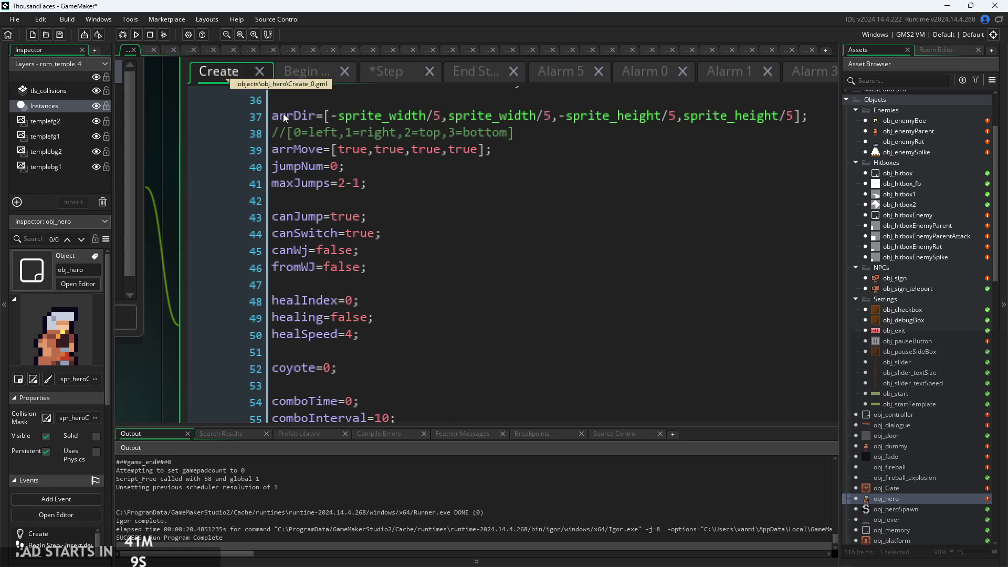
{"action": "scroll", "coordinate": [414, 250], "scroll_direction": "down", "scroll_amount": 4}
{"action": "scroll", "coordinate": [428, 259], "scroll_direction": "down", "scroll_amount": 8}
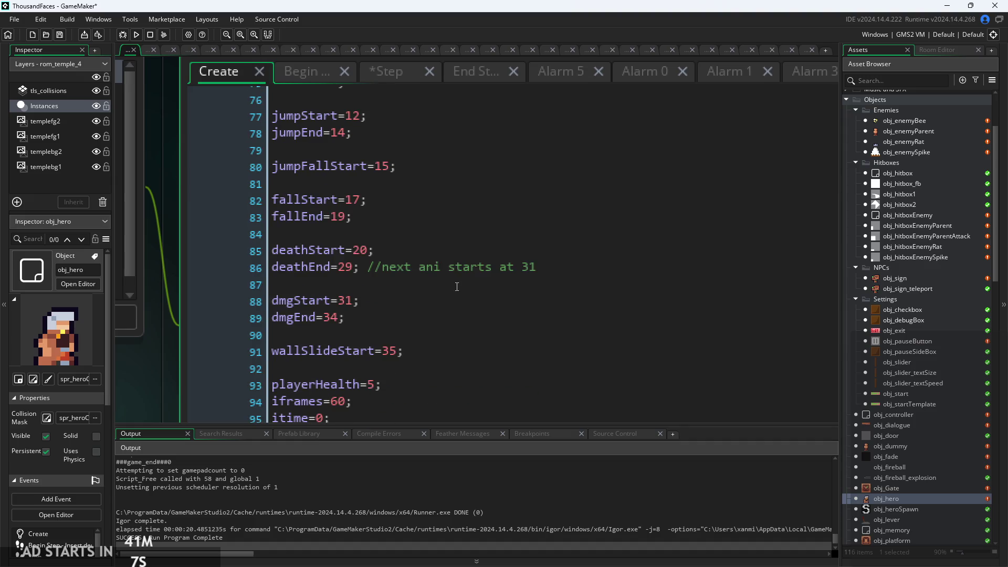
{"action": "scroll", "coordinate": [381, 224], "scroll_direction": "down", "scroll_amount": 7}
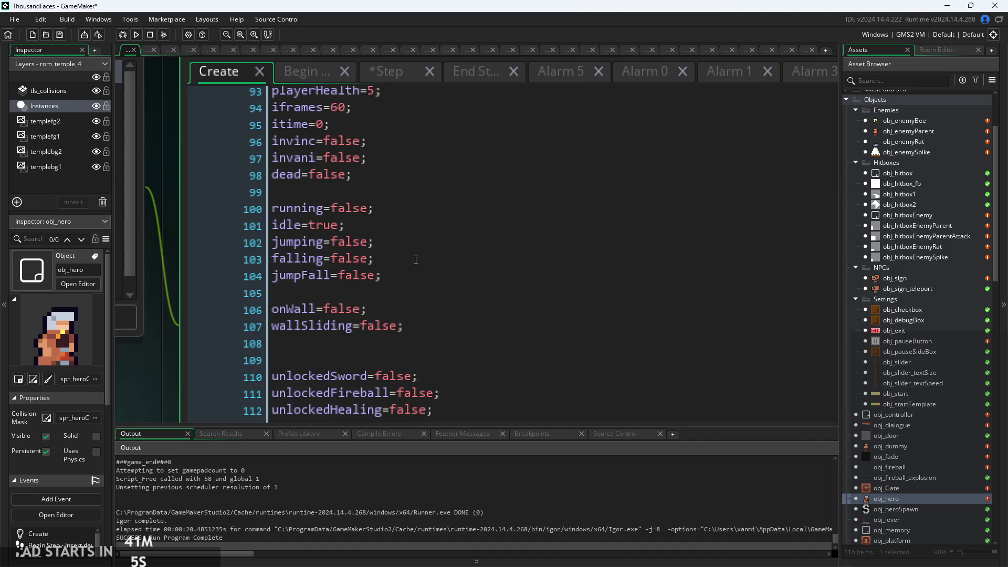
{"action": "scroll", "coordinate": [420, 283], "scroll_direction": "up", "scroll_amount": 14}
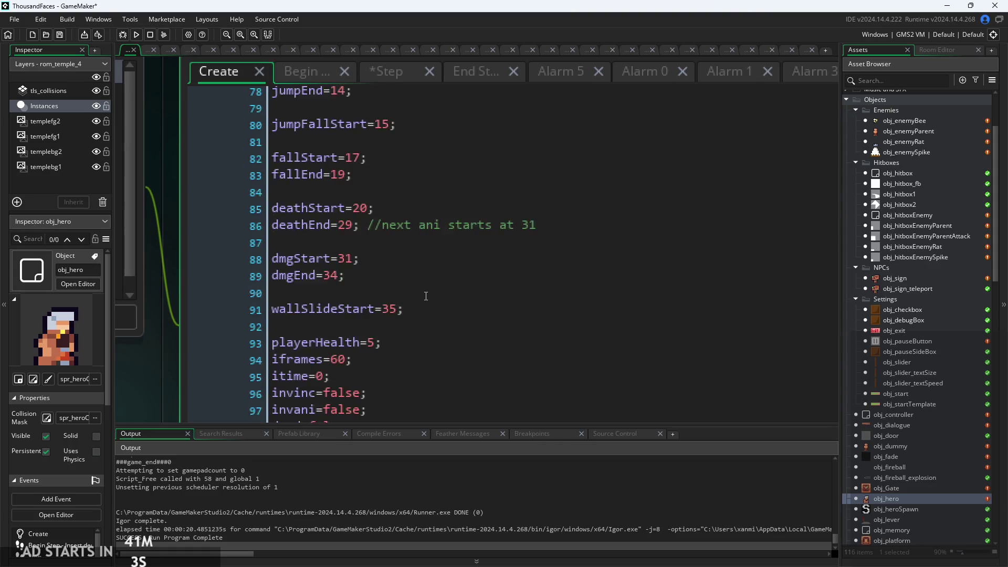
{"action": "scroll", "coordinate": [415, 279], "scroll_direction": "up", "scroll_amount": 1}
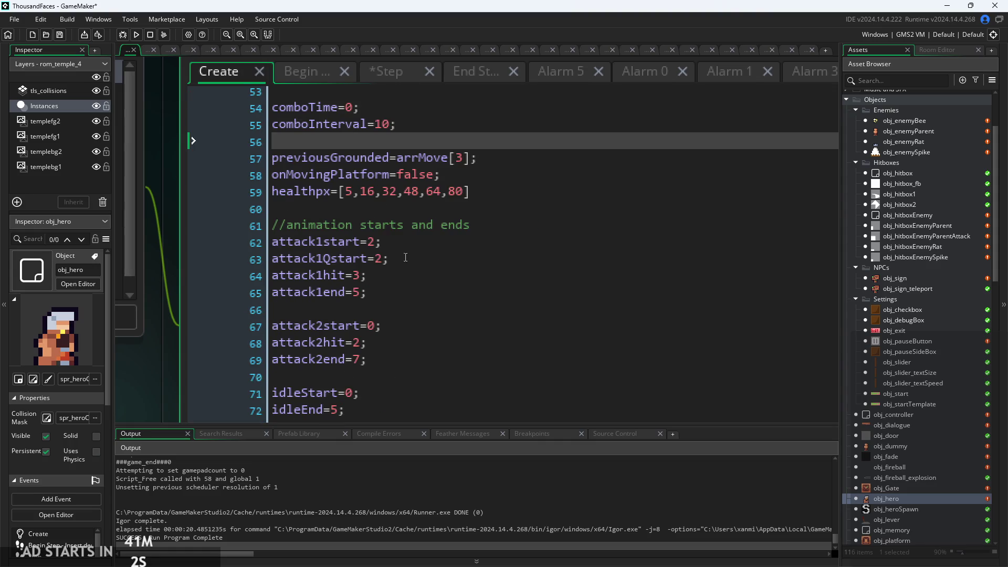
{"action": "left_click", "coordinate": [376, 241]}
{"action": "type", "text": "0"}
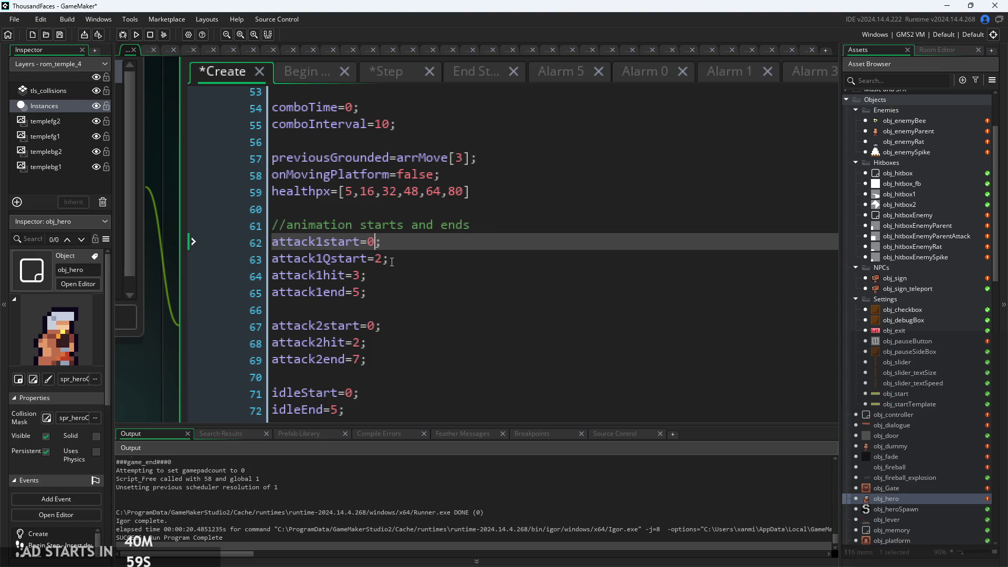
Check the Begin Step and Step attack code, set attack1hit to 2, and rebuild with F5
{"action": "left_click", "coordinate": [301, 76]}
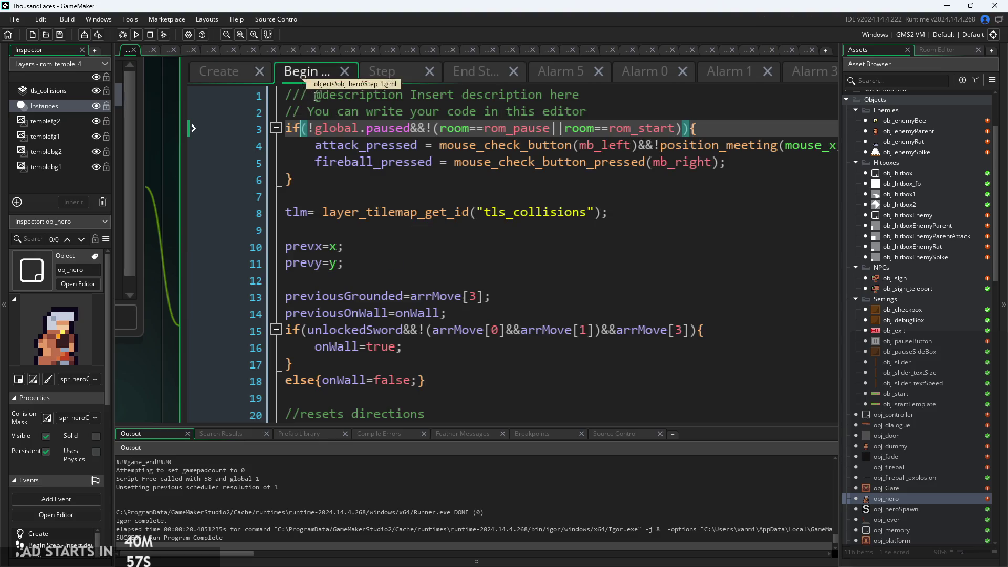
{"action": "scroll", "coordinate": [590, 178], "scroll_direction": "down", "scroll_amount": 5}
{"action": "scroll", "coordinate": [462, 232], "scroll_direction": "up", "scroll_amount": 6}
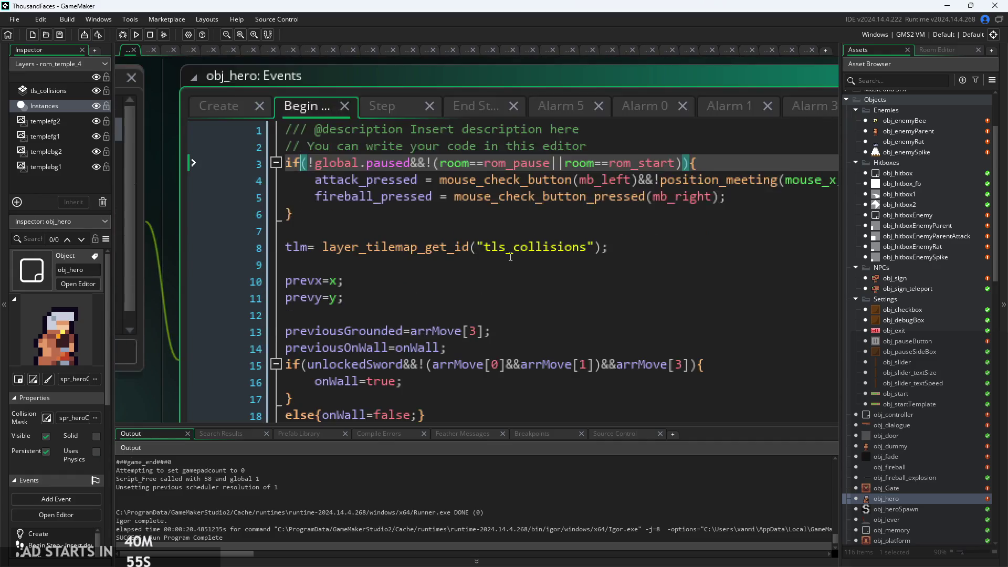
{"action": "left_click", "coordinate": [397, 138]}
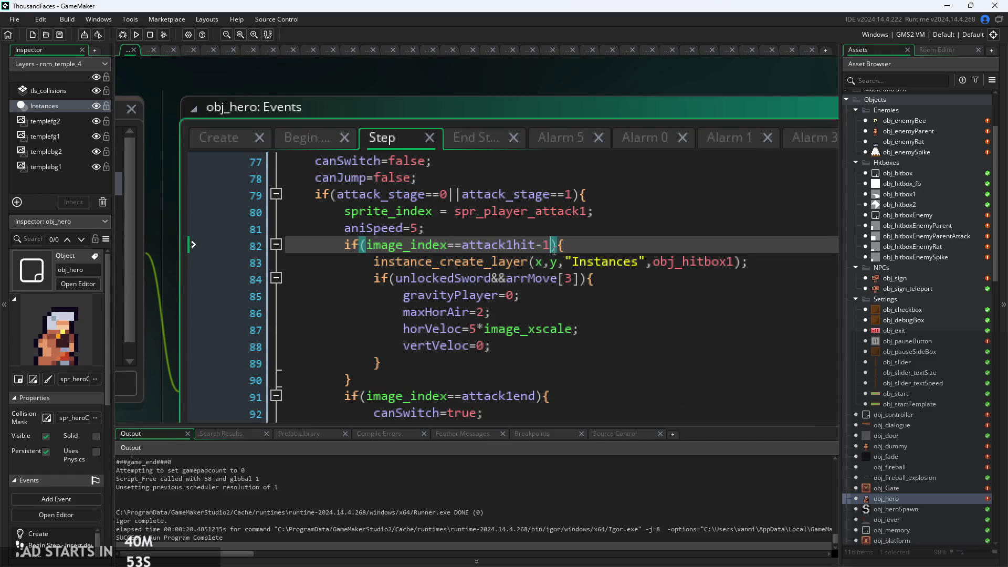
{"action": "left_click", "coordinate": [218, 138]}
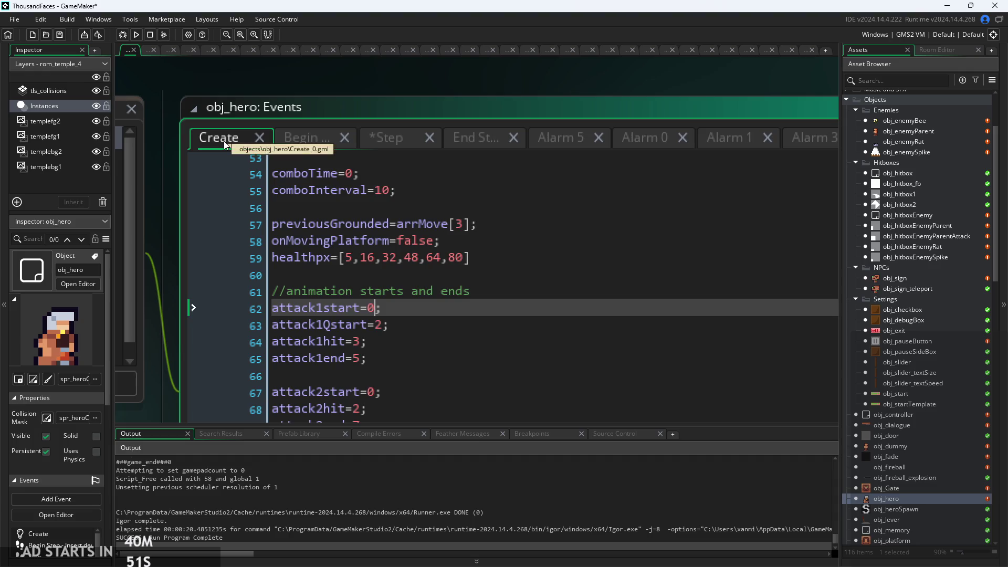
{"action": "left_click", "coordinate": [363, 344]}
{"action": "type", "text": "2"}
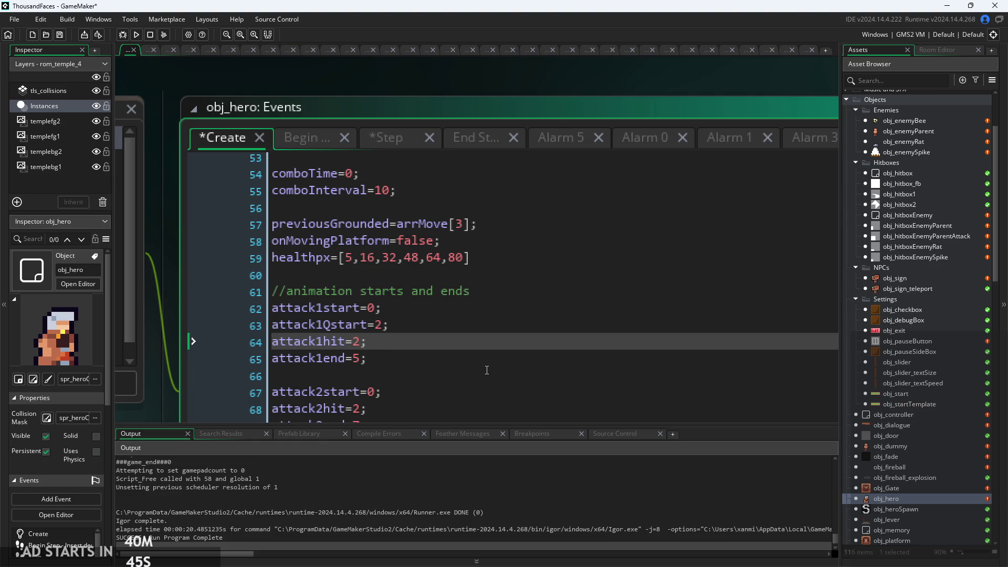
{"action": "left_click", "coordinate": [135, 35]}
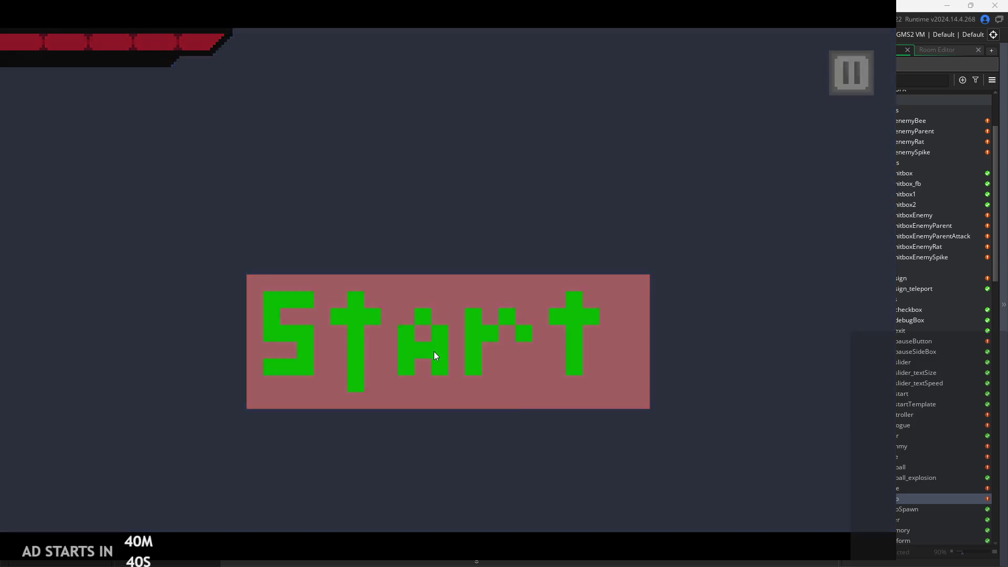
Start the game and turn on the Debug Stats overlay from the pause menu
{"action": "left_click", "coordinate": [434, 351]}
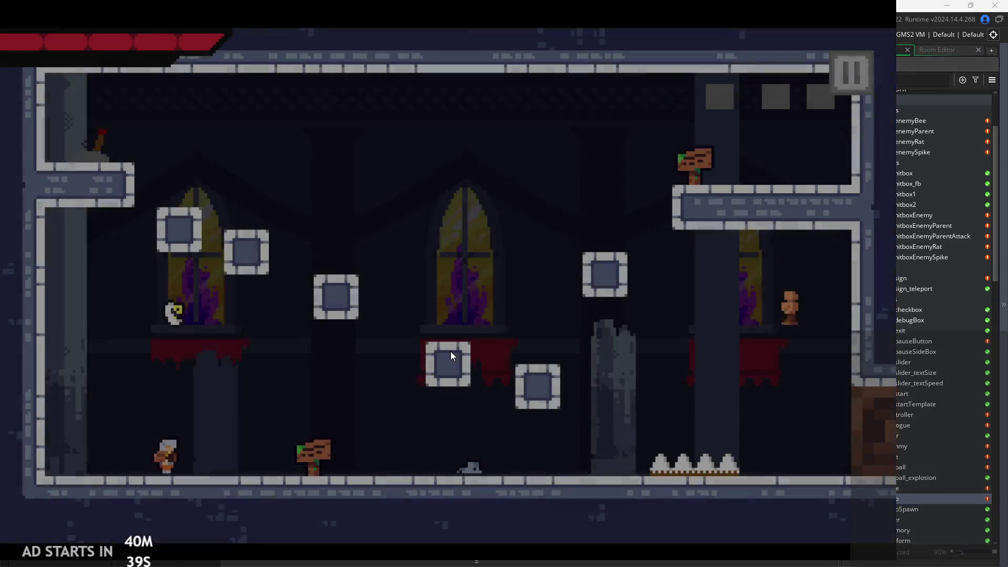
{"action": "left_click", "coordinate": [851, 73]}
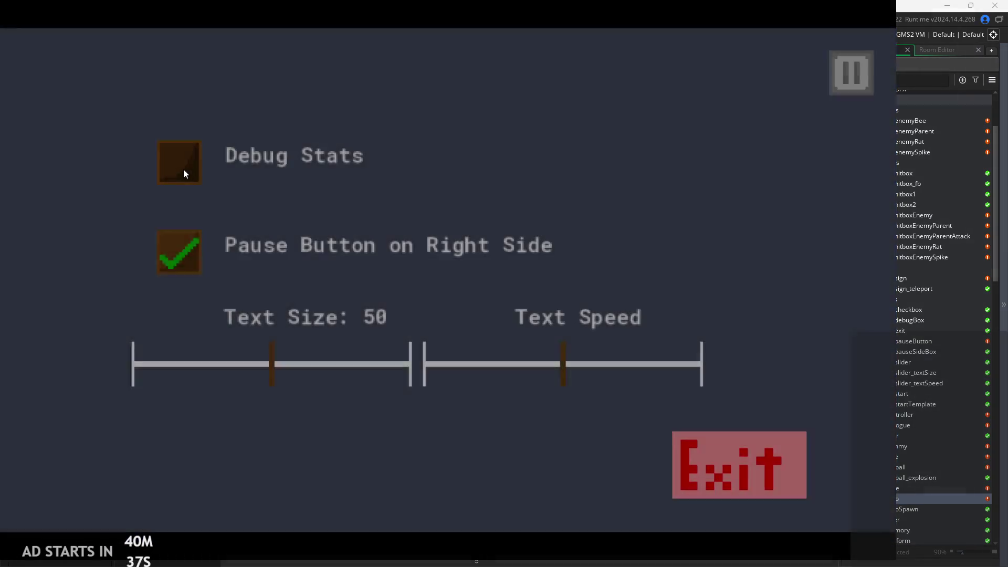
{"action": "left_click", "coordinate": [179, 162]}
{"action": "left_click", "coordinate": [851, 73]}
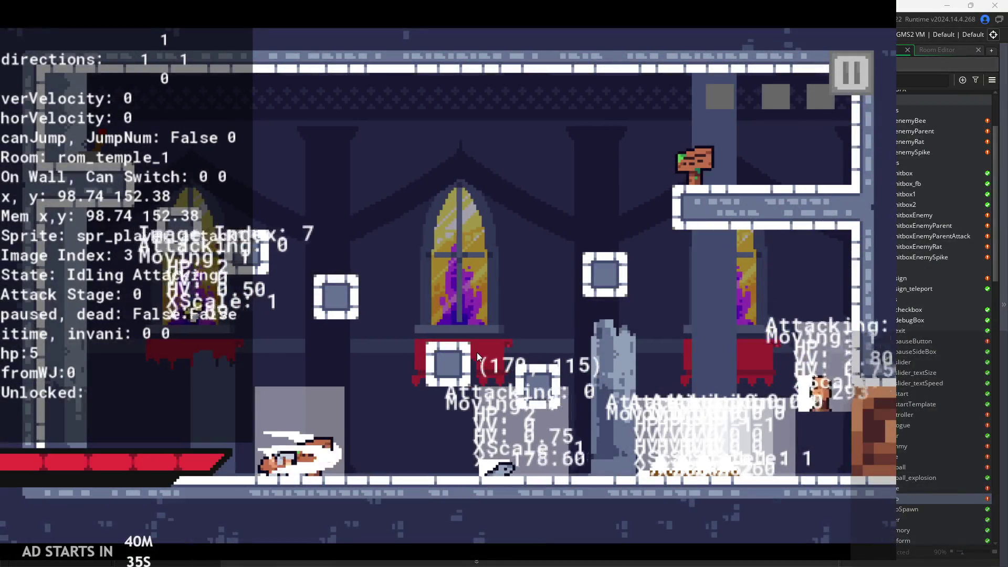
Run and jump up into rom_temple_4, chaining attack1 into attack2
{"action": "key", "text": "Right"}
{"action": "key", "text": "x"}
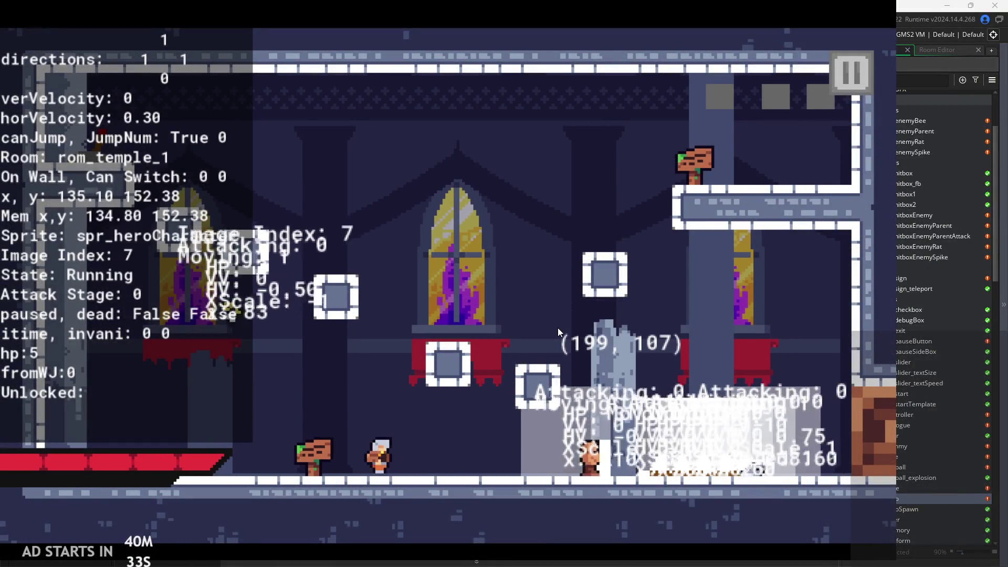
{"action": "key", "text": "Right"}
{"action": "key", "text": "z"}
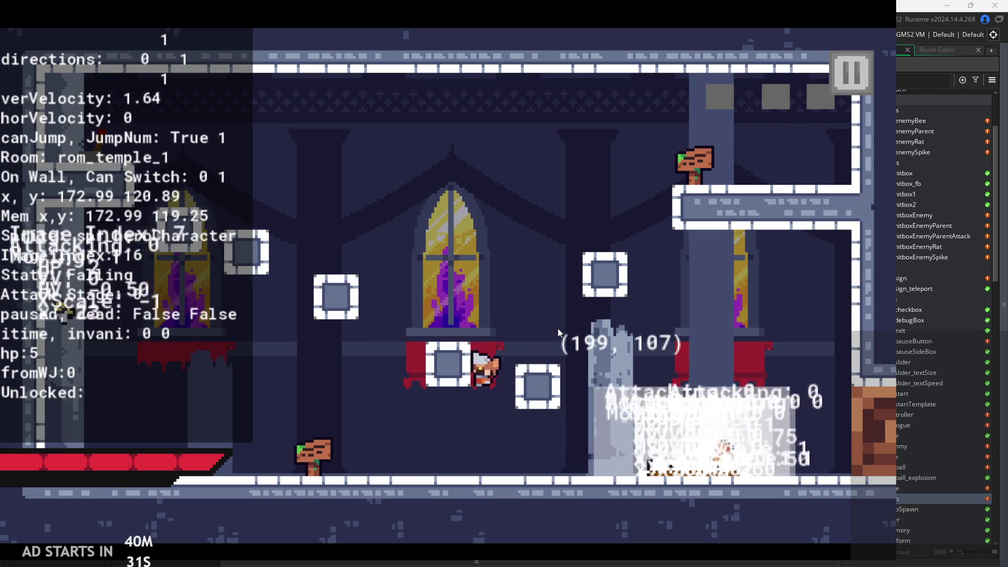
{"action": "key", "text": "x"}
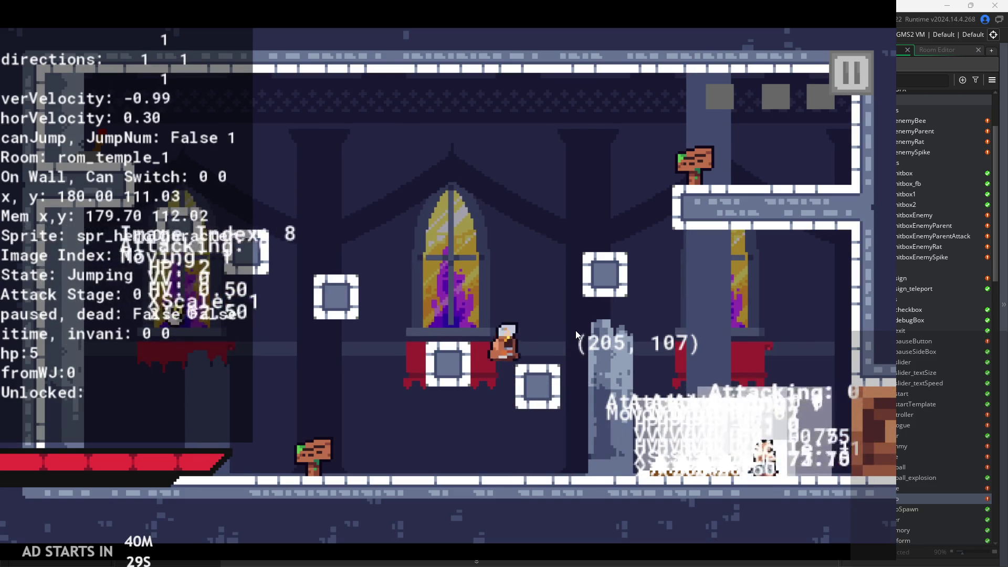
{"action": "key", "text": "Right"}
{"action": "key", "text": "z"}
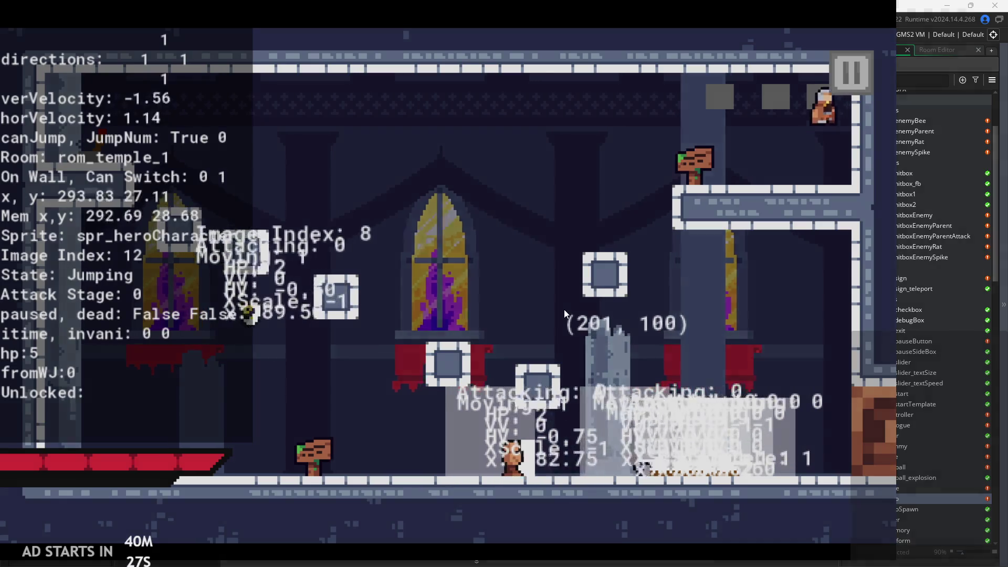
{"action": "key", "text": "x"}
{"action": "key", "text": "x"}
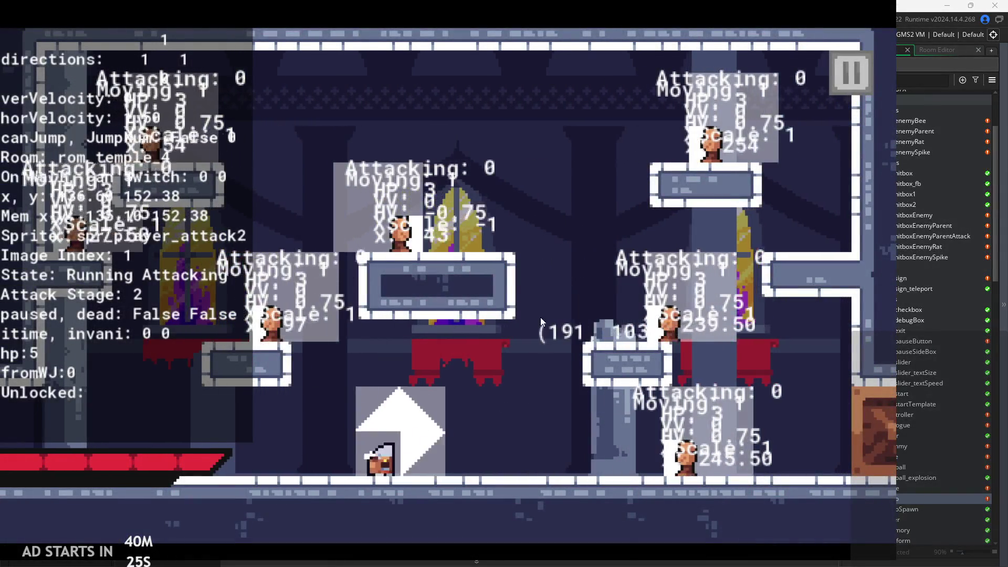
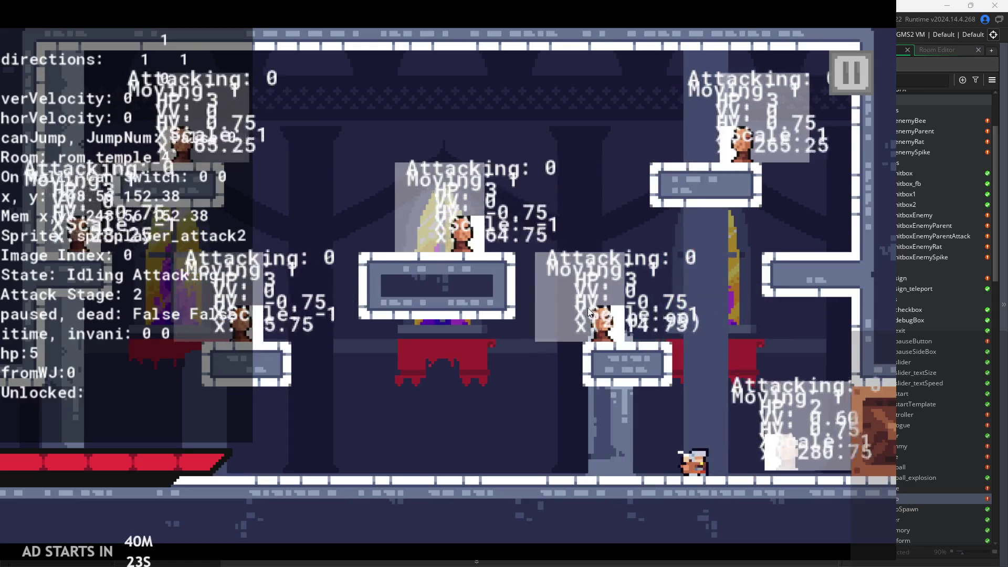
Run left with a two-slash combo and attack while jumping beside the middle platform
{"action": "key", "text": "x"}
{"action": "key", "text": "x"}
{"action": "key", "text": "Left"}
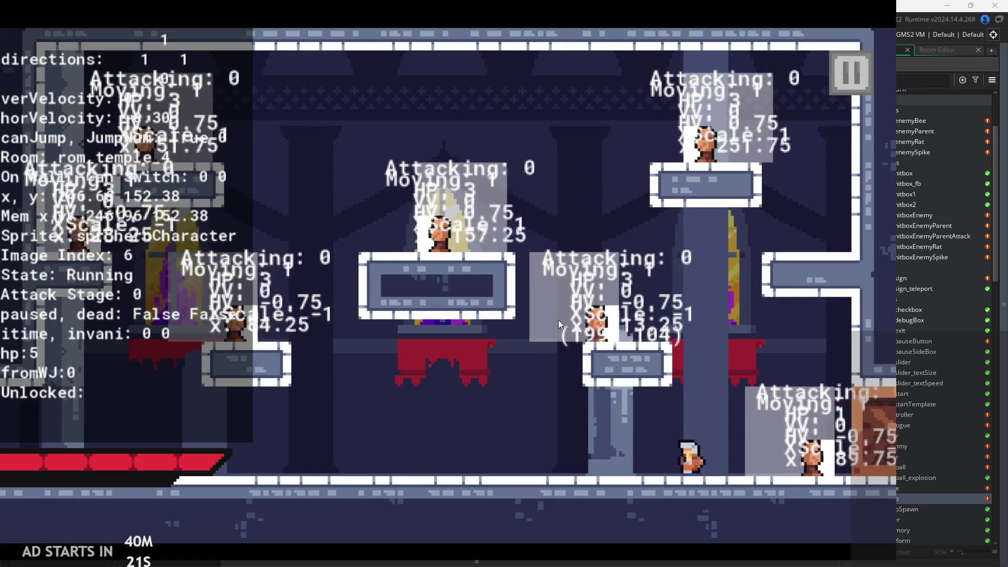
{"action": "key", "text": "space"}
{"action": "key", "text": "x"}
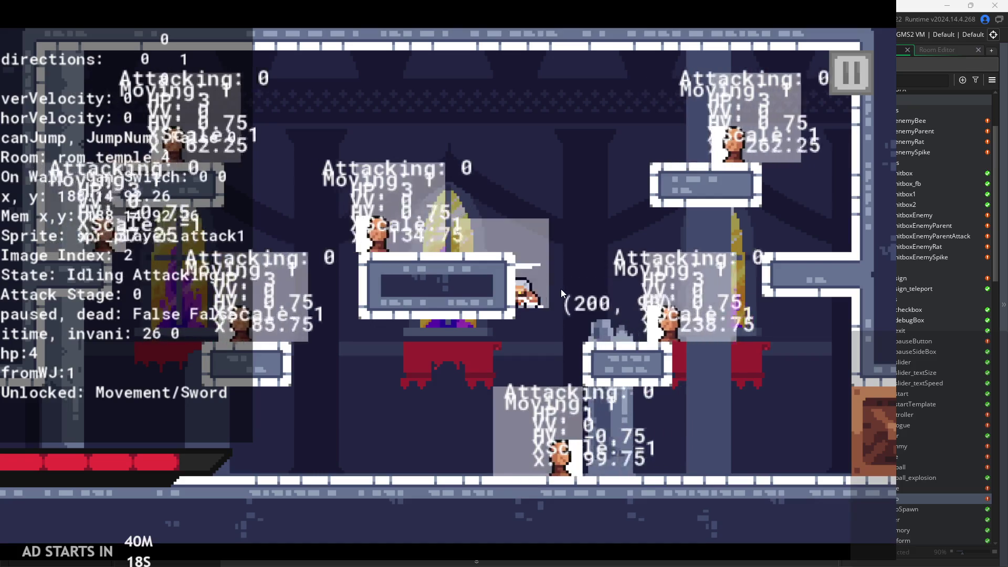
{"action": "key", "text": "x"}
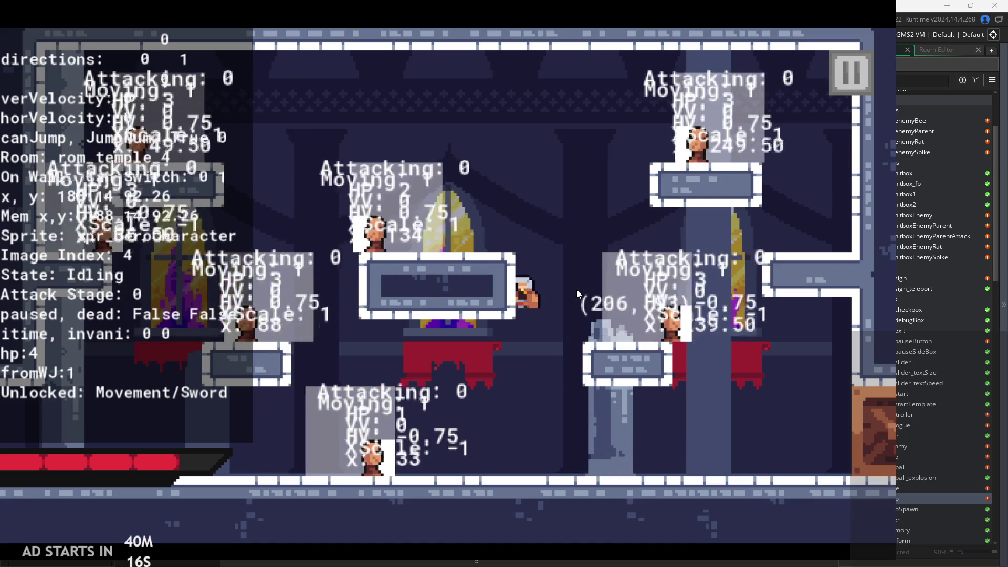
{"action": "key", "text": "Left"}
{"action": "key", "text": "x"}
{"action": "key", "text": "Right"}
{"action": "key", "text": "space"}
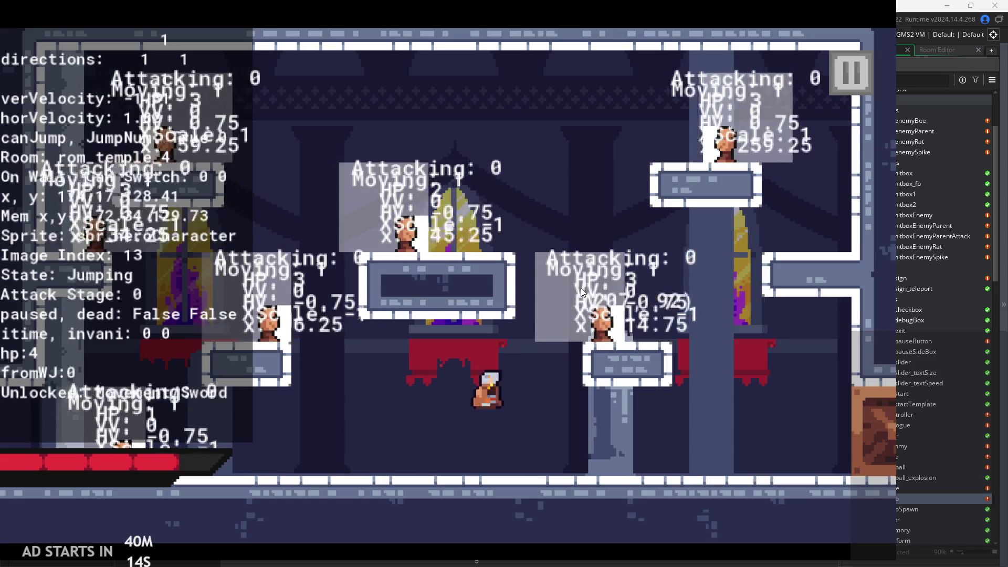
Wall-jump toward the middle platform, attacking near the right wall and after landing
{"action": "key", "text": "Left"}
{"action": "key", "text": "space"}
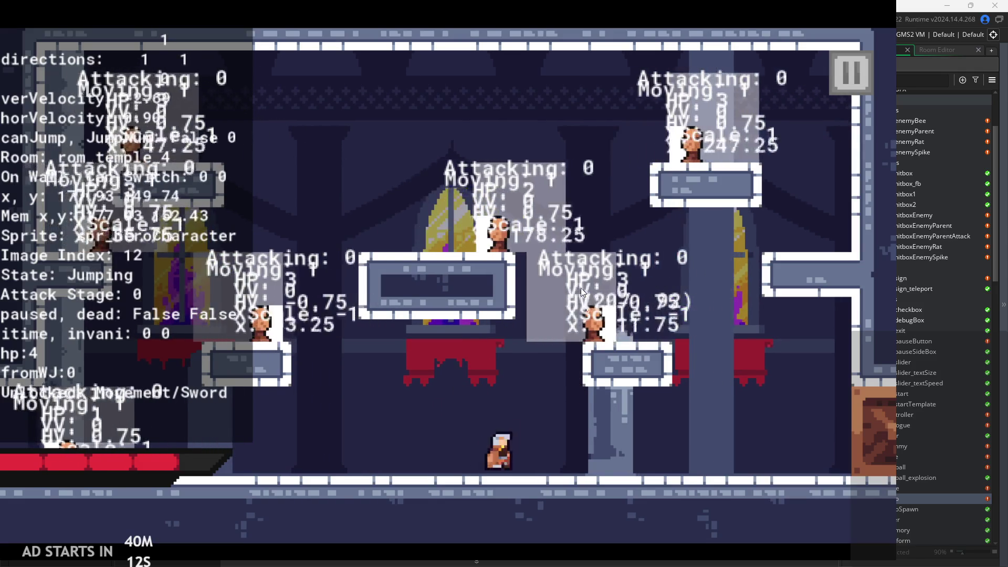
{"action": "key", "text": "space"}
{"action": "key", "text": "Right"}
{"action": "key", "text": "x"}
{"action": "key", "text": "x"}
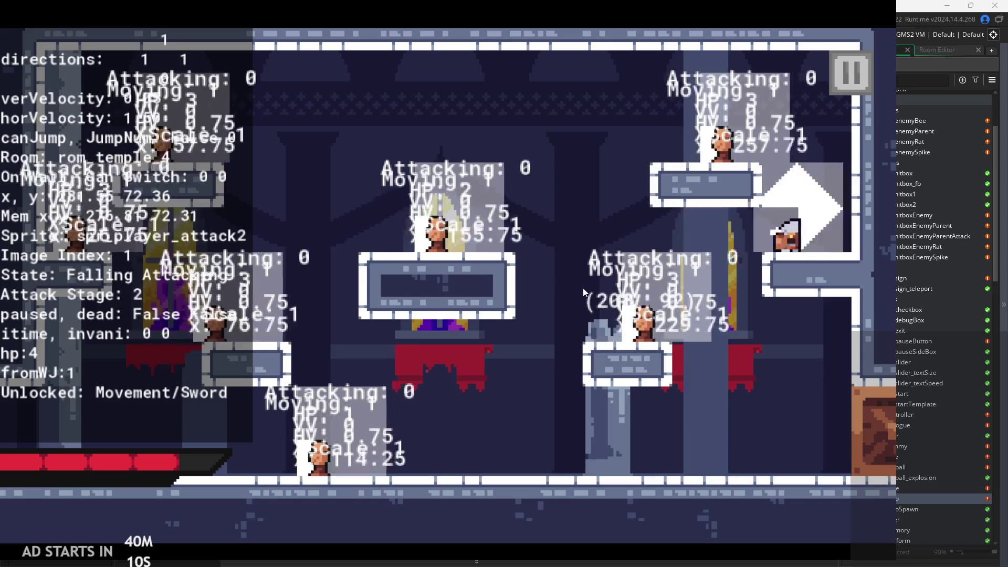
{"action": "key", "text": "space"}
{"action": "key", "text": "Left"}
{"action": "key", "text": "x"}
{"action": "key", "text": "x"}
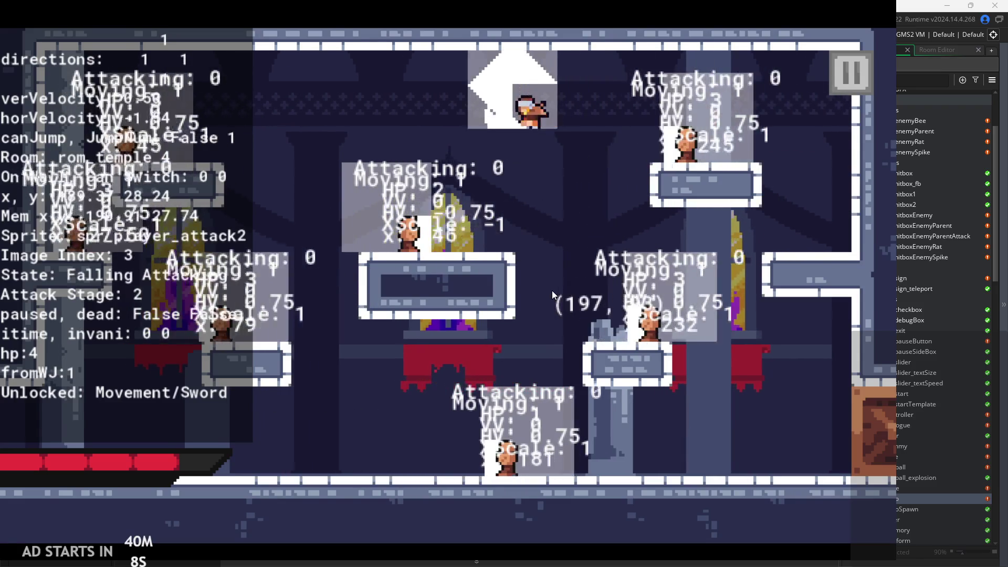
{"action": "key", "text": "x"}
Jump into the upper-right area and attack while sliding on and wall-jumping off the right wall
{"action": "key", "text": "Right"}
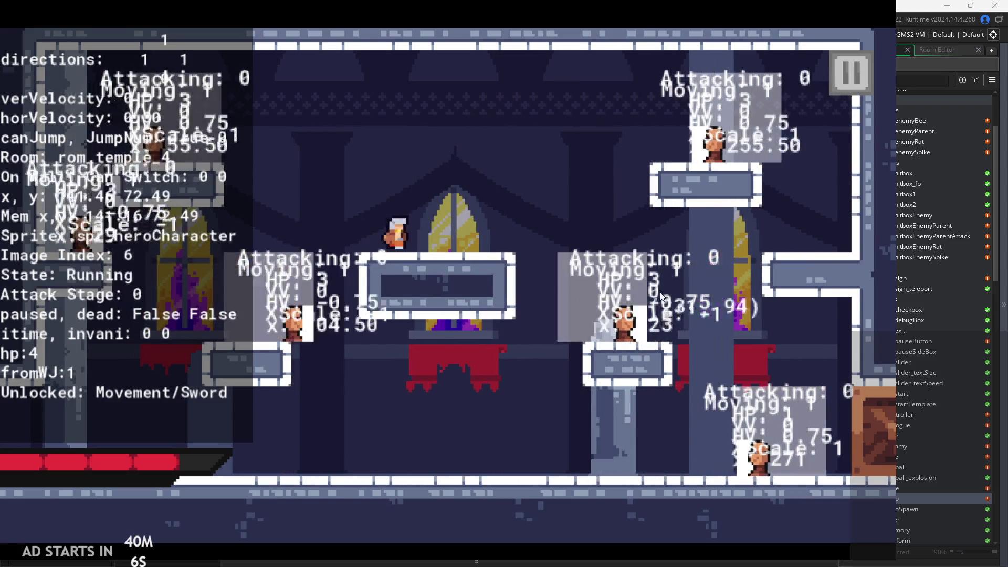
{"action": "key", "text": "space"}
{"action": "key", "text": "x"}
{"action": "key", "text": "space"}
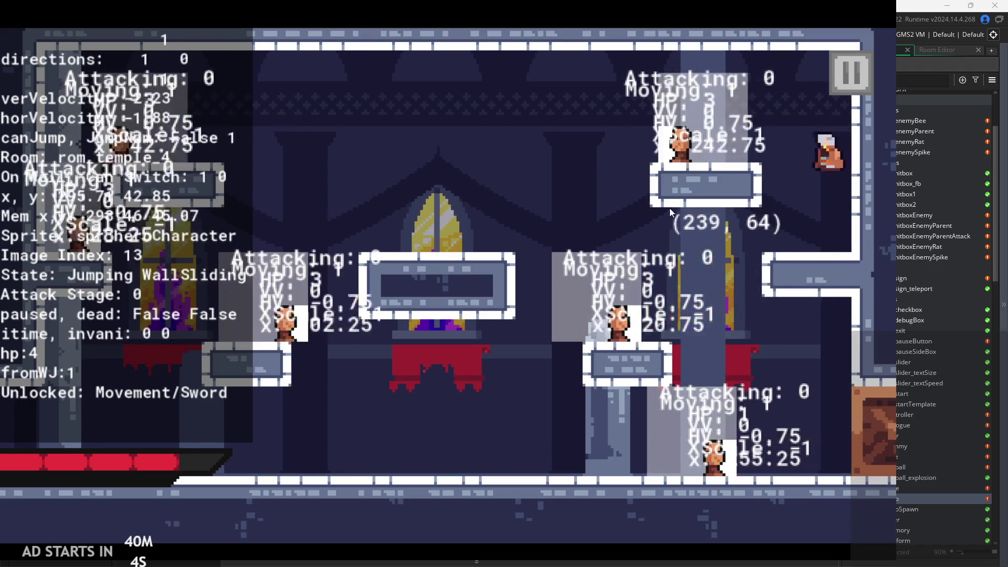
{"action": "key", "text": "Left"}
{"action": "key", "text": "x"}
{"action": "key", "text": "x"}
{"action": "key", "text": "space"}
{"action": "key", "text": "Right"}
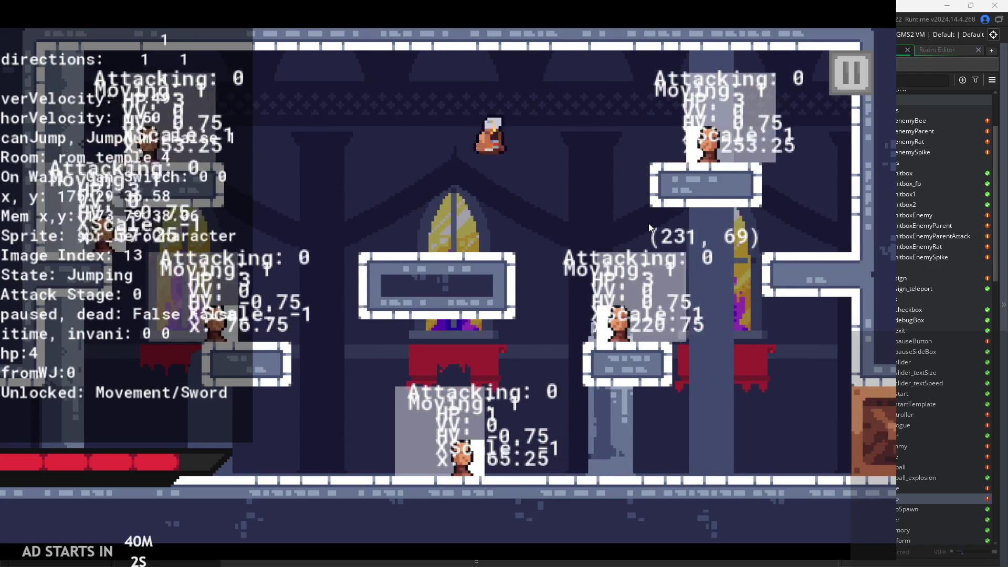
{"action": "key", "text": "x"}
{"action": "key", "text": "Right"}
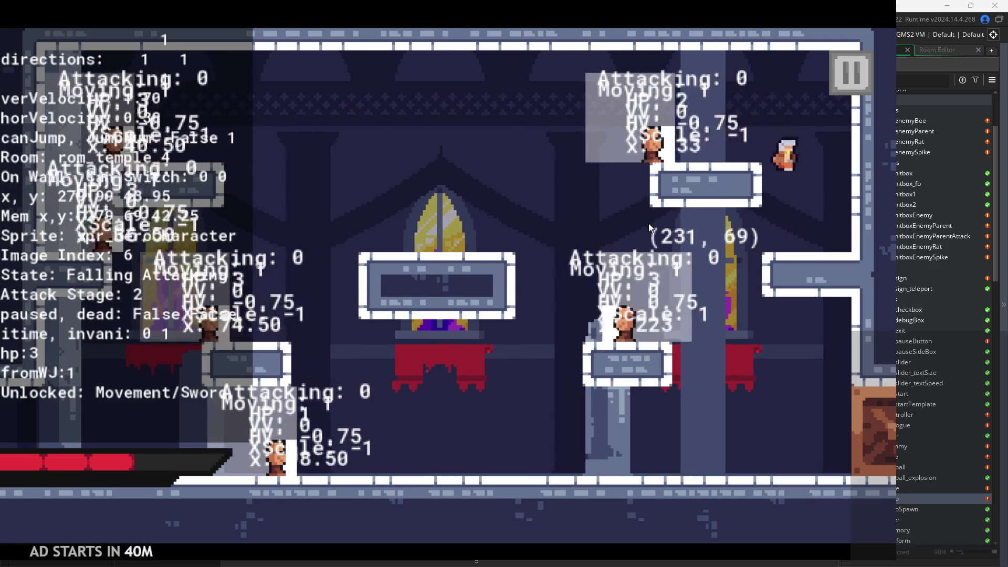
{"action": "key", "text": "space"}
{"action": "key", "text": "space"}
{"action": "key", "text": "x"}
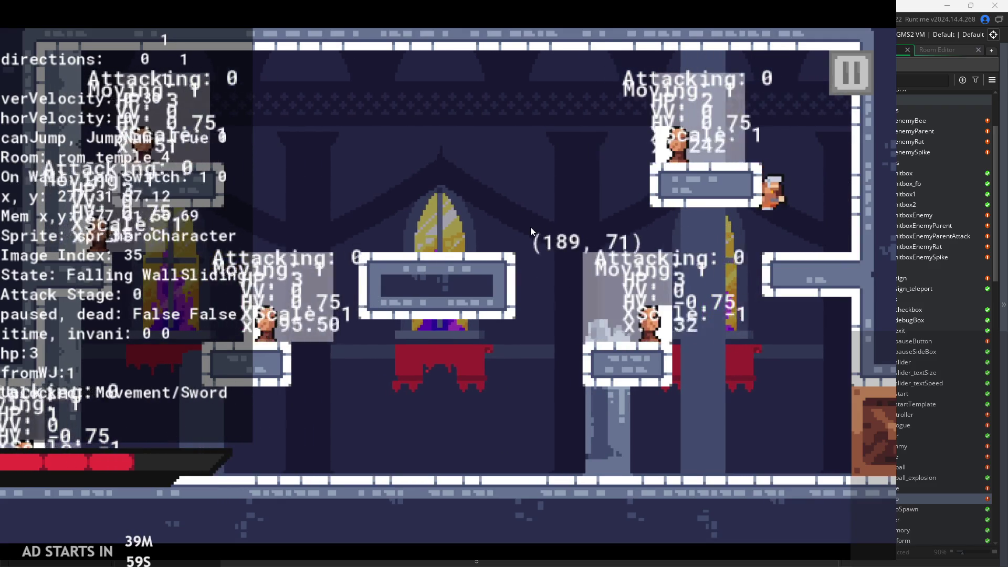
{"action": "key", "text": "space"}
{"action": "key", "text": "x"}
Slide down a centre platform's side and attack mid-slide to test the facing flip
{"action": "key", "text": "Right"}
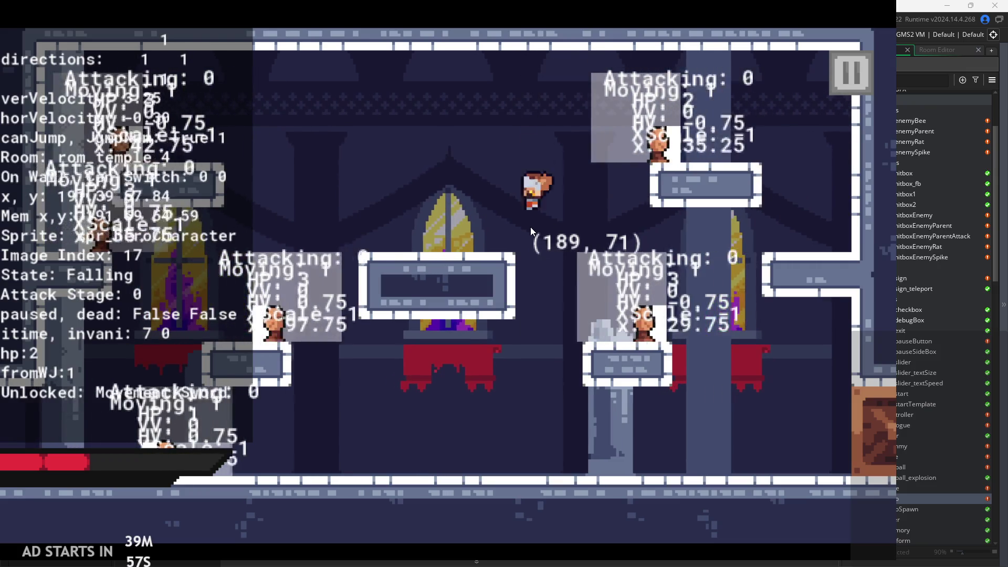
{"action": "key", "text": "space"}
{"action": "key", "text": "x"}
{"action": "key", "text": "Left"}
{"action": "key", "text": "space"}
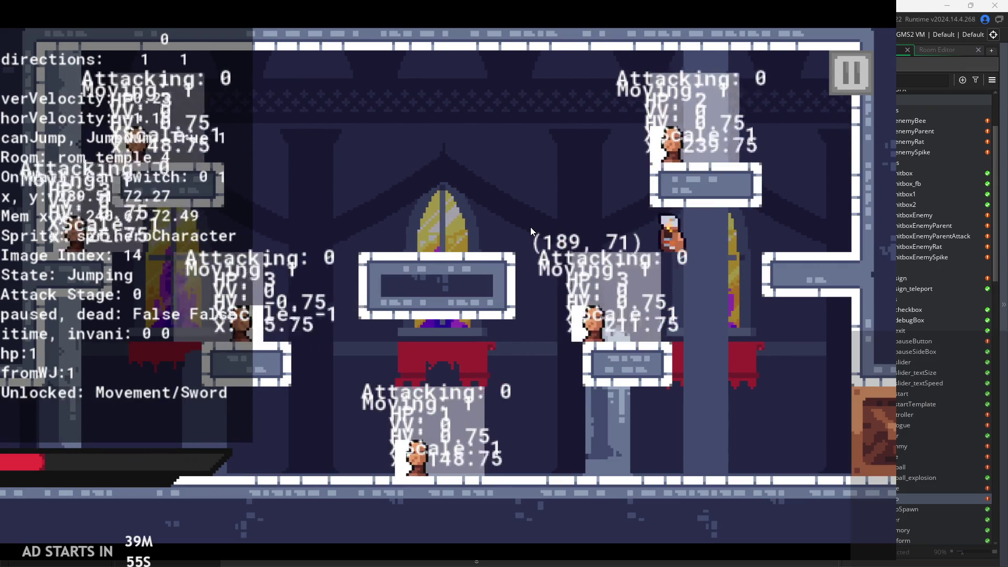
{"action": "key", "text": "x"}
{"action": "key", "text": "space"}
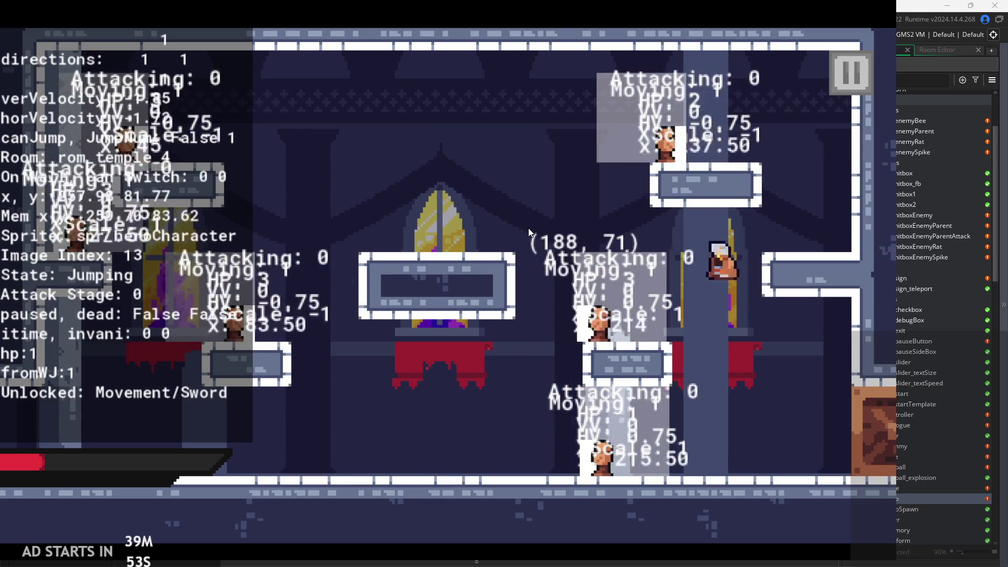
{"action": "key", "text": "Left"}
Jump-attack around the right platform until the hero is down to 1 HP in rom_temple_4
{"action": "key", "text": "Right"}
{"action": "key", "text": "space"}
{"action": "key", "text": "x"}
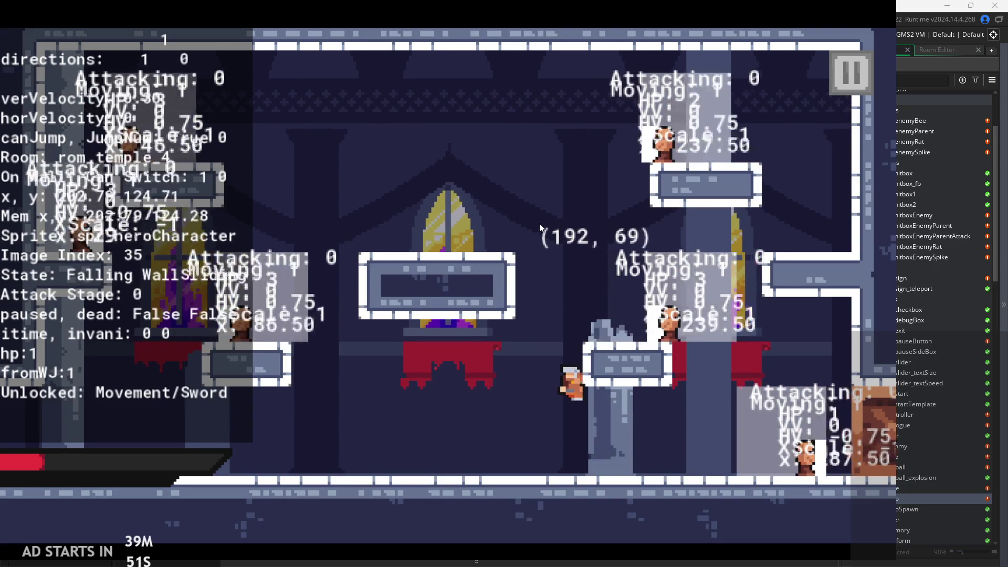
{"action": "key", "text": "x"}
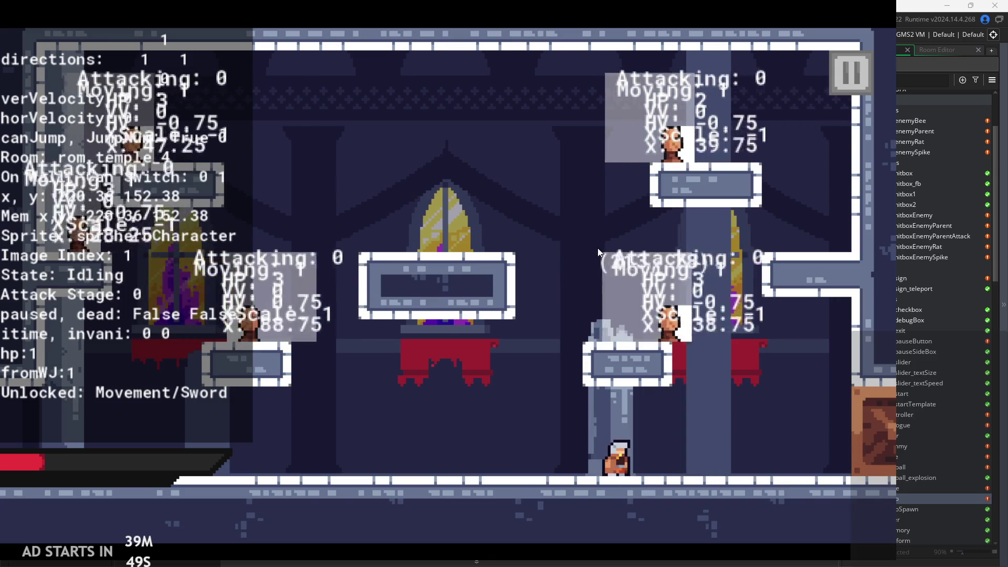
{"action": "key", "text": "Right"}
{"action": "key", "text": "space"}
{"action": "key", "text": "Left"}
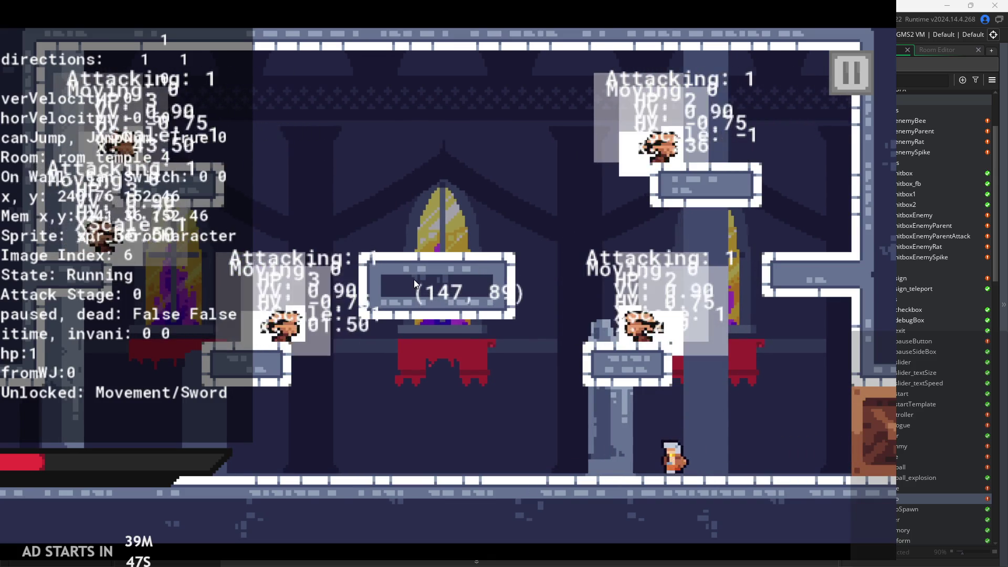
{"action": "key", "text": "space"}
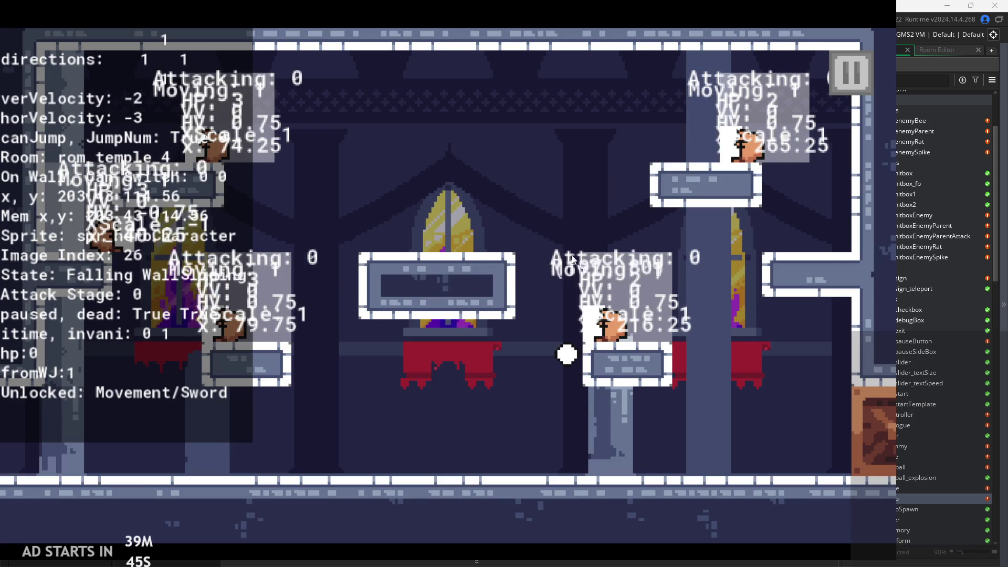
After respawning, jump onto a wall and attack after the slide
{"action": "key", "text": "space"}
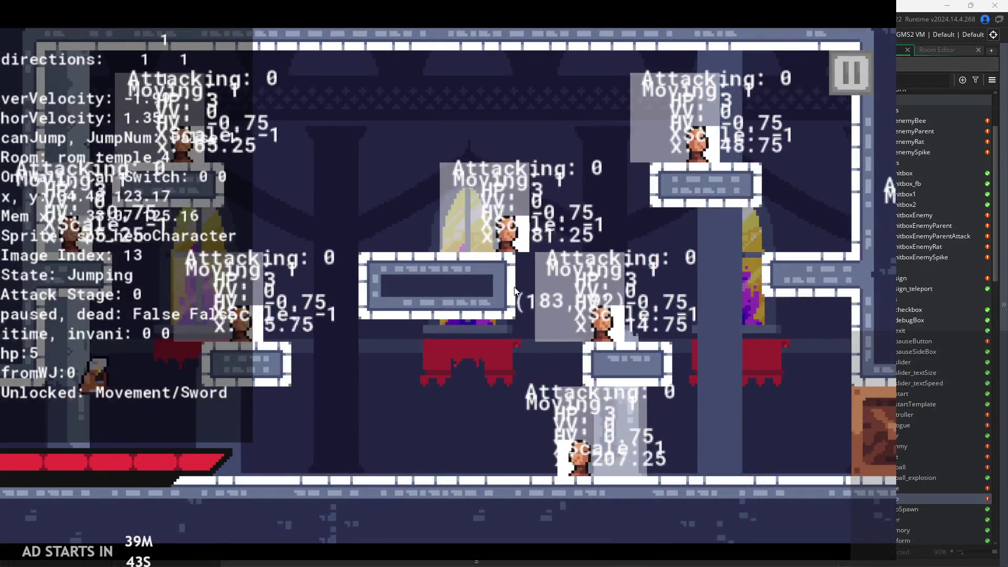
{"action": "key", "text": "x"}
{"action": "key", "text": "Right"}
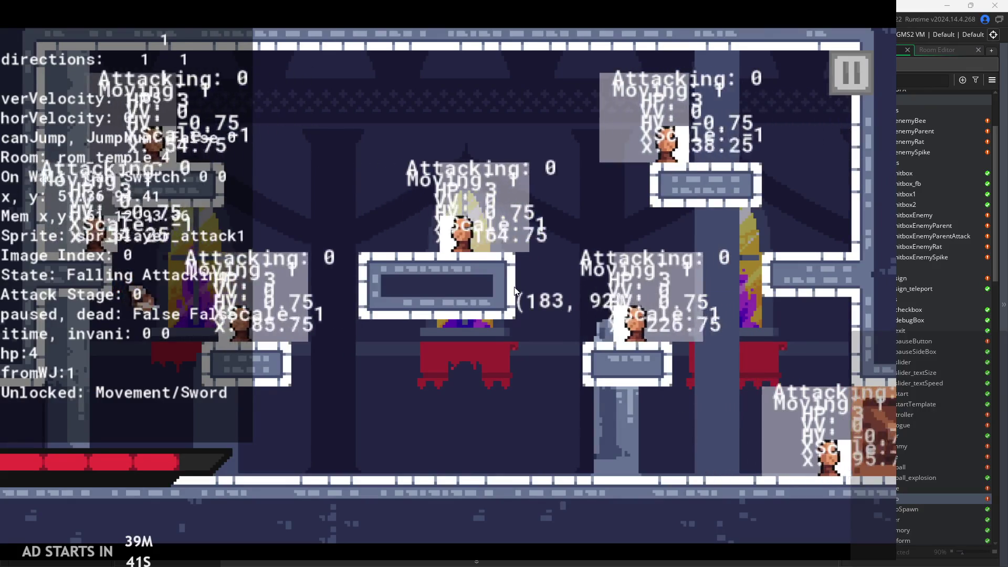
{"action": "key", "text": "space"}
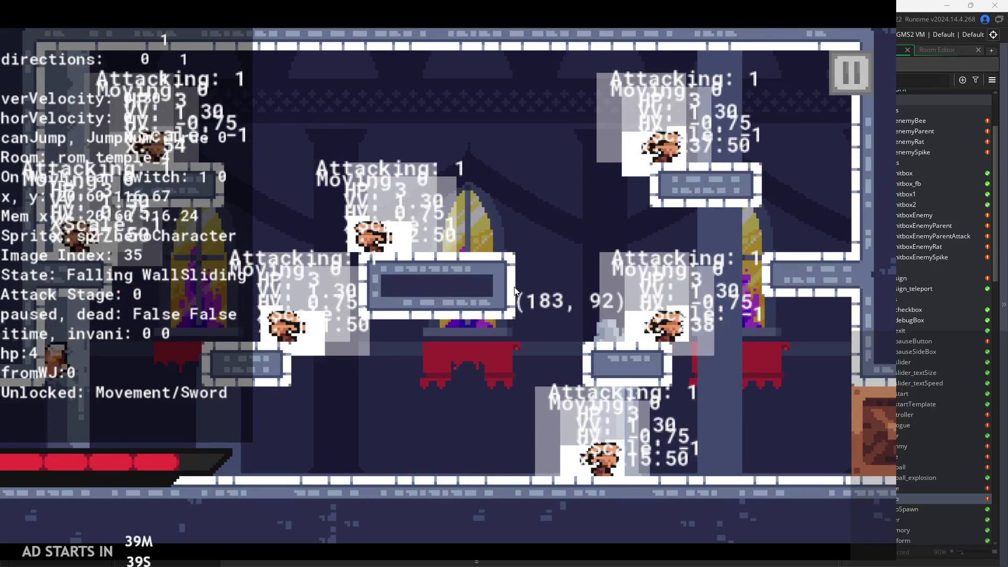
{"action": "key", "text": "x"}
{"action": "key", "text": "x"}
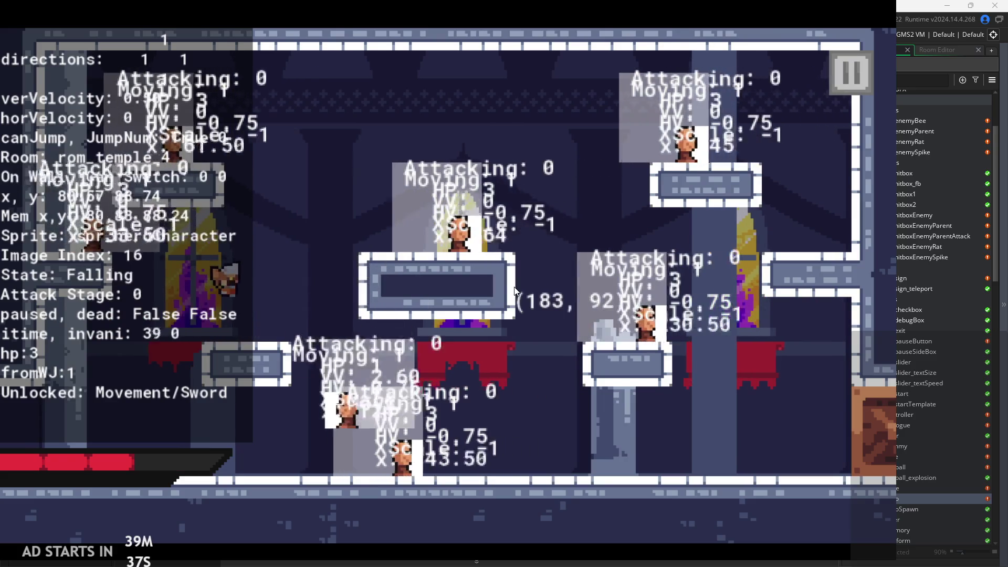
Run right, jump at the right wall, and slash while sliding down it
{"action": "key", "text": "Right"}
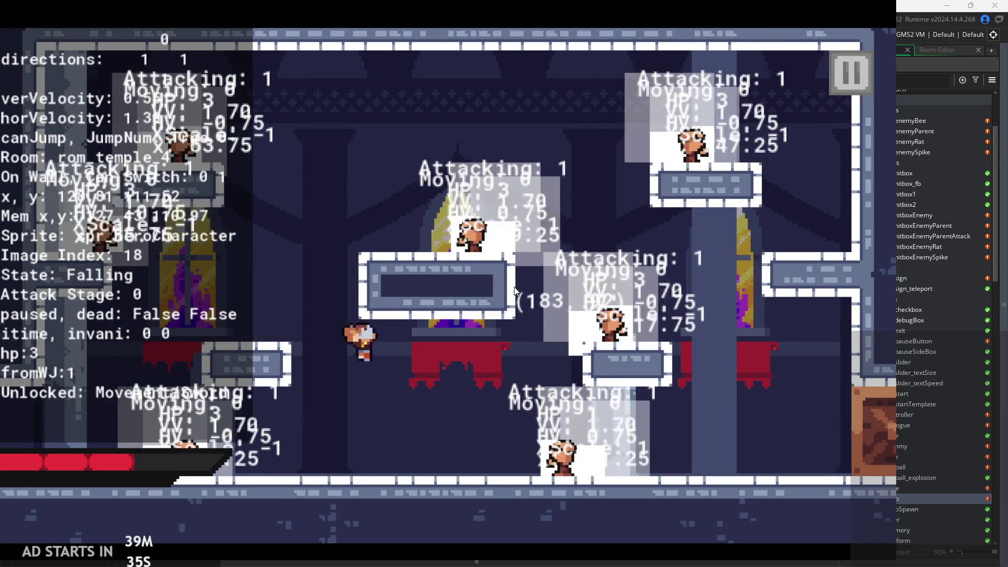
{"action": "key", "text": "space"}
{"action": "key", "text": "Right"}
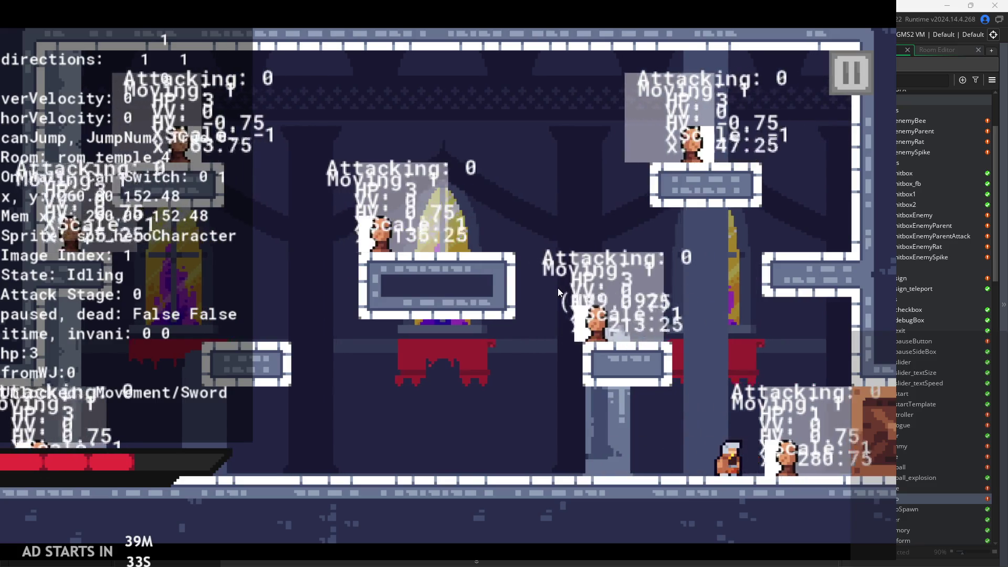
{"action": "key", "text": "space"}
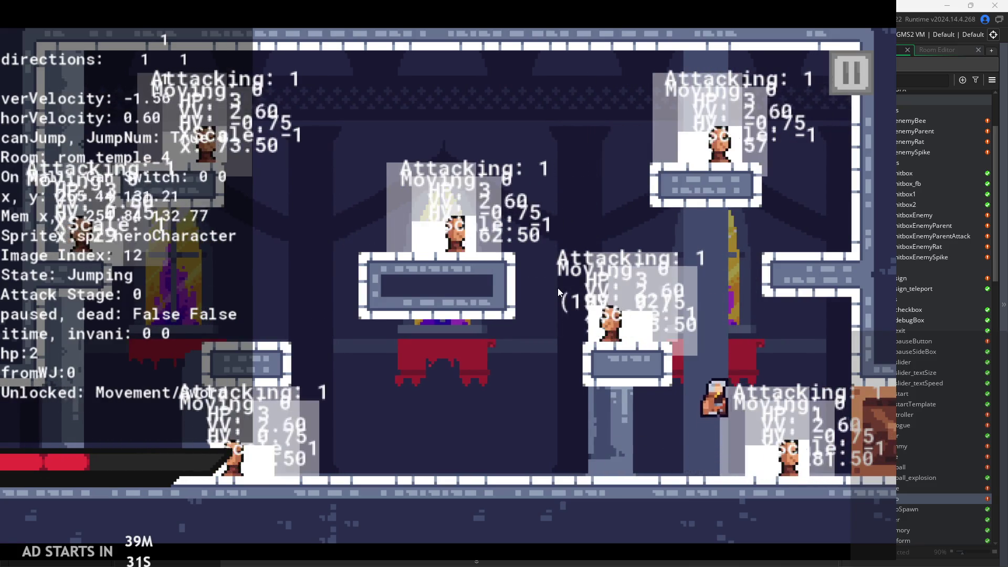
{"action": "key", "text": "x"}
{"action": "key", "text": "x"}
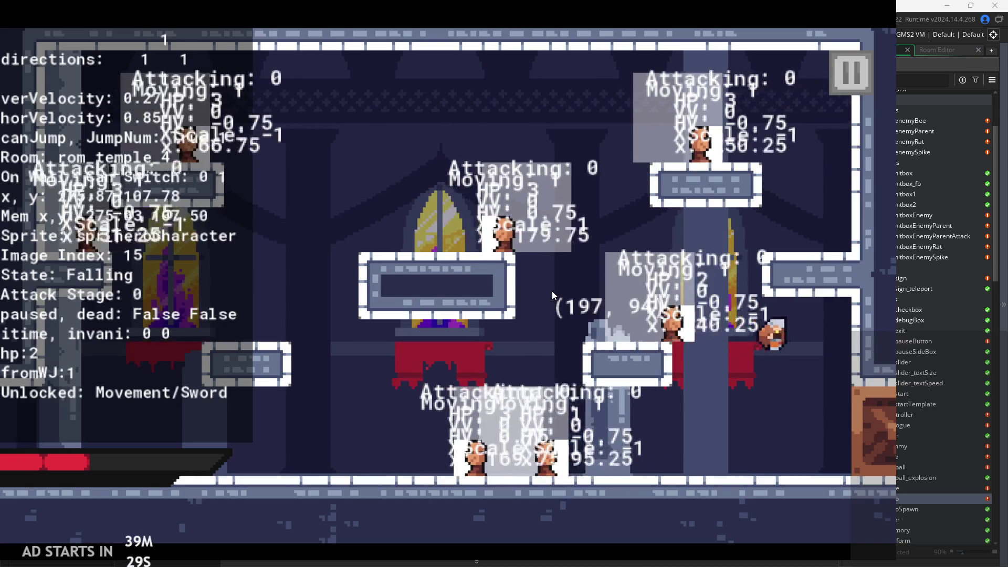
{"action": "key", "text": "space"}
{"action": "key", "text": "Right"}
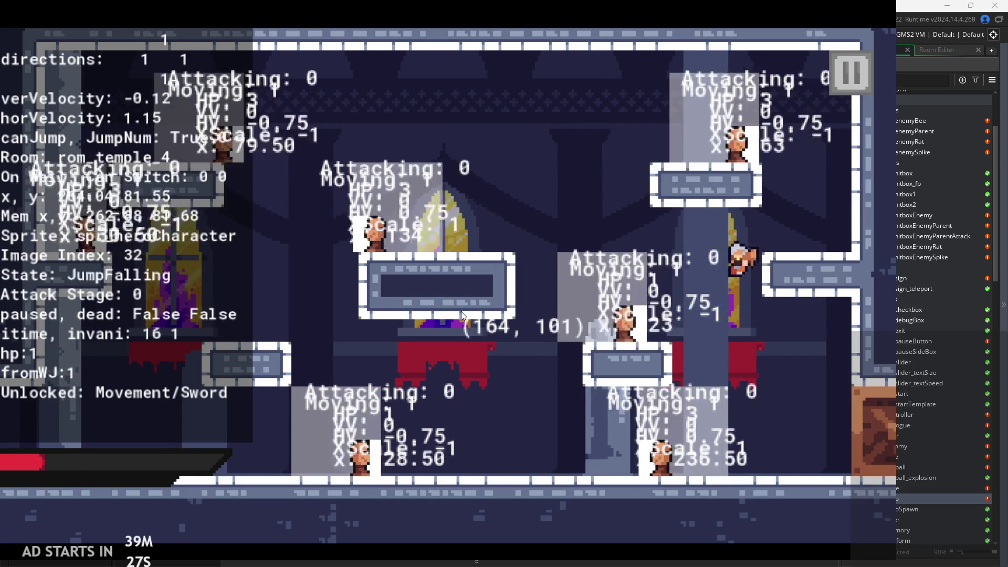
{"action": "key", "text": "x"}
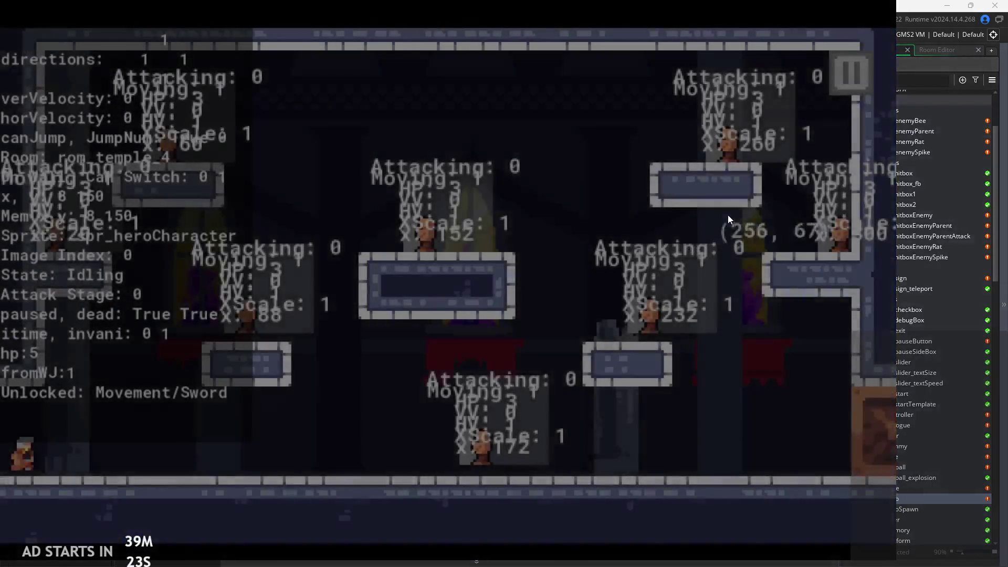
Respawn after dying and attack while sliding down the left wall
{"action": "key", "text": "Right"}
{"action": "key", "text": "x"}
{"action": "key", "text": "z"}
{"action": "key", "text": "Left"}
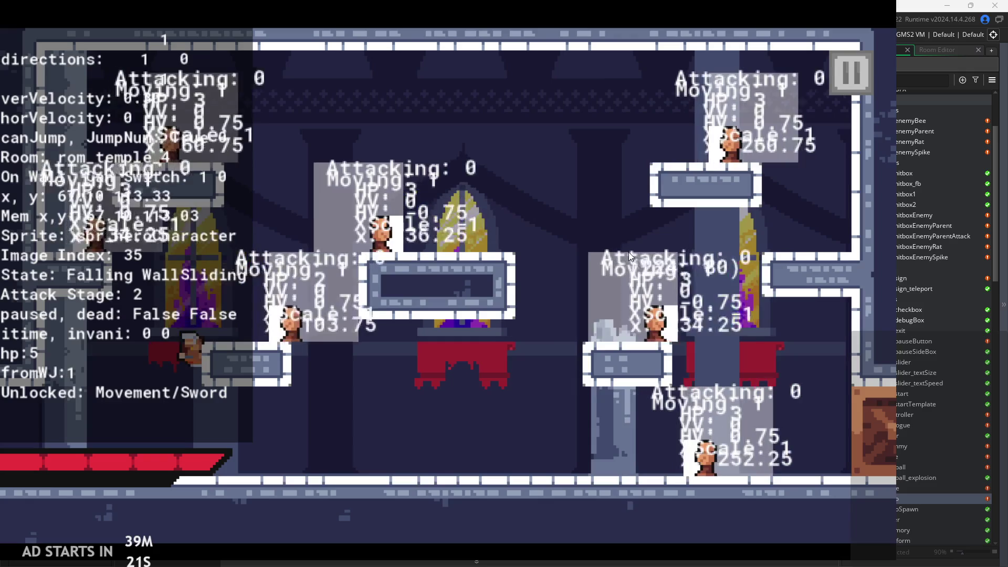
{"action": "key", "text": "x"}
{"action": "key", "text": "z"}
{"action": "key", "text": "z"}
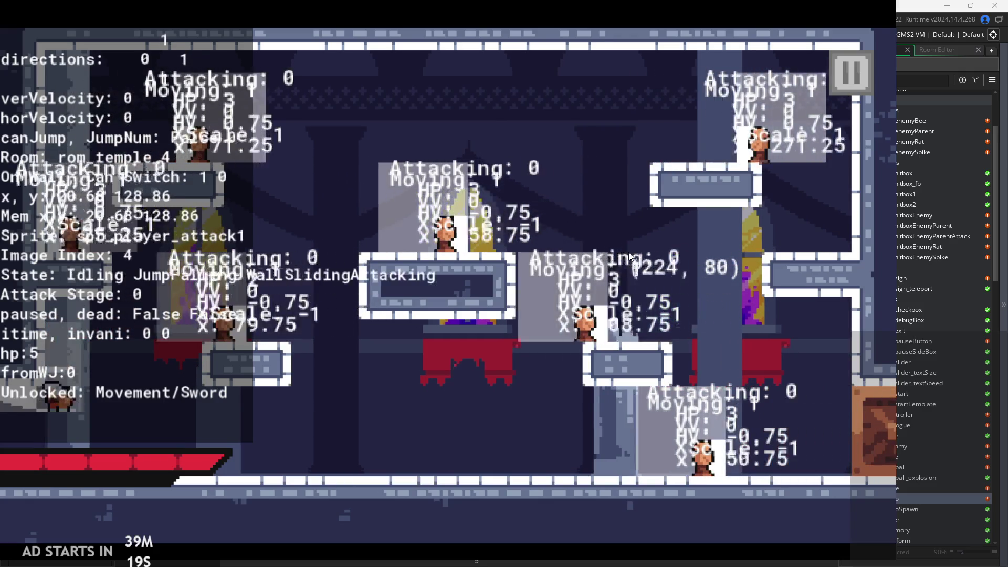
In the next temple room, combo-attack and strike while falling onto the wall, then leap off
{"action": "key", "text": "Right"}
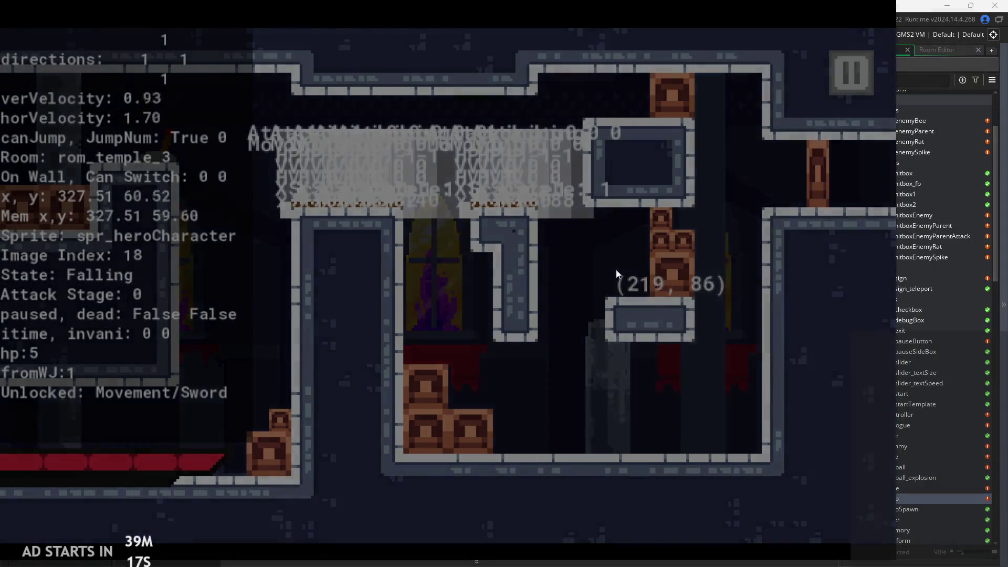
{"action": "key", "text": "Right"}
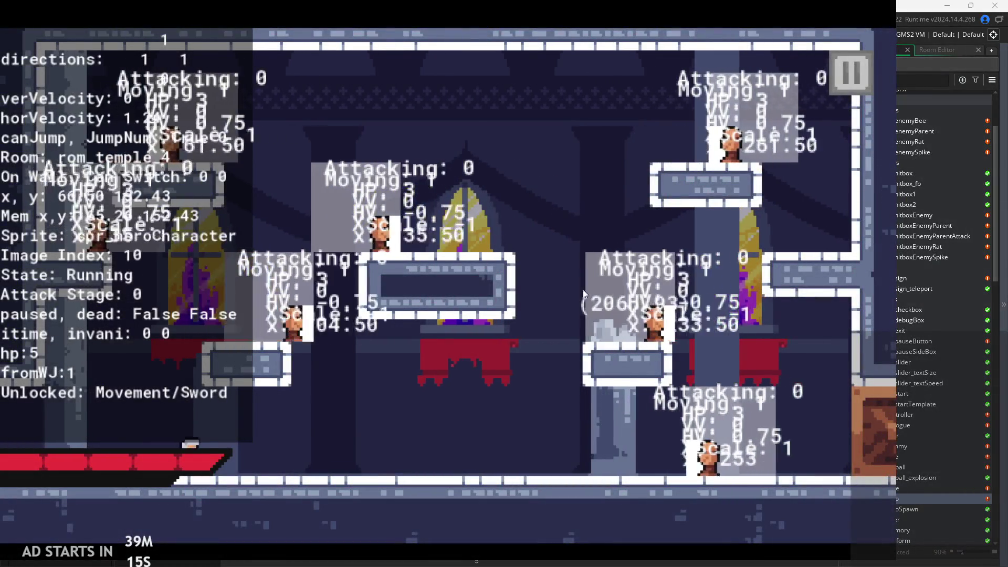
{"action": "key", "text": "z"}
{"action": "key", "text": "z"}
{"action": "key", "text": "space"}
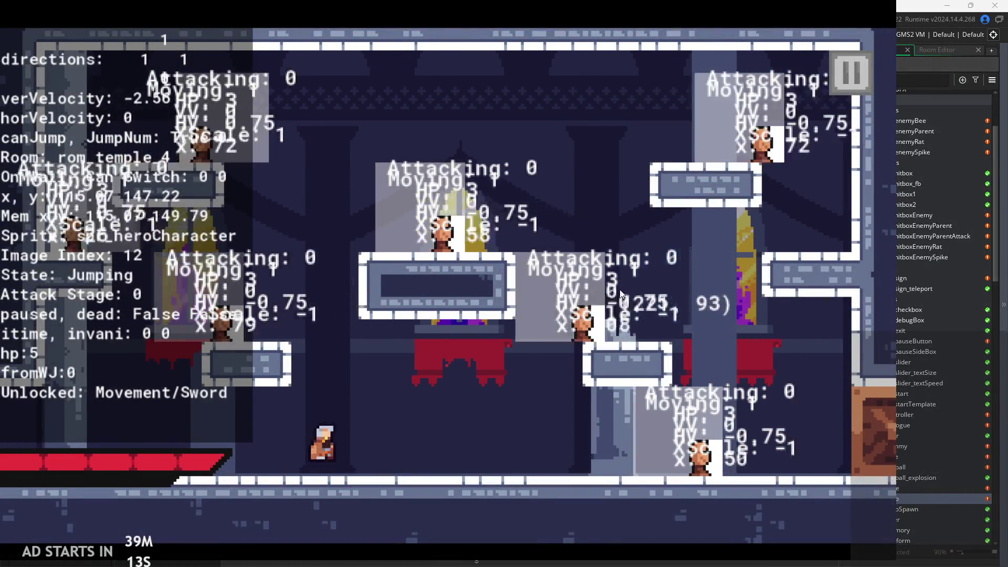
{"action": "key", "text": "z"}
{"action": "key", "text": "Right"}
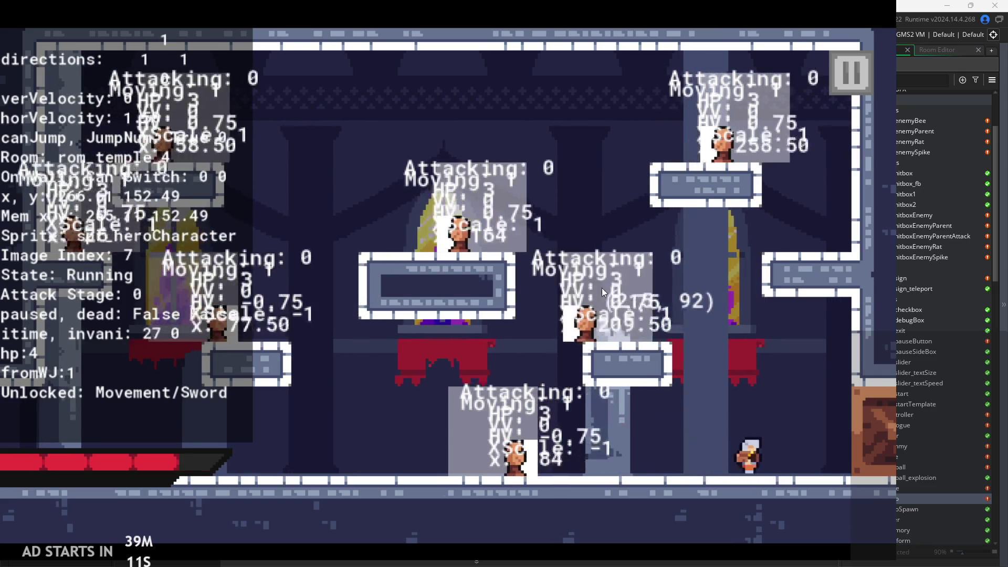
{"action": "key", "text": "space"}
{"action": "key", "text": "z"}
{"action": "key", "text": "z"}
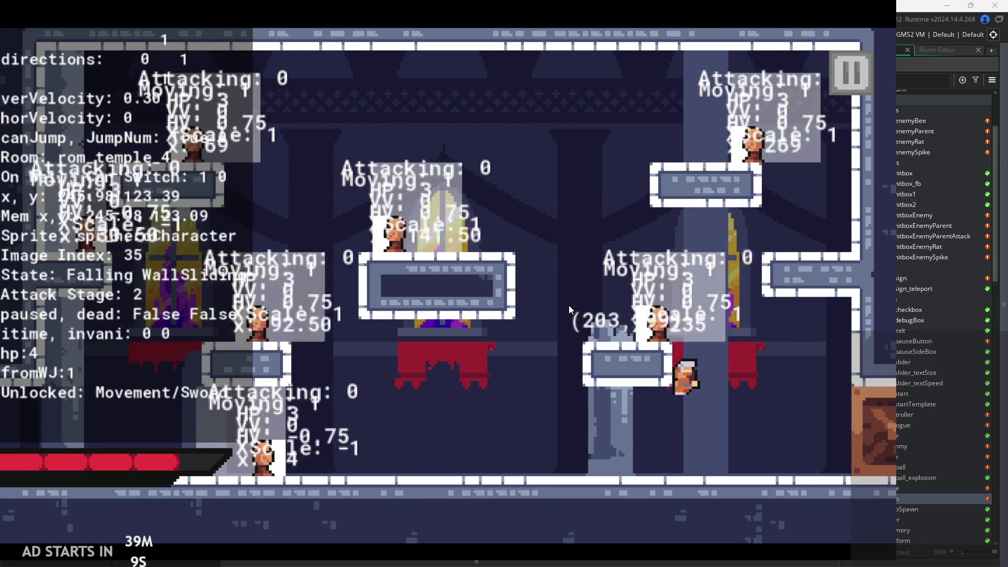
{"action": "key", "text": "space"}
{"action": "key", "text": "Left"}
Swing mid-air while jumping left and right, then hop onto the small platform
{"action": "key", "text": "space"}
{"action": "key", "text": "z"}
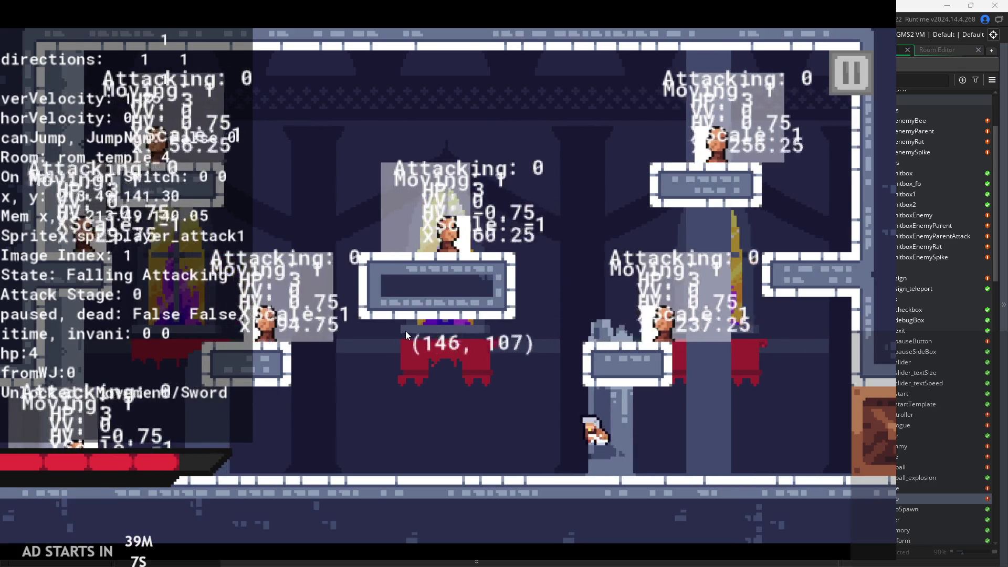
{"action": "key", "text": "z"}
{"action": "key", "text": "z"}
{"action": "key", "text": "space"}
{"action": "key", "text": "Right"}
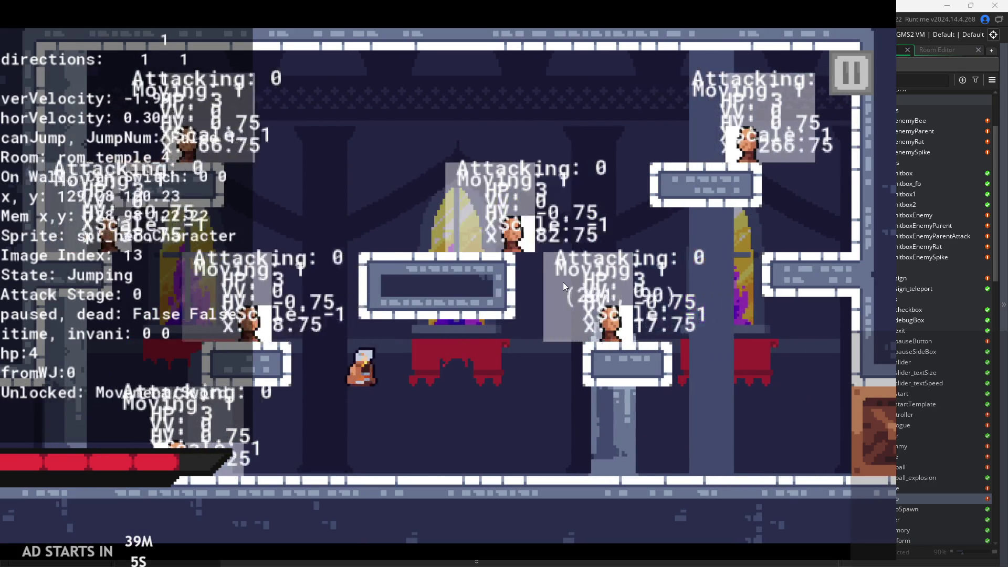
{"action": "key", "text": "z"}
{"action": "key", "text": "z"}
{"action": "key", "text": "Left"}
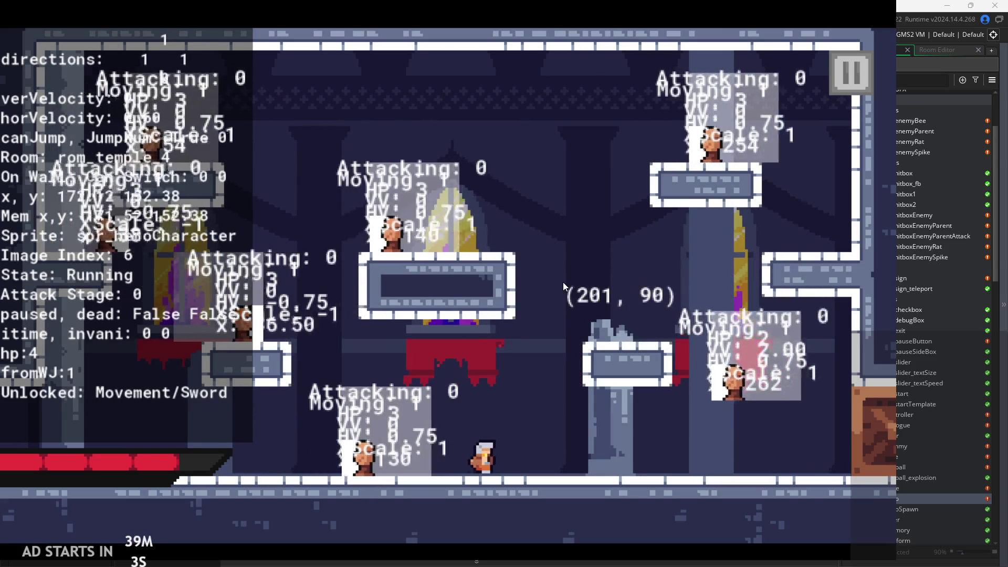
{"action": "key", "text": "Right"}
{"action": "key", "text": "space"}
Slide down the upper platform's side, wall-jump left with a two-stage attack, and combo again
{"action": "key", "text": "space"}
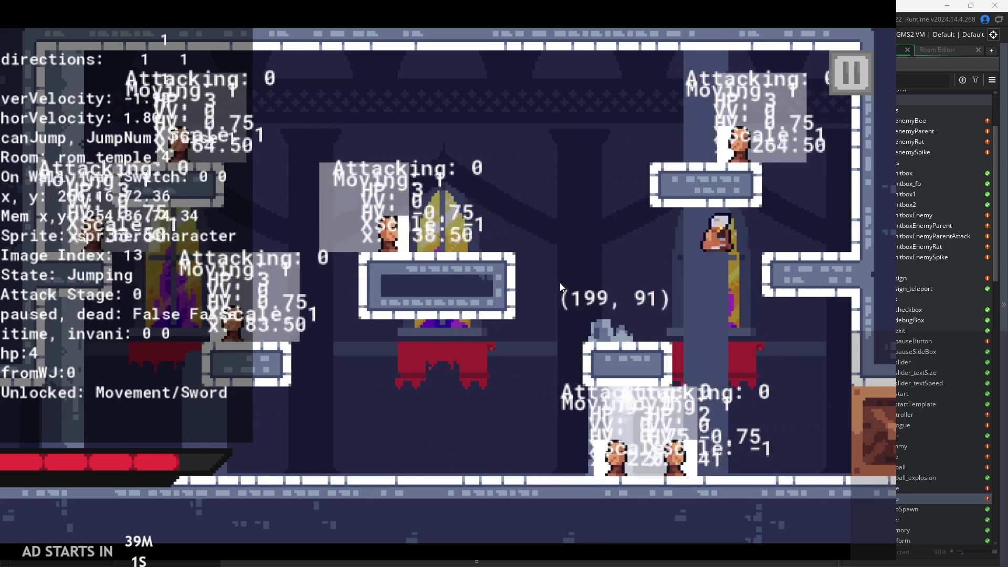
{"action": "key", "text": "space"}
{"action": "key", "text": "Right"}
{"action": "key", "text": "z"}
{"action": "key", "text": "space"}
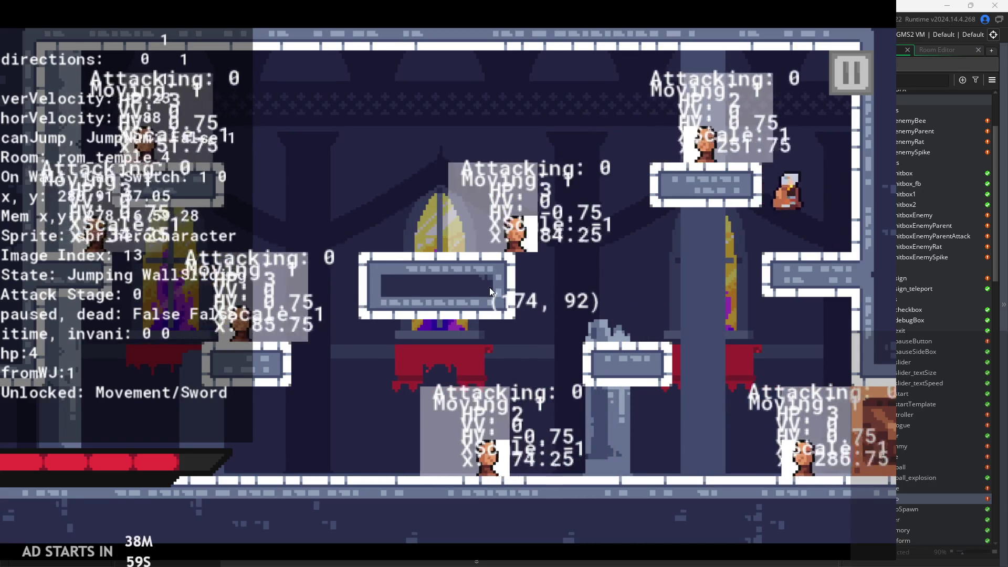
{"action": "key", "text": "z"}
{"action": "key", "text": "z"}
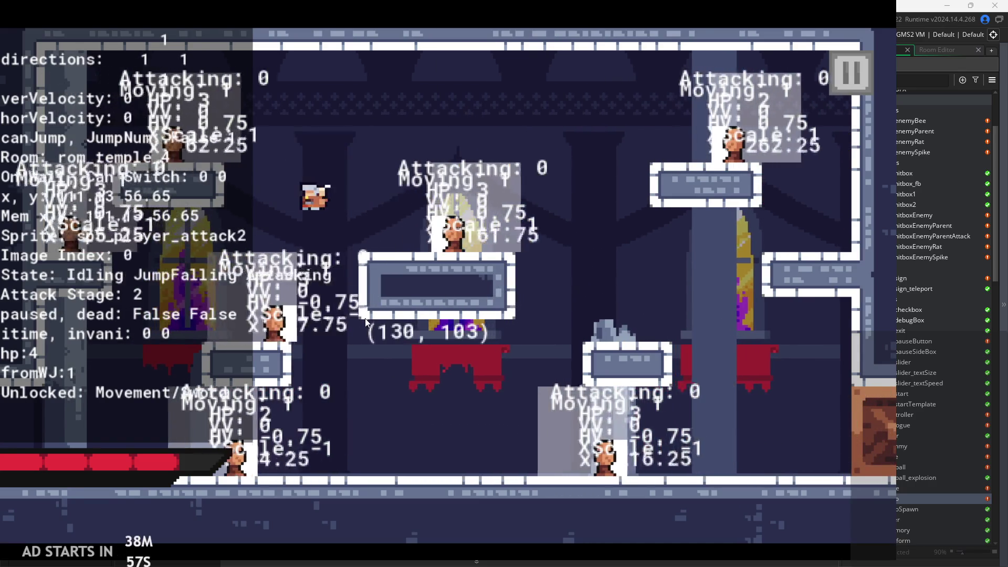
{"action": "key", "text": "space"}
{"action": "key", "text": "z"}
{"action": "key", "text": "z"}
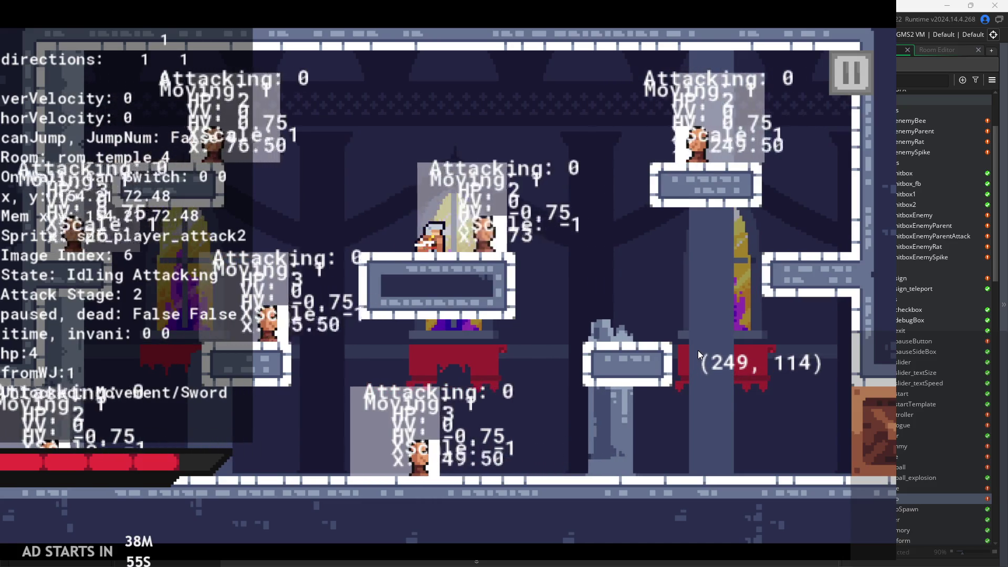
{"action": "key", "text": "space"}
Attack repeatedly, wall-jump to the top middle, slide down the wall and jump off swinging
{"action": "key", "text": "z"}
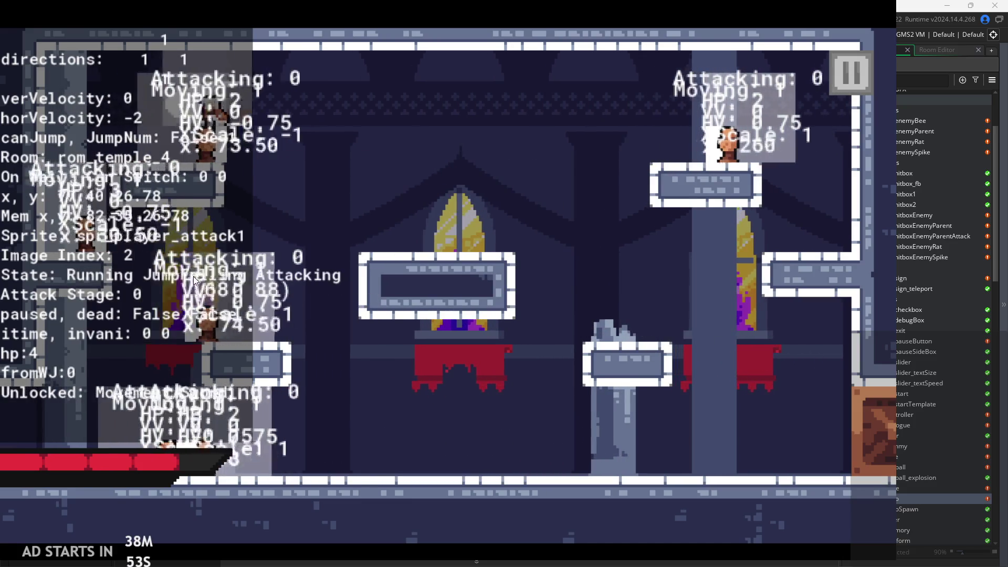
{"action": "key", "text": "z"}
{"action": "key", "text": "z"}
{"action": "key", "text": "z"}
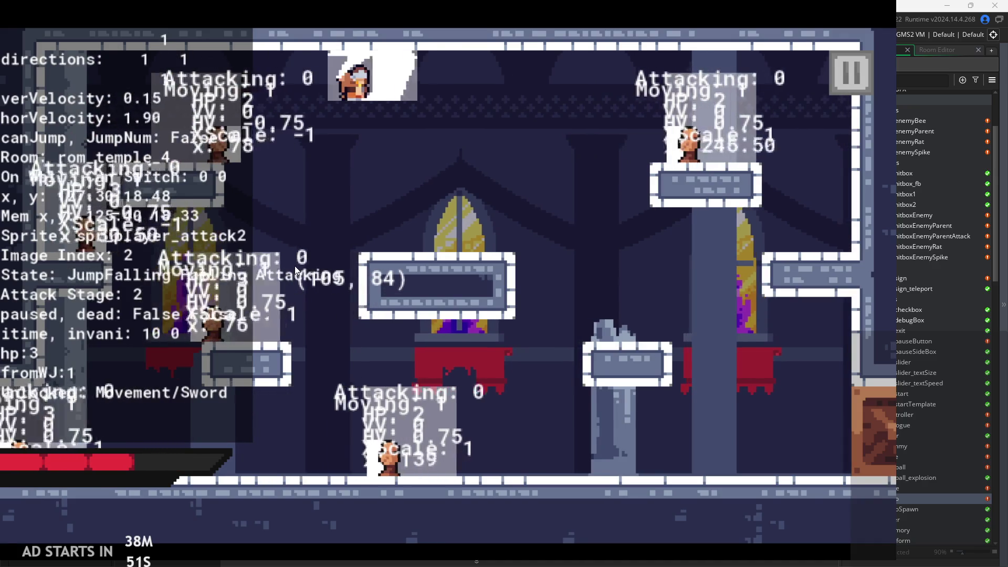
{"action": "key", "text": "space"}
{"action": "key", "text": "z"}
{"action": "key", "text": "z"}
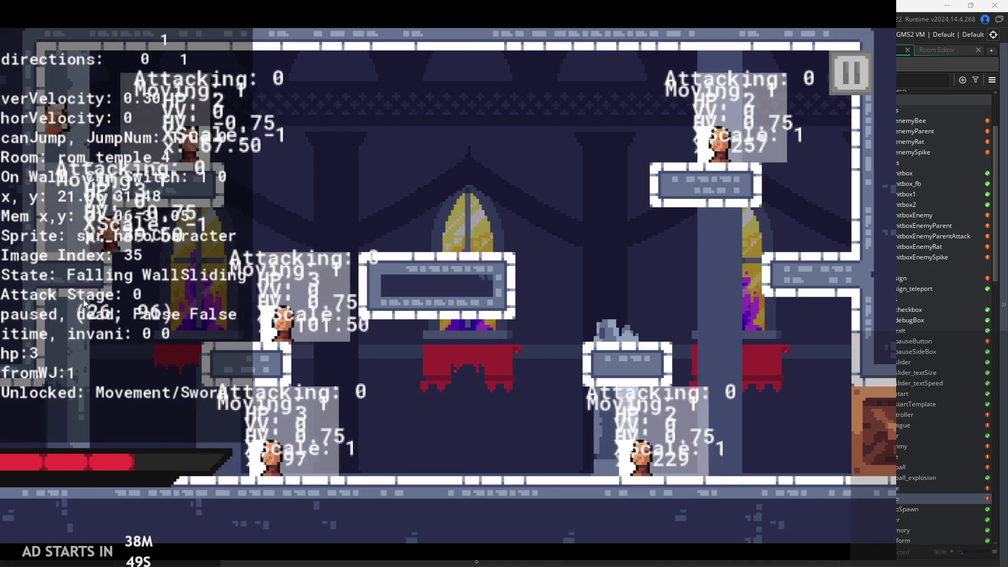
{"action": "key", "text": "space"}
{"action": "key", "text": "z"}
{"action": "key", "text": "z"}
{"action": "key", "text": "space"}
{"action": "key", "text": "Left"}
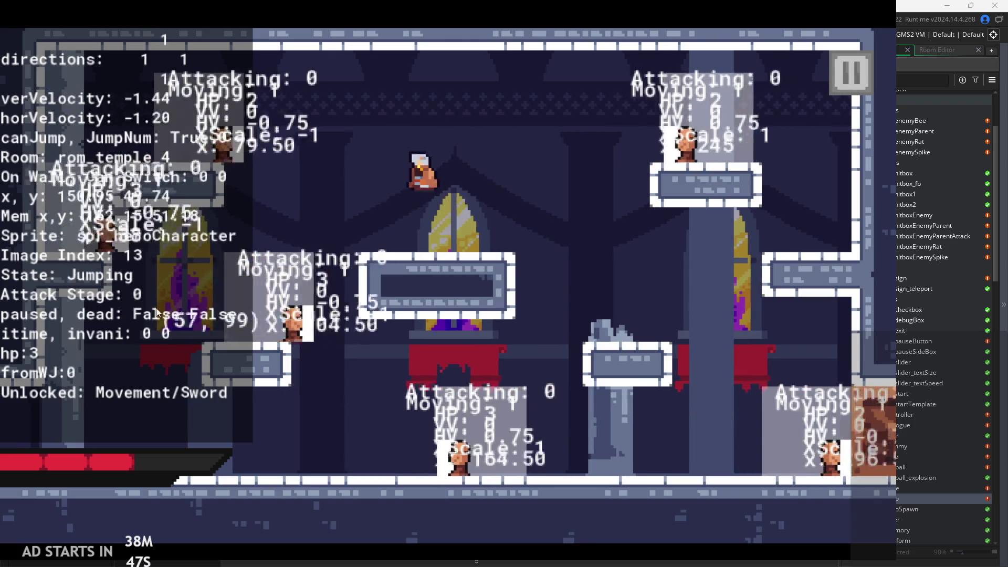
{"action": "key", "text": "z"}
{"action": "key", "text": "space"}
{"action": "key", "text": "z"}
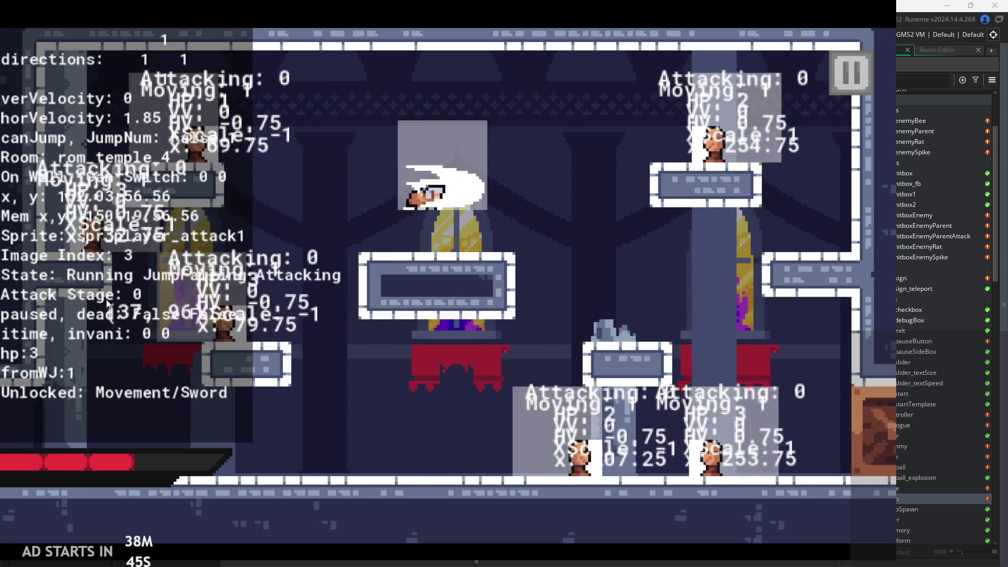
{"action": "key", "text": "z"}
{"action": "key", "text": "Left"}
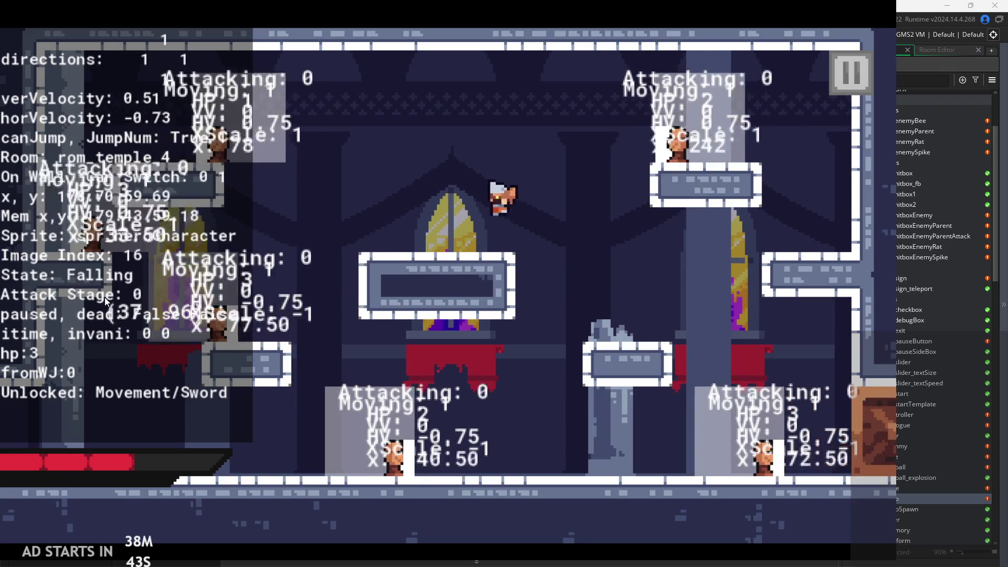
Attack mid-air and while wall-sliding, wall-jump onto the upper-left ledge, then stop the test run
{"action": "key", "text": "space"}
{"action": "key", "text": "z"}
{"action": "key", "text": "z"}
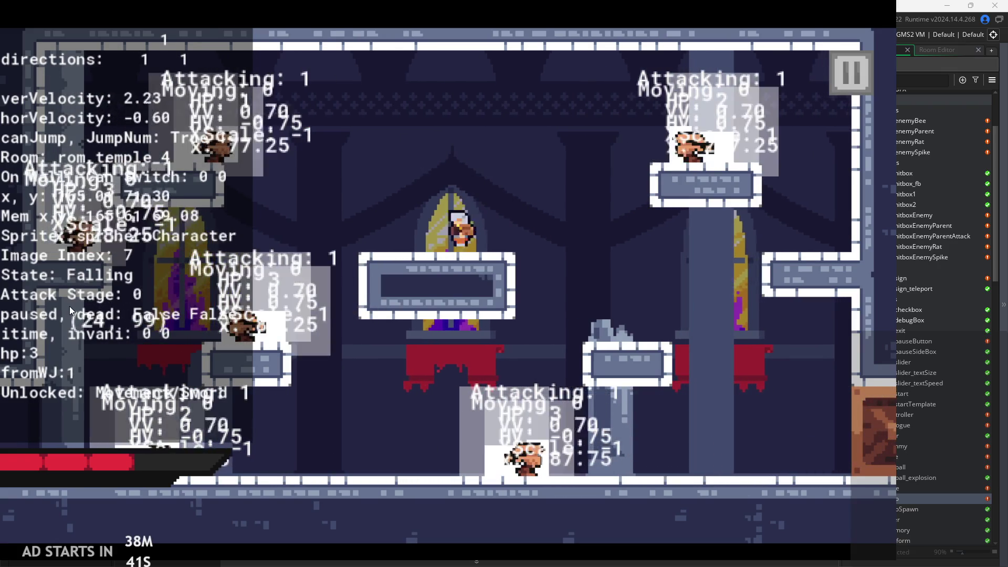
{"action": "key", "text": "space"}
{"action": "key", "text": "z"}
{"action": "key", "text": "z"}
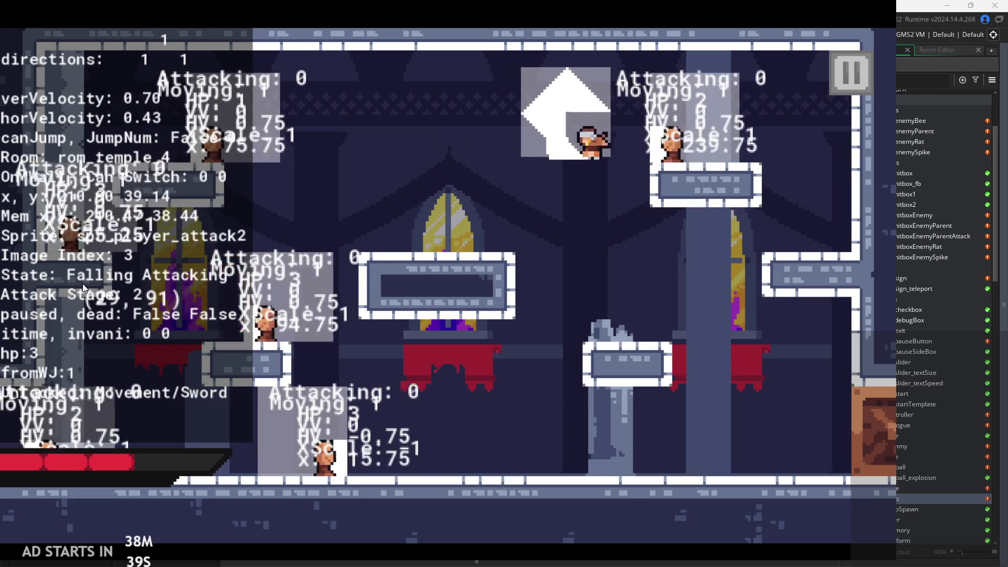
{"action": "key", "text": "space"}
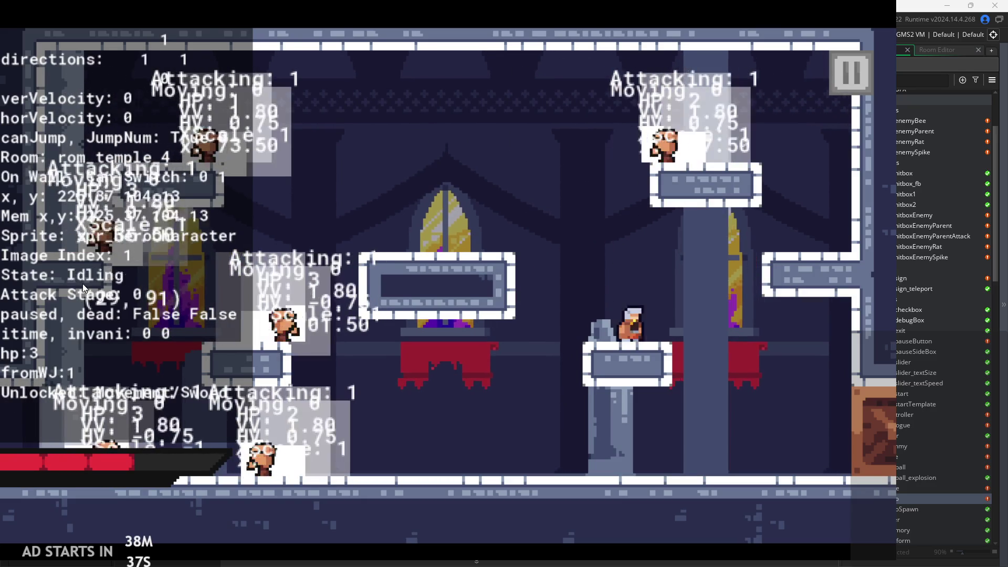
{"action": "key", "text": "space"}
{"action": "key", "text": "z"}
{"action": "key", "text": "z"}
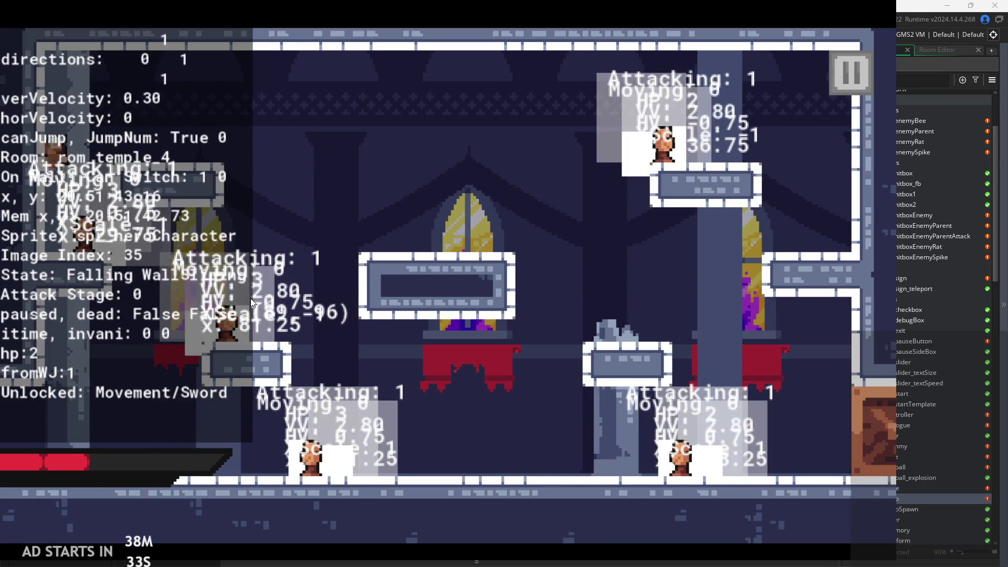
{"action": "key", "text": "z"}
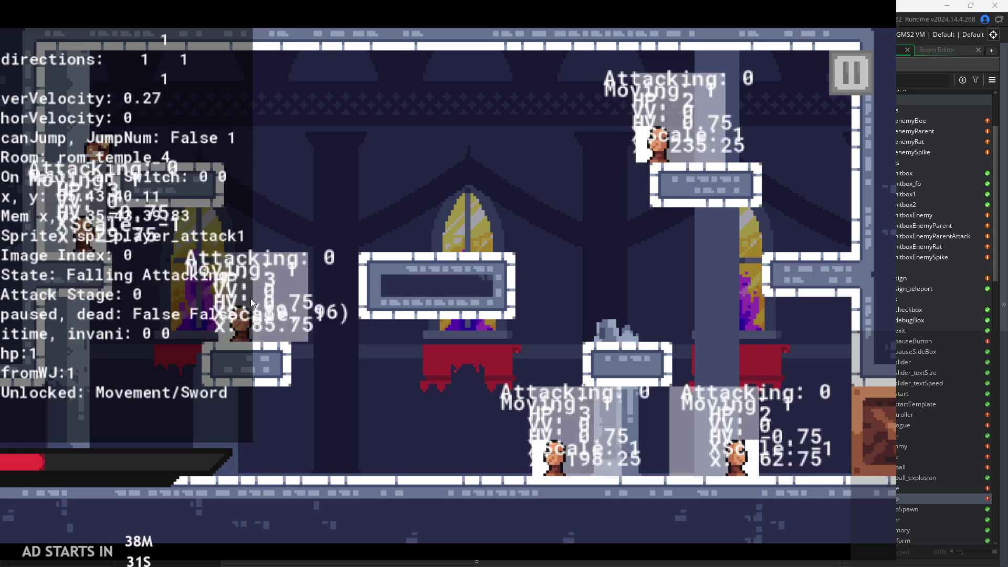
{"action": "key", "text": "space"}
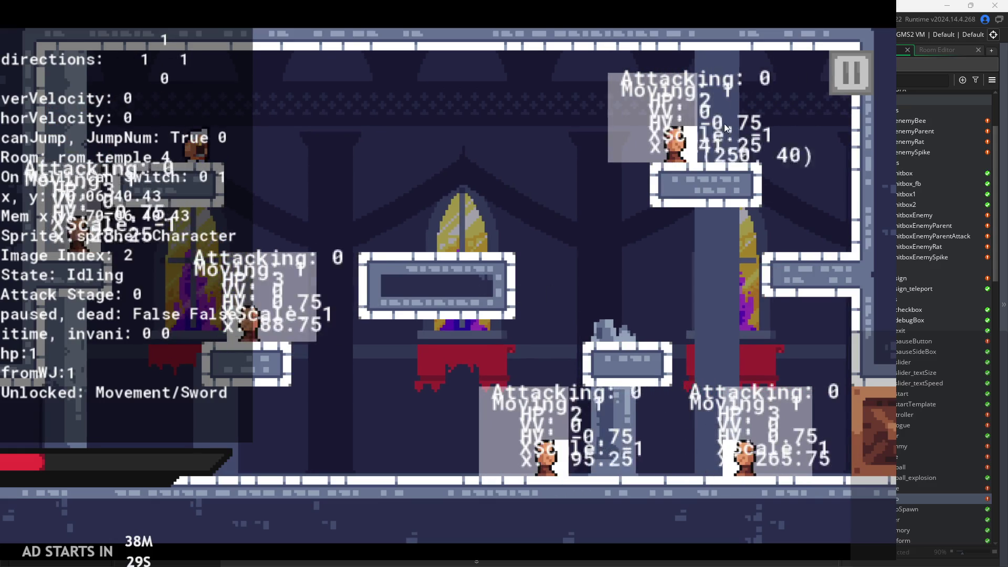
{"action": "left_click", "coordinate": [853, 80]}
Close the test game and review the attack frame variables in obj_hero's Create code
{"action": "left_click", "coordinate": [763, 493]}
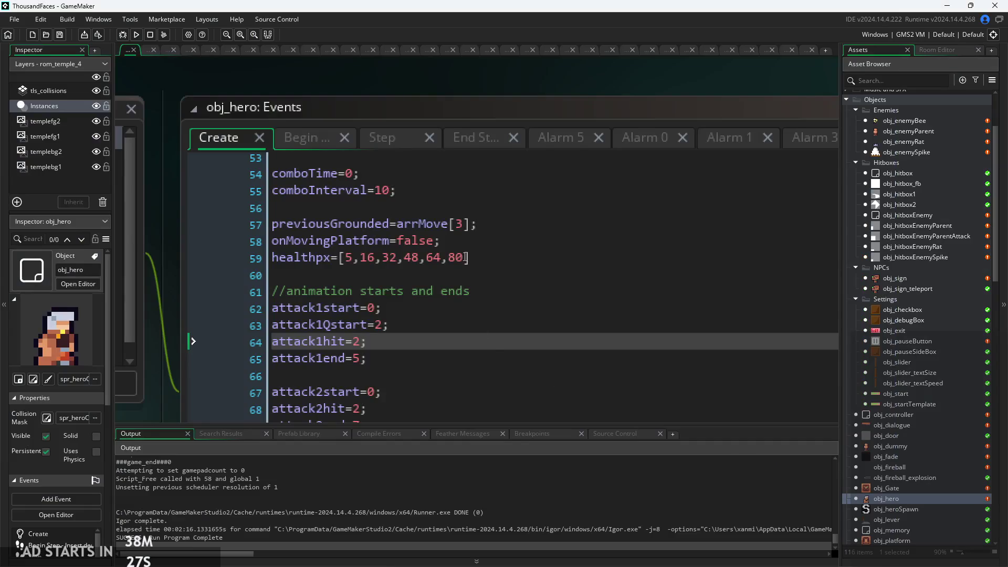
{"action": "left_click", "coordinate": [479, 253]}
{"action": "scroll", "coordinate": [479, 252], "scroll_direction": "down", "scroll_amount": 2}
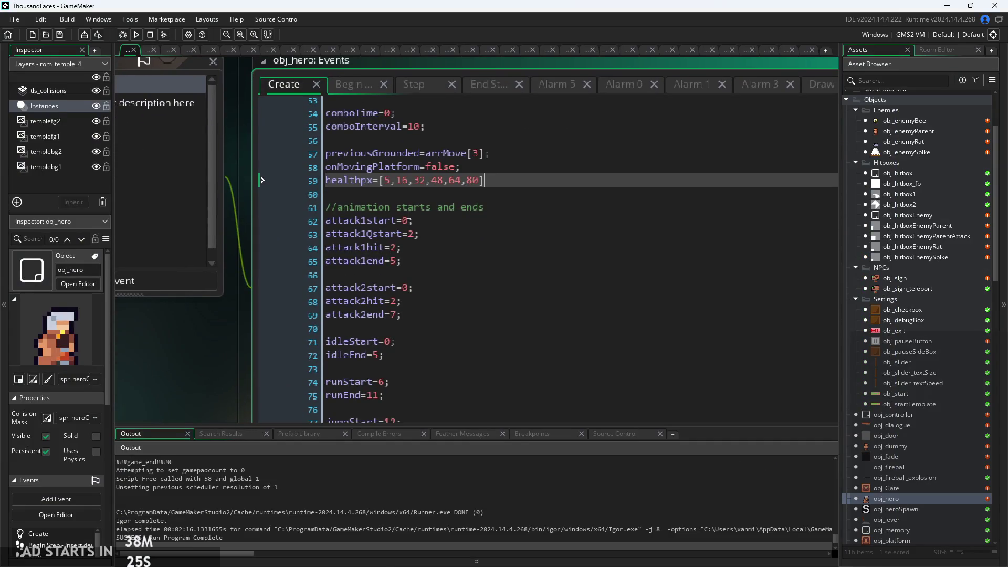
{"action": "left_click", "coordinate": [448, 310]}
{"action": "scroll", "coordinate": [448, 310], "scroll_direction": "down", "scroll_amount": 1}
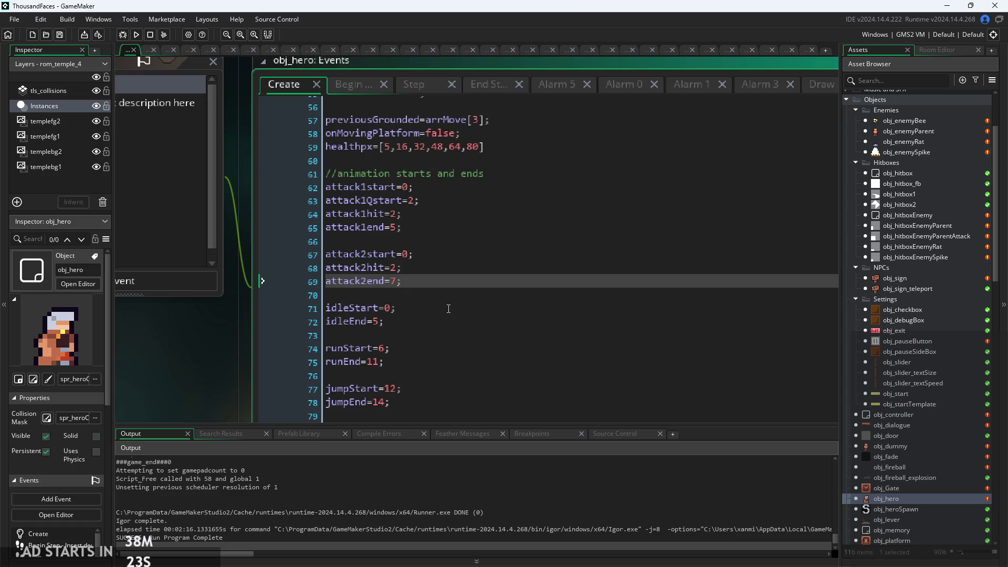
{"action": "left_click", "coordinate": [447, 306]}
{"action": "left_click", "coordinate": [447, 298]}
{"action": "scroll", "coordinate": [446, 299], "scroll_direction": "down", "scroll_amount": 2}
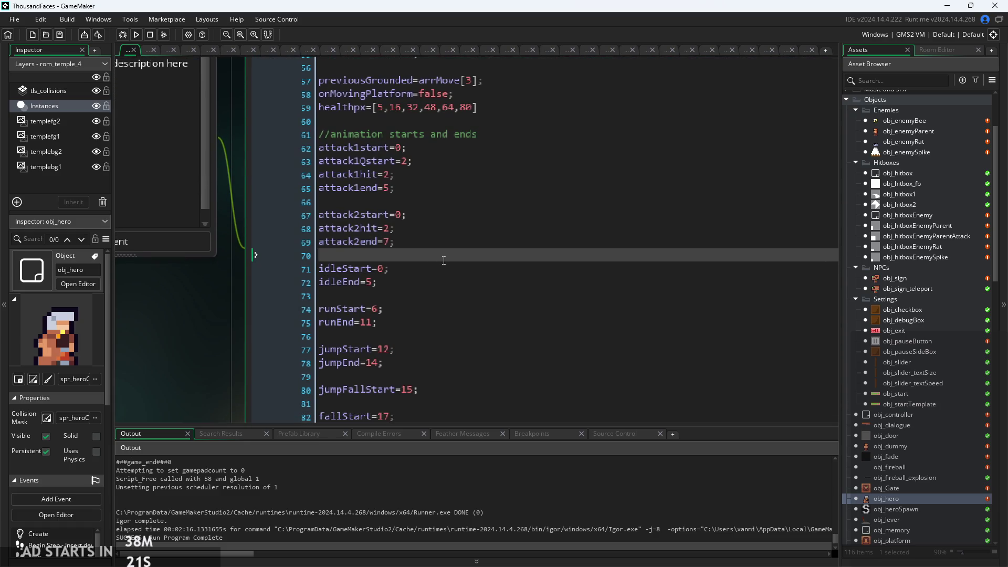
{"action": "scroll", "coordinate": [403, 119], "scroll_direction": "down", "scroll_amount": 1}
Check Begin Step, then the Step event's attack_pressed, attacking and canSwitch lines 70–77
{"action": "left_click", "coordinate": [339, 102]}
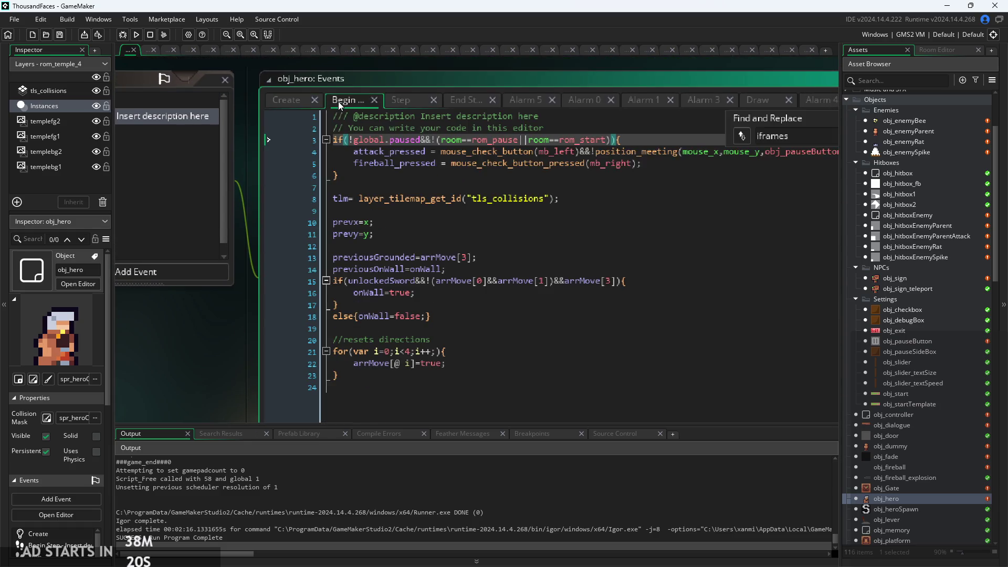
{"action": "left_click", "coordinate": [410, 102]}
{"action": "scroll", "coordinate": [484, 210], "scroll_direction": "up", "scroll_amount": 5}
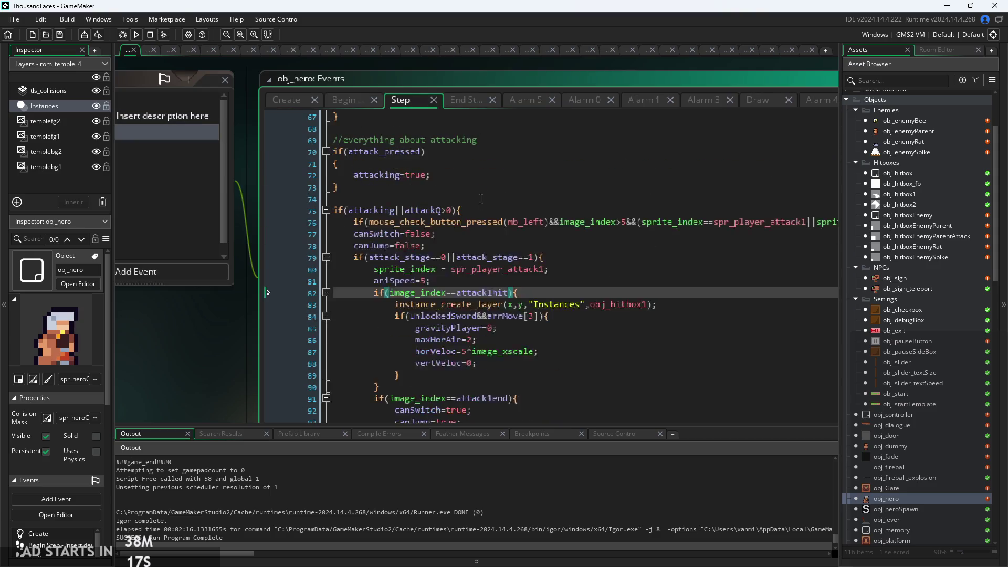
{"action": "left_click", "coordinate": [495, 268]}
{"action": "scroll", "coordinate": [402, 218], "scroll_direction": "down", "scroll_amount": 1, "text": "ctrl"}
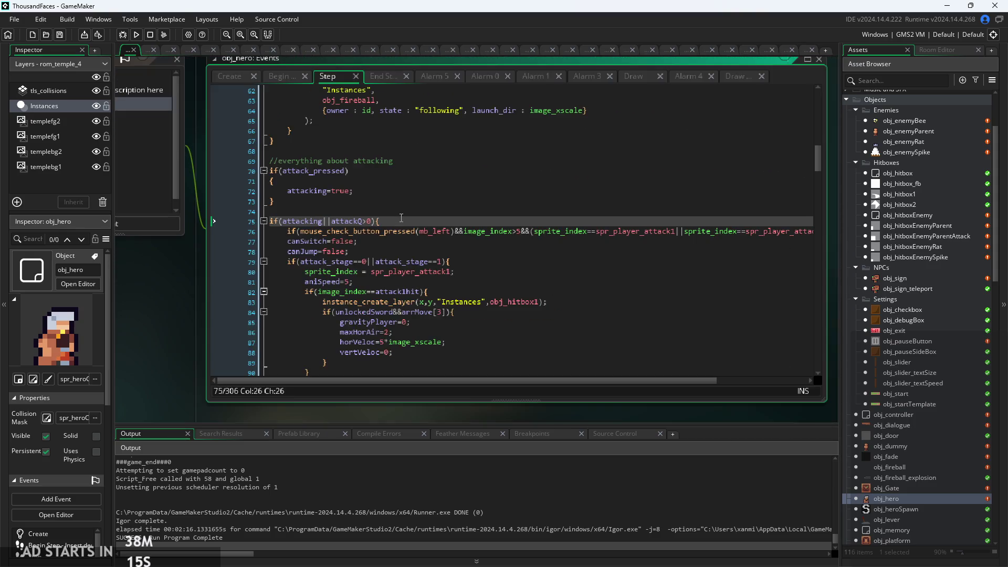
{"action": "left_click", "coordinate": [432, 244]}
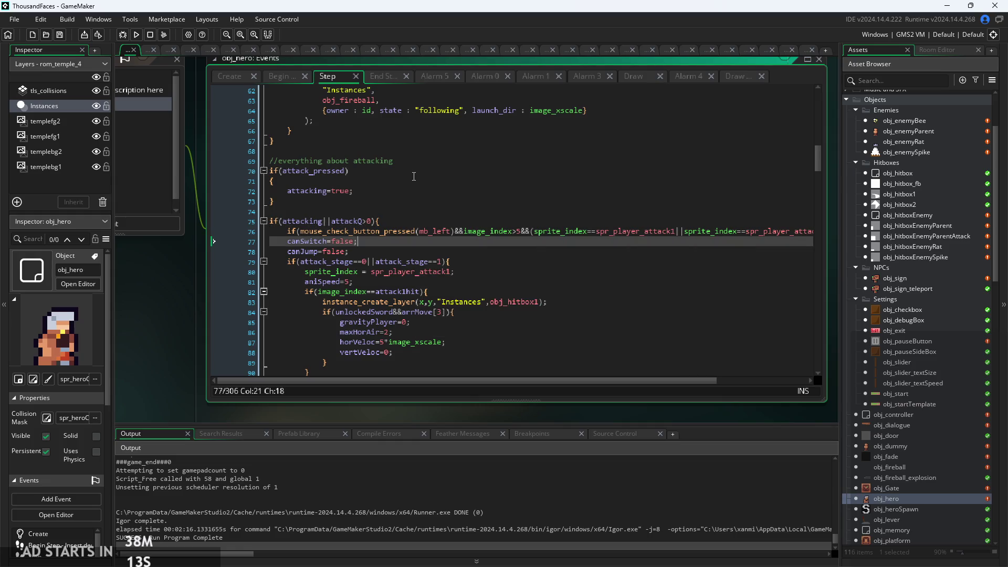
{"action": "scroll", "coordinate": [406, 218], "scroll_direction": "up", "scroll_amount": 2}
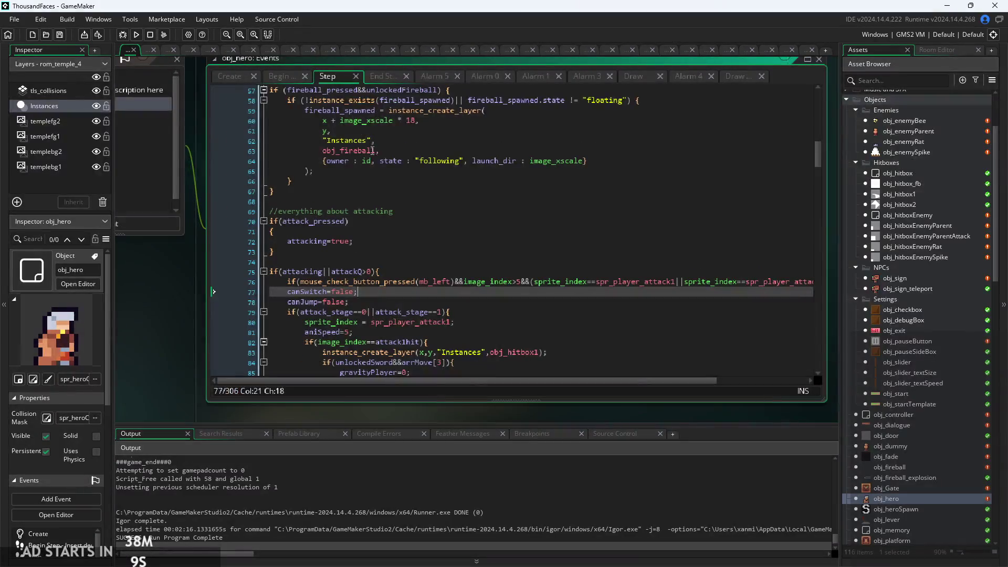
{"action": "scroll", "coordinate": [368, 221], "scroll_direction": "up", "scroll_amount": 2}
{"action": "left_click", "coordinate": [342, 220]}
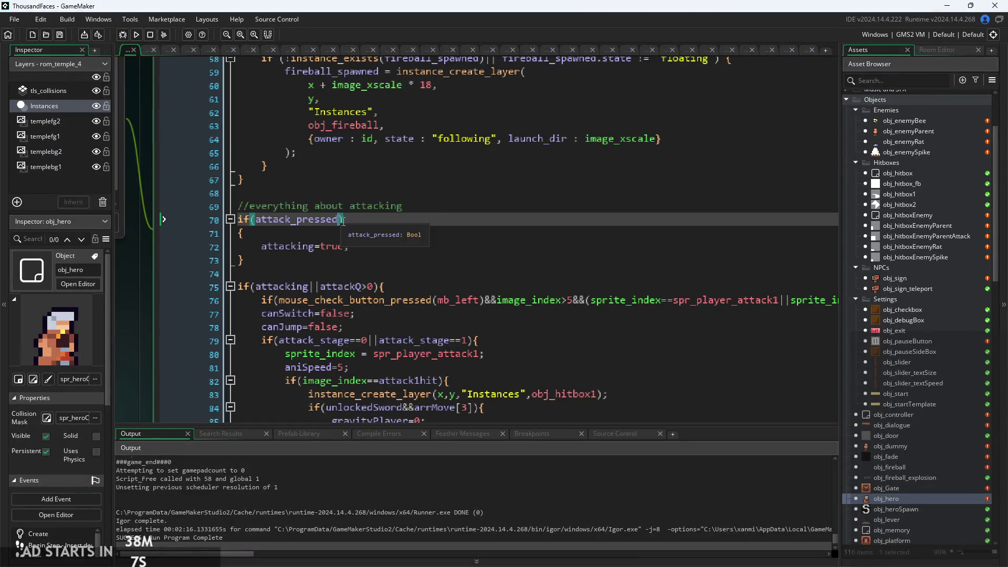
{"action": "scroll", "coordinate": [369, 225], "scroll_direction": "down", "scroll_amount": 3}
{"action": "scroll", "coordinate": [360, 191], "scroll_direction": "up", "scroll_amount": 8}
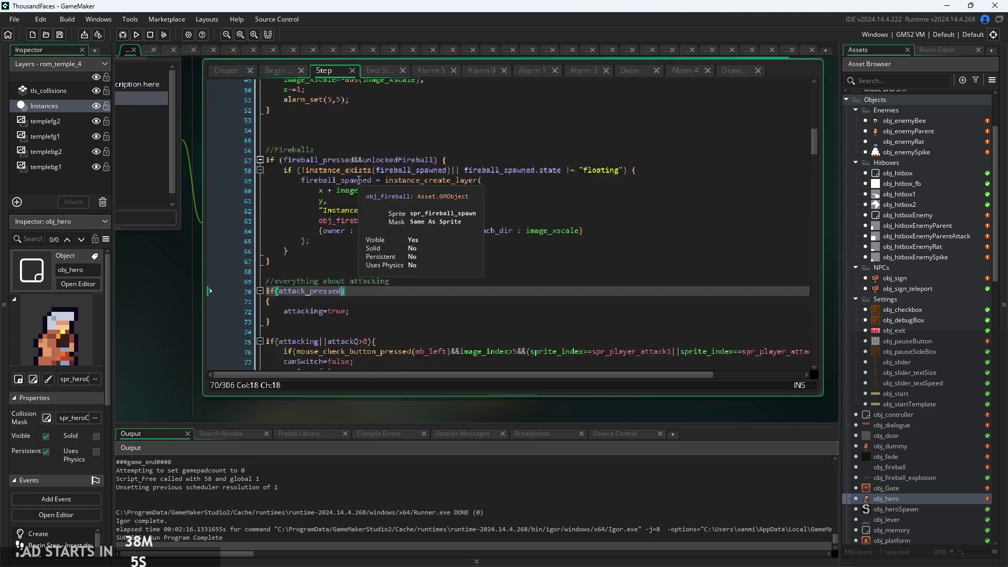
{"action": "scroll", "coordinate": [360, 191], "scroll_direction": "up", "scroll_amount": 10}
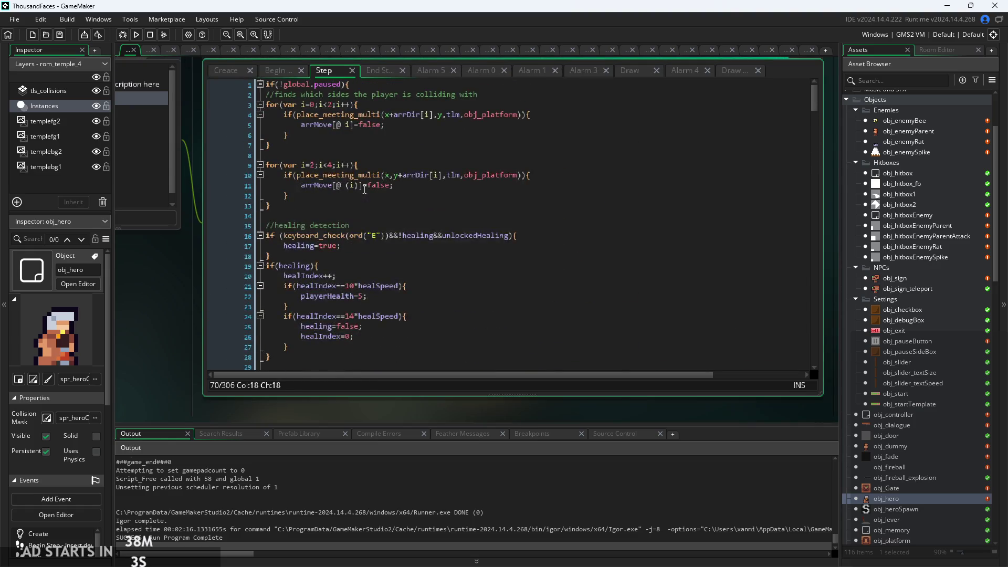
Review the Step wall-jump and wall-sliding lines 193–194, then bring up the End Step code
{"action": "scroll", "coordinate": [367, 206], "scroll_direction": "down", "scroll_amount": 20}
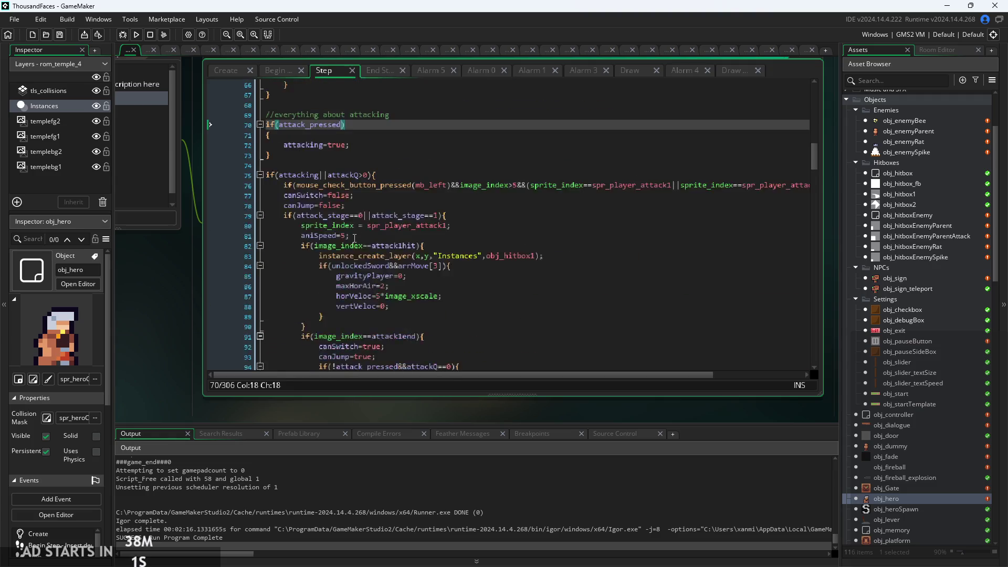
{"action": "scroll", "coordinate": [356, 238], "scroll_direction": "down", "scroll_amount": 16}
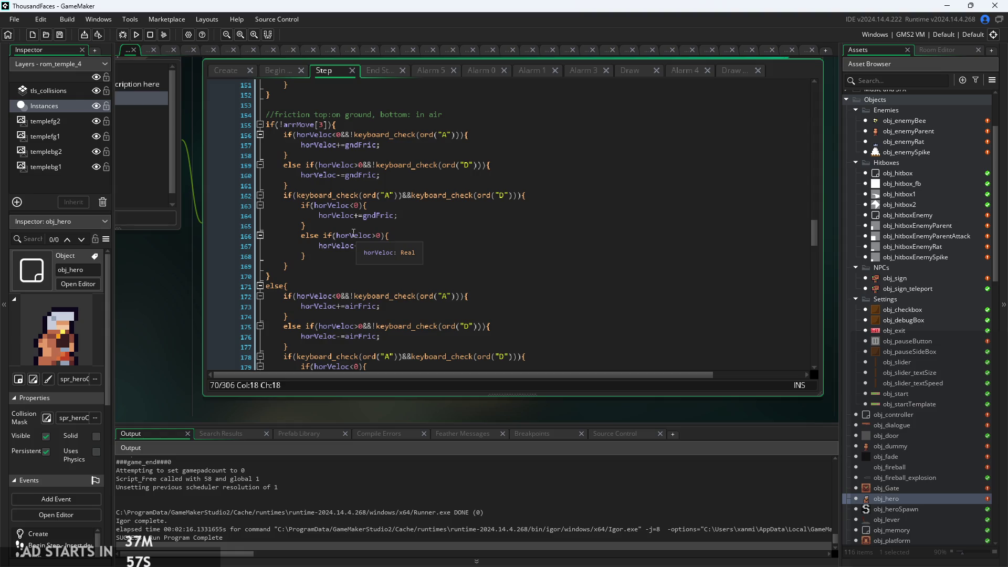
{"action": "scroll", "coordinate": [404, 248], "scroll_direction": "down", "scroll_amount": 11}
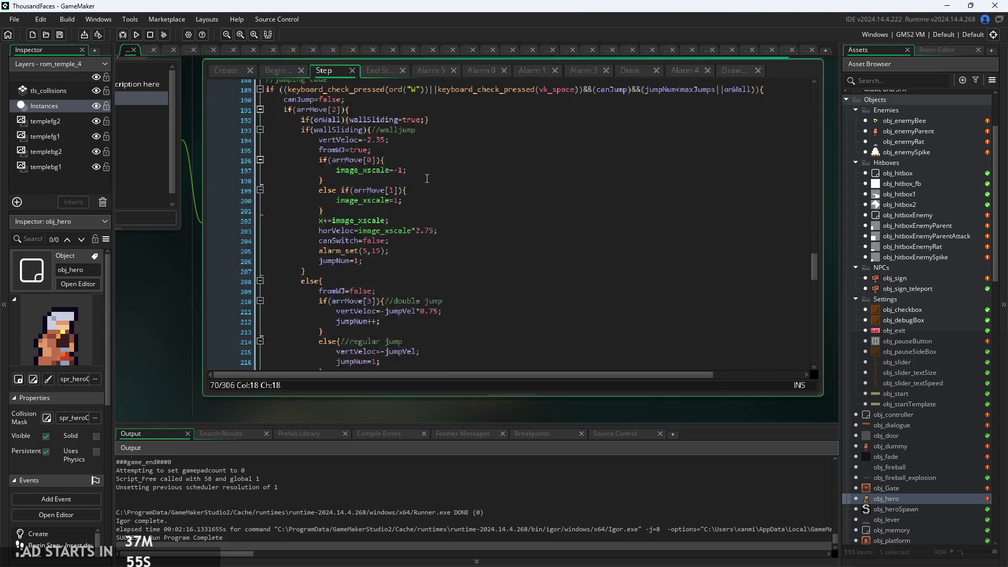
{"action": "left_click", "coordinate": [436, 184]}
{"action": "scroll", "coordinate": [435, 184], "scroll_direction": "up", "scroll_amount": 2}
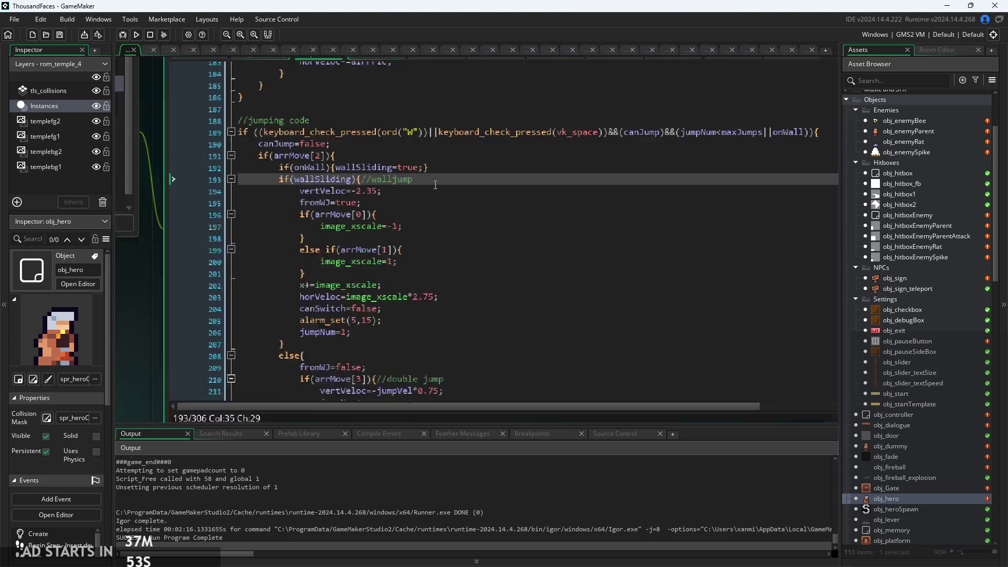
{"action": "key", "text": "Up"}
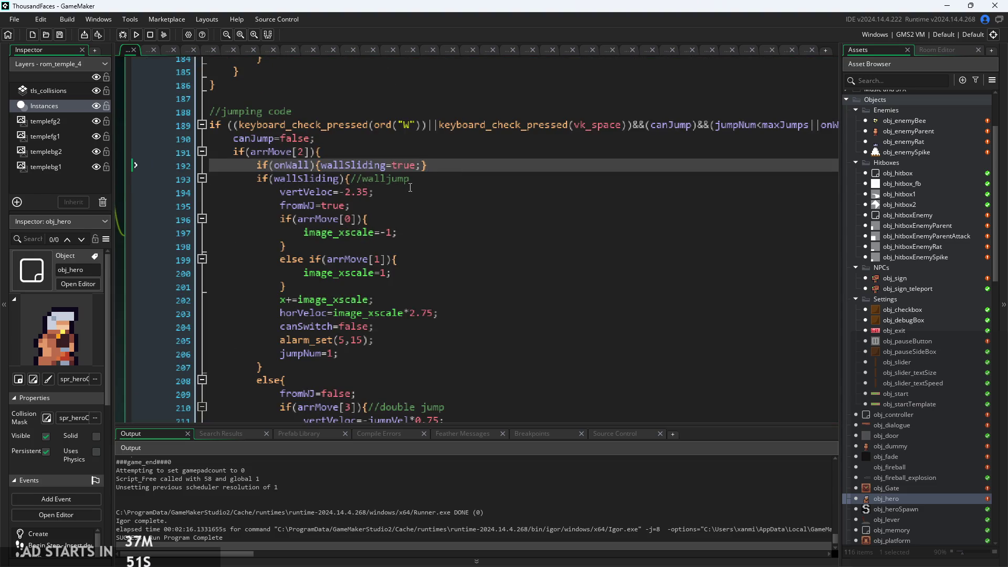
{"action": "scroll", "coordinate": [444, 143], "scroll_direction": "down", "scroll_amount": 2}
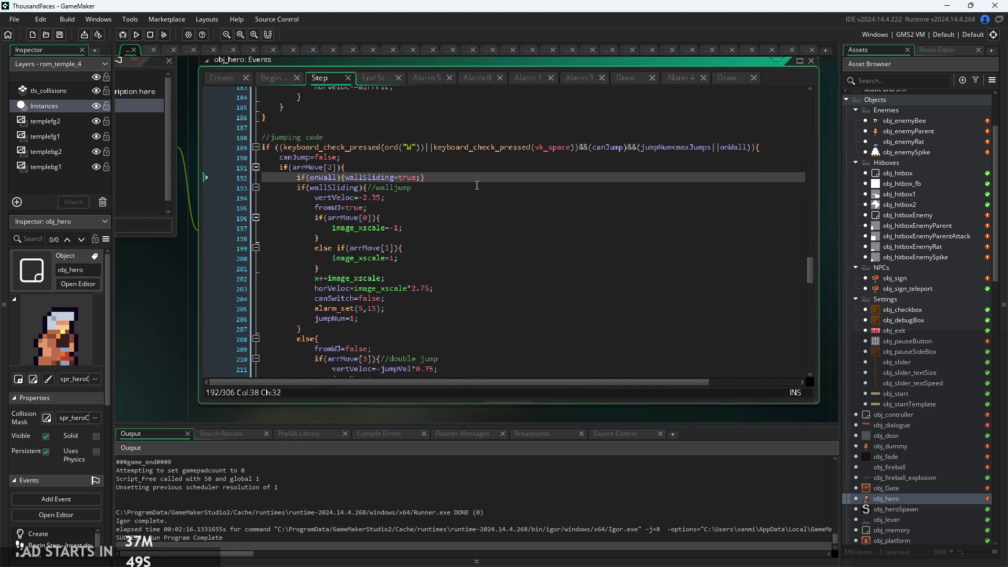
{"action": "scroll", "coordinate": [427, 198], "scroll_direction": "up", "scroll_amount": 2}
{"action": "left_click", "coordinate": [427, 199]}
{"action": "scroll", "coordinate": [428, 199], "scroll_direction": "down", "scroll_amount": 2}
{"action": "key", "text": "Down"}
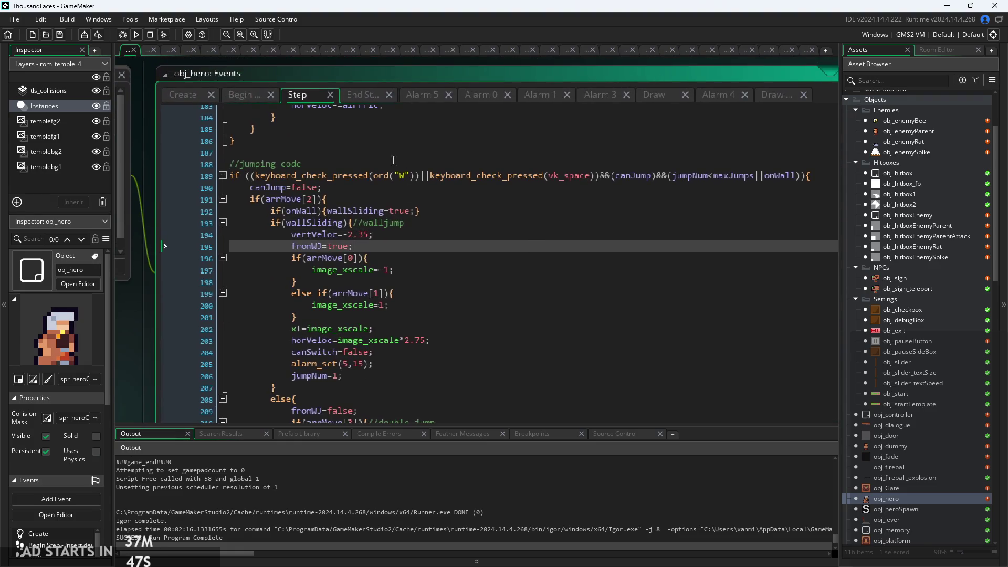
{"action": "left_click", "coordinate": [376, 96]}
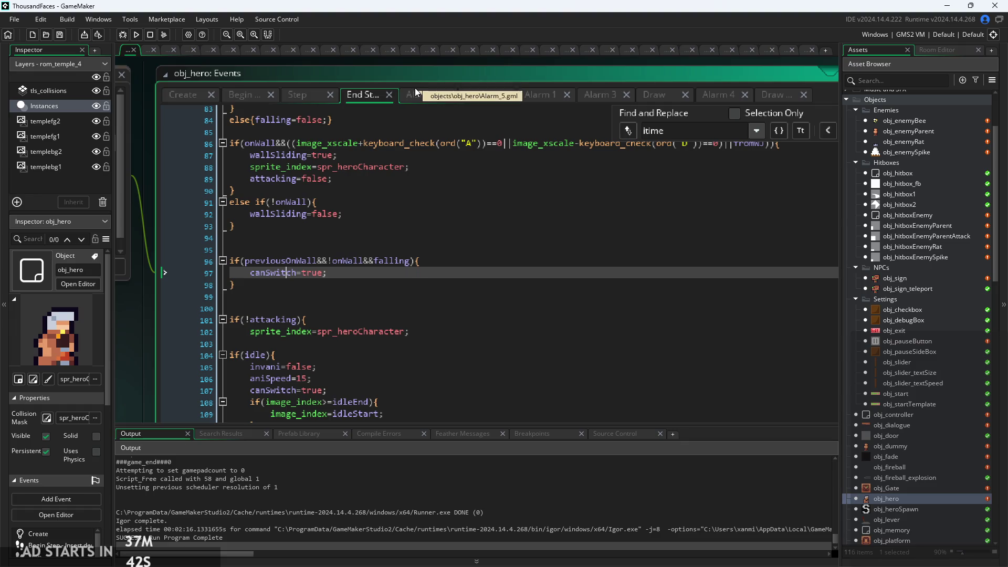
Prefix the line 86 wall-slide condition with !attack_pressed&& and start a test build
{"action": "left_click", "coordinate": [355, 177]}
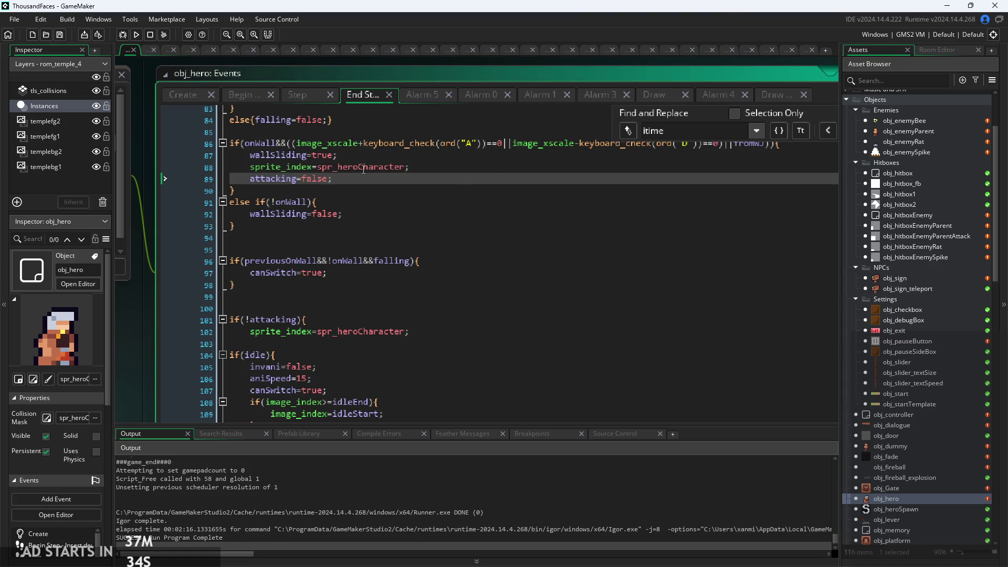
{"action": "left_click", "coordinate": [383, 202]}
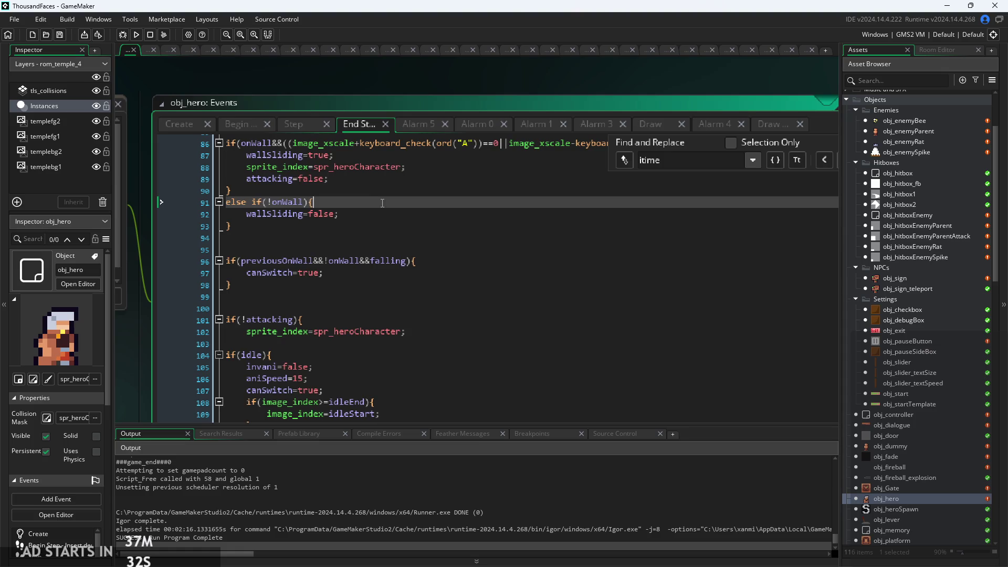
{"action": "left_click", "coordinate": [523, 233]}
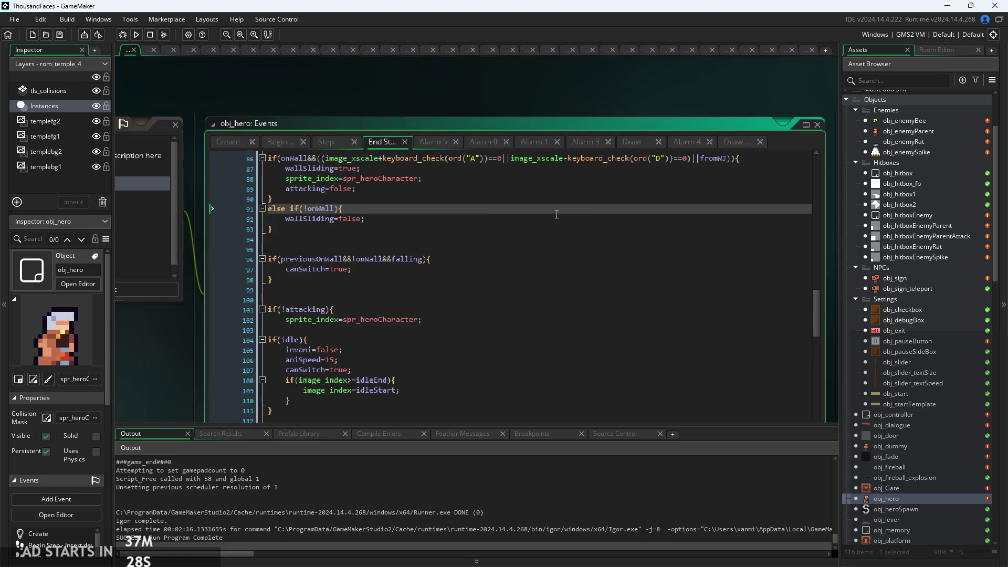
{"action": "left_click", "coordinate": [488, 187]}
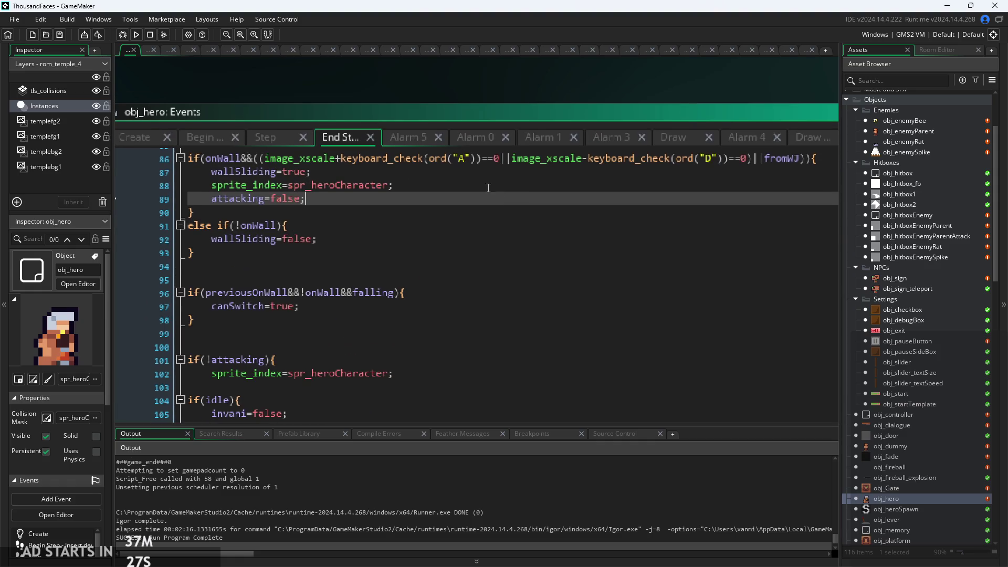
{"action": "left_click", "coordinate": [806, 159]}
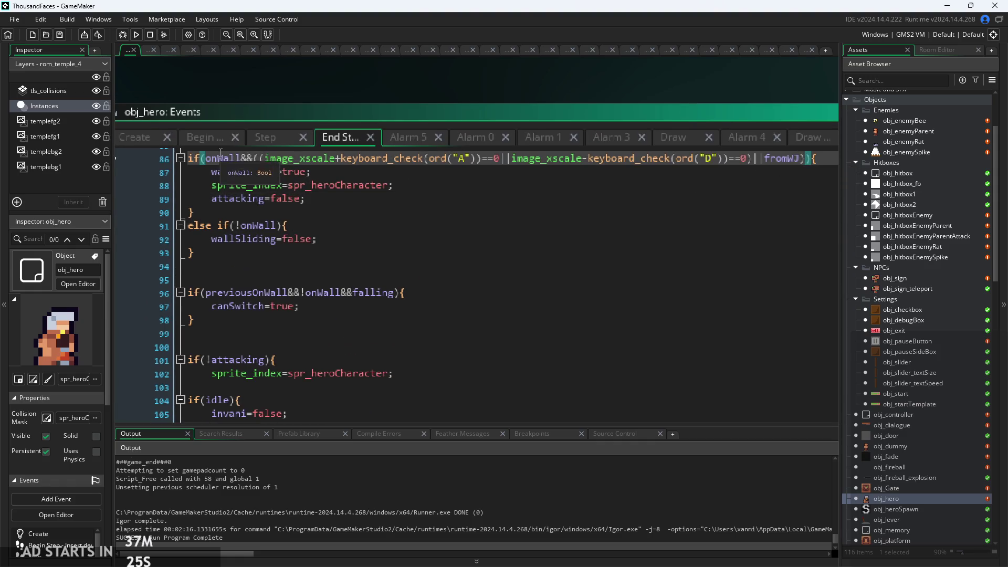
{"action": "type", "text": "attac "}
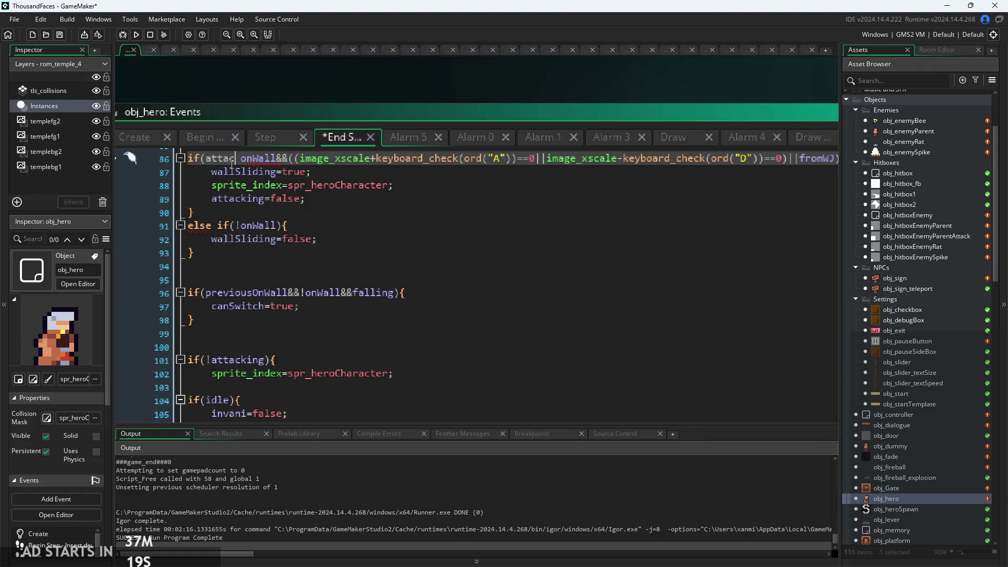
{"action": "type", "text": "k"}
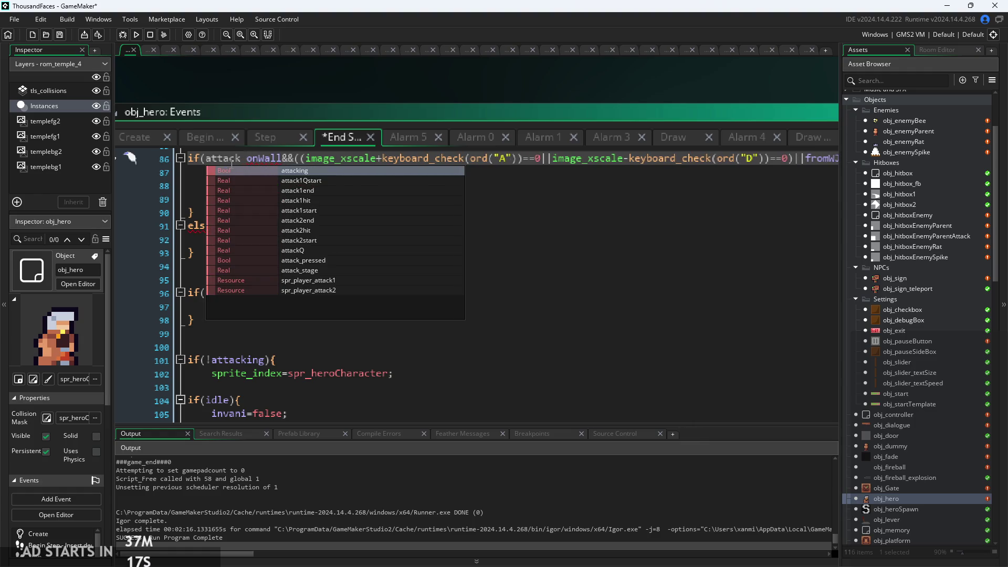
{"action": "type", "text": "_pre"}
{"action": "key", "text": "Return"}
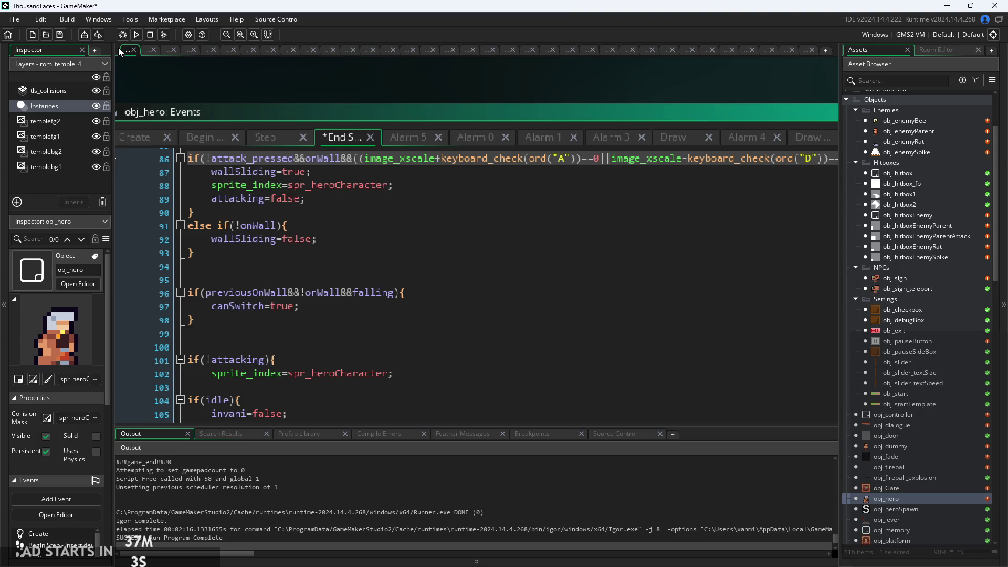
{"action": "left_click", "coordinate": [135, 36]}
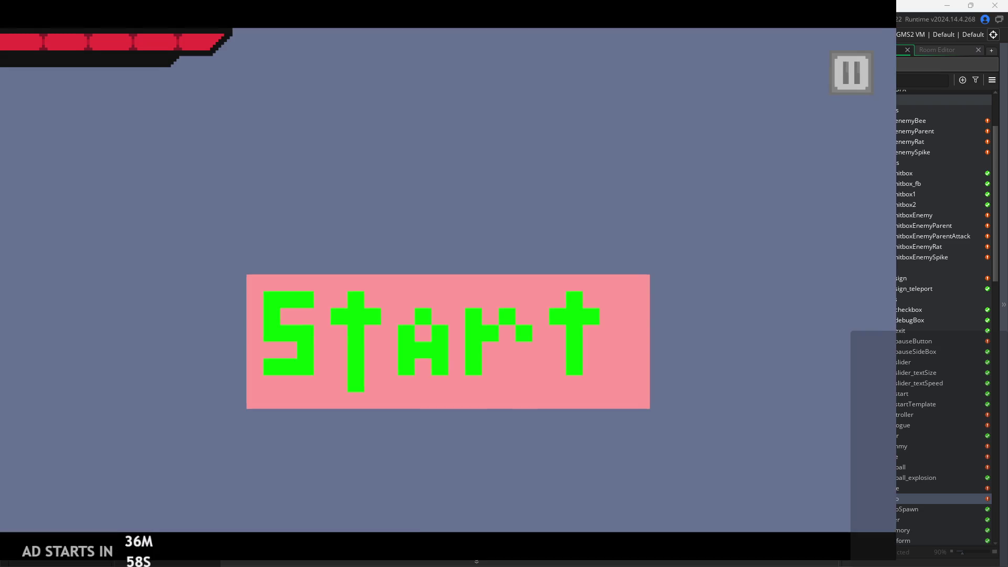
Start the game and repeatedly jump onto and spring off the temple room's left wall
{"action": "left_click", "coordinate": [393, 304]}
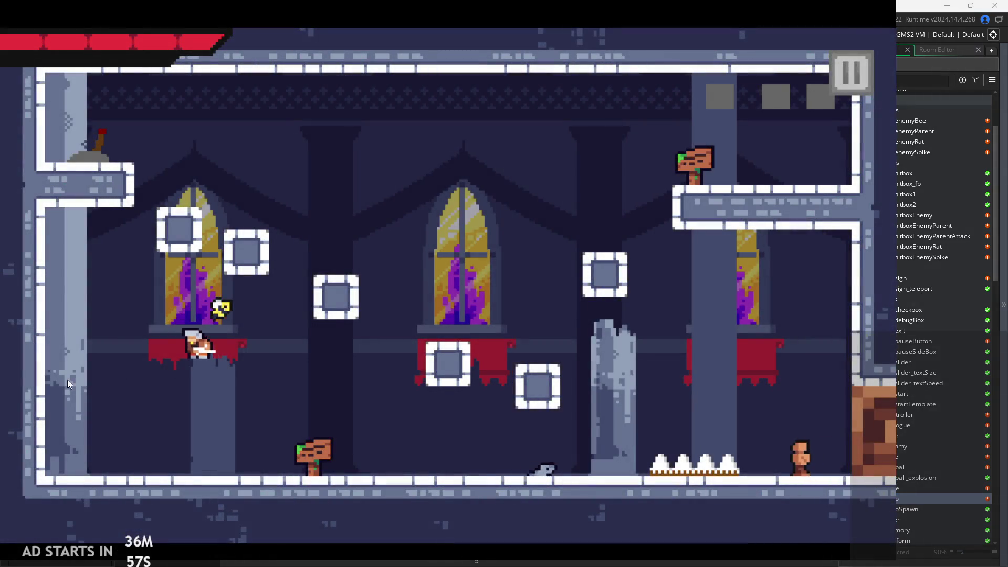
{"action": "key", "text": "Left"}
{"action": "key", "text": "space"}
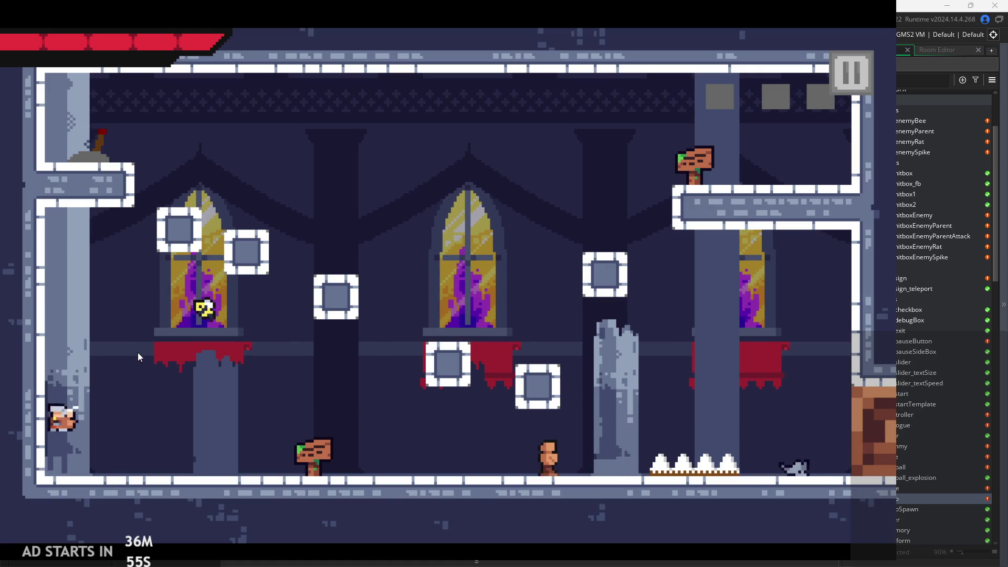
{"action": "key", "text": "space"}
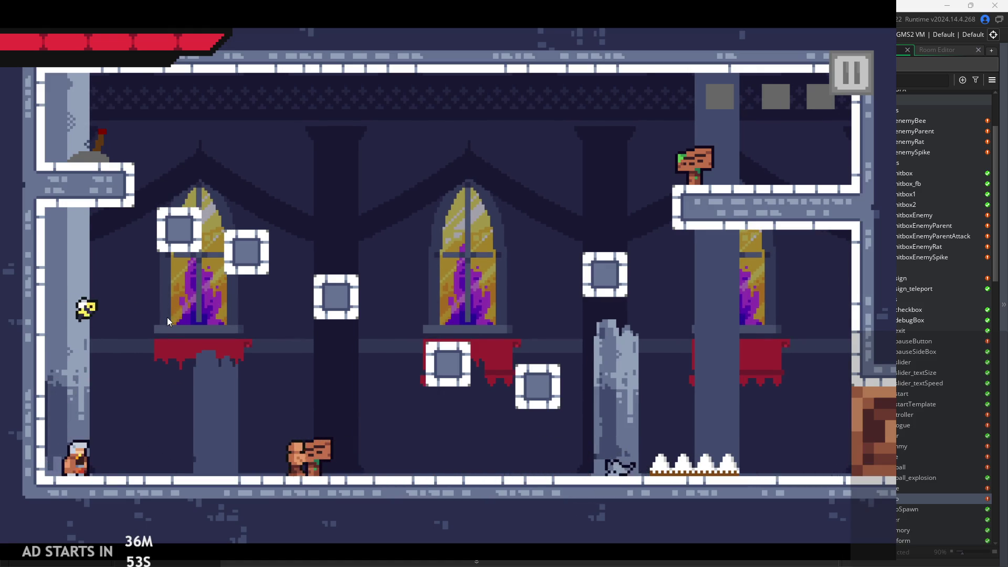
{"action": "key", "text": "Right"}
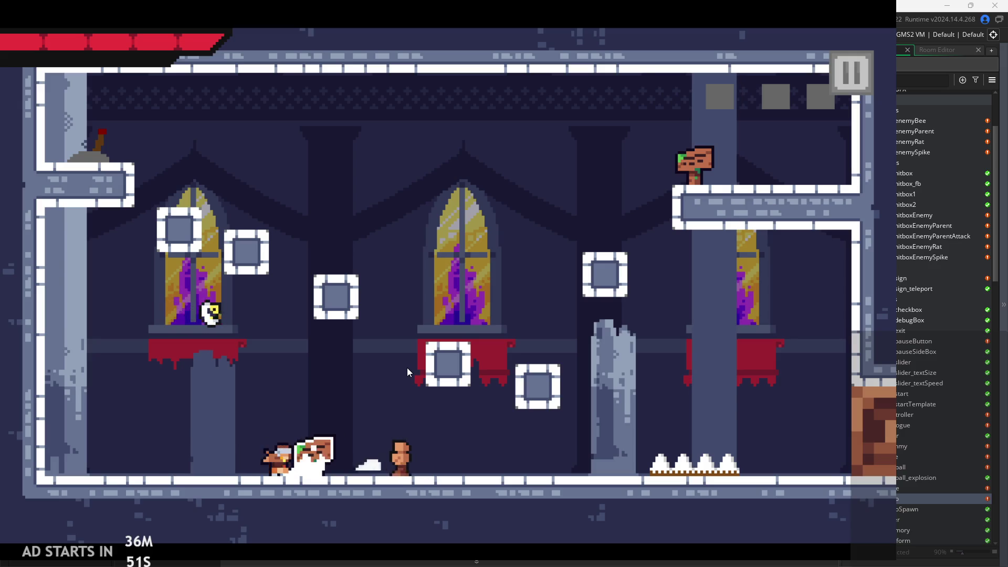
{"action": "key", "text": "Left"}
{"action": "key", "text": "space"}
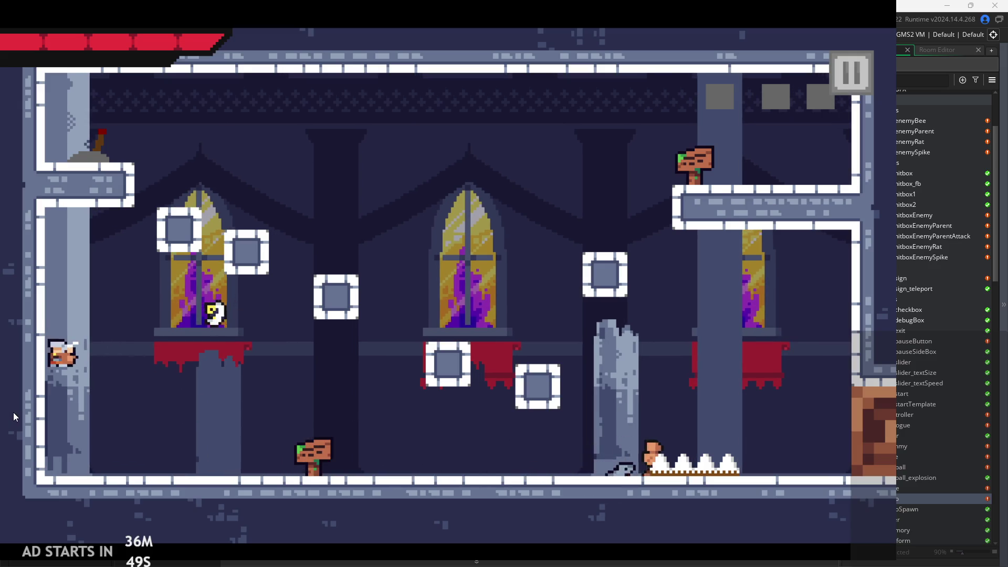
{"action": "key", "text": "Right"}
{"action": "key", "text": "space"}
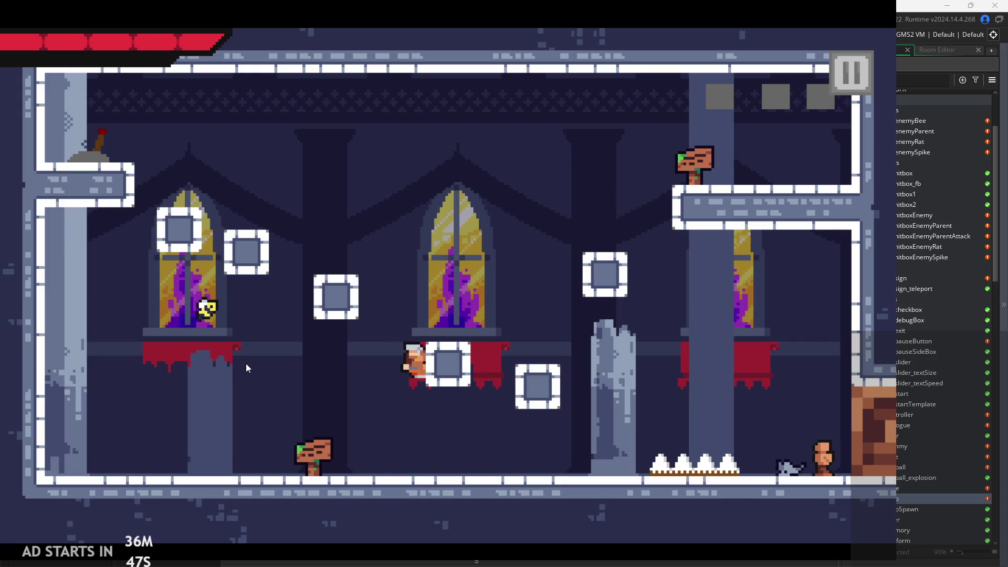
{"action": "key", "text": "Left"}
{"action": "key", "text": "space"}
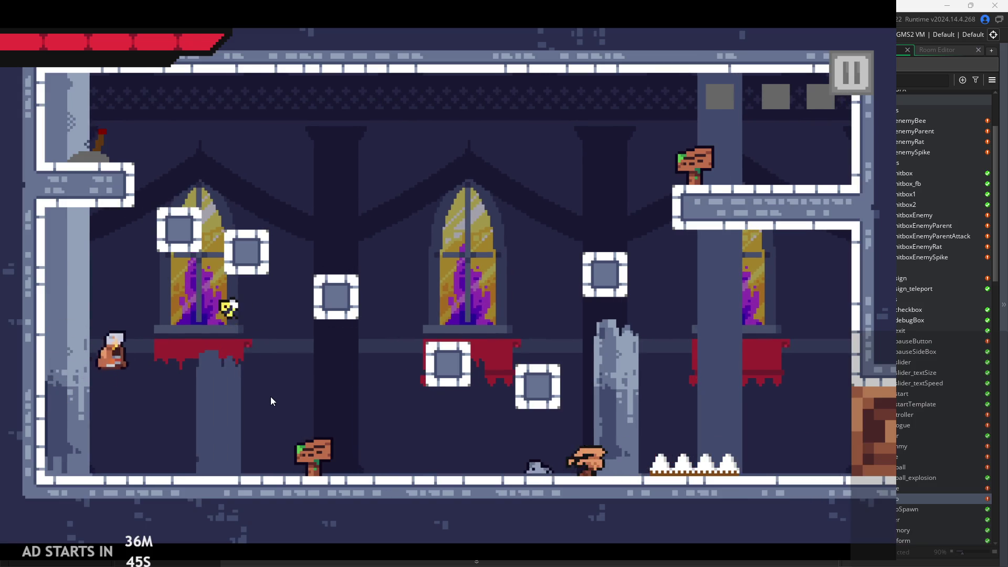
Slide down the left wall and wall-jump again, then pause and quit the game
{"action": "key", "text": "Right"}
{"action": "key", "text": "Left"}
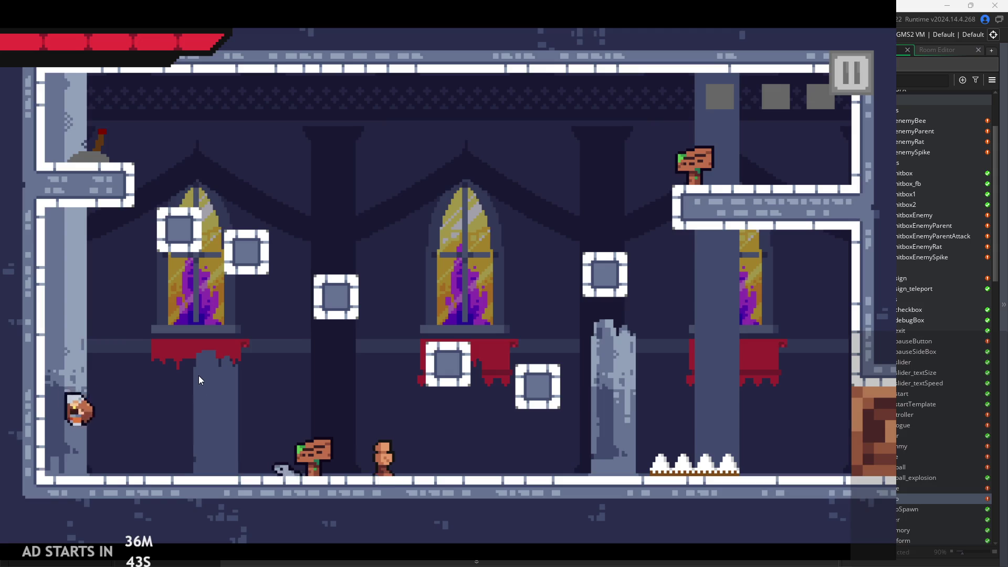
{"action": "key", "text": "space"}
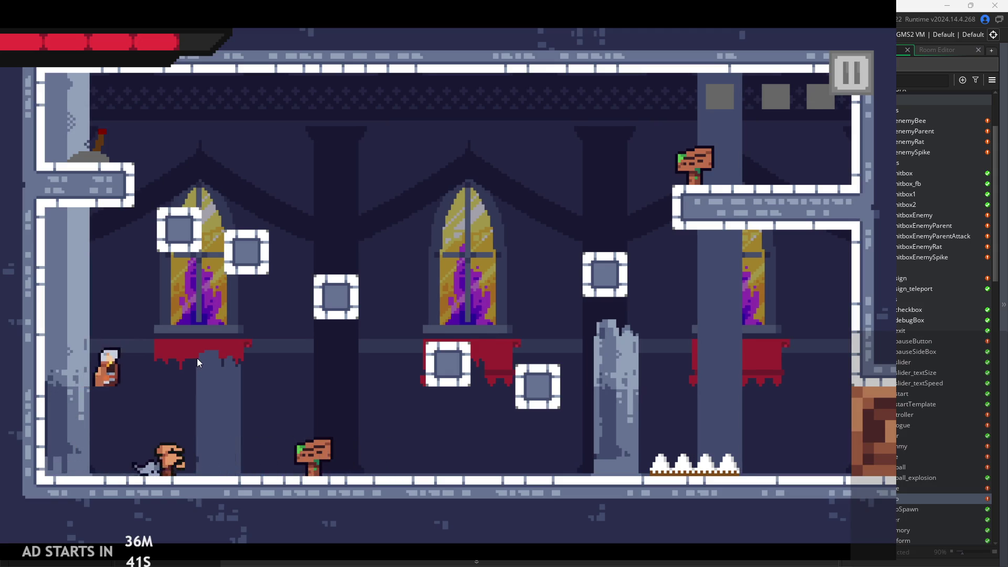
{"action": "key", "text": "Left"}
{"action": "key", "text": "space"}
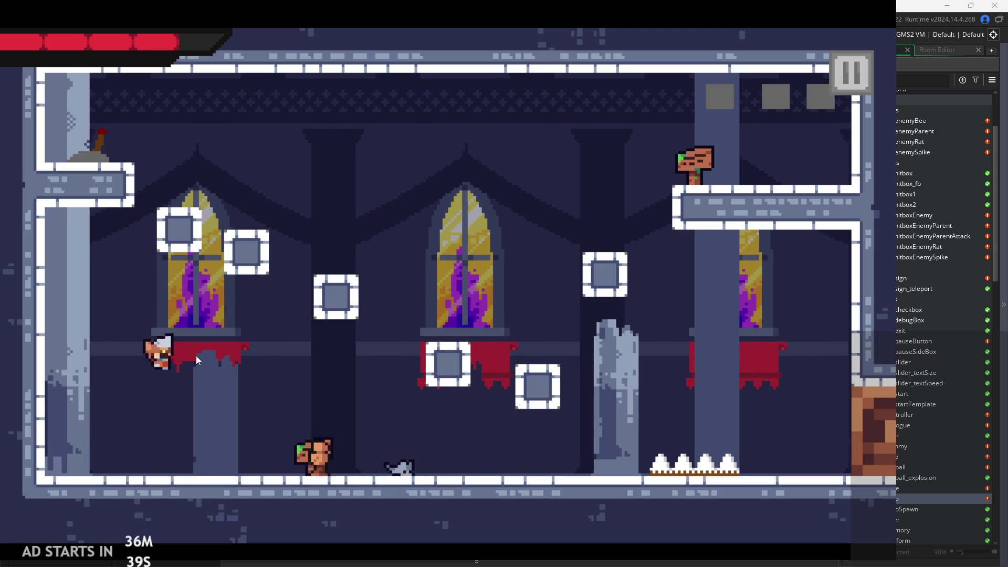
{"action": "key", "text": "Left"}
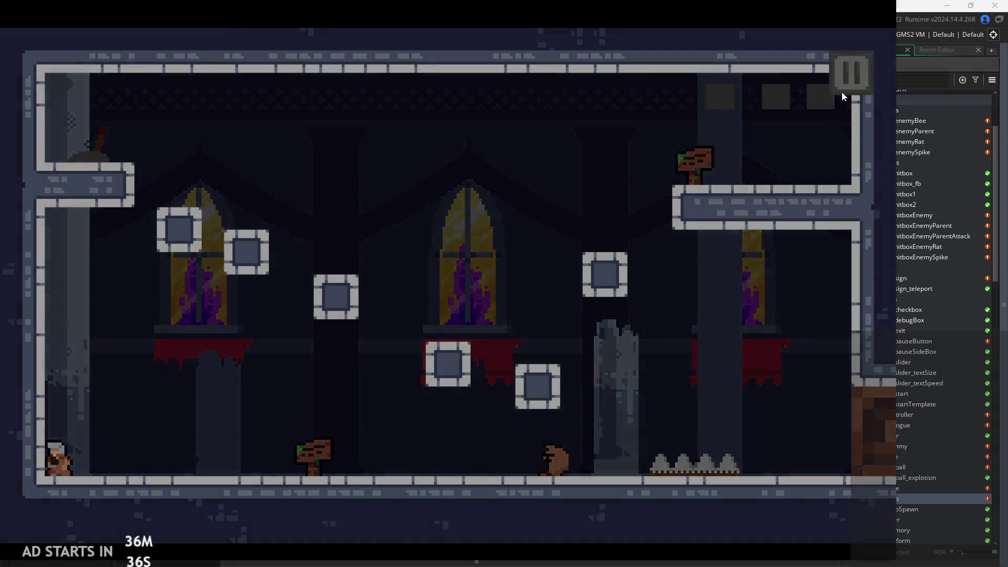
{"action": "left_click", "coordinate": [855, 90]}
{"action": "left_click", "coordinate": [736, 462]}
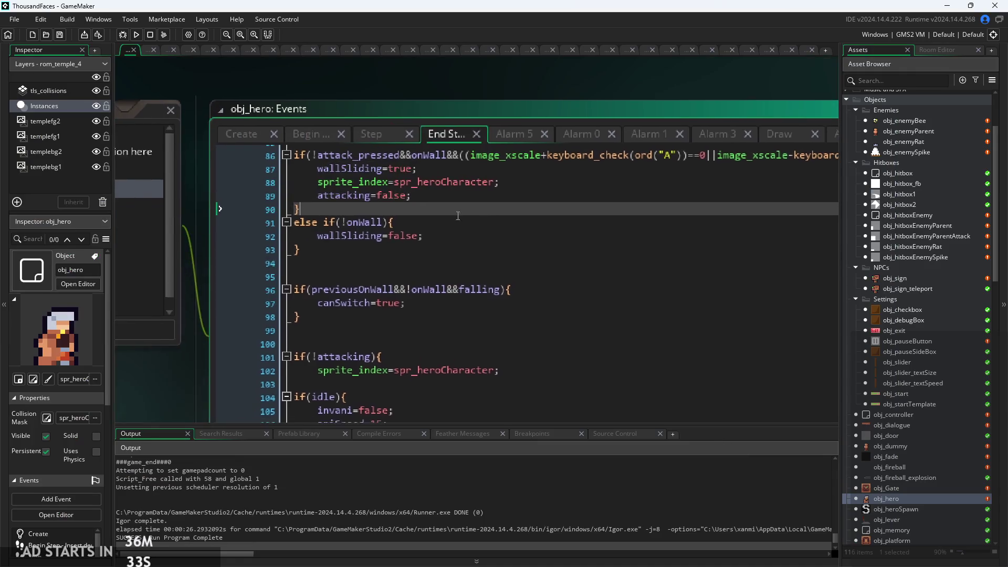
Expand Player Animations, open spr_heroCharacter and move its preview toward frame 36
{"action": "scroll", "coordinate": [896, 474], "scroll_direction": "down", "scroll_amount": 5}
{"action": "scroll", "coordinate": [914, 432], "scroll_direction": "down", "scroll_amount": 10}
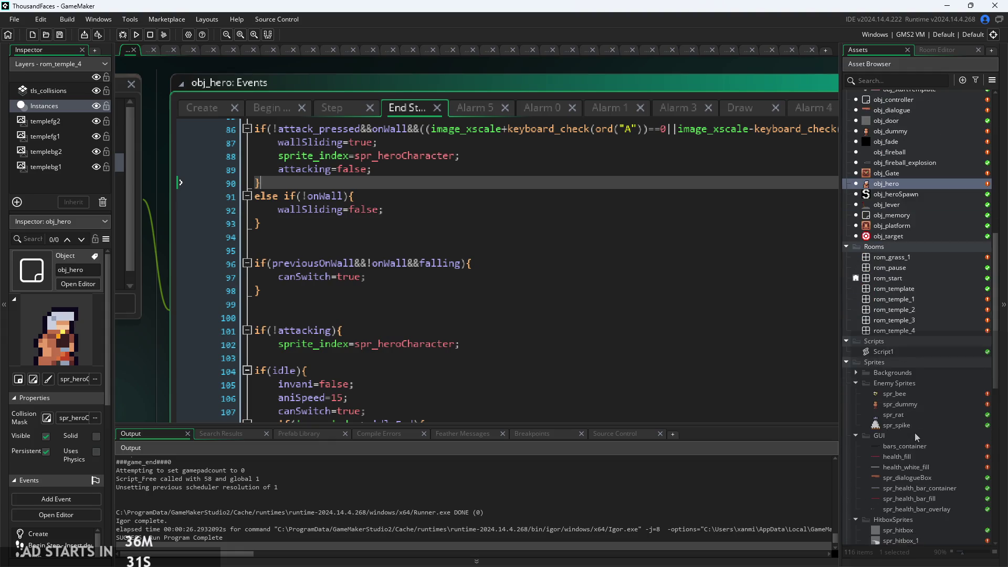
{"action": "scroll", "coordinate": [909, 457], "scroll_direction": "down", "scroll_amount": 2}
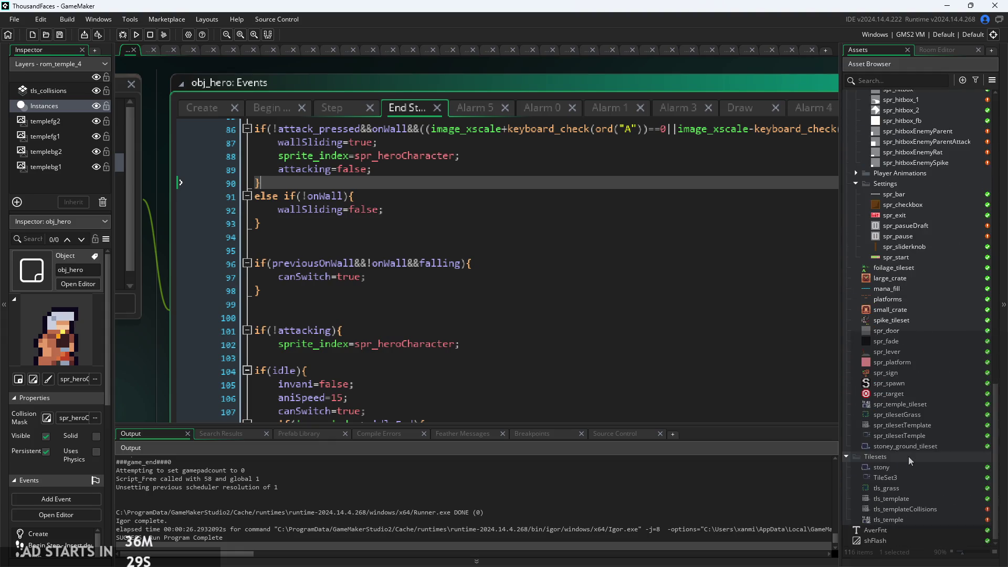
{"action": "scroll", "coordinate": [917, 282], "scroll_direction": "up", "scroll_amount": 4}
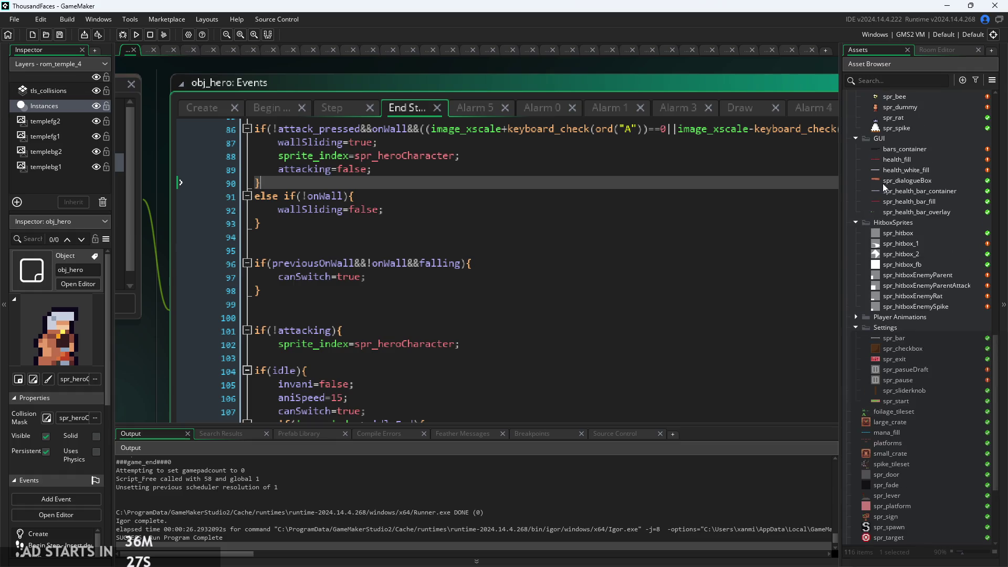
{"action": "left_click", "coordinate": [857, 317]}
{"action": "double_click", "coordinate": [910, 380]}
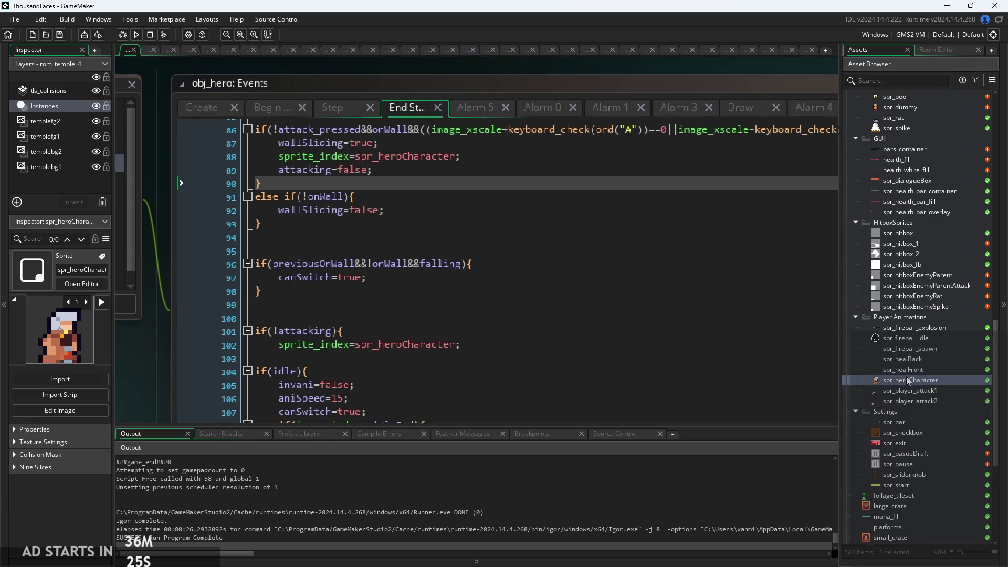
{"action": "left_click_drag", "start_coordinate": [625, 379], "coordinate": [609, 374]}
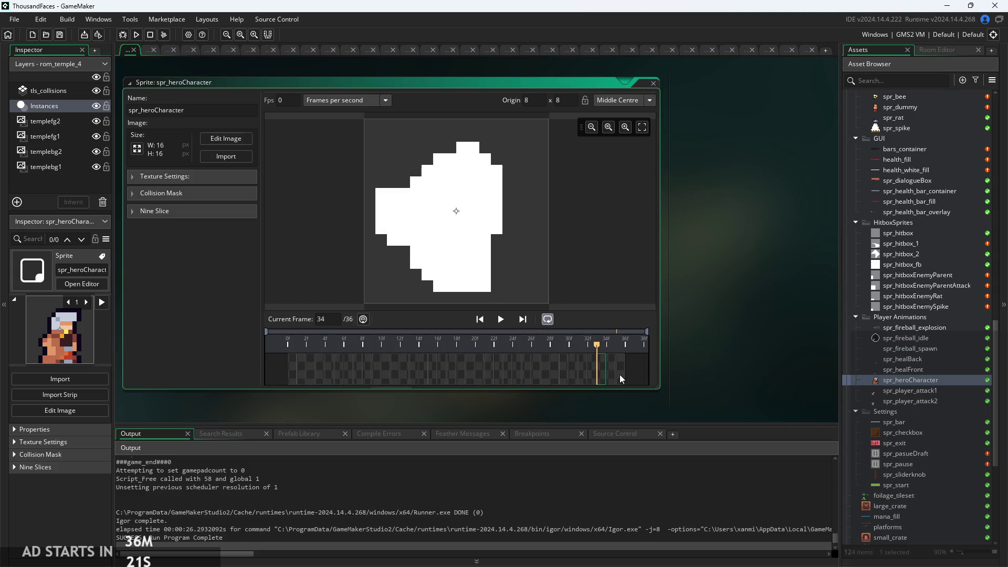
View spr_heroCharacter's frame 36 in the image editor, then return to the sprite view
{"action": "scroll", "coordinate": [666, 360], "scroll_direction": "up", "scroll_amount": 2, "text": "ctrl"}
{"action": "scroll", "coordinate": [677, 359], "scroll_direction": "down", "scroll_amount": 1, "text": "ctrl"}
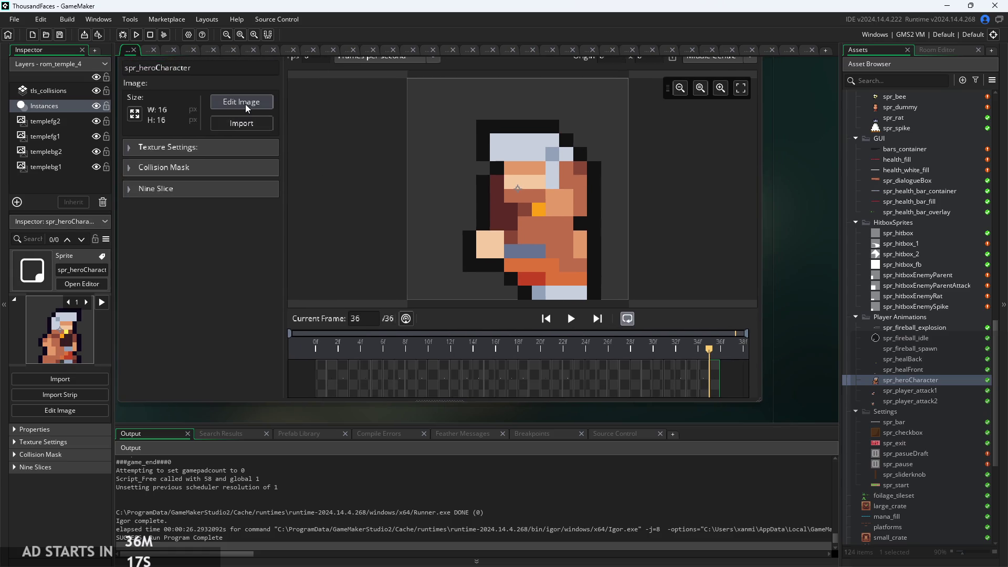
{"action": "left_click", "coordinate": [241, 102]}
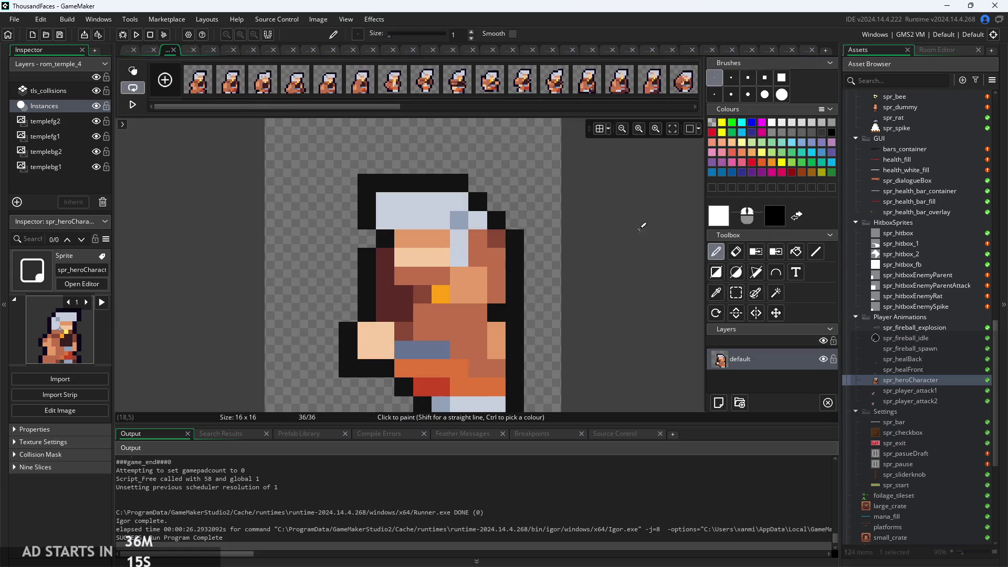
{"action": "scroll", "coordinate": [337, 80], "scroll_direction": "down", "scroll_amount": 5}
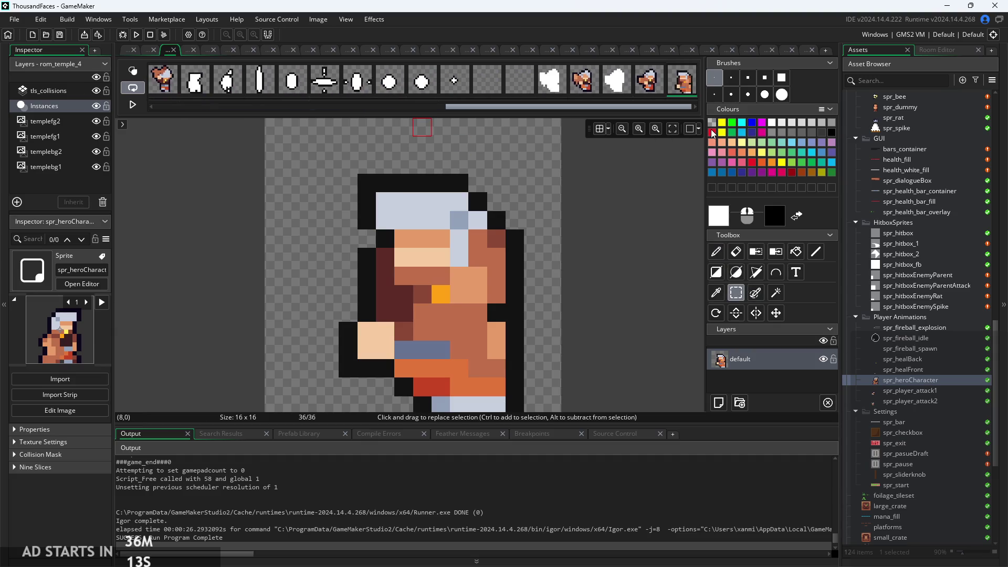
{"action": "left_click", "coordinate": [129, 52]}
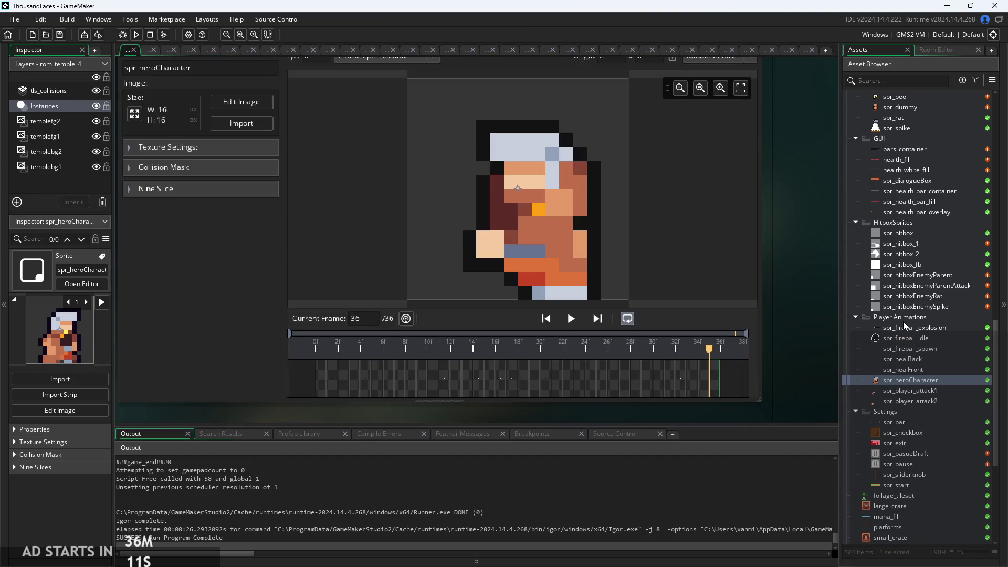
{"action": "scroll", "coordinate": [904, 326], "scroll_direction": "up", "scroll_amount": 20}
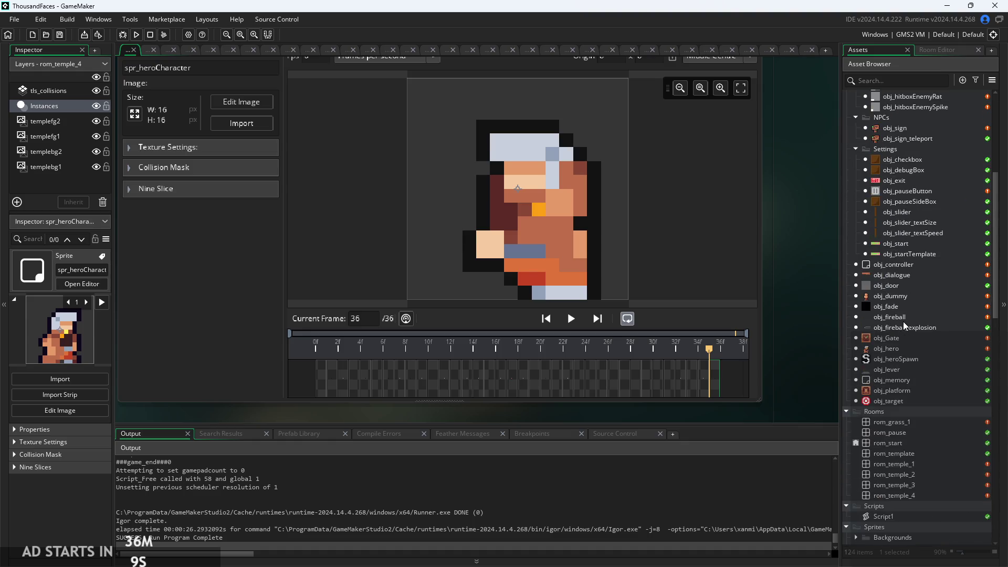
{"action": "scroll", "coordinate": [904, 326], "scroll_direction": "up", "scroll_amount": 2}
{"action": "scroll", "coordinate": [903, 322], "scroll_direction": "down", "scroll_amount": 10}
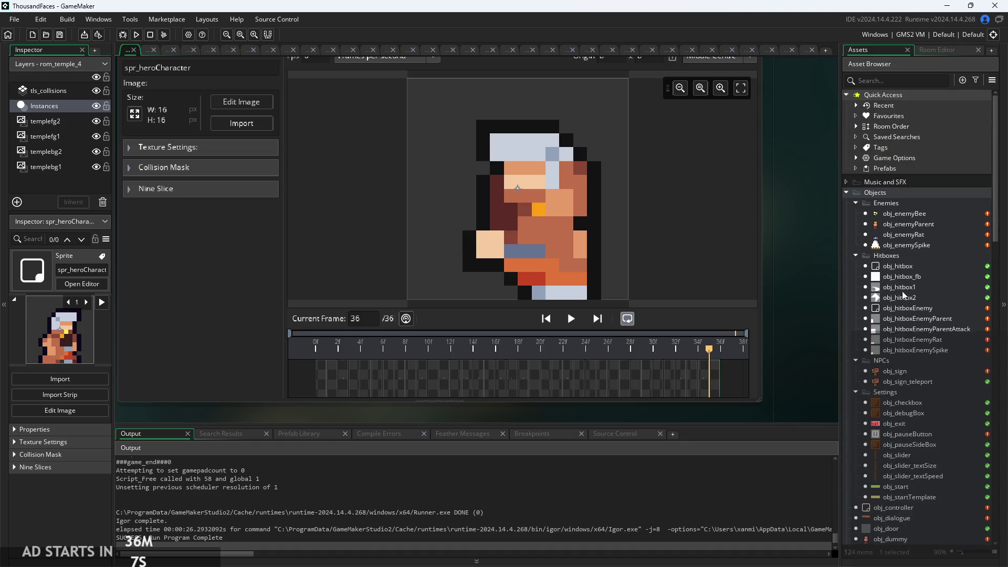
{"action": "scroll", "coordinate": [894, 315], "scroll_direction": "up", "scroll_amount": 9}
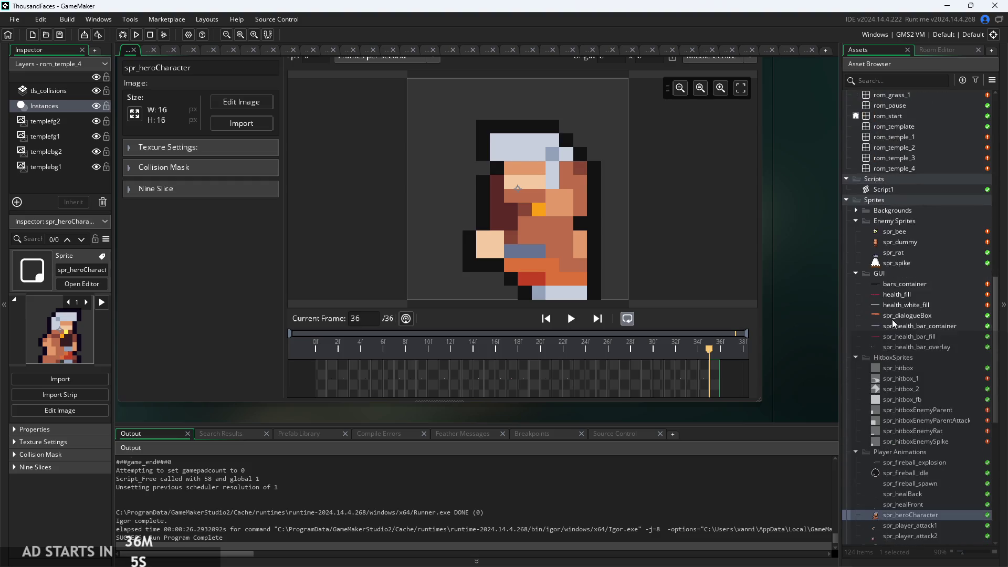
{"action": "scroll", "coordinate": [894, 321], "scroll_direction": "up", "scroll_amount": 2}
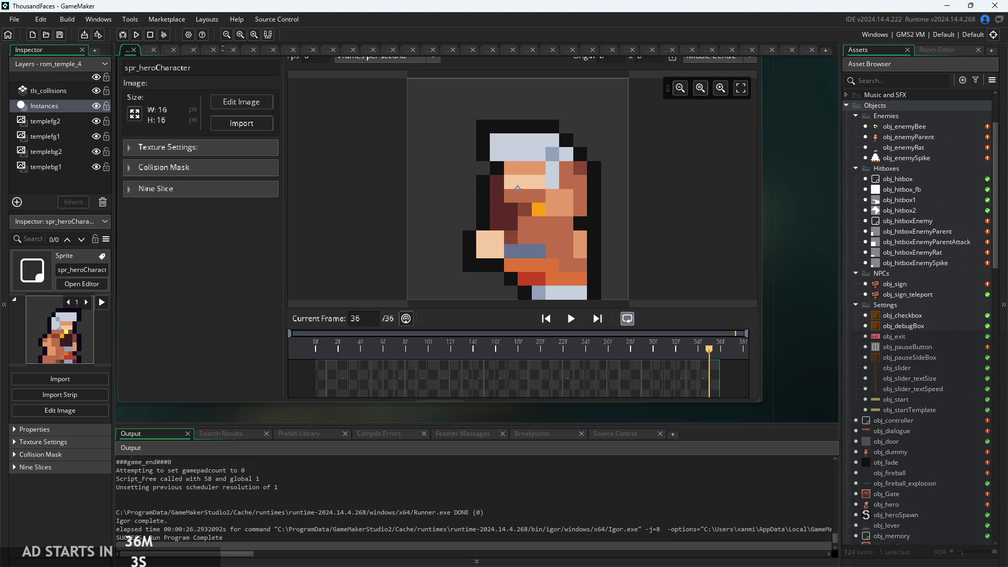
Reopen obj_hero and look through Create, Begin Step and the Step wall-sliding lines 189–192
{"action": "double_click", "coordinate": [901, 502]}
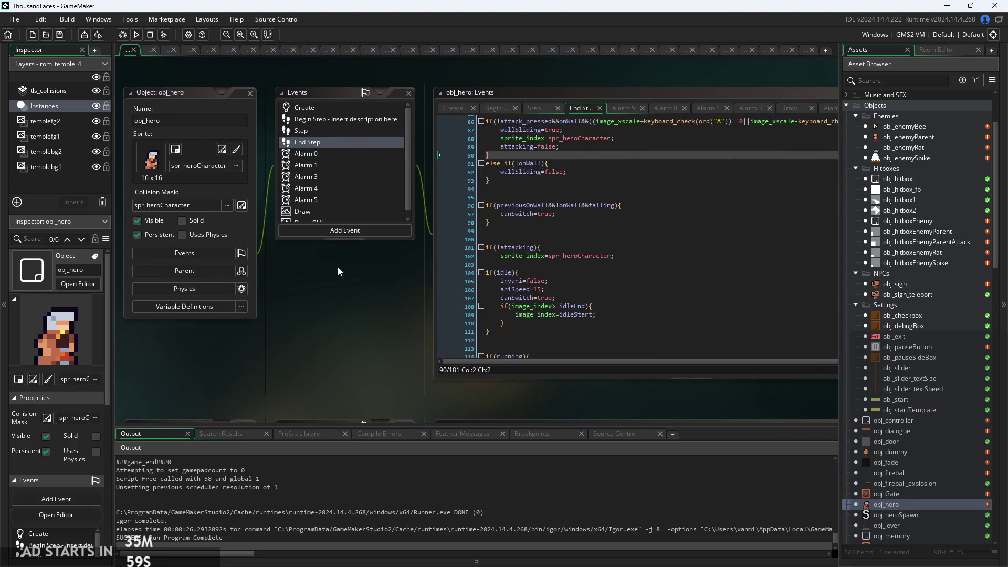
{"action": "left_click", "coordinate": [364, 108]}
{"action": "left_click", "coordinate": [348, 116]}
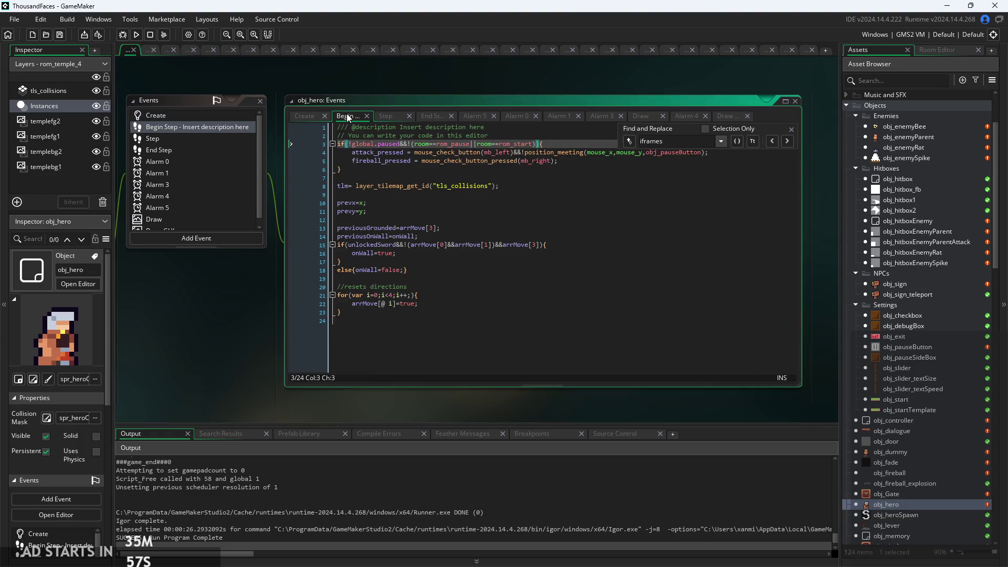
{"action": "scroll", "coordinate": [348, 118], "scroll_direction": "up", "scroll_amount": 2}
{"action": "left_click", "coordinate": [382, 73]}
{"action": "scroll", "coordinate": [416, 218], "scroll_direction": "down", "scroll_amount": 1}
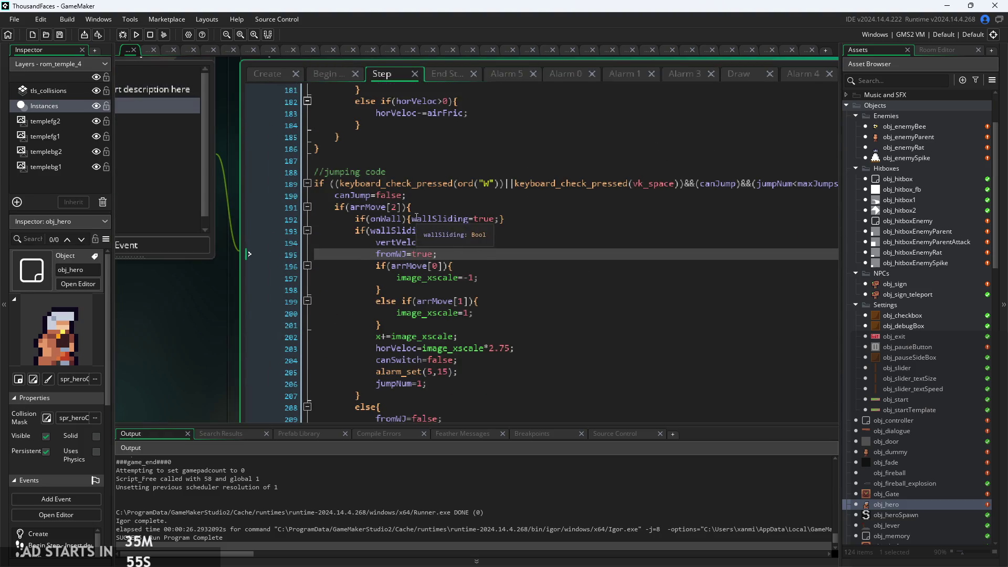
{"action": "scroll", "coordinate": [416, 218], "scroll_direction": "up", "scroll_amount": 2}
{"action": "left_click", "coordinate": [407, 245]}
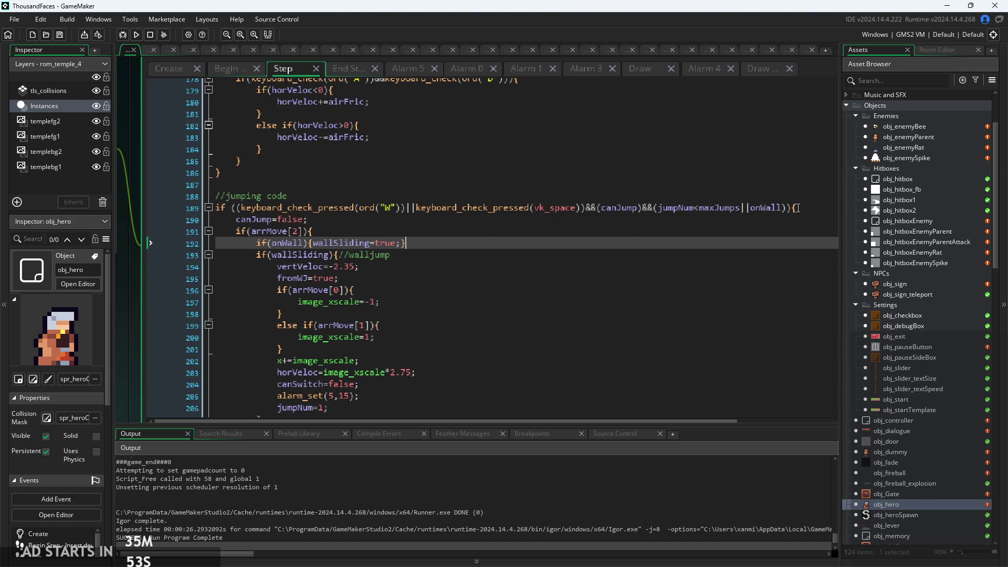
{"action": "left_click", "coordinate": [816, 212]}
Scroll back to the attack block and place the caret after canJump=false on line 78
{"action": "scroll", "coordinate": [357, 188], "scroll_direction": "up", "scroll_amount": 3}
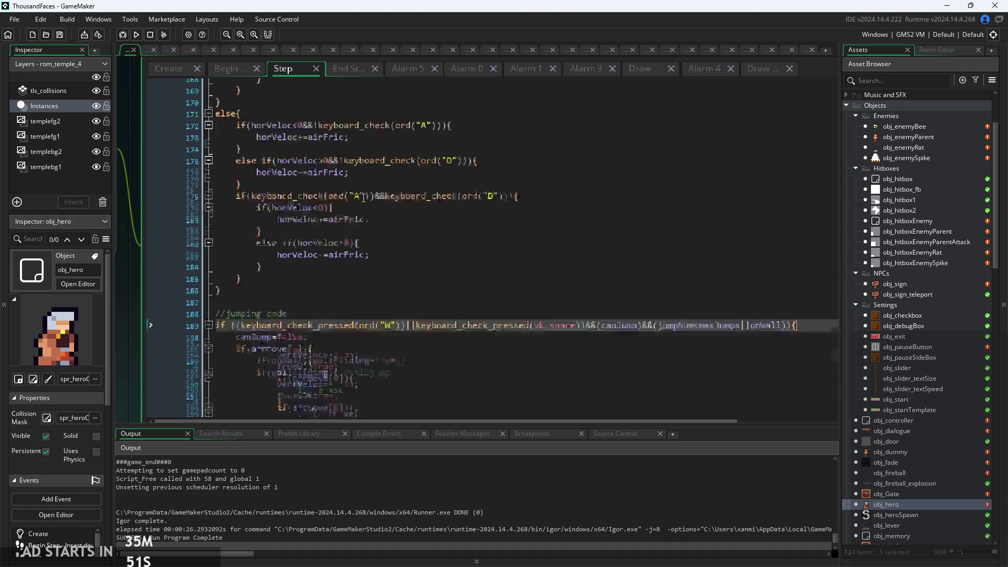
{"action": "scroll", "coordinate": [363, 197], "scroll_direction": "down", "scroll_amount": 15}
{"action": "scroll", "coordinate": [363, 203], "scroll_direction": "down", "scroll_amount": 15}
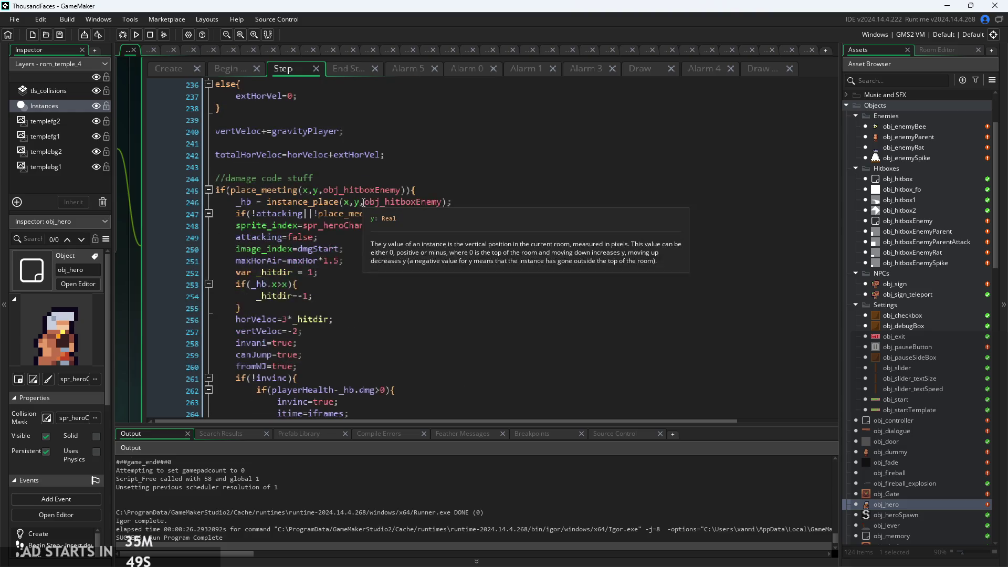
{"action": "scroll", "coordinate": [364, 202], "scroll_direction": "down", "scroll_amount": 5}
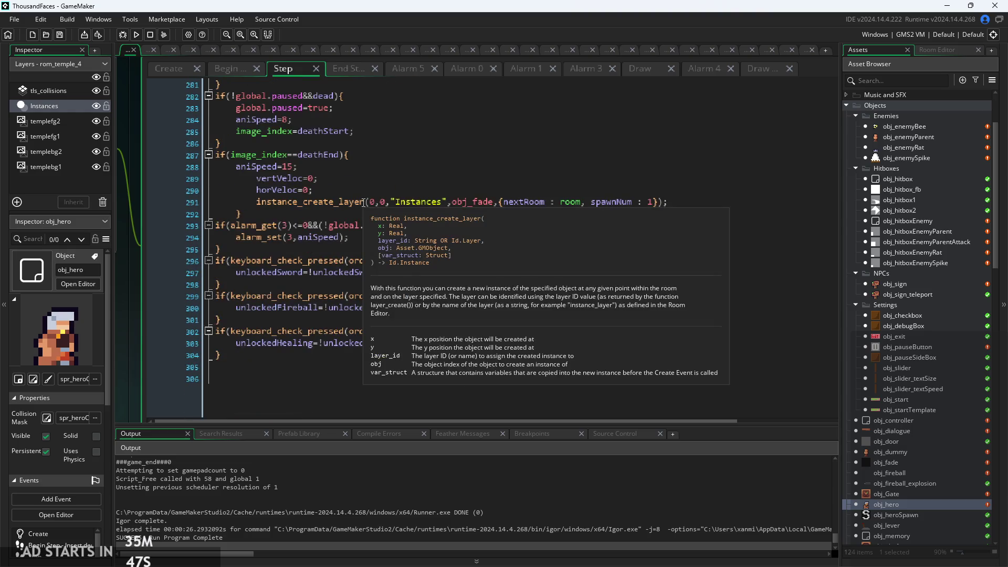
{"action": "scroll", "coordinate": [362, 216], "scroll_direction": "up", "scroll_amount": 13}
{"action": "scroll", "coordinate": [362, 219], "scroll_direction": "up", "scroll_amount": 20}
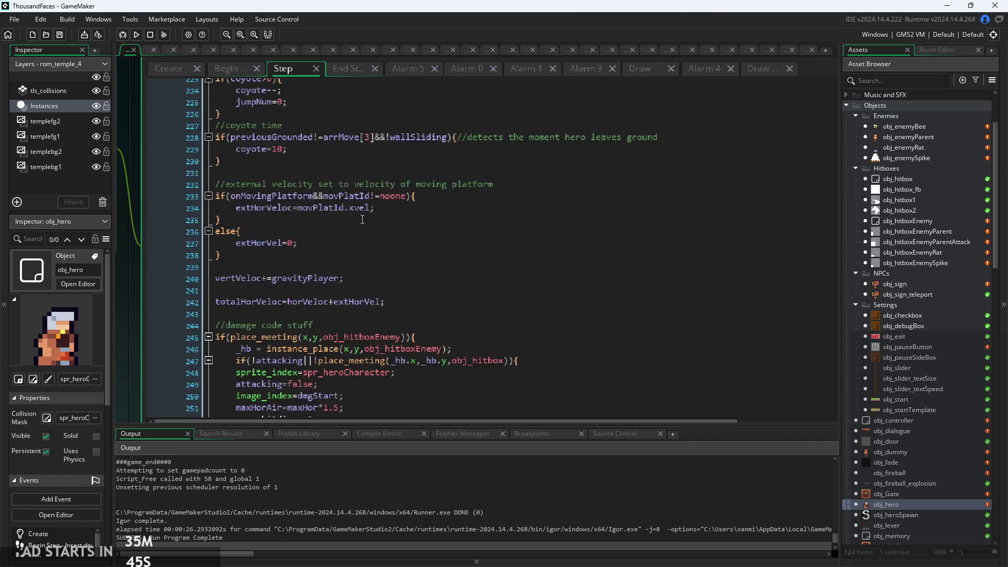
{"action": "scroll", "coordinate": [362, 219], "scroll_direction": "up", "scroll_amount": 20}
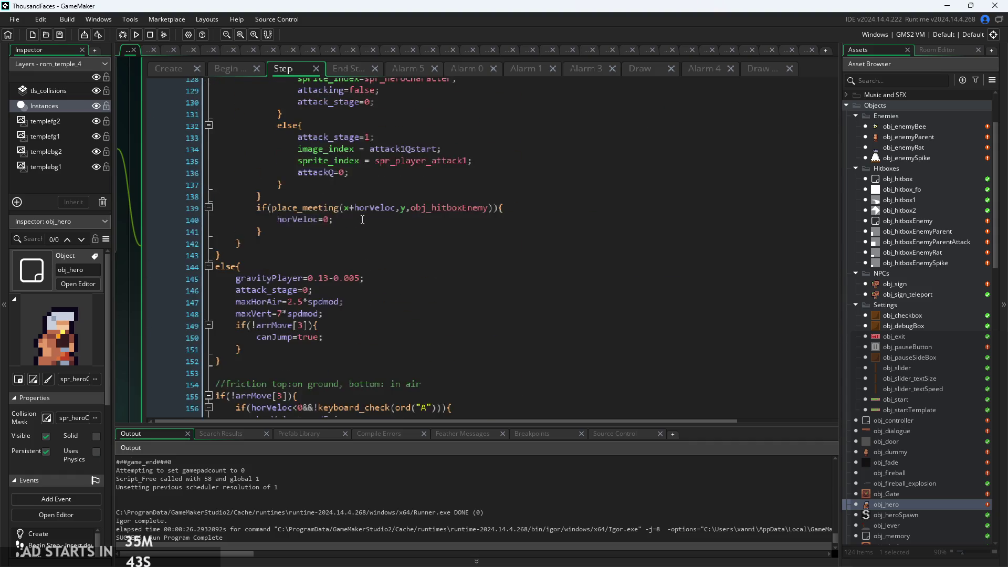
{"action": "scroll", "coordinate": [365, 220], "scroll_direction": "up", "scroll_amount": 3, "text": "ctrl"}
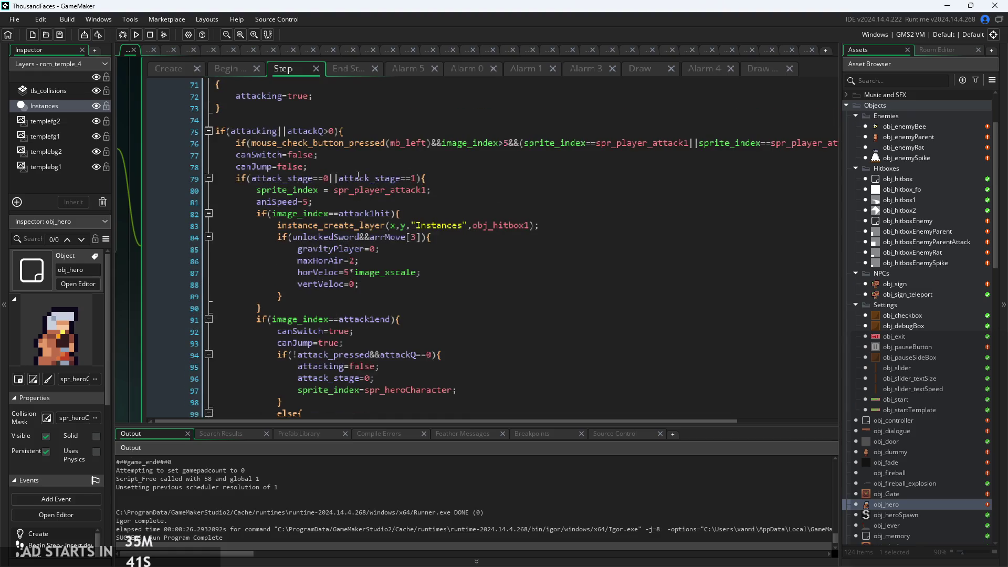
{"action": "left_click", "coordinate": [362, 196]}
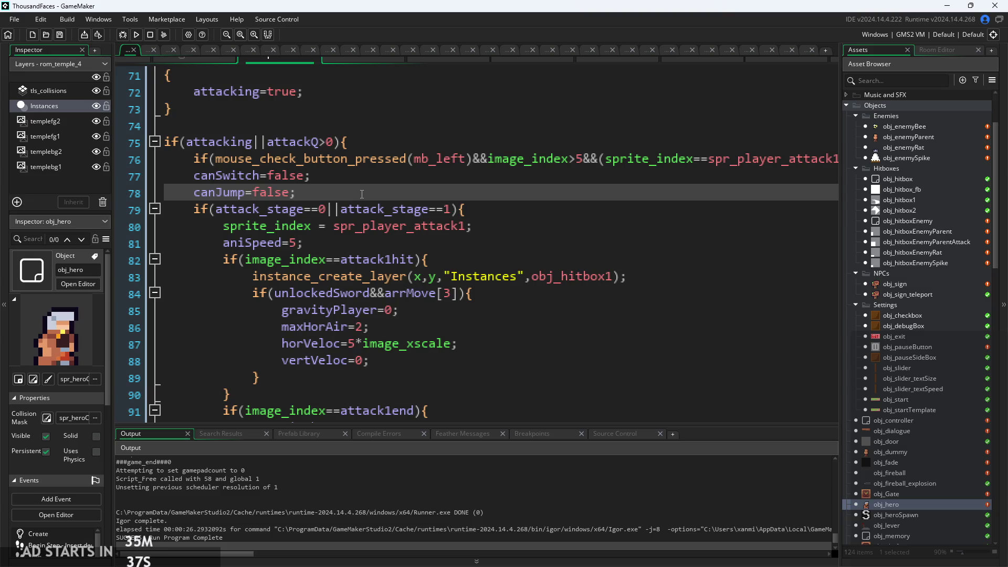
Add an if(wallSliding){ block on a new line below canJump=false
{"action": "key", "text": "Return"}
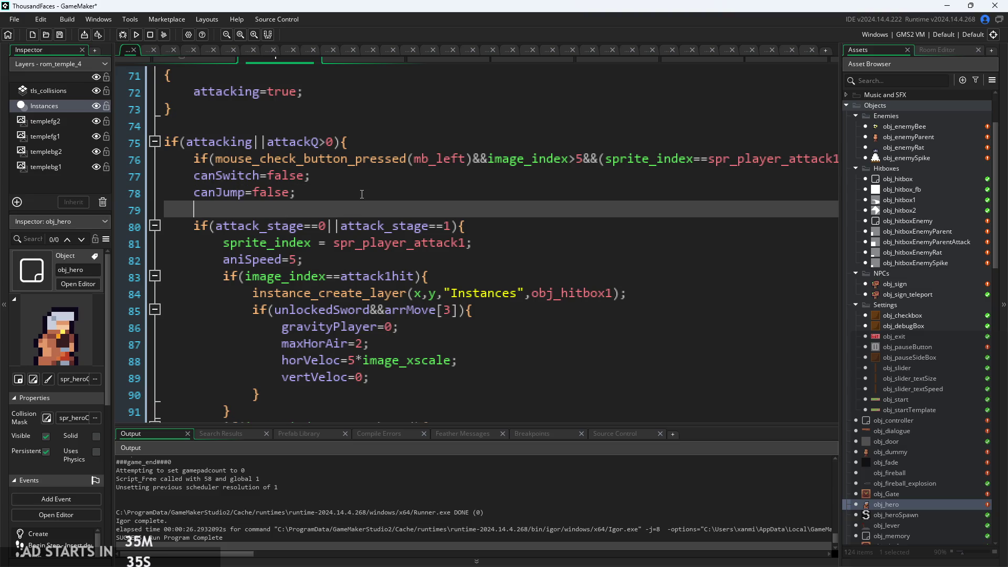
{"action": "type", "text": "if("}
{"action": "key", "text": "Escape"}
{"action": "key", "text": "ctrl+space"}
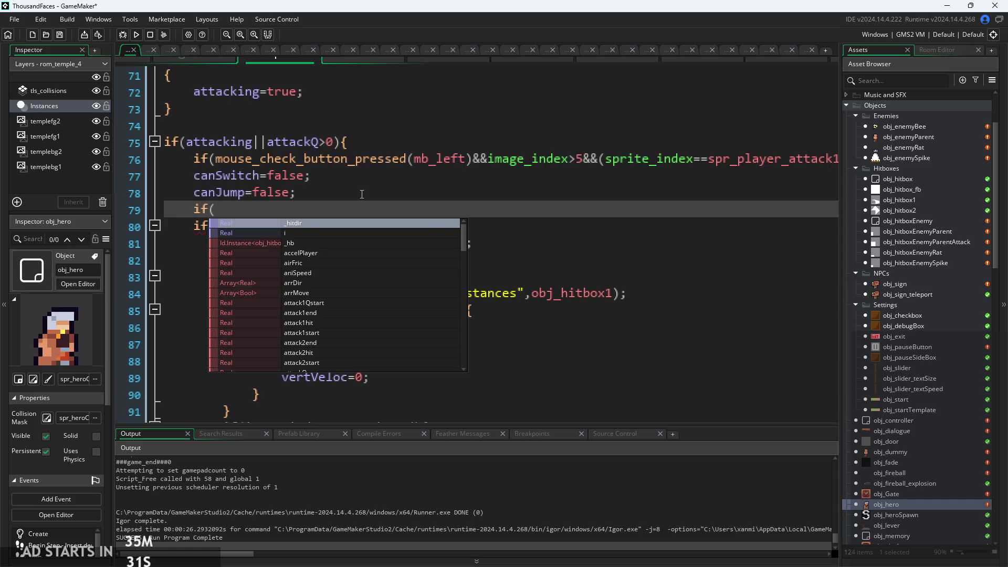
{"action": "type", "text": "slidi"}
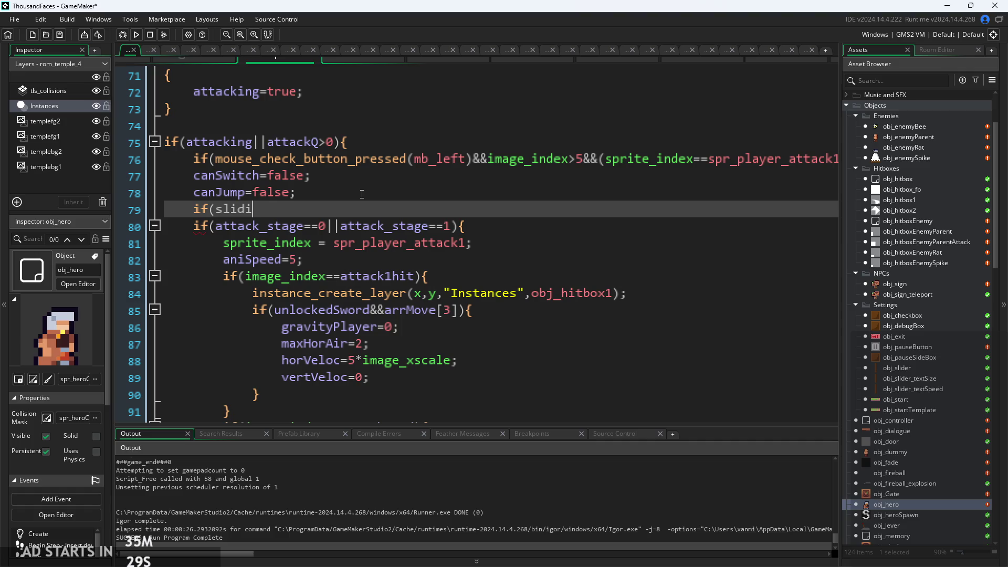
{"action": "key", "text": "BackSpace"}
{"action": "key", "text": "BackSpace"}
{"action": "key", "text": "BackSpace"}
{"action": "type", "text": "wal"}
{"action": "key", "text": "Return"}
{"action": "type", "text": "){"}
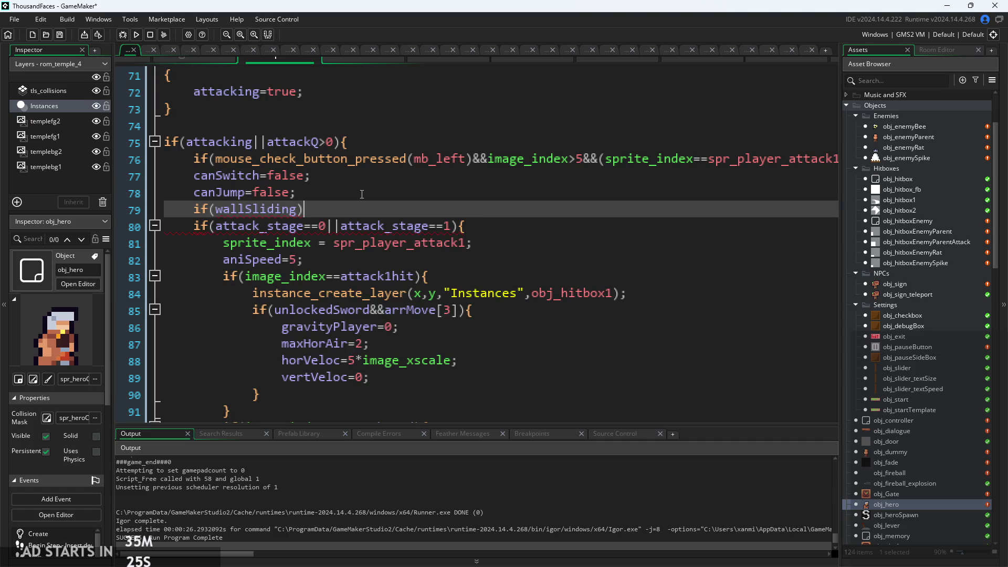
{"action": "key", "text": "Return"}
{"action": "key", "text": "Return"}
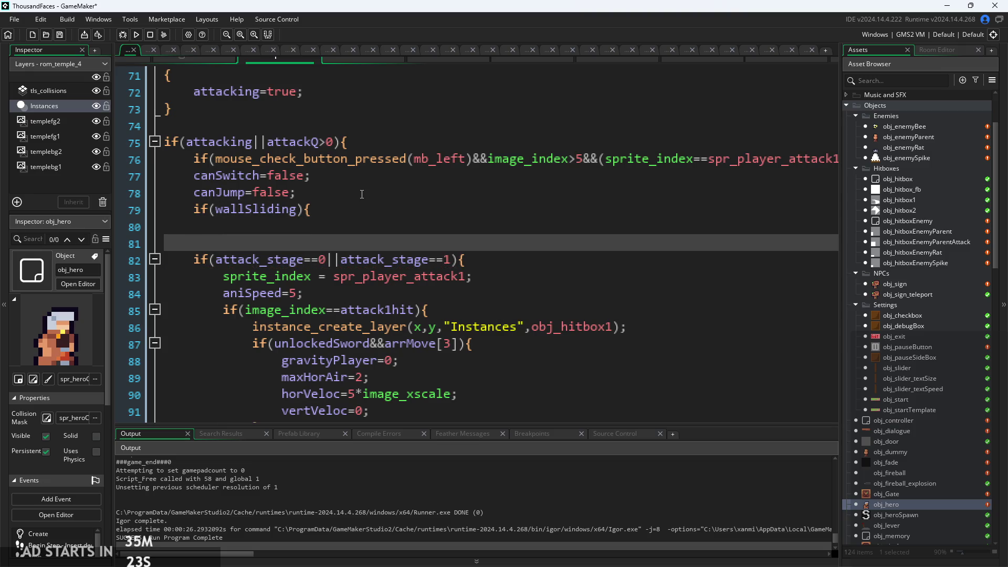
Write image_xscale*=-1; inside the wallSliding block and launch a test build
{"action": "right_click", "coordinate": [410, 50]}
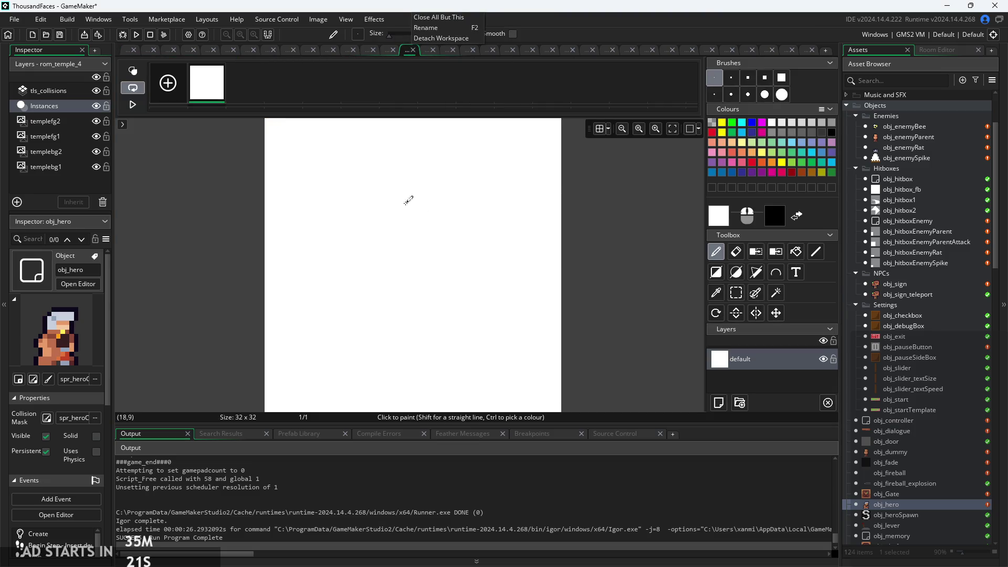
{"action": "left_click", "coordinate": [126, 55]}
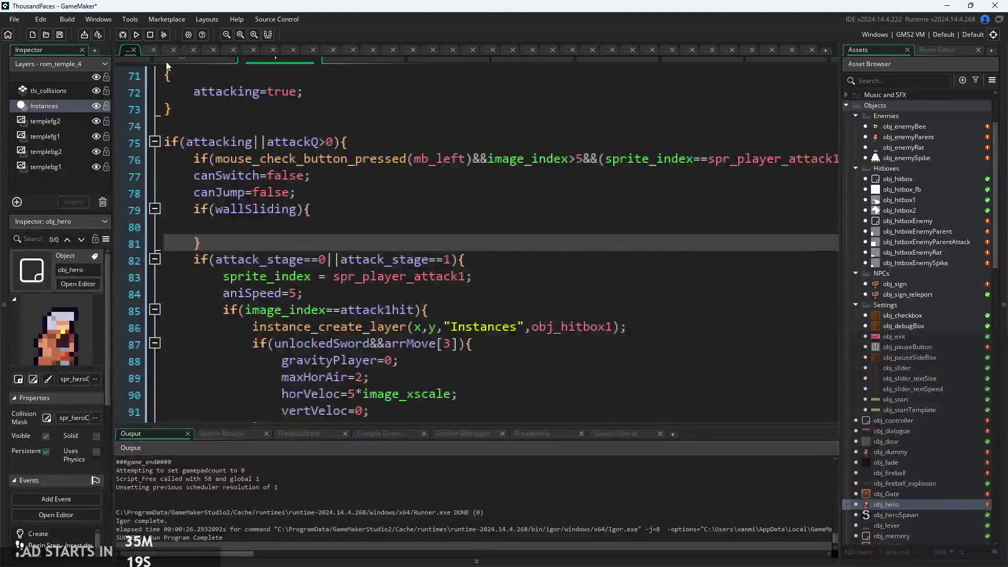
{"action": "left_click", "coordinate": [293, 220]}
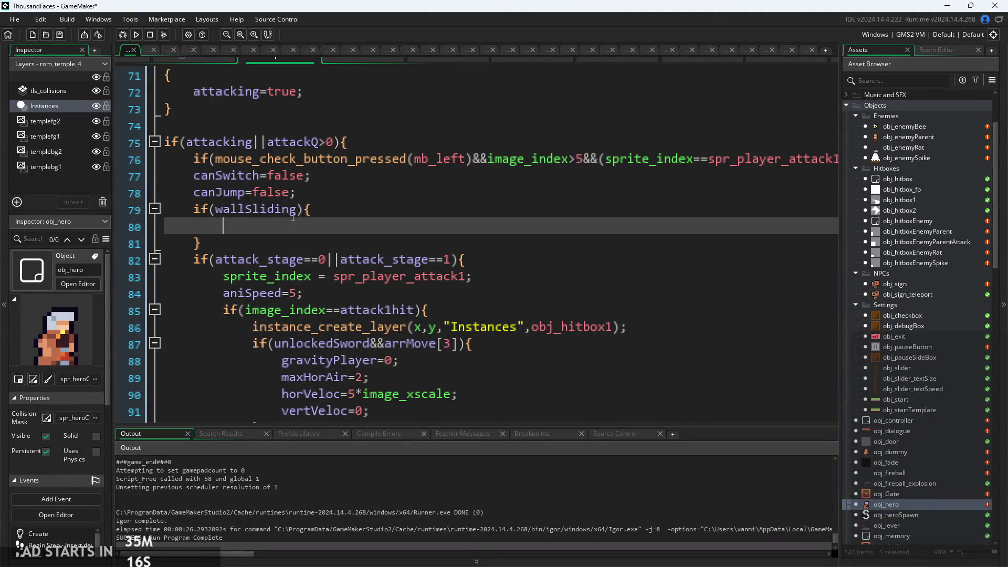
{"action": "type", "text": "ma"}
{"action": "key", "text": "BackSpace"}
{"action": "key", "text": "BackSpace"}
{"action": "type", "text": "ika"}
{"action": "key", "text": "BackSpace"}
{"action": "key", "text": "BackSpace"}
{"action": "type", "text": "mag"}
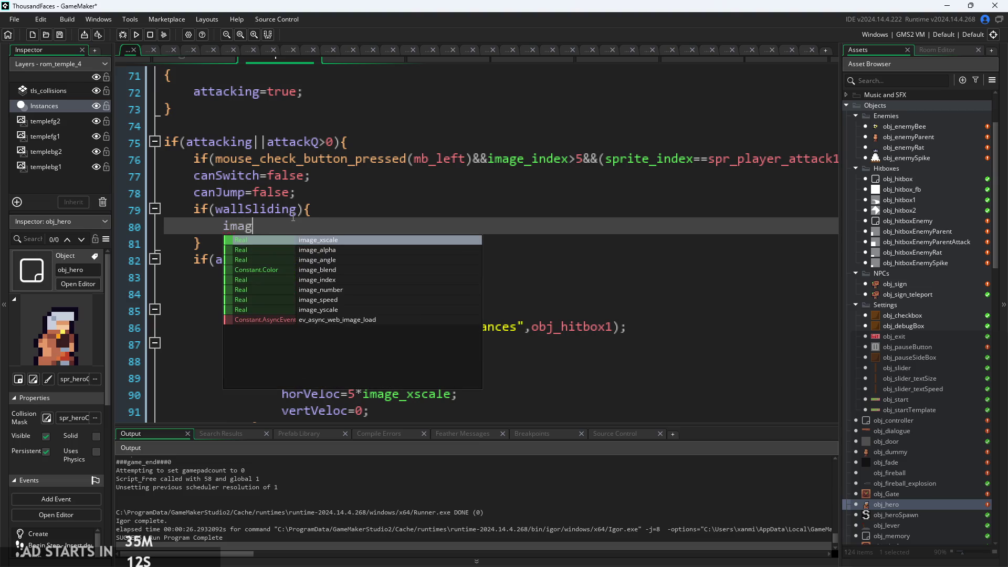
{"action": "type", "text": "e_x"}
{"action": "key", "text": "Return"}
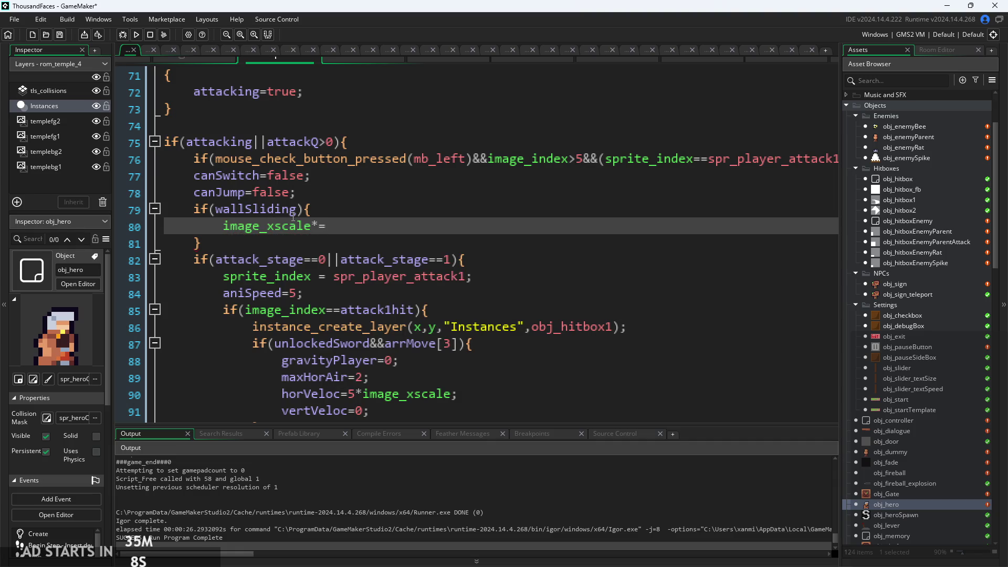
{"action": "type", "text": "-1;"}
{"action": "left_click", "coordinate": [137, 37]}
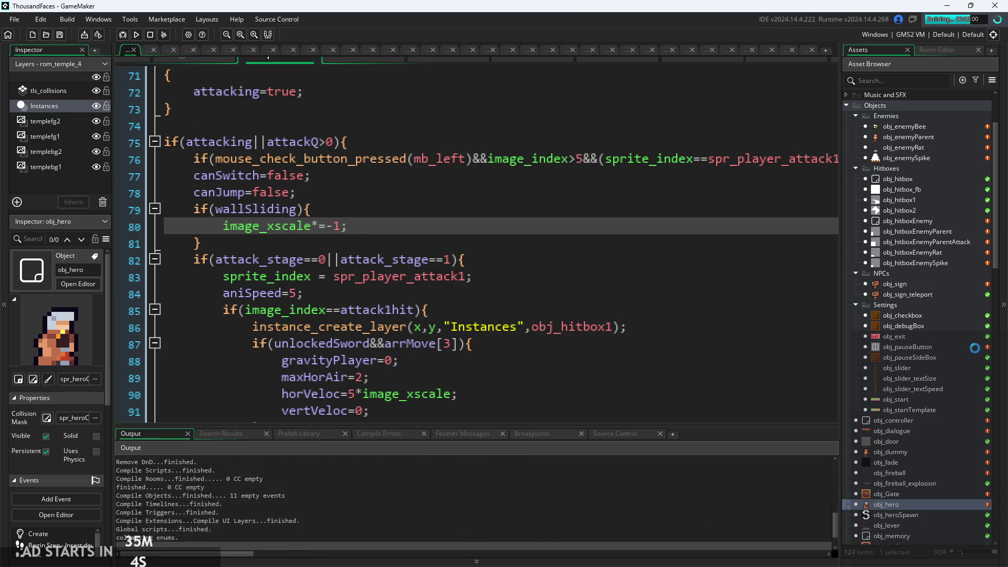
Start the game, jump onto the left wall, wall-jump away and dash right
{"action": "mouse_move", "coordinate": [594, 328]}
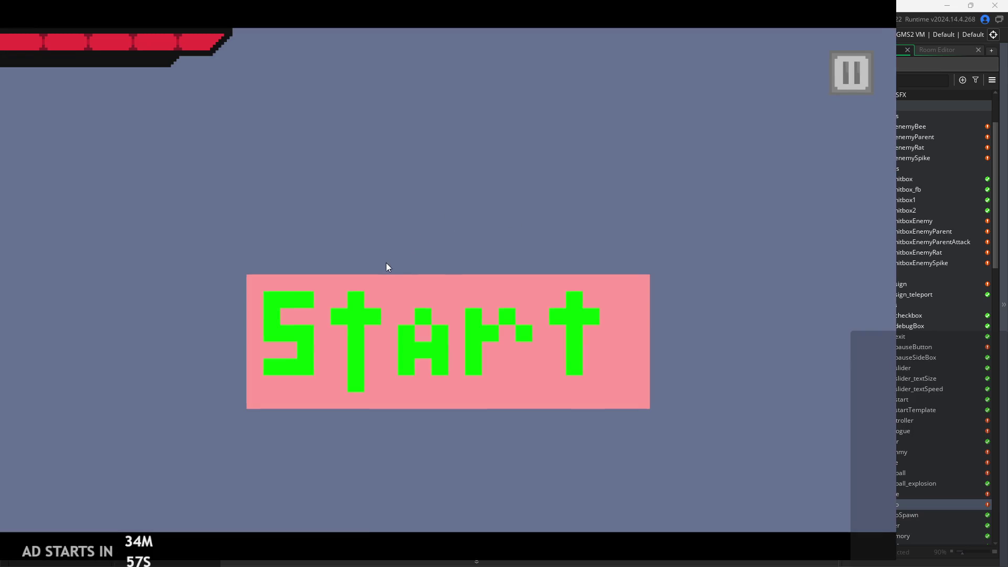
{"action": "left_click", "coordinate": [391, 288]}
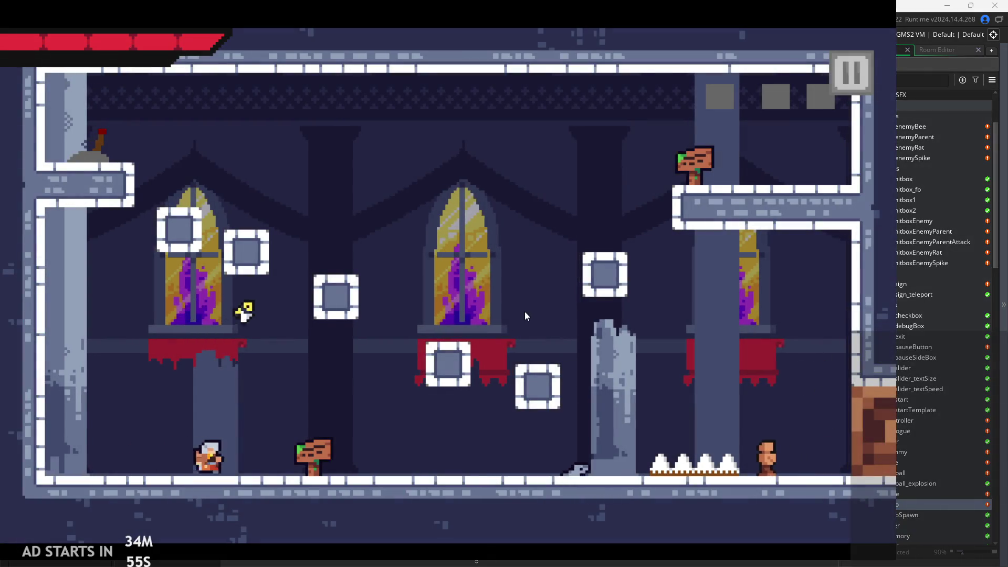
{"action": "key", "text": "Left"}
{"action": "key", "text": "Right"}
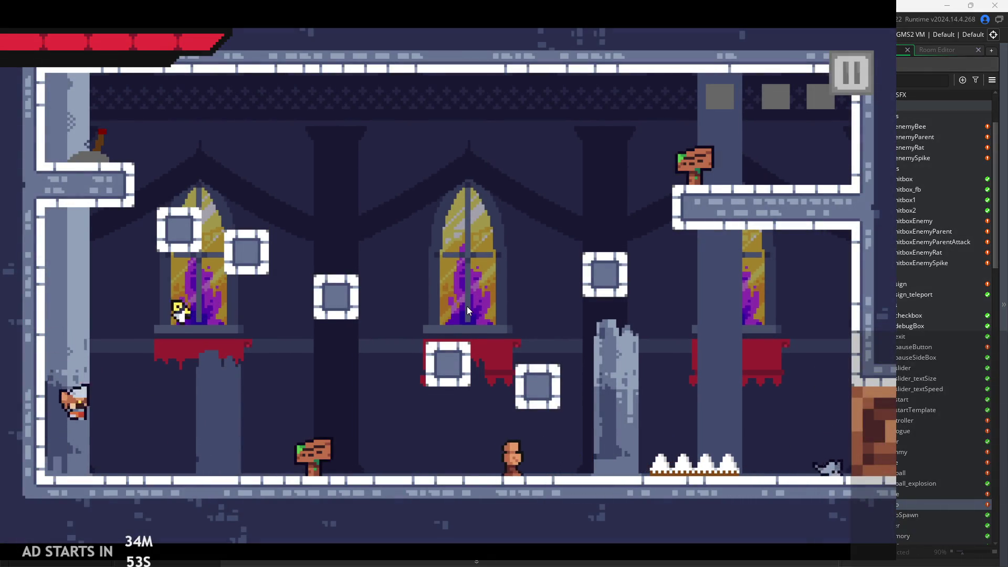
{"action": "key", "text": "Left"}
{"action": "key", "text": "space"}
{"action": "key", "text": "Right"}
{"action": "key", "text": "space"}
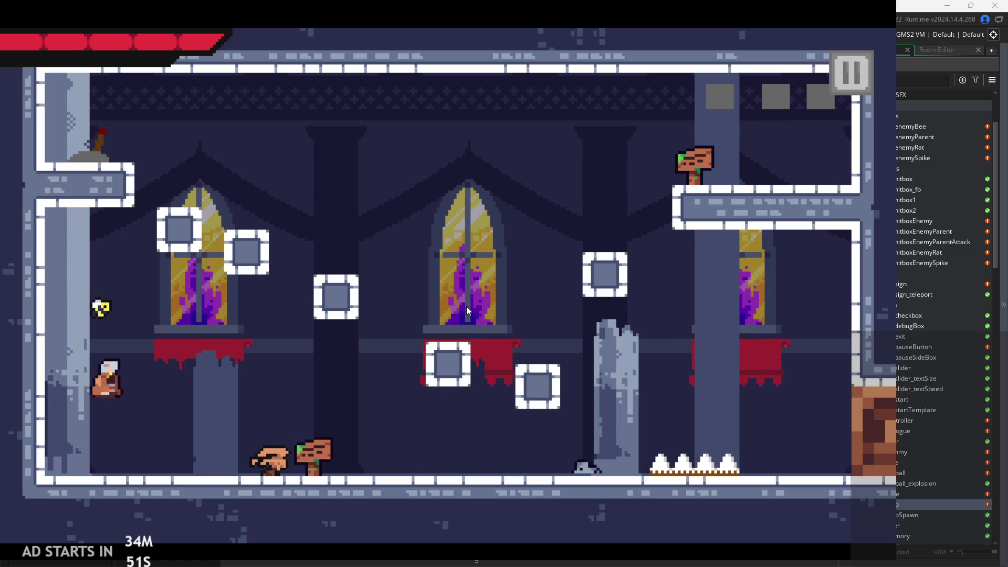
{"action": "key", "text": "shift"}
Attack near the rat, cling to the left wall again, then pause and exit the game
{"action": "key", "text": "Right"}
{"action": "key", "text": "x"}
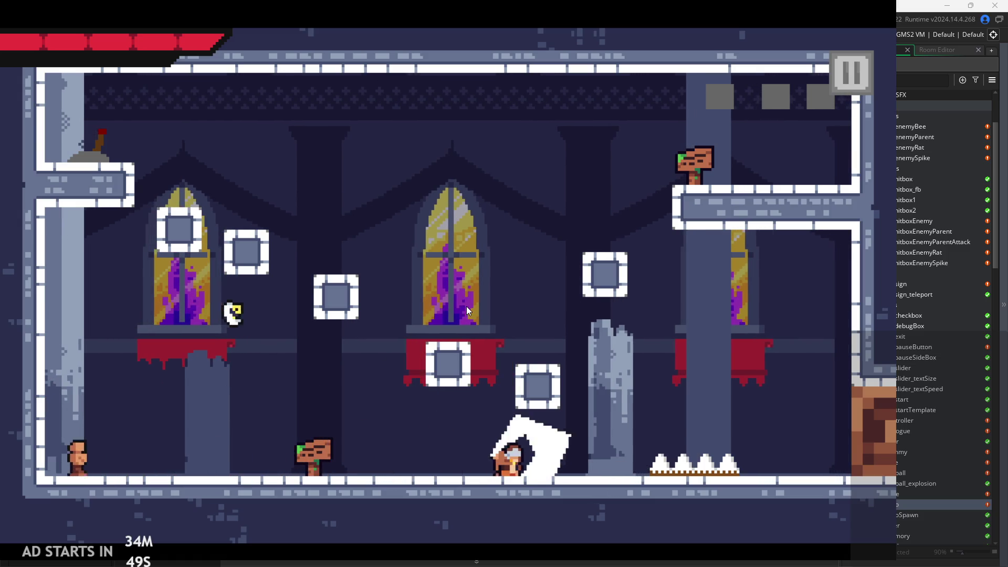
{"action": "key", "text": "Left"}
{"action": "key", "text": "space"}
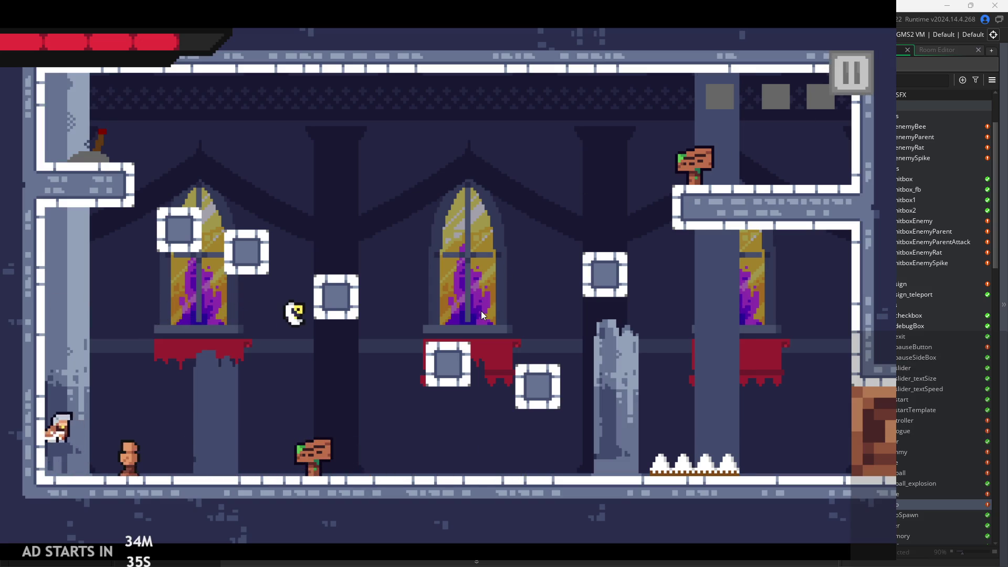
{"action": "key", "text": "Right"}
{"action": "left_click", "coordinate": [849, 70]}
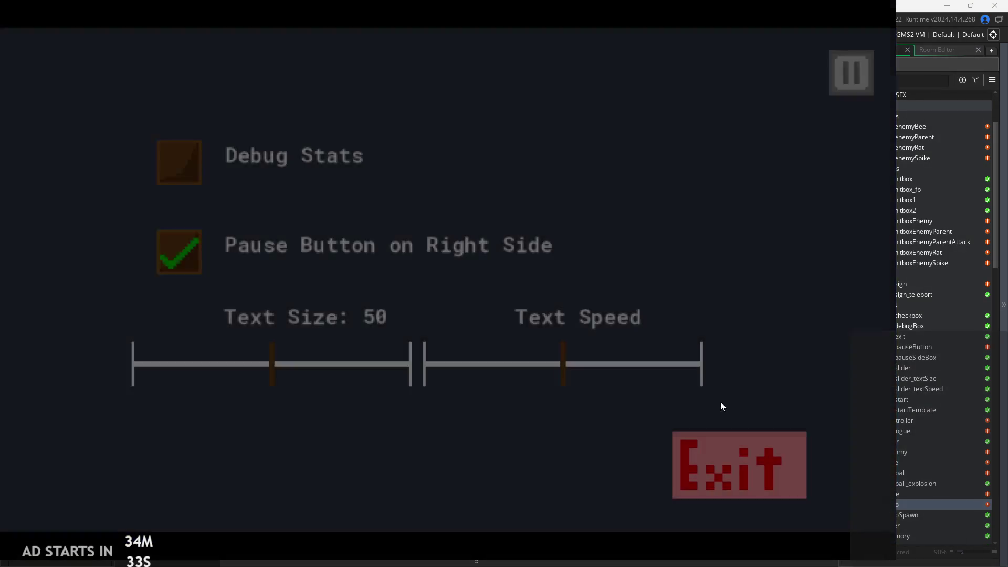
{"action": "left_click", "coordinate": [738, 461]}
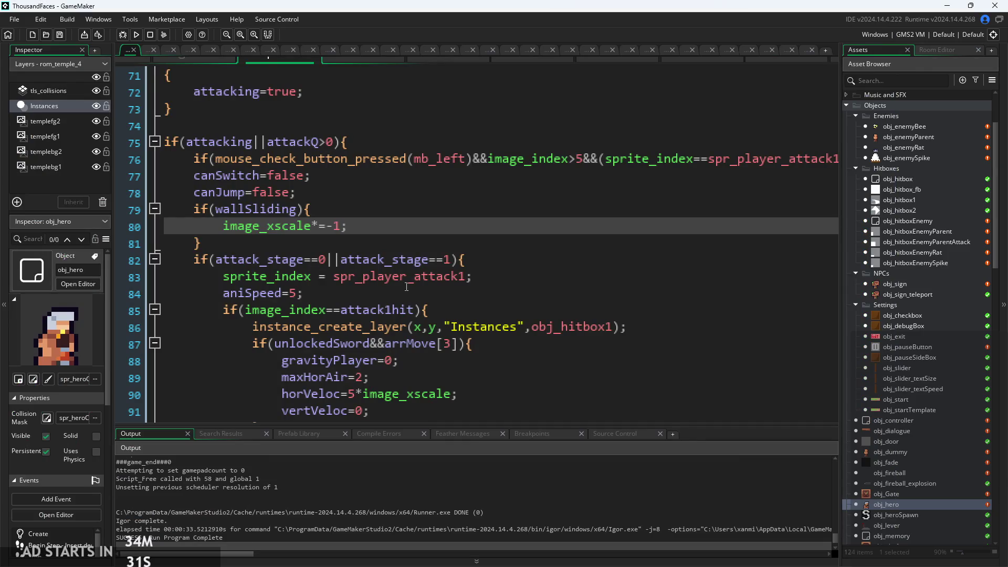
Move the if(wallSliding){ image_xscale*=-1; } block to just after vertVeloc=0;
{"action": "left_click_drag", "start_coordinate": [236, 248], "coordinate": [194, 207]}
{"action": "key", "text": "ctrl+c"}
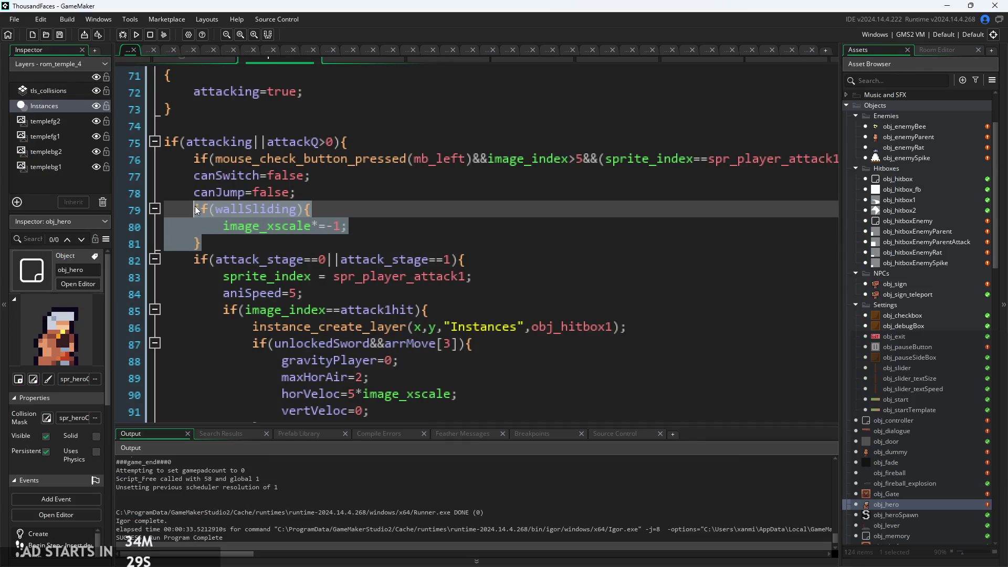
{"action": "key", "text": "BackSpace"}
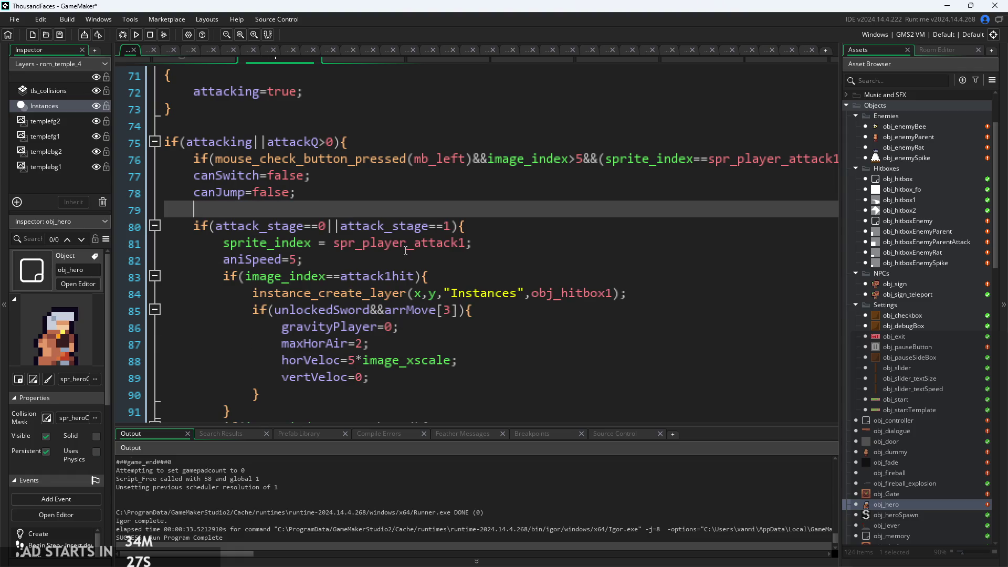
{"action": "key", "text": "BackSpace"}
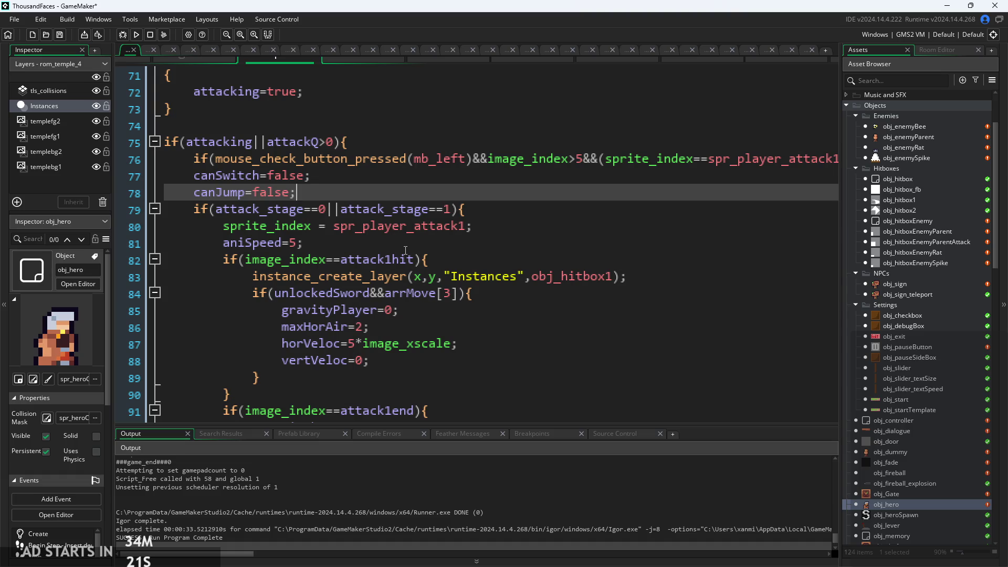
{"action": "left_click", "coordinate": [388, 358]}
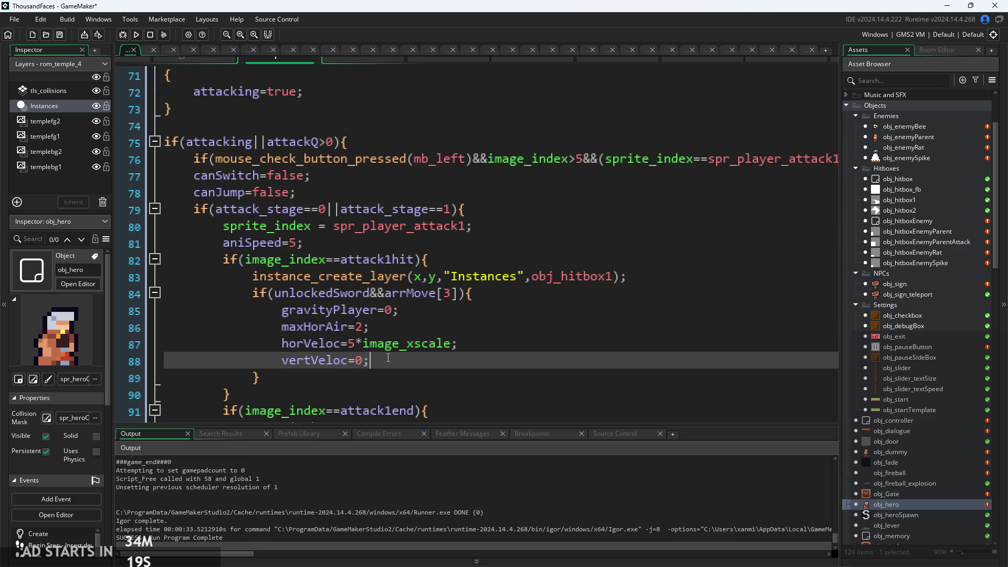
{"action": "key", "text": "Return"}
{"action": "key", "text": "ctrl+v"}
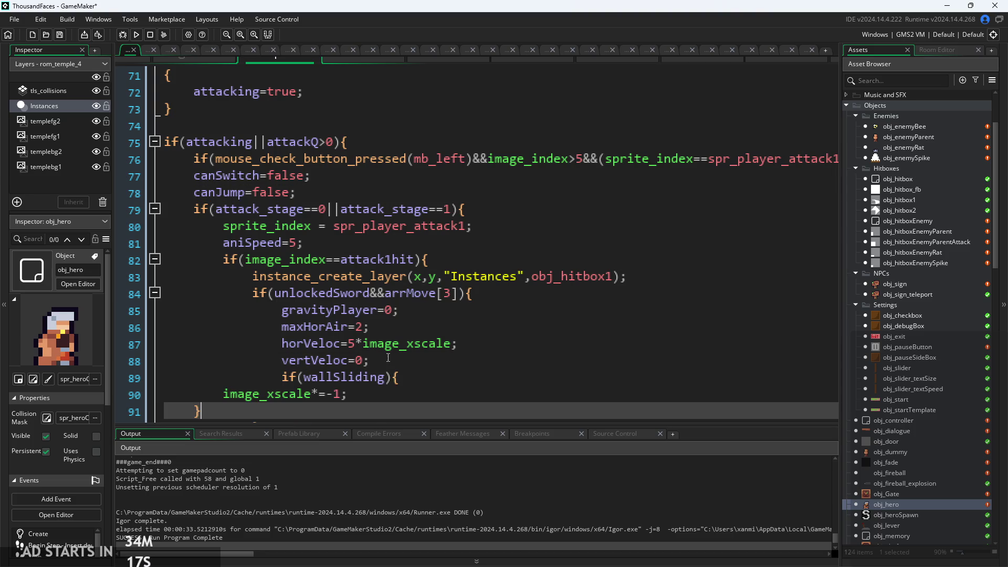
{"action": "scroll", "coordinate": [388, 358], "scroll_direction": "down", "scroll_amount": 3}
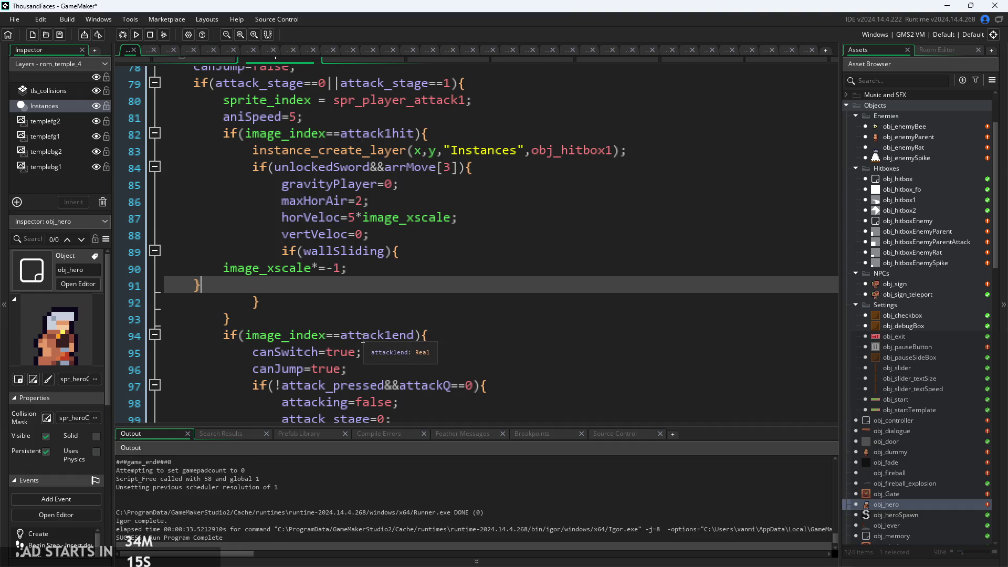
{"action": "key", "text": "ctrl+z"}
{"action": "key", "text": "ctrl+y"}
{"action": "key", "text": "ctrl+z"}
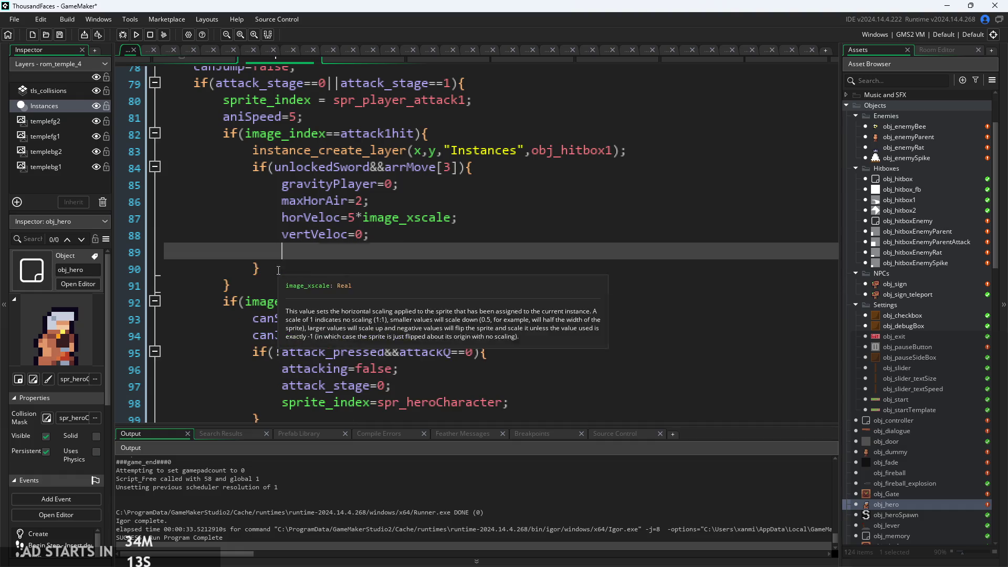
{"action": "left_click", "coordinate": [419, 236]}
{"action": "key", "text": "ctrl+v"}
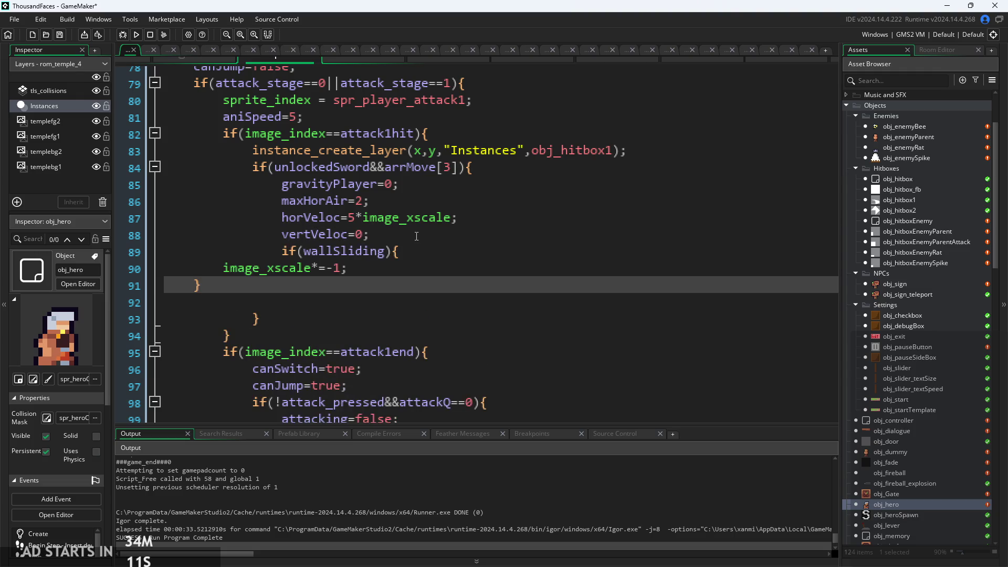
Indent the flip line and brace, then add x+=image_xscale; after the flip
{"action": "mouse_move", "coordinate": [222, 268]}
{"action": "left_mouse_down"}
{"action": "mouse_move", "coordinate": [271, 278]}
{"action": "mouse_move", "coordinate": [377, 268]}
{"action": "left_mouse_up"}
{"action": "key", "text": "Tab"}
{"action": "key", "text": "Tab"}
{"action": "key", "text": "Tab"}
{"action": "key", "text": "Tab"}
{"action": "key", "text": "Tab"}
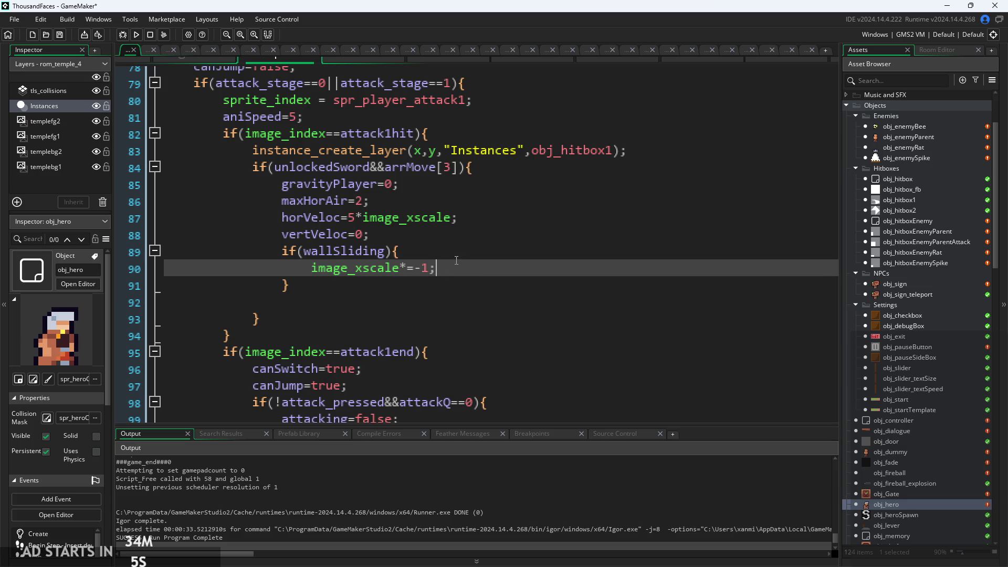
{"action": "key", "text": "Return"}
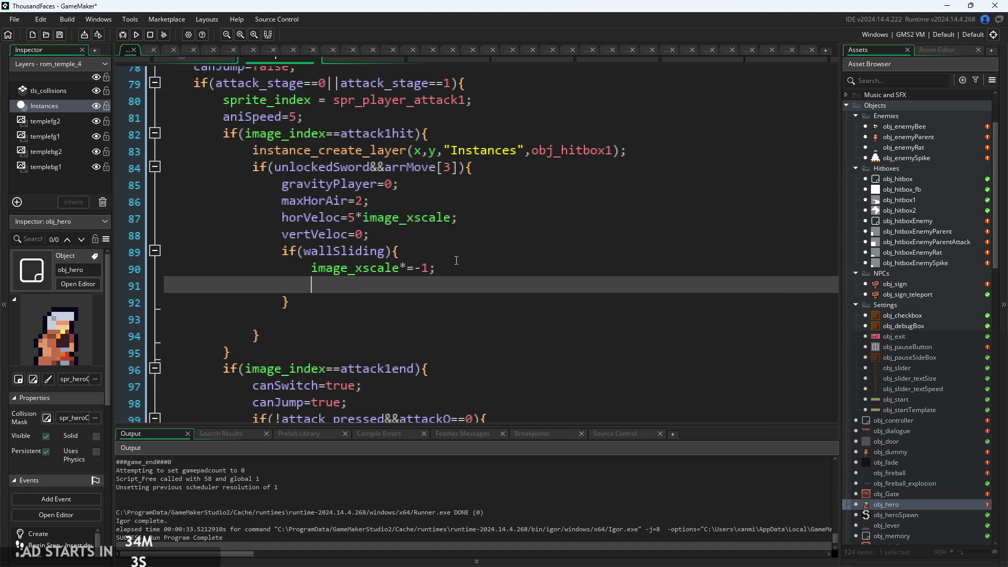
{"action": "type", "text": "x+="}
{"action": "type", "text": "ima"}
{"action": "key", "text": "Return"}
{"action": "type", "text": ";"}
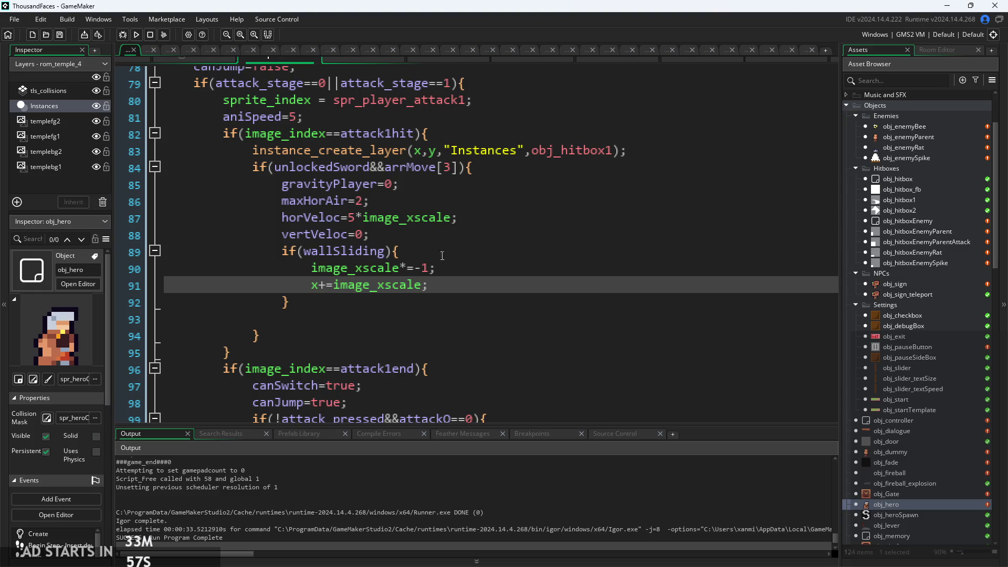
{"action": "left_click", "coordinate": [136, 34]}
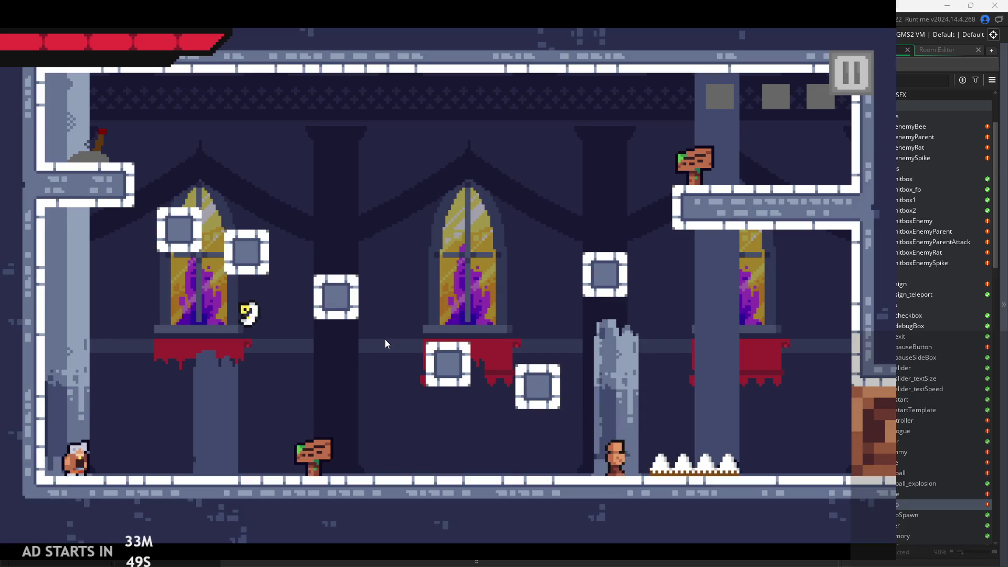
{"action": "key", "text": "space"}
{"action": "key", "text": "space"}
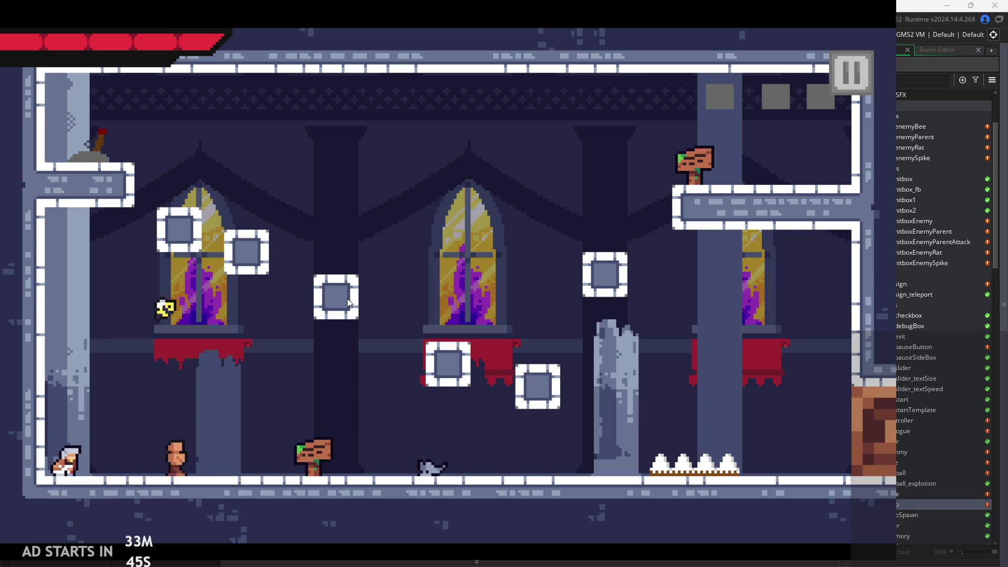
{"action": "key", "text": "Right"}
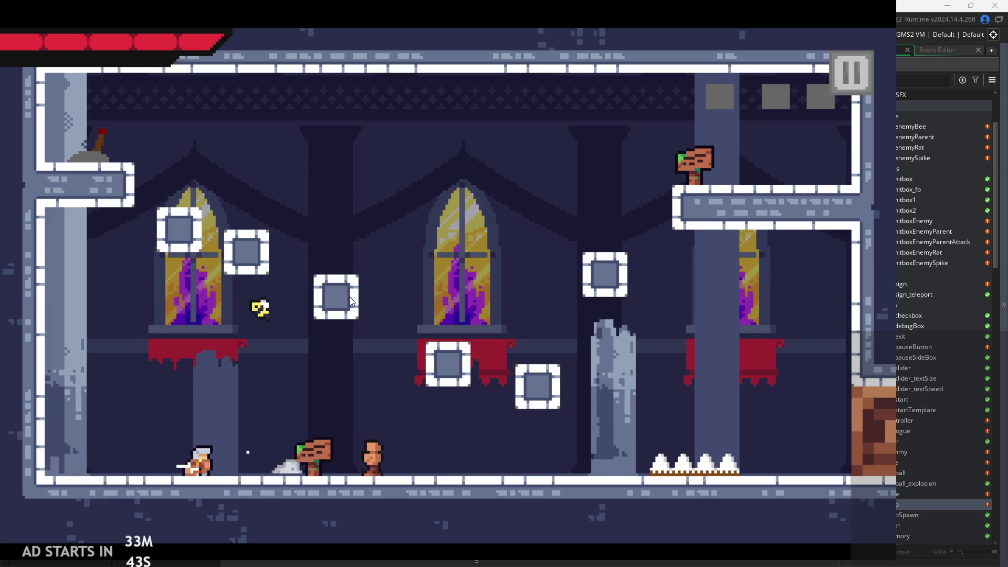
{"action": "key", "text": "Left"}
{"action": "key", "text": "space"}
{"action": "key", "text": "space"}
{"action": "key", "text": "Right"}
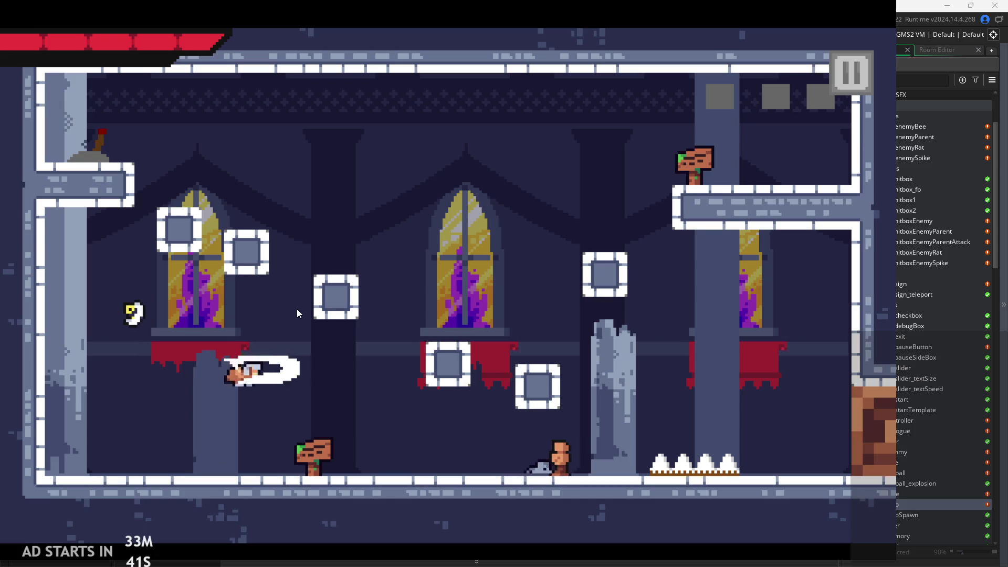
{"action": "key", "text": "Escape"}
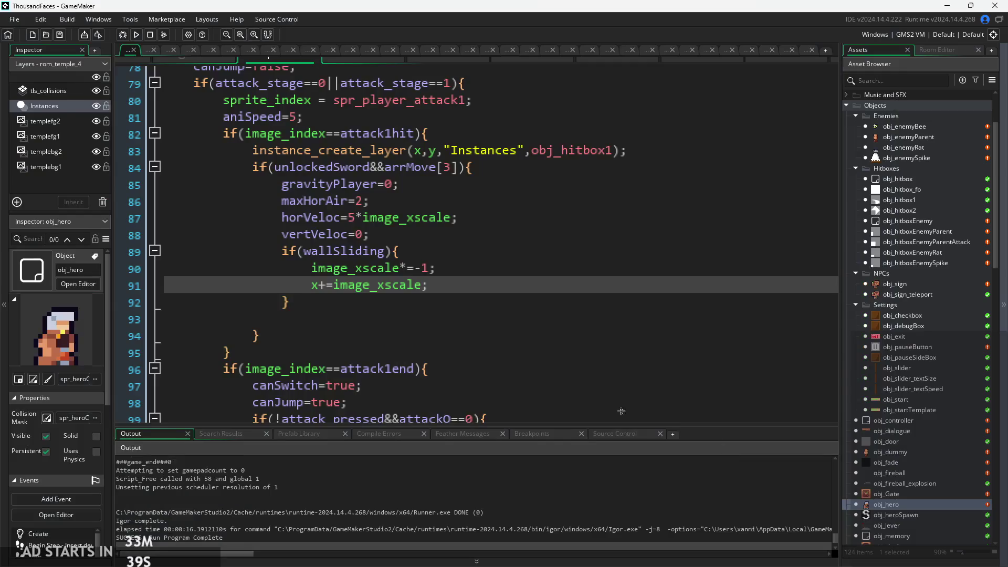
Cut the wallSliding block out of the sword branch and remove the leftover empty lines
{"action": "left_click", "coordinate": [440, 268]}
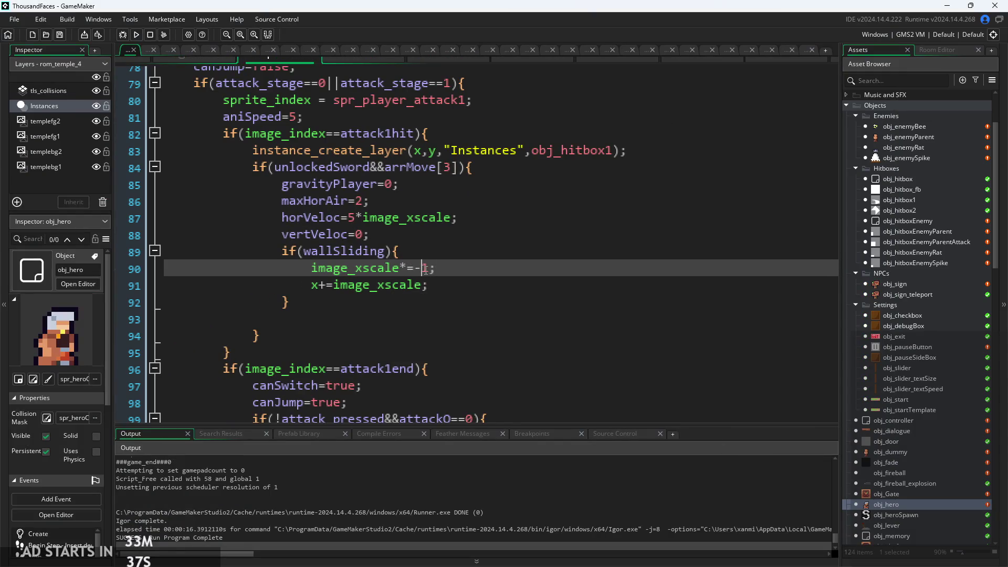
{"action": "left_click", "coordinate": [296, 304]}
{"action": "left_click", "coordinate": [292, 253]}
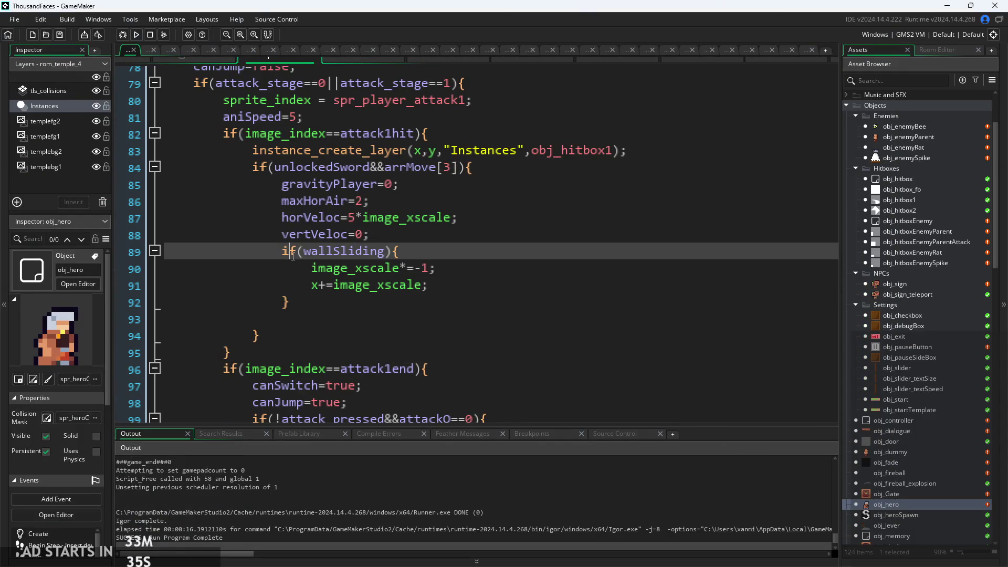
{"action": "left_click", "coordinate": [305, 301]}
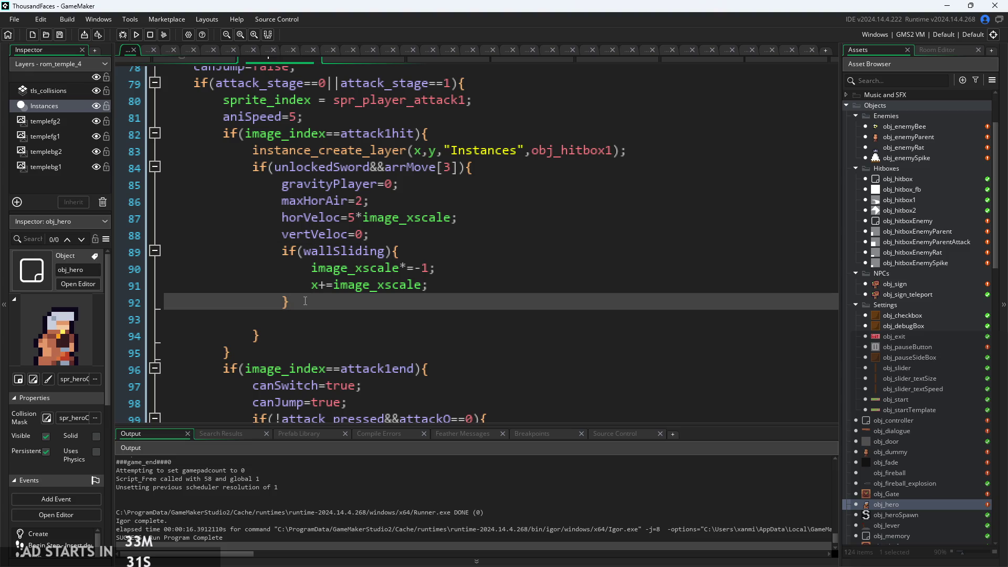
{"action": "left_click", "coordinate": [309, 286]}
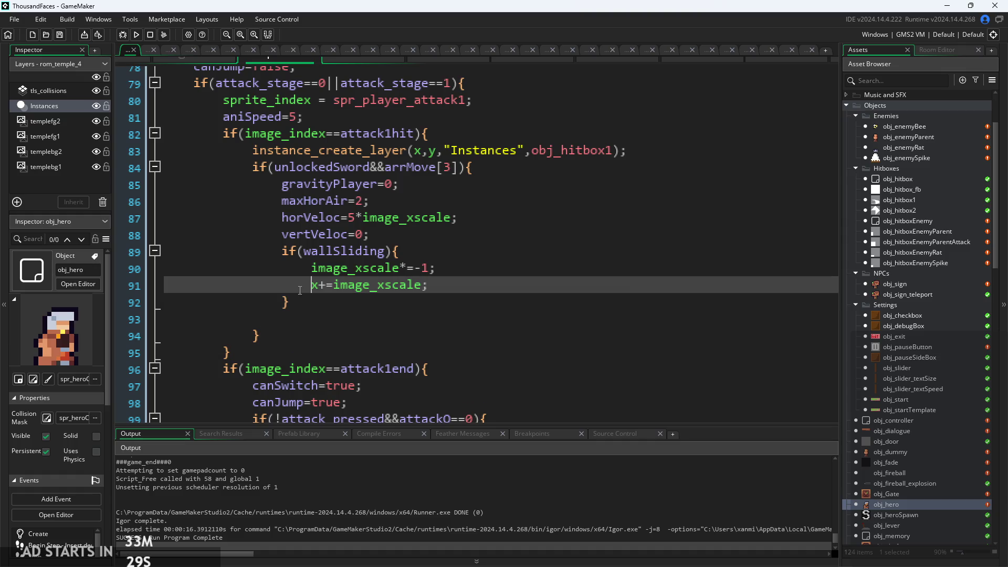
{"action": "left_click_drag", "start_coordinate": [290, 302], "coordinate": [283, 257]}
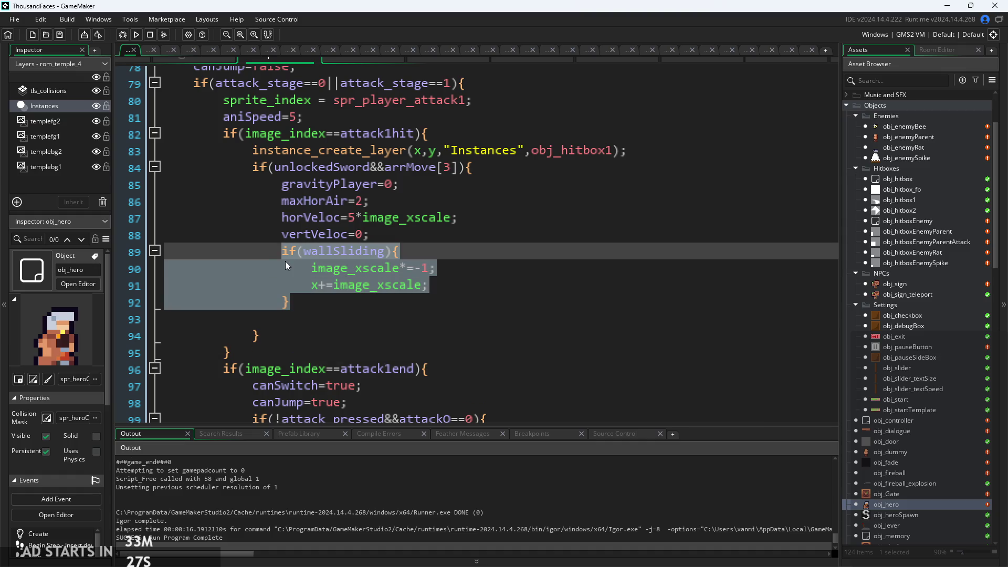
{"action": "key", "text": "Delete"}
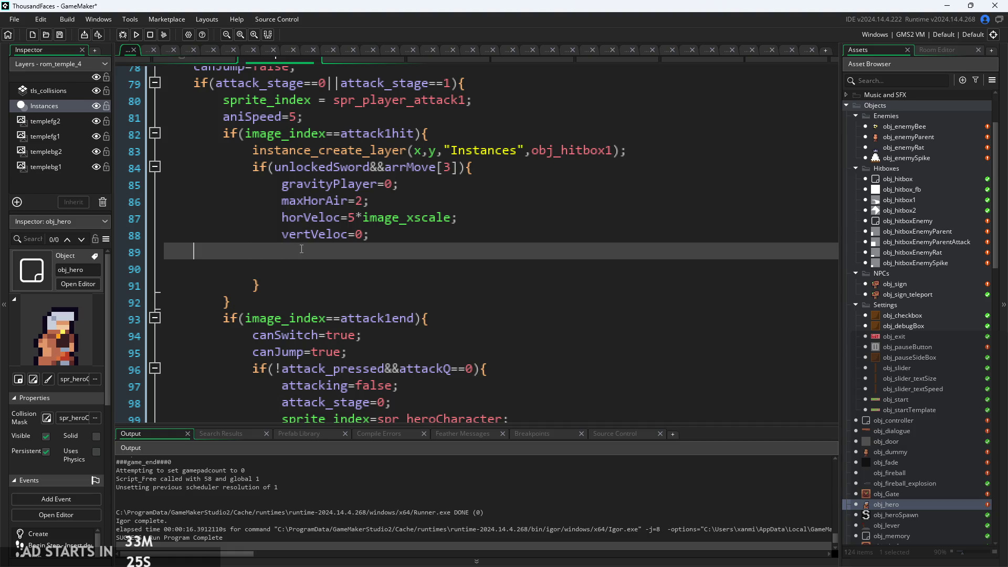
{"action": "key", "text": "Delete"}
{"action": "left_click", "coordinate": [297, 256]}
{"action": "key", "text": "BackSpace"}
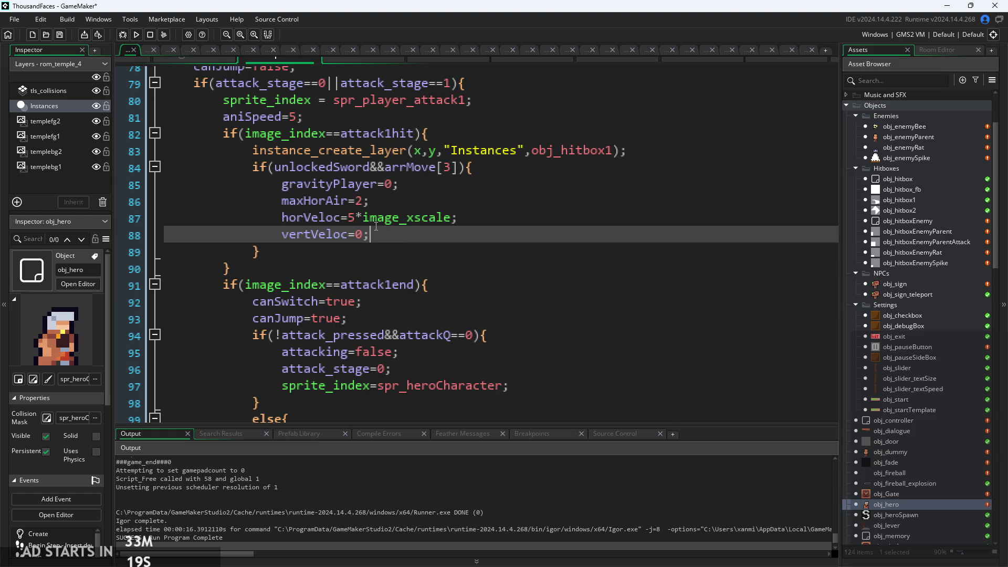
Paste the wallSliding block right after if(image_index==attack1hit){ and save the Step code
{"action": "left_click", "coordinate": [492, 136]}
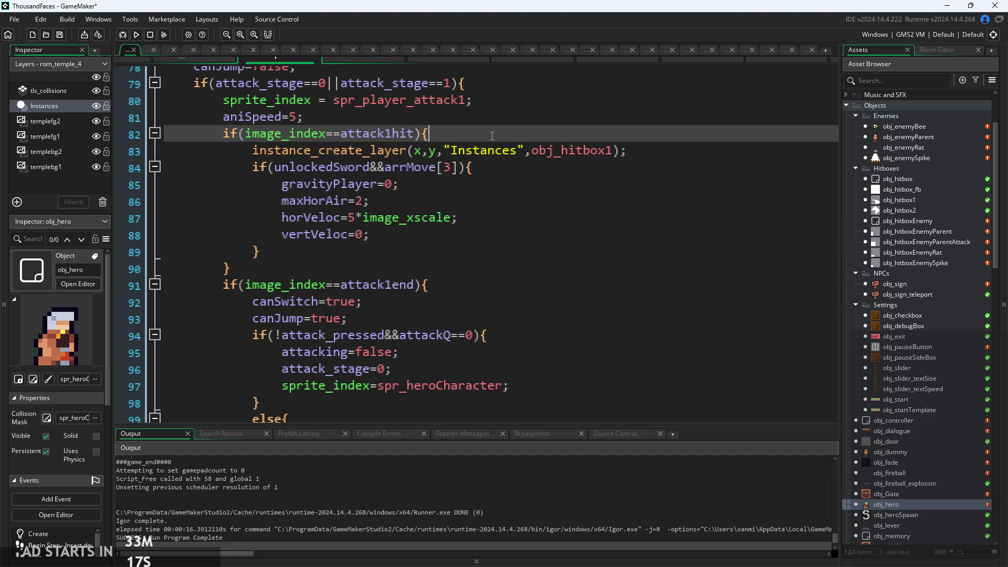
{"action": "key", "text": "Return"}
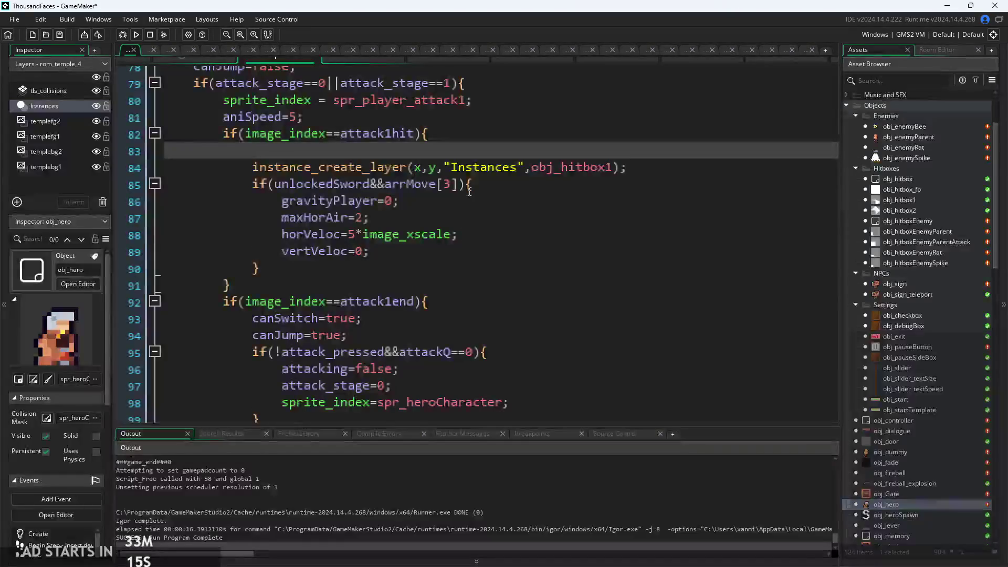
{"action": "key", "text": "ctrl+v"}
{"action": "scroll", "coordinate": [480, 181], "scroll_direction": "down", "scroll_amount": 1}
{"action": "key", "text": "ctrl+s"}
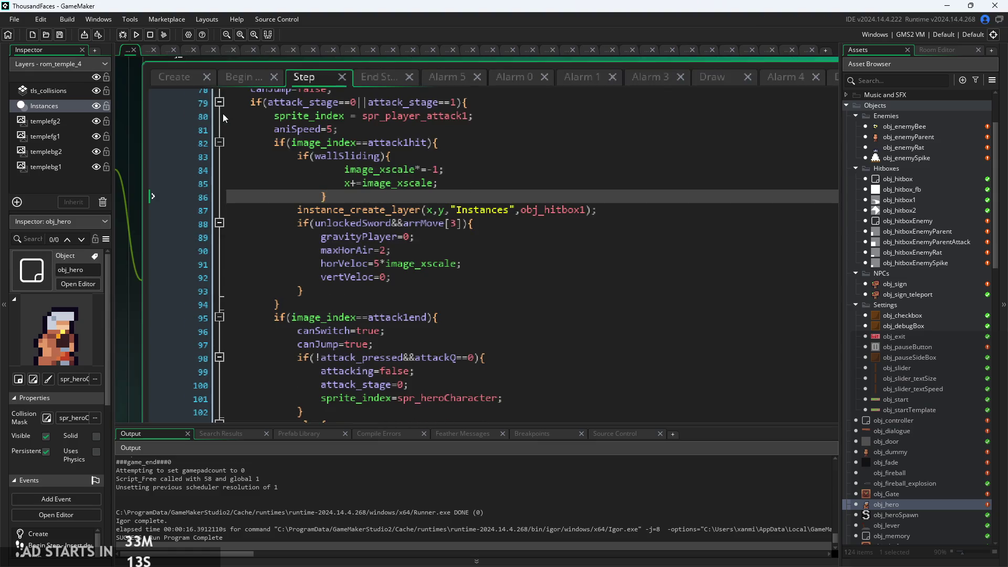
{"action": "scroll", "coordinate": [448, 157], "scroll_direction": "up", "scroll_amount": 1}
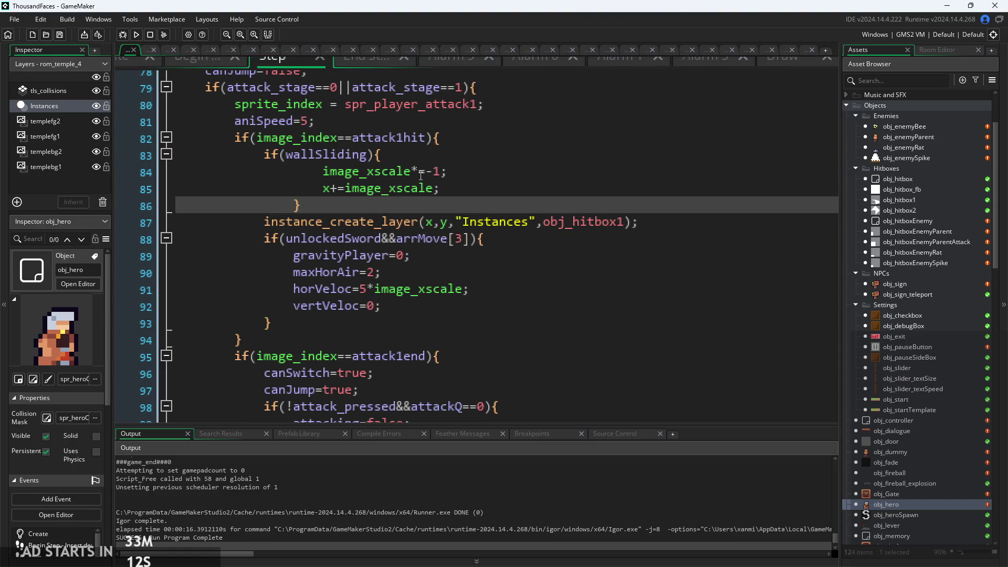
Move the push line above the flip as x+=image_xscale*7 and run the game
{"action": "left_click", "coordinate": [350, 188]}
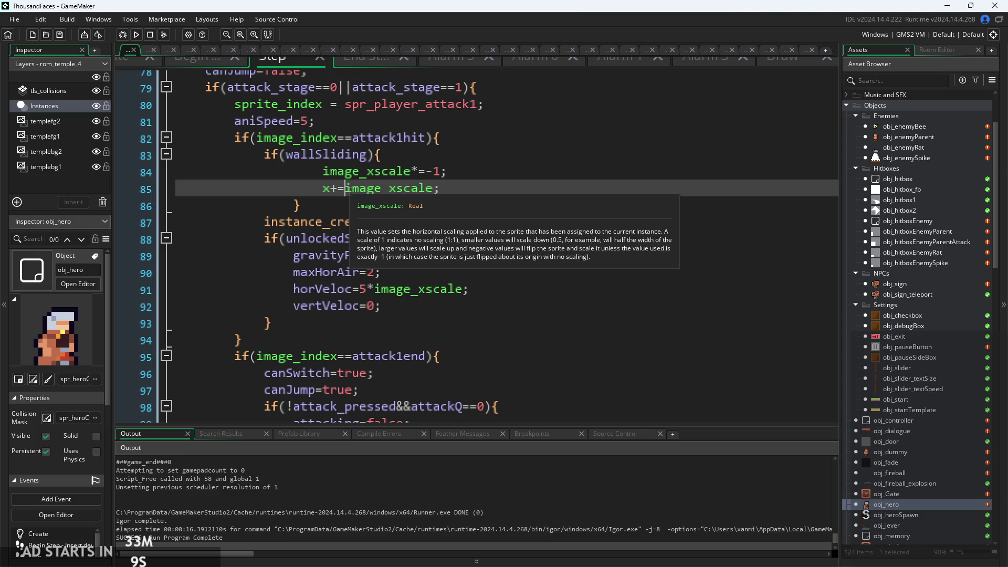
{"action": "type", "text": "-"}
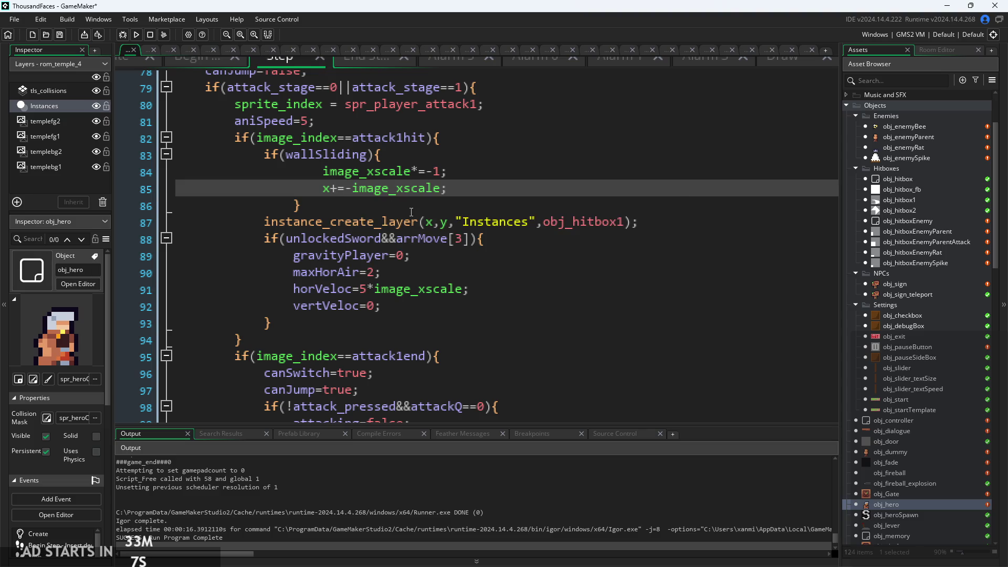
{"action": "type", "text": "1*"}
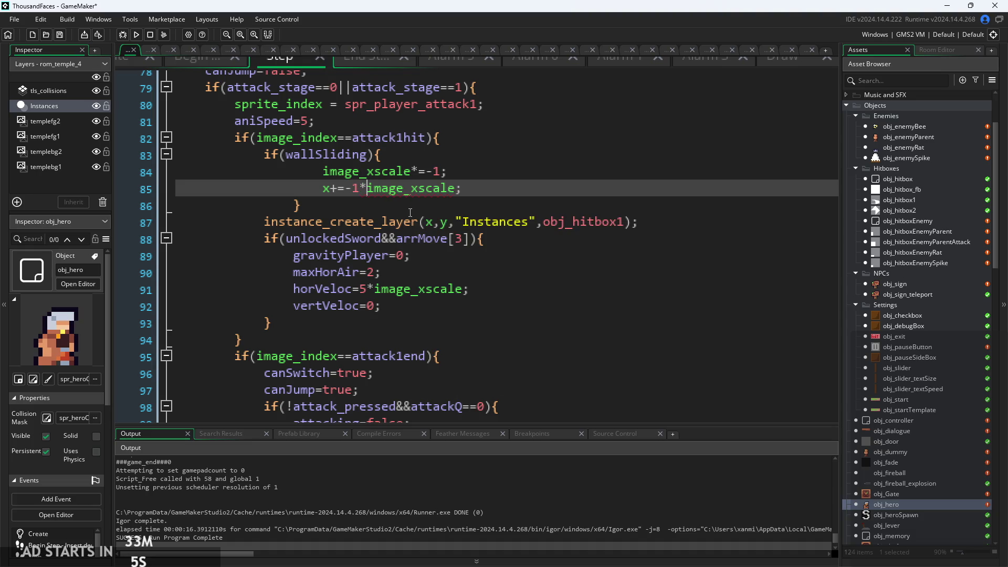
{"action": "key", "text": "BackSpace"}
{"action": "key", "text": "BackSpace"}
{"action": "key", "text": "BackSpace"}
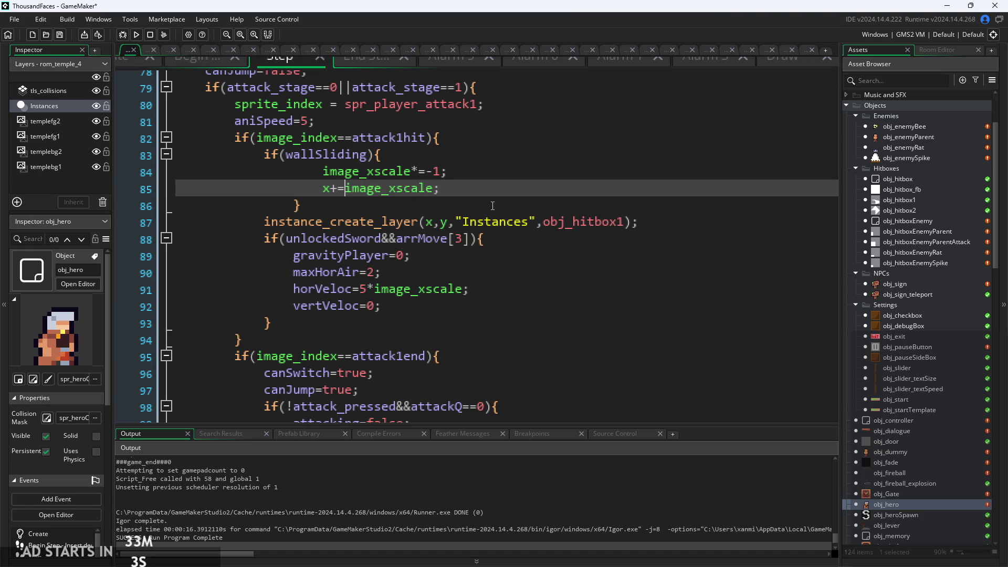
{"action": "left_click_drag", "start_coordinate": [441, 189], "coordinate": [323, 189]}
{"action": "key", "text": "ctrl+c"}
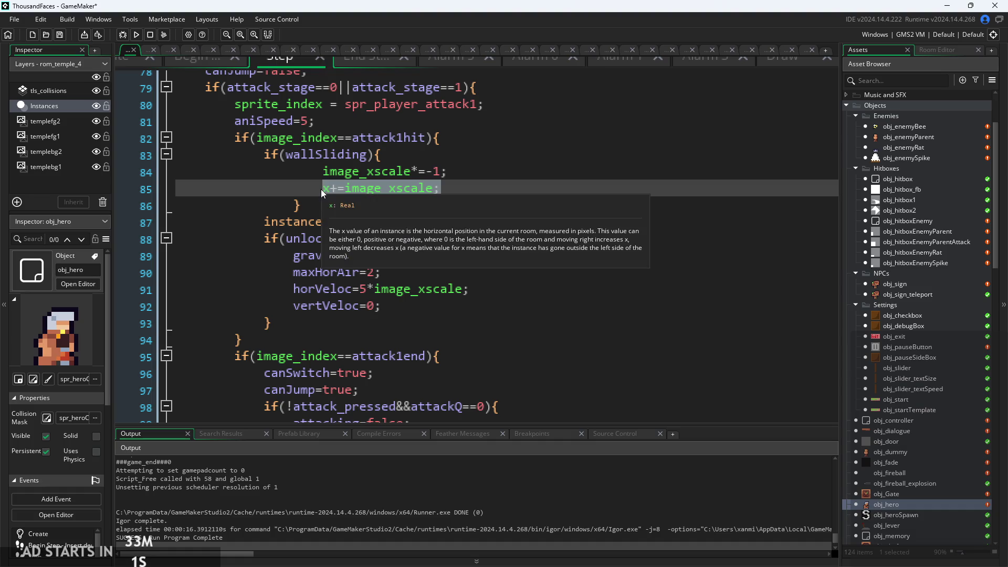
{"action": "key", "text": "BackSpace"}
{"action": "left_click", "coordinate": [430, 157]}
{"action": "key", "text": "Return"}
{"action": "key", "text": "ctrl+v"}
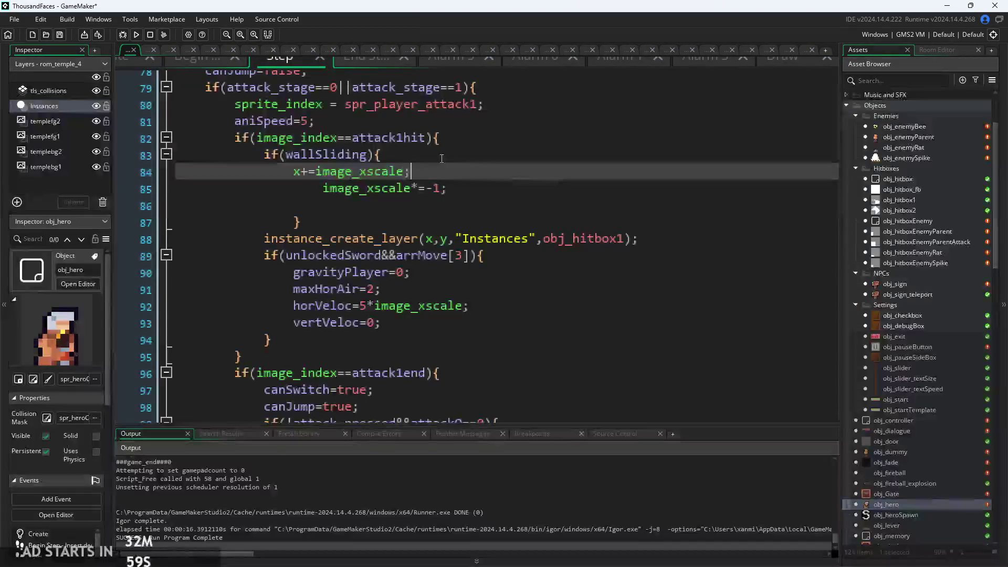
{"action": "left_click", "coordinate": [293, 173]}
{"action": "key", "text": "Tab"}
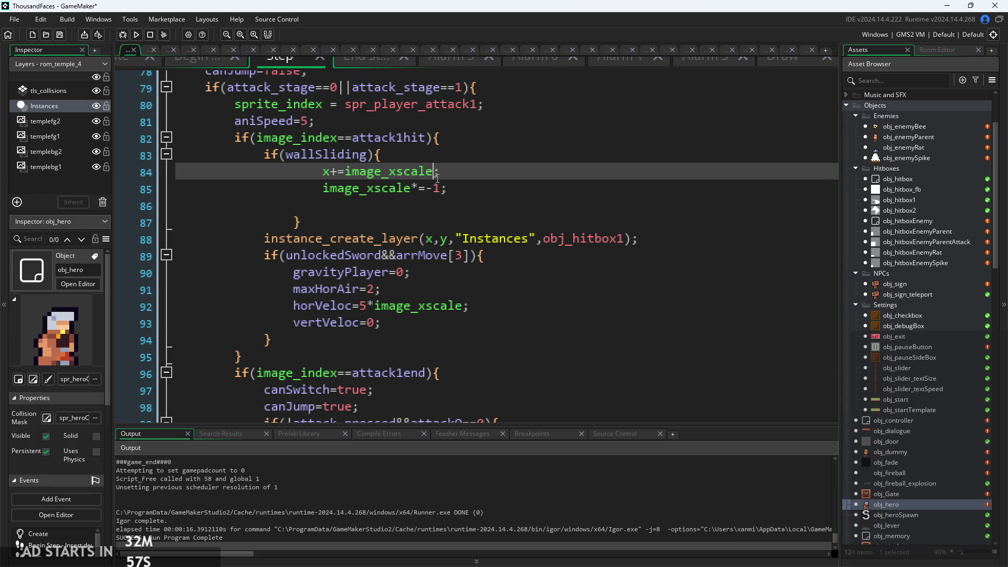
{"action": "type", "text": "7"}
{"action": "left_click", "coordinate": [136, 34]}
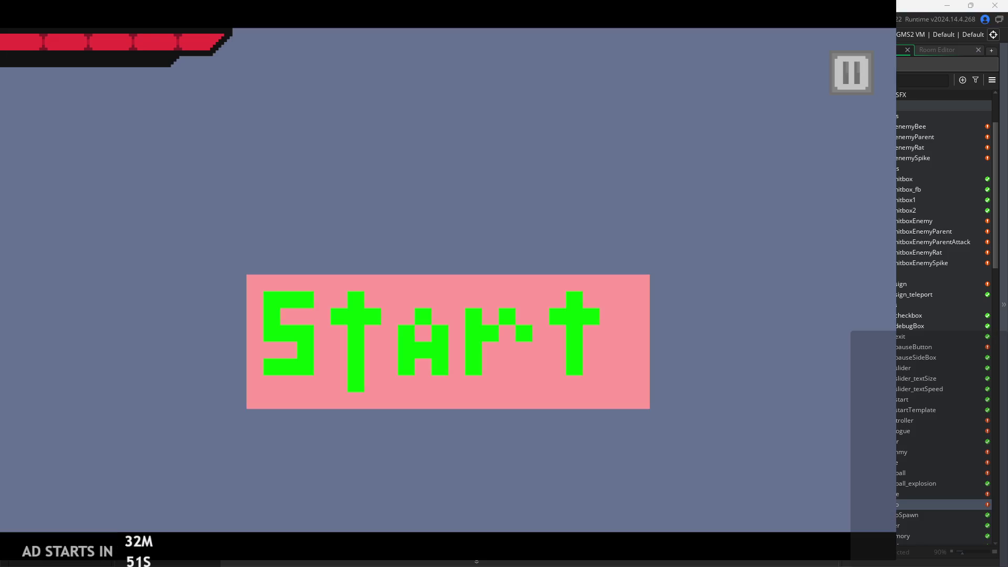
Start the temple-room playtest, then pause and exit back to the obj_hero code
{"action": "left_click", "coordinate": [553, 395]}
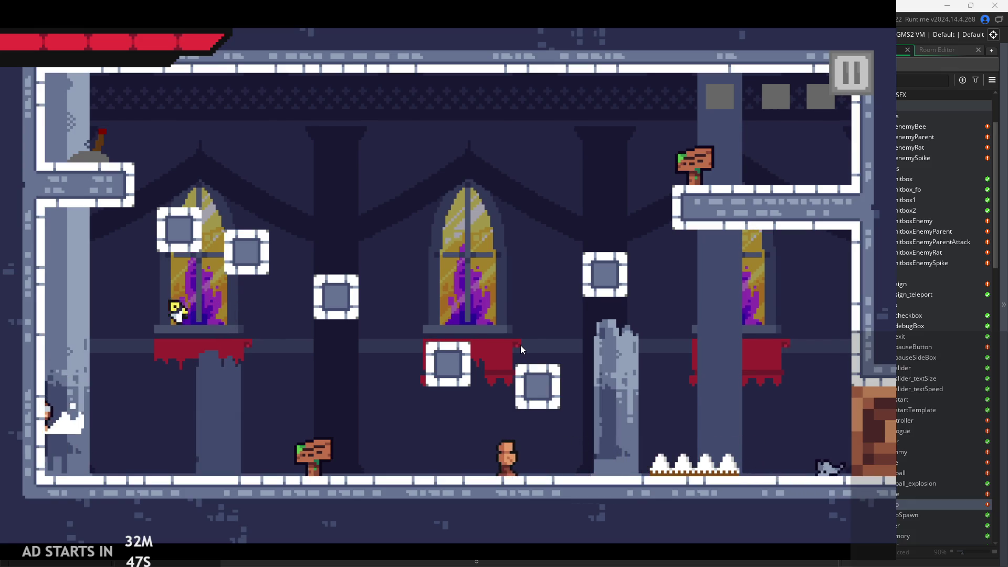
{"action": "left_click", "coordinate": [845, 80]}
{"action": "key", "text": "Escape"}
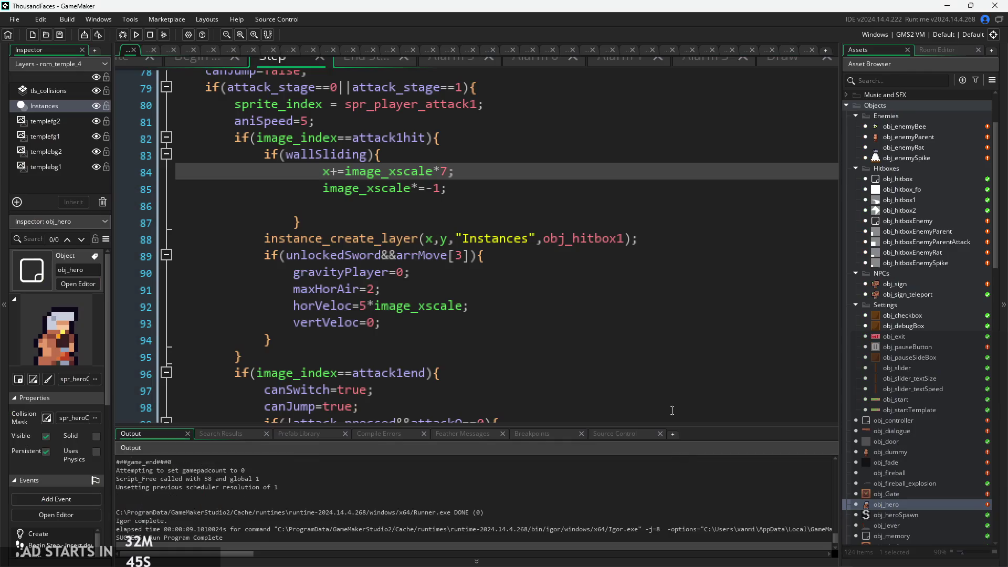
Move x+=image_xscale*7 below the image_xscale*=-1 flip and rebuild the game
{"action": "left_click", "coordinate": [448, 172]}
{"action": "key", "text": "BackSpace"}
{"action": "key", "text": "BackSpace"}
{"action": "left_click_drag", "start_coordinate": [459, 173], "coordinate": [323, 172]}
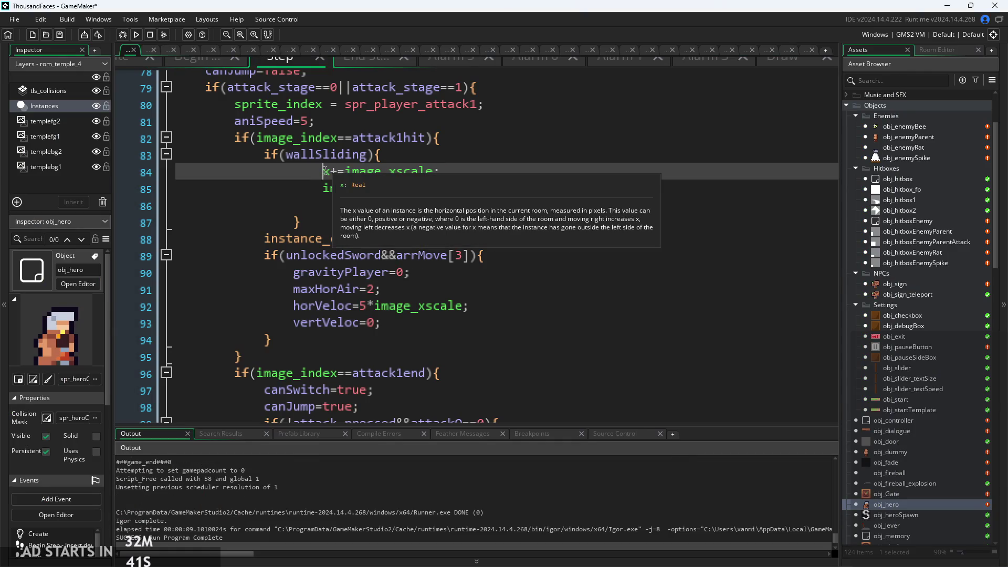
{"action": "left_click_drag", "start_coordinate": [448, 171], "coordinate": [323, 172]}
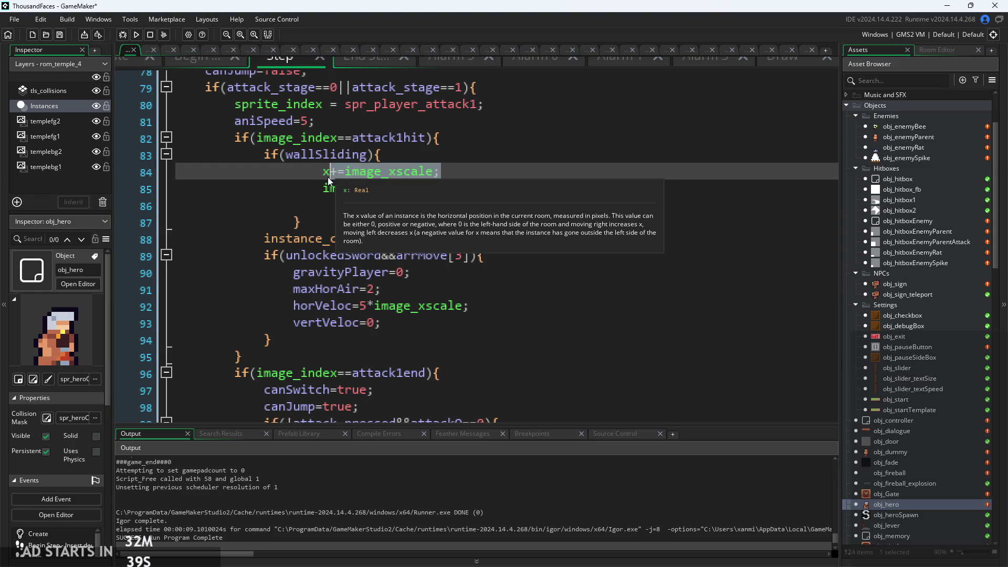
{"action": "key", "text": "ctrl+x"}
{"action": "left_click", "coordinate": [435, 202]}
{"action": "key", "text": "ctrl+v"}
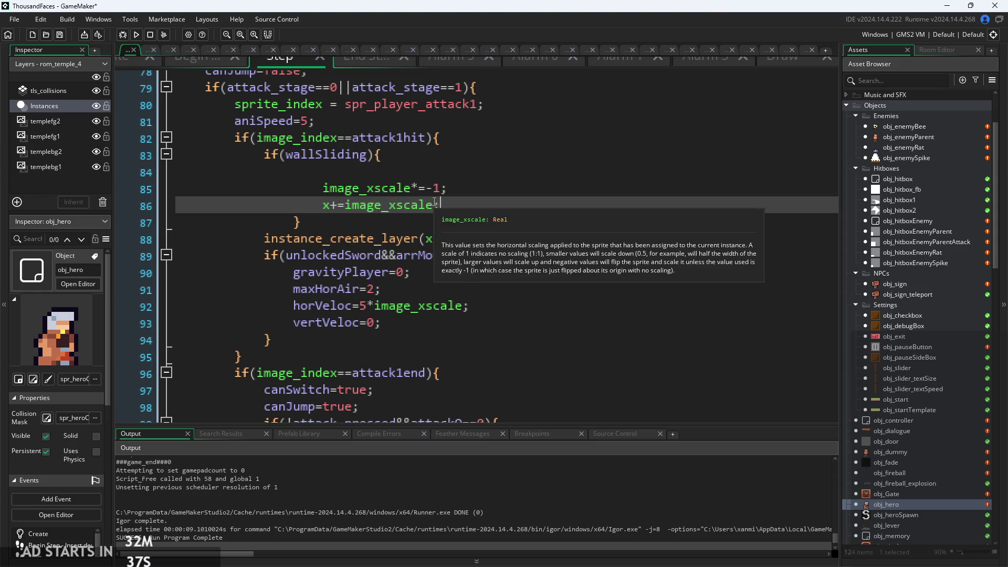
{"action": "type", "text": "*7;"}
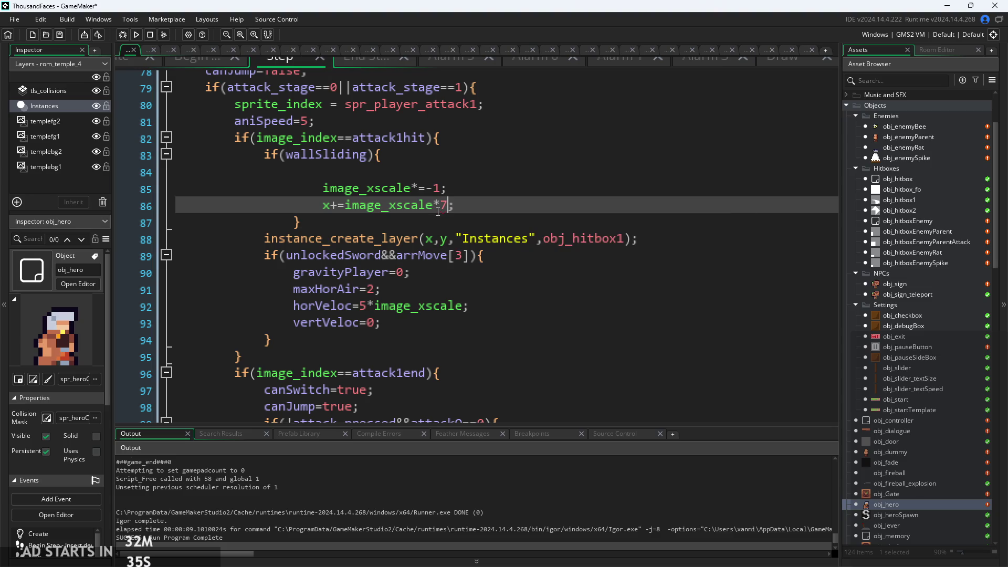
{"action": "left_click", "coordinate": [136, 34]}
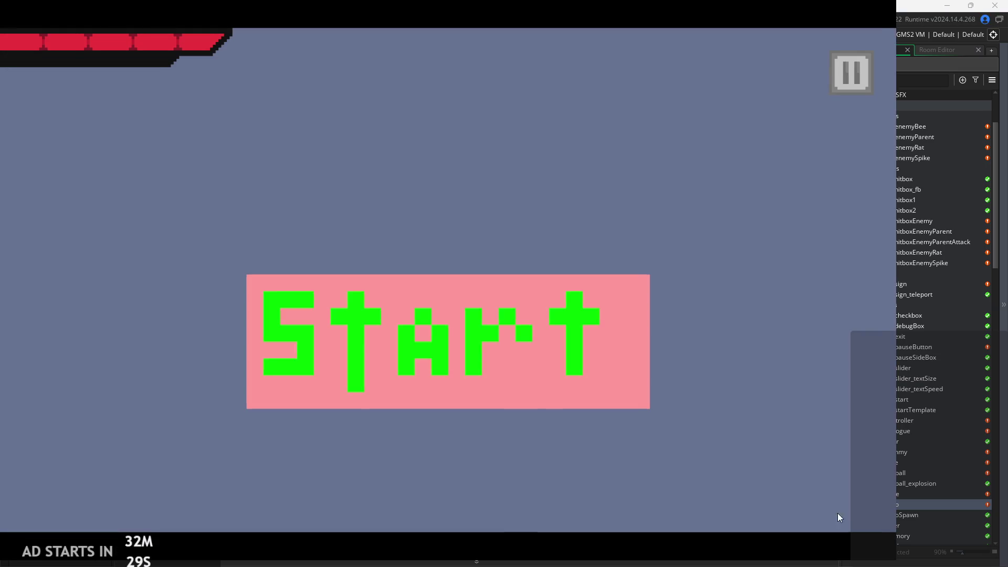
Start the game, jump and run against the temple's left wall, then pause it
{"action": "left_click", "coordinate": [456, 377]}
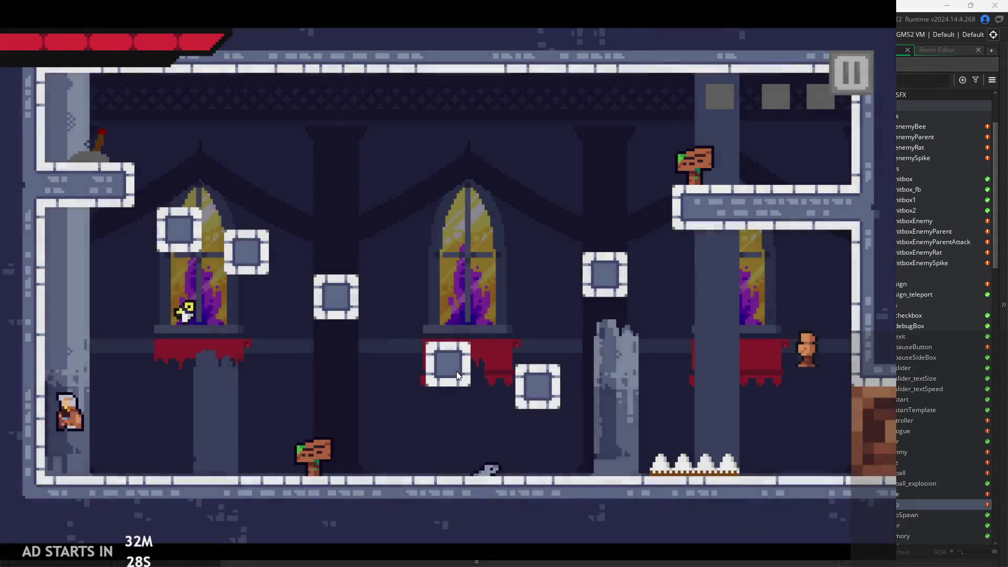
{"action": "key", "text": "space"}
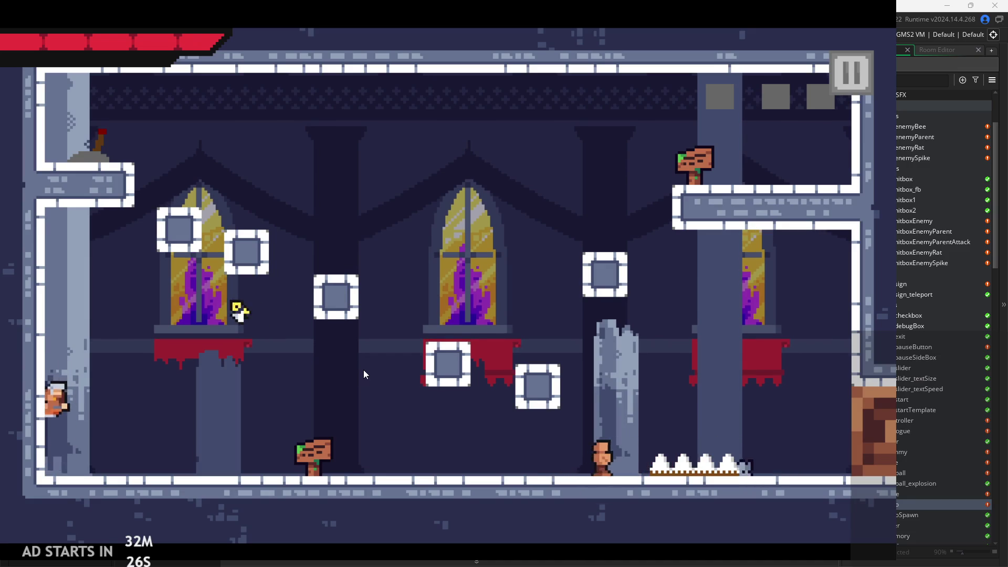
{"action": "key", "text": "Right"}
{"action": "key", "text": "Left"}
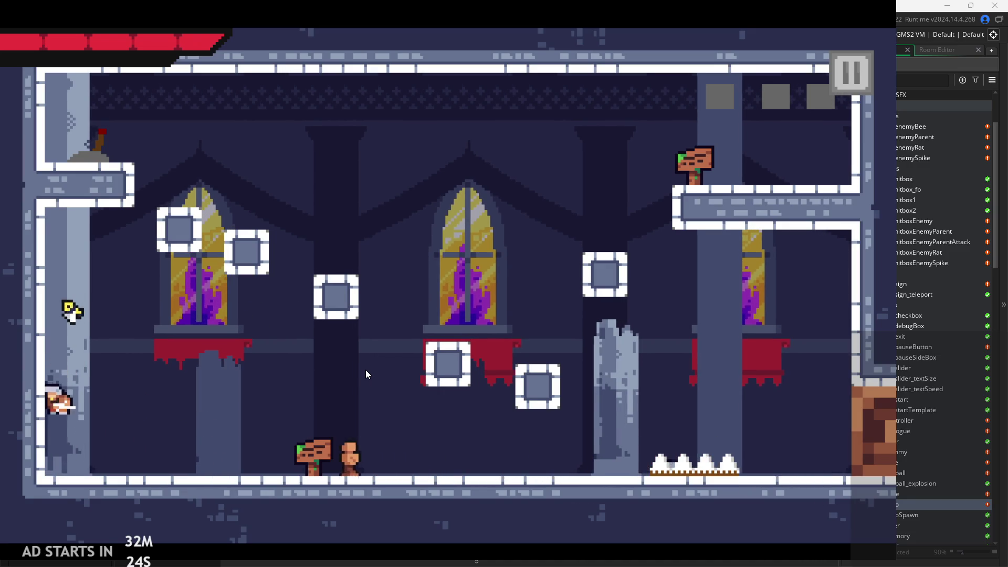
{"action": "key", "text": "Right"}
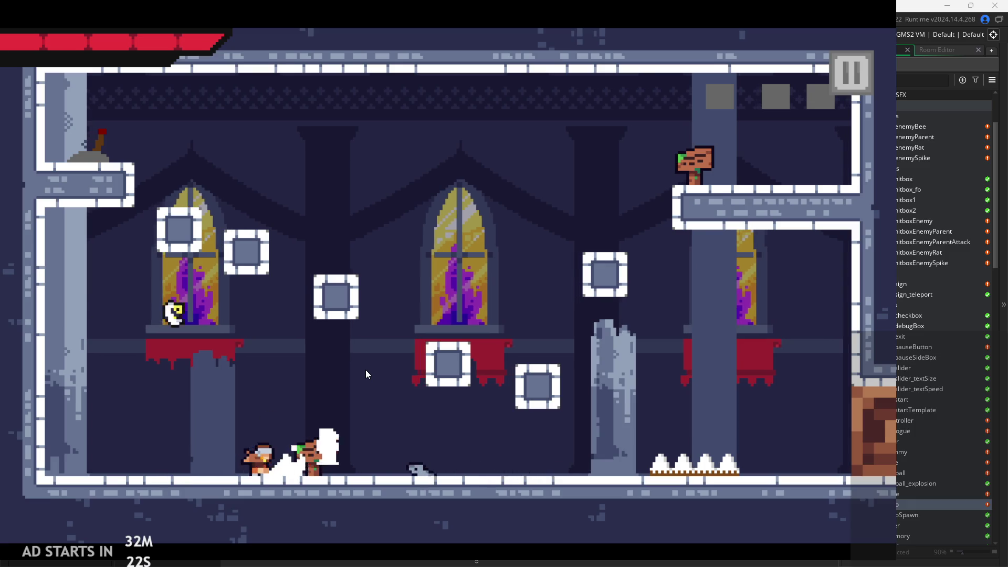
{"action": "key", "text": "Left"}
{"action": "key", "text": "space"}
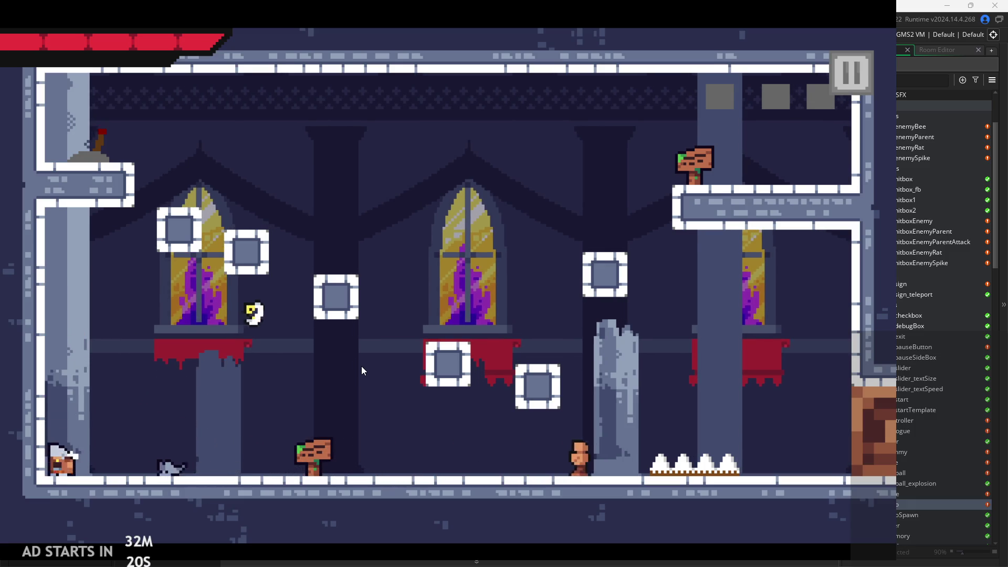
{"action": "key", "text": "space"}
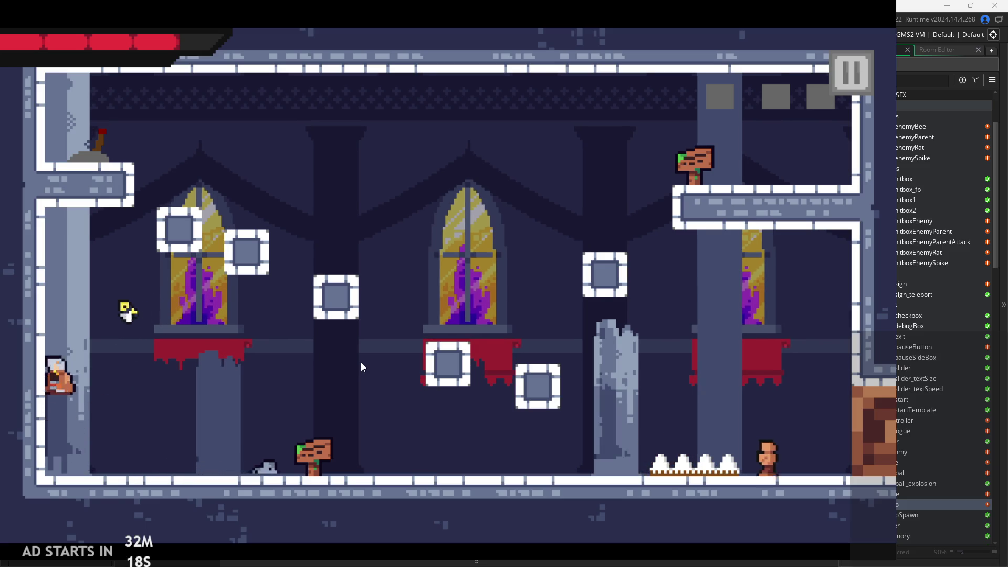
{"action": "key", "text": "Right"}
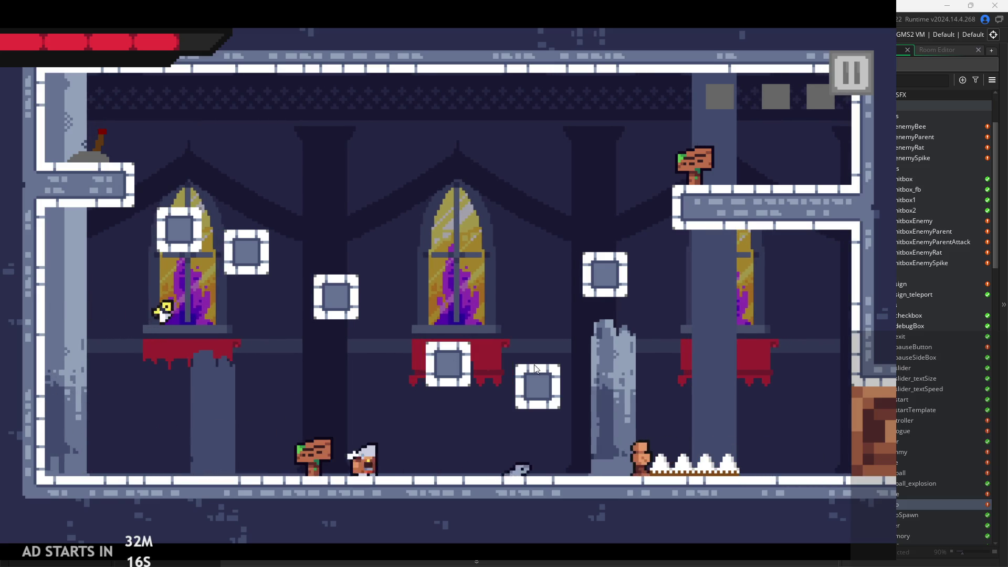
{"action": "left_click", "coordinate": [835, 69]}
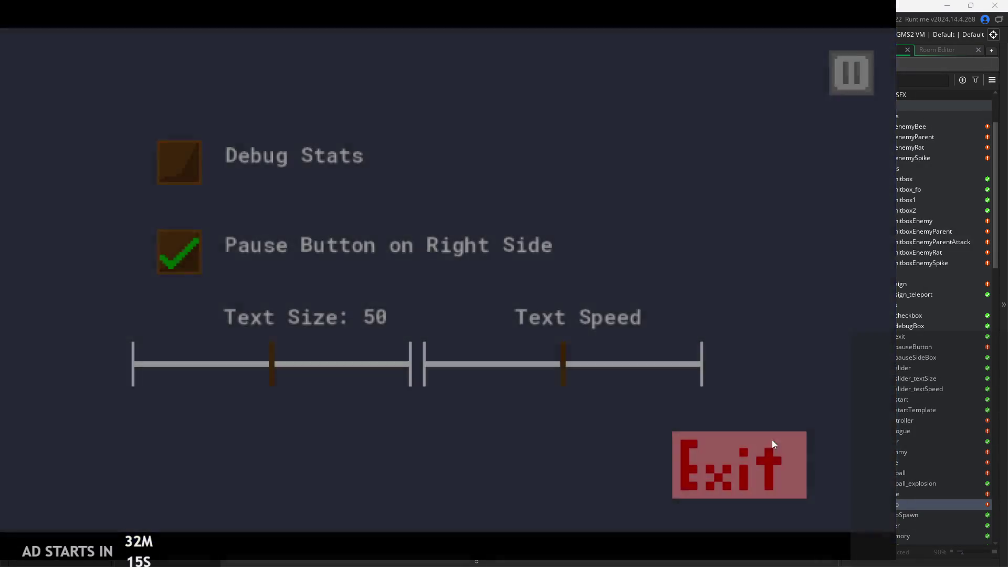
Exit the game, replace the post-flip push with x+=image_xscale*-2 above the flip, and rerun
{"action": "left_click", "coordinate": [772, 441]}
{"action": "left_click_drag", "start_coordinate": [455, 204], "coordinate": [327, 207]}
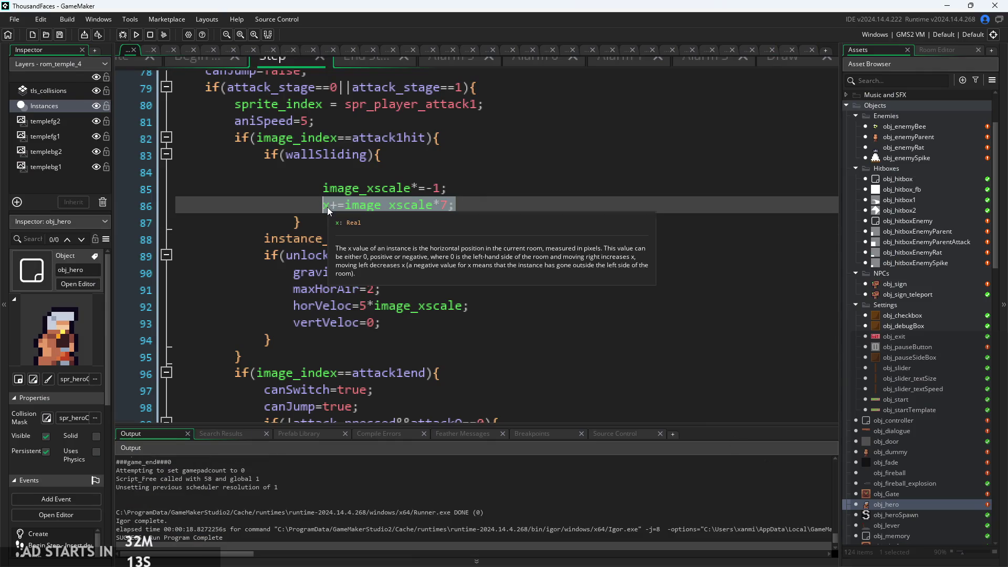
{"action": "key", "text": "ctrl+x"}
{"action": "left_click", "coordinate": [383, 166]}
{"action": "type", "text": "x+=image_xscale*-2;"}
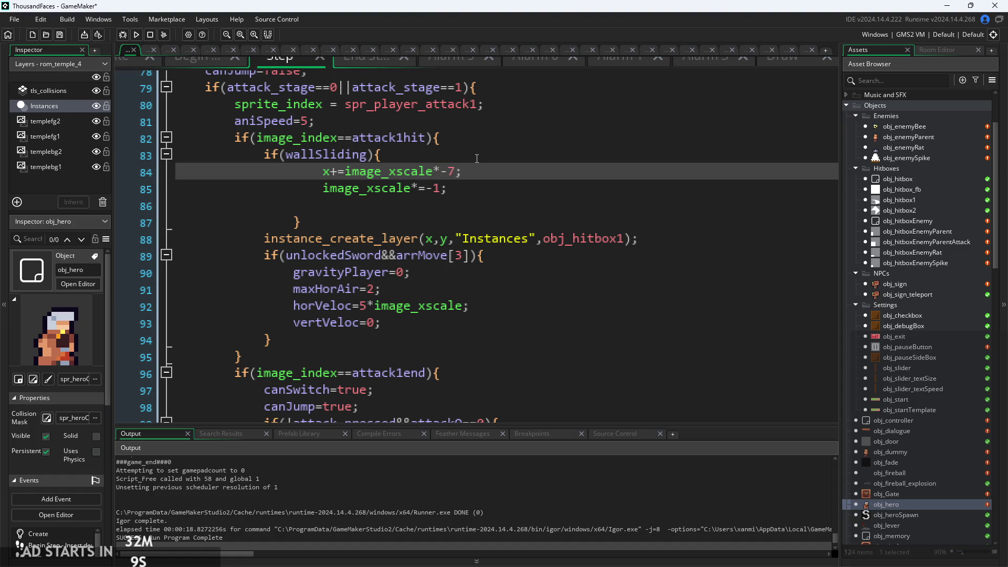
{"action": "left_click", "coordinate": [136, 34]}
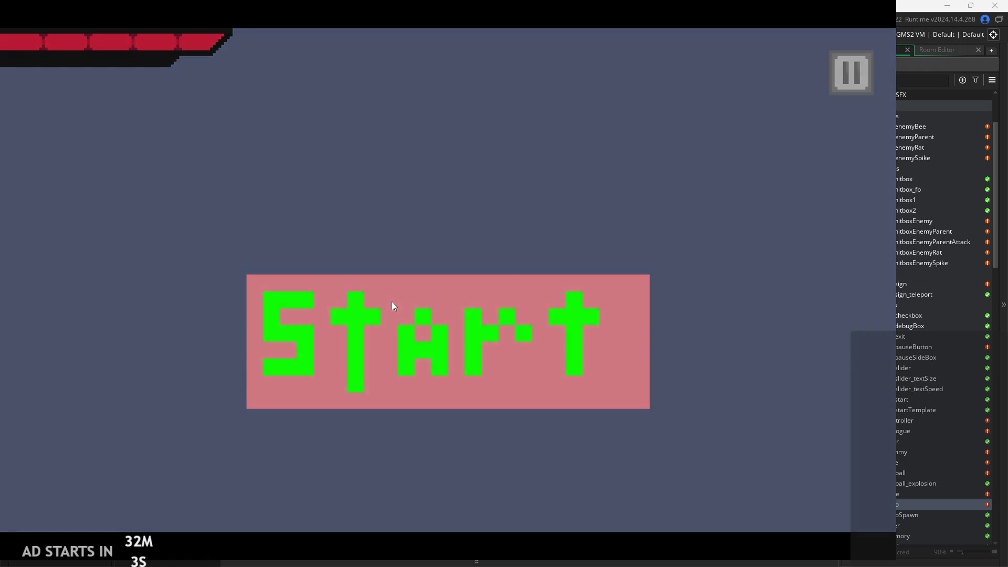
Start the game, jump and run at the left wall to test the *-2 push, then pause and exit
{"action": "left_click", "coordinate": [392, 303]}
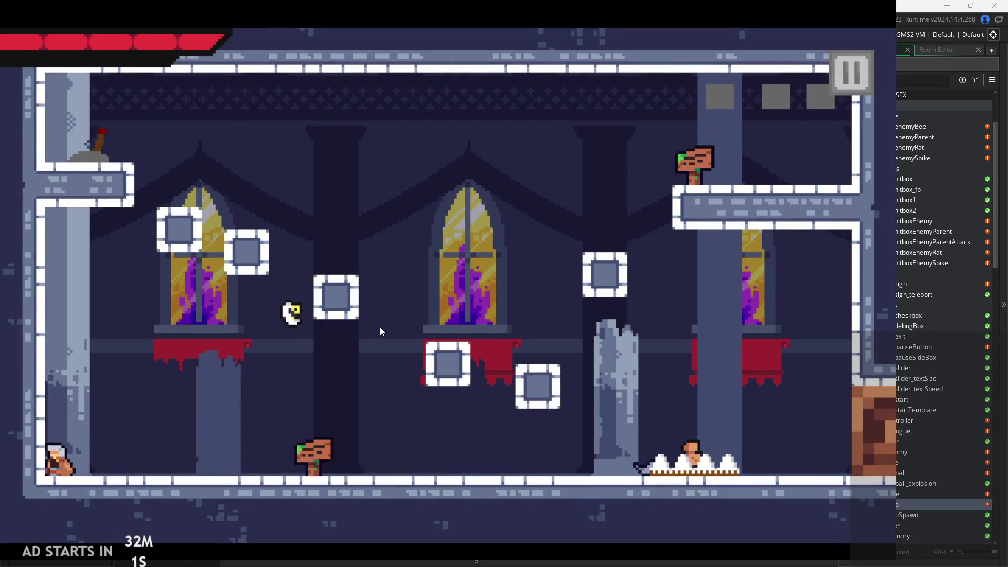
{"action": "key", "text": "Up"}
{"action": "key", "text": "Right"}
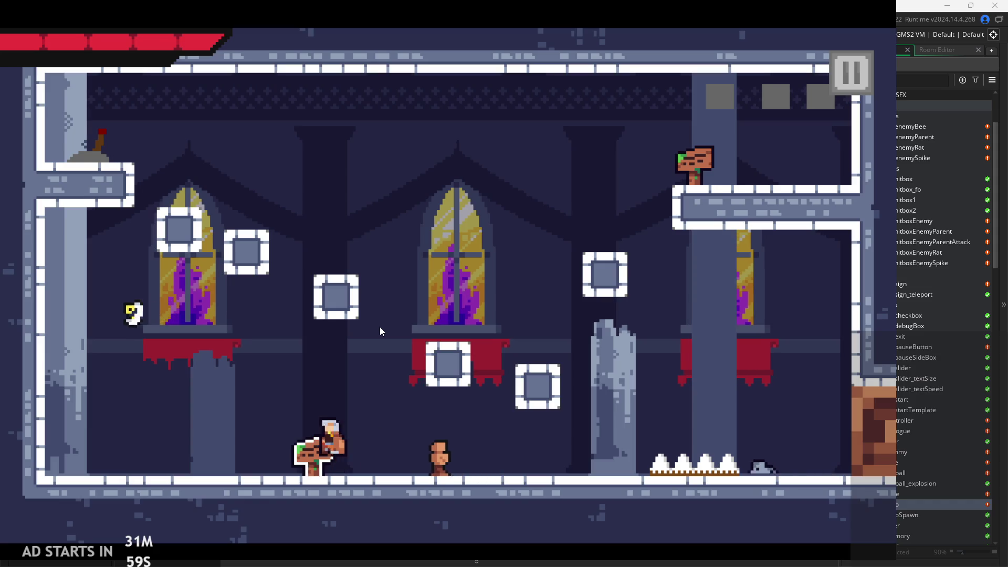
{"action": "key", "text": "Left"}
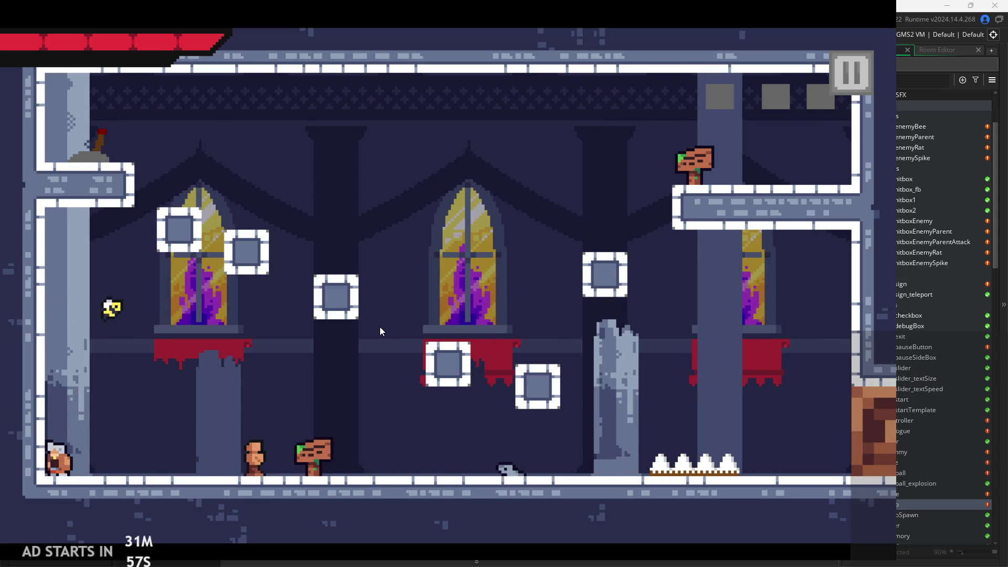
{"action": "key", "text": "Right"}
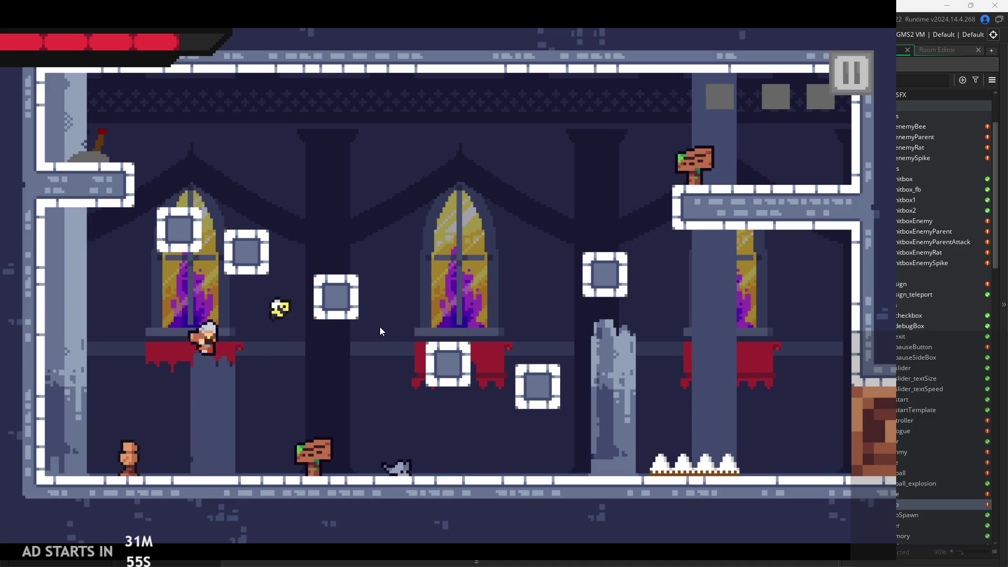
{"action": "key", "text": "Left"}
{"action": "key", "text": "Up"}
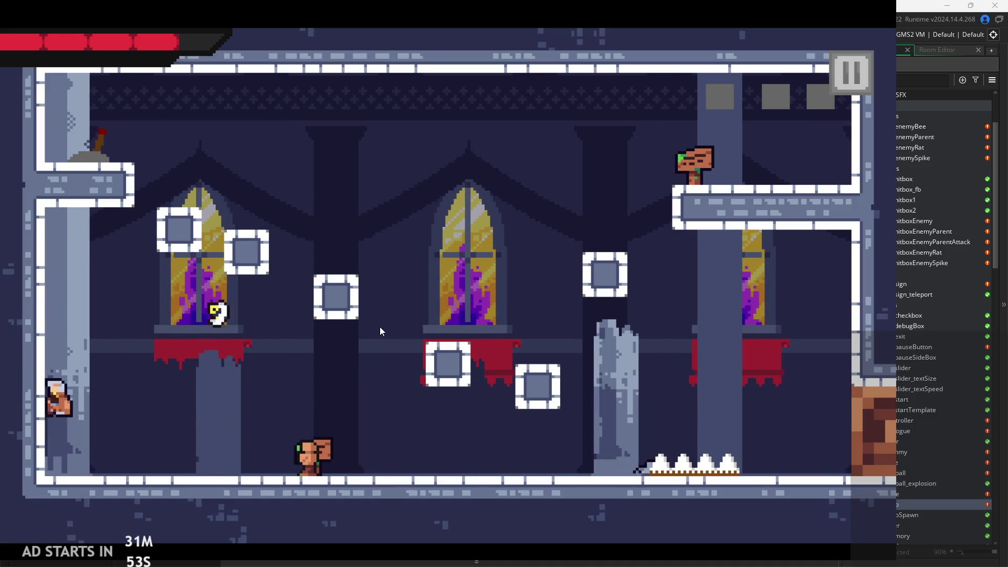
{"action": "key", "text": "Right"}
{"action": "left_click", "coordinate": [851, 76]}
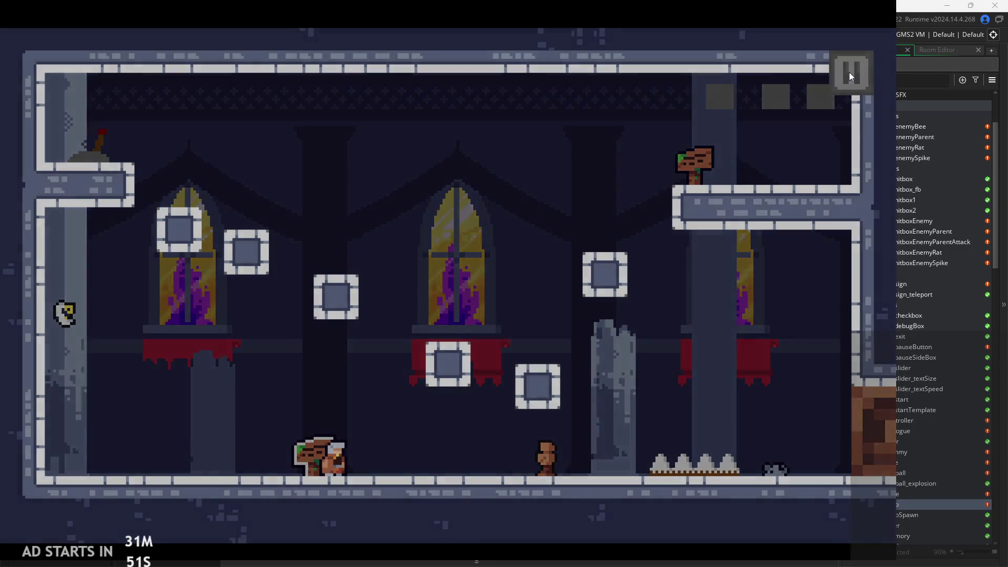
{"action": "left_click", "coordinate": [730, 463]}
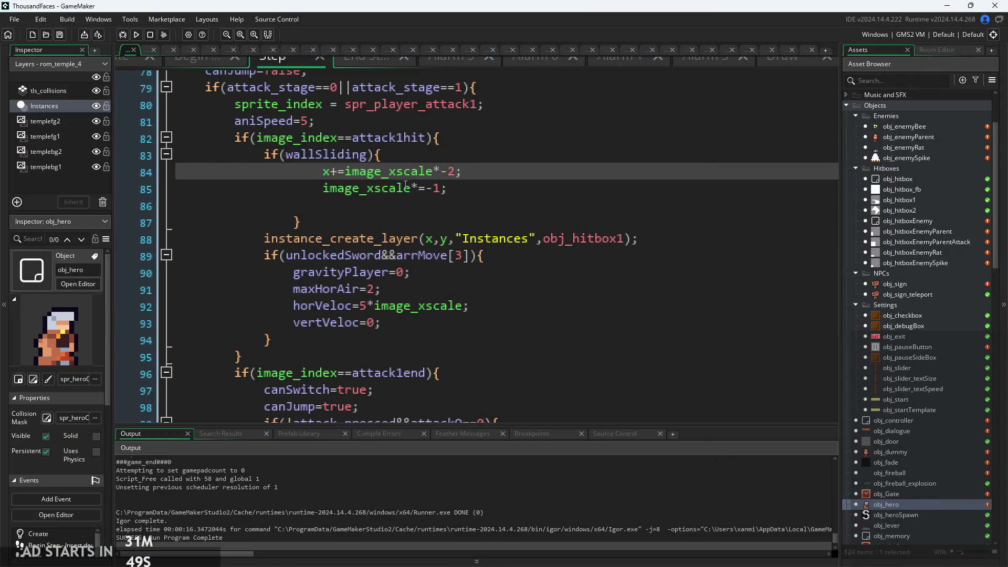
Outdent the flip line and cut the wallSliding block out of the attack1hit check
{"action": "scroll", "coordinate": [373, 163], "scroll_direction": "up", "scroll_amount": 2}
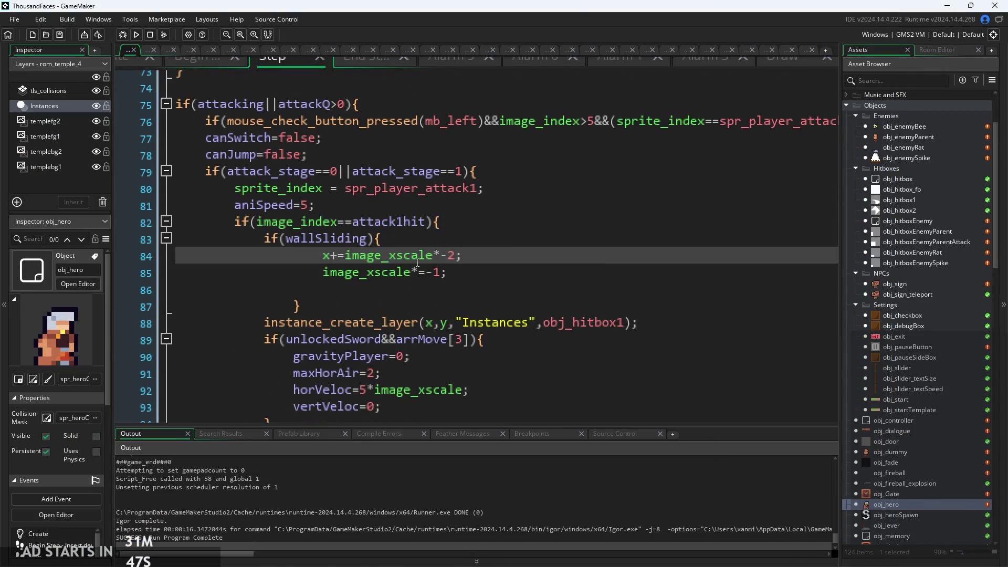
{"action": "left_click", "coordinate": [305, 304]}
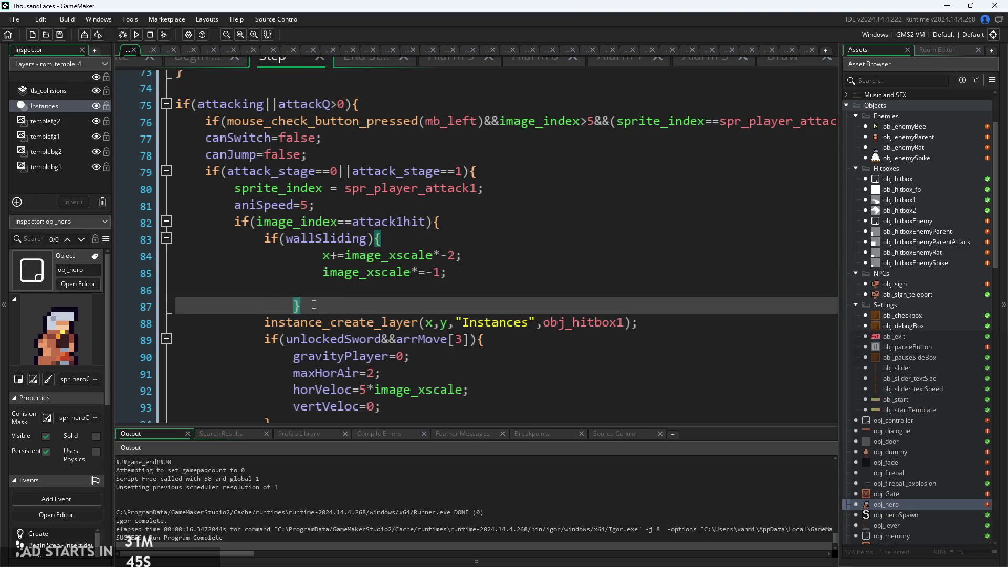
{"action": "left_click", "coordinate": [318, 273]}
{"action": "key", "text": "BackSpace"}
{"action": "left_click", "coordinate": [316, 258]}
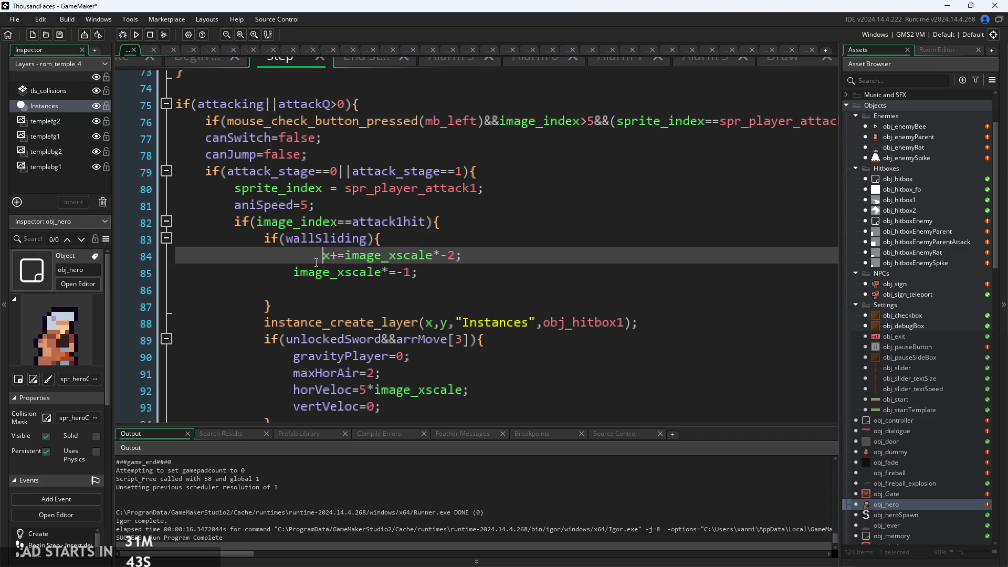
{"action": "left_click", "coordinate": [291, 297]}
{"action": "key", "text": "BackSpace"}
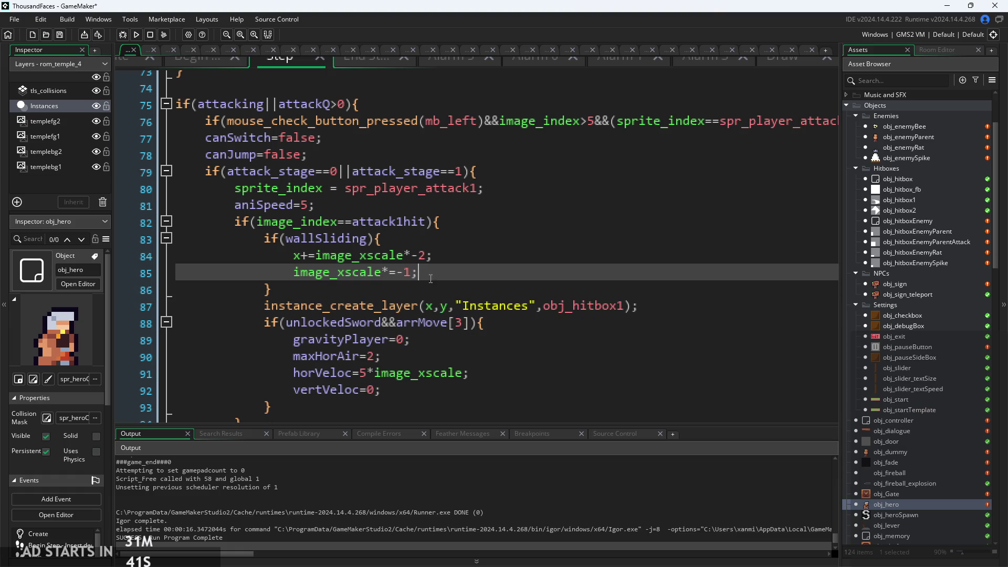
{"action": "mouse_move", "coordinate": [278, 290]}
{"action": "left_mouse_down"}
{"action": "mouse_move", "coordinate": [279, 262]}
{"action": "mouse_move", "coordinate": [265, 246]}
{"action": "left_mouse_up"}
{"action": "key", "text": "BackSpace"}
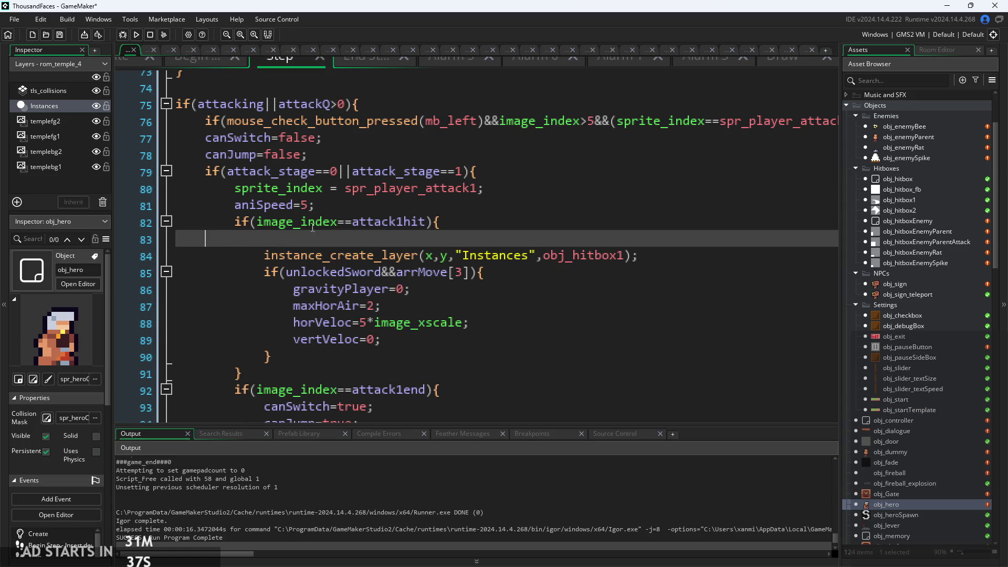
{"action": "key", "text": "BackSpace"}
Paste the wallSliding block after aniSpeed=5;, outdent its two statements, and launch a test build
{"action": "left_click", "coordinate": [448, 206]}
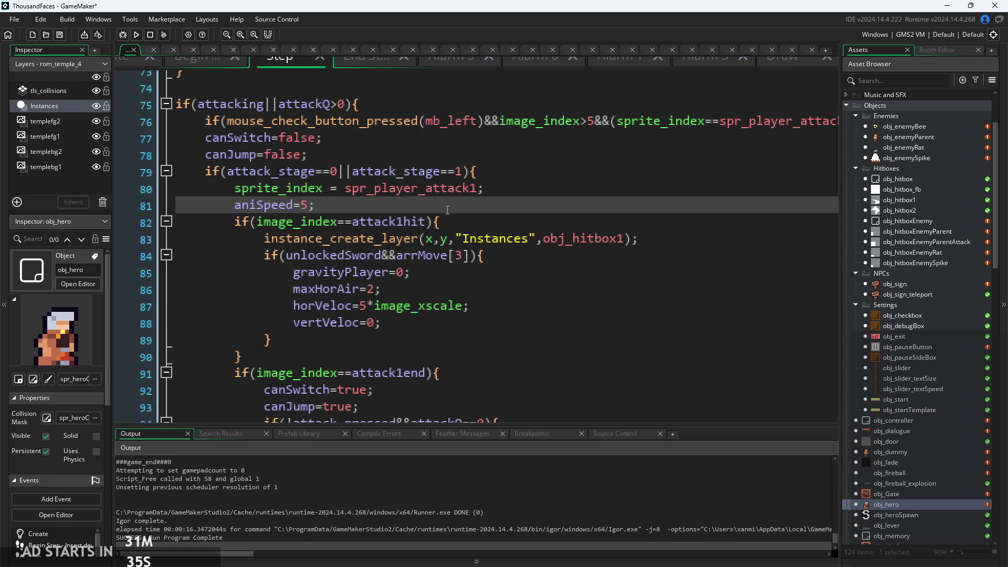
{"action": "key", "text": "ctrl+v"}
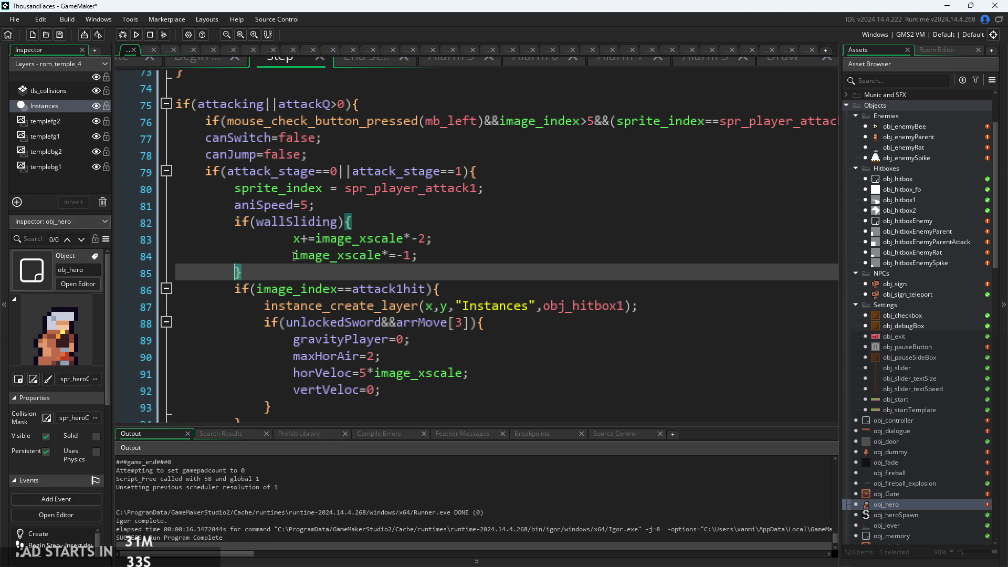
{"action": "left_click", "coordinate": [294, 256]}
{"action": "key", "text": "BackSpace"}
{"action": "key", "text": "Up"}
{"action": "key", "text": "Delete"}
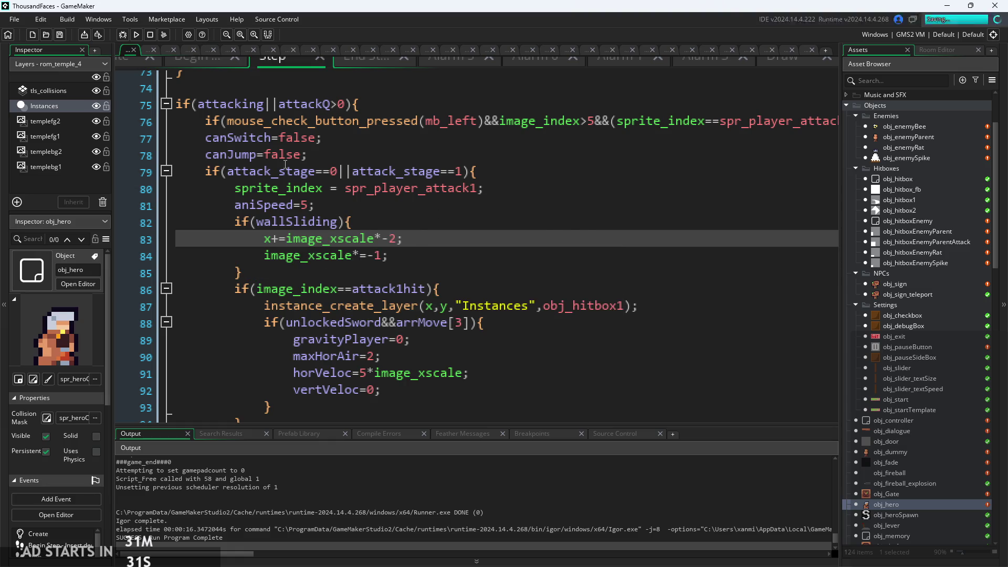
{"action": "left_click", "coordinate": [135, 34]}
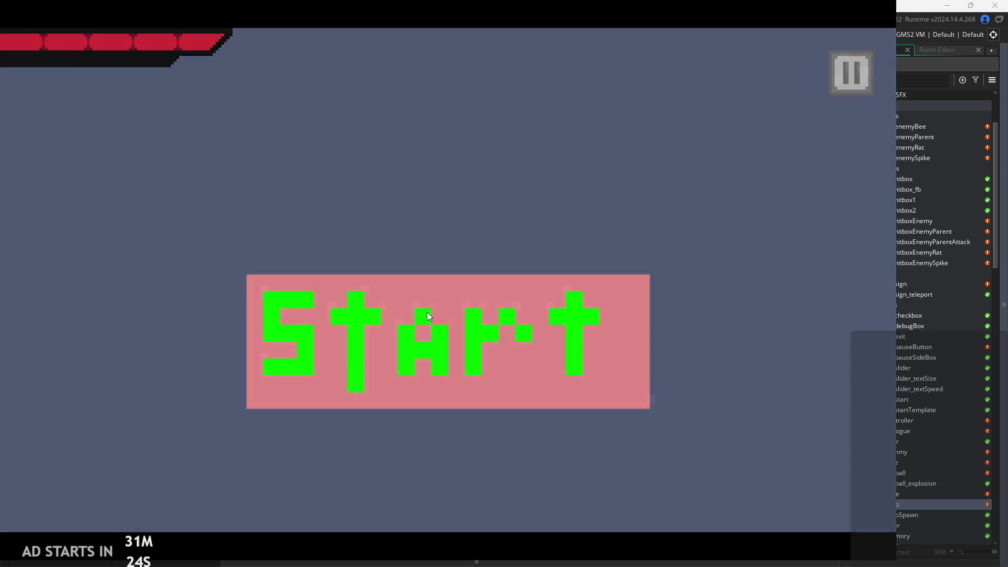
Start the game, then repeatedly jump onto, slide down and dash away from the left wall before pausing
{"action": "left_click", "coordinate": [427, 311]}
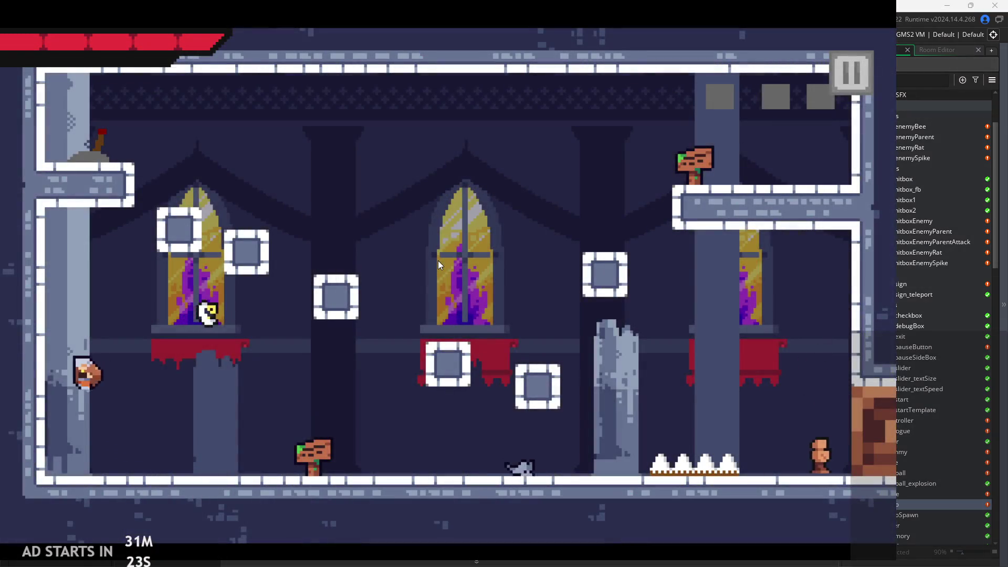
{"action": "key", "text": "space"}
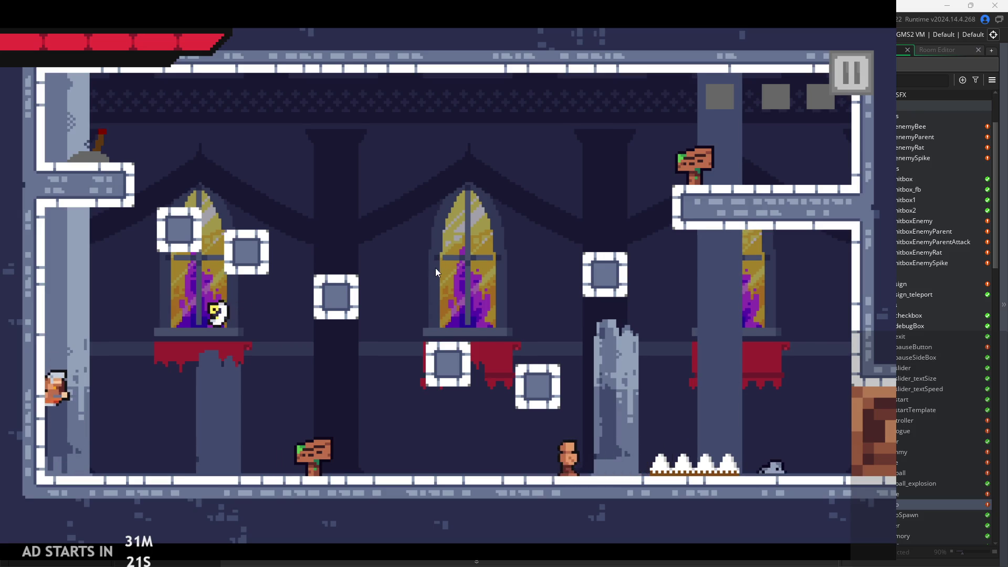
{"action": "key", "text": "Right"}
{"action": "key", "text": "Left"}
{"action": "key", "text": "space"}
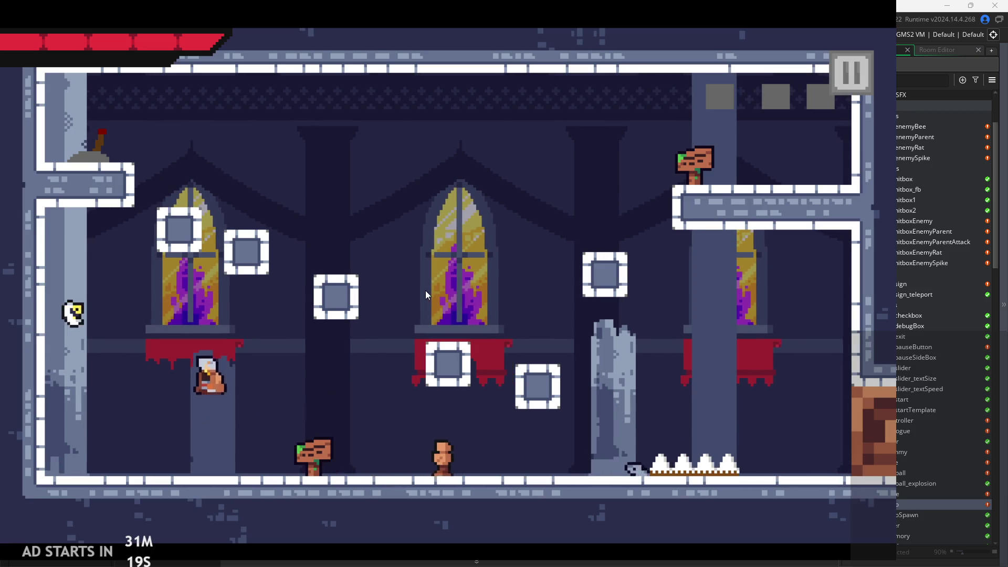
{"action": "key", "text": "Left"}
{"action": "key", "text": "Right"}
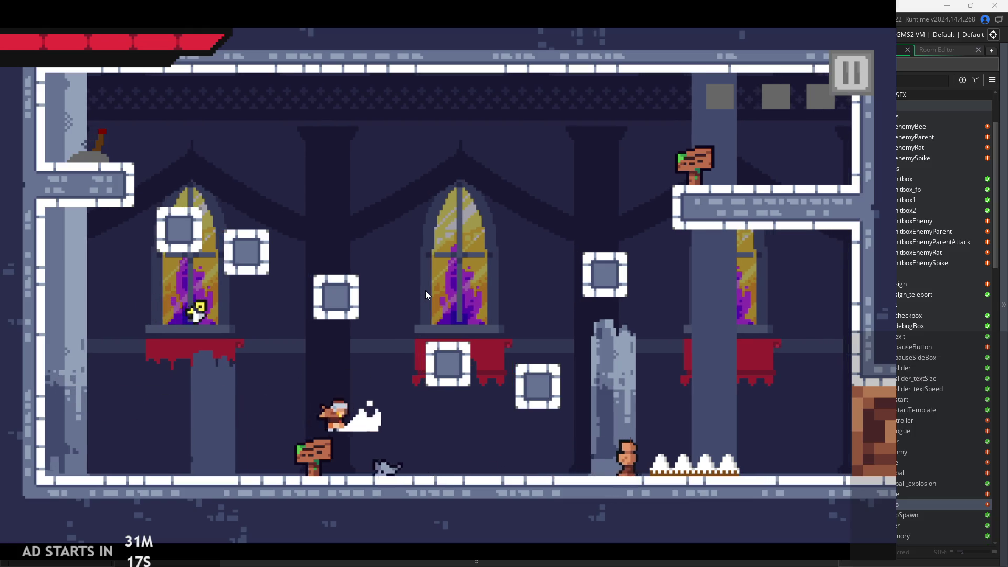
{"action": "key", "text": "Left"}
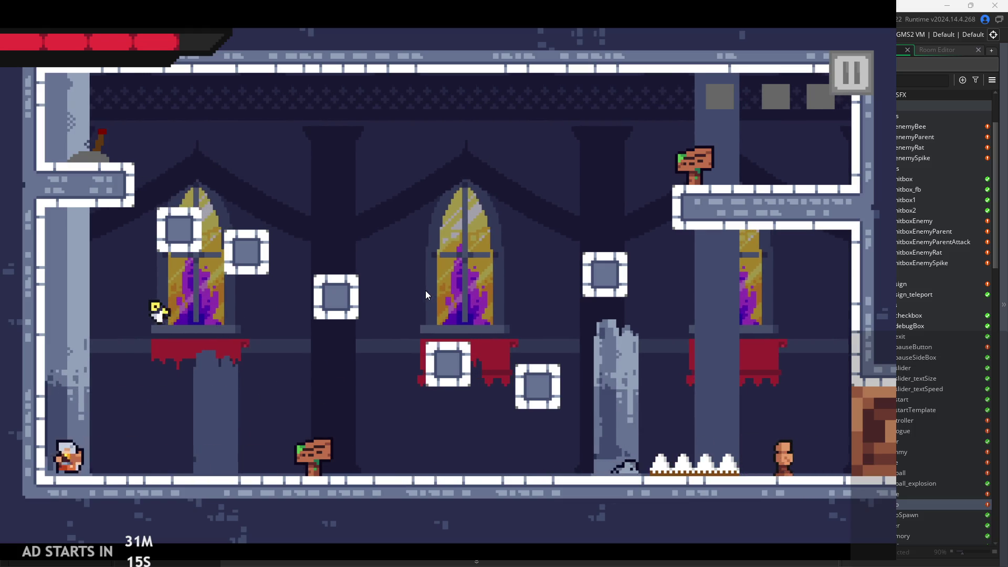
{"action": "key", "text": "space"}
{"action": "key", "text": "Right"}
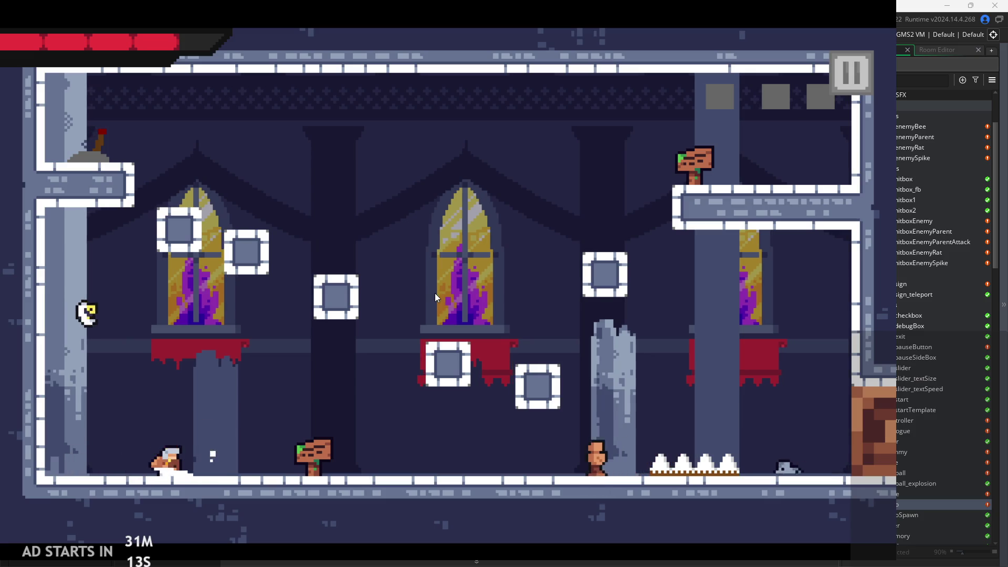
{"action": "key", "text": "Left"}
{"action": "key", "text": "space"}
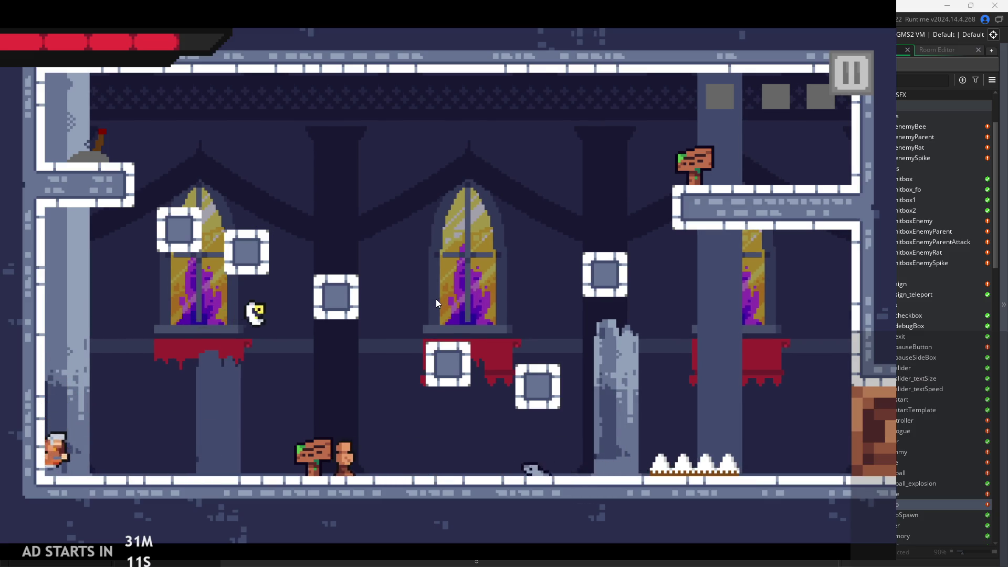
{"action": "key", "text": "space"}
{"action": "key", "text": "space"}
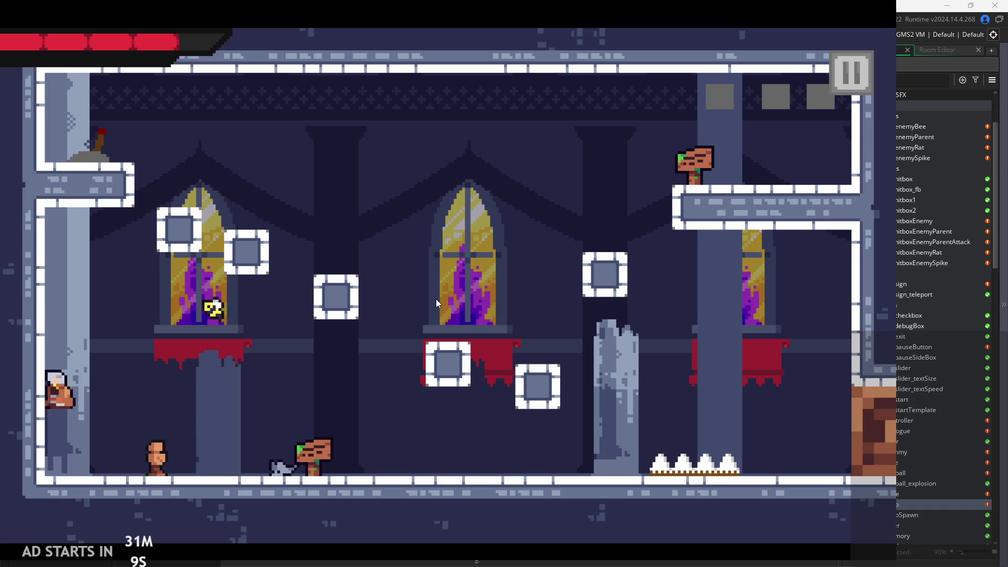
{"action": "key", "text": "Right"}
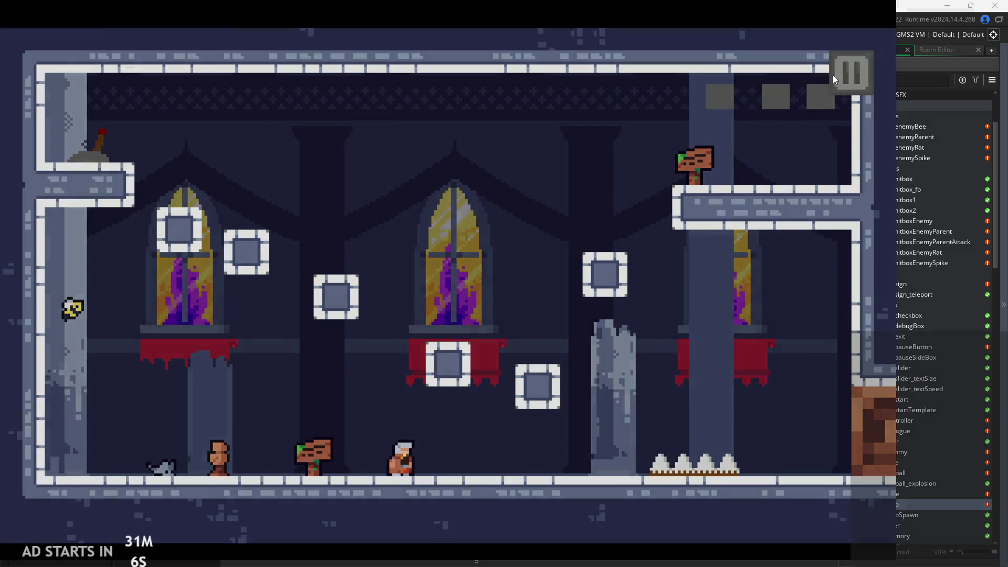
{"action": "left_click", "coordinate": [840, 74]}
Exit the game and relaunch it with the push raised to x+=image_xscale*-7
{"action": "left_click", "coordinate": [741, 462]}
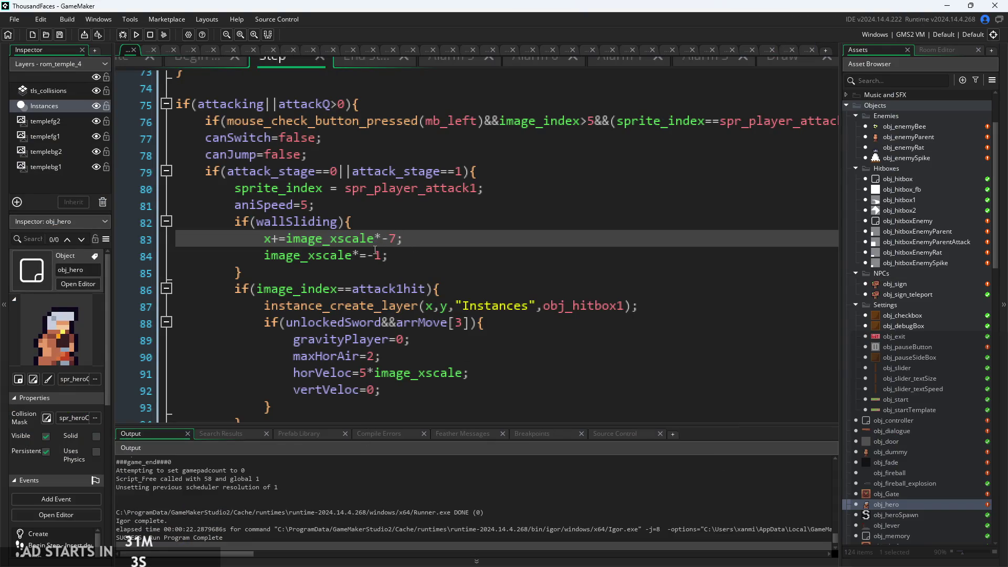
{"action": "left_click", "coordinate": [137, 34]}
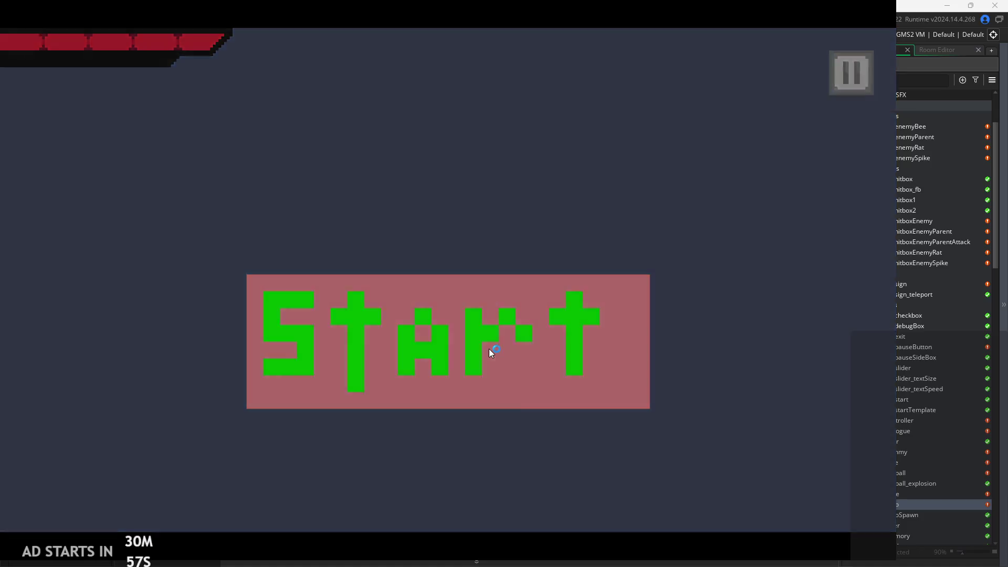
Start the temple-room playtest and wall-jump between the walls until the hero clings to the left wall
{"action": "left_click", "coordinate": [489, 349]}
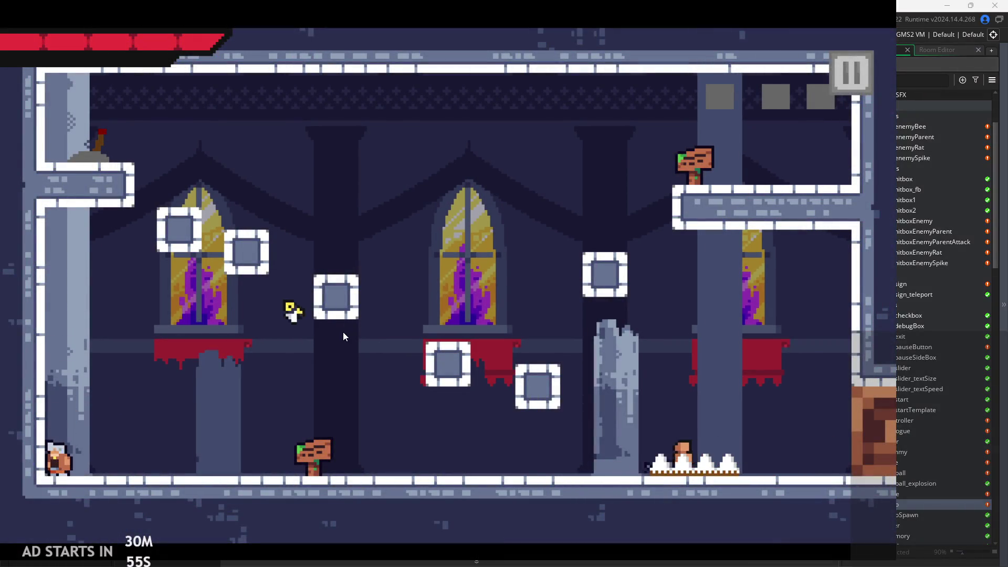
{"action": "key", "text": "space"}
{"action": "key", "text": "Right"}
{"action": "key", "text": "Left"}
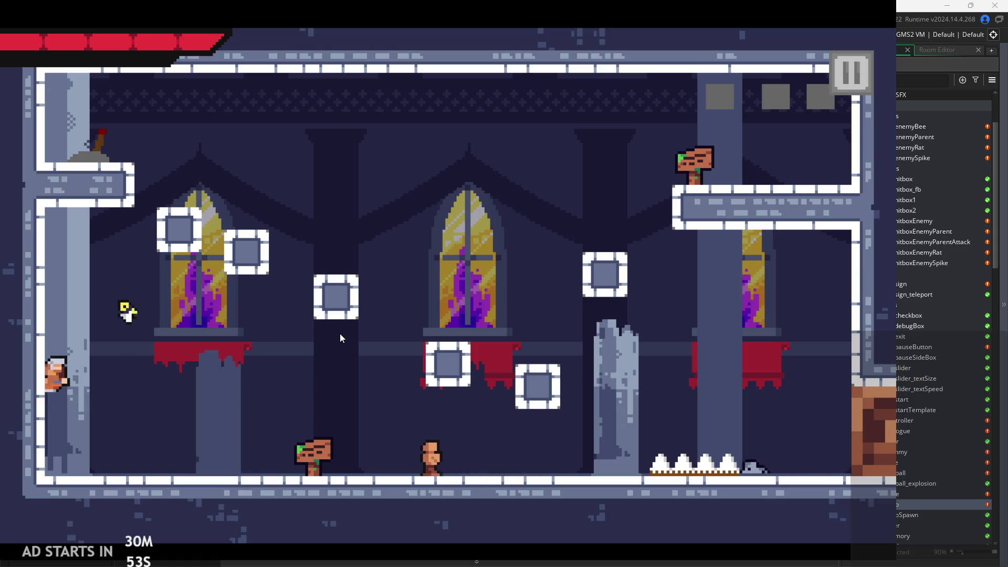
{"action": "key", "text": "space"}
{"action": "key", "text": "Right"}
{"action": "key", "text": "Left"}
{"action": "key", "text": "space"}
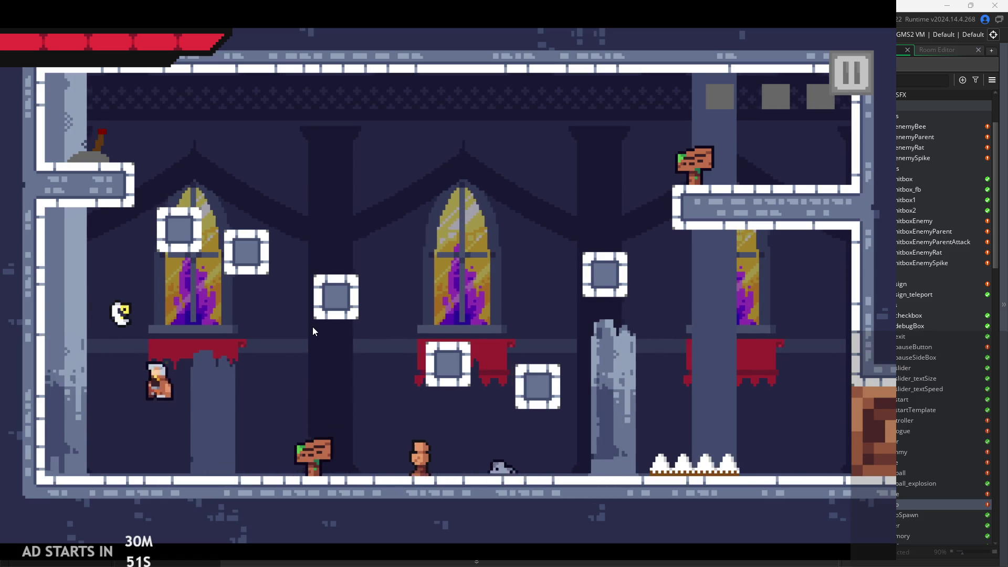
Attack while wall-sliding and jumping off the wall to test the -7 push-back
{"action": "key", "text": "space"}
{"action": "key", "text": "Right"}
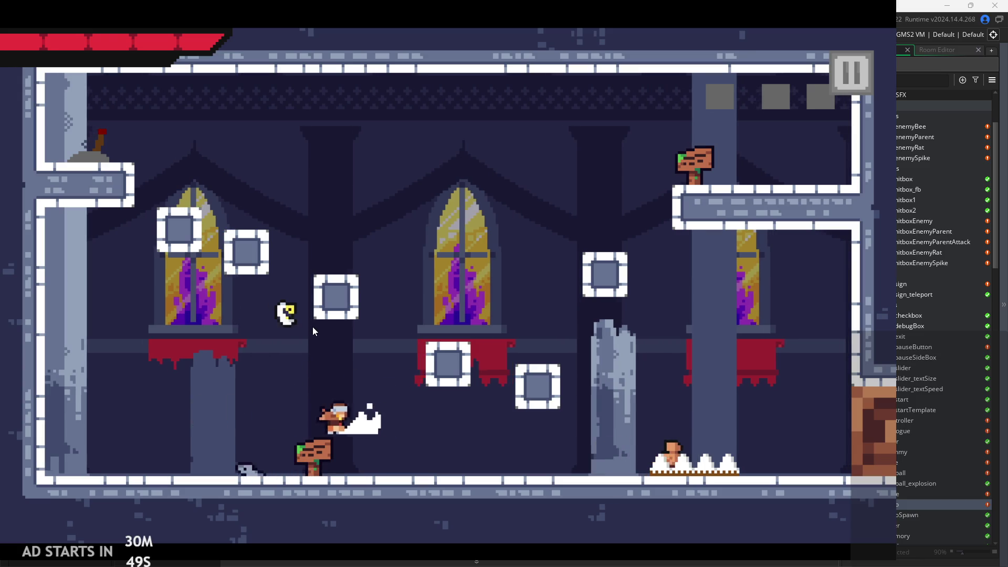
{"action": "key", "text": "Left"}
{"action": "key", "text": "space"}
{"action": "key", "text": "Left"}
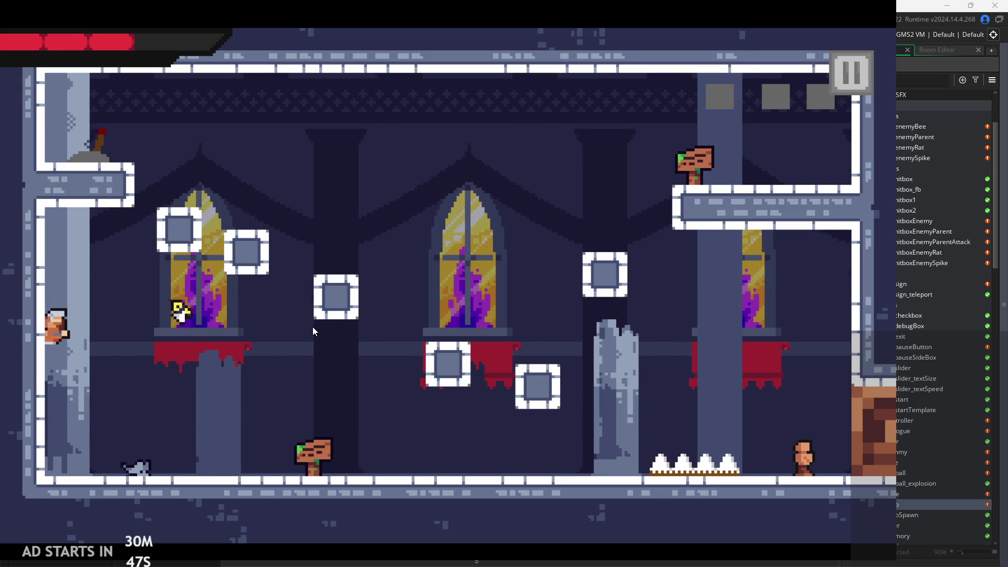
{"action": "key", "text": "space"}
{"action": "key", "text": "Right"}
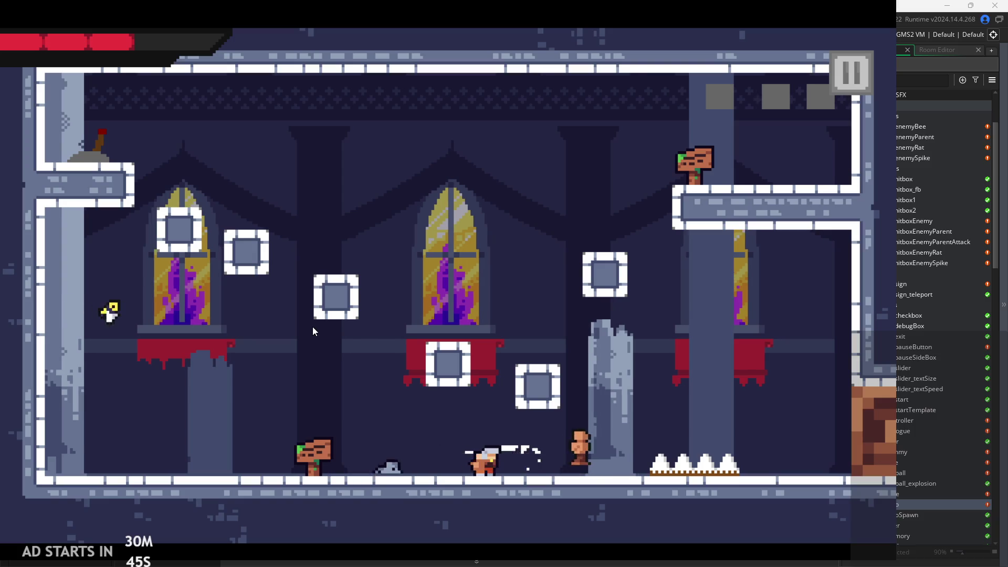
Attack along the floor and off the left wall again, then pause and exit the game
{"action": "key", "text": "space"}
{"action": "key", "text": "space"}
{"action": "key", "text": "Left"}
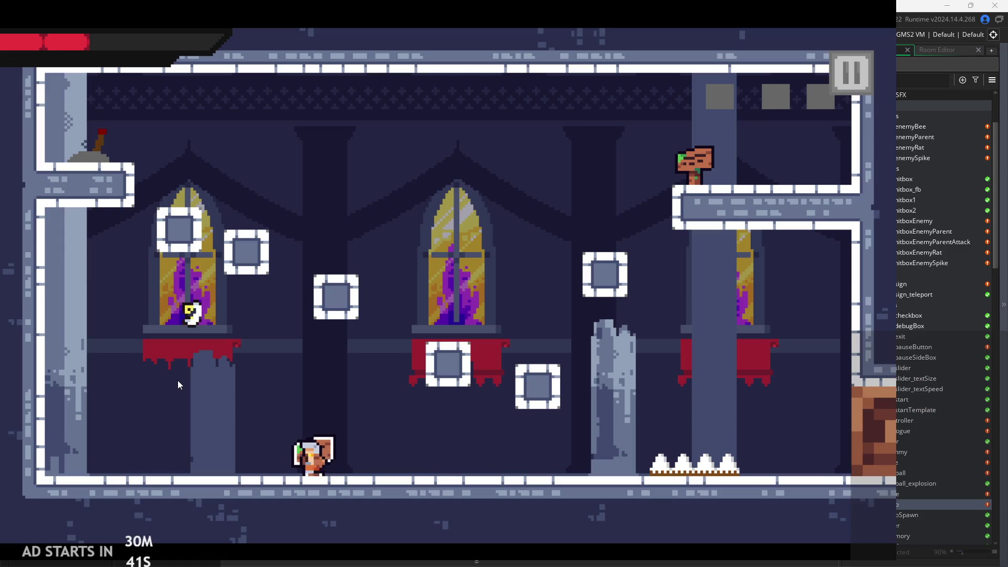
{"action": "key", "text": "Left"}
{"action": "key", "text": "space"}
{"action": "key", "text": "Right"}
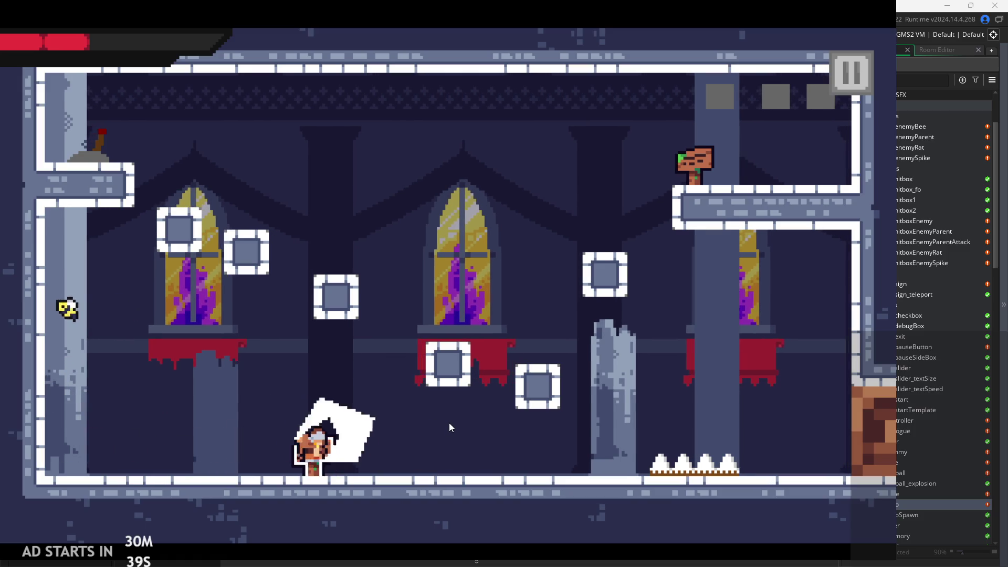
{"action": "left_click", "coordinate": [845, 105]}
{"action": "left_click", "coordinate": [760, 459]}
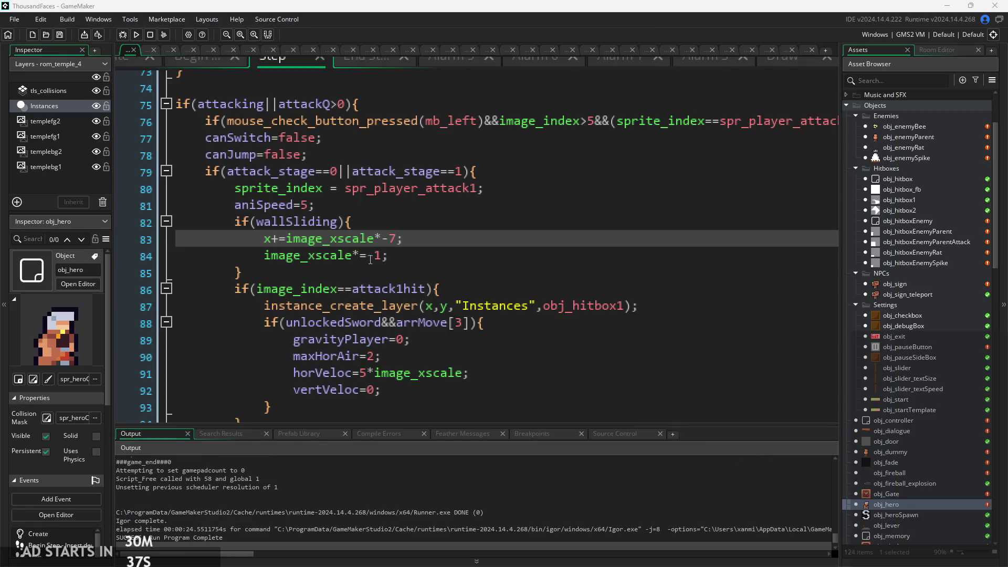
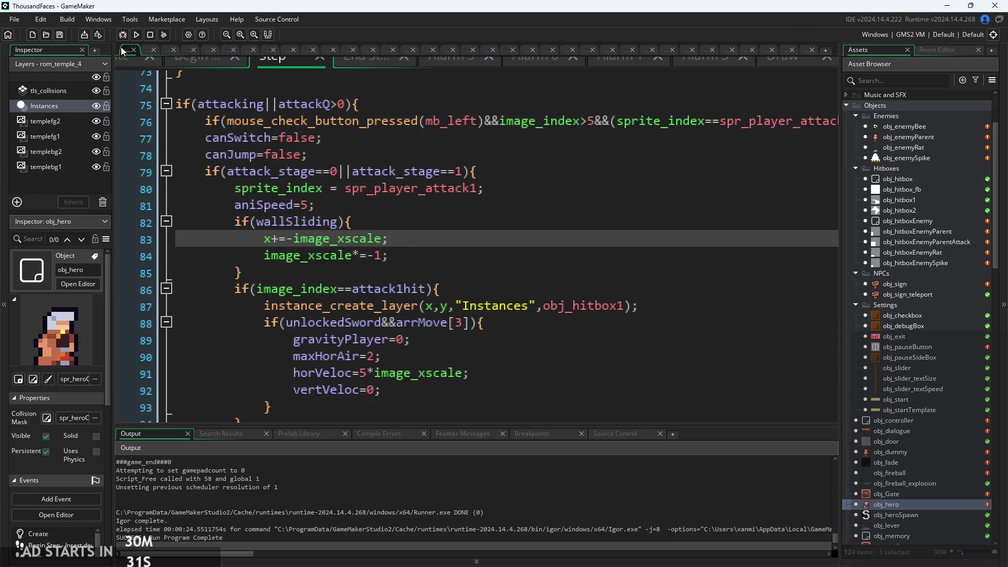
Test-run the game by jumping, running right and slashing, then quit back to the editor
{"action": "left_click", "coordinate": [135, 35]}
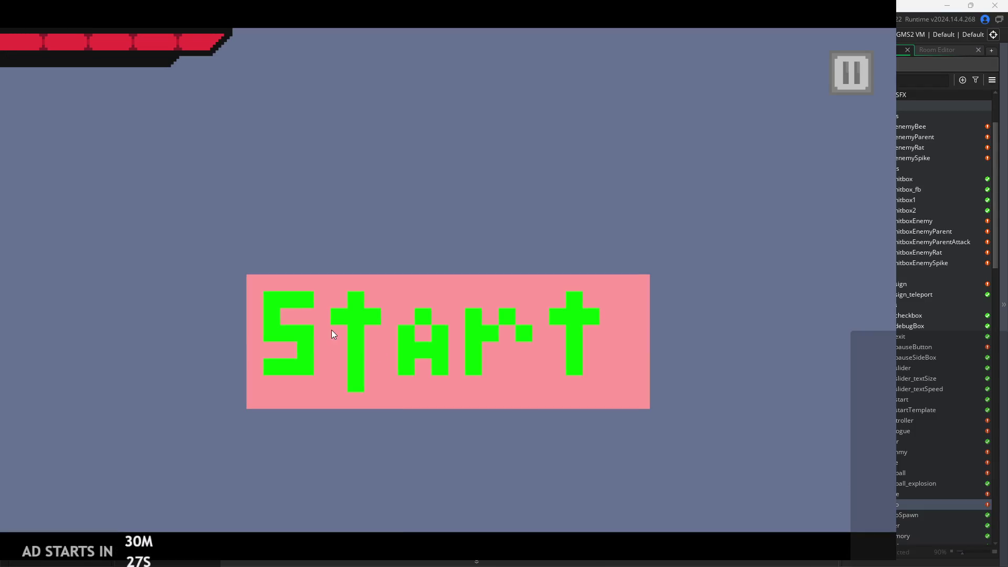
{"action": "left_click", "coordinate": [333, 331]}
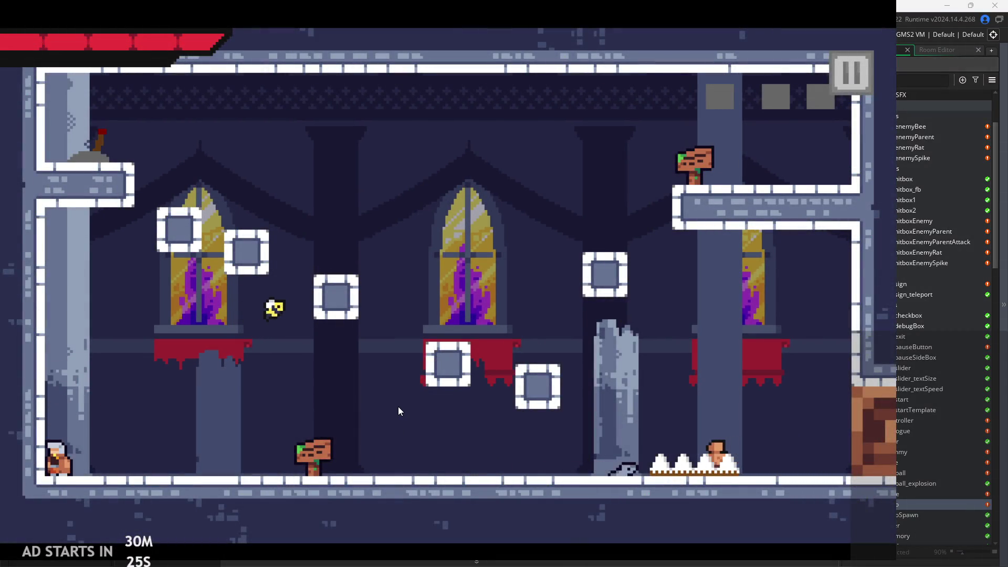
{"action": "key", "text": "space"}
{"action": "key", "text": "Right"}
{"action": "key", "text": "x"}
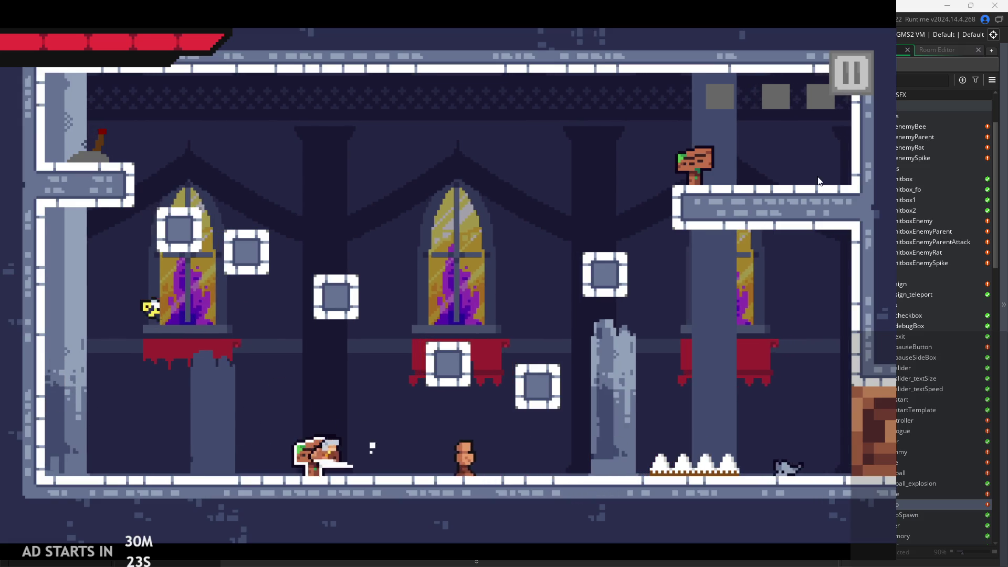
{"action": "left_click", "coordinate": [851, 72]}
{"action": "left_click", "coordinate": [746, 453]}
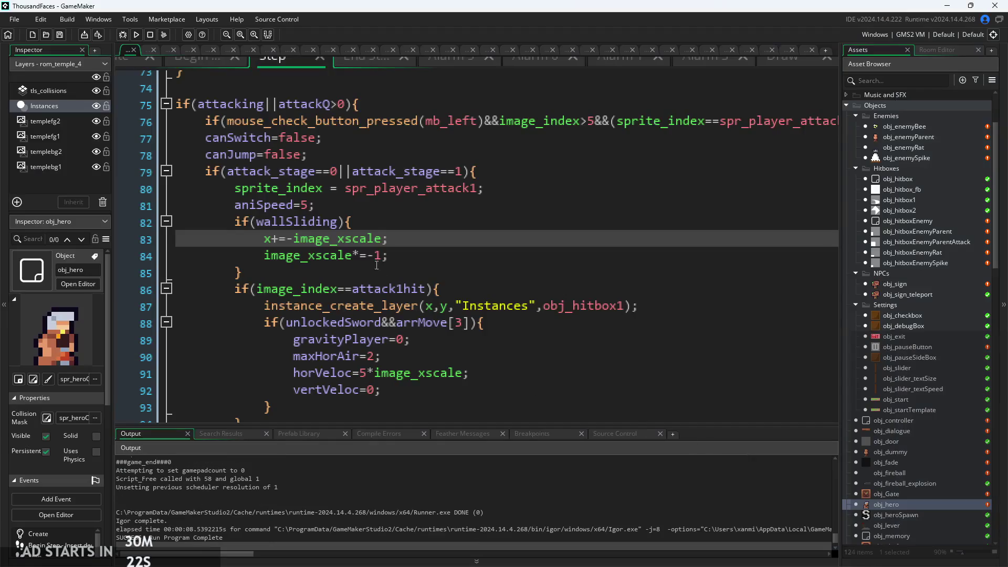
Change line 83 to push the hero by -2*image_xscale, then rebuild and start the game
{"action": "left_click", "coordinate": [290, 239]}
{"action": "type", "text": "-"}
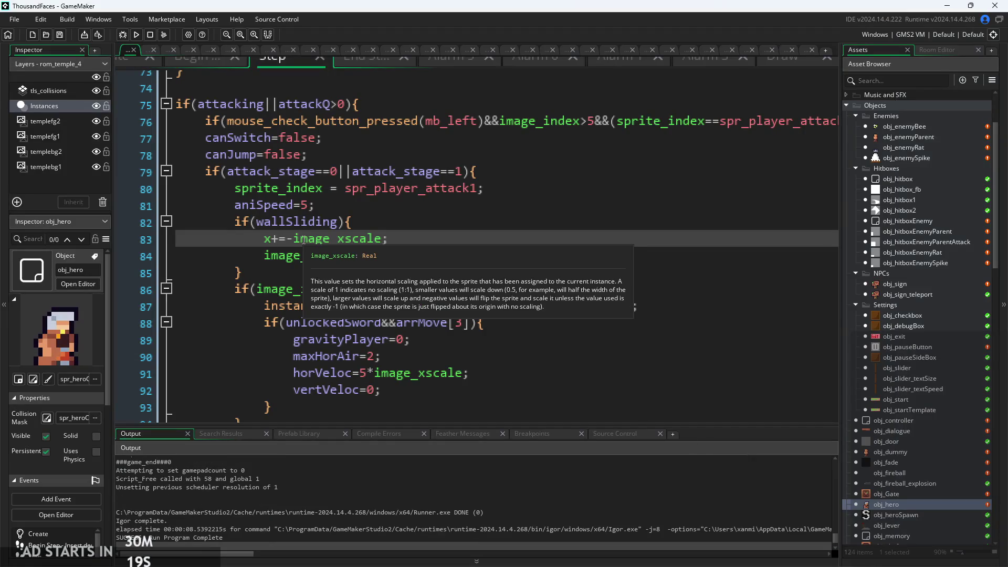
{"action": "type", "text": "2*"}
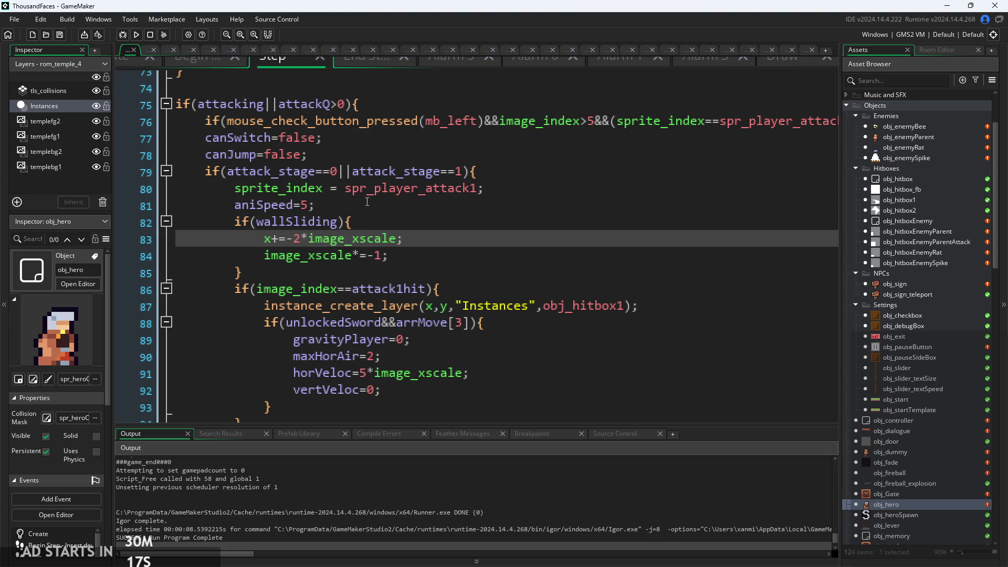
{"action": "left_click", "coordinate": [140, 38]}
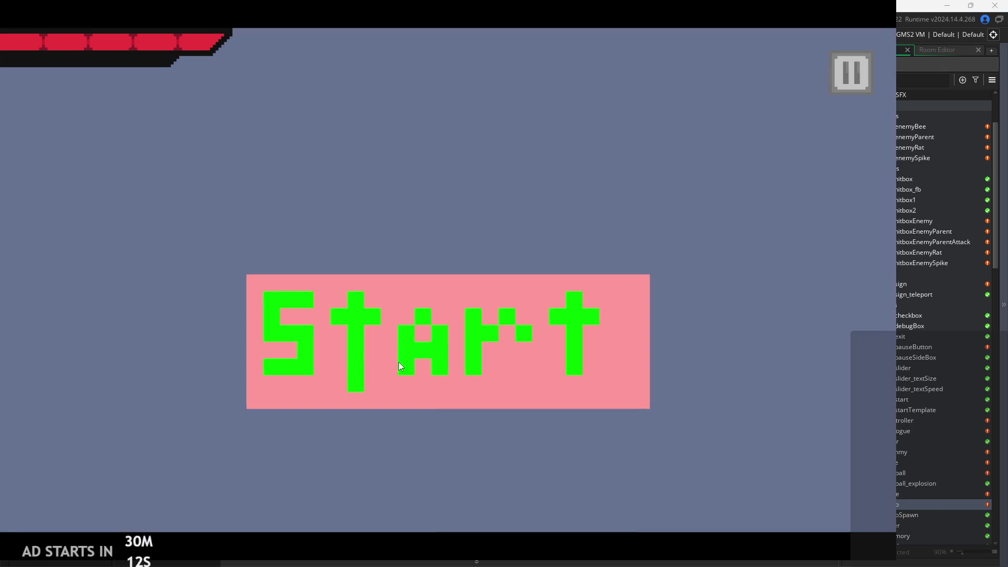
{"action": "left_click", "coordinate": [386, 349]}
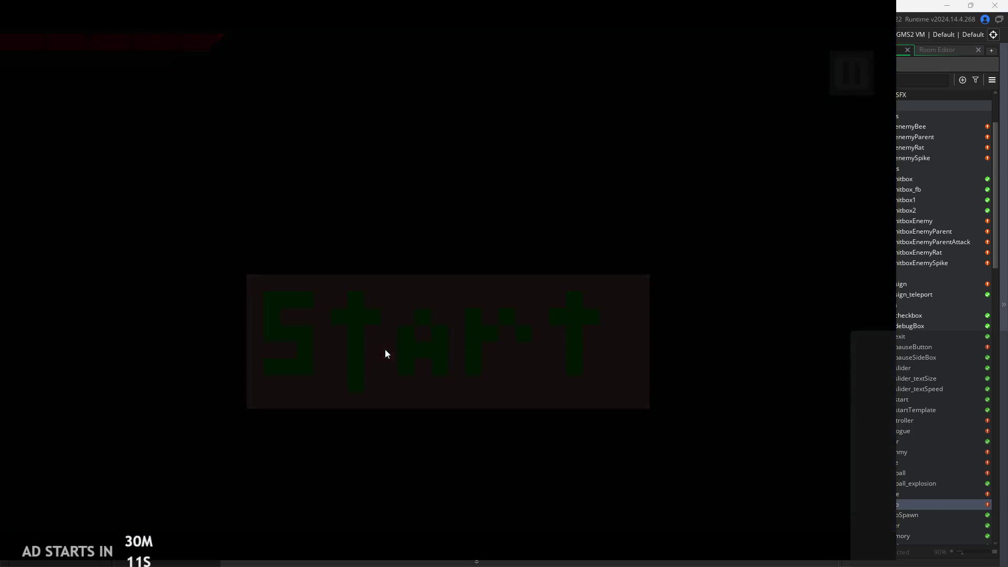
Repeatedly wall-slide, wall-jump and slash off the temple room's left wall
{"action": "key", "text": "space"}
{"action": "key", "text": "space"}
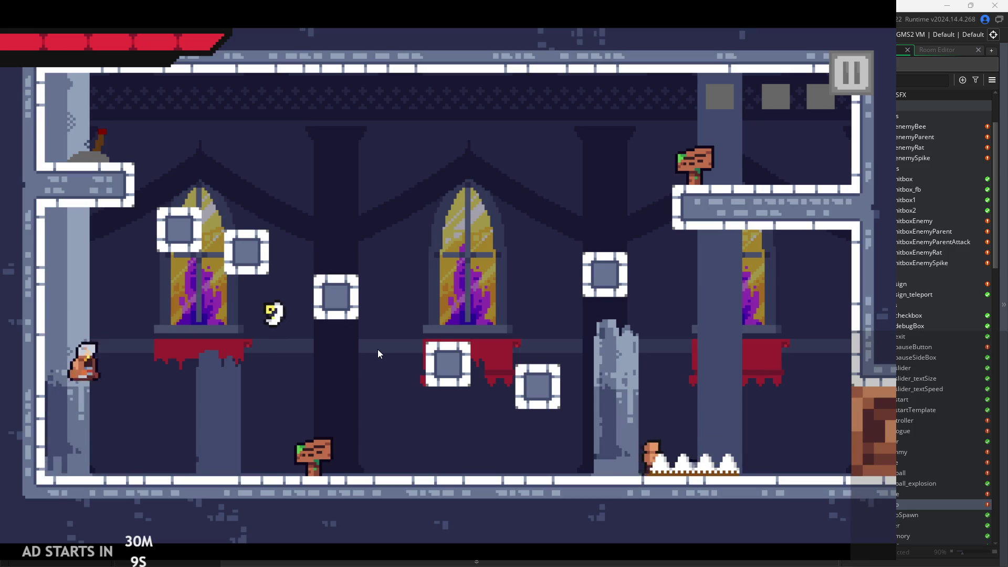
{"action": "key", "text": "Left"}
{"action": "key", "text": "space"}
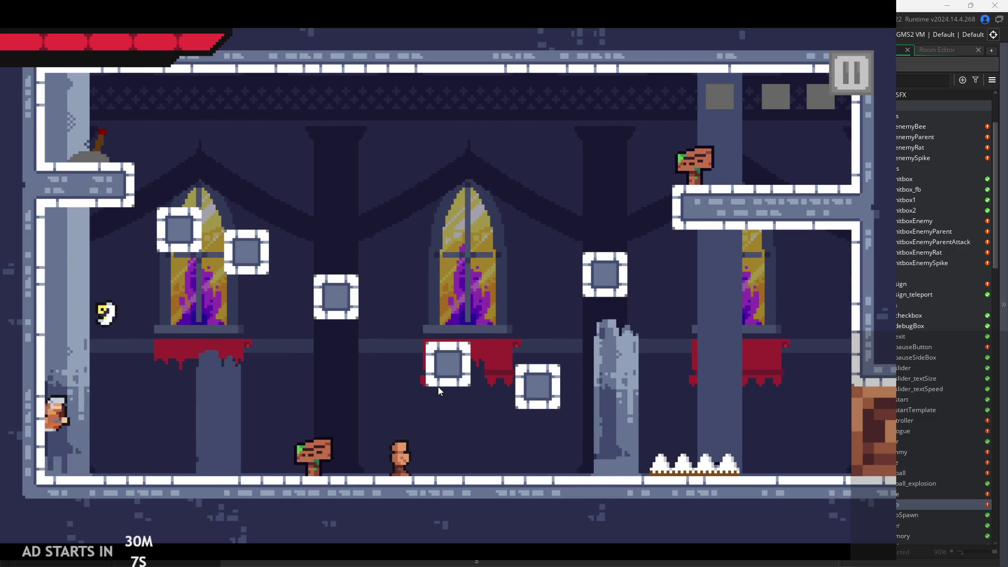
{"action": "key", "text": "x"}
{"action": "key", "text": "Left"}
{"action": "key", "text": "space"}
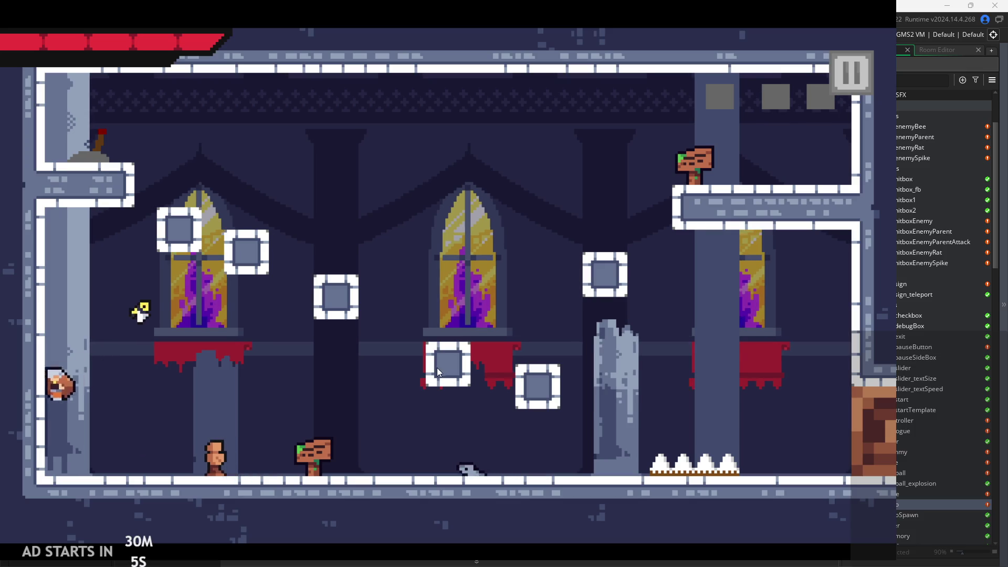
{"action": "key", "text": "x"}
{"action": "key", "text": "Left"}
{"action": "key", "text": "space"}
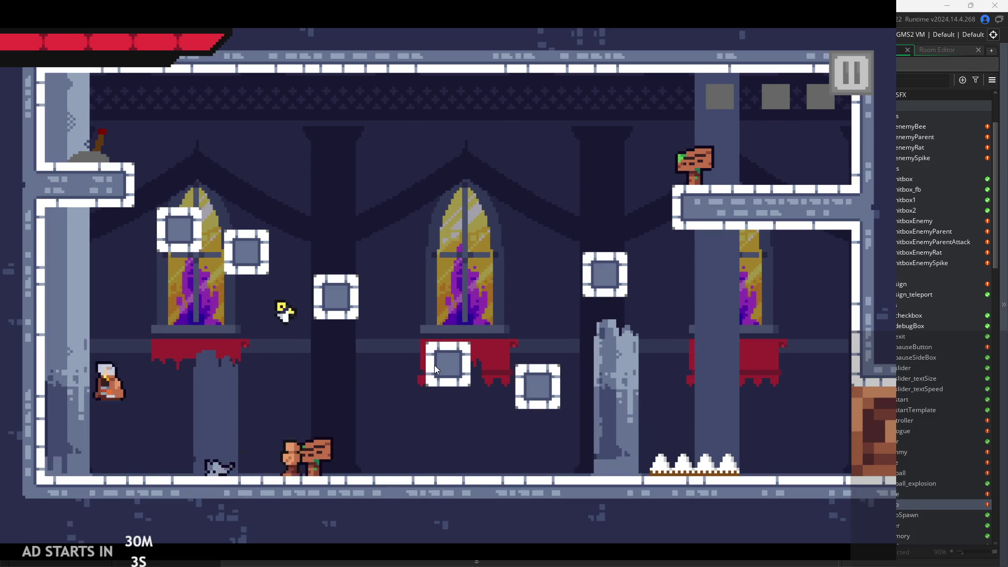
{"action": "key", "text": "x"}
{"action": "key", "text": "Right"}
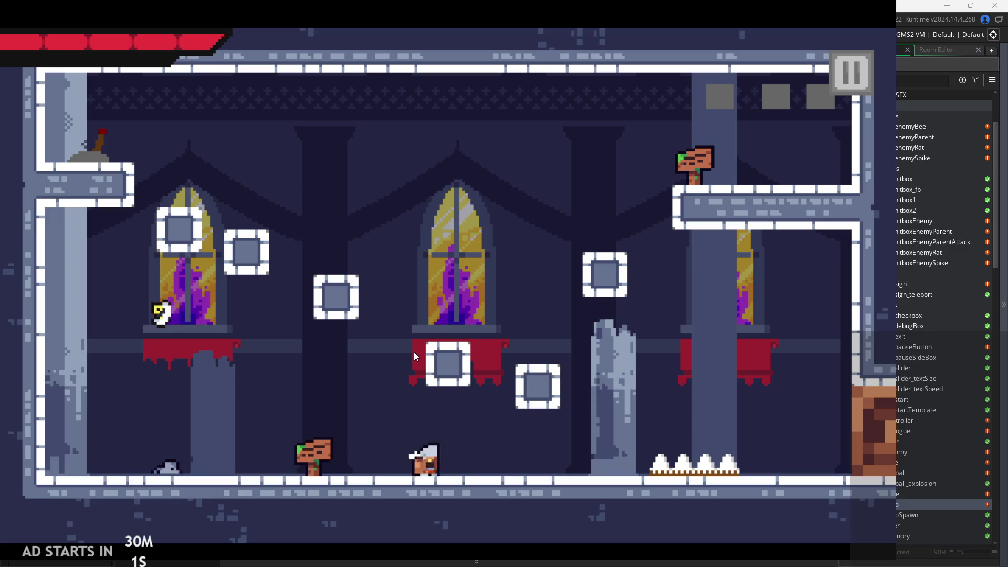
{"action": "key", "text": "x"}
{"action": "key", "text": "space"}
{"action": "key", "text": "Left"}
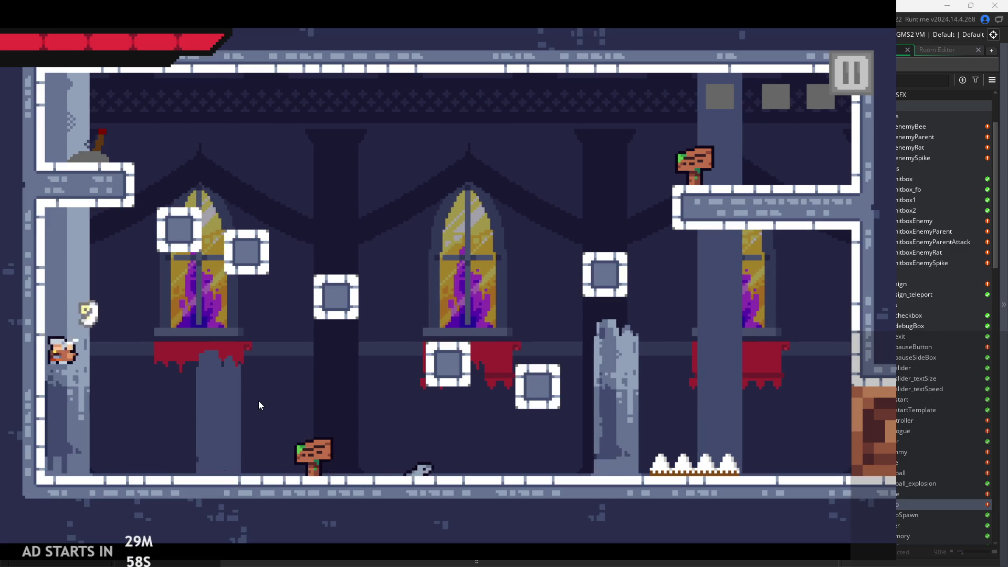
{"action": "key", "text": "space"}
{"action": "key", "text": "Right"}
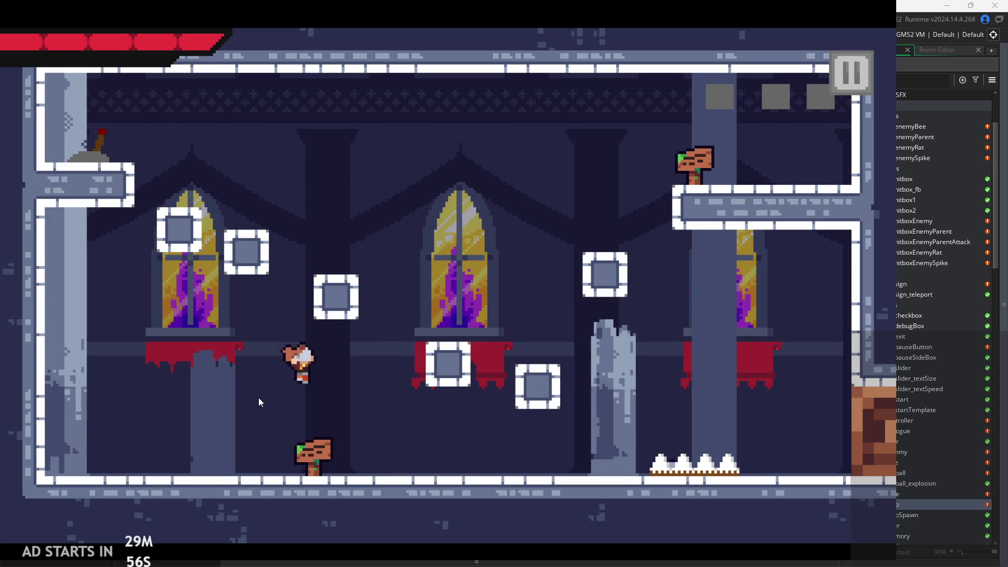
{"action": "key", "text": "space"}
{"action": "key", "text": "Left"}
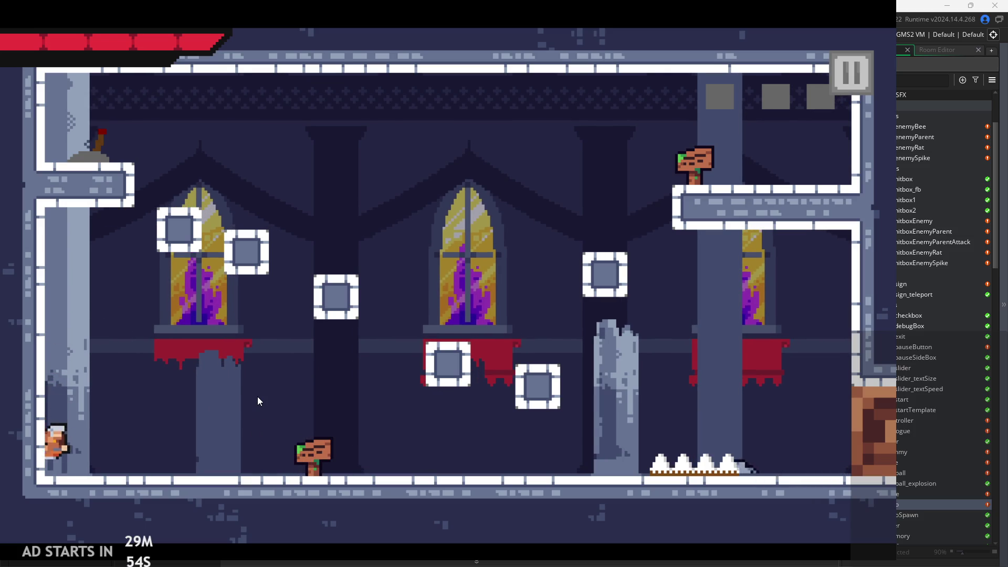
{"action": "key", "text": "space"}
{"action": "key", "text": "Right"}
{"action": "key", "text": "x"}
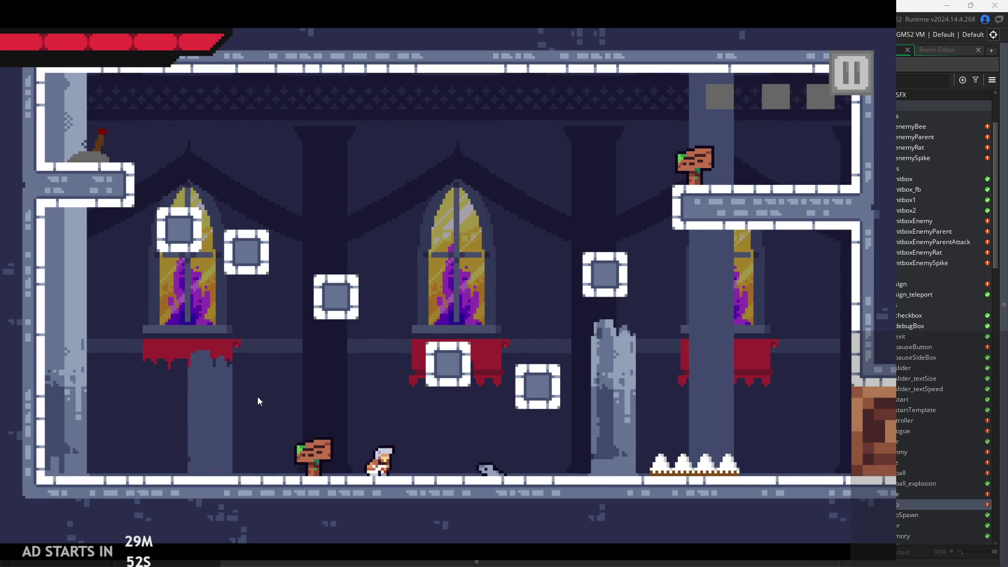
Attack the rat, then wall-slide up the block and pillar to the upper-right exit
{"action": "key", "text": "Right"}
{"action": "key", "text": "x"}
{"action": "key", "text": "Right"}
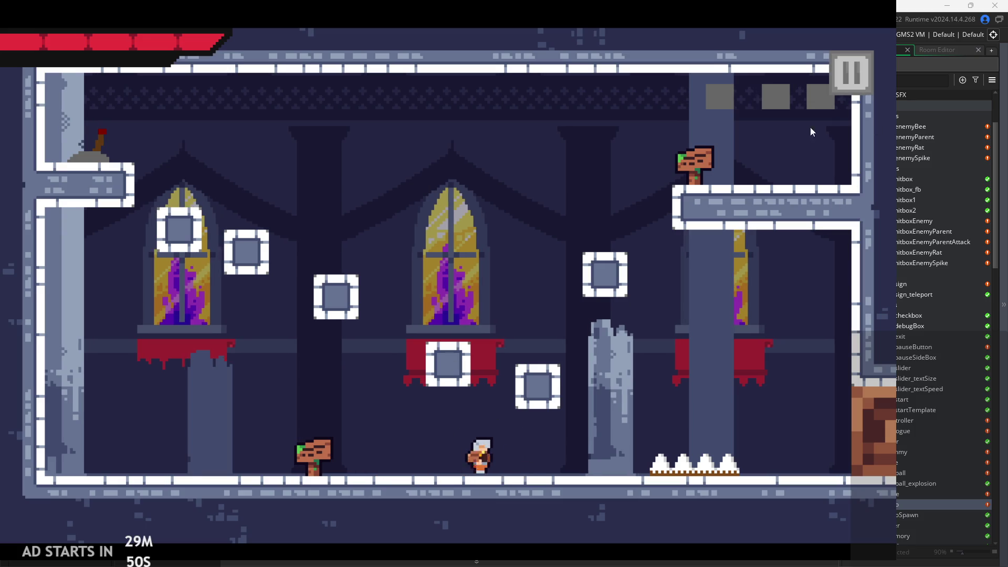
{"action": "key", "text": "space"}
{"action": "key", "text": "Left"}
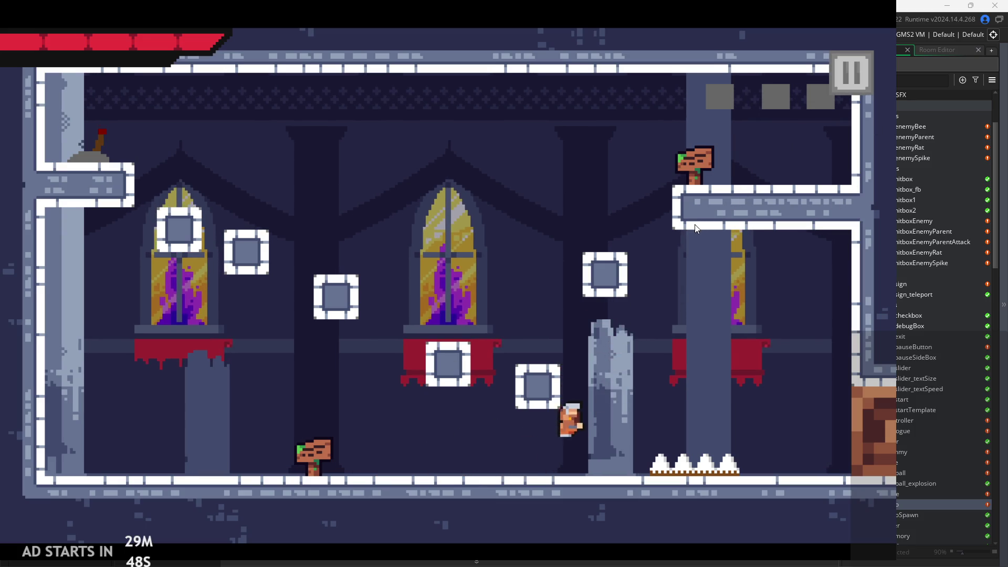
{"action": "key", "text": "Right"}
{"action": "key", "text": "Left"}
{"action": "key", "text": "space"}
{"action": "key", "text": "Right"}
{"action": "key", "text": "Left"}
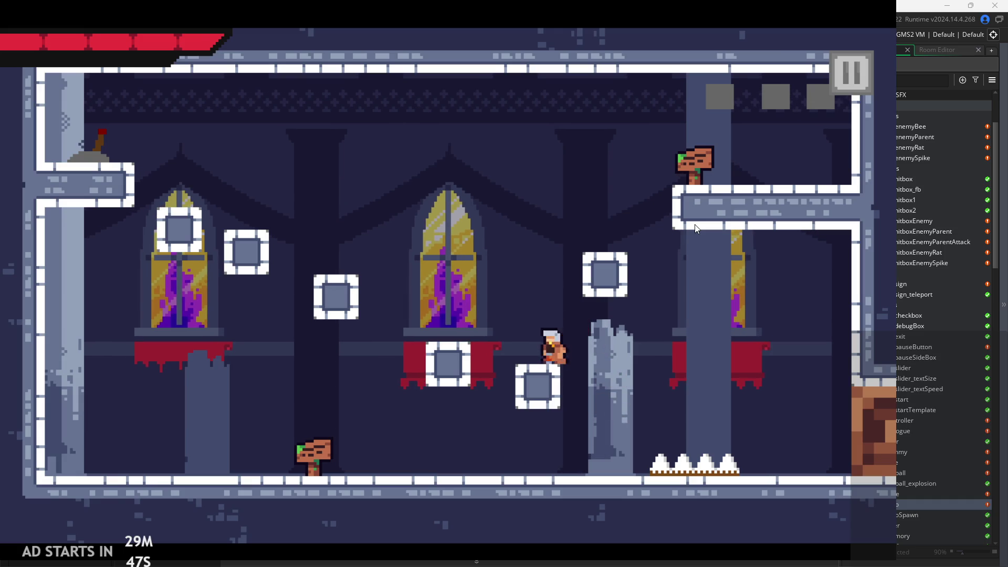
{"action": "key", "text": "space"}
{"action": "key", "text": "space"}
{"action": "key", "text": "Right"}
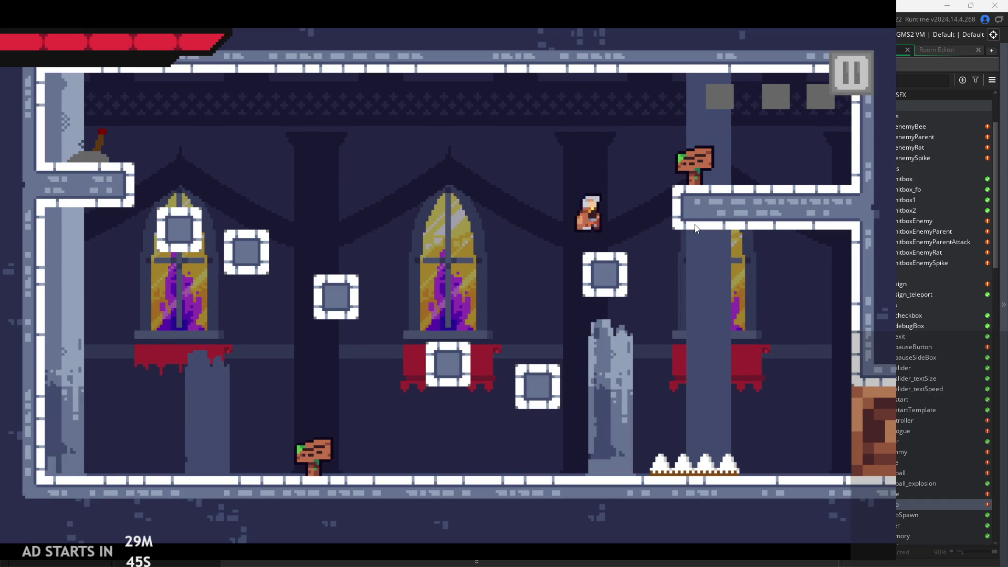
Run right through the next room, jumping onto the right wall and into its exit
{"action": "key", "text": "Right"}
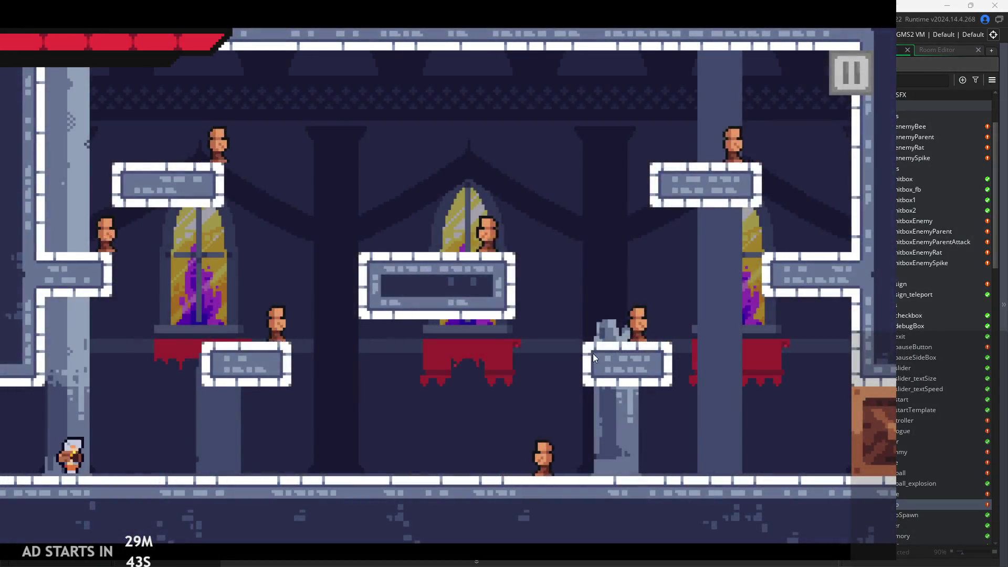
{"action": "key", "text": "Right"}
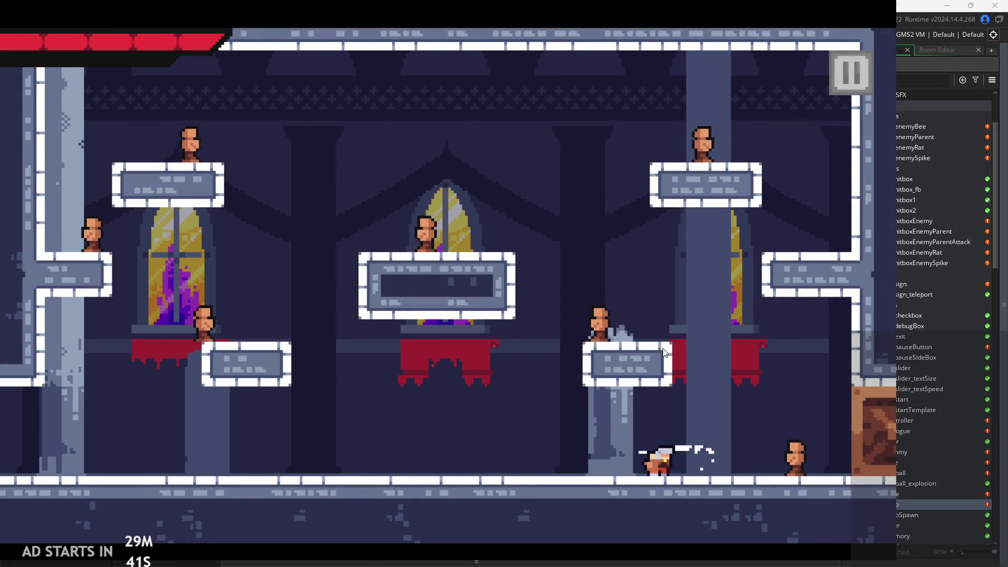
{"action": "key", "text": "space"}
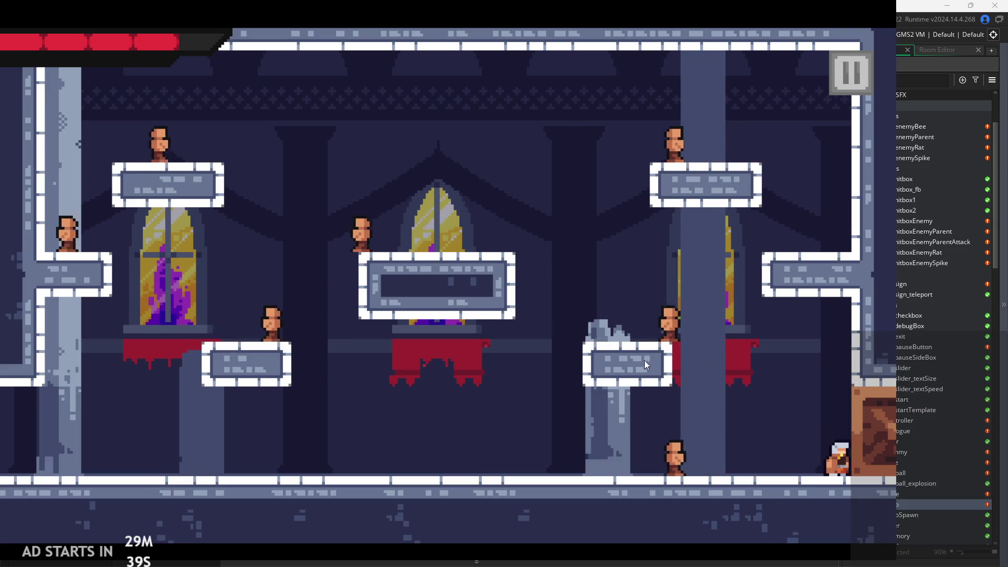
{"action": "key", "text": "Right"}
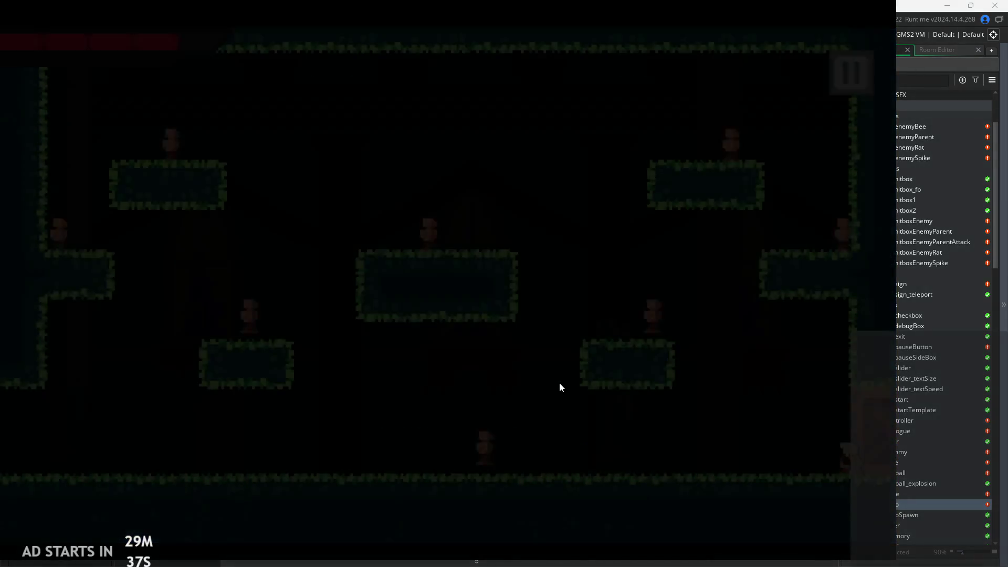
Run and jump between the room's platforms and doors, slashing at enemies
{"action": "key", "text": "Left"}
{"action": "key", "text": "Left"}
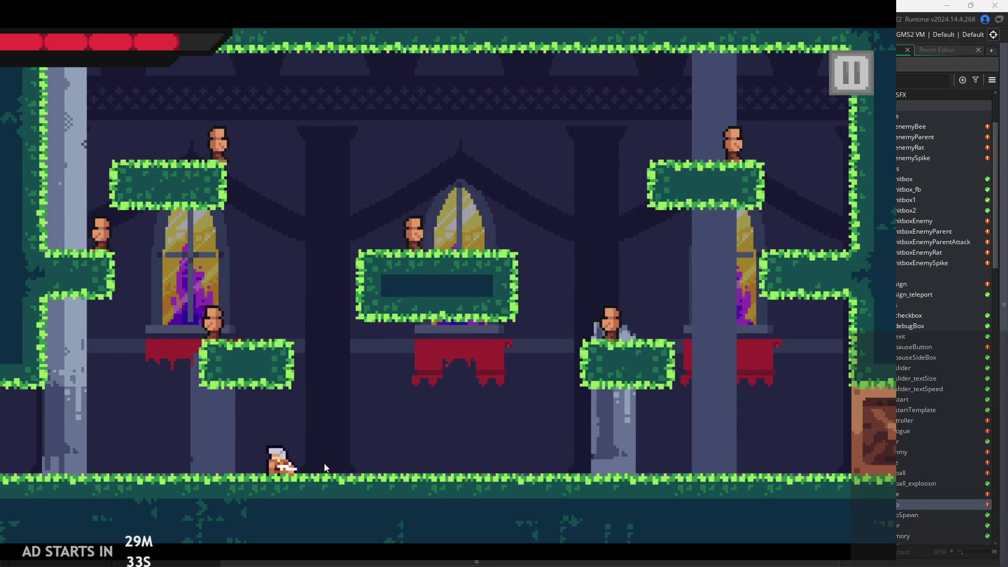
{"action": "key", "text": "Right"}
{"action": "key", "text": "space"}
{"action": "key", "text": "Left"}
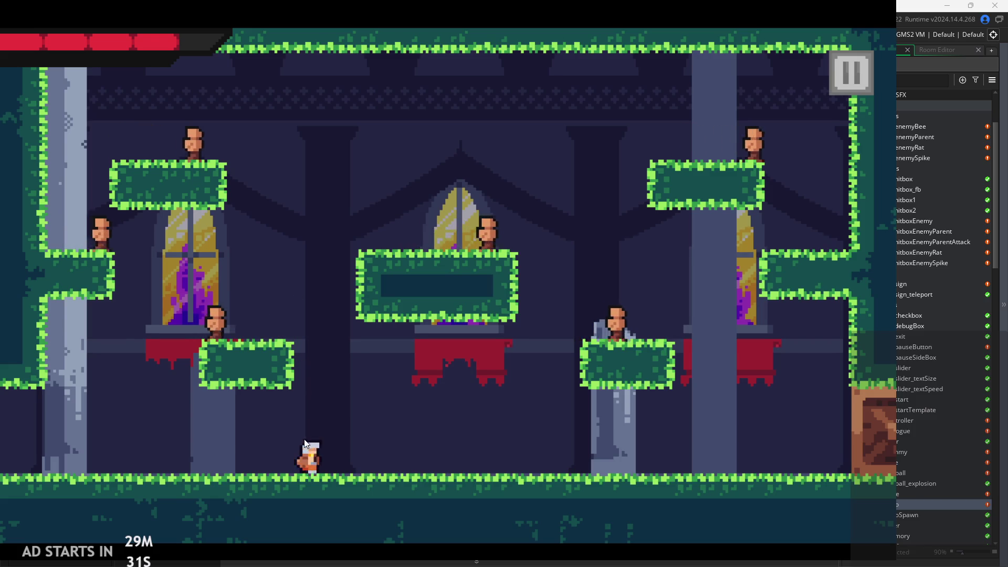
{"action": "key", "text": "space"}
{"action": "key", "text": "Right"}
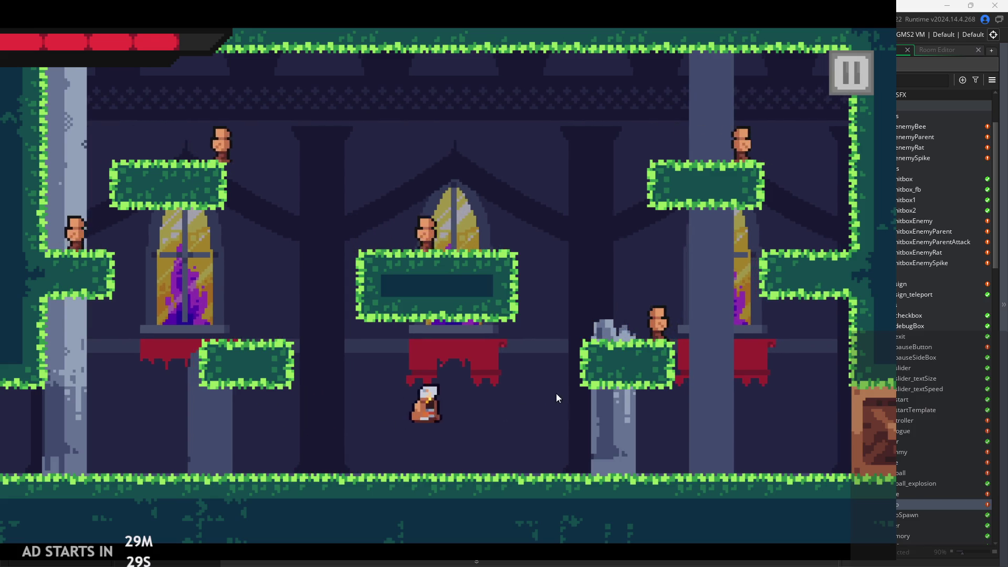
{"action": "key", "text": "space"}
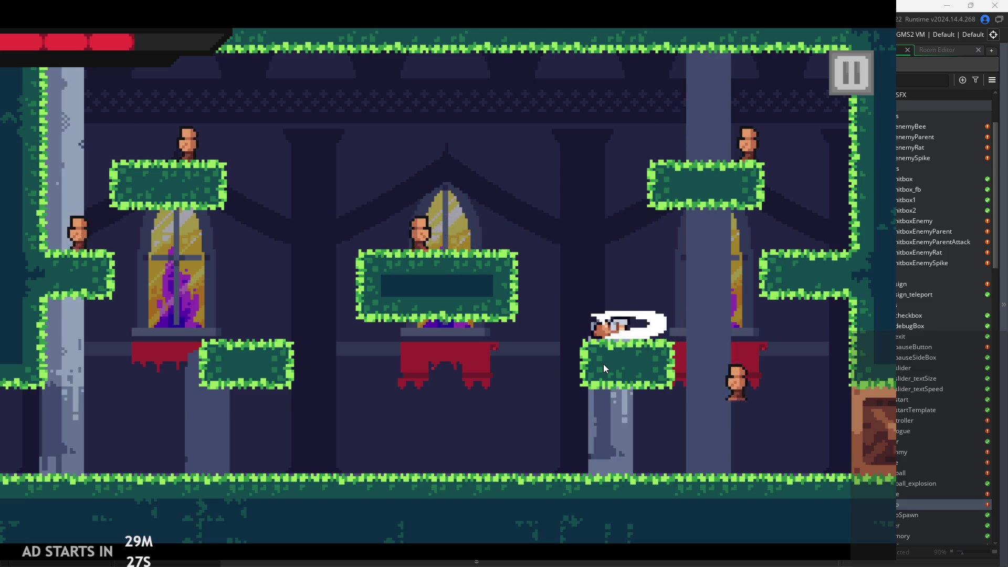
{"action": "key", "text": "Right"}
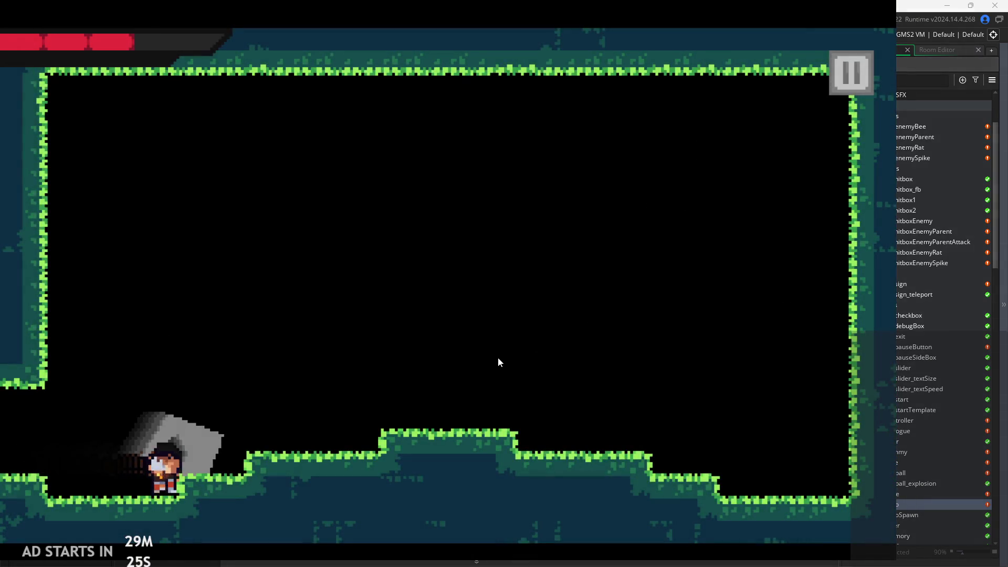
{"action": "key", "text": "Left"}
{"action": "key", "text": "Left"}
{"action": "key", "text": "space"}
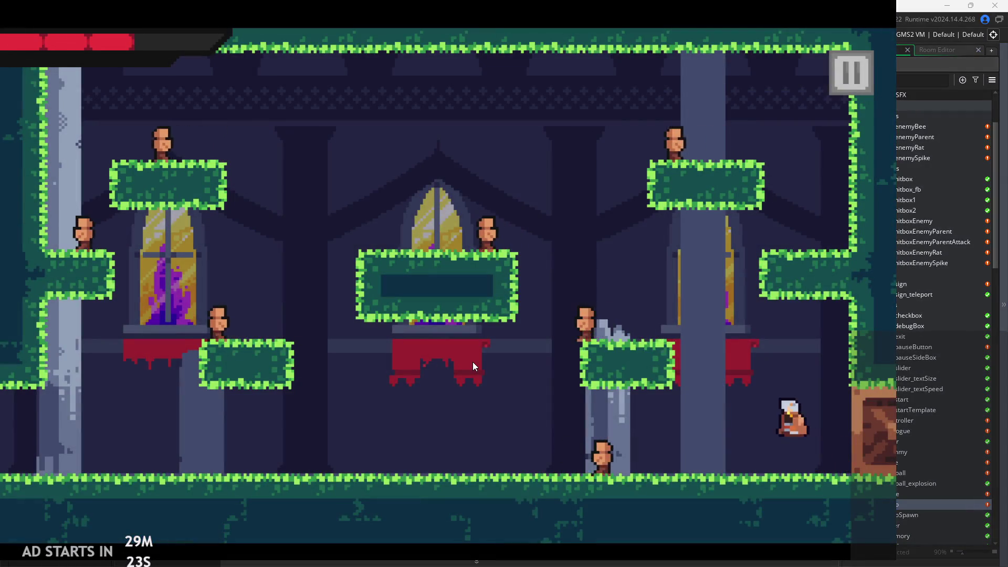
{"action": "key", "text": "Right"}
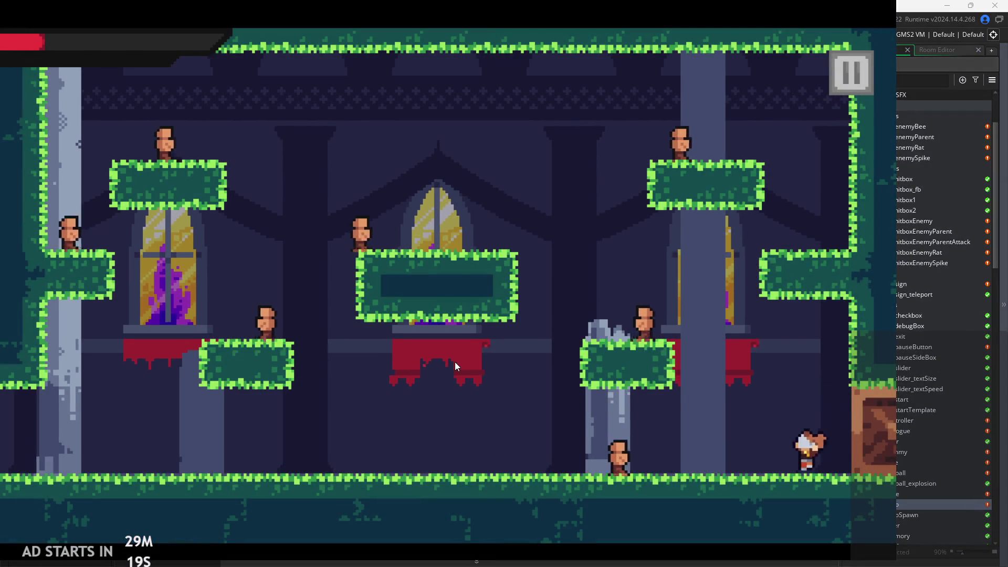
{"action": "key", "text": "Left"}
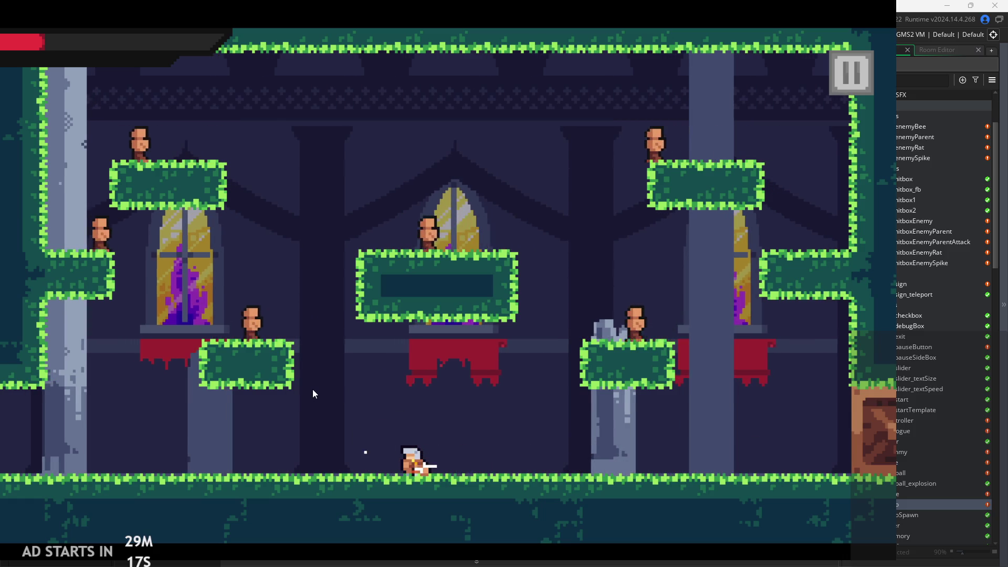
{"action": "key", "text": "space"}
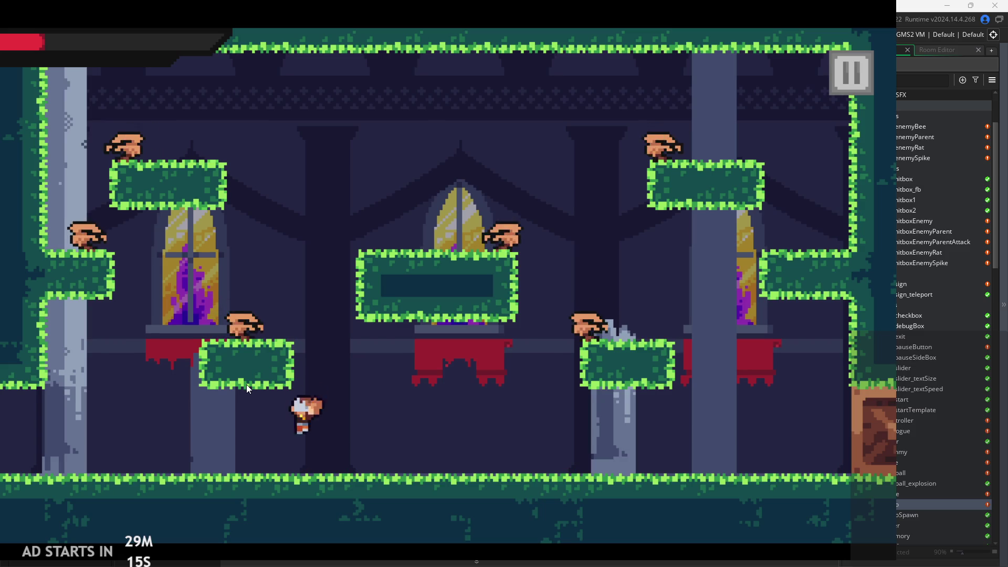
{"action": "key", "text": "Right"}
{"action": "key", "text": "space"}
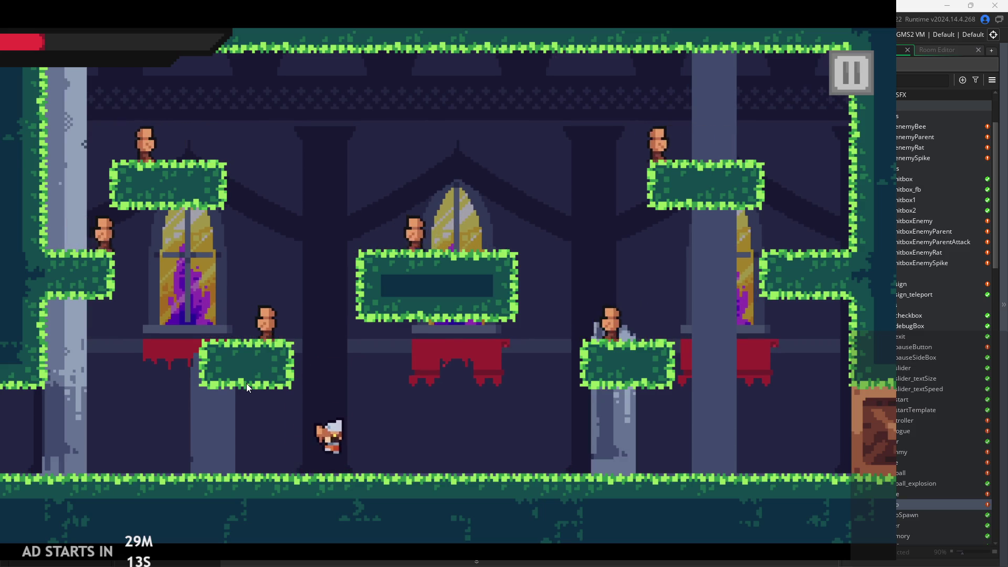
{"action": "key", "text": "Right"}
{"action": "key", "text": "x"}
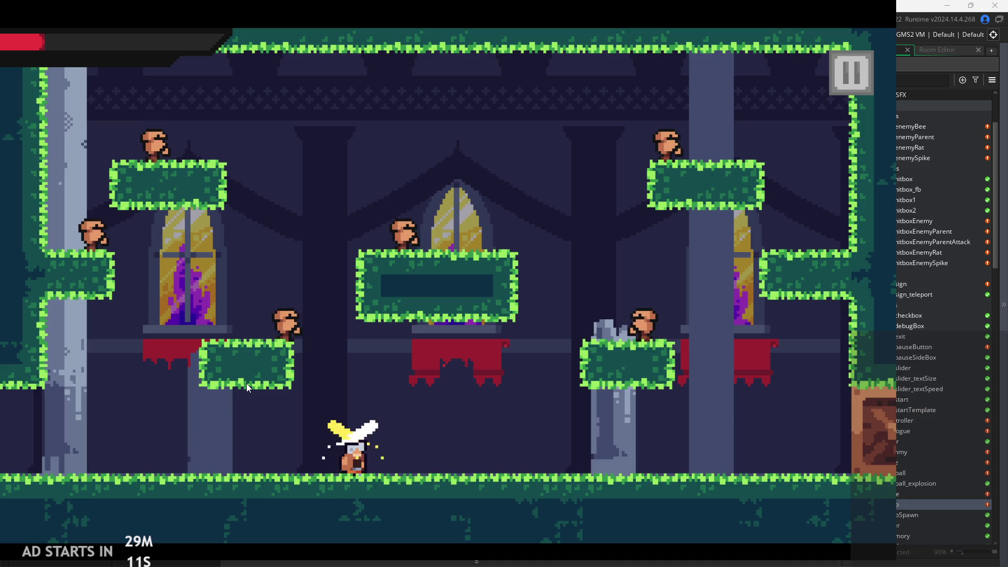
Climb the right platform and pillar to the top-right wall and attack while clinging
{"action": "key", "text": "Right"}
{"action": "key", "text": "space"}
{"action": "key", "text": "x"}
{"action": "key", "text": "space"}
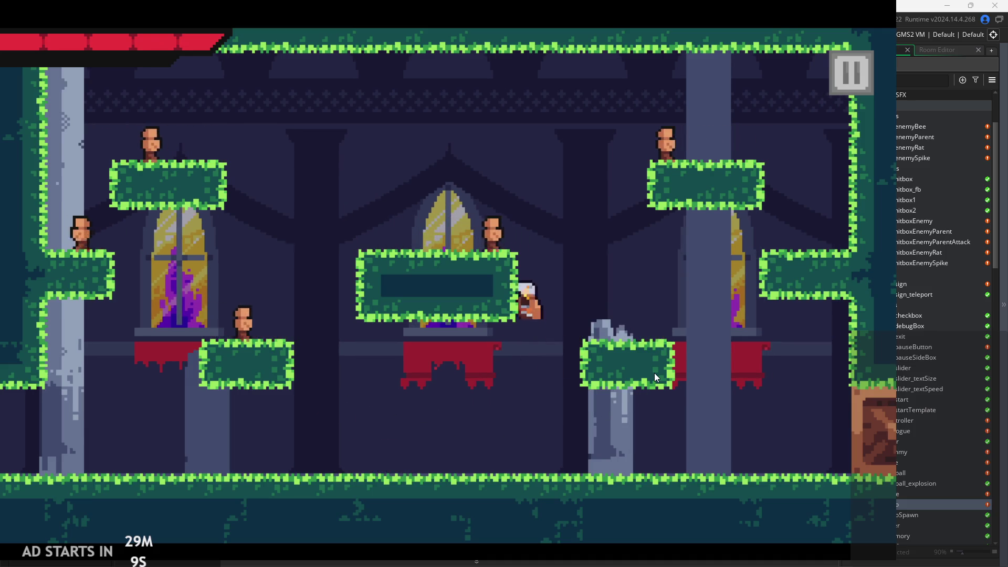
{"action": "key", "text": "Right"}
{"action": "key", "text": "space"}
{"action": "key", "text": "Left"}
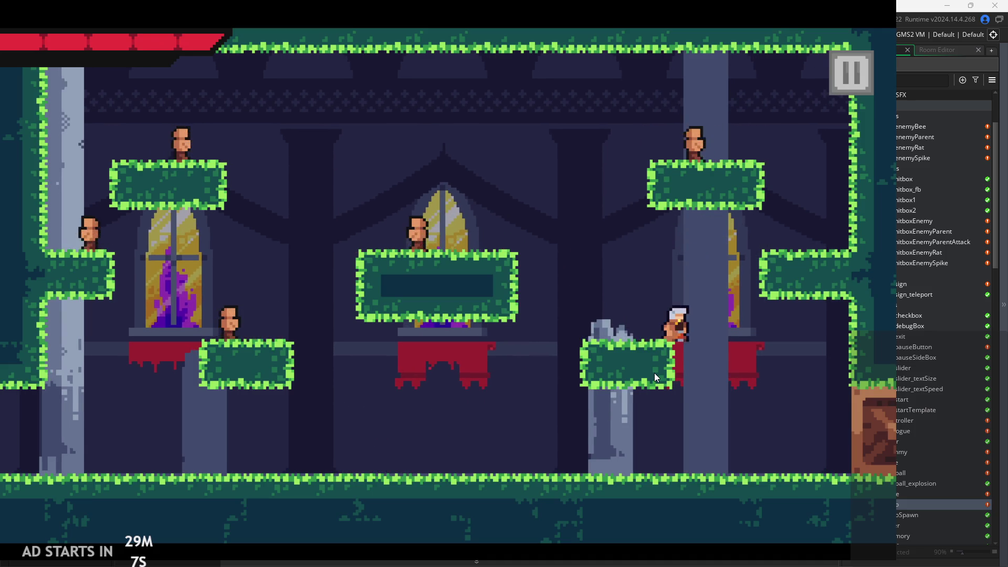
{"action": "key", "text": "space"}
{"action": "key", "text": "Right"}
{"action": "key", "text": "Left"}
{"action": "key", "text": "space"}
{"action": "key", "text": "Right"}
{"action": "key", "text": "space"}
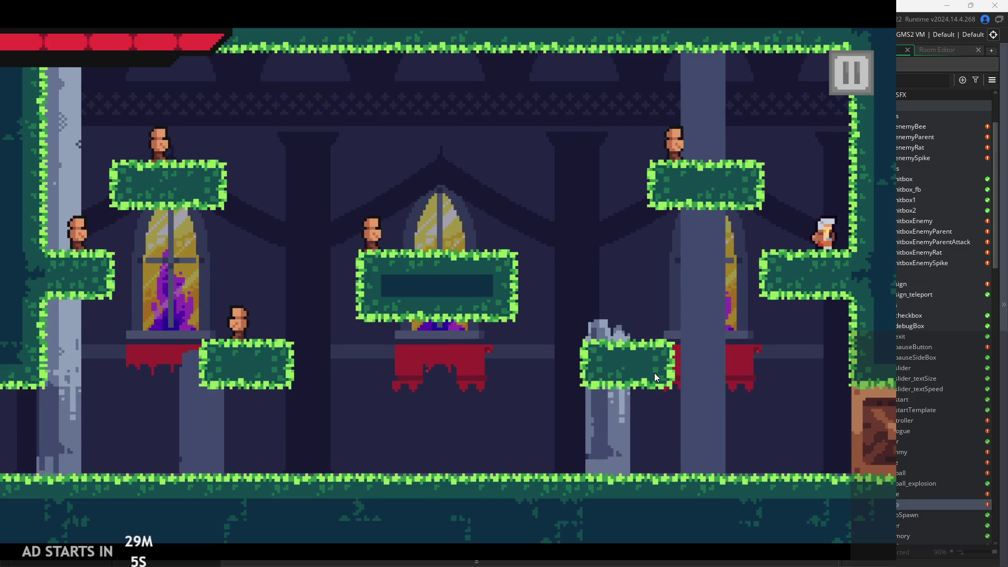
{"action": "key", "text": "space"}
{"action": "key", "text": "x"}
Wall-jump off the right wall, attack while wall sliding, then close the game
{"action": "key", "text": "Left"}
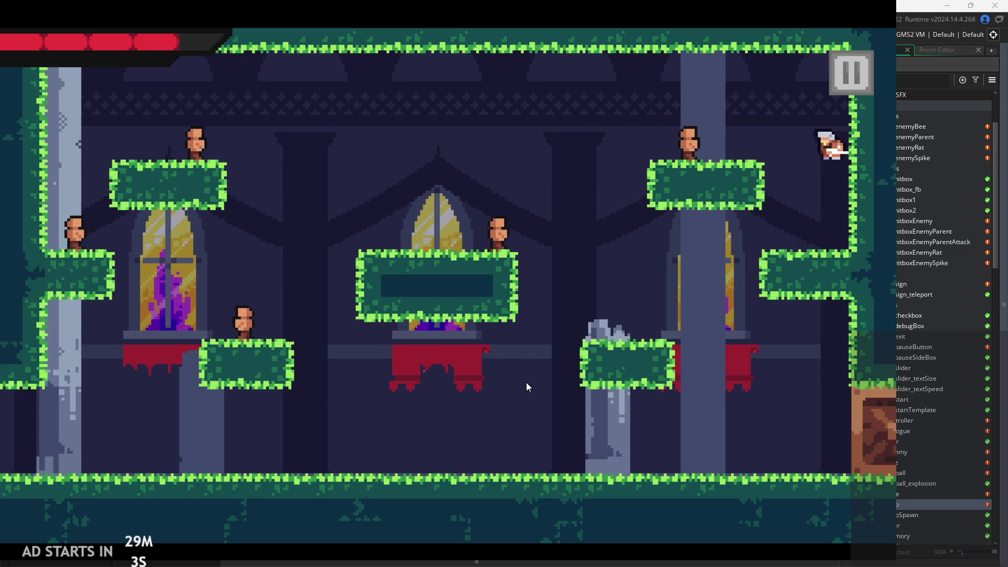
{"action": "key", "text": "space"}
{"action": "key", "text": "Left"}
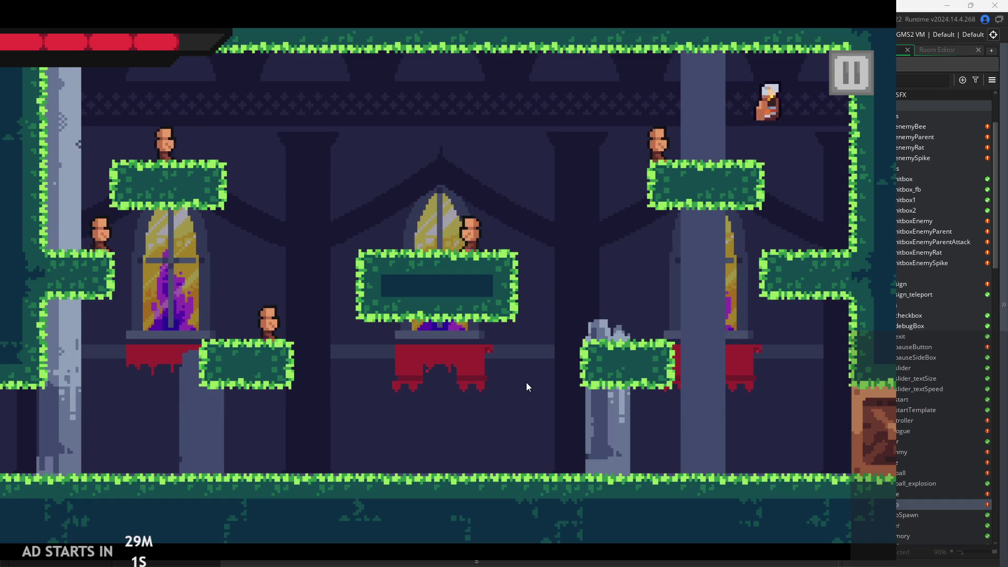
{"action": "key", "text": "Right"}
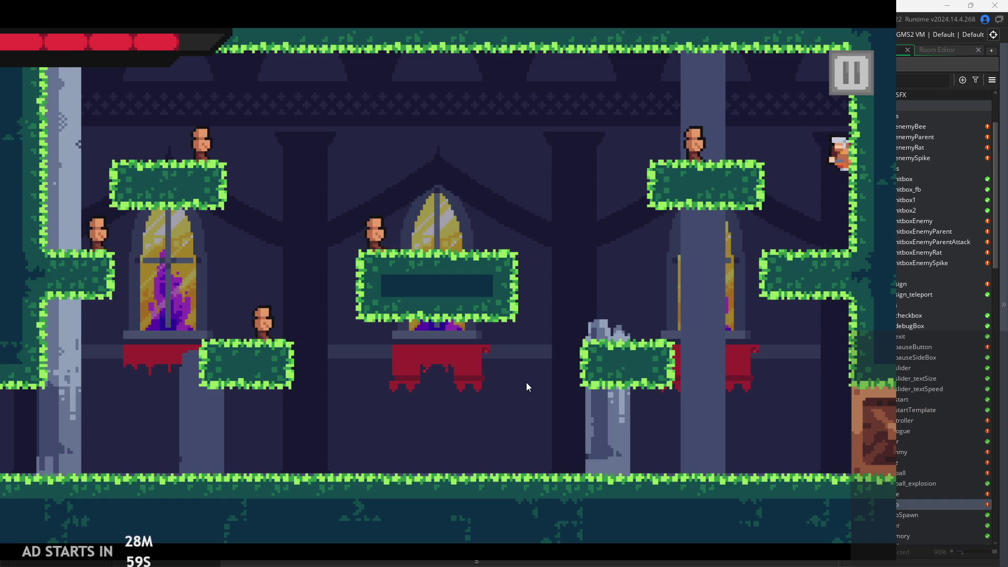
{"action": "key", "text": "space"}
{"action": "key", "text": "space"}
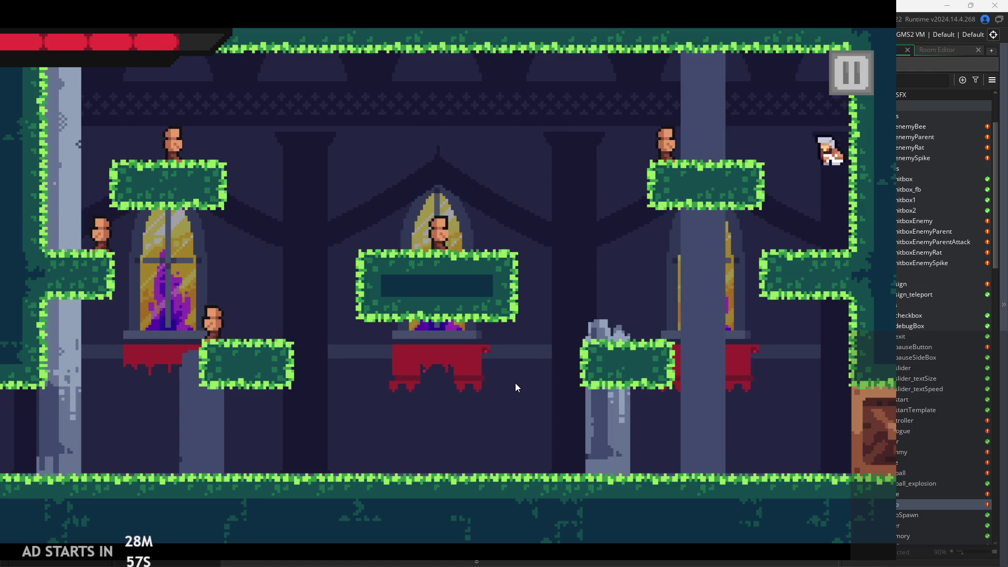
{"action": "key", "text": "space"}
{"action": "key", "text": "space"}
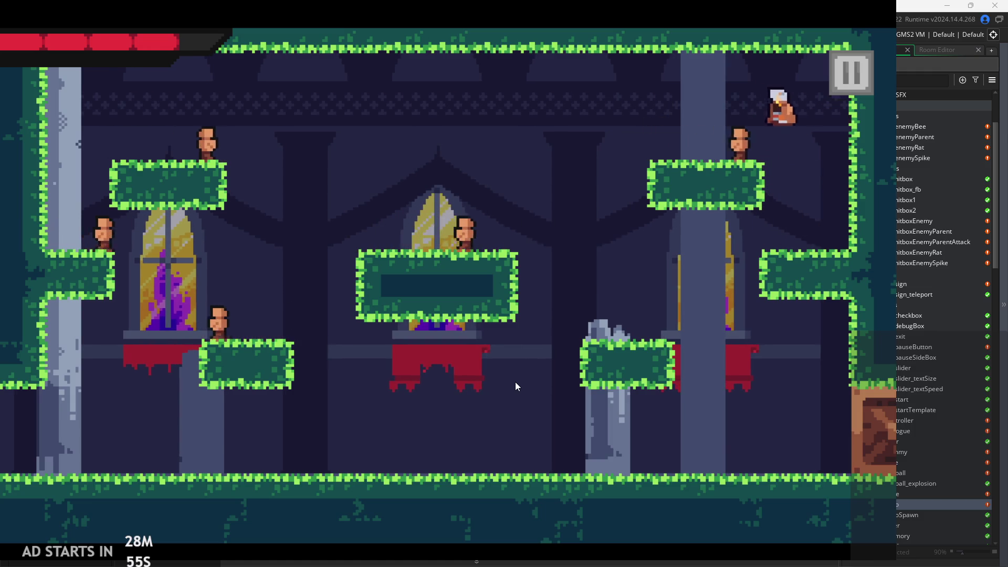
{"action": "key", "text": "x"}
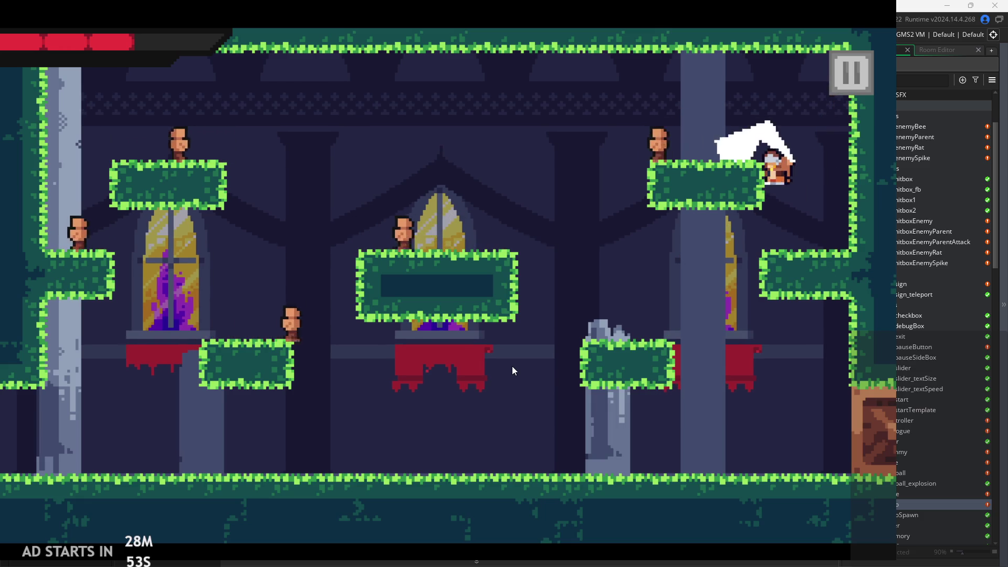
{"action": "left_click", "coordinate": [851, 72]}
{"action": "left_click", "coordinate": [746, 464]}
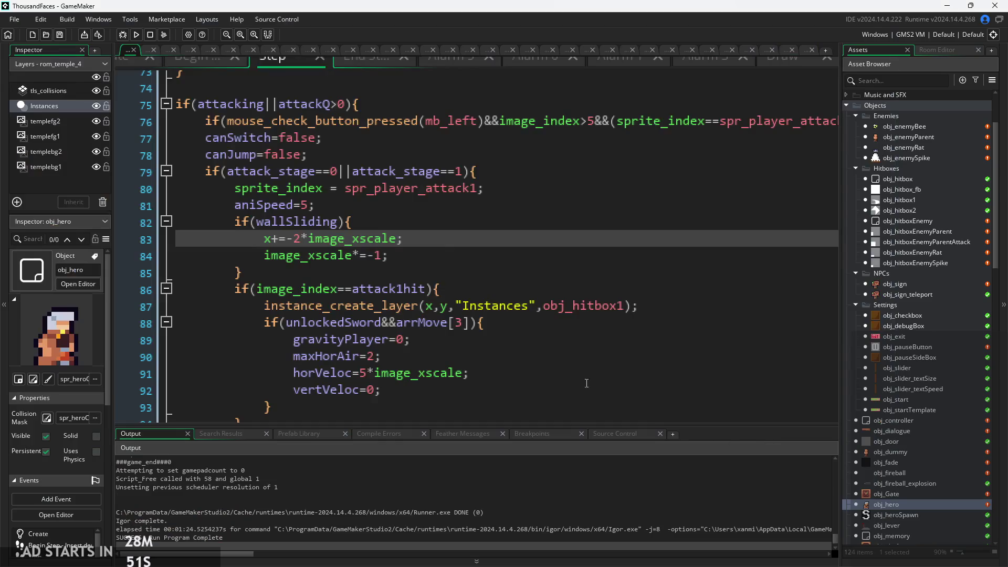
Review lines 82–93, selecting the unlockedSword&&arrMove[3] block on lines 88–93 to check its extent
{"action": "left_click", "coordinate": [412, 256]}
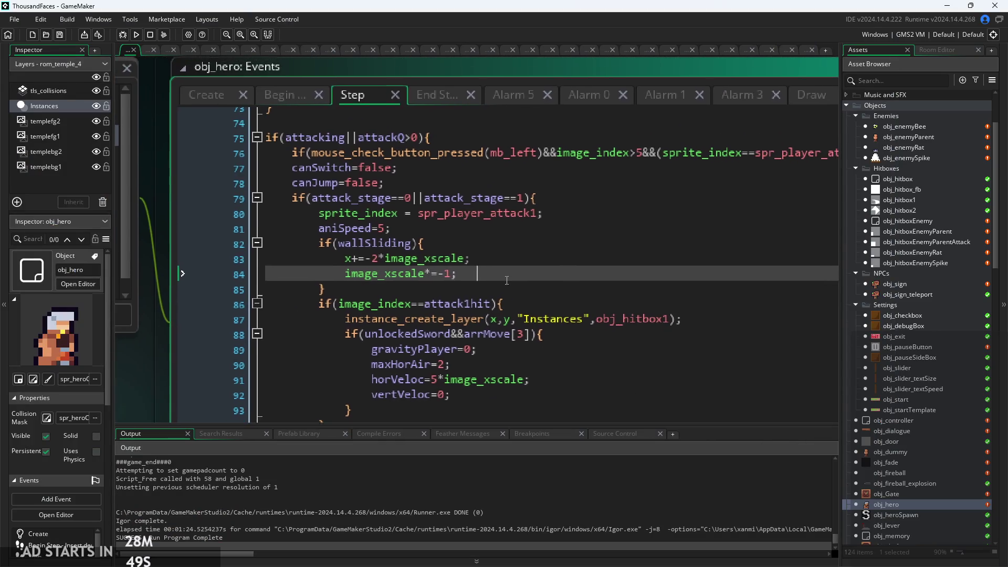
{"action": "left_click", "coordinate": [504, 262]}
{"action": "left_click", "coordinate": [504, 276]}
{"action": "left_click", "coordinate": [501, 262]}
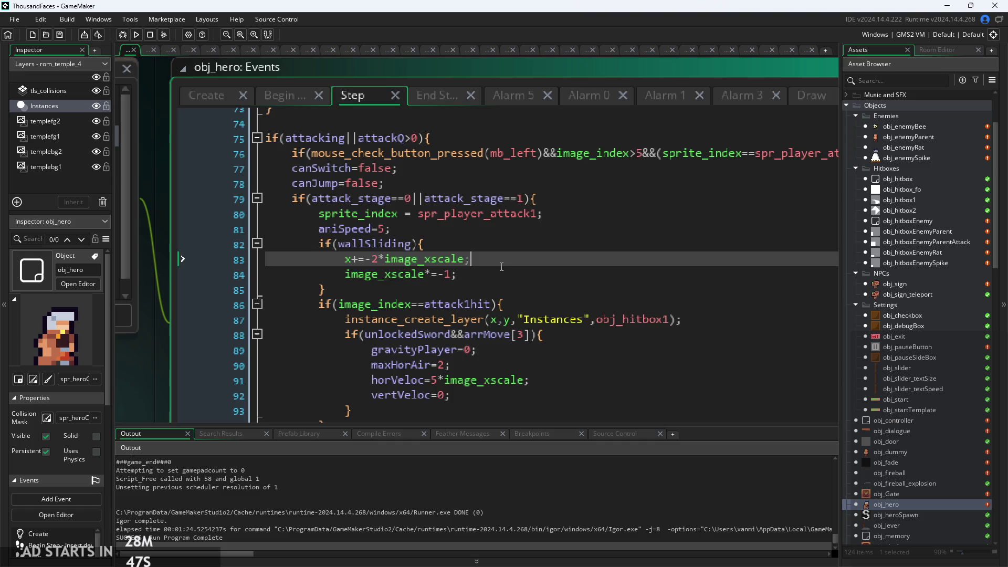
{"action": "left_click", "coordinate": [499, 289]}
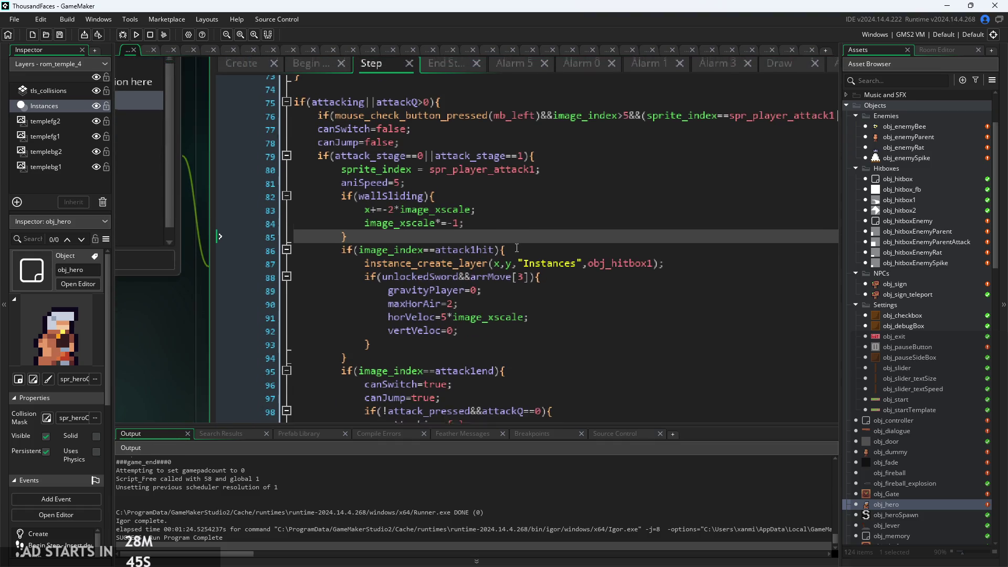
{"action": "left_click", "coordinate": [562, 313]}
{"action": "left_click", "coordinate": [562, 286]}
{"action": "left_click", "coordinate": [562, 299]}
{"action": "left_click", "coordinate": [563, 287]}
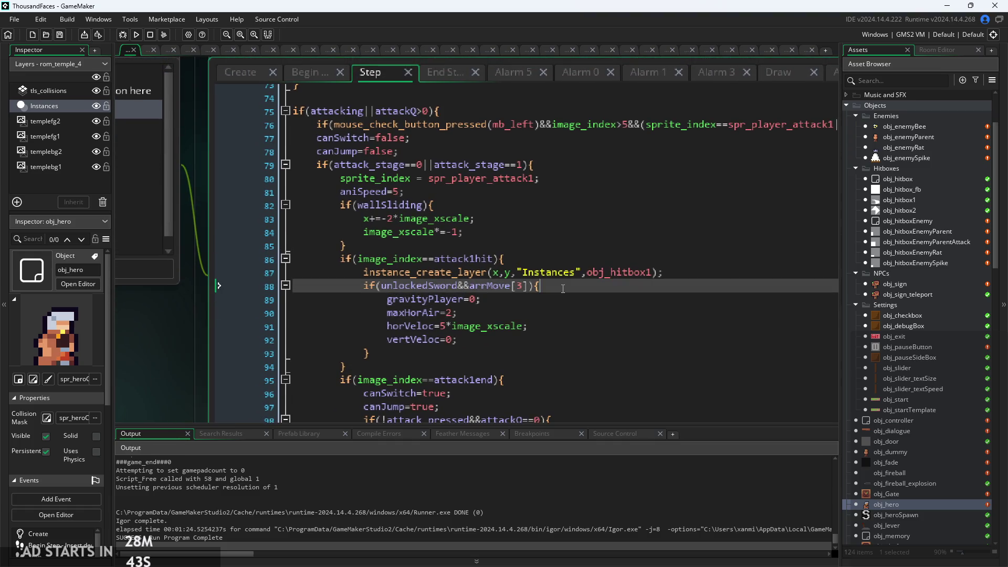
{"action": "left_click", "coordinate": [539, 302]}
{"action": "left_click", "coordinate": [466, 355]}
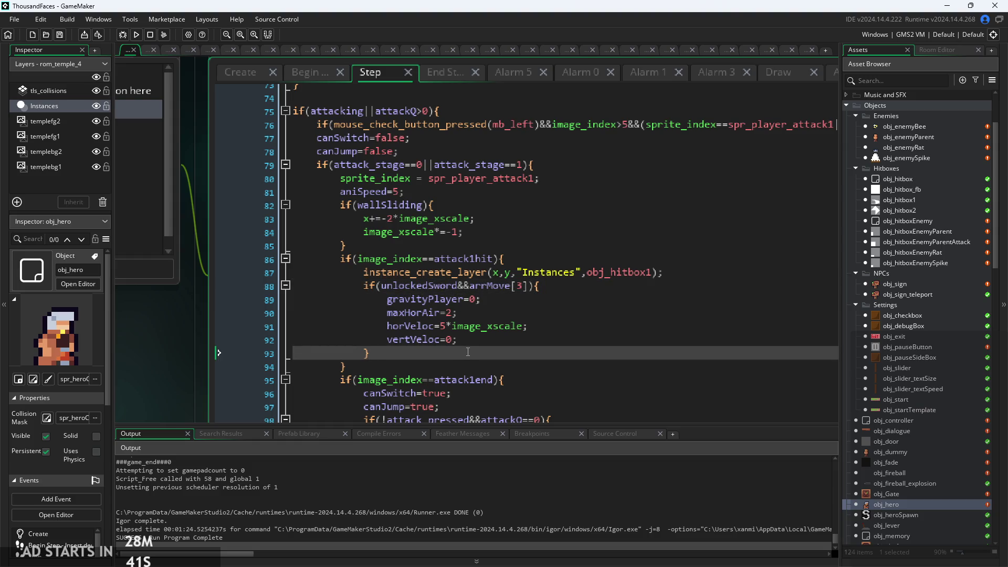
{"action": "left_click_drag", "start_coordinate": [468, 352], "coordinate": [365, 289]}
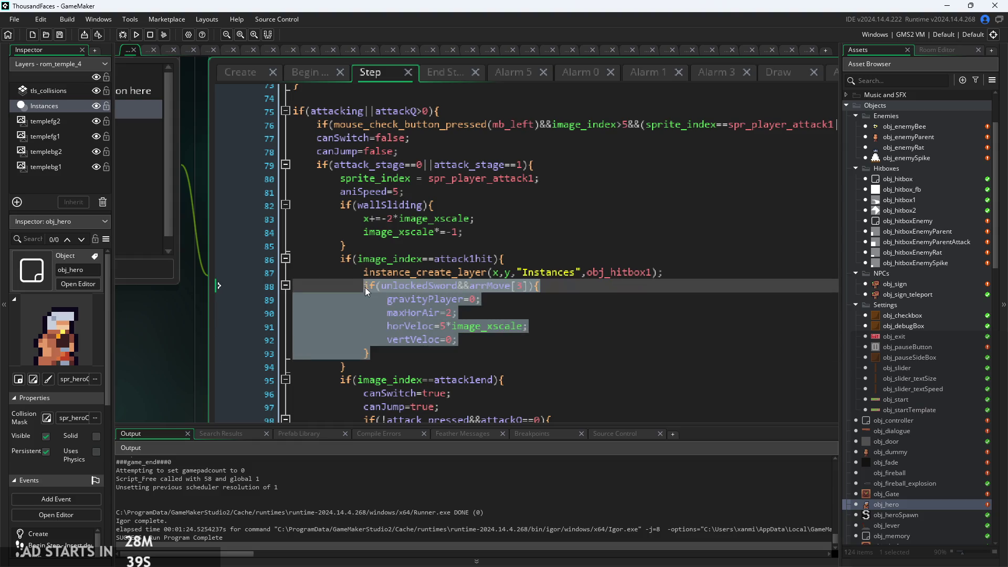
{"action": "left_click", "coordinate": [490, 298]}
{"action": "left_click", "coordinate": [568, 290]}
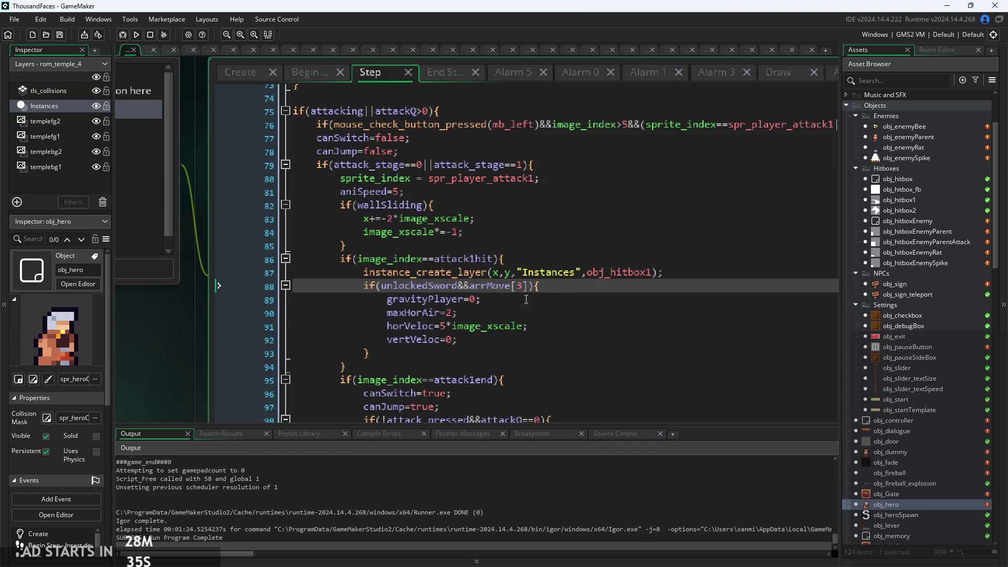
{"action": "left_click", "coordinate": [420, 349]}
{"action": "left_click", "coordinate": [405, 286]}
Cut the if(wallSliding) block from lines 82–85 and remove the leftover empty line
{"action": "left_click", "coordinate": [517, 231]}
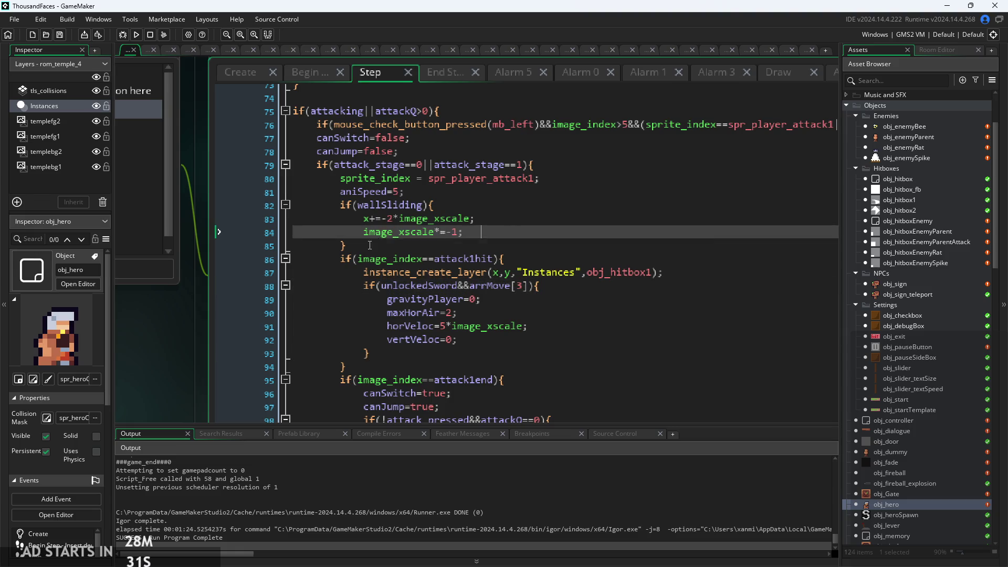
{"action": "left_click_drag", "start_coordinate": [348, 245], "coordinate": [351, 210]}
{"action": "key", "text": "BackSpace"}
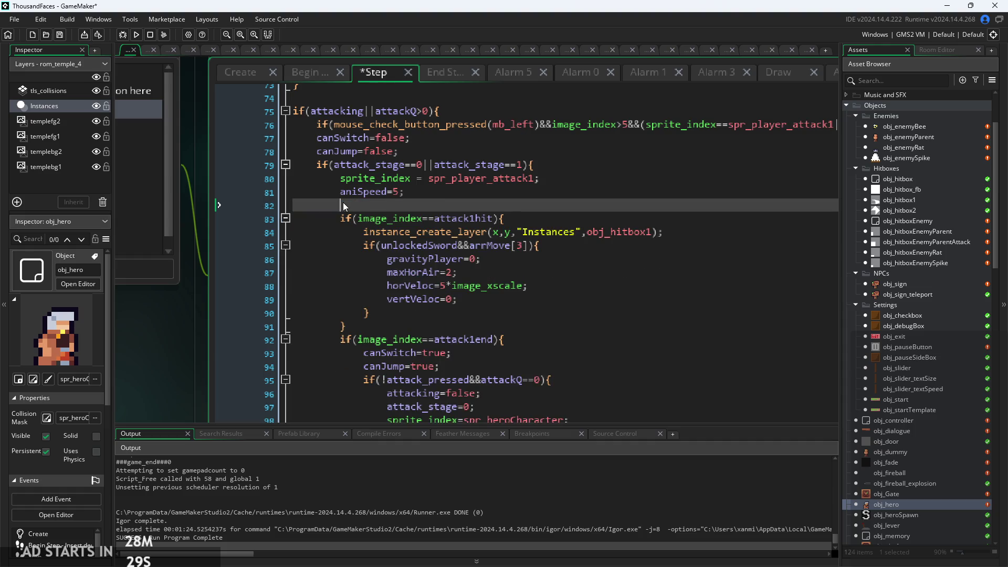
{"action": "key", "text": "BackSpace"}
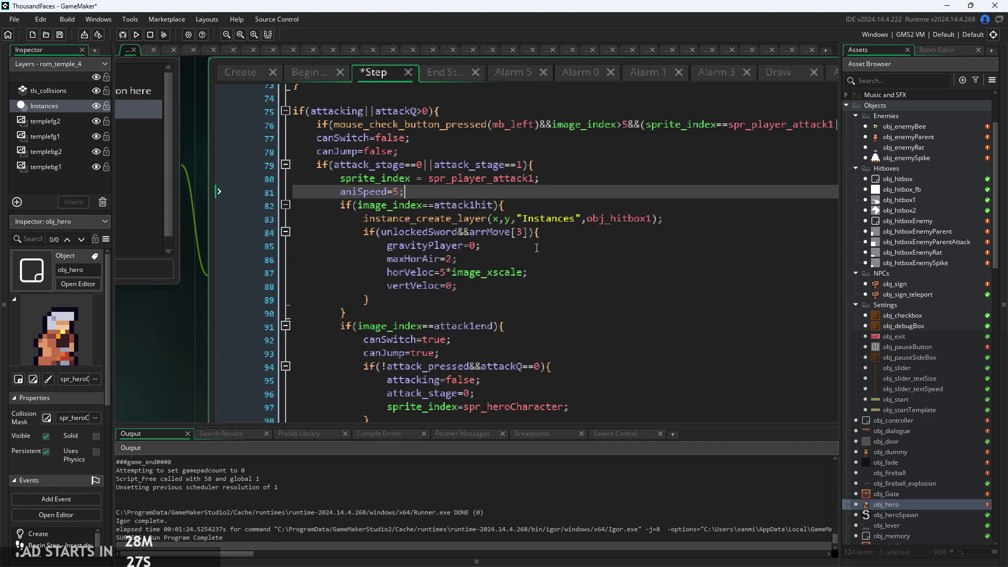
Paste the block inside the unlockedSword&&arrMove[3] check, fix its indentation, and run a test build
{"action": "left_click", "coordinate": [523, 287]}
{"action": "left_click", "coordinate": [563, 234]}
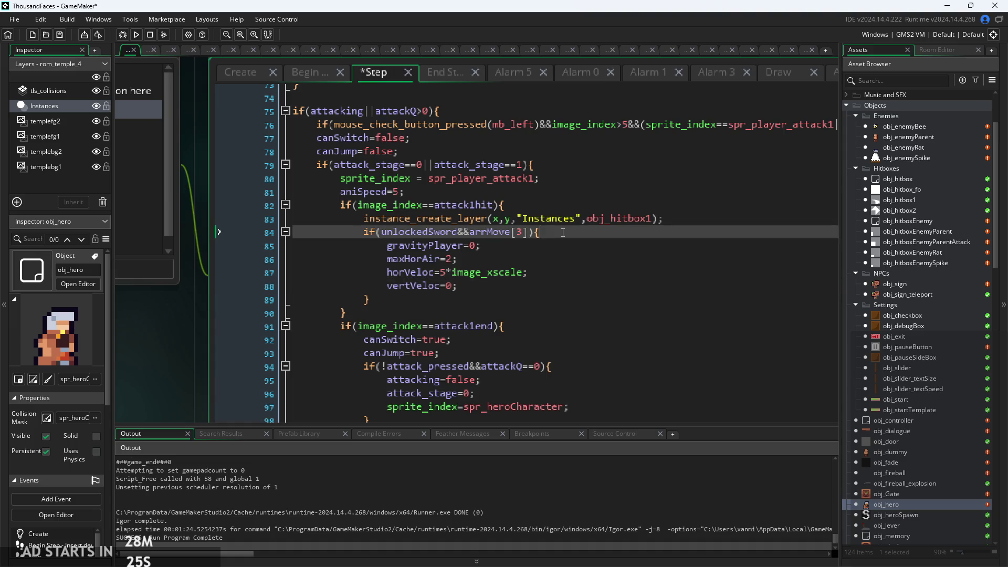
{"action": "key", "text": "Return"}
{"action": "key", "text": "ctrl+v"}
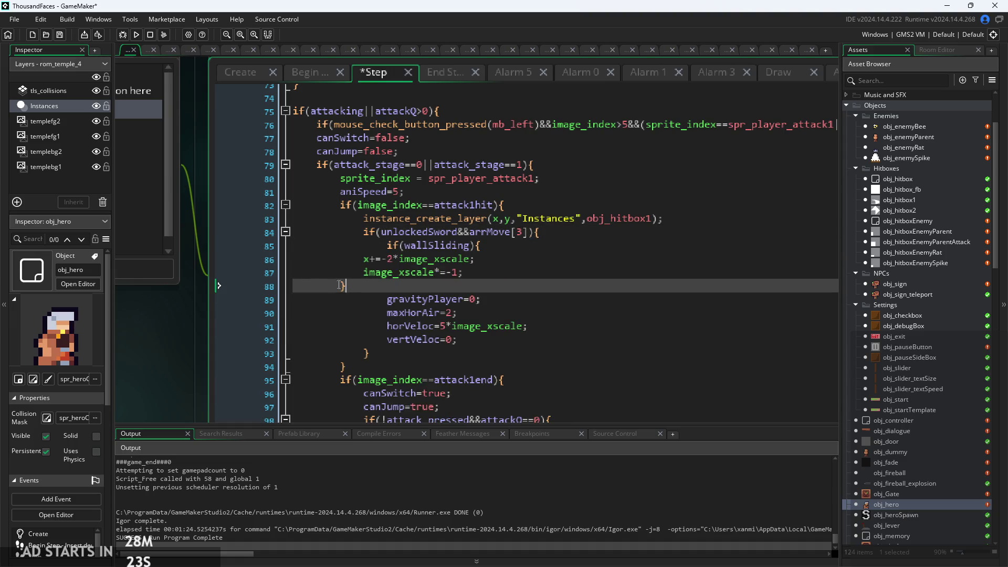
{"action": "key", "text": "Tab"}
{"action": "left_click", "coordinate": [365, 273]}
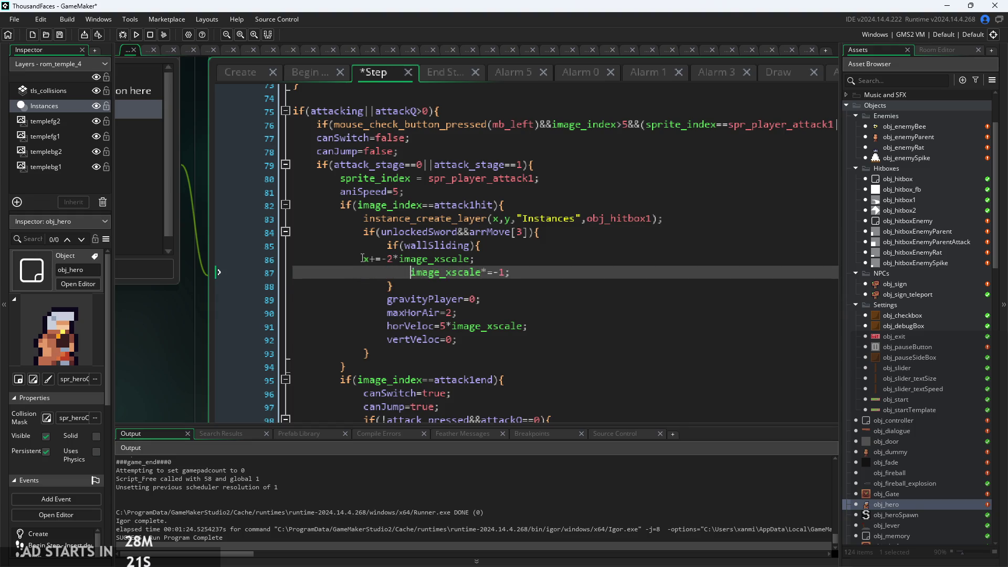
{"action": "left_click", "coordinate": [362, 258]}
{"action": "key", "text": "Tab"}
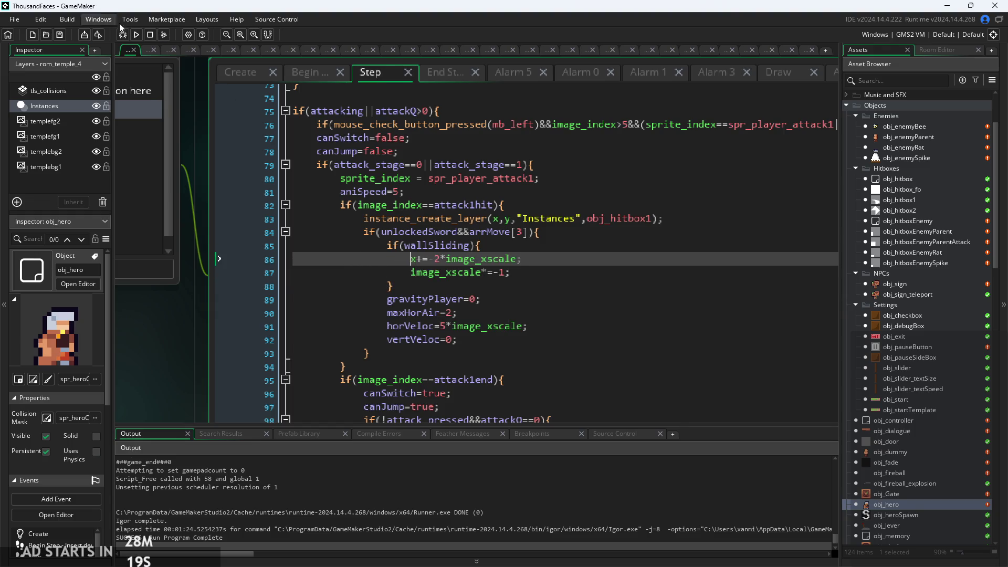
{"action": "left_click", "coordinate": [136, 35]}
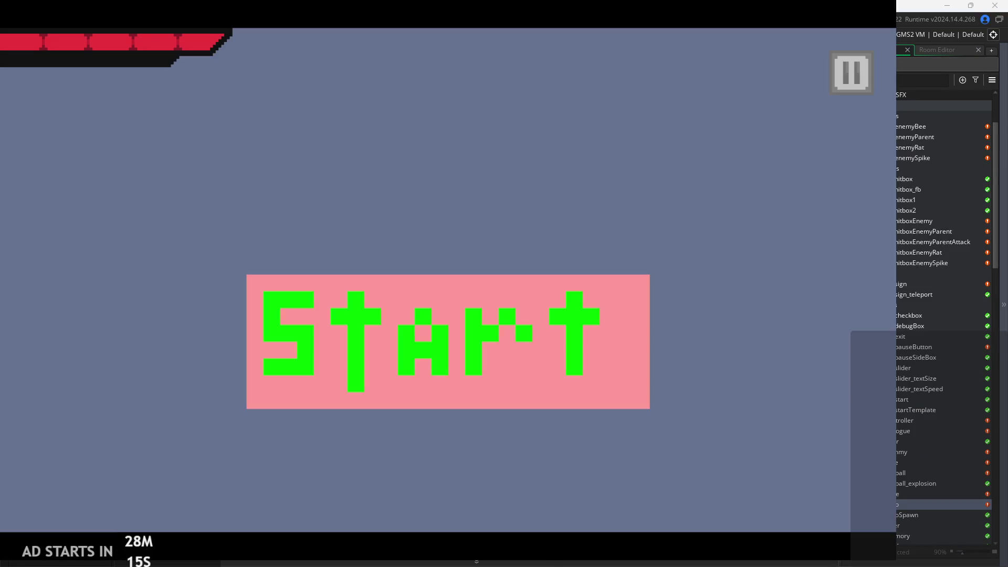
Start from the title screen and test wall sliding and wall-jumping off the left wall
{"action": "left_click", "coordinate": [419, 367]}
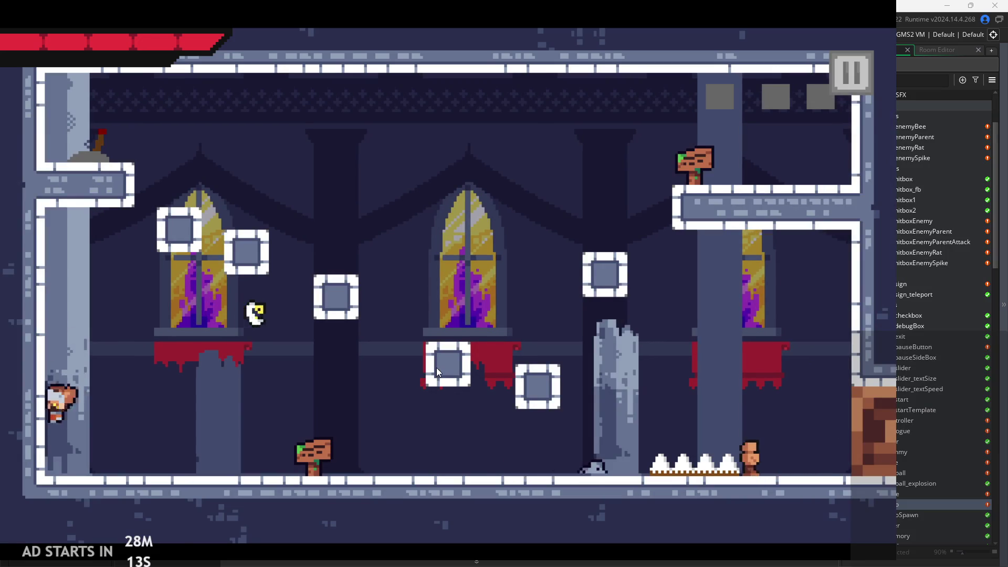
{"action": "key", "text": "space"}
{"action": "key", "text": "Right"}
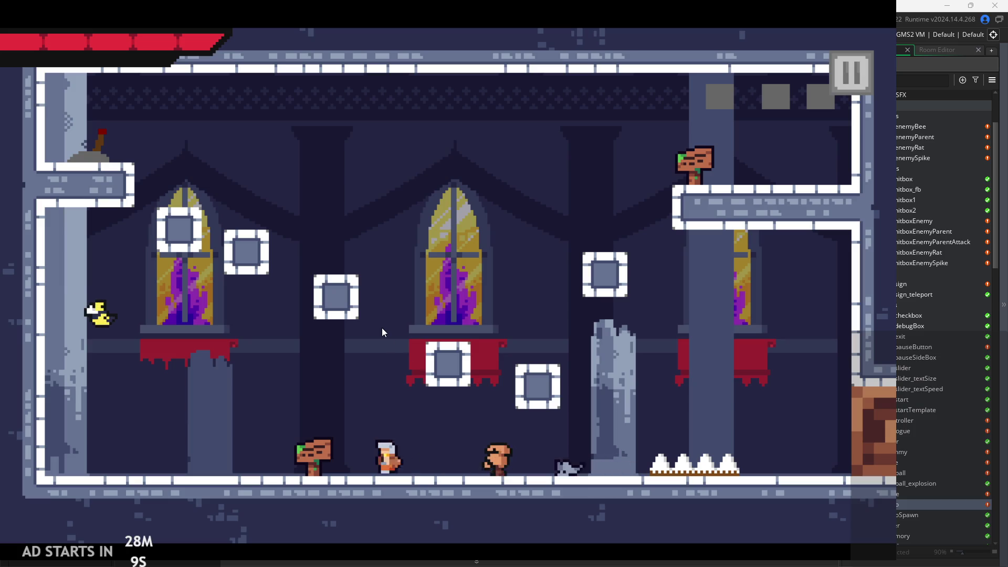
{"action": "key", "text": "space"}
{"action": "key", "text": "Left"}
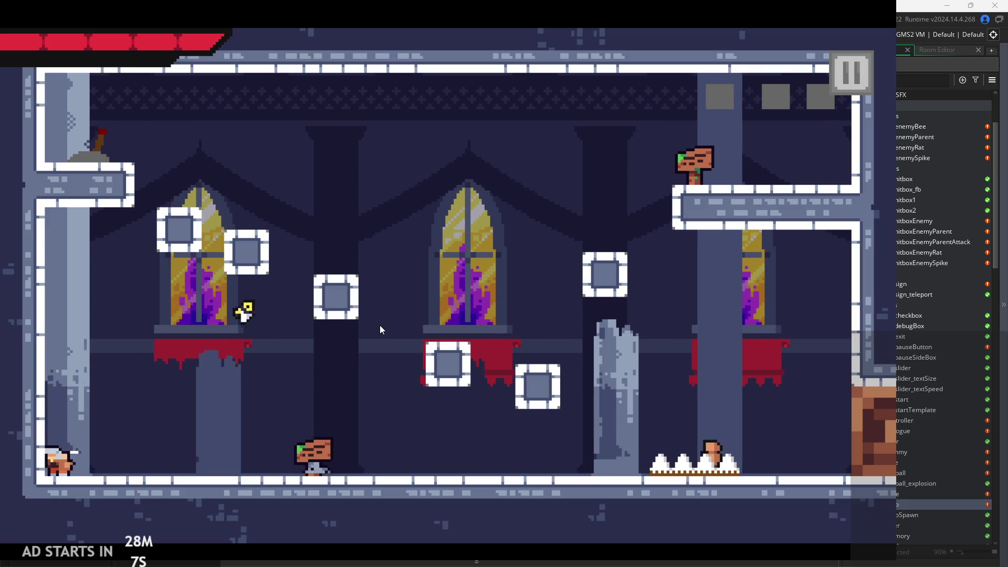
{"action": "key", "text": "space"}
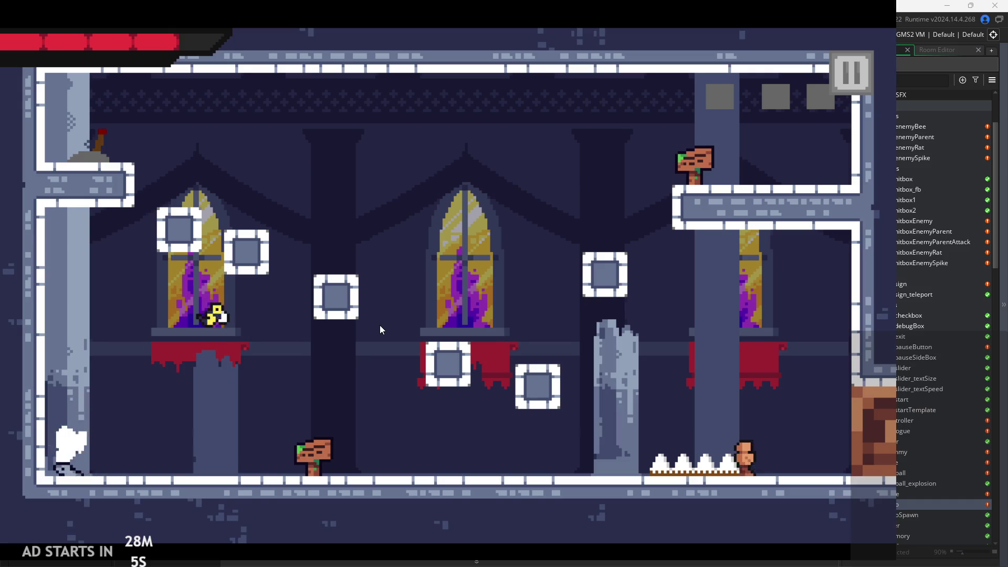
{"action": "key", "text": "Right"}
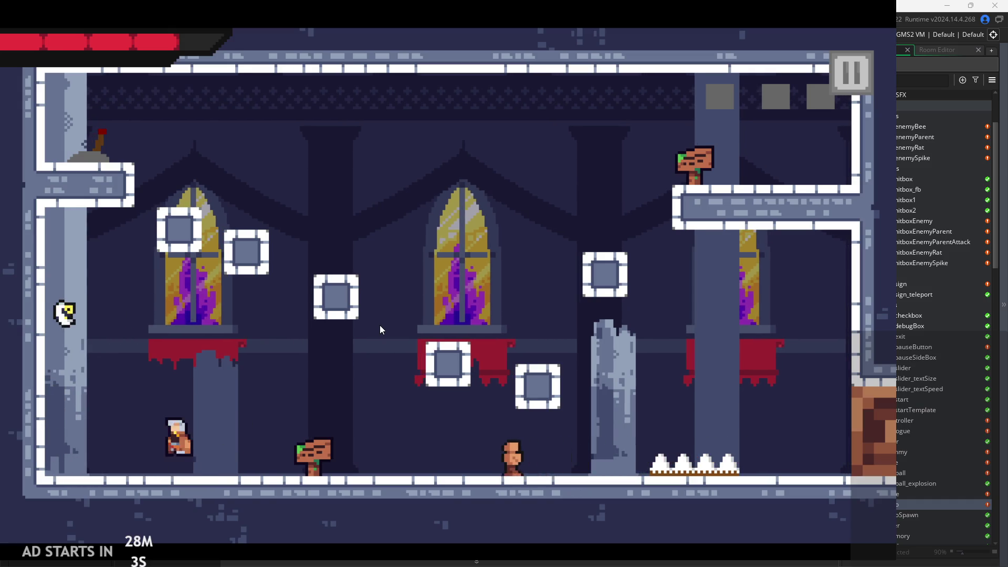
Climb back up the left wall, leap to mid-room, attack beside the sign, and pause
{"action": "key", "text": "Left"}
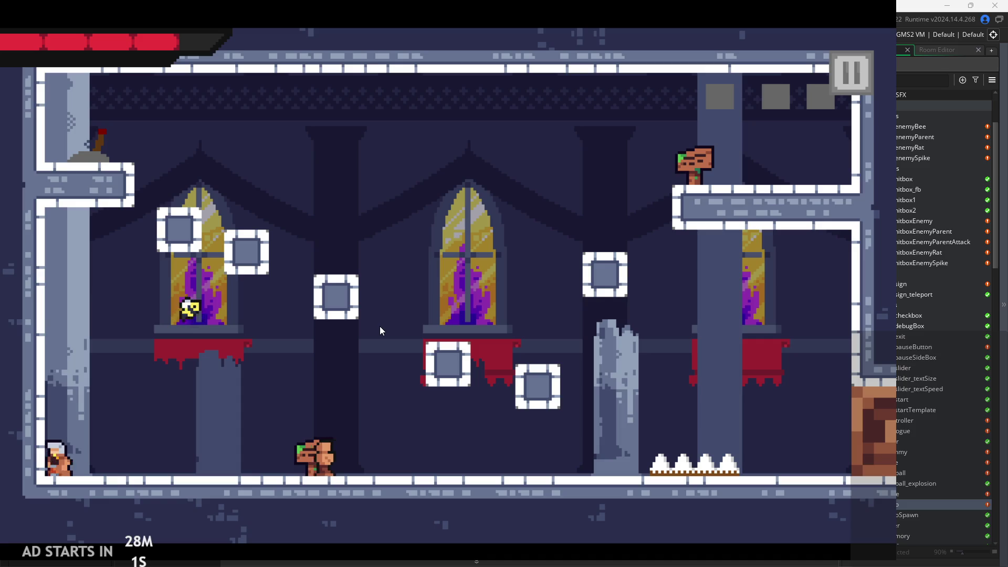
{"action": "key", "text": "space"}
{"action": "key", "text": "space"}
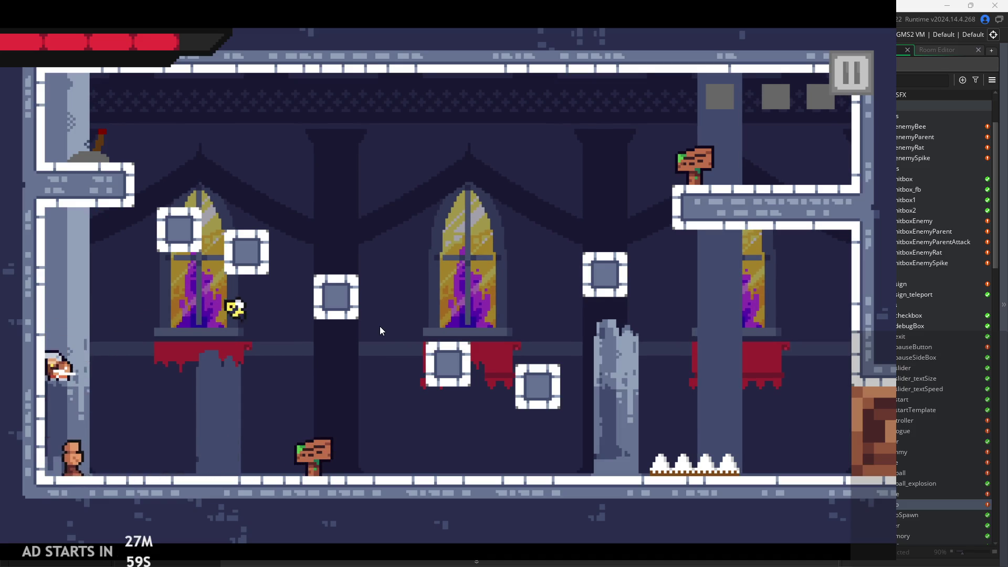
{"action": "key", "text": "Right"}
{"action": "key", "text": "space"}
{"action": "key", "text": "Left"}
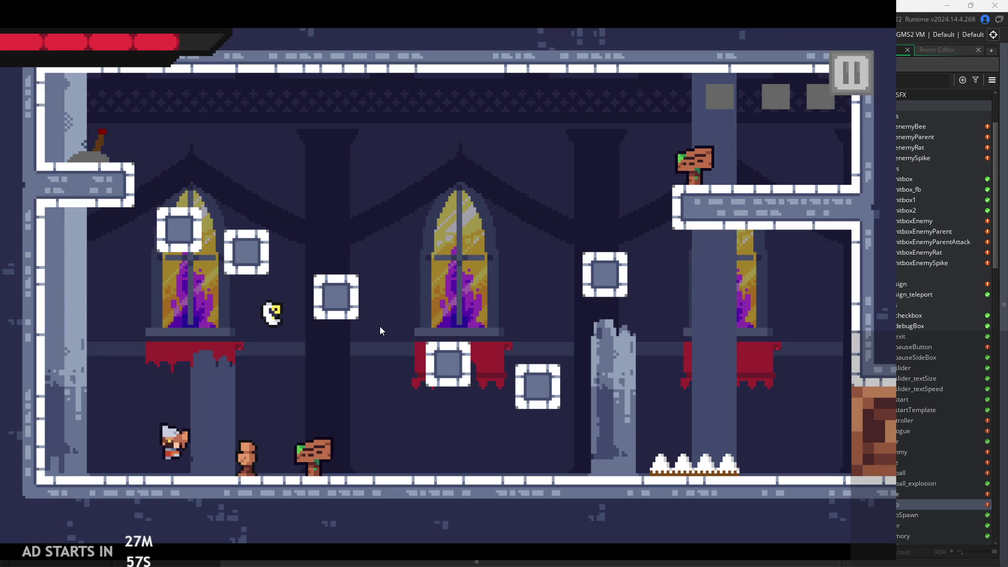
{"action": "key", "text": "space"}
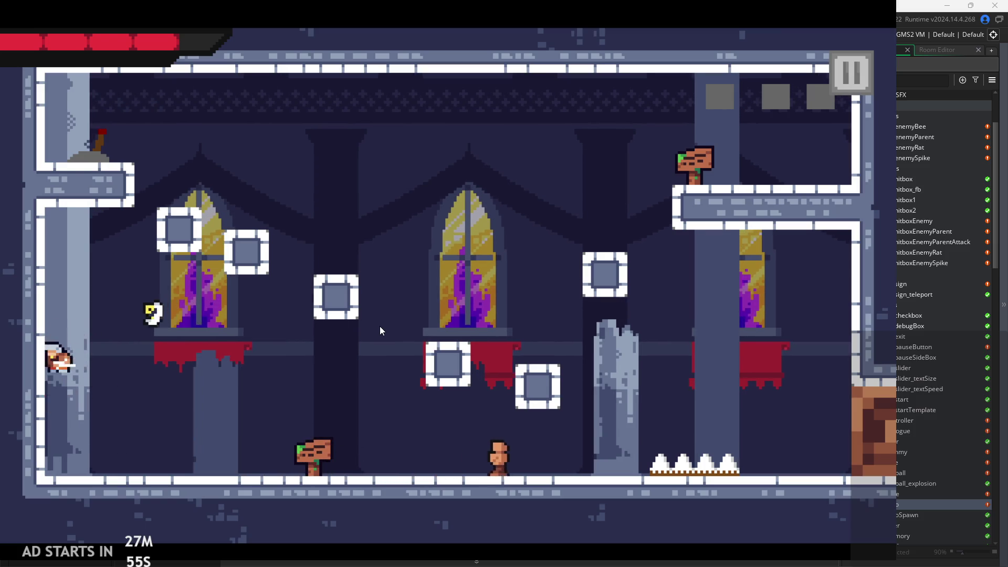
{"action": "key", "text": "Right"}
{"action": "key", "text": "x"}
{"action": "left_click", "coordinate": [836, 74]}
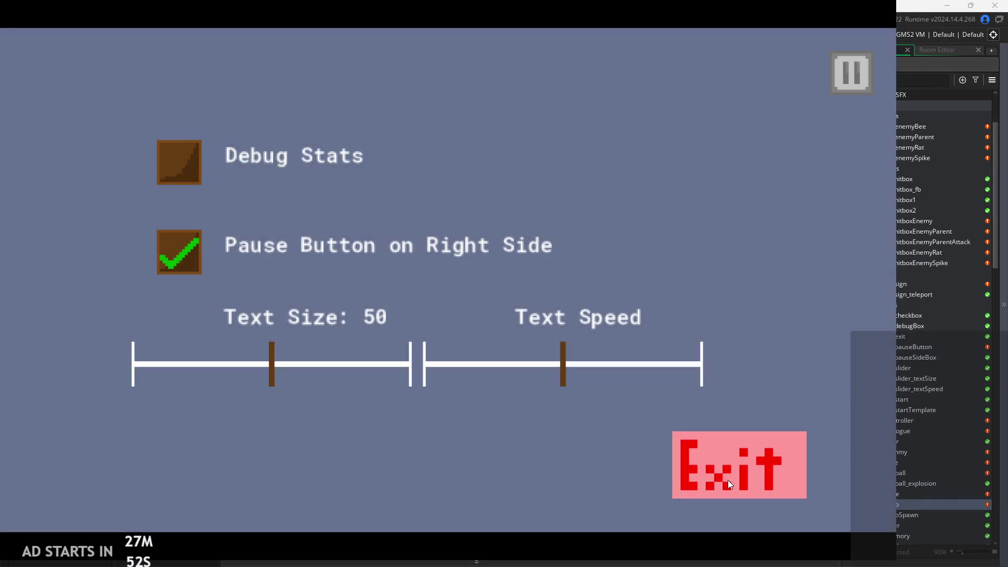
Exit the game and cut the if(wallSliding) block out of the sword code
{"action": "left_click", "coordinate": [728, 480]}
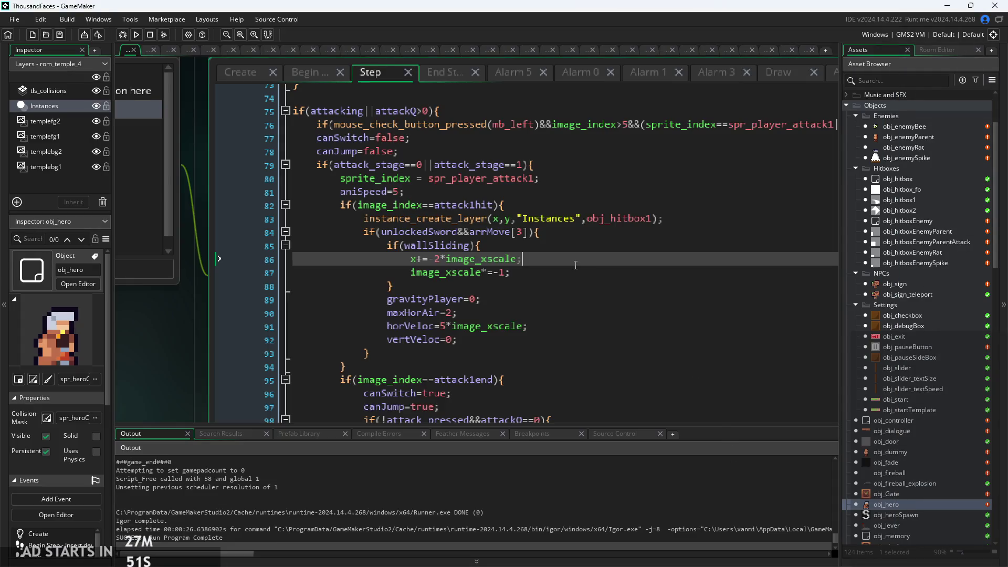
{"action": "key", "text": "Down"}
{"action": "key", "text": "Down"}
{"action": "key", "text": "Up"}
{"action": "key", "text": "Up"}
{"action": "key", "text": "Up"}
{"action": "key", "text": "Up"}
{"action": "key", "text": "Down"}
{"action": "key", "text": "Down"}
{"action": "key", "text": "Down"}
{"action": "key", "text": "Down"}
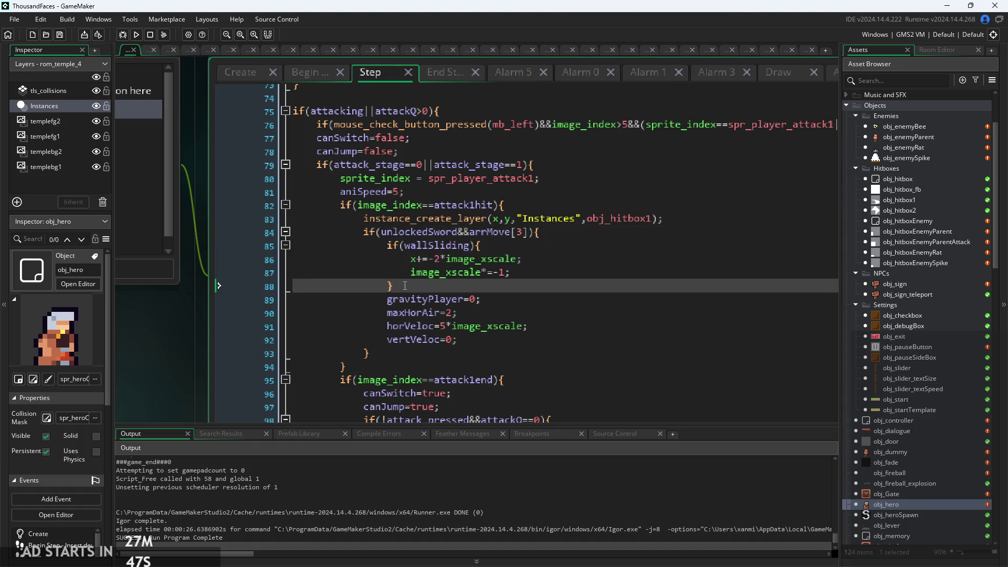
{"action": "left_click_drag", "start_coordinate": [405, 286], "coordinate": [391, 244]}
{"action": "key", "text": "BackSpace"}
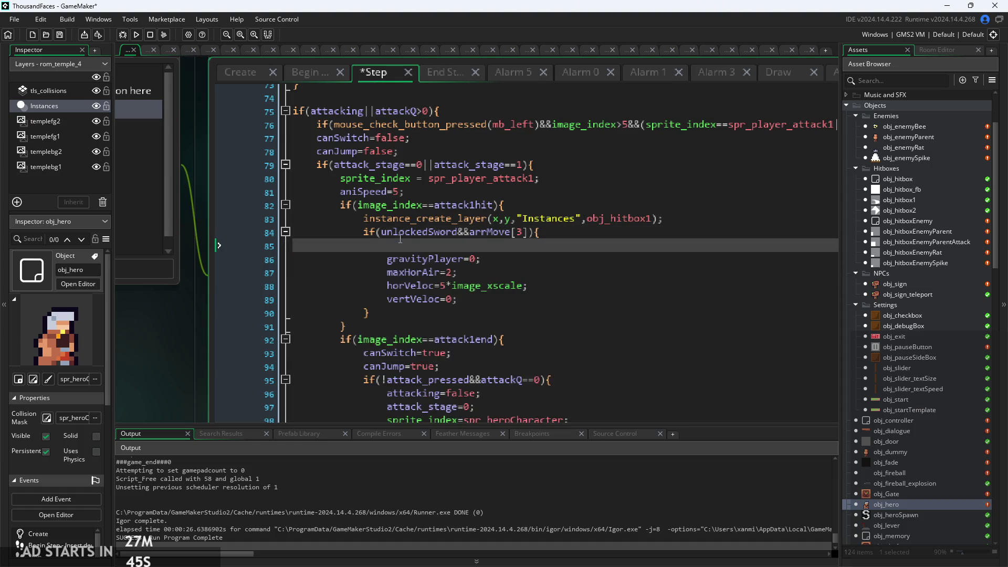
{"action": "key", "text": "BackSpace"}
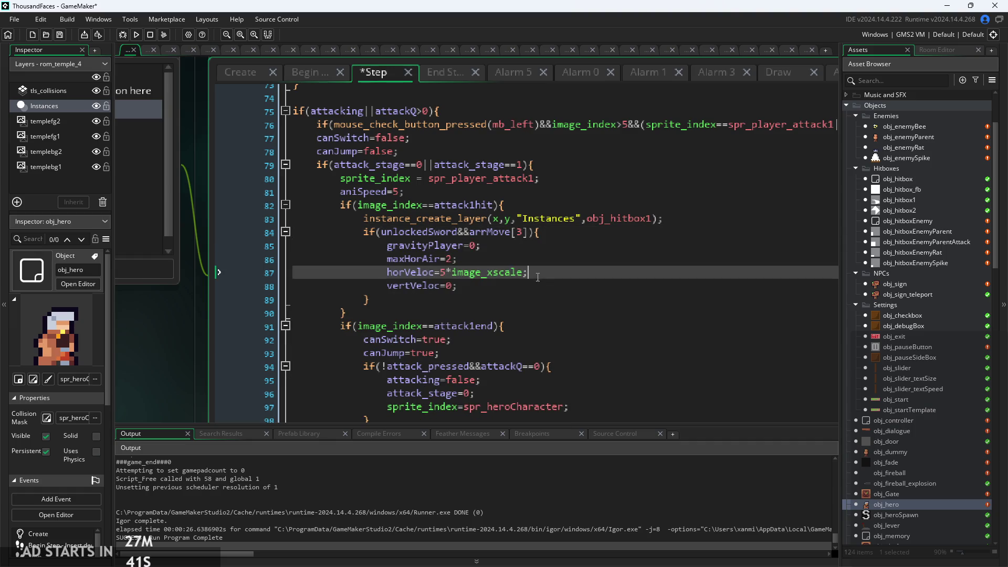
Paste the wallSliding block right after aniSpeed=5; and fix its indentation
{"action": "left_click", "coordinate": [559, 241]}
{"action": "left_click", "coordinate": [557, 187]}
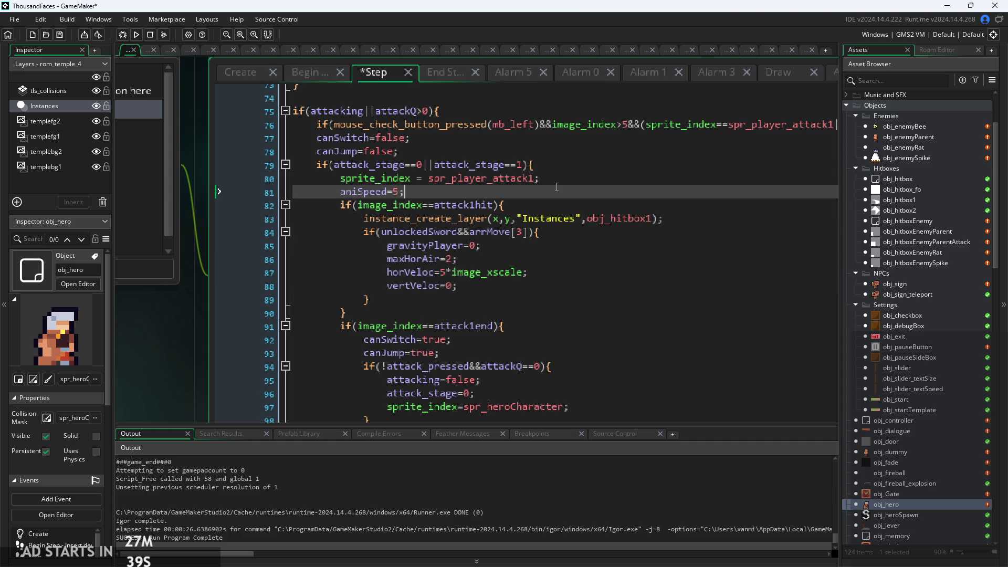
{"action": "left_click", "coordinate": [562, 174]}
{"action": "left_click", "coordinate": [569, 165]}
{"action": "left_click", "coordinate": [572, 154]}
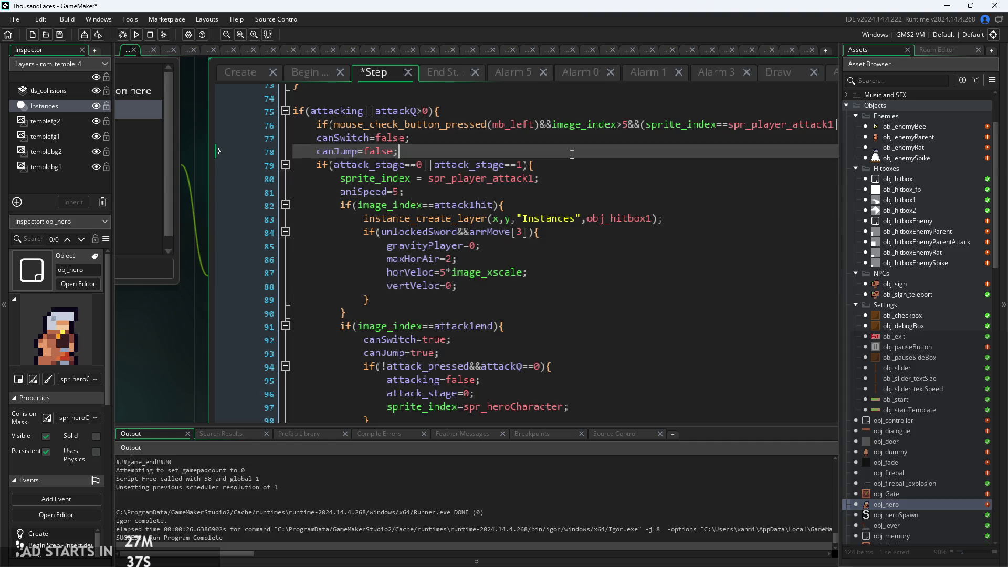
{"action": "left_click", "coordinate": [521, 191]}
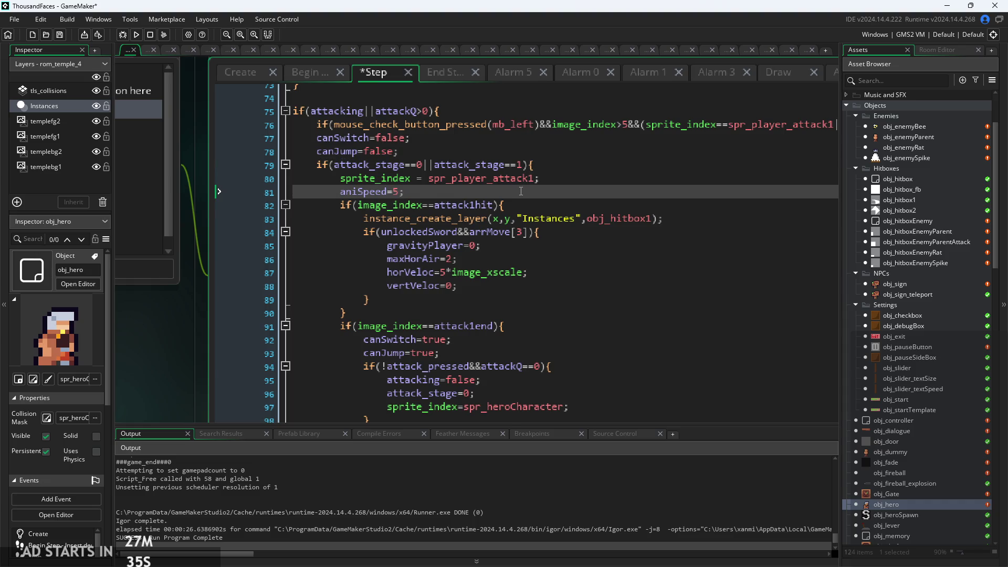
{"action": "key", "text": "Return"}
{"action": "key", "text": "ctrl+v"}
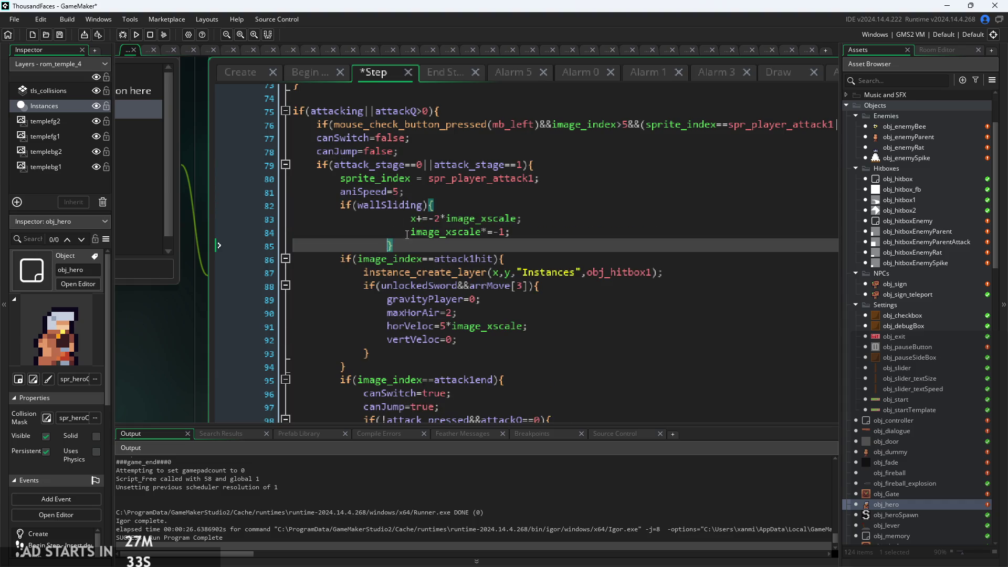
{"action": "left_click", "coordinate": [407, 234], "text": "shift"}
{"action": "key", "text": "shift+Tab"}
{"action": "left_click", "coordinate": [411, 218]}
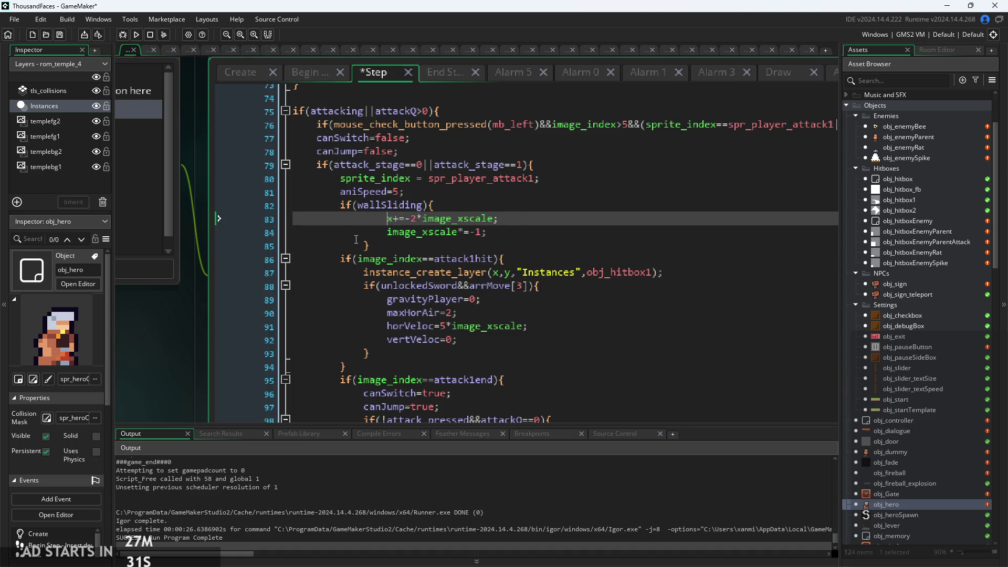
{"action": "left_click_drag", "start_coordinate": [356, 232], "coordinate": [371, 246]}
{"action": "key", "text": "shift+Tab"}
{"action": "left_click", "coordinate": [389, 218]}
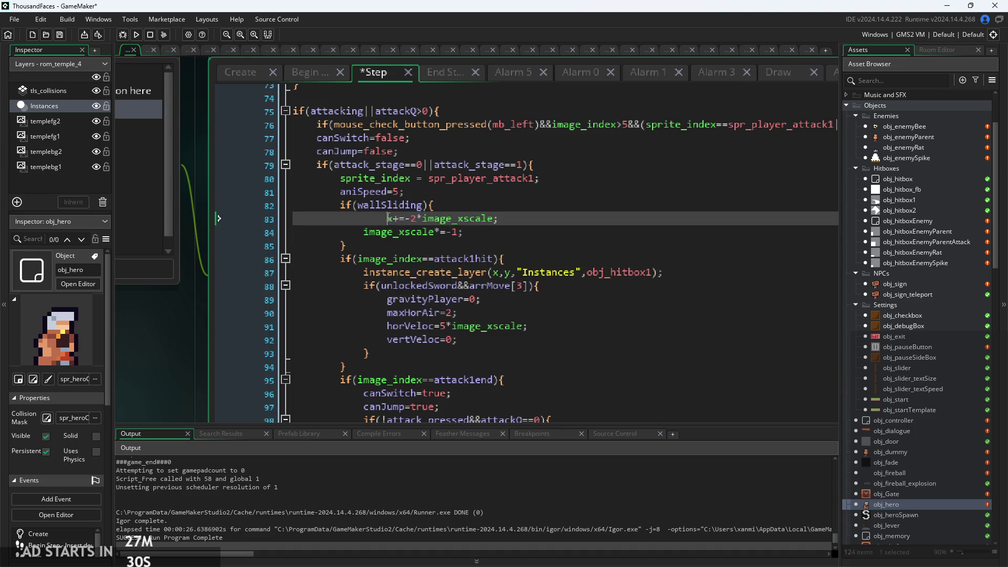
Move gravityPlayer=0; into the wallSliding block, then run the game and start the level
{"action": "left_click", "coordinate": [465, 230]}
{"action": "key", "text": "Return"}
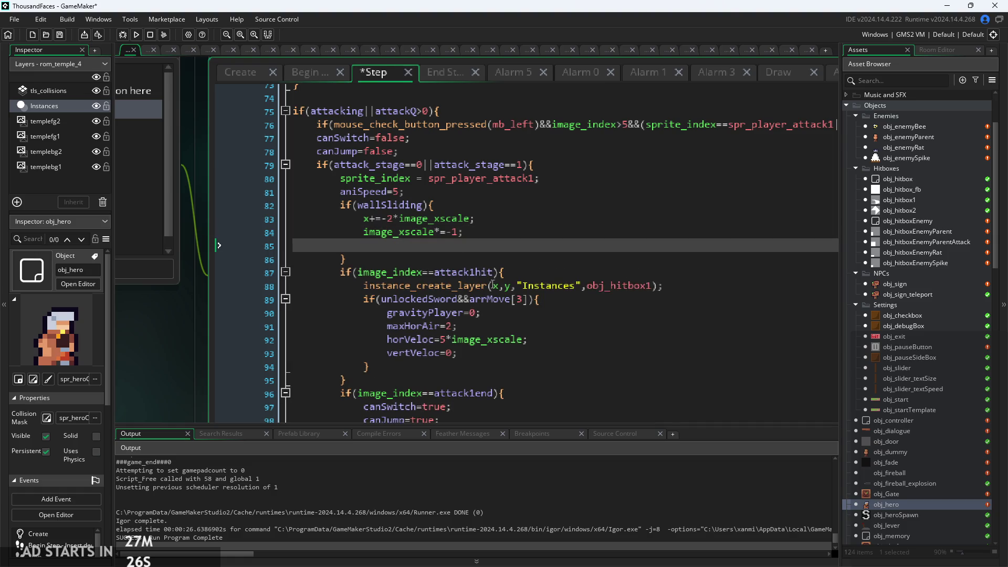
{"action": "left_click_drag", "start_coordinate": [490, 310], "coordinate": [390, 315]}
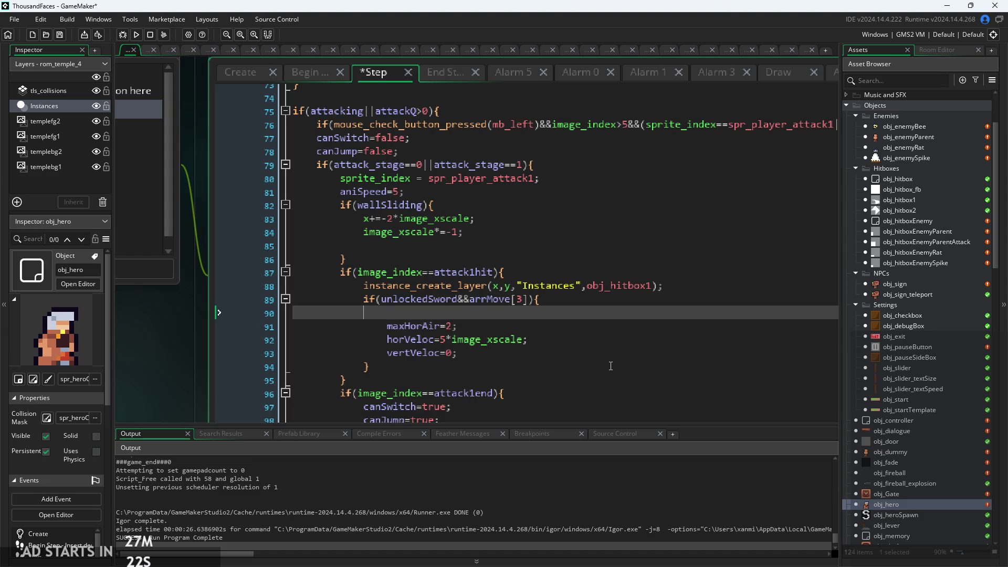
{"action": "key", "text": "BackSpace"}
{"action": "key", "text": "BackSpace"}
{"action": "left_click", "coordinate": [537, 246]}
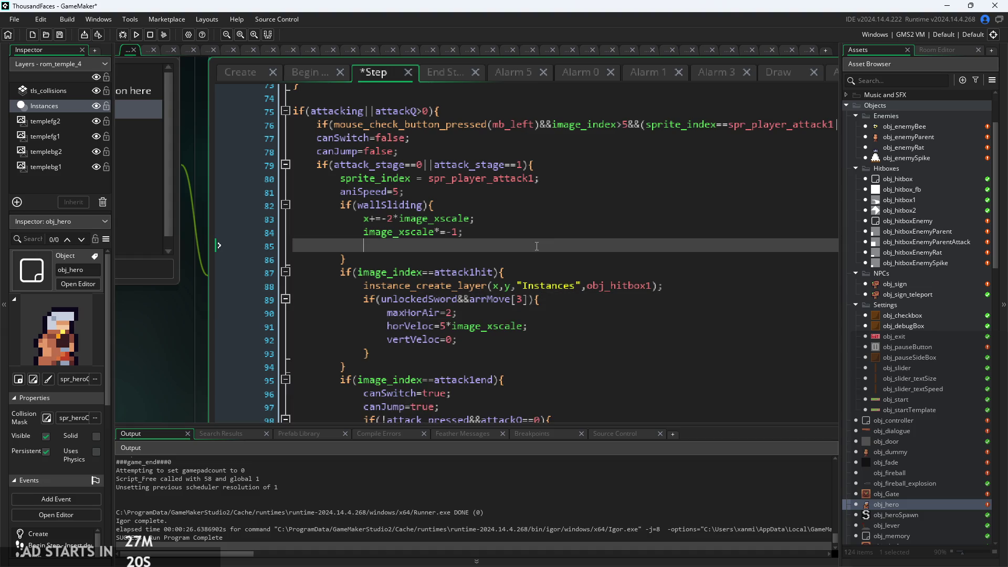
{"action": "type", "text": "gravityPlayer=0;"}
{"action": "left_click", "coordinate": [136, 34]}
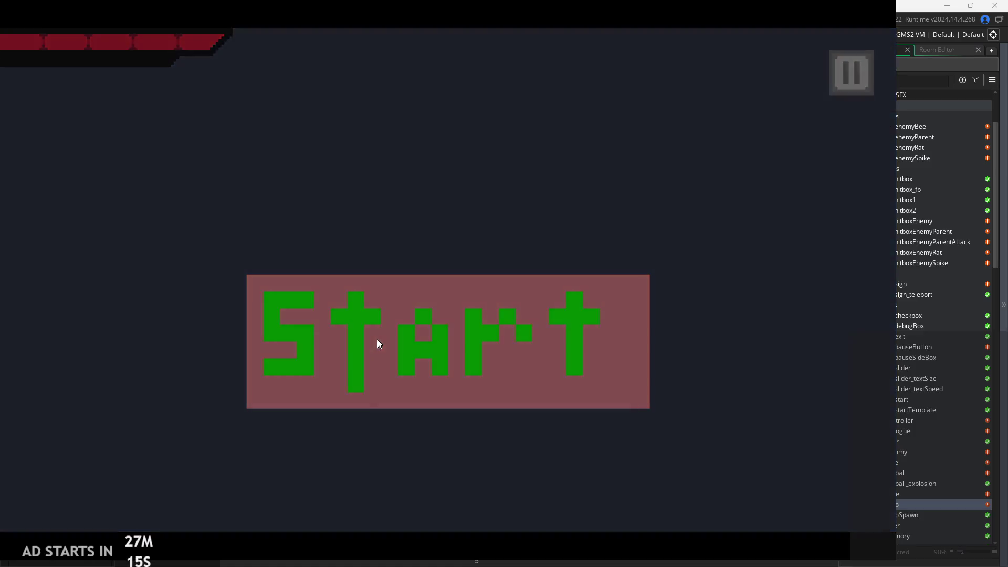
{"action": "left_click", "coordinate": [377, 339]}
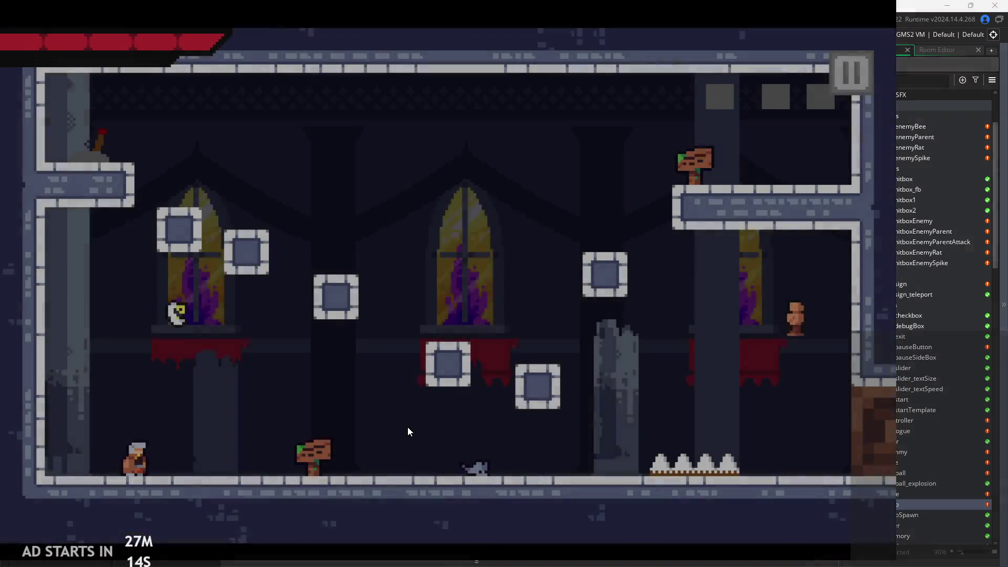
Wall-jump the hero on and off the left wall, then slash on the floor
{"action": "key", "text": "space"}
{"action": "key", "text": "Left"}
{"action": "key", "text": "Right"}
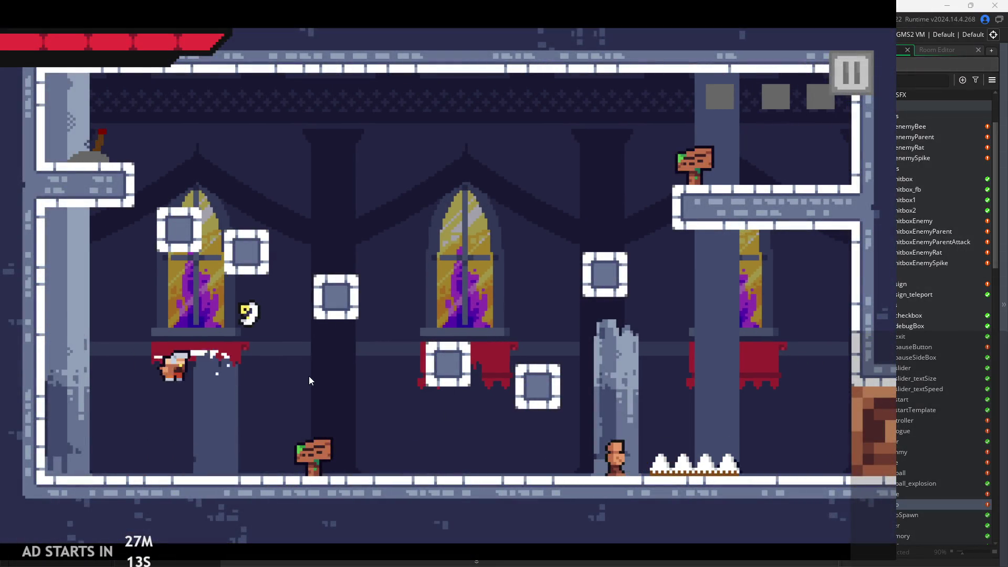
{"action": "key", "text": "Left"}
{"action": "key", "text": "space"}
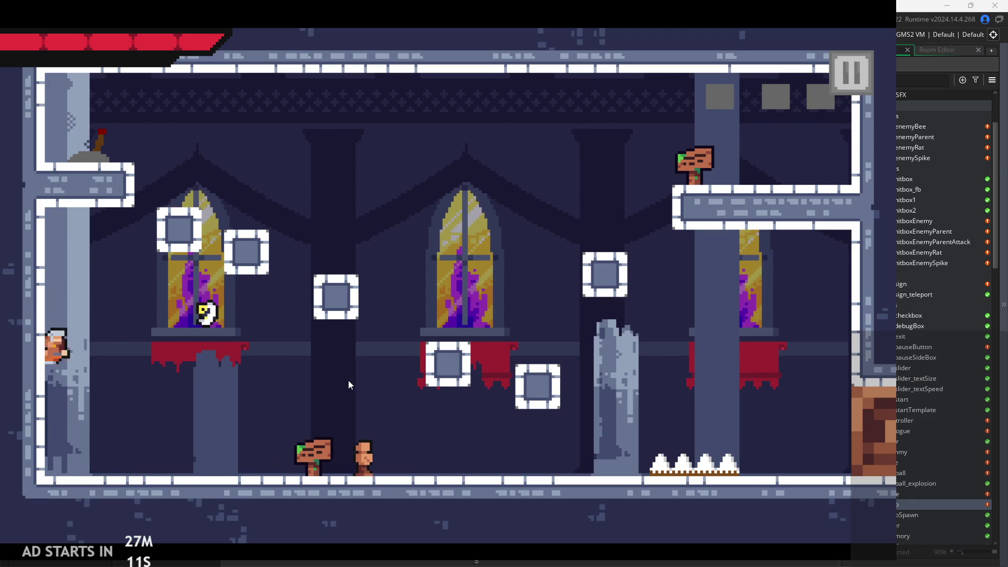
{"action": "key", "text": "Right"}
{"action": "key", "text": "Right"}
{"action": "left_click", "coordinate": [489, 390]}
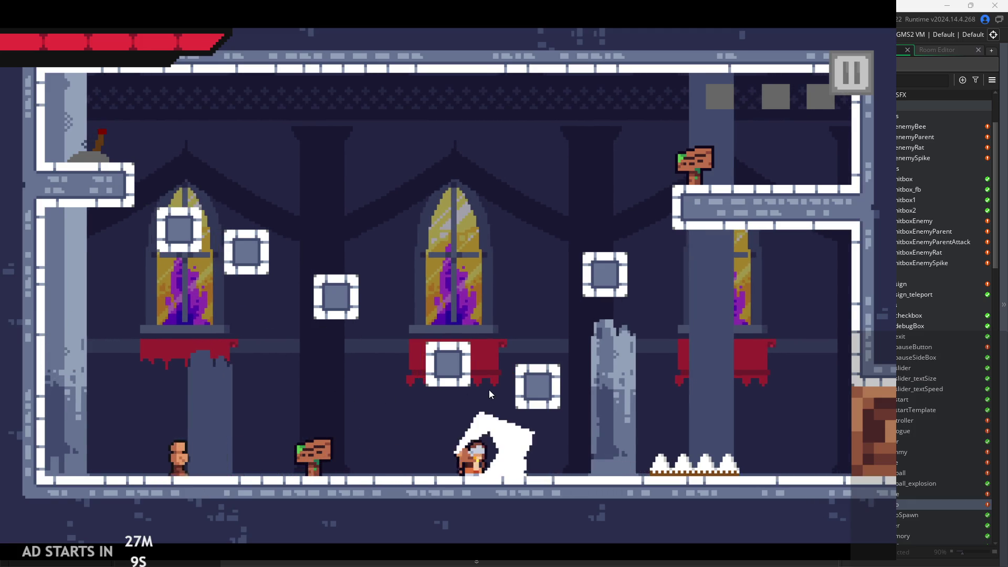
Cling to the left wall, run right attacking, then jump off the wall and attack
{"action": "key", "text": "Left"}
{"action": "key", "text": "space"}
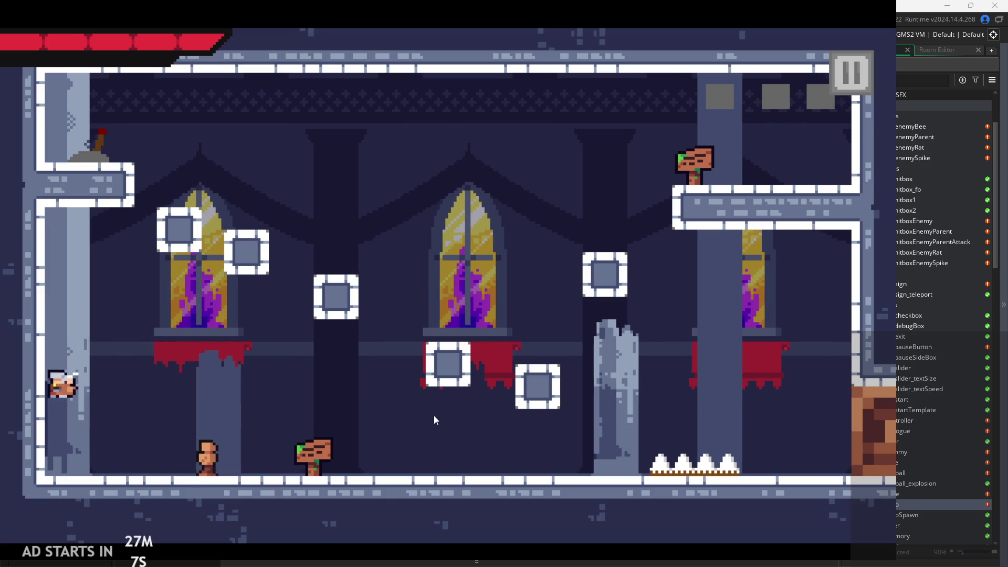
{"action": "key", "text": "Right"}
{"action": "left_click", "coordinate": [434, 416]}
{"action": "key", "text": "Left"}
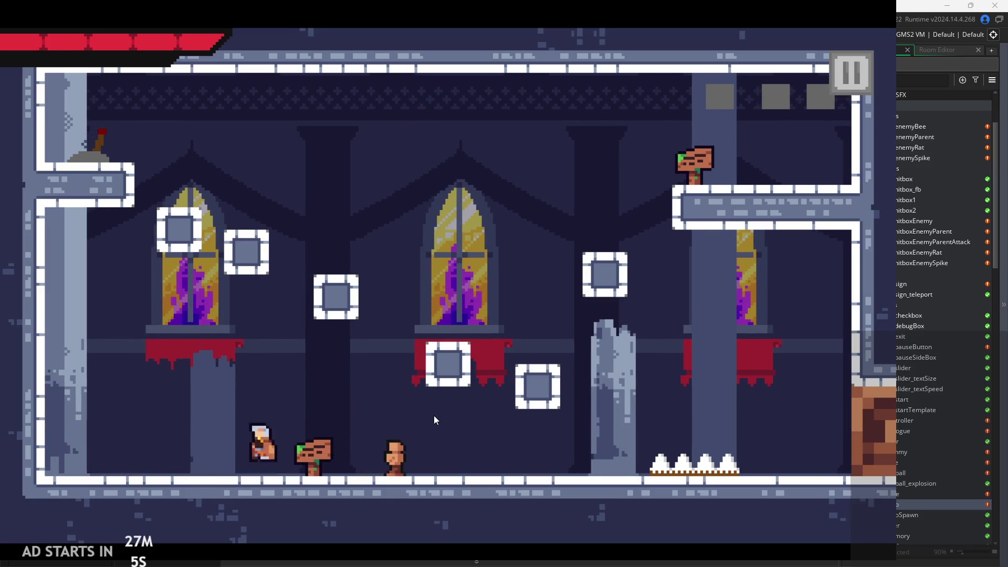
{"action": "key", "text": "space"}
{"action": "key", "text": "Left"}
{"action": "key", "text": "space"}
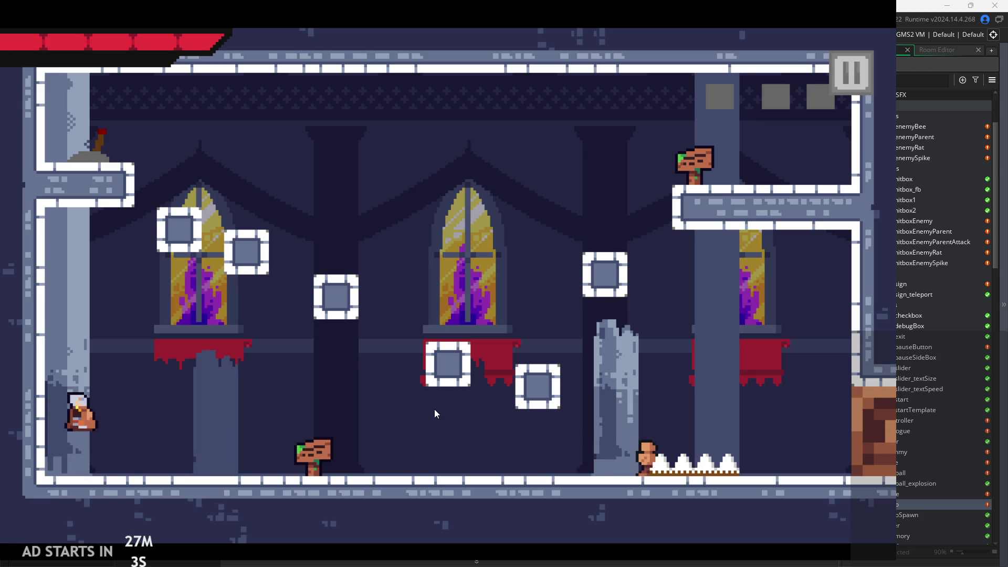
{"action": "key", "text": "Right"}
{"action": "left_click", "coordinate": [435, 413]}
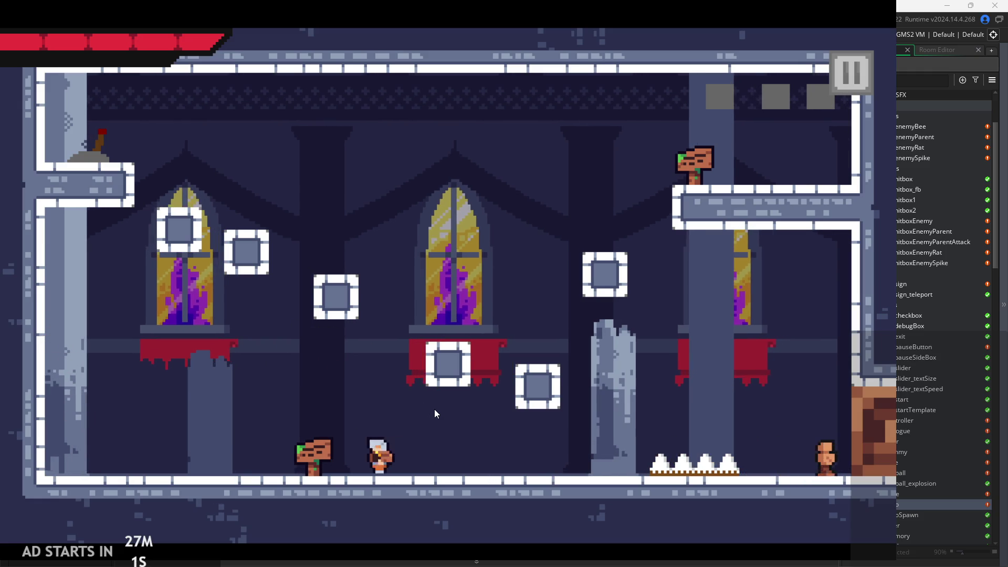
Leap away from the wall slashing, land, and slash the enemy ahead twice
{"action": "key", "text": "Left"}
{"action": "key", "text": "space"}
{"action": "key", "text": "Left"}
{"action": "key", "text": "space"}
{"action": "key", "text": "Right"}
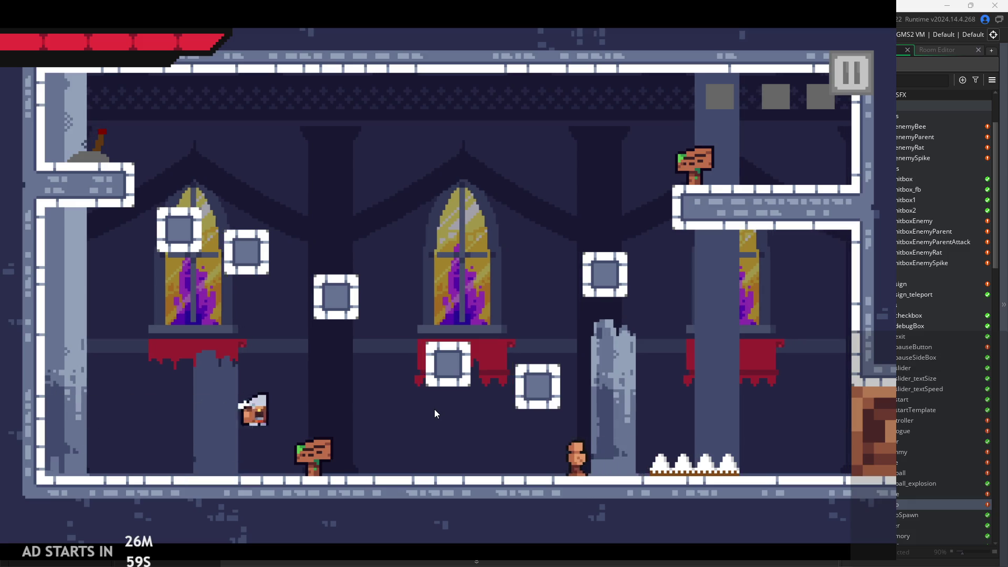
{"action": "left_click", "coordinate": [461, 400]}
{"action": "key", "text": "Right"}
{"action": "left_click", "coordinate": [490, 394]}
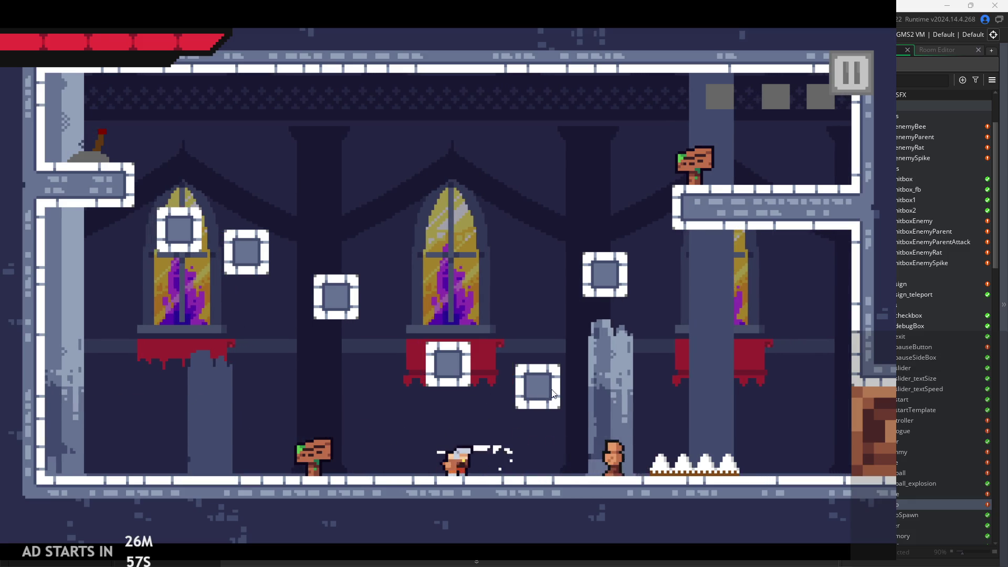
{"action": "left_click", "coordinate": [580, 390]}
Attack near the pillar, jump onto the upper-right ledge, and exit into the next room
{"action": "key", "text": "Right"}
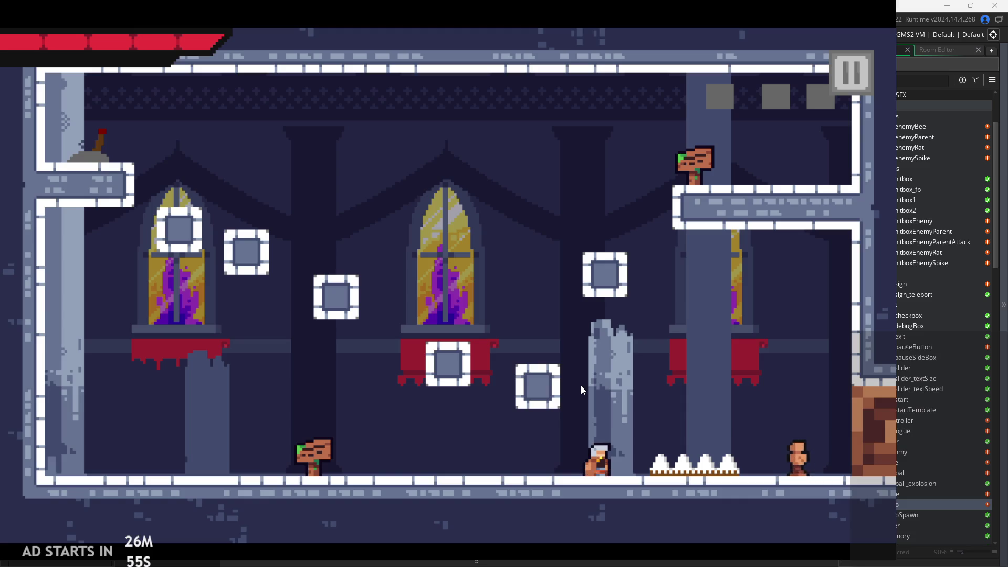
{"action": "key", "text": "Left"}
{"action": "key", "text": "Right"}
{"action": "left_click", "coordinate": [581, 386]}
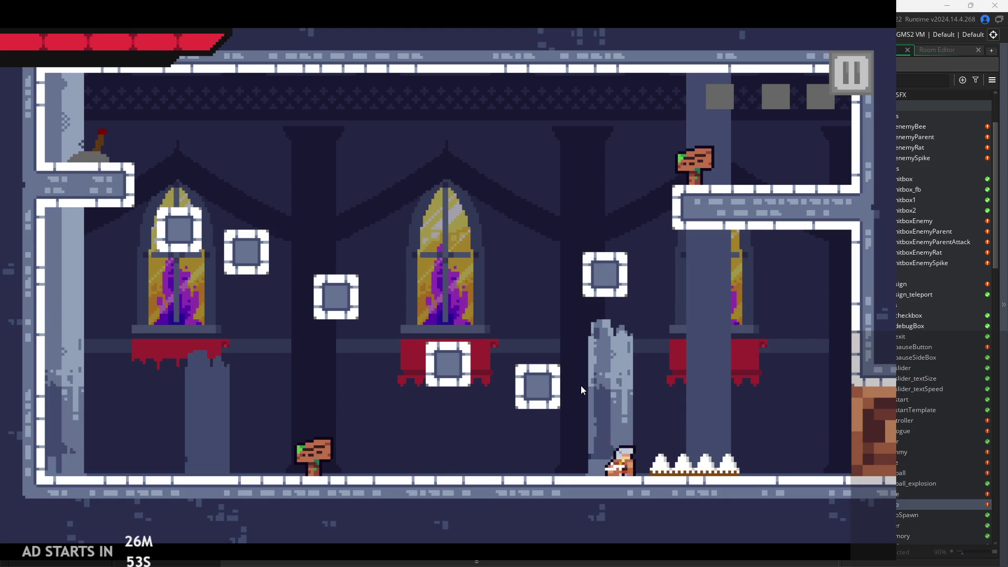
{"action": "key", "text": "space"}
{"action": "key", "text": "Left"}
{"action": "key", "text": "space"}
{"action": "key", "text": "Right"}
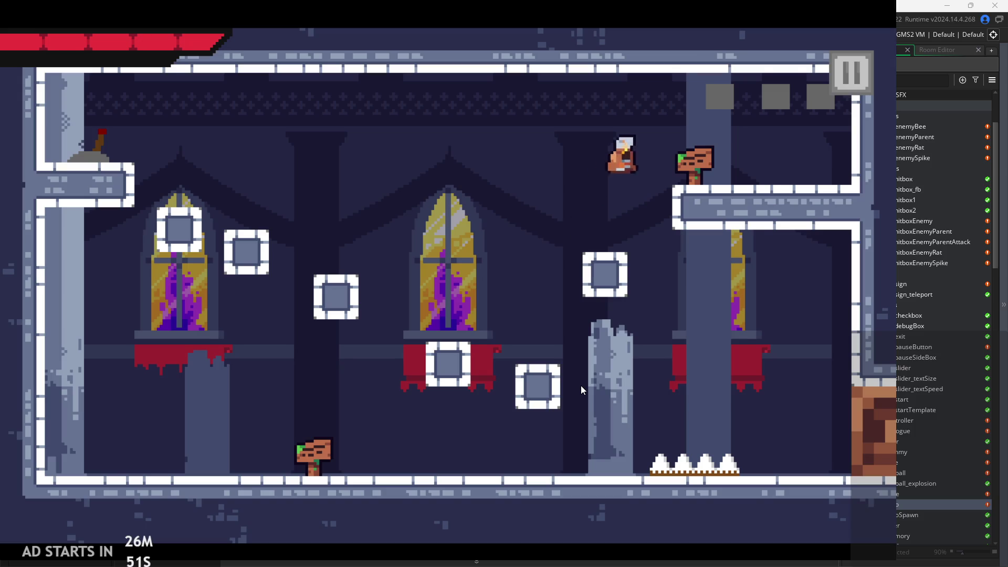
{"action": "key", "text": "Right"}
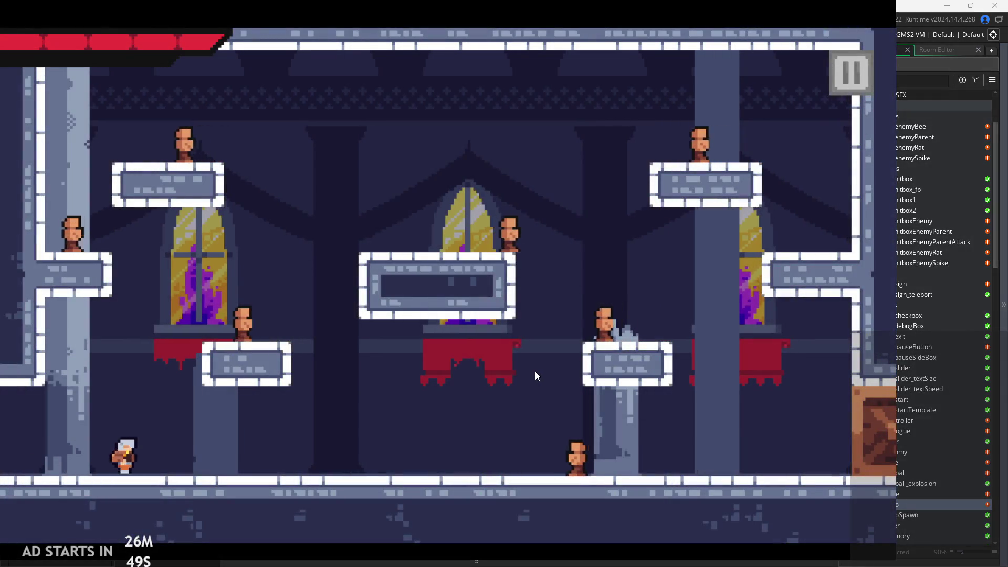
Run and jump back and forth around the floor and central platform of the enemy room
{"action": "key", "text": "Right"}
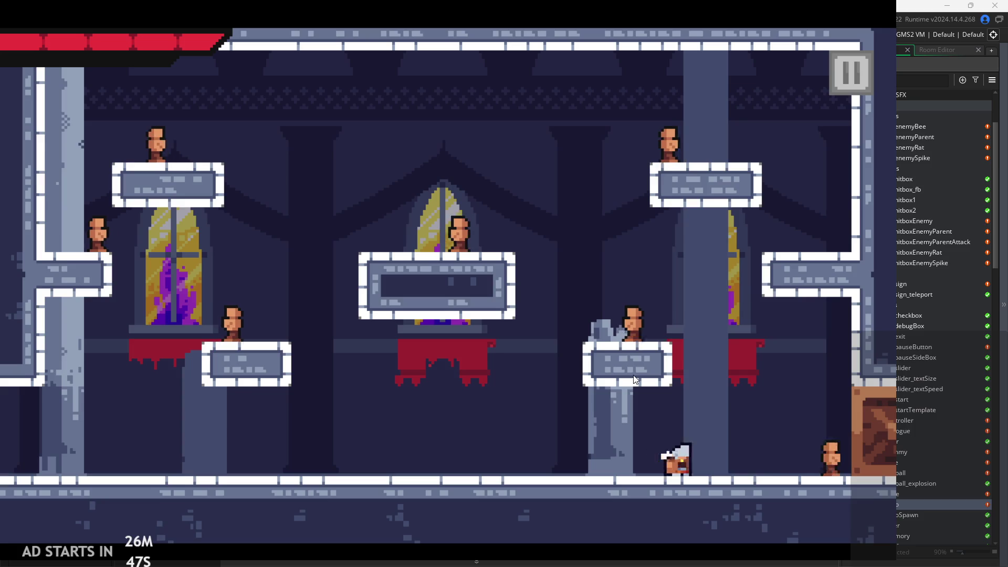
{"action": "key", "text": "space"}
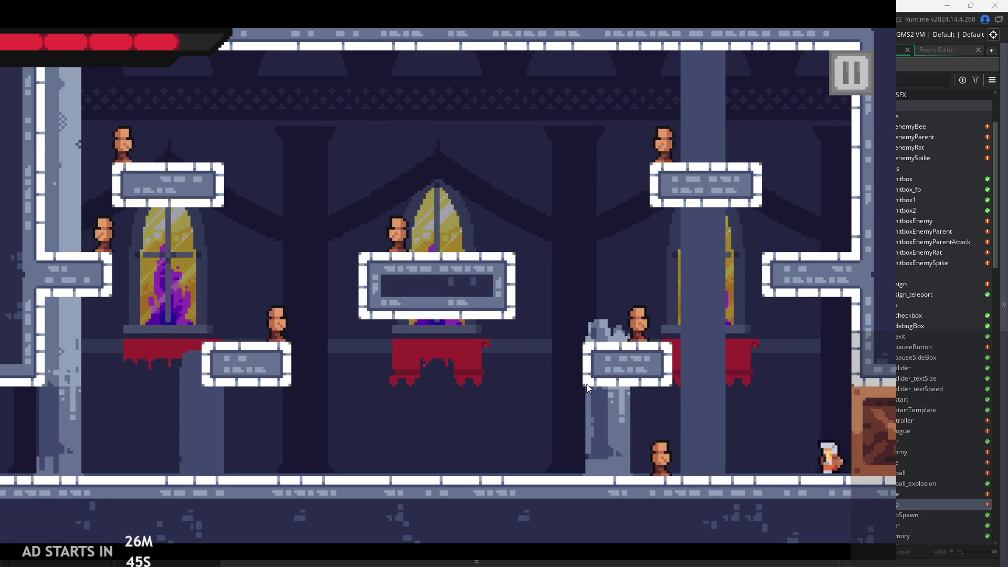
{"action": "key", "text": "Left"}
{"action": "key", "text": "Left"}
{"action": "key", "text": "Right"}
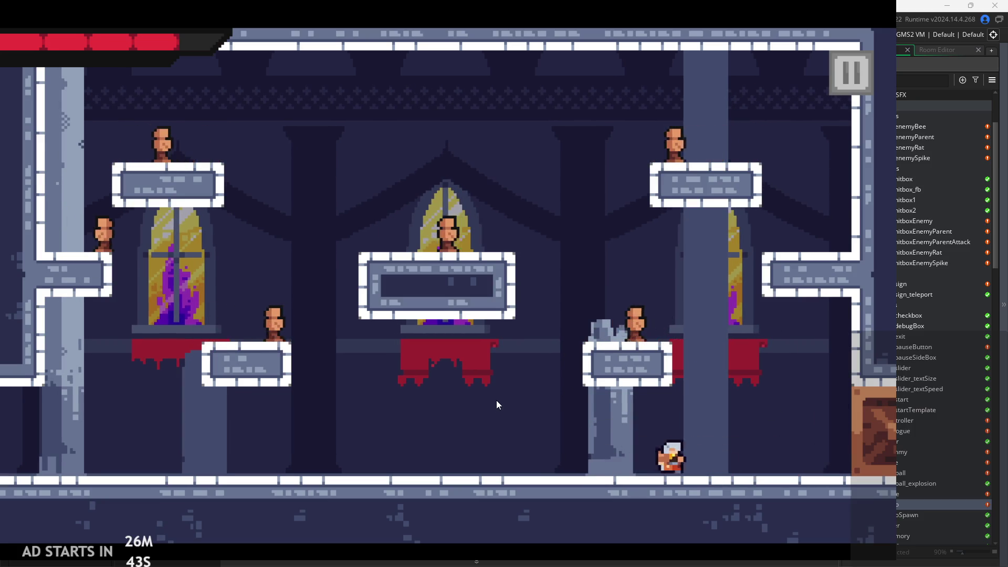
{"action": "key", "text": "space"}
{"action": "key", "text": "space"}
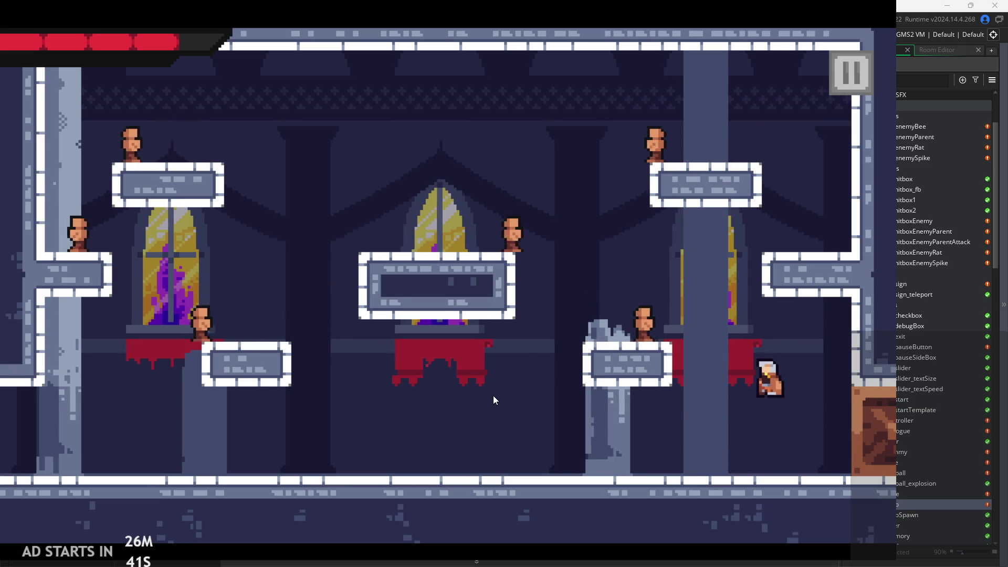
{"action": "key", "text": "Left"}
{"action": "key", "text": "Right"}
{"action": "key", "text": "Left"}
{"action": "key", "text": "space"}
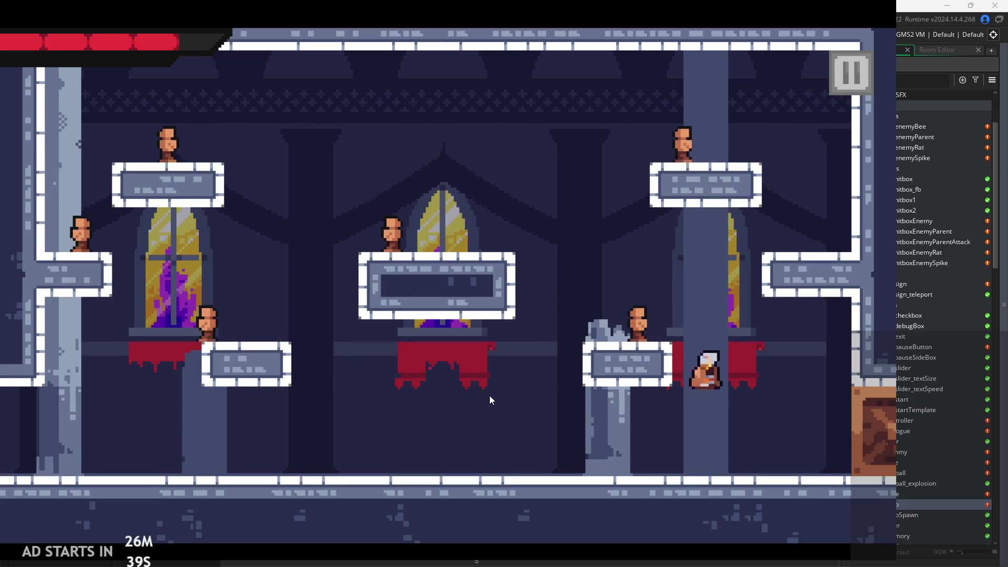
{"action": "key", "text": "Right"}
{"action": "key", "text": "Left"}
{"action": "key", "text": "space"}
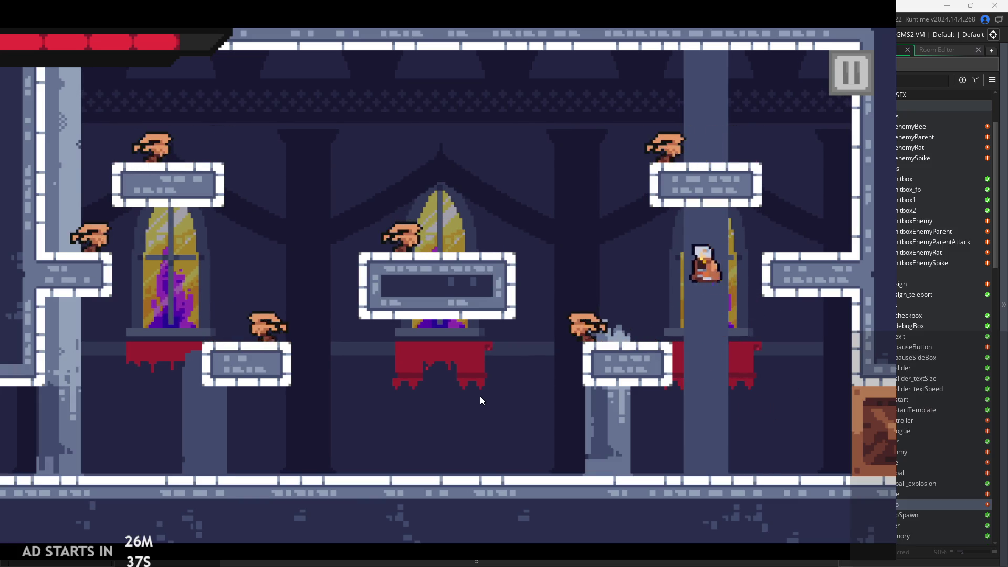
Jump across the middle of the room, swing a sword slash, and dash left near the ledges
{"action": "key", "text": "Right"}
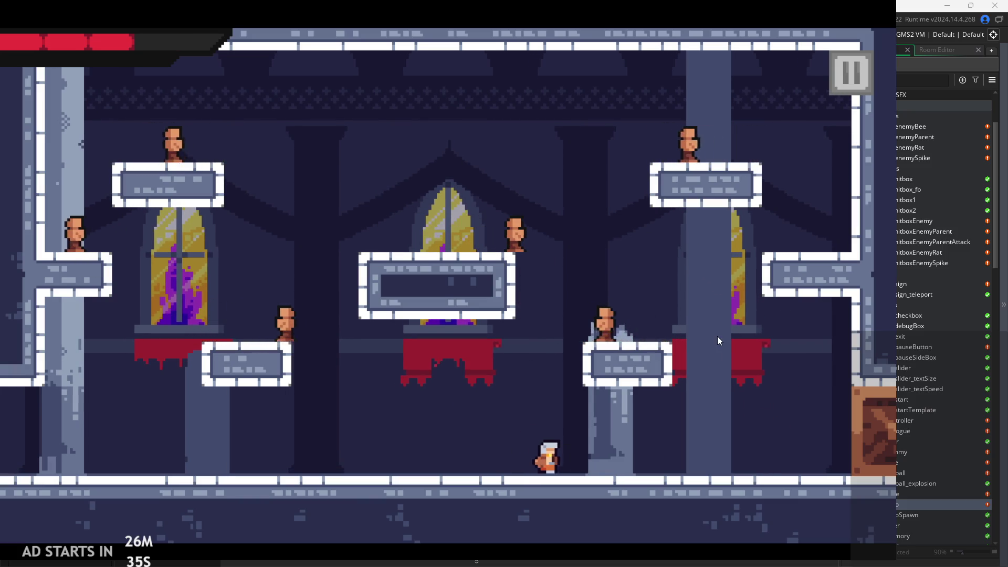
{"action": "key", "text": "space"}
{"action": "key", "text": "Left"}
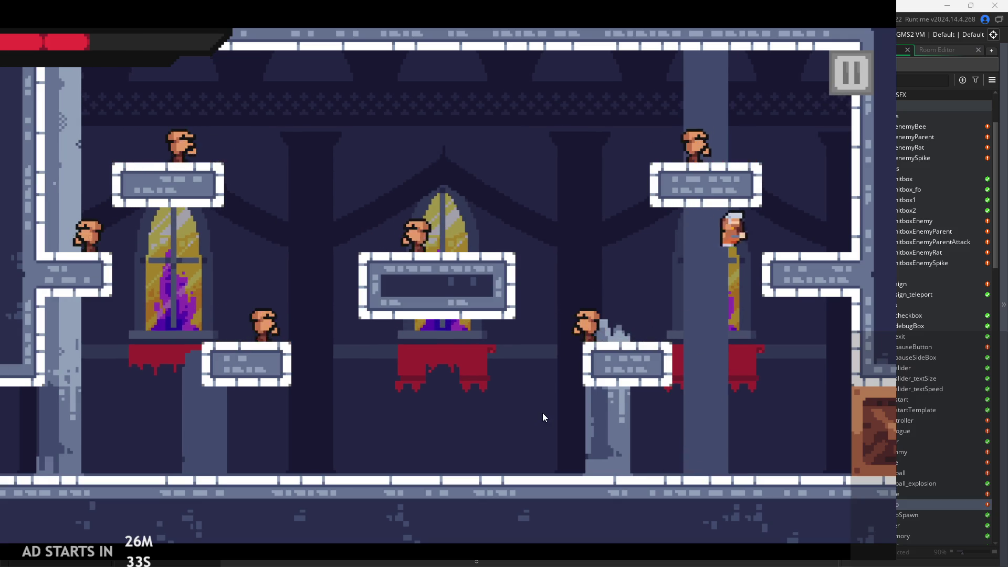
{"action": "key", "text": "space"}
{"action": "key", "text": "Right"}
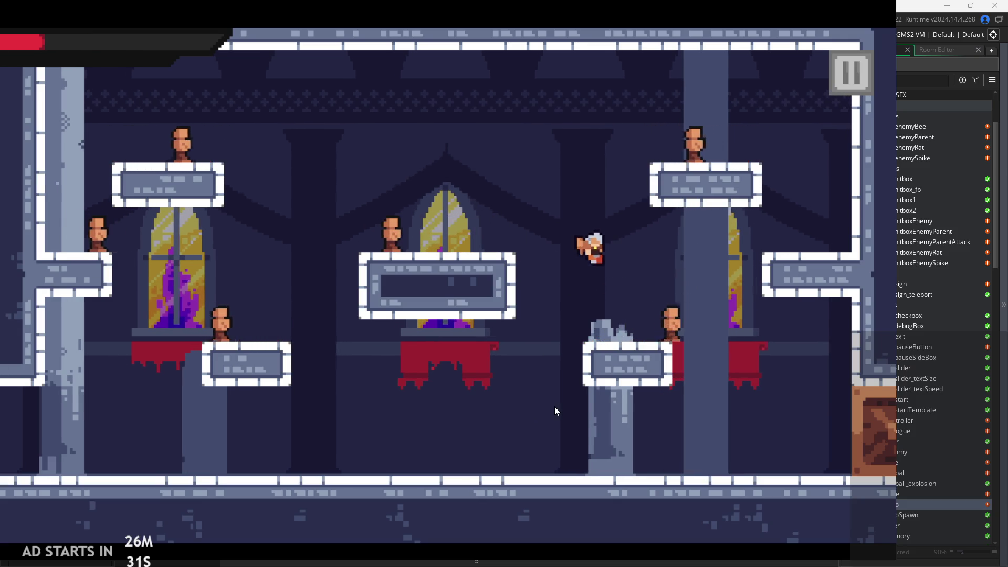
{"action": "key", "text": "space"}
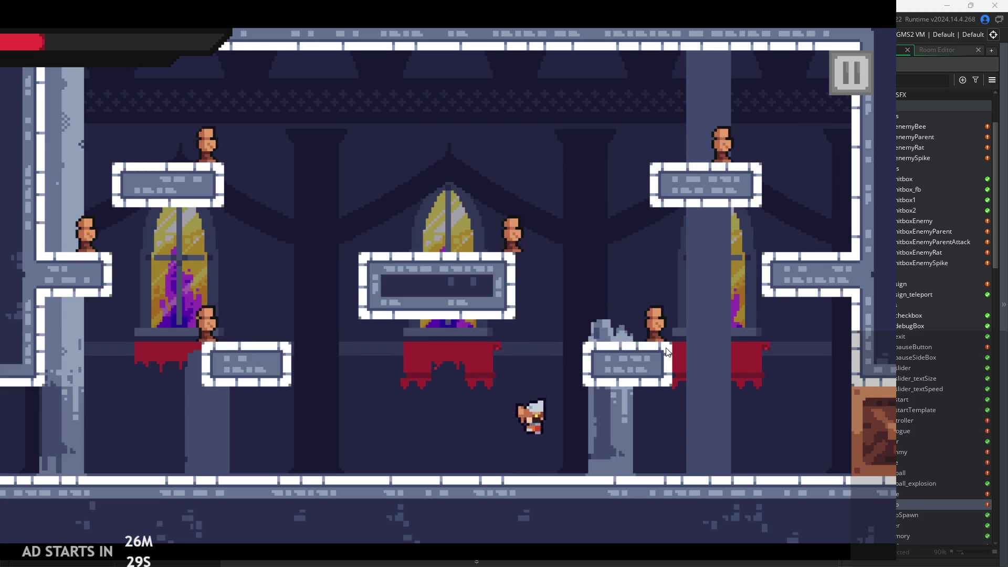
{"action": "key", "text": "x"}
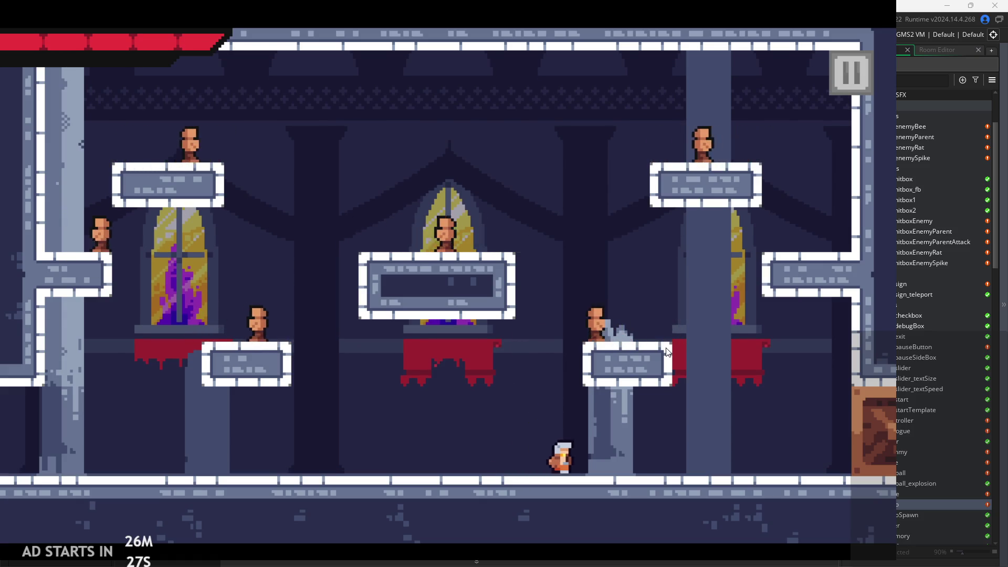
{"action": "key", "text": "Right"}
{"action": "key", "text": "space"}
{"action": "key", "text": "Left"}
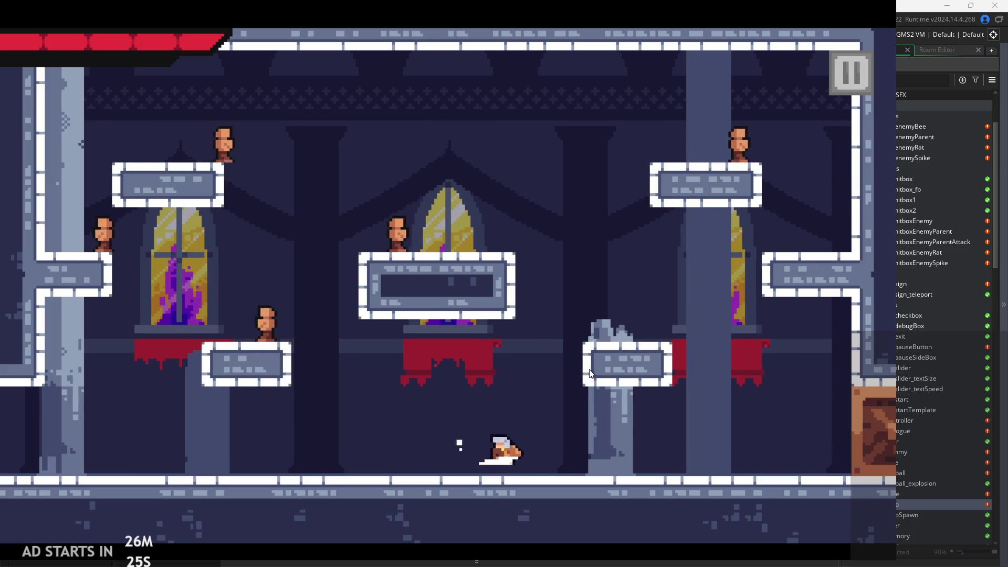
Jump between the right platform and far-right ledge, then leap to attack the centre-platform enemy
{"action": "key", "text": "Right"}
{"action": "key", "text": "space"}
{"action": "key", "text": "Right"}
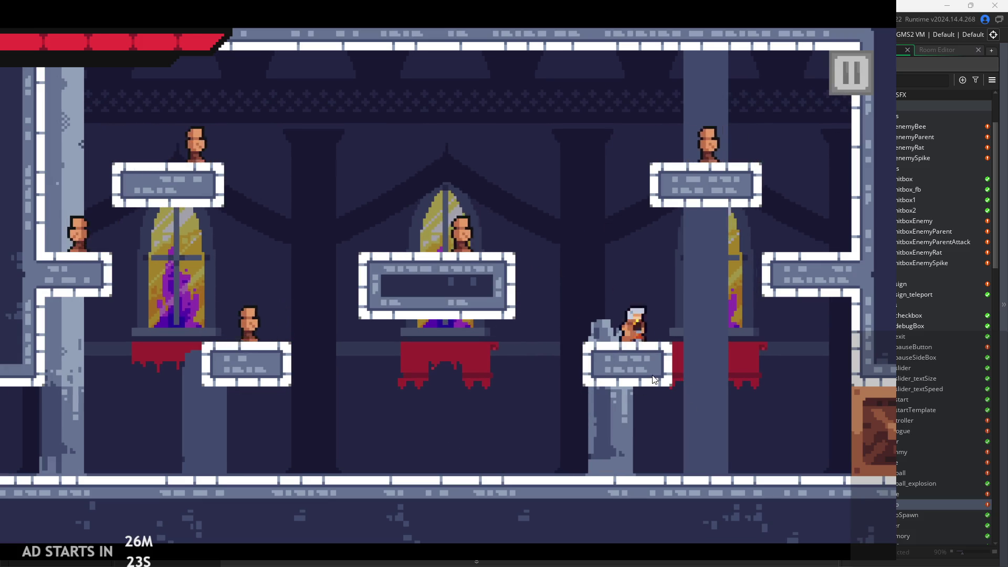
{"action": "key", "text": "space"}
{"action": "key", "text": "Left"}
{"action": "key", "text": "Right"}
{"action": "key", "text": "space"}
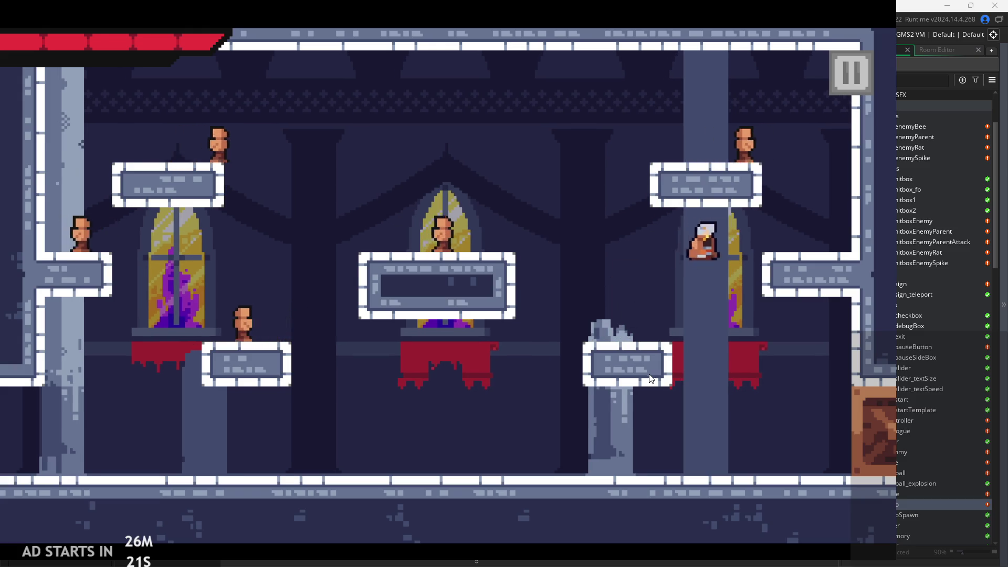
{"action": "key", "text": "Left"}
{"action": "key", "text": "space"}
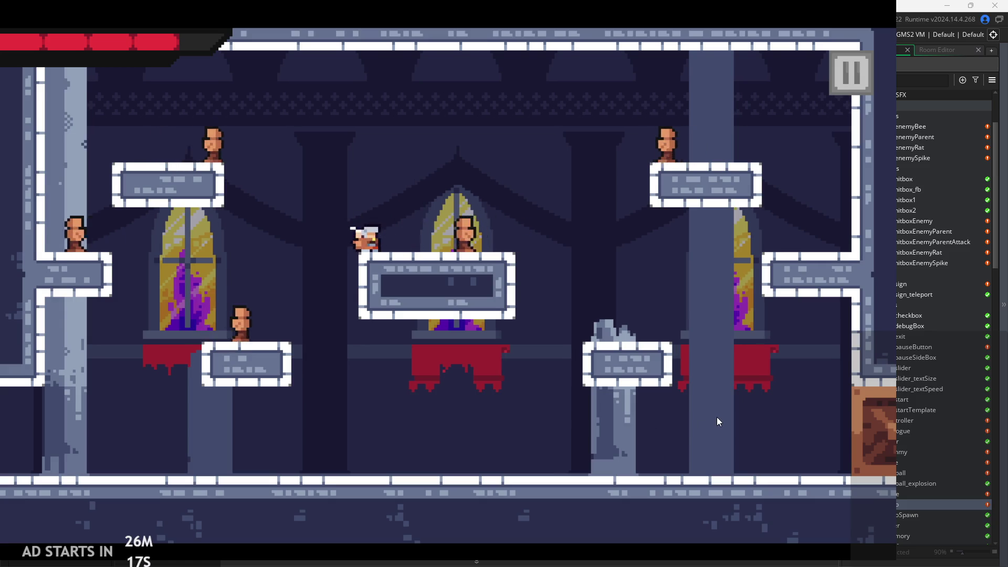
{"action": "key", "text": "Right"}
{"action": "key", "text": "Right"}
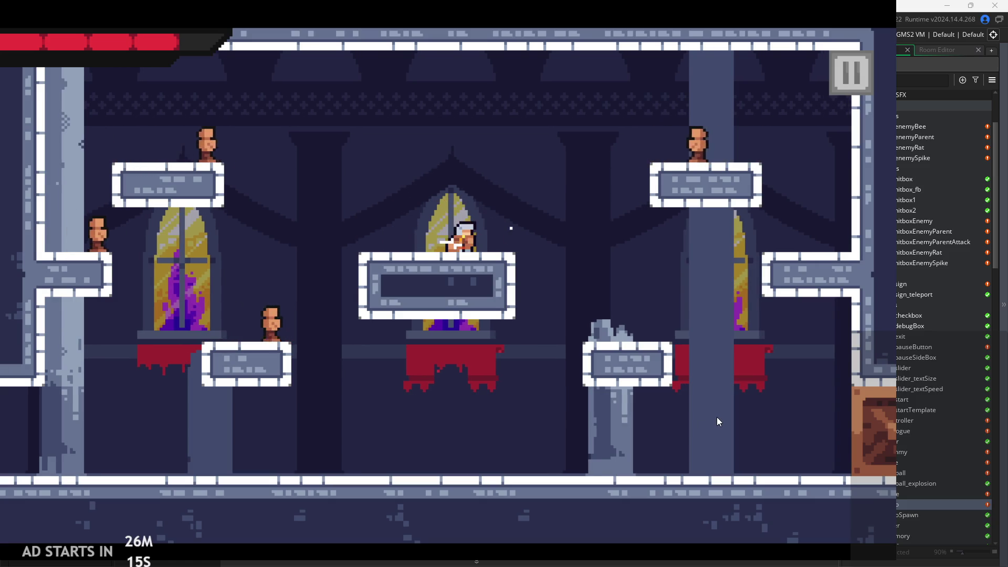
Bounce off the right wall, fly across the top of the room, and drop to the floor
{"action": "key", "text": "space"}
{"action": "key", "text": "Left"}
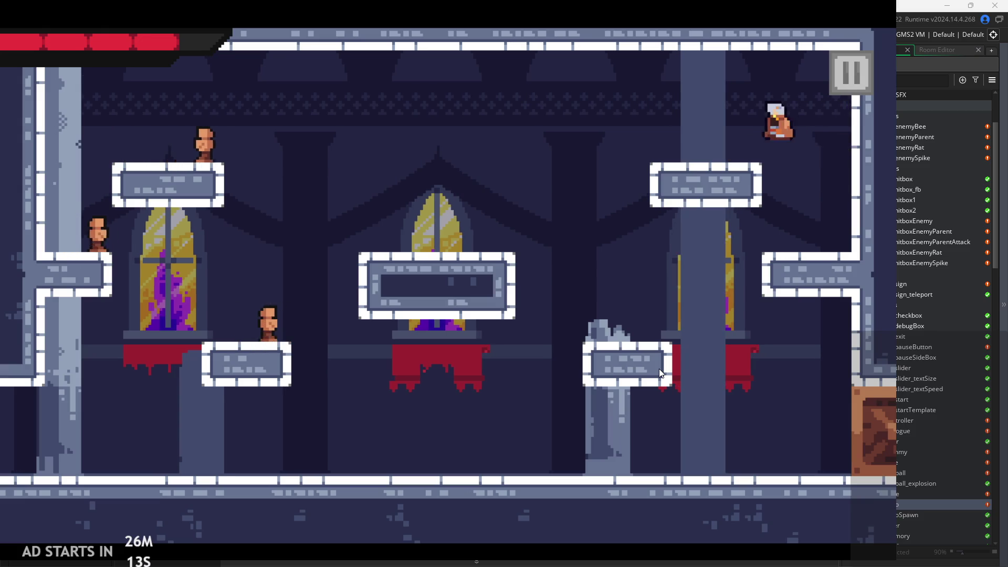
{"action": "key", "text": "space"}
{"action": "key", "text": "Left"}
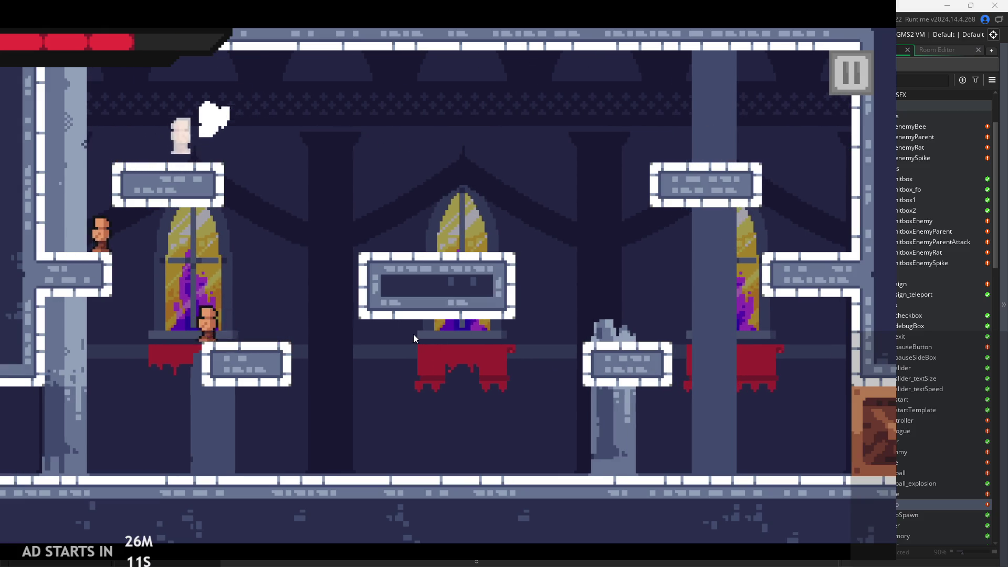
{"action": "key", "text": "Left"}
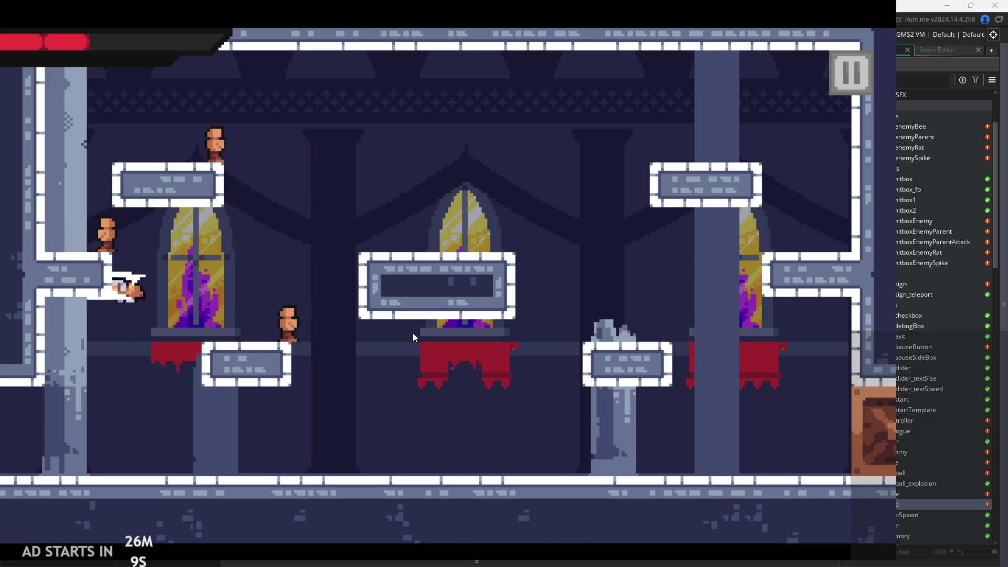
{"action": "key", "text": "space"}
{"action": "key", "text": "Right"}
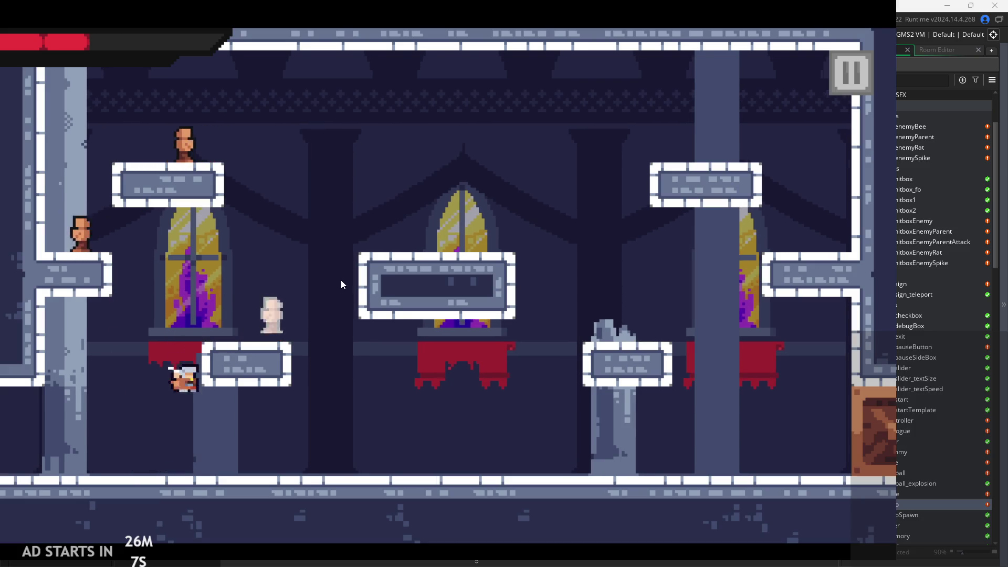
Land, then pause the game and quit the playtest back to the editor
{"action": "key", "text": "Left"}
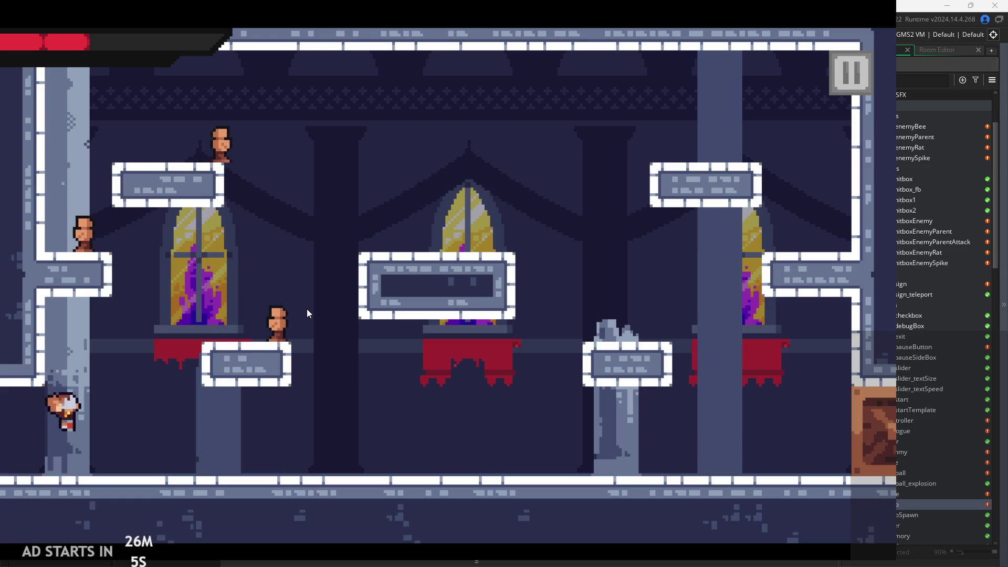
{"action": "key", "text": "Right"}
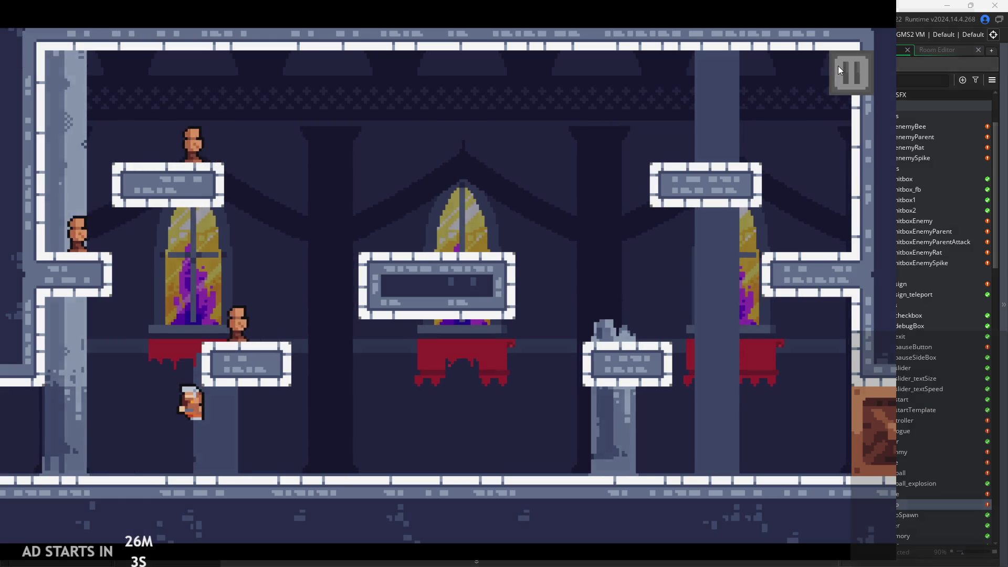
{"action": "left_click", "coordinate": [838, 65]}
{"action": "left_click", "coordinate": [740, 449]}
Review the wallSliding check, aniSpeed=5 line, and the attack_stage condition on line 79
{"action": "left_click", "coordinate": [436, 206]}
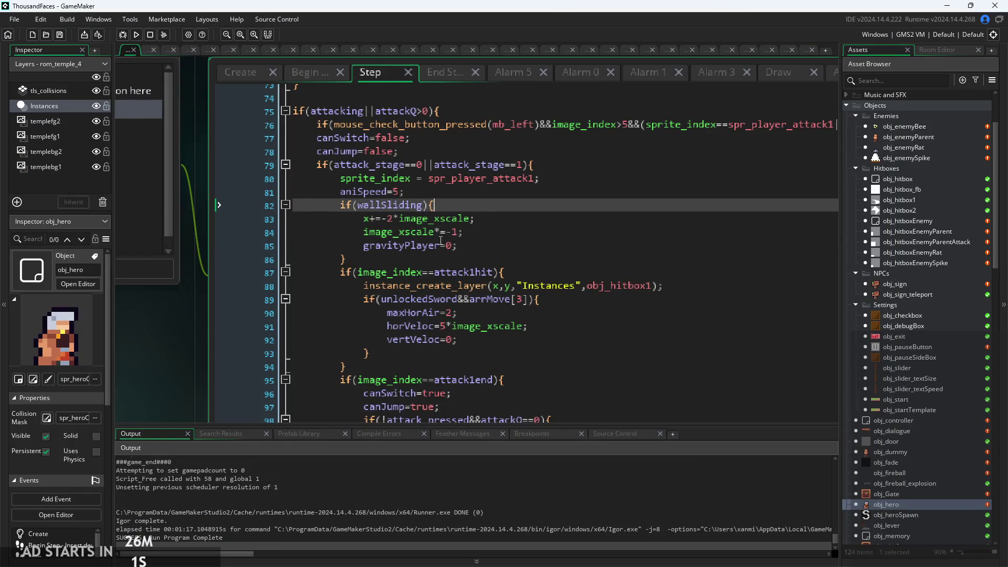
{"action": "scroll", "coordinate": [437, 218], "scroll_direction": "down", "scroll_amount": 1}
{"action": "left_click", "coordinate": [436, 203]}
{"action": "scroll", "coordinate": [452, 215], "scroll_direction": "down", "scroll_amount": 2}
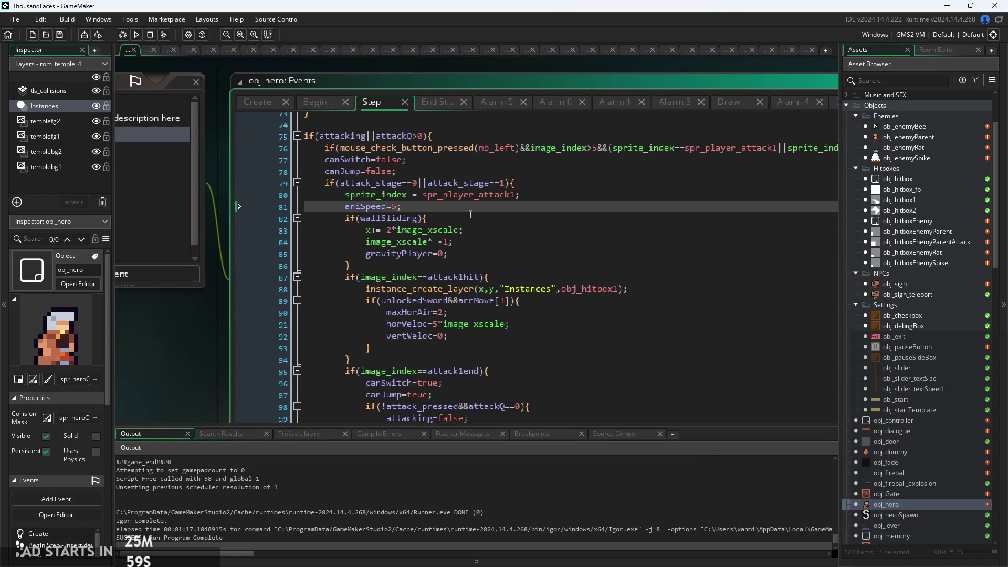
{"action": "scroll", "coordinate": [462, 226], "scroll_direction": "down", "scroll_amount": 1}
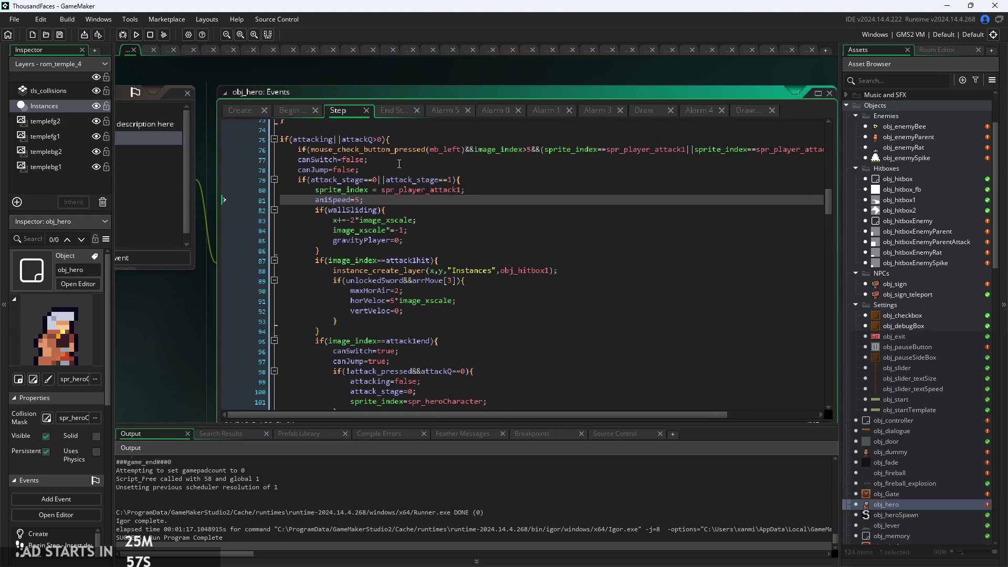
{"action": "left_click", "coordinate": [412, 218]}
{"action": "scroll", "coordinate": [412, 218], "scroll_direction": "up", "scroll_amount": 3}
{"action": "left_click", "coordinate": [389, 199]}
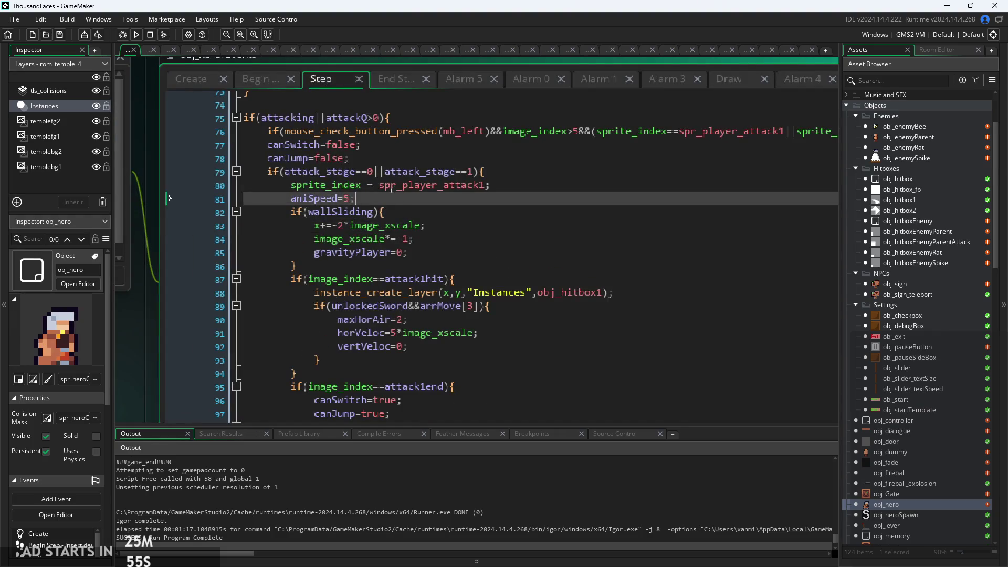
{"action": "left_click", "coordinate": [382, 164]}
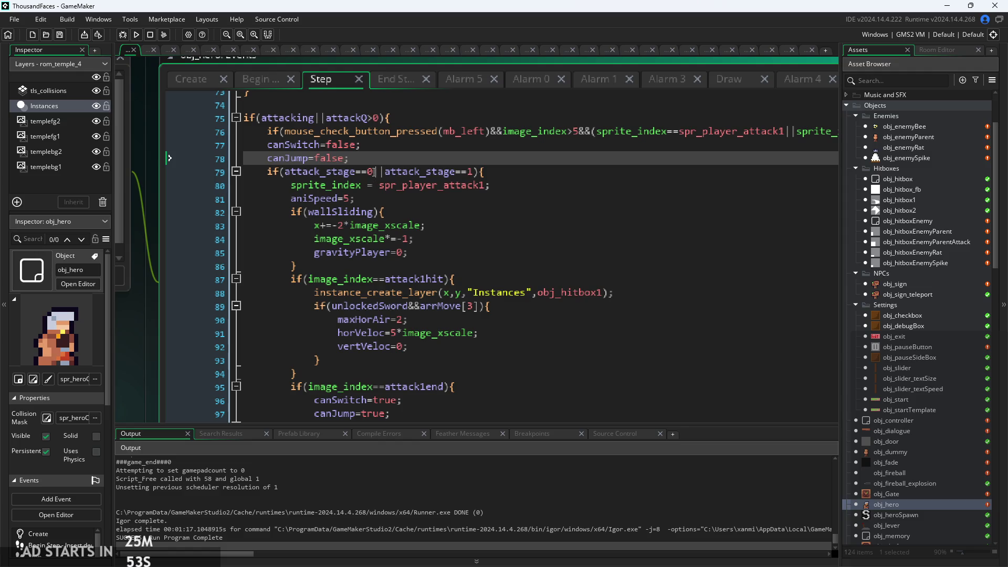
{"action": "left_click", "coordinate": [386, 172]}
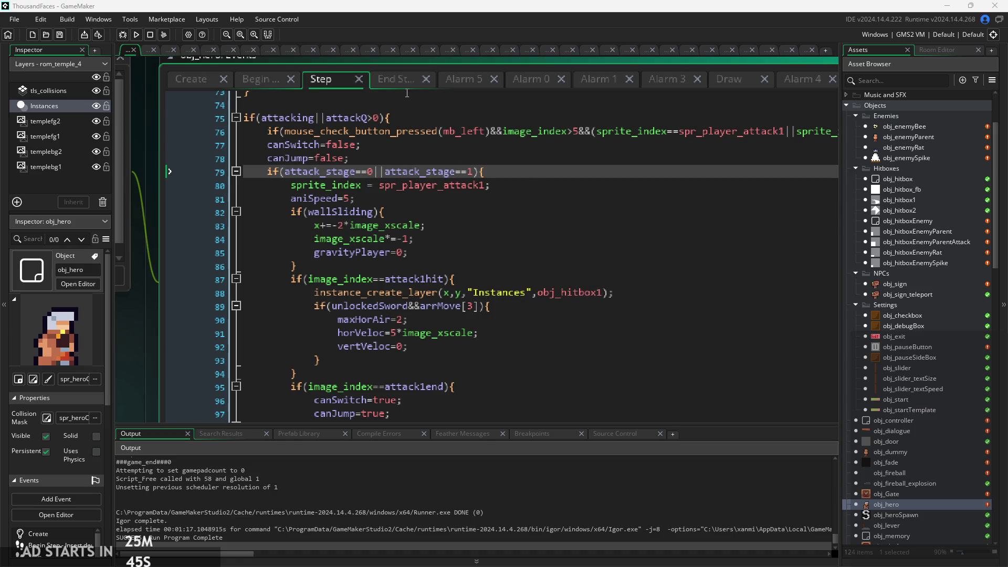
Inspect spr_player_attack1 and the attack_stage==0 check, then bring up obj_hero's End Step event
{"action": "double_click", "coordinate": [399, 185]}
{"action": "left_click", "coordinate": [404, 193]}
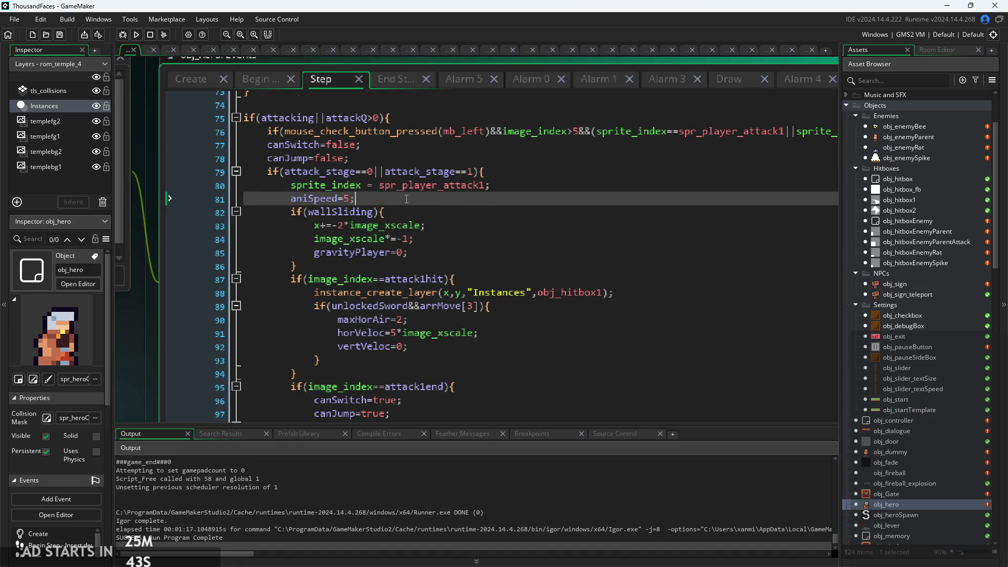
{"action": "left_click", "coordinate": [347, 159]}
{"action": "left_click", "coordinate": [375, 172]}
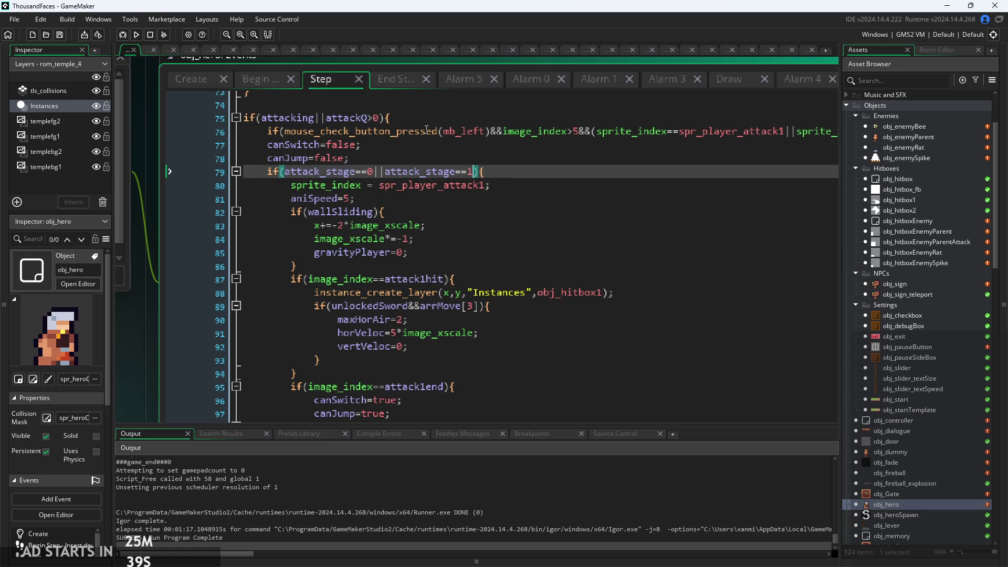
{"action": "left_click", "coordinate": [391, 80]}
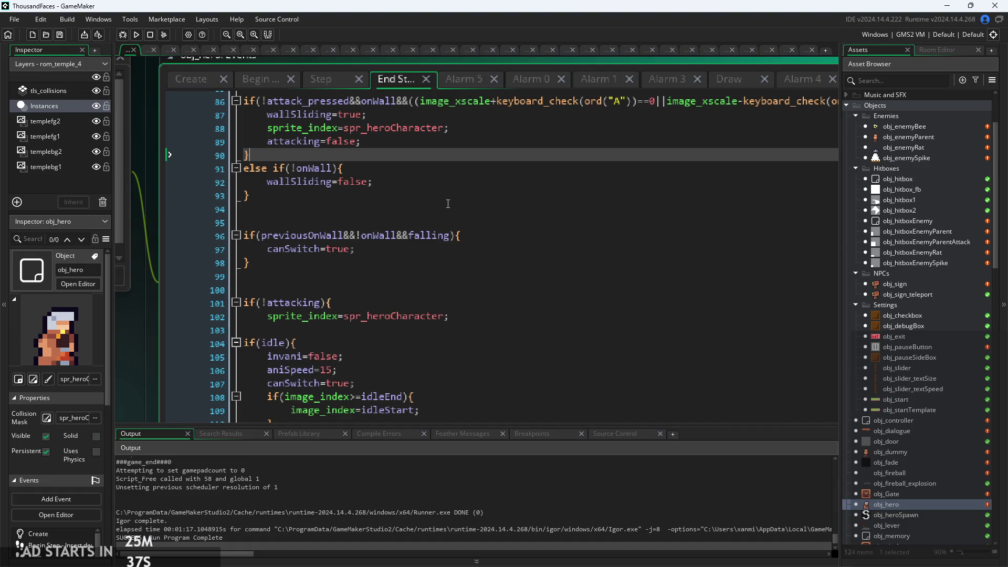
{"action": "scroll", "coordinate": [448, 204], "scroll_direction": "down", "scroll_amount": 3}
{"action": "left_click", "coordinate": [493, 224]}
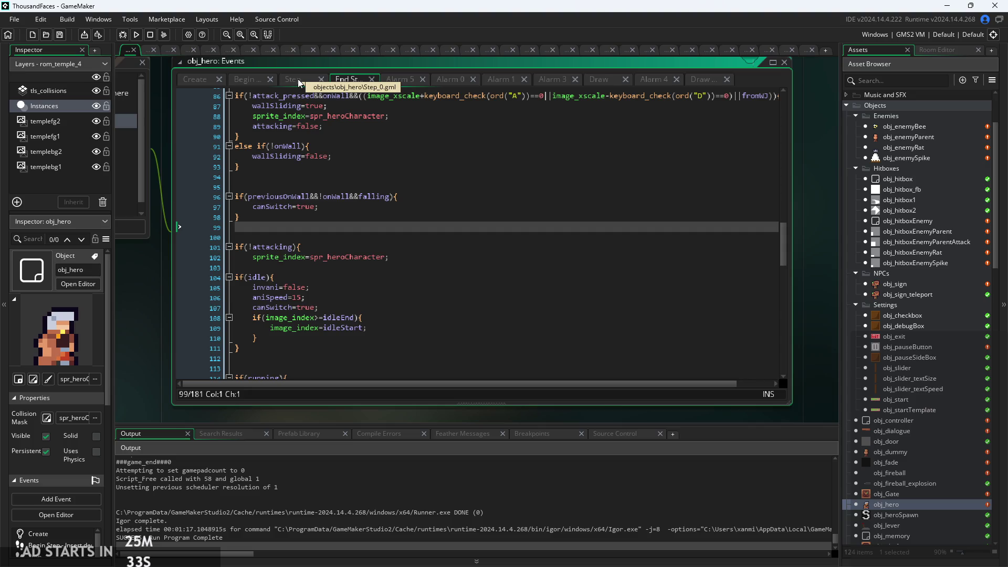
{"action": "left_click", "coordinate": [320, 126]}
{"action": "scroll", "coordinate": [336, 142], "scroll_direction": "up", "scroll_amount": 2}
{"action": "left_click", "coordinate": [340, 157]}
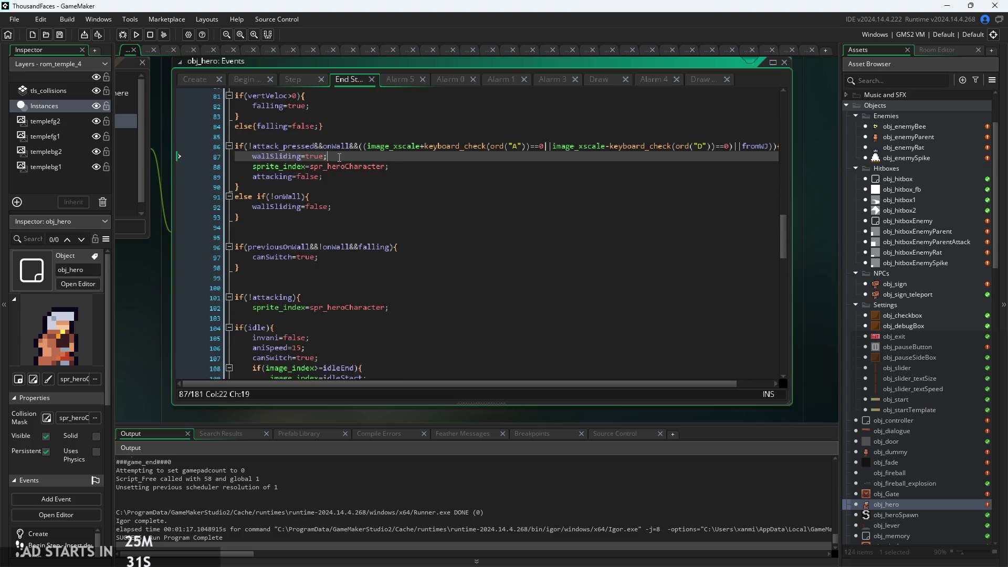
{"action": "scroll", "coordinate": [302, 170], "scroll_direction": "up", "scroll_amount": 2}
{"action": "left_click", "coordinate": [357, 185]}
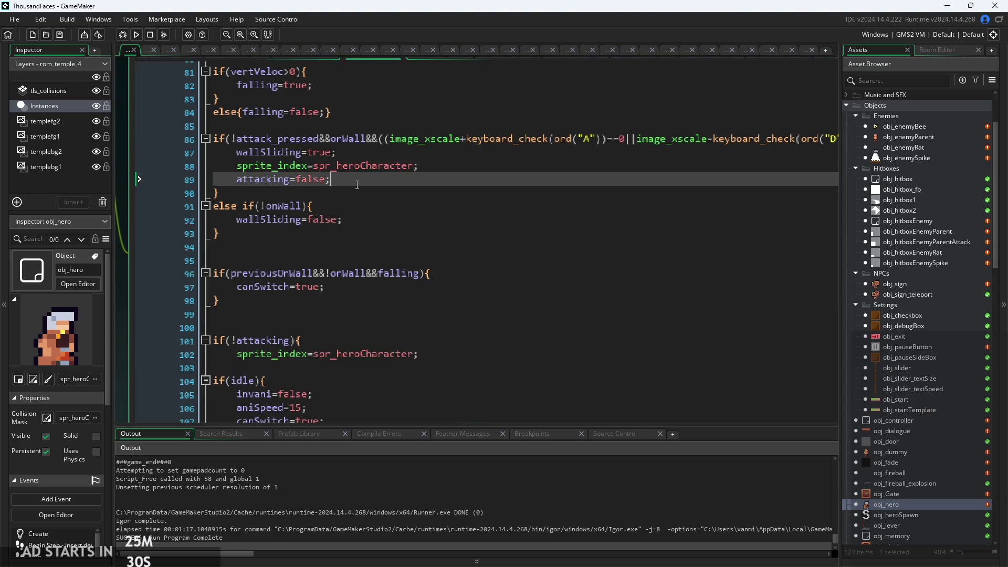
{"action": "left_click", "coordinate": [357, 152]}
{"action": "left_click", "coordinate": [327, 139]}
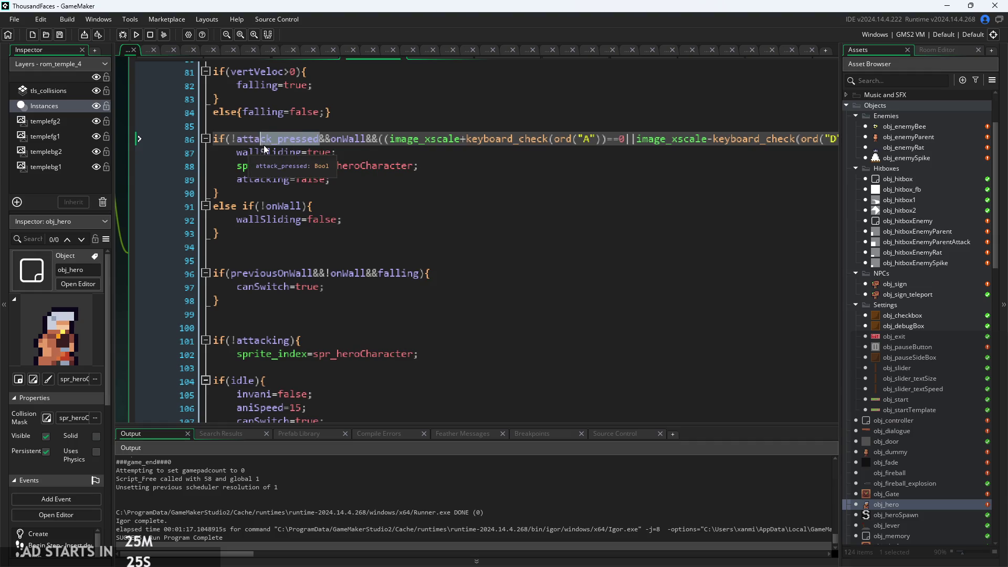
{"action": "left_click_drag", "start_coordinate": [263, 145], "coordinate": [272, 144]}
{"action": "key", "text": "BackSpace"}
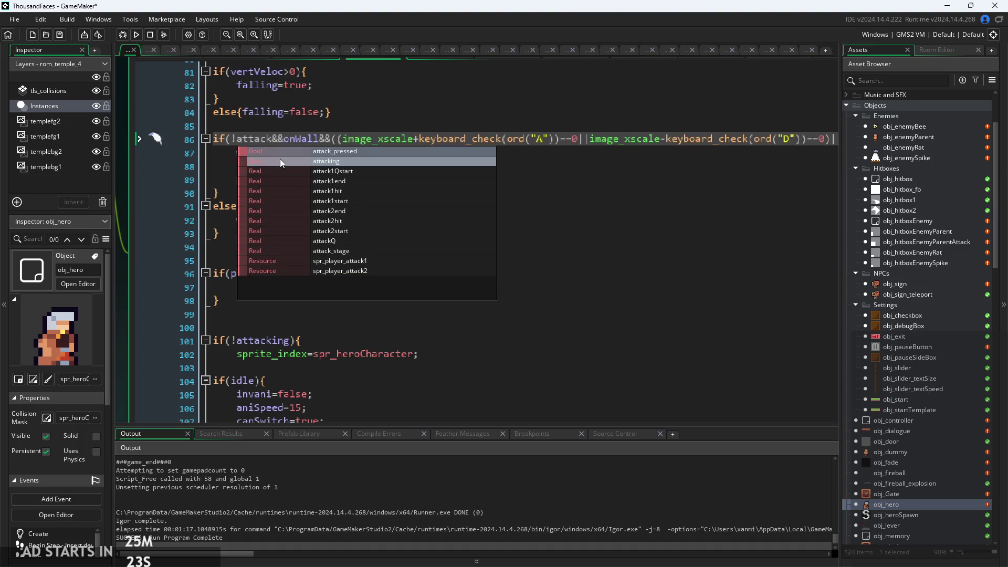
{"action": "left_click", "coordinate": [279, 159]}
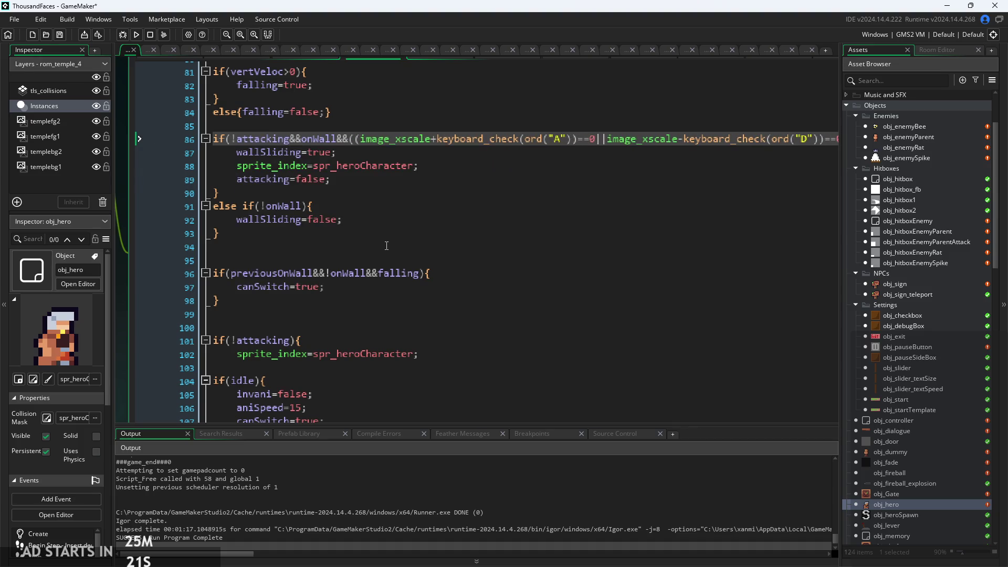
{"action": "triple_click", "coordinate": [301, 179]}
{"action": "key", "text": "BackSpace"}
{"action": "key", "text": "BackSpace"}
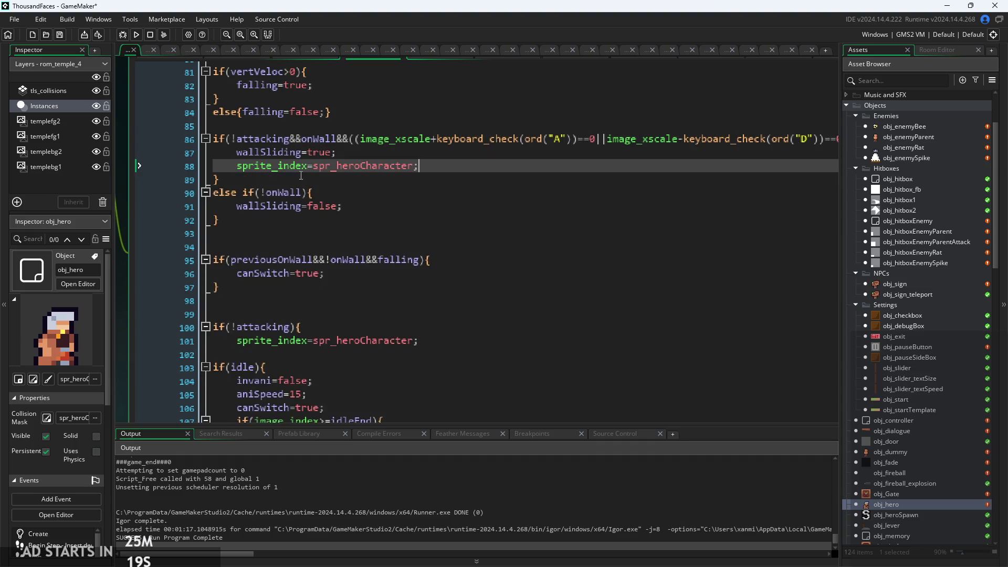
{"action": "key", "text": "ctrl+z"}
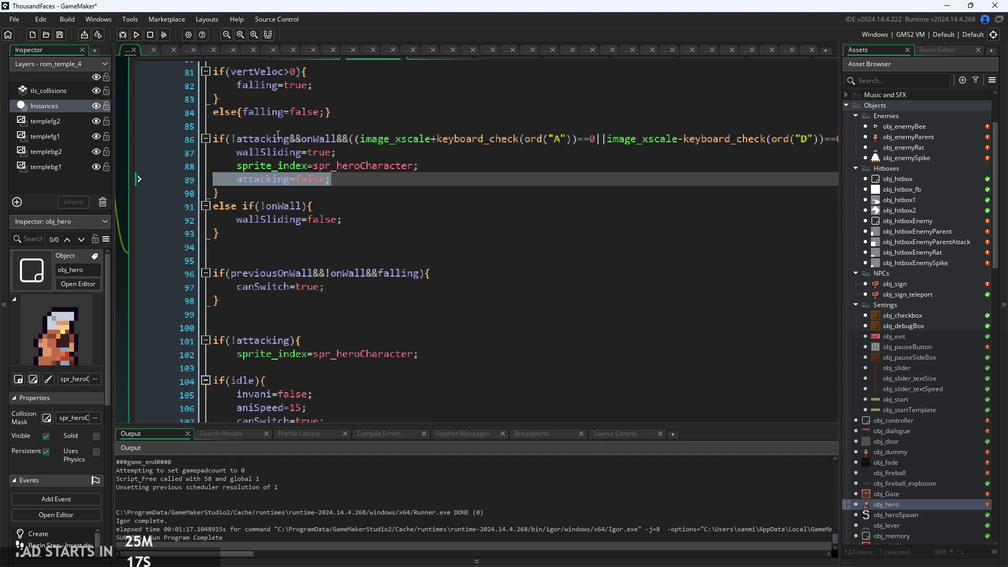
{"action": "left_click", "coordinate": [288, 139]}
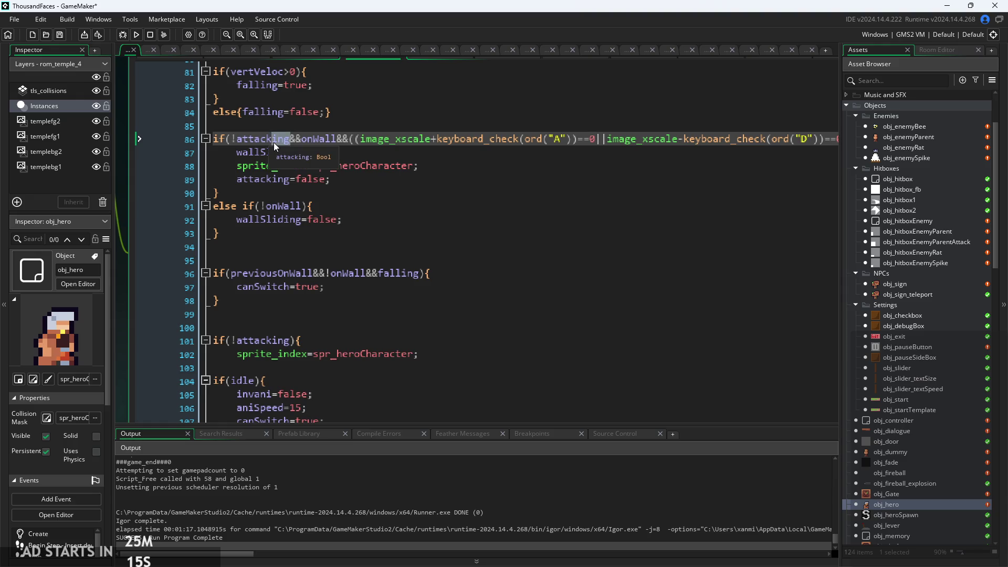
{"action": "type", "text": "_pressed"}
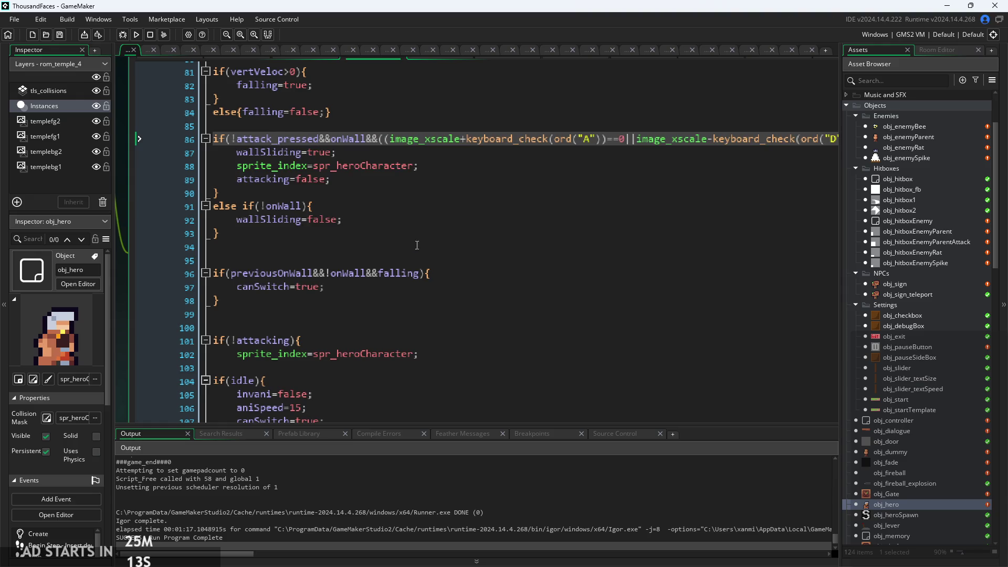
Run the game from the title screen, jump toward the left wall and dash right
{"action": "left_click", "coordinate": [137, 34]}
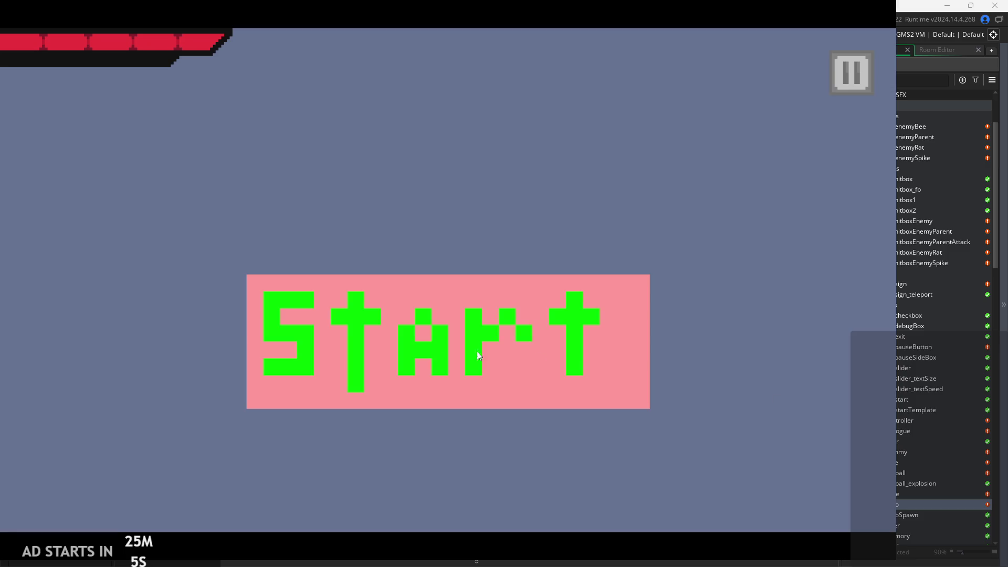
{"action": "left_click", "coordinate": [433, 358]}
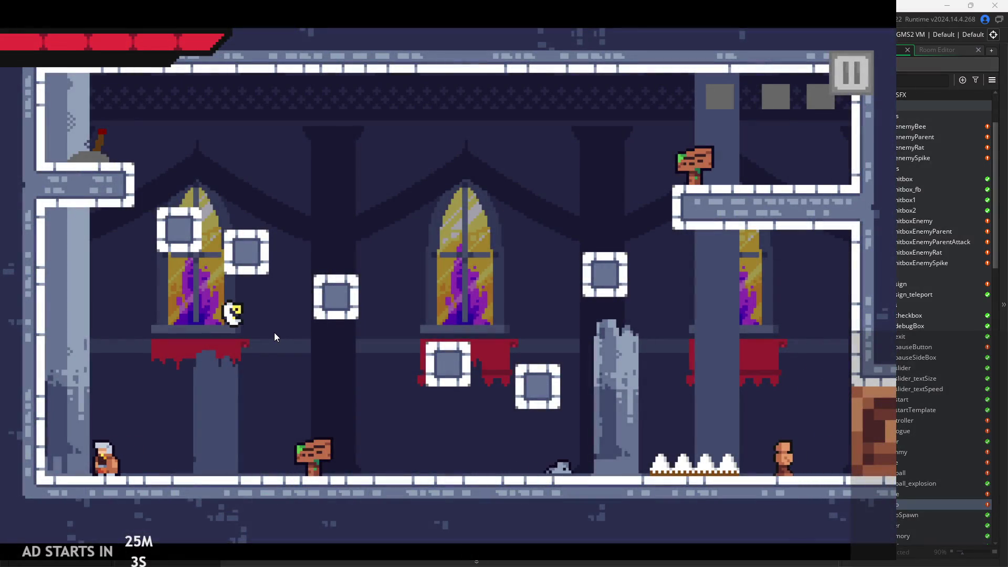
{"action": "key", "text": "Left"}
{"action": "key", "text": "space"}
{"action": "key", "text": "Right"}
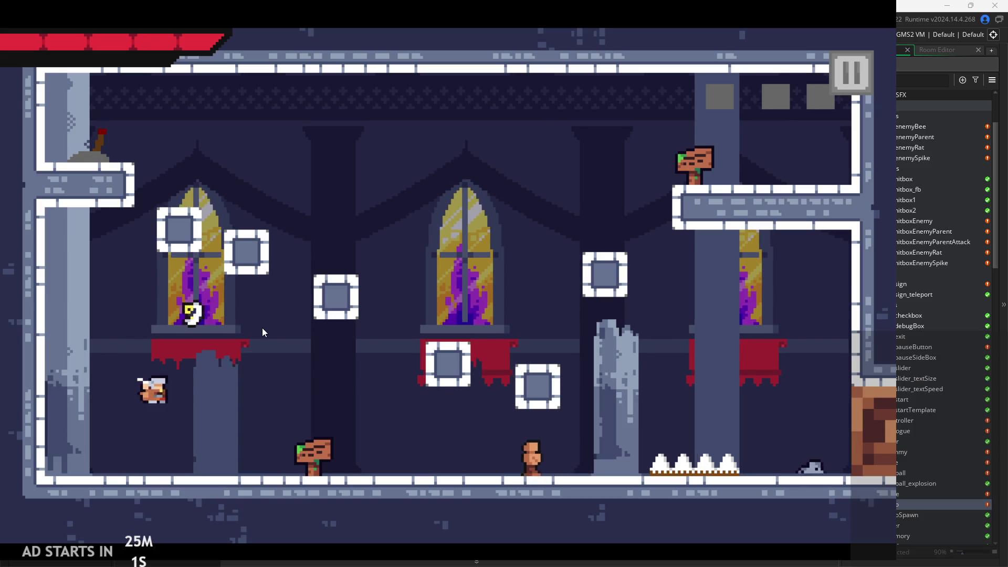
{"action": "key", "text": "Right"}
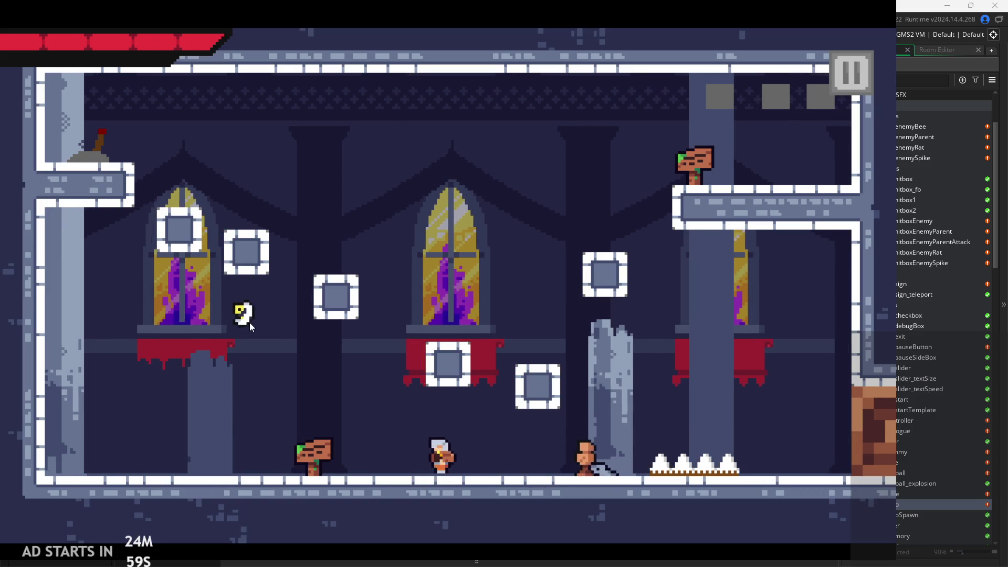
Repeatedly jump onto the left wall and attack out of the wall slide
{"action": "key", "text": "Left"}
{"action": "key", "text": "space"}
{"action": "key", "text": "Right"}
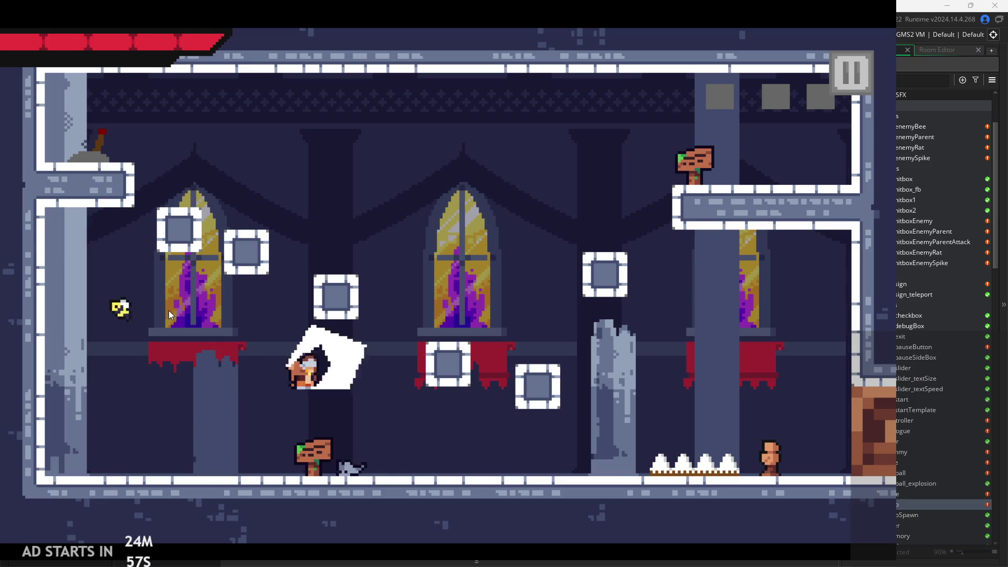
{"action": "key", "text": "Left"}
{"action": "key", "text": "space"}
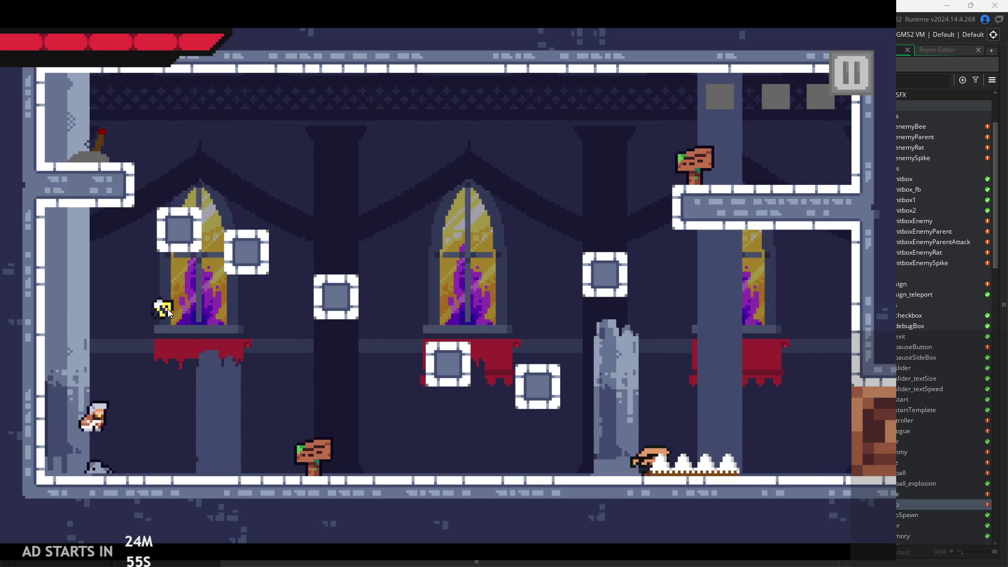
{"action": "key", "text": "Right"}
{"action": "key", "text": "Left"}
{"action": "key", "text": "space"}
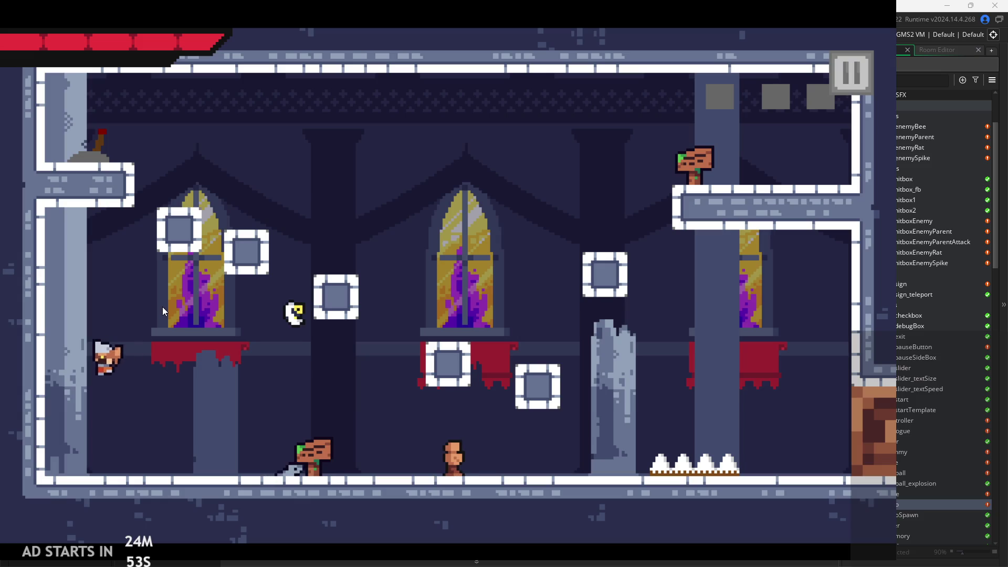
{"action": "key", "text": "Right"}
{"action": "key", "text": "space"}
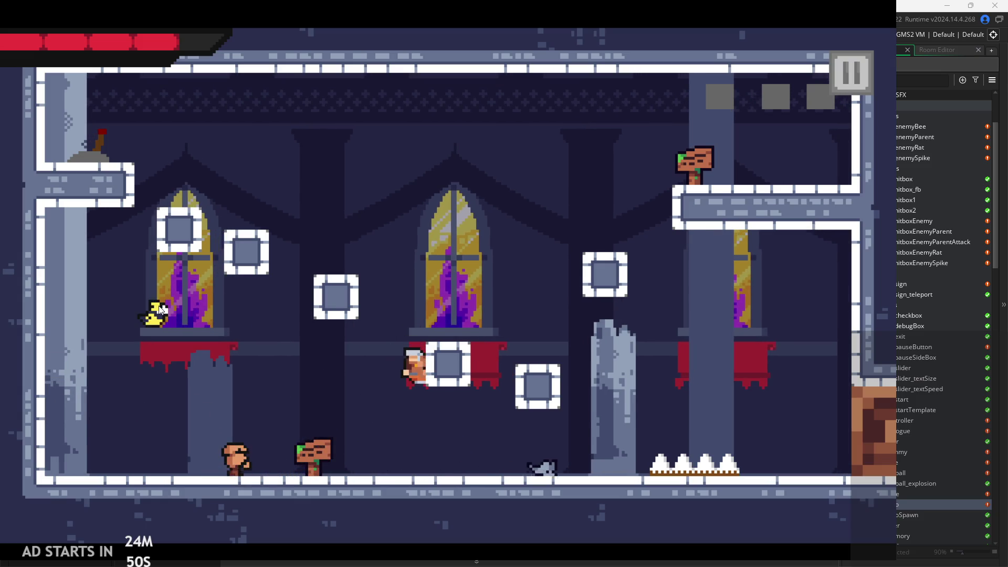
{"action": "key", "text": "Left"}
{"action": "key", "text": "space"}
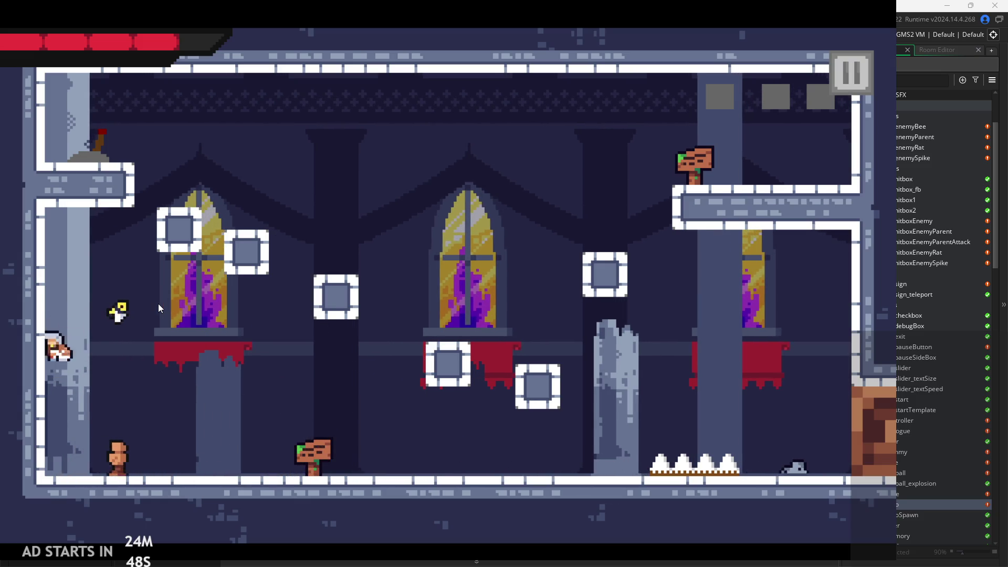
{"action": "key", "text": "Right"}
Keep climbing the left wall and slashing off it down to the floor
{"action": "key", "text": "Left"}
{"action": "key", "text": "space"}
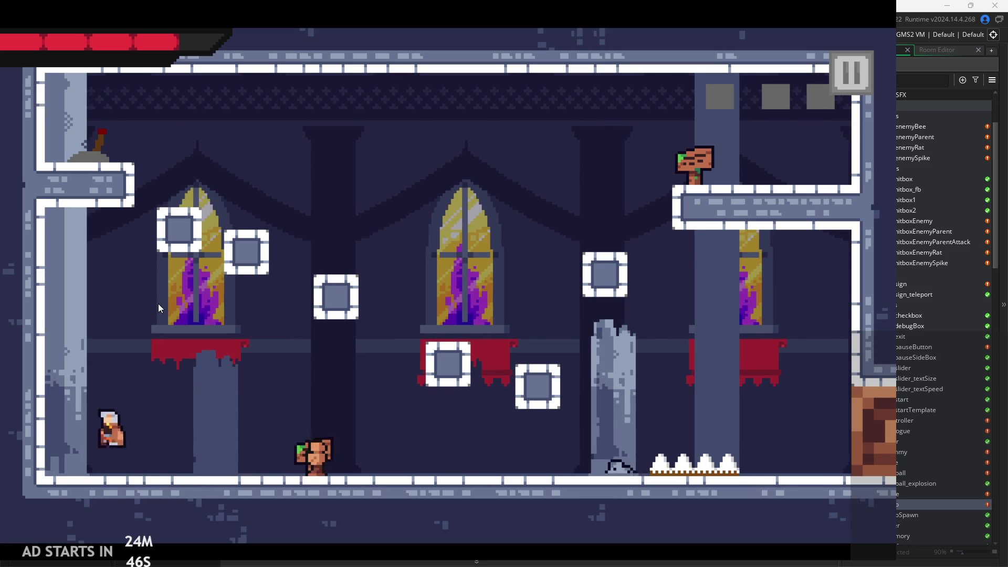
{"action": "key", "text": "Left"}
{"action": "key", "text": "Right"}
{"action": "key", "text": "Left"}
{"action": "key", "text": "space"}
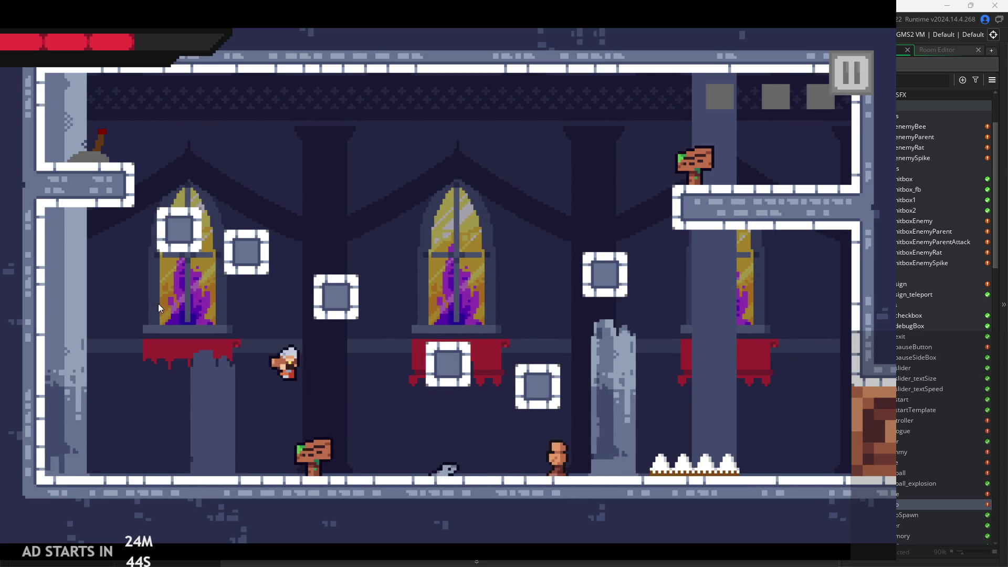
{"action": "key", "text": "Left"}
{"action": "key", "text": "space"}
{"action": "key", "text": "Right"}
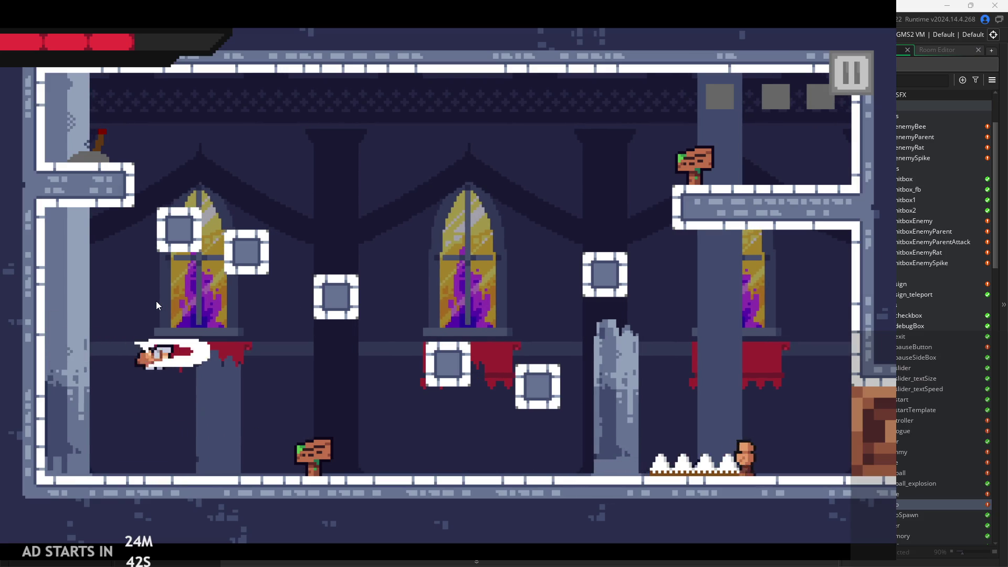
{"action": "key", "text": "Left"}
{"action": "key", "text": "space"}
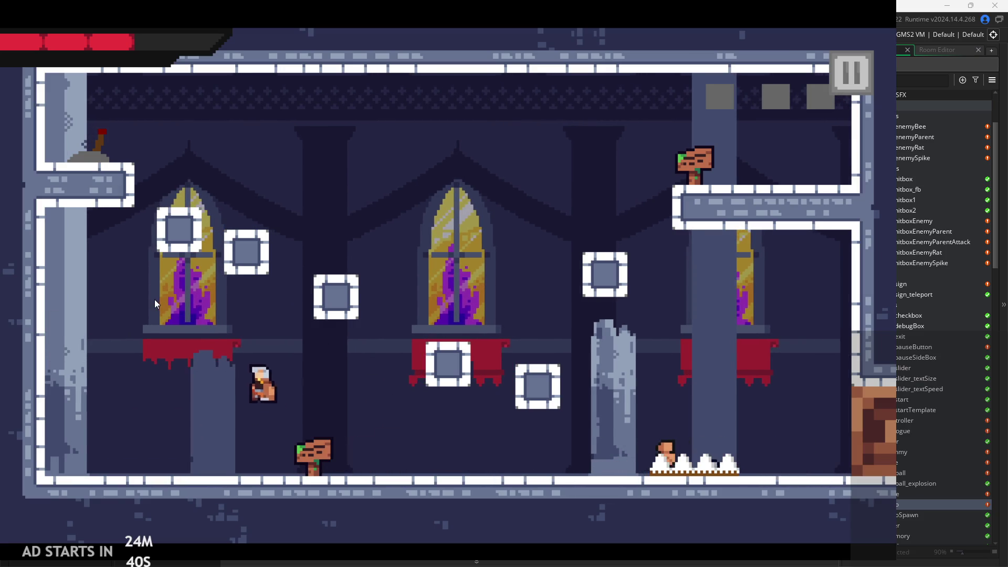
{"action": "key", "text": "Left"}
{"action": "key", "text": "Right"}
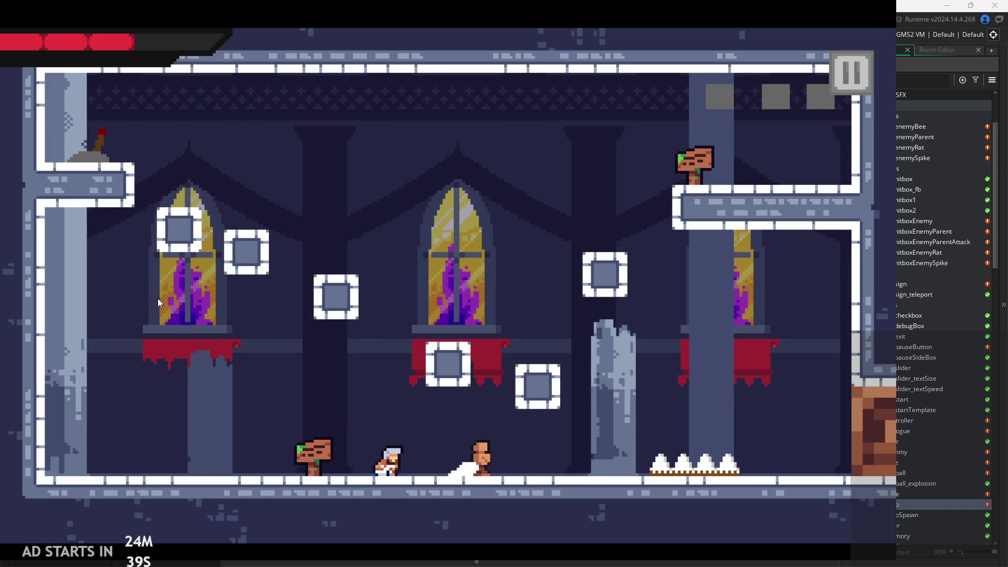
Dash right and leap up-left onto the upper ledge near the lever, then back right
{"action": "key", "text": "Right"}
{"action": "key", "text": "space"}
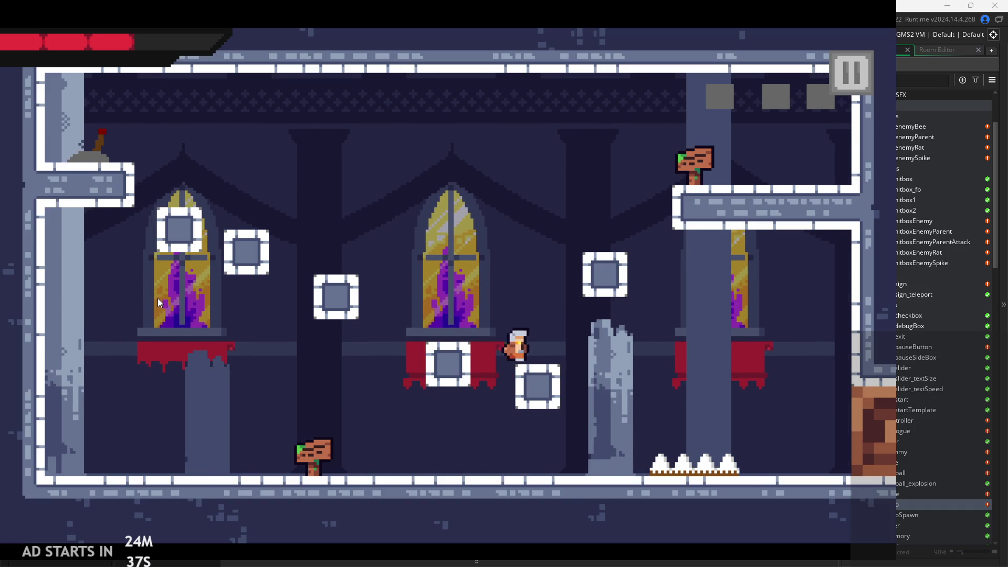
{"action": "key", "text": "Left"}
{"action": "key", "text": "space"}
{"action": "key", "text": "space"}
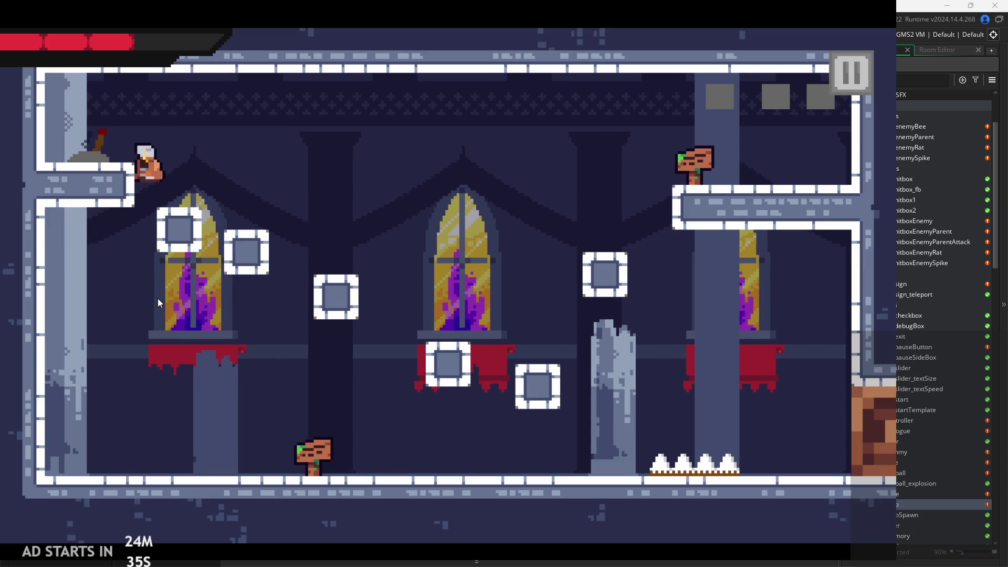
{"action": "key", "text": "Left"}
{"action": "key", "text": "space"}
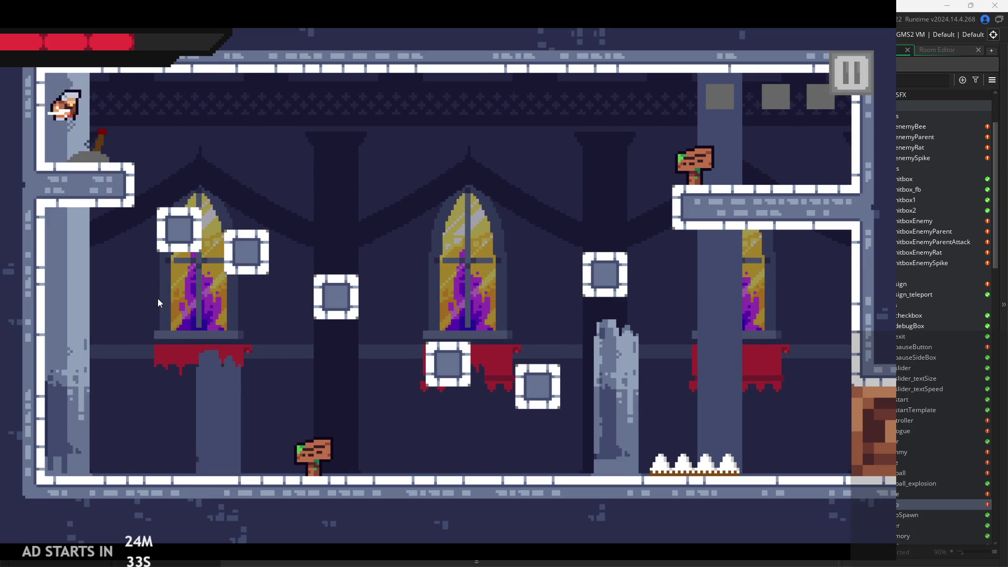
{"action": "key", "text": "Right"}
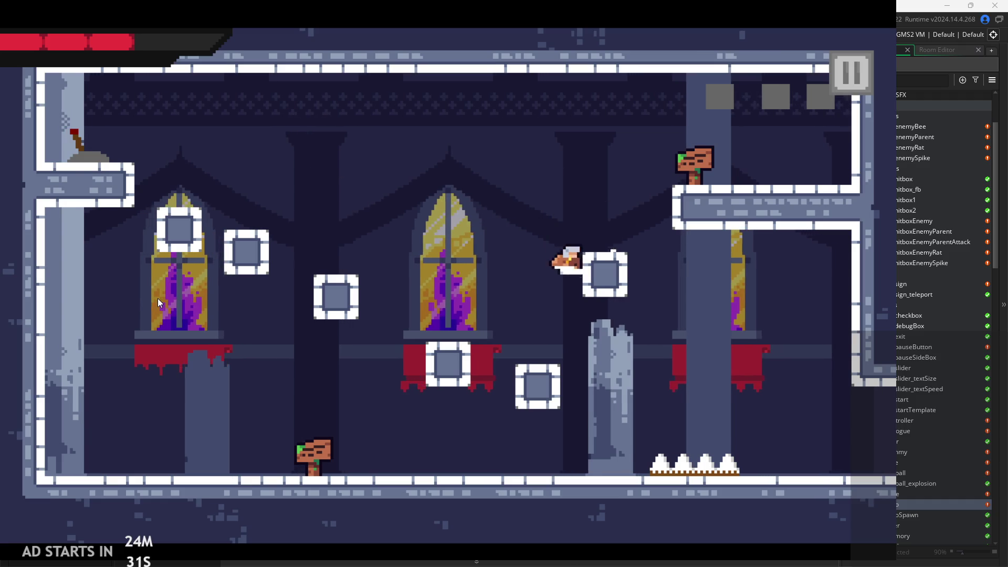
{"action": "key", "text": "Left"}
{"action": "key", "text": "space"}
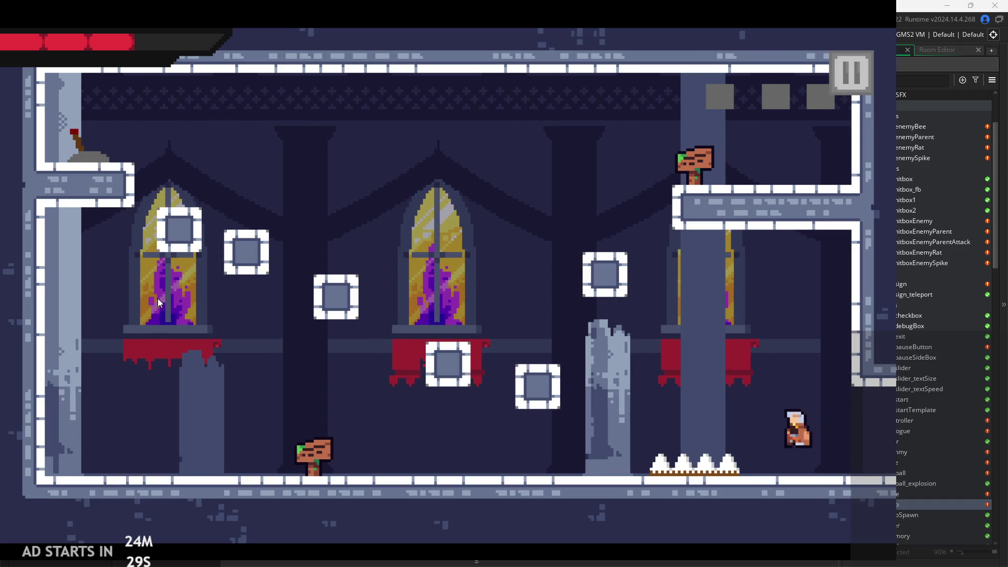
{"action": "key", "text": "Left"}
{"action": "key", "text": "space"}
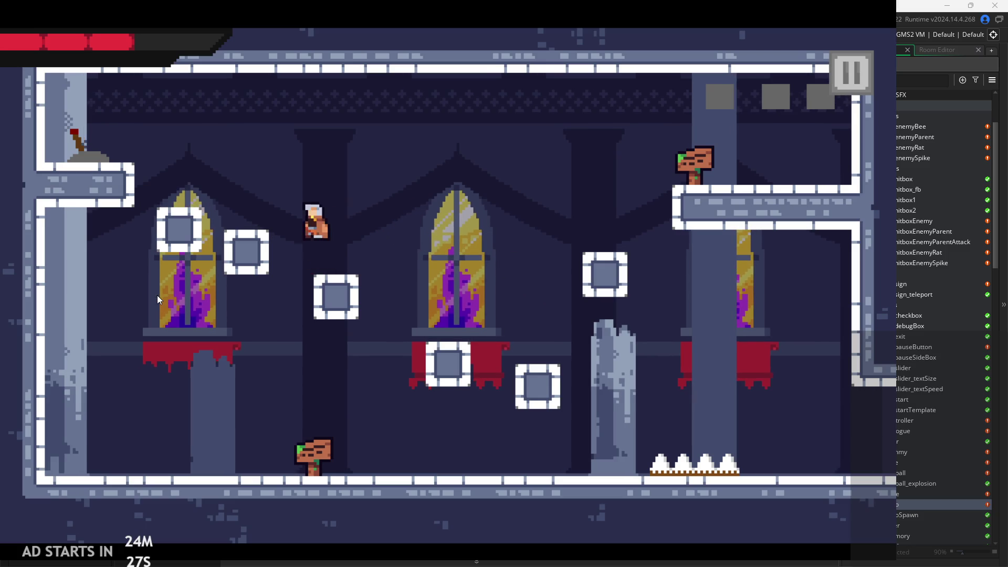
{"action": "key", "text": "Left"}
{"action": "key", "text": "Right"}
{"action": "key", "text": "space"}
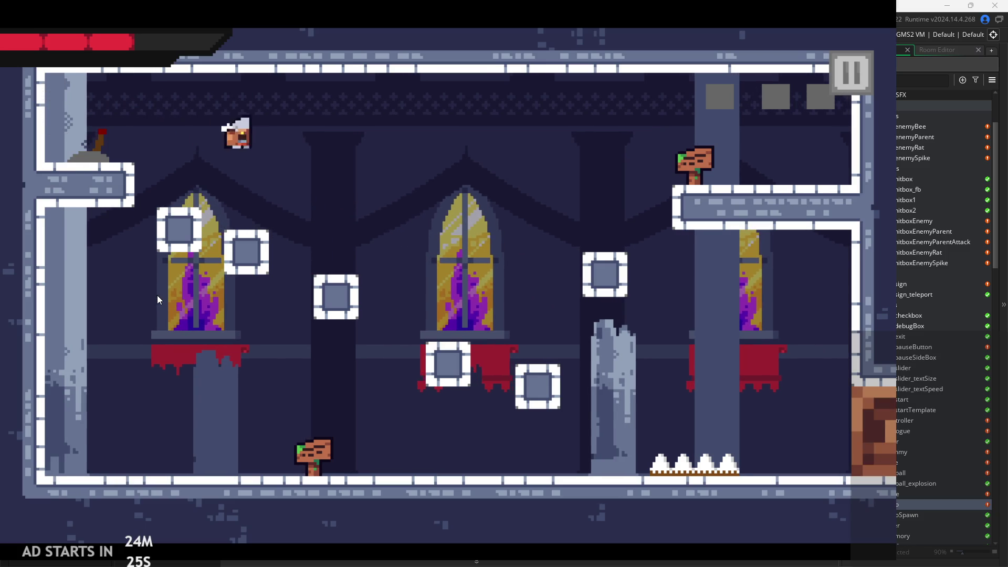
{"action": "key", "text": "Right"}
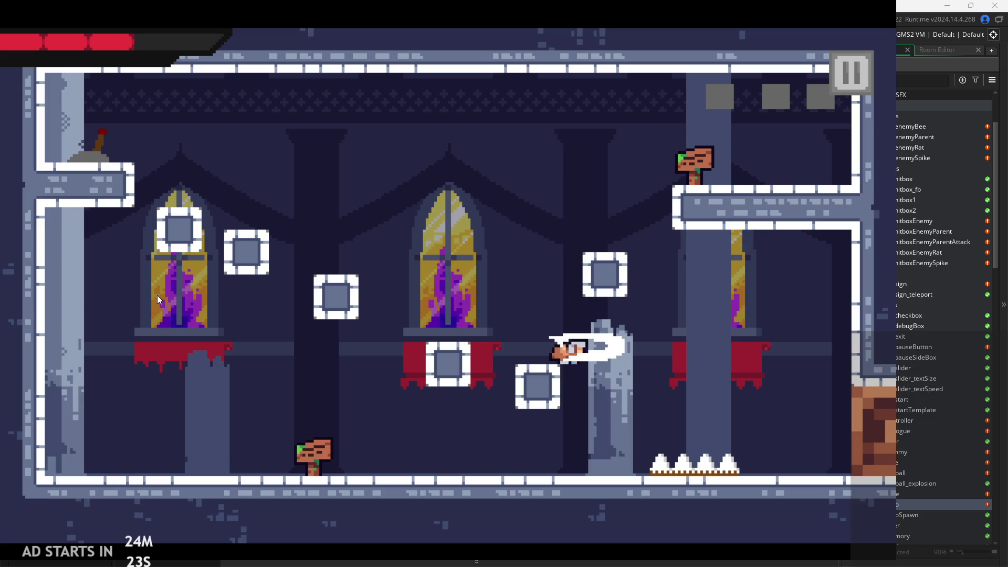
{"action": "key", "text": "Right"}
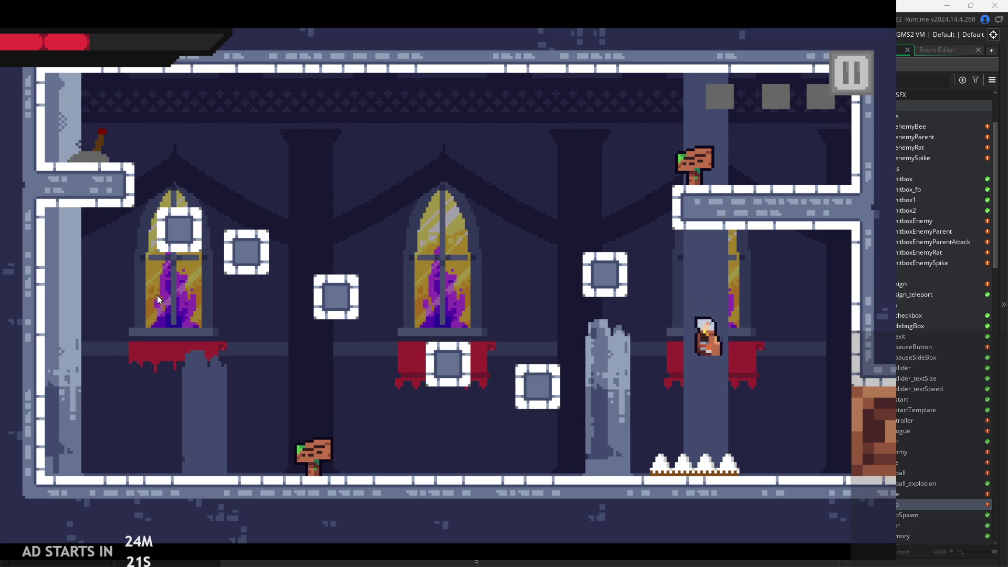
Jump around the stone pillar and floating block with slash-dashes, then pause and exit
{"action": "key", "text": "Left"}
{"action": "key", "text": "space"}
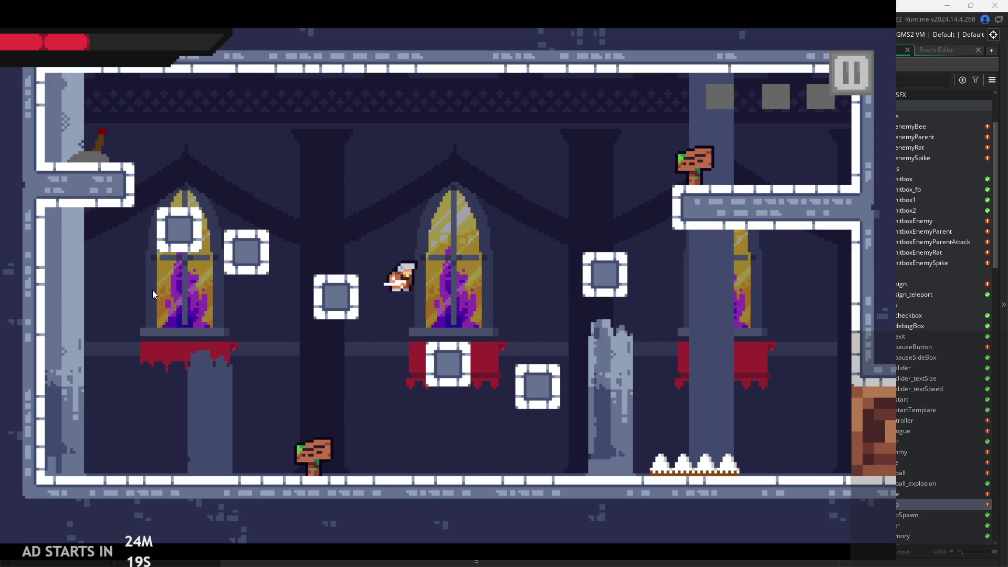
{"action": "key", "text": "Right"}
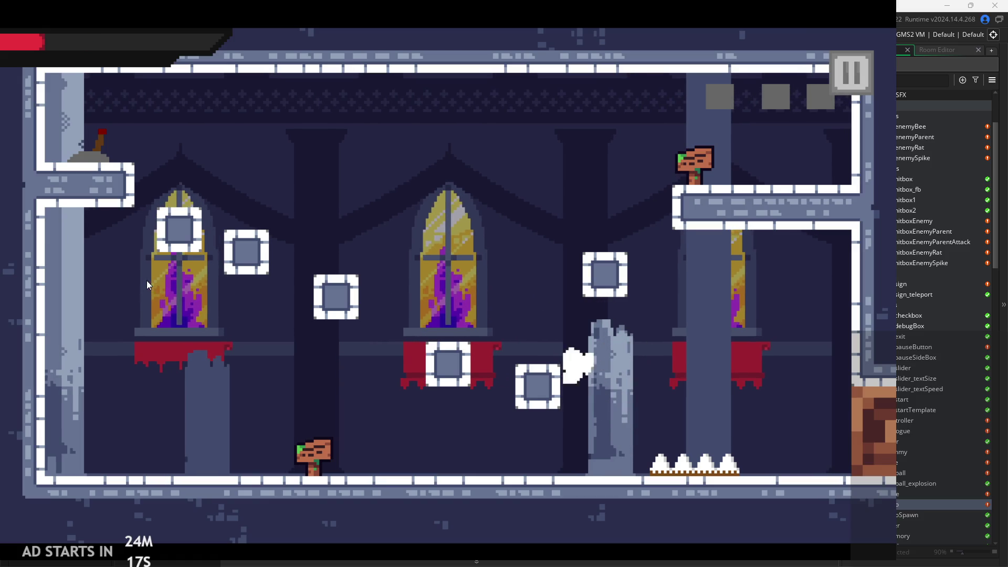
{"action": "key", "text": "space"}
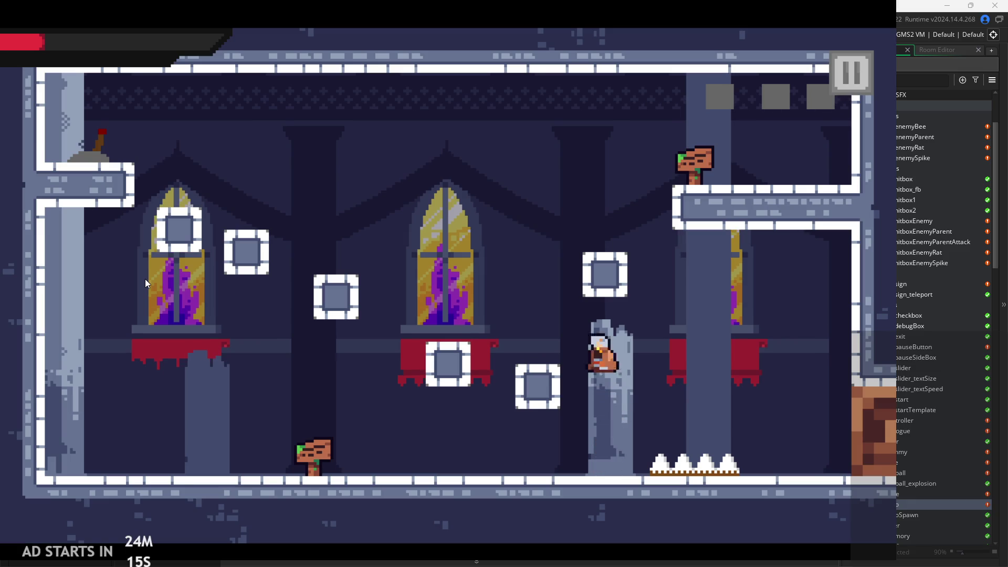
{"action": "key", "text": "space"}
{"action": "key", "text": "Left"}
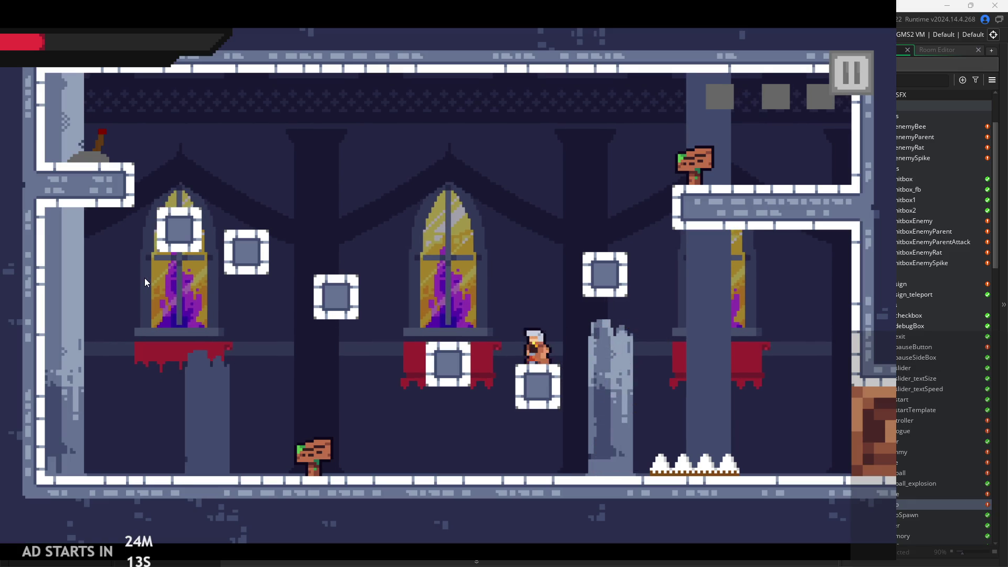
{"action": "key", "text": "space"}
{"action": "key", "text": "Left"}
{"action": "key", "text": "Right"}
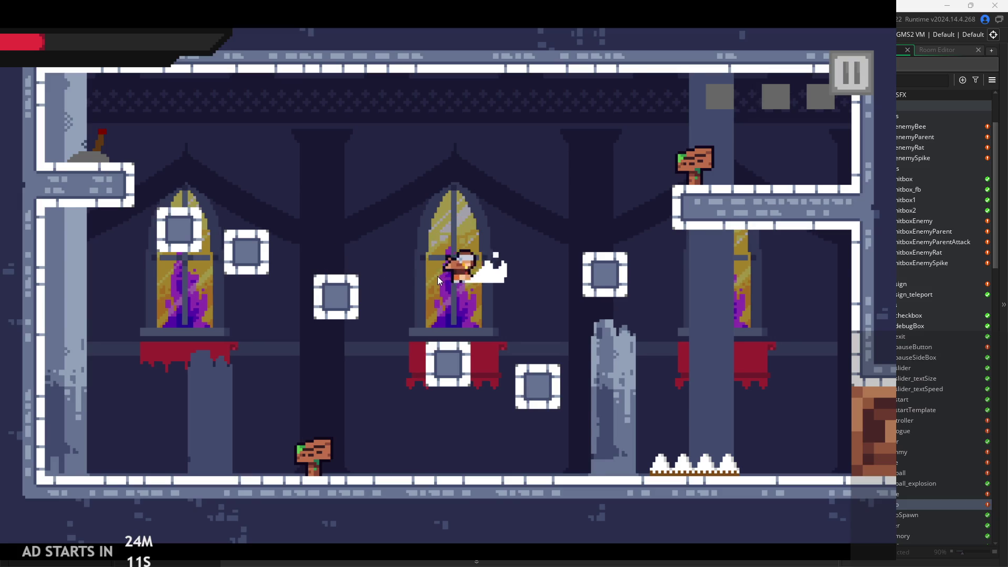
{"action": "key", "text": "space"}
{"action": "key", "text": "Left"}
{"action": "key", "text": "Right"}
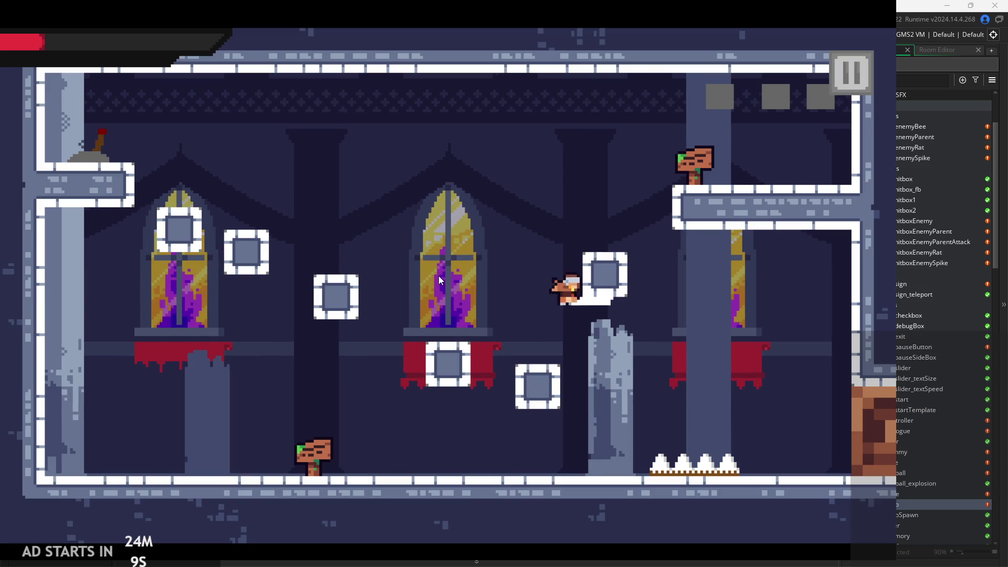
{"action": "left_click", "coordinate": [850, 67]}
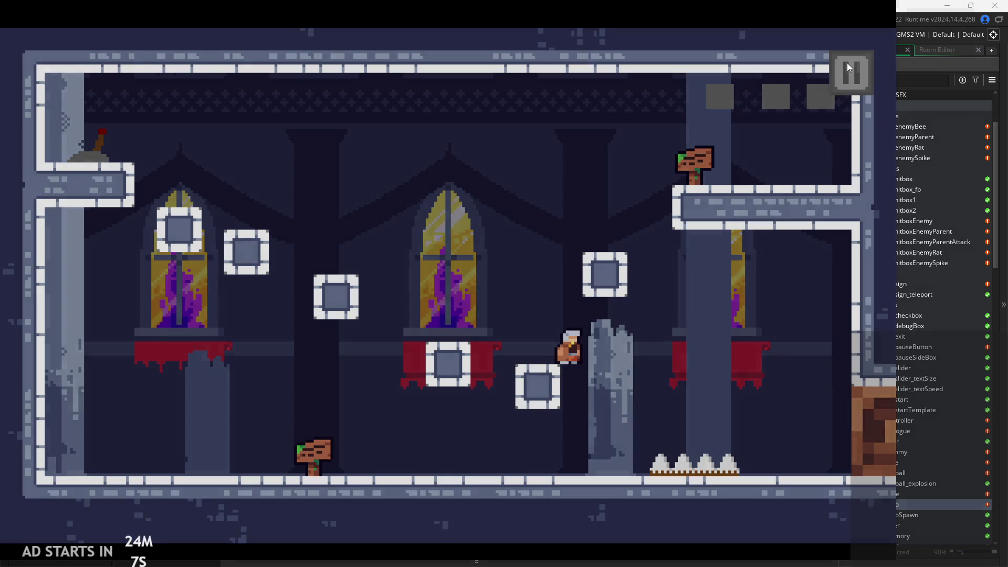
{"action": "left_click", "coordinate": [735, 462]}
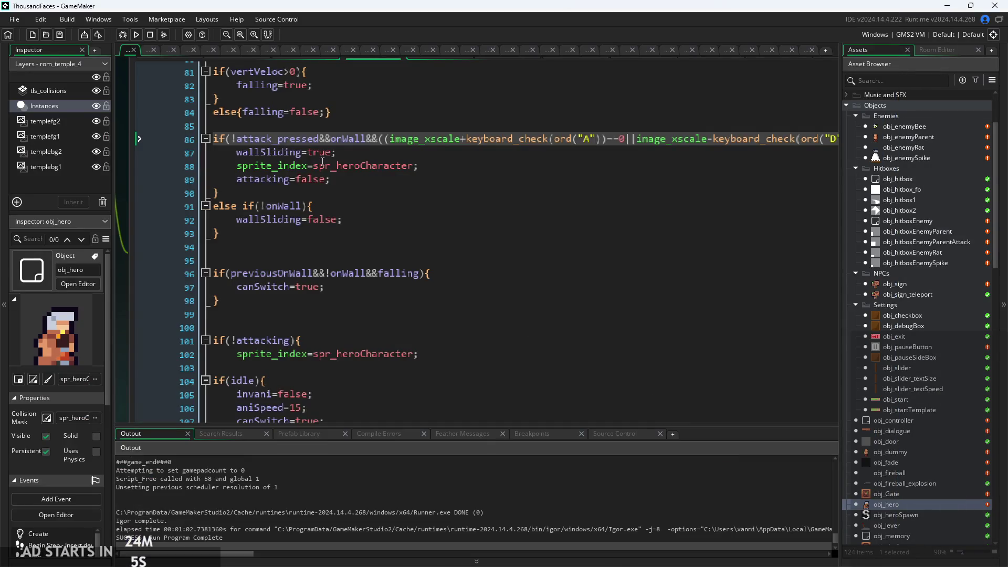
Restore obj_hero's events window and review its End Step and Step event code
{"action": "left_click", "coordinate": [464, 246]}
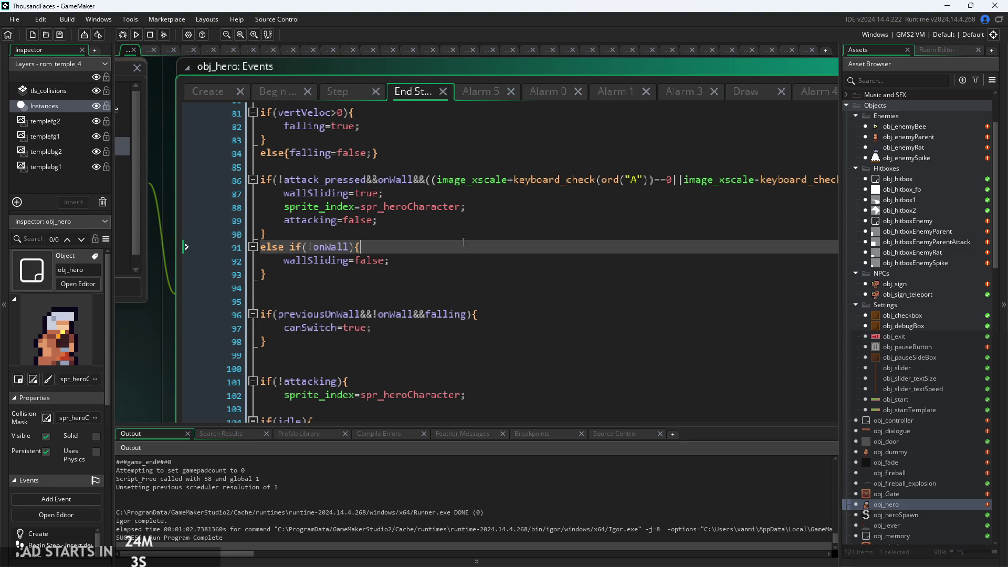
{"action": "left_click", "coordinate": [478, 215]}
{"action": "left_click", "coordinate": [335, 92]}
{"action": "left_click", "coordinate": [449, 174]}
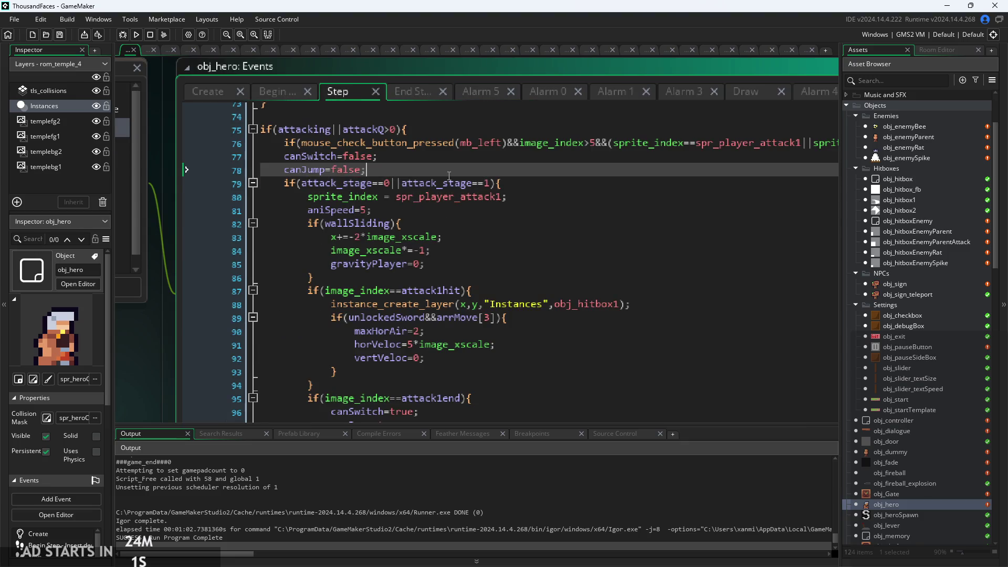
{"action": "scroll", "coordinate": [446, 267], "scroll_direction": "down", "scroll_amount": 3}
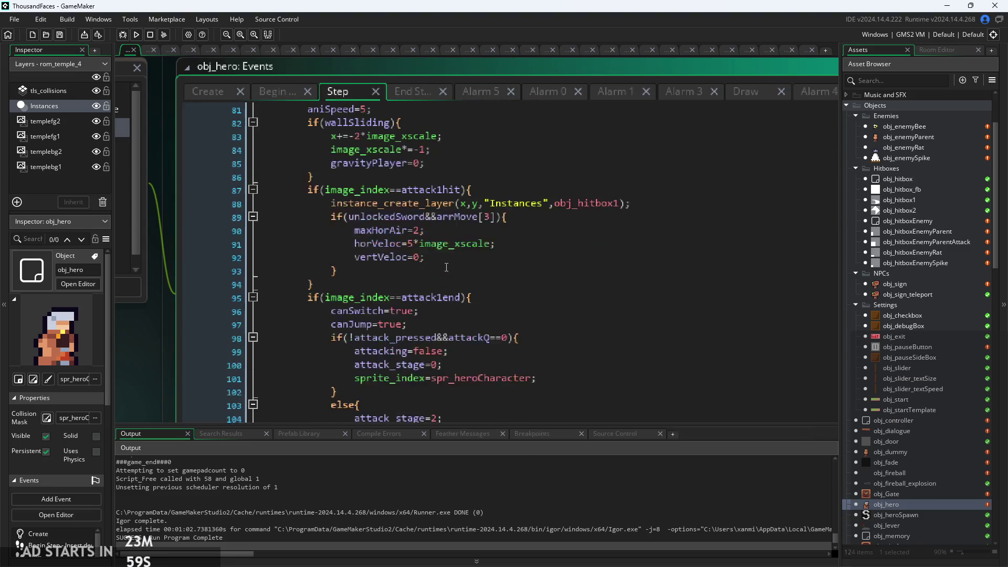
{"action": "scroll", "coordinate": [446, 267], "scroll_direction": "down", "scroll_amount": 1}
Check line 86 of the Step event, return to End Step, and run a fresh build
{"action": "left_click", "coordinate": [440, 223]}
{"action": "scroll", "coordinate": [440, 225], "scroll_direction": "up", "scroll_amount": 4}
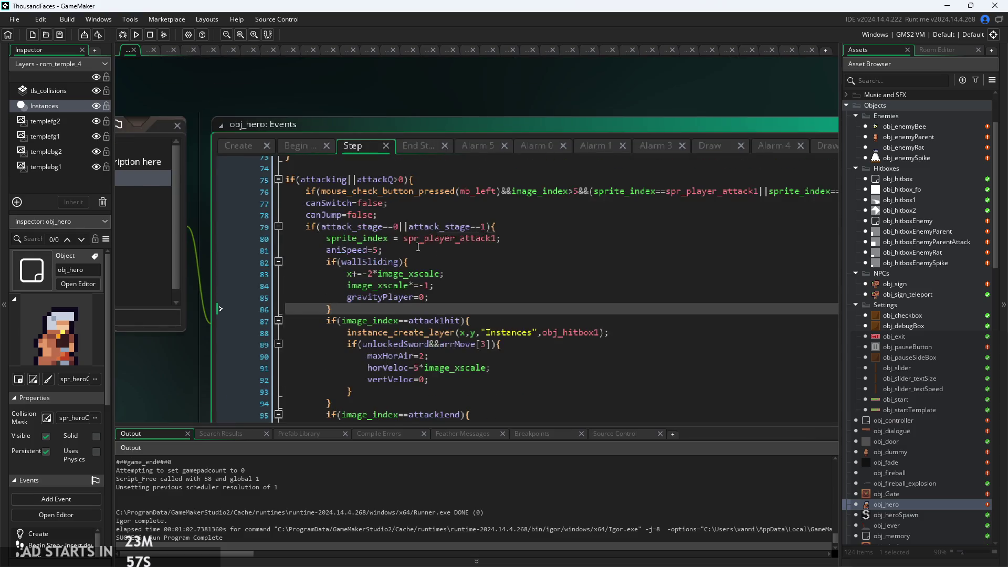
{"action": "scroll", "coordinate": [402, 261], "scroll_direction": "up", "scroll_amount": 2}
{"action": "left_click", "coordinate": [385, 107]}
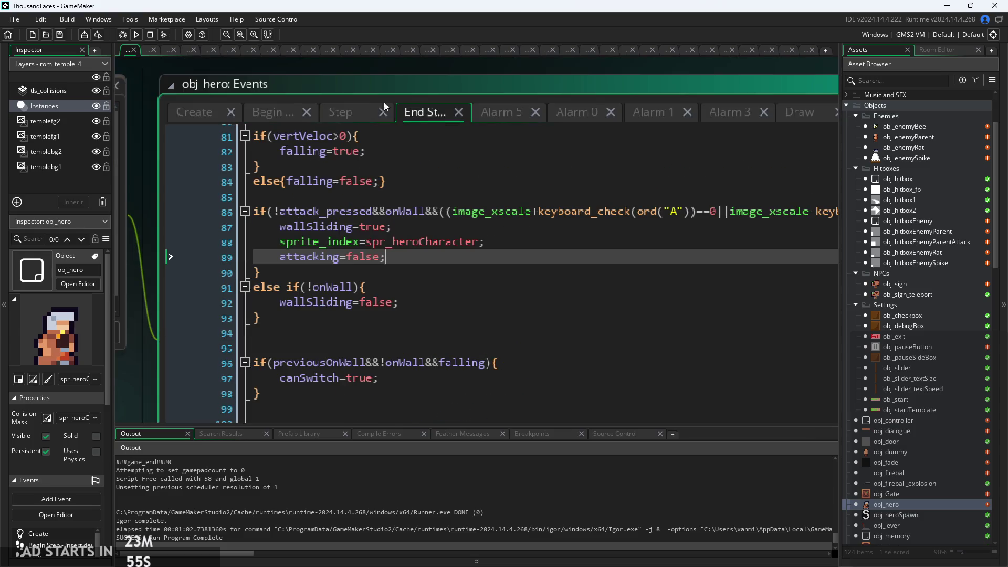
{"action": "left_click", "coordinate": [134, 37]}
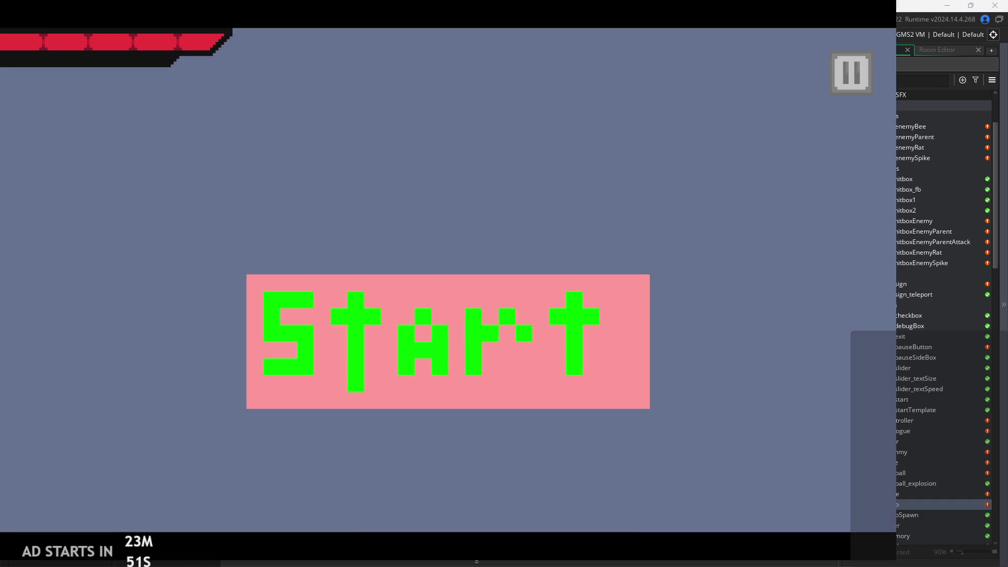
Start the first level and turn on the Debug Stats overlay
{"action": "left_click", "coordinate": [470, 373]}
{"action": "left_click", "coordinate": [844, 70]}
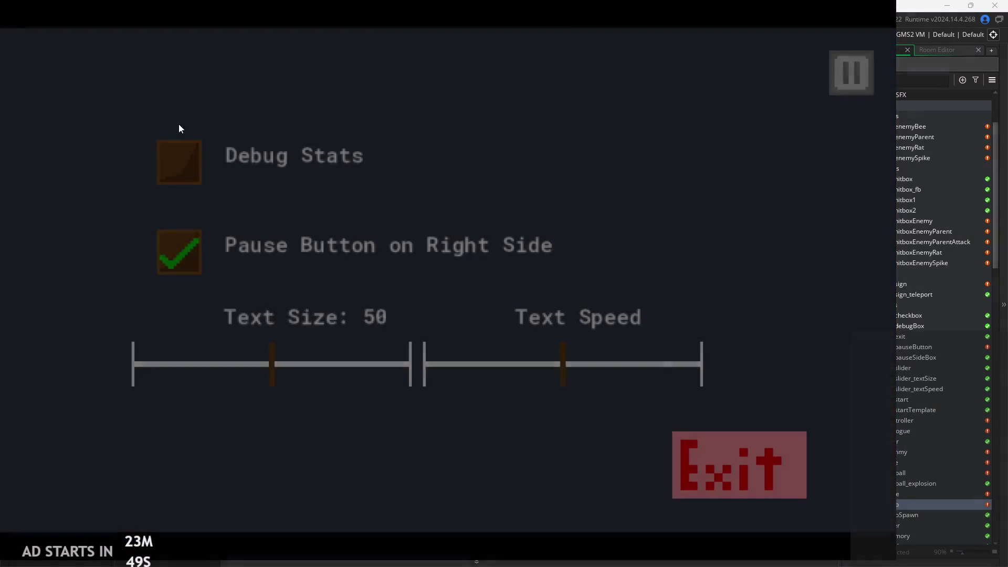
{"action": "left_click", "coordinate": [179, 156]}
{"action": "left_click", "coordinate": [855, 76]}
Run, jump and attack around the temple room, testing air attacks against the left wall
{"action": "key", "text": "Right"}
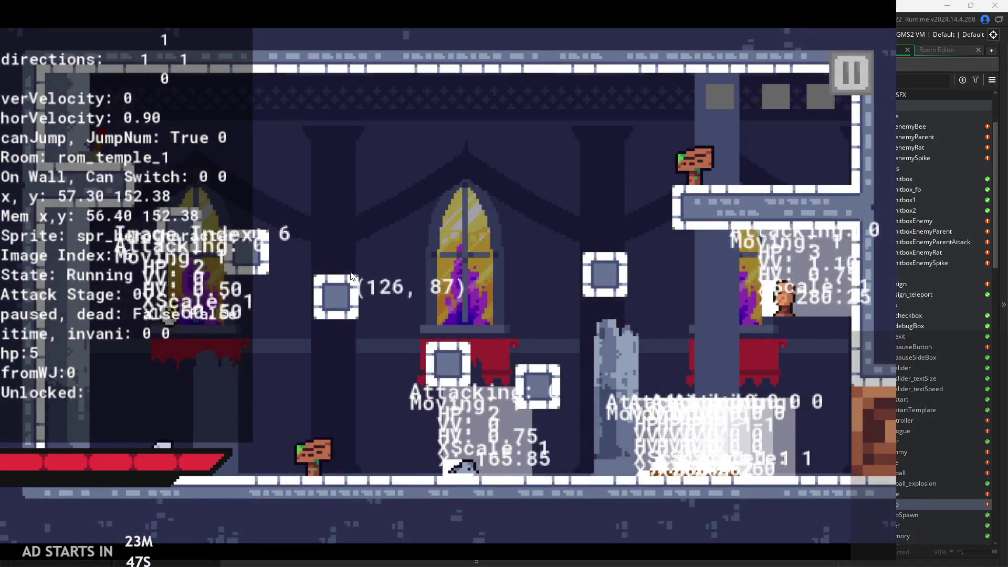
{"action": "key", "text": "space"}
{"action": "key", "text": "Left"}
{"action": "key", "text": "x"}
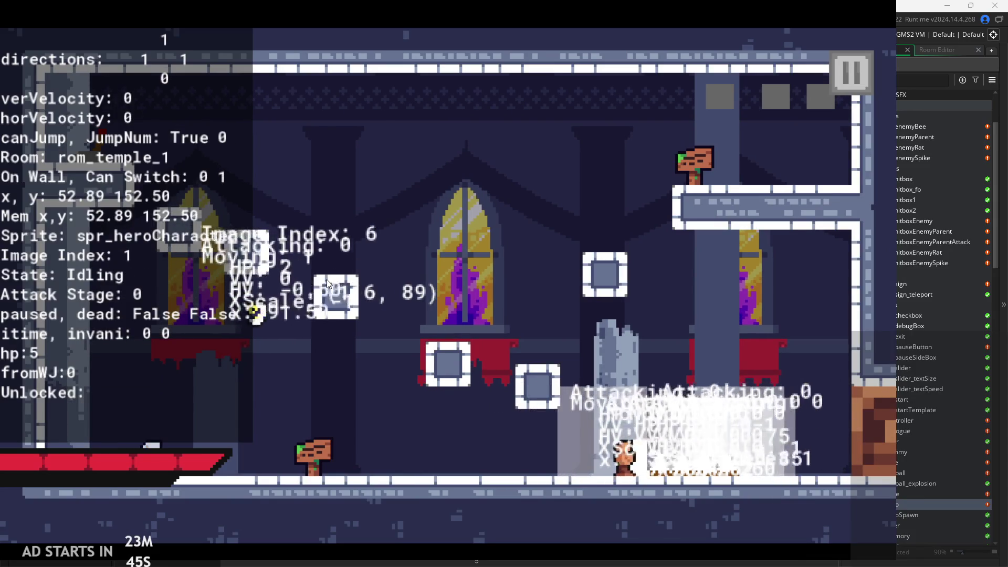
{"action": "key", "text": "space"}
{"action": "key", "text": "Left"}
{"action": "key", "text": "x"}
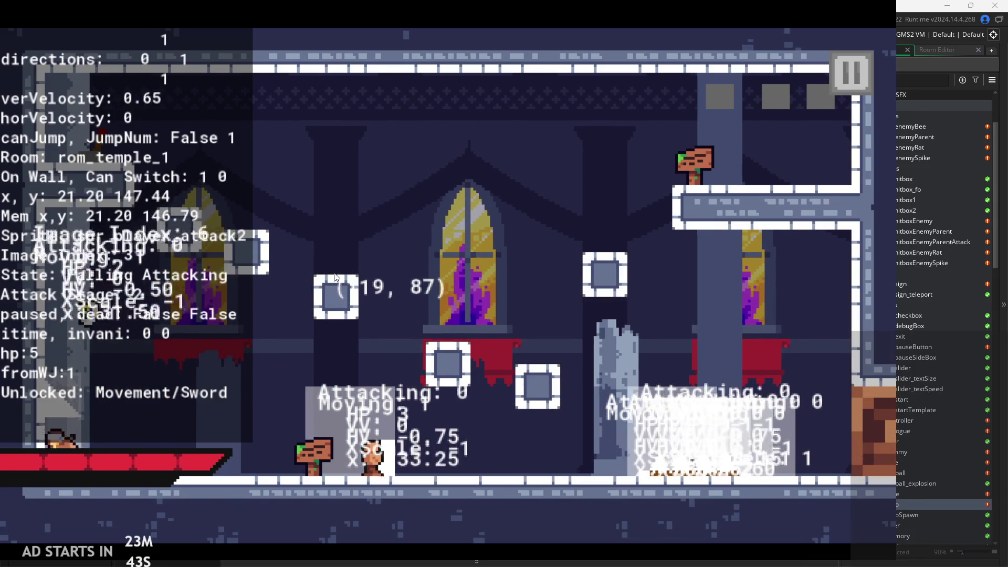
{"action": "key", "text": "Right"}
{"action": "key", "text": "x"}
{"action": "key", "text": "x"}
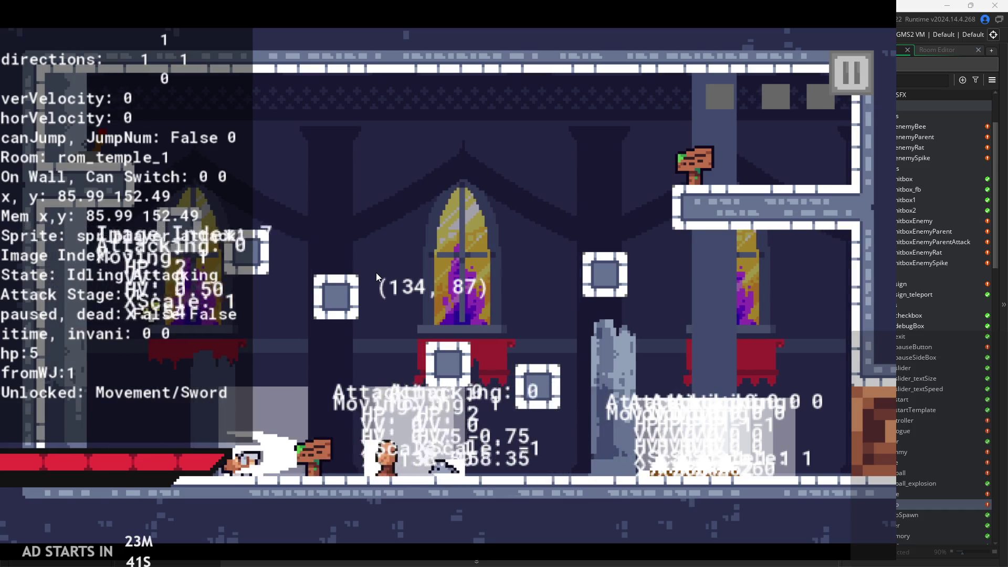
{"action": "key", "text": "Right"}
{"action": "key", "text": "Left"}
{"action": "key", "text": "space"}
{"action": "key", "text": "x"}
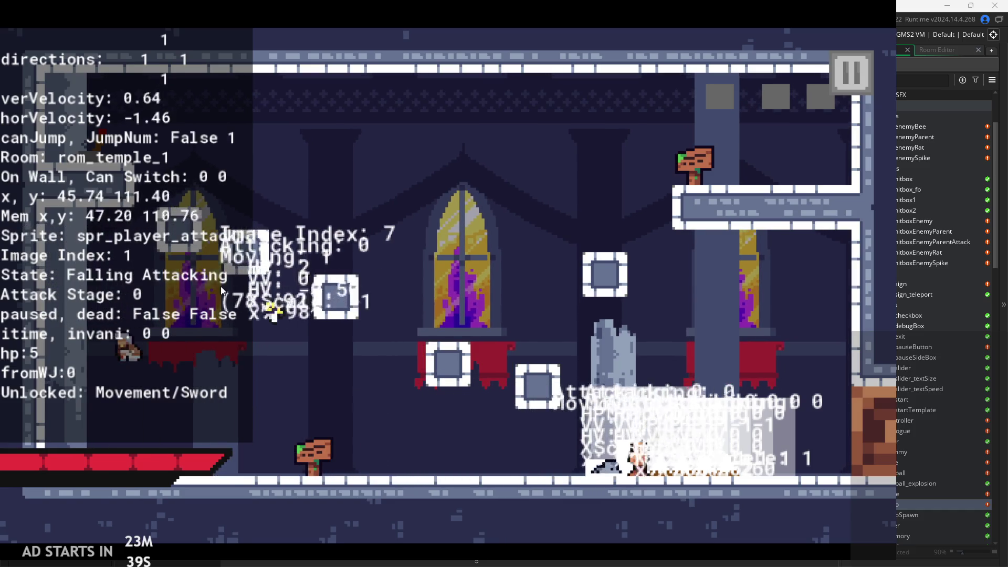
{"action": "key", "text": "x"}
{"action": "key", "text": "space"}
{"action": "key", "text": "Left"}
{"action": "key", "text": "x"}
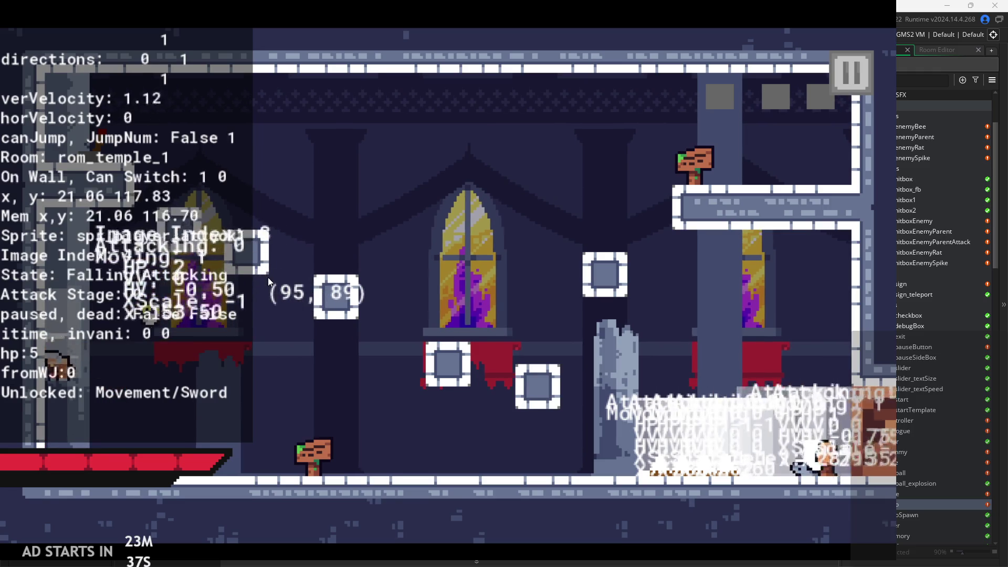
{"action": "key", "text": "Right"}
{"action": "key", "text": "space"}
{"action": "key", "text": "x"}
{"action": "key", "text": "Left"}
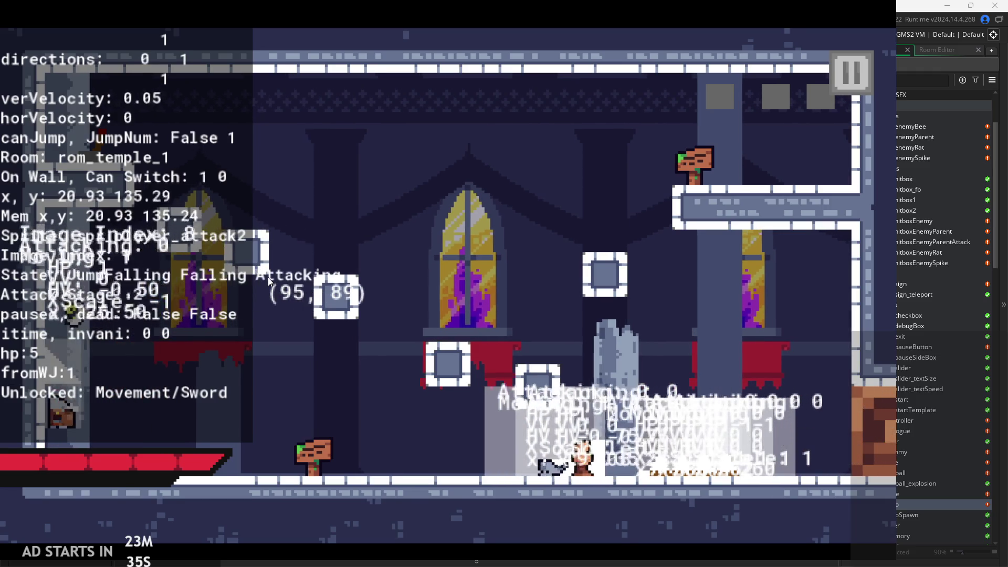
{"action": "key", "text": "Right"}
{"action": "key", "text": "space"}
{"action": "key", "text": "x"}
{"action": "key", "text": "Left"}
{"action": "key", "text": "x"}
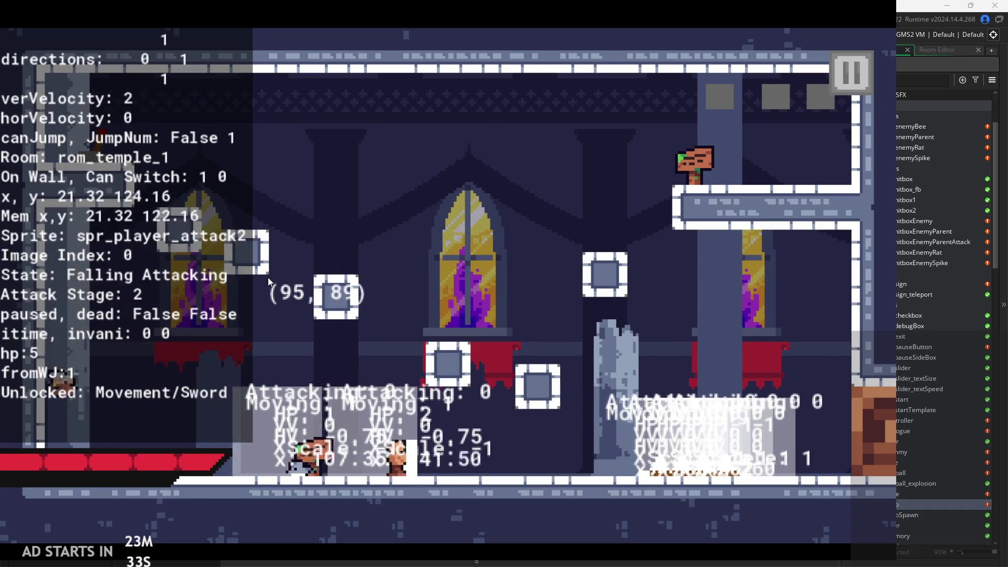
{"action": "key", "text": "x"}
{"action": "key", "text": "x"}
{"action": "key", "text": "Right"}
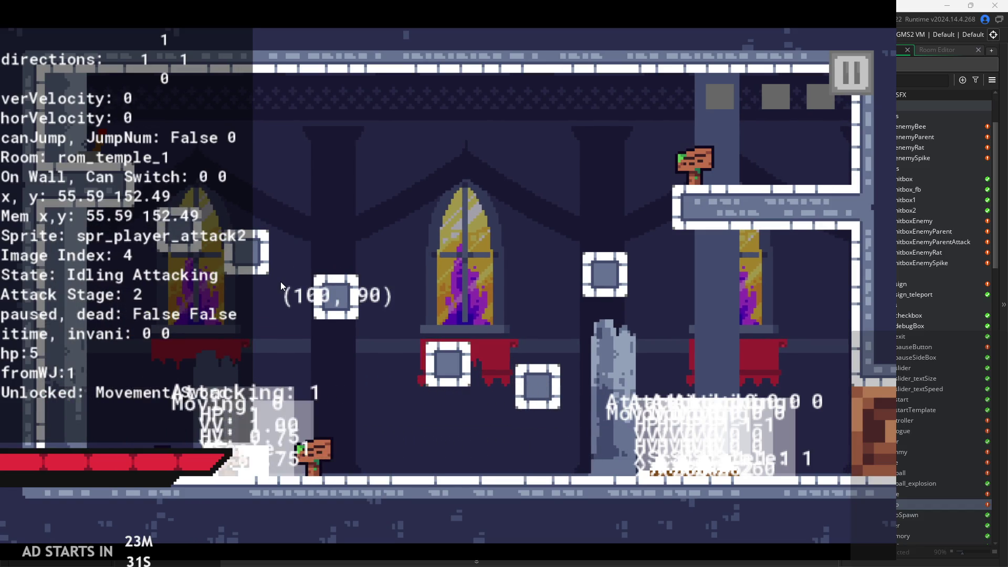
{"action": "key", "text": "x"}
{"action": "key", "text": "x"}
{"action": "key", "text": "space"}
{"action": "key", "text": "Left"}
{"action": "key", "text": "x"}
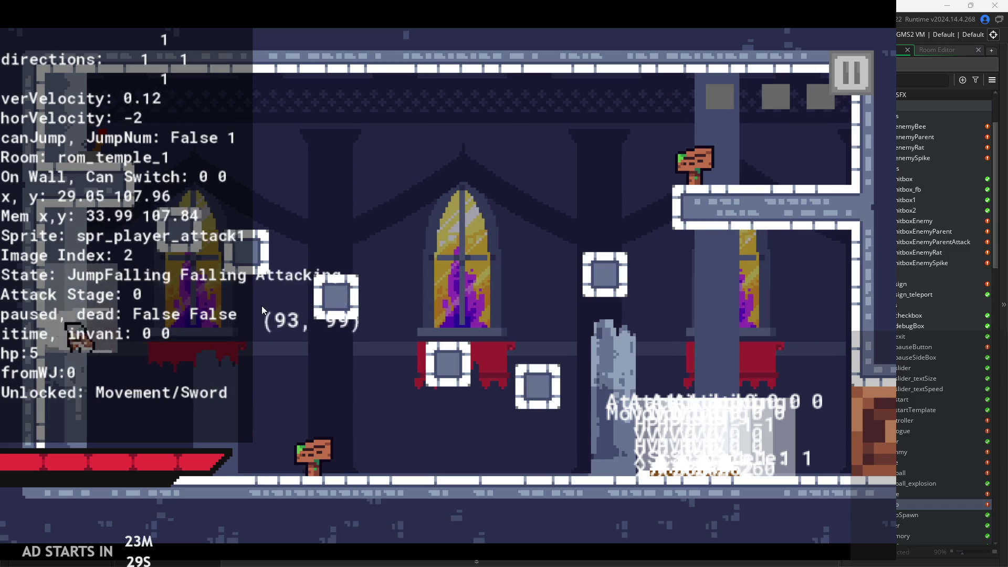
{"action": "key", "text": "x"}
{"action": "key", "text": "space"}
{"action": "key", "text": "x"}
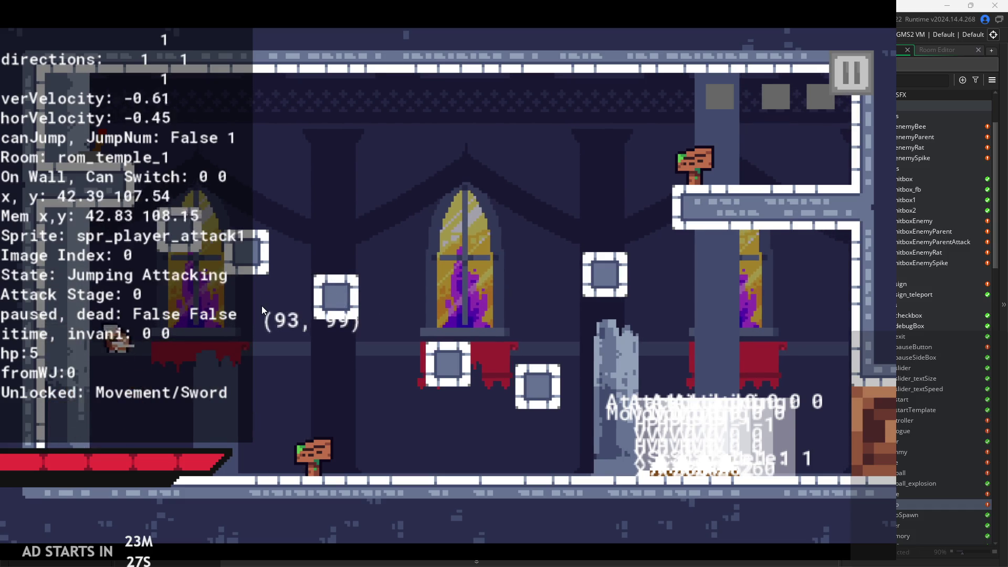
{"action": "key", "text": "Left"}
{"action": "key", "text": "x"}
{"action": "key", "text": "Right"}
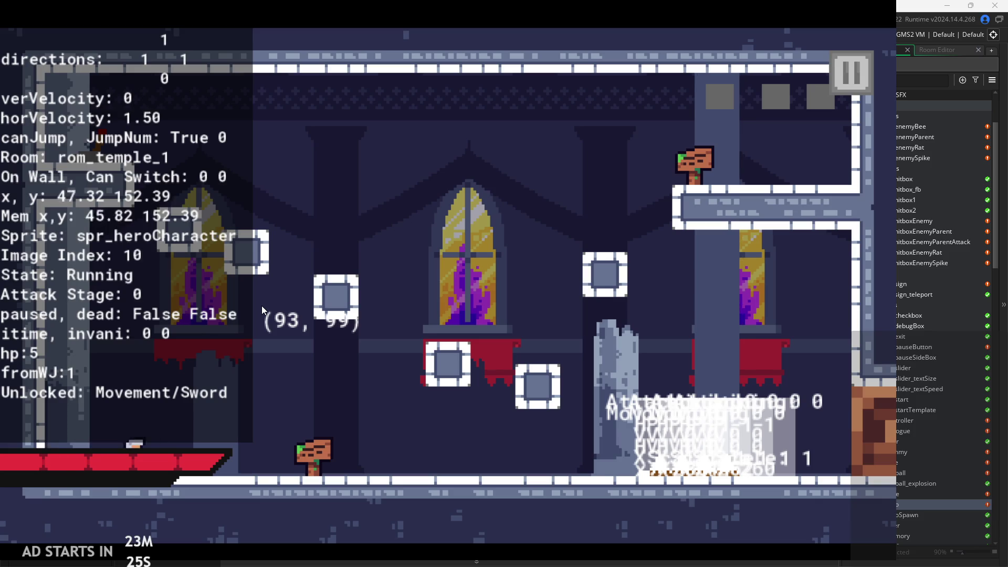
{"action": "key", "text": "space"}
{"action": "key", "text": "x"}
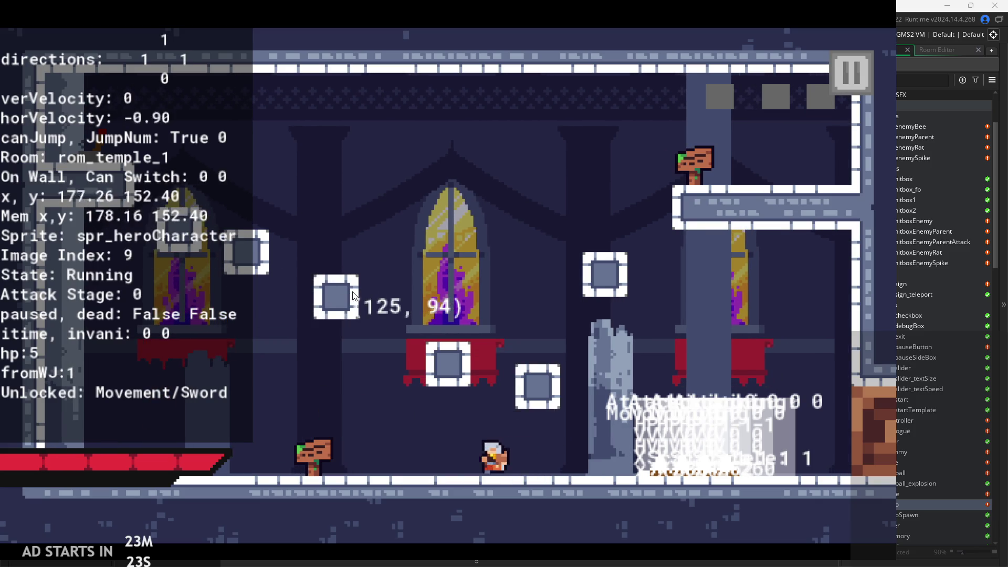
Test wall slides and wall-jumps with two-stage air attacks, then exit the game
{"action": "key", "text": "space"}
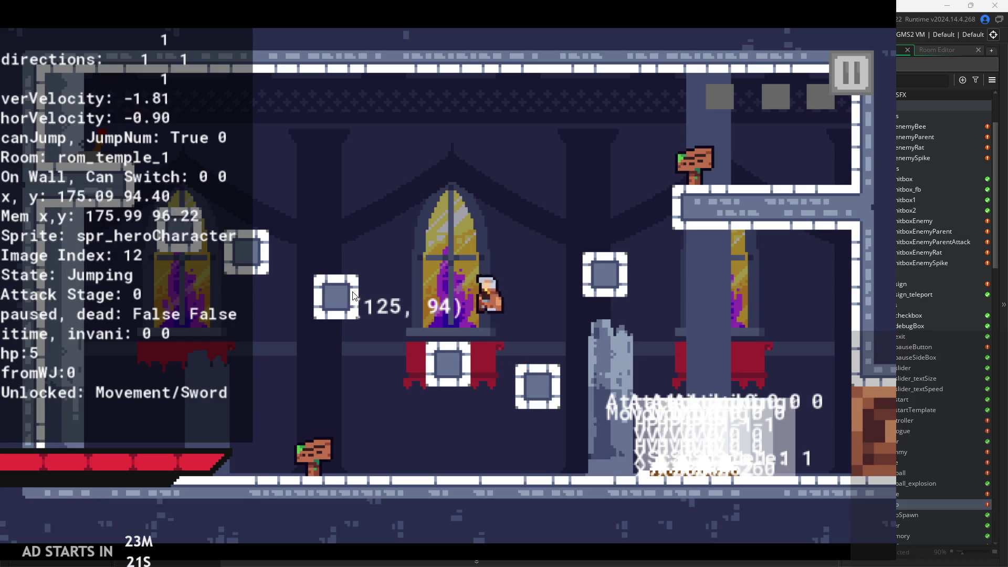
{"action": "key", "text": "Left"}
{"action": "key", "text": "x"}
{"action": "key", "text": "space"}
{"action": "key", "text": "x"}
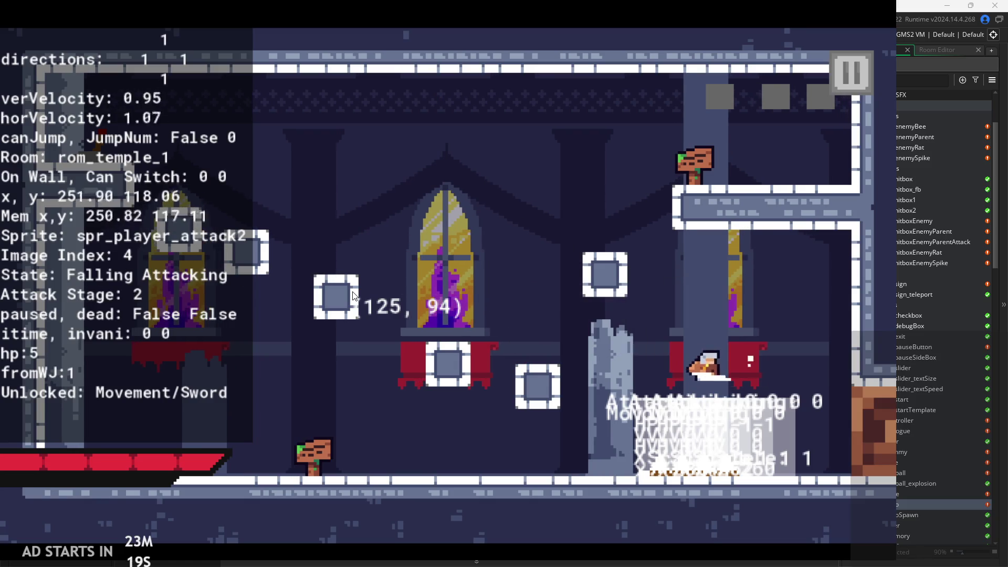
{"action": "key", "text": "Left"}
{"action": "key", "text": "space"}
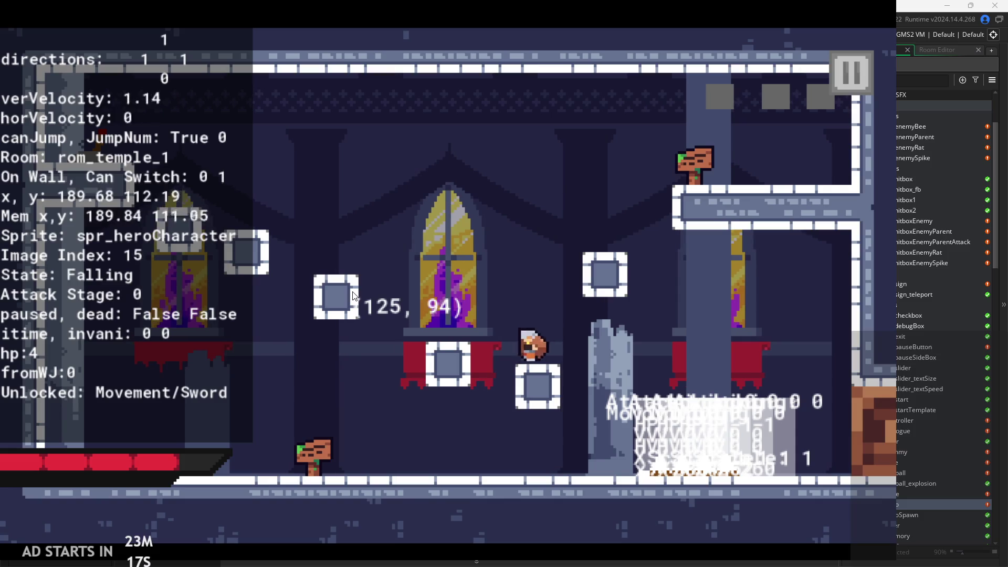
{"action": "key", "text": "space"}
{"action": "key", "text": "x"}
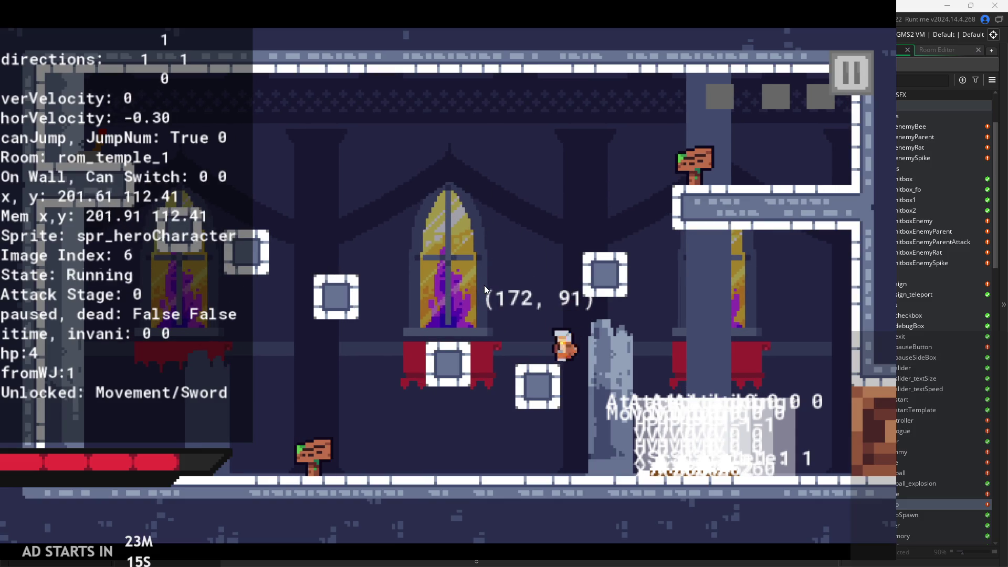
{"action": "key", "text": "space"}
{"action": "key", "text": "x"}
{"action": "key", "text": "space"}
{"action": "key", "text": "space"}
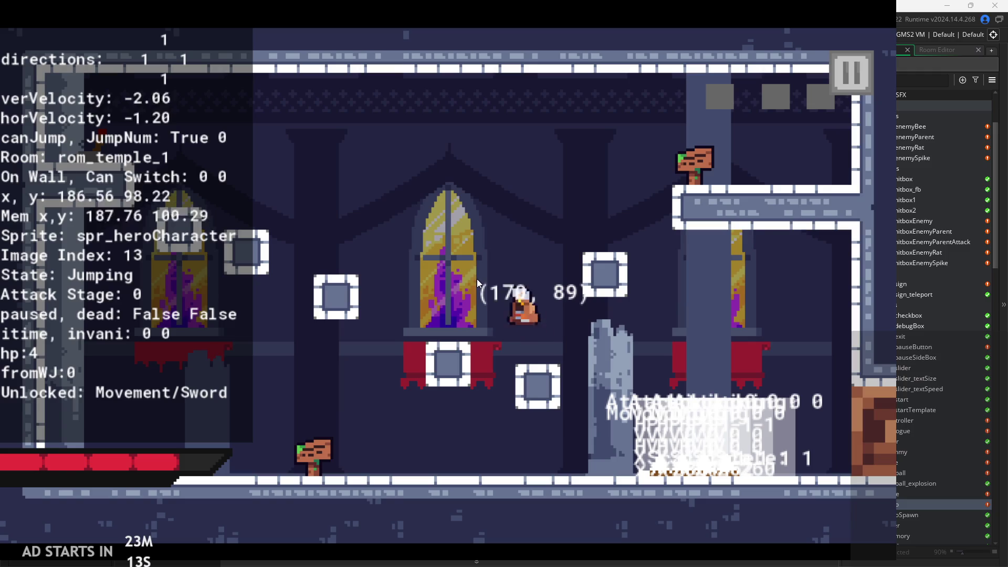
{"action": "key", "text": "x"}
{"action": "key", "text": "x"}
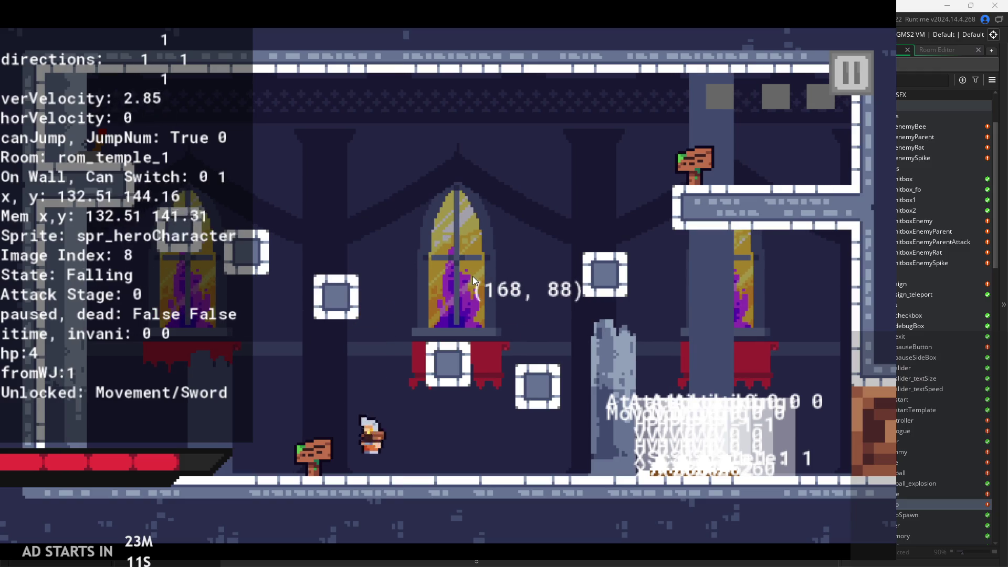
{"action": "key", "text": "space"}
{"action": "key", "text": "space"}
{"action": "key", "text": "x"}
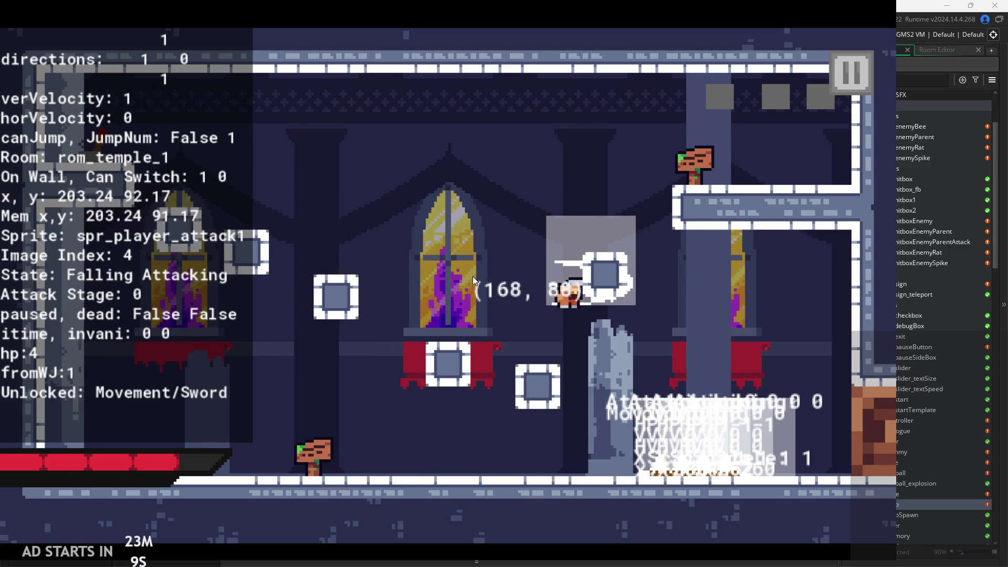
{"action": "key", "text": "x"}
{"action": "key", "text": "x"}
{"action": "key", "text": "space"}
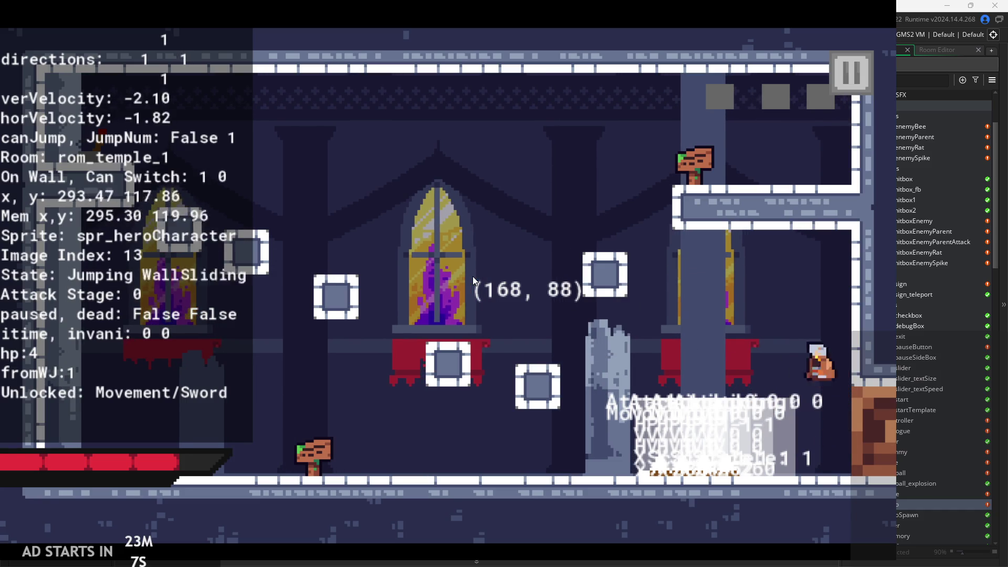
{"action": "key", "text": "space"}
{"action": "key", "text": "x"}
{"action": "key", "text": "x"}
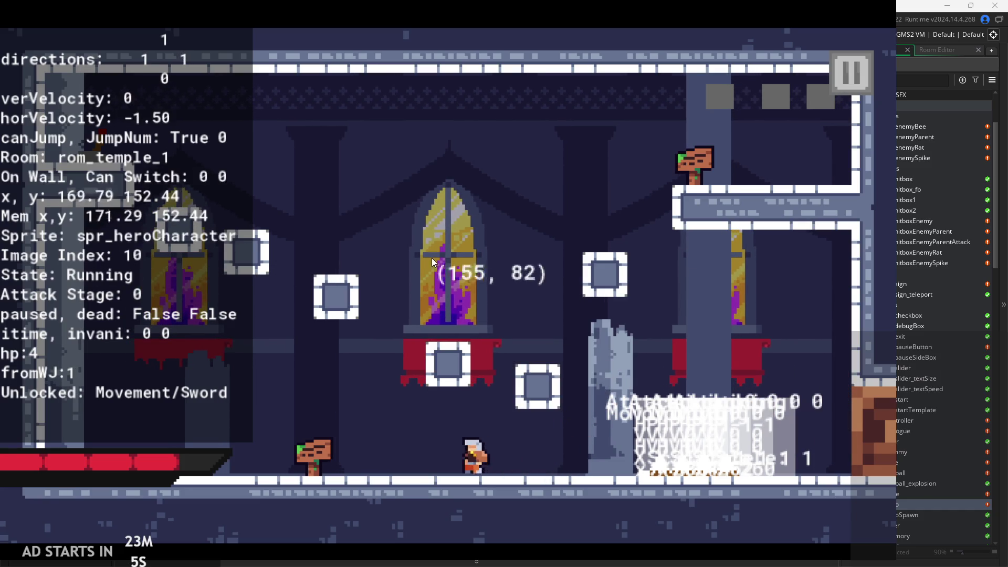
{"action": "key", "text": "space"}
{"action": "key", "text": "x"}
{"action": "key", "text": "x"}
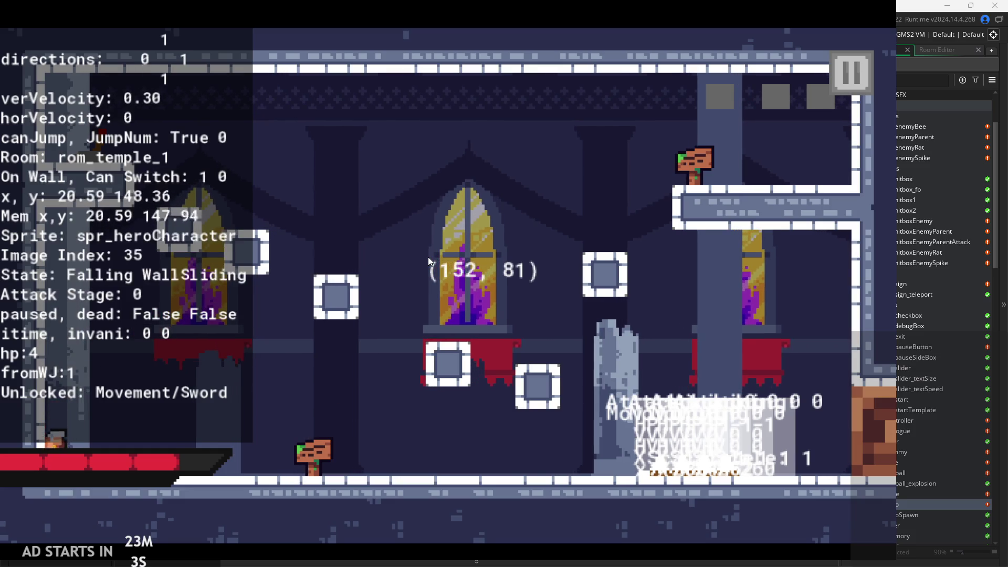
{"action": "key", "text": "space"}
{"action": "key", "text": "x"}
{"action": "key", "text": "x"}
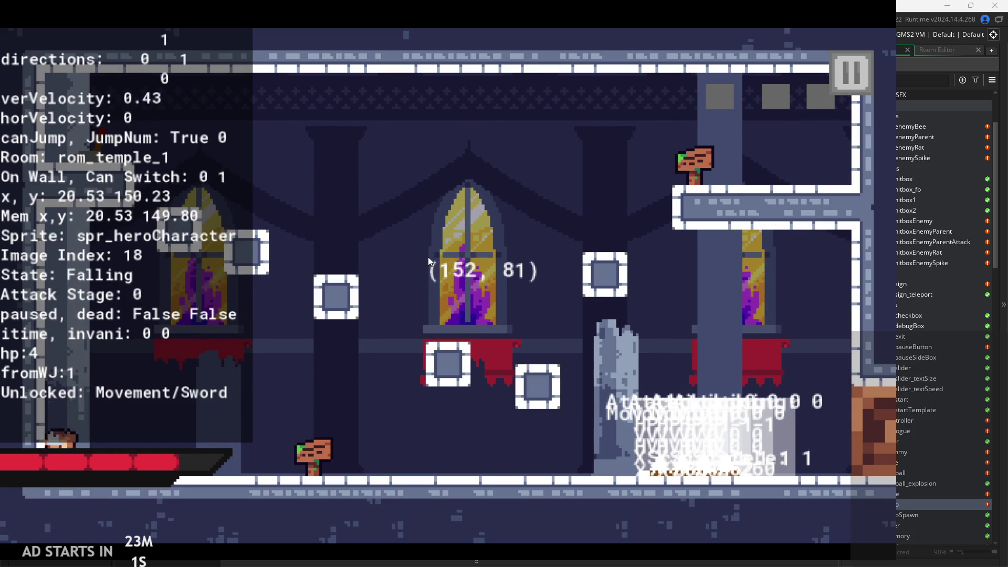
{"action": "key", "text": "space"}
{"action": "key", "text": "x"}
{"action": "key", "text": "x"}
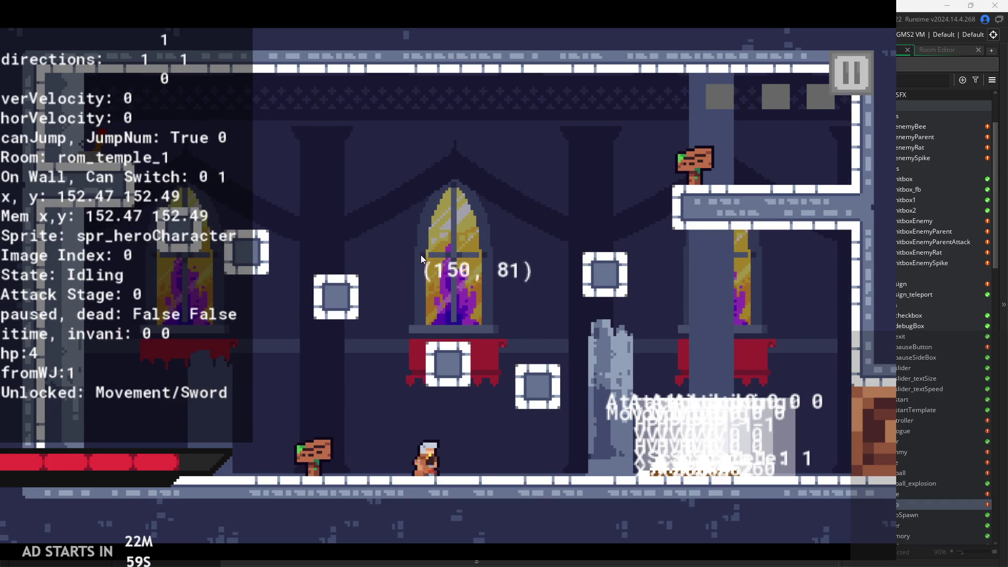
{"action": "key", "text": "space"}
{"action": "key", "text": "x"}
{"action": "key", "text": "x"}
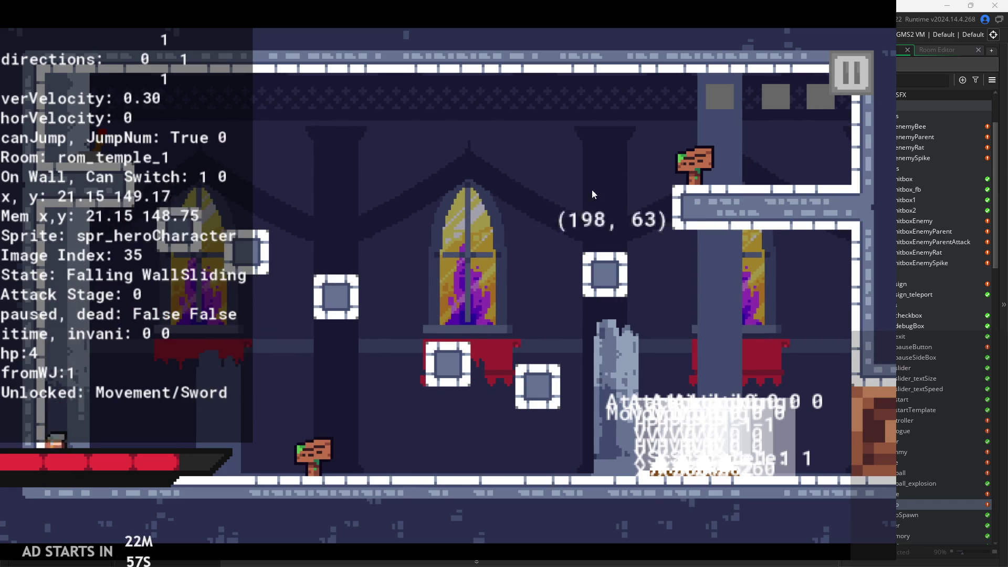
{"action": "left_click", "coordinate": [840, 63]}
{"action": "left_click", "coordinate": [706, 442]}
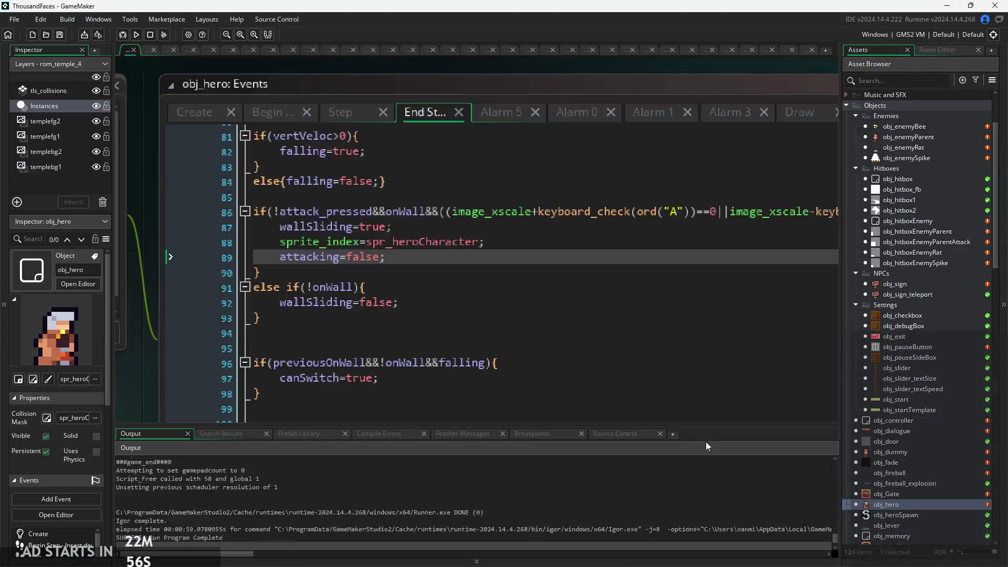
Review the End Step wall-slide block and its attacking=false line
{"action": "left_click", "coordinate": [514, 233]}
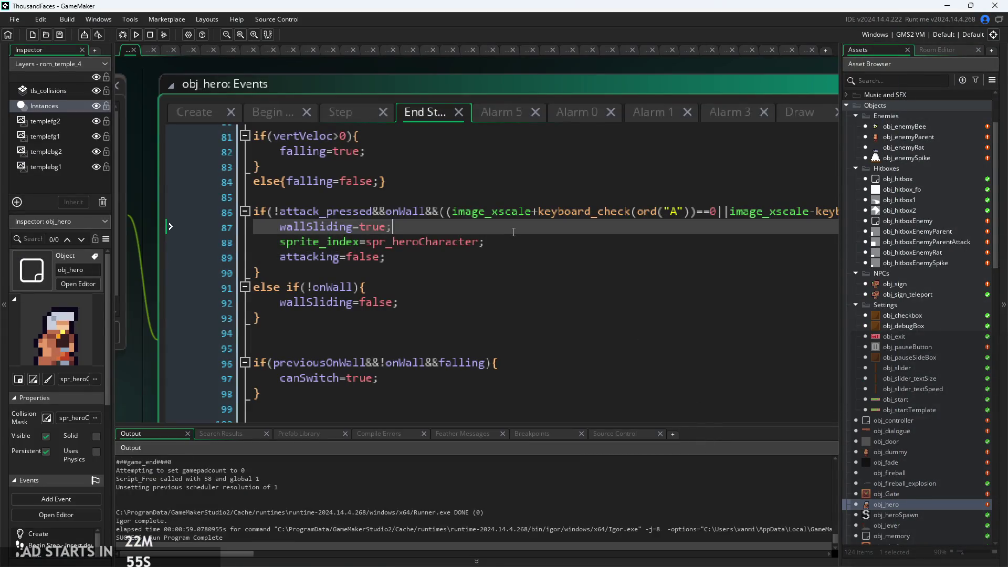
{"action": "left_click", "coordinate": [398, 252]}
{"action": "scroll", "coordinate": [535, 261], "scroll_direction": "down", "scroll_amount": 2}
{"action": "left_click", "coordinate": [534, 261]}
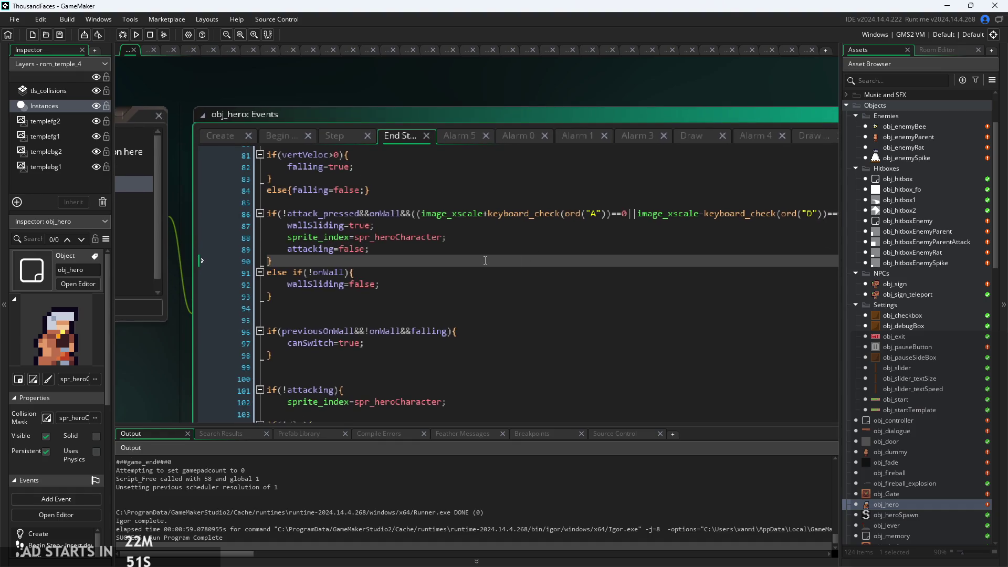
{"action": "scroll", "coordinate": [486, 261], "scroll_direction": "up", "scroll_amount": 2}
{"action": "left_click", "coordinate": [432, 309]}
{"action": "scroll", "coordinate": [432, 308], "scroll_direction": "down", "scroll_amount": 2}
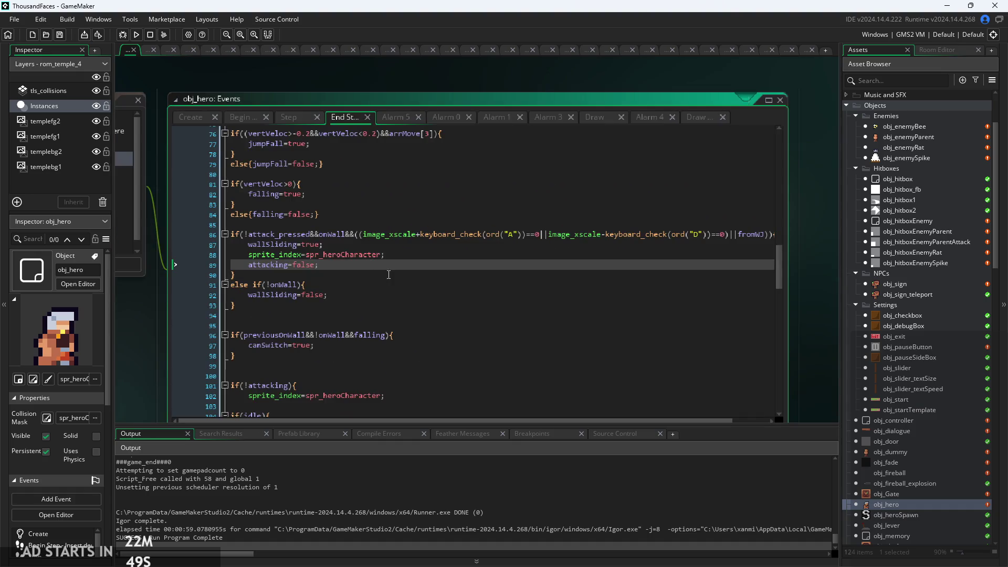
{"action": "scroll", "coordinate": [372, 266], "scroll_direction": "up", "scroll_amount": 1}
{"action": "scroll", "coordinate": [372, 257], "scroll_direction": "up", "scroll_amount": 1}
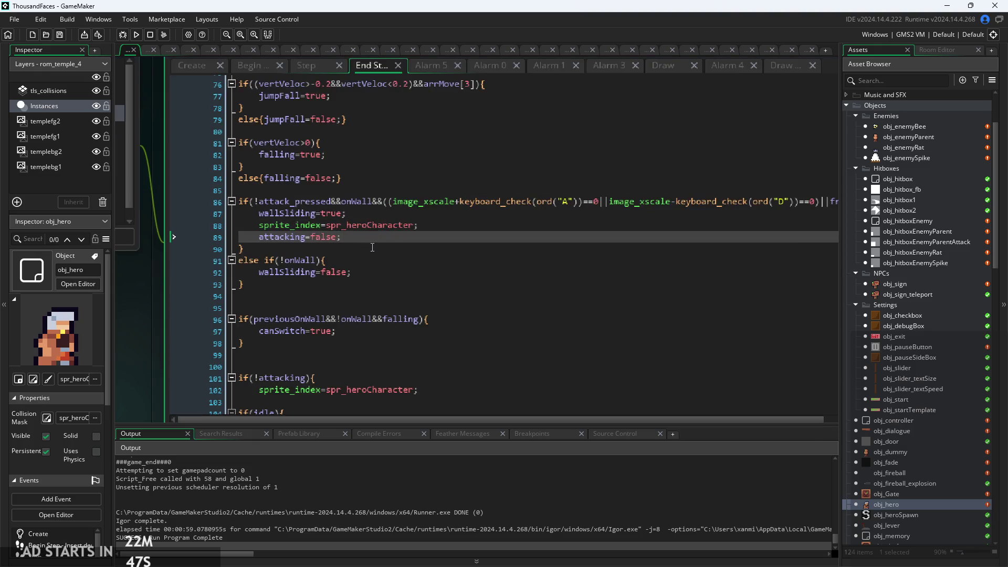
{"action": "left_click", "coordinate": [371, 248]}
{"action": "left_click", "coordinate": [373, 237]}
Change Step line 113 to if(attack_stage==2&&attacking) and relaunch the game
{"action": "left_click", "coordinate": [242, 66]}
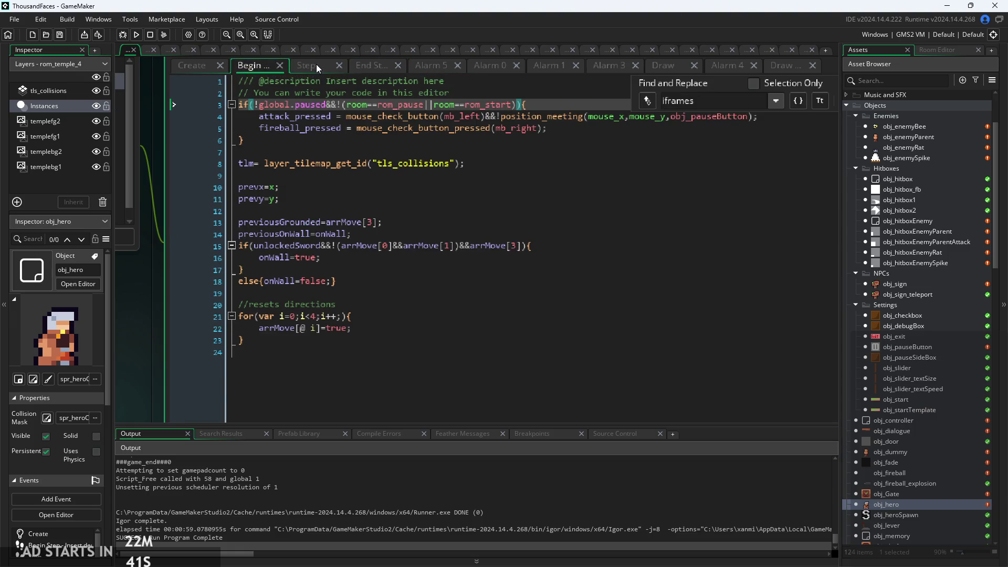
{"action": "left_click", "coordinate": [316, 64]}
{"action": "left_click", "coordinate": [422, 169]}
{"action": "scroll", "coordinate": [421, 240], "scroll_direction": "down", "scroll_amount": 1}
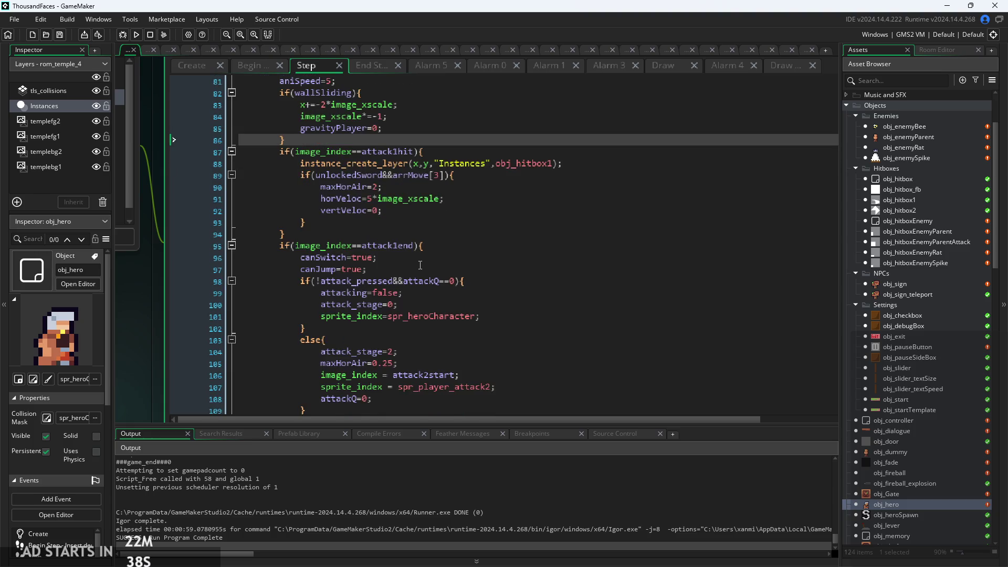
{"action": "scroll", "coordinate": [415, 245], "scroll_direction": "down", "scroll_amount": 5}
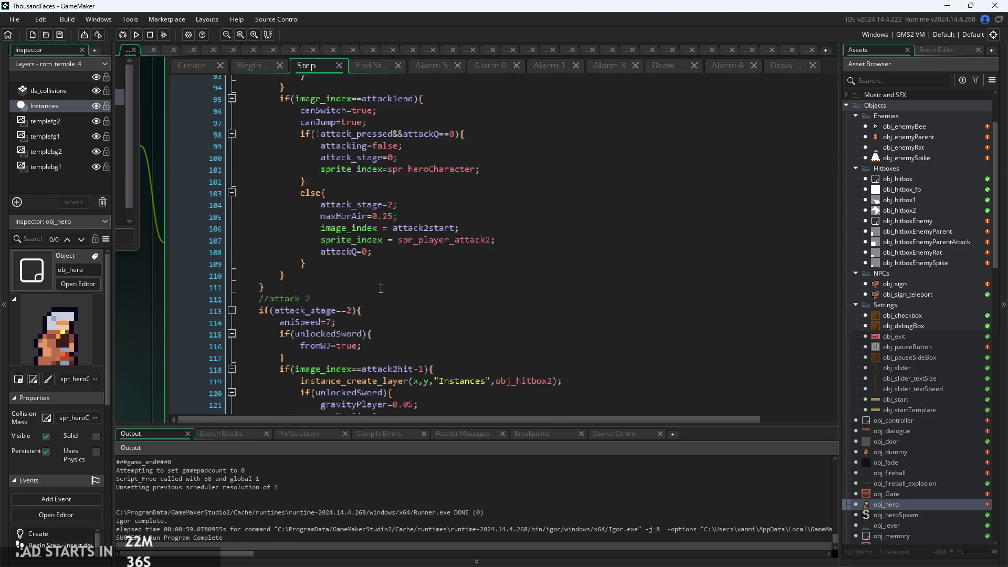
{"action": "left_click", "coordinate": [359, 311]}
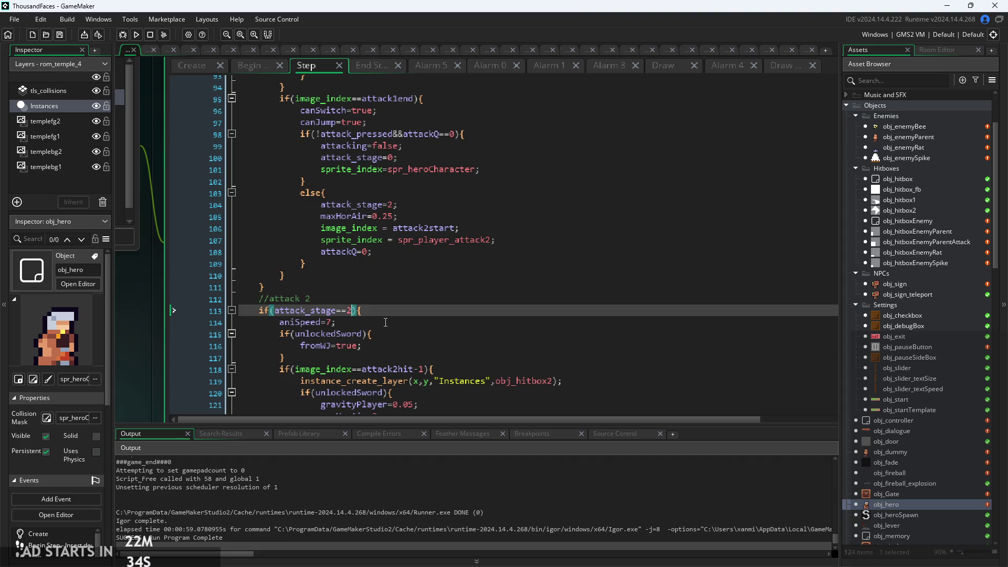
{"action": "type", "text": "&&attacking"}
{"action": "left_click", "coordinate": [136, 34]}
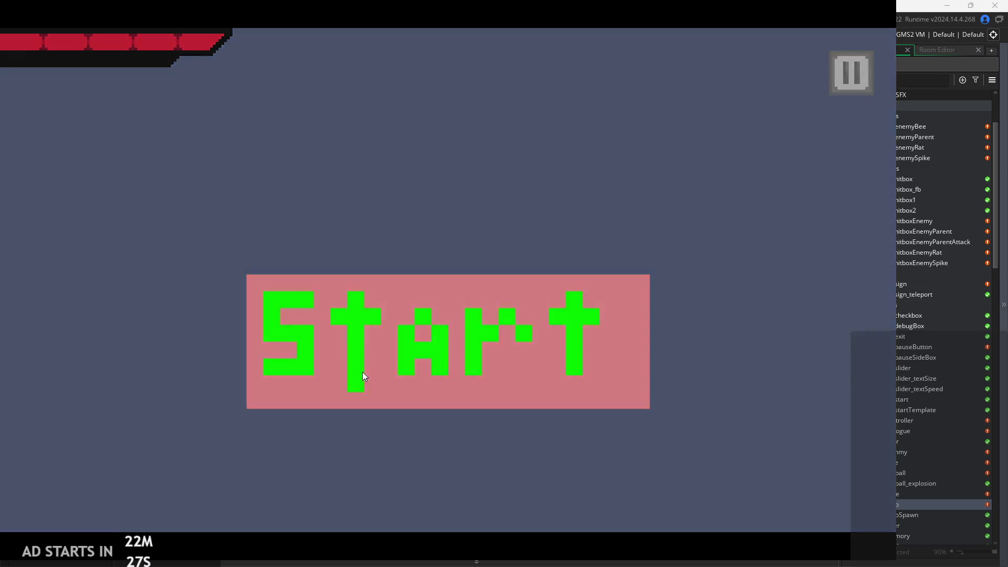
{"action": "left_click", "coordinate": [363, 372]}
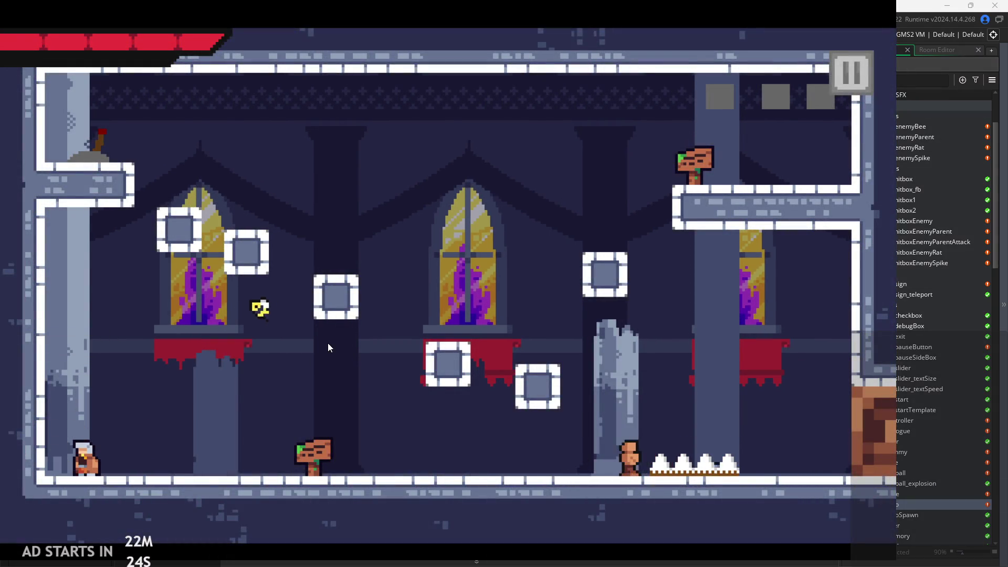
Move the hero to the temple room's left wall, jump against it repeatedly, then pause
{"action": "key", "text": "space"}
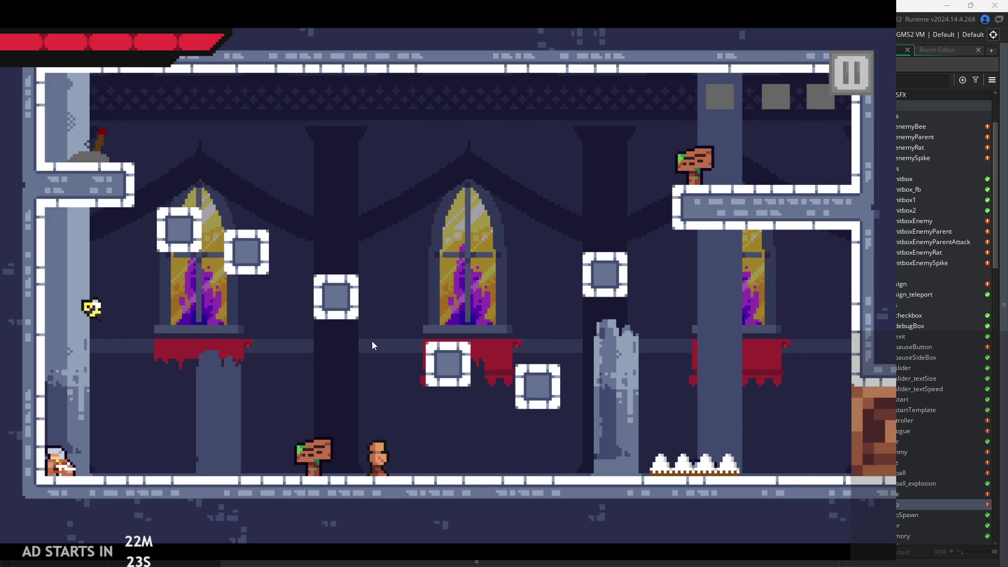
{"action": "key", "text": "Right"}
{"action": "key", "text": "Right"}
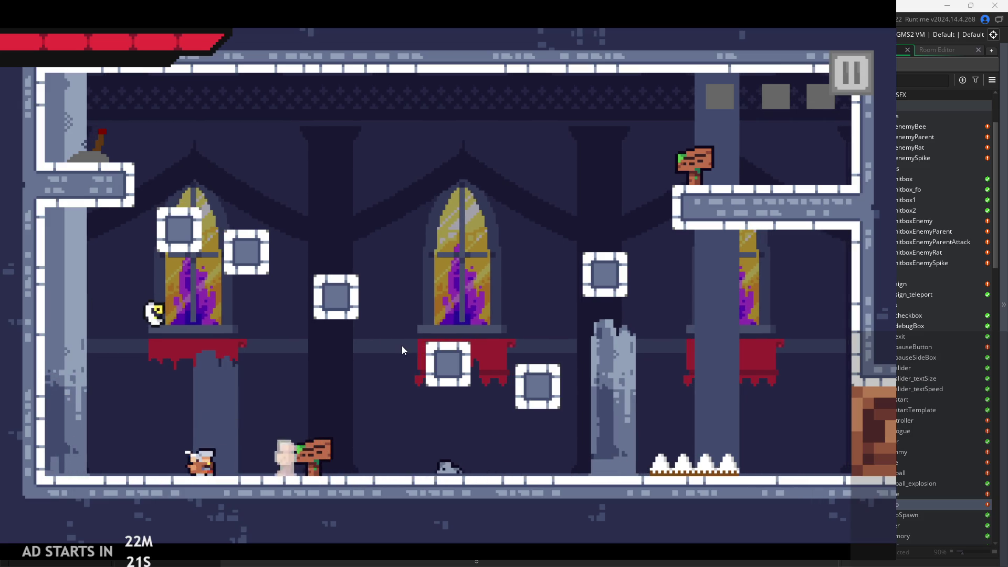
{"action": "key", "text": "Right"}
{"action": "key", "text": "Left"}
{"action": "key", "text": "space"}
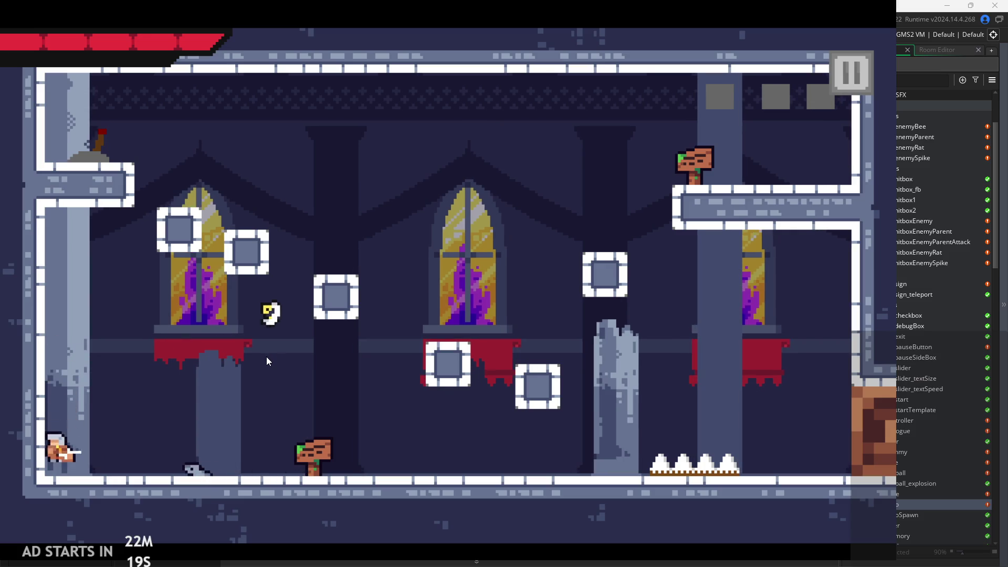
{"action": "key", "text": "space"}
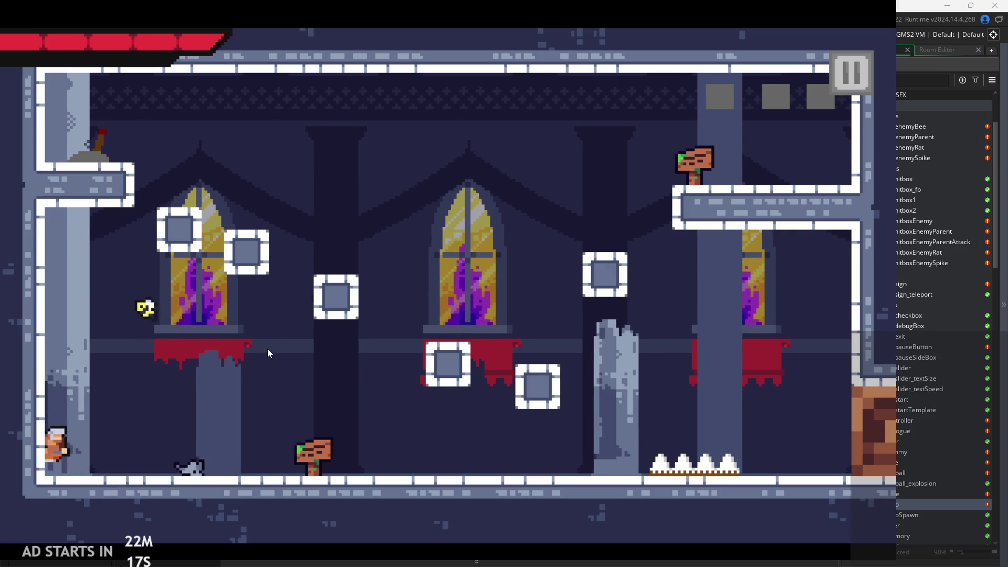
{"action": "key", "text": "space"}
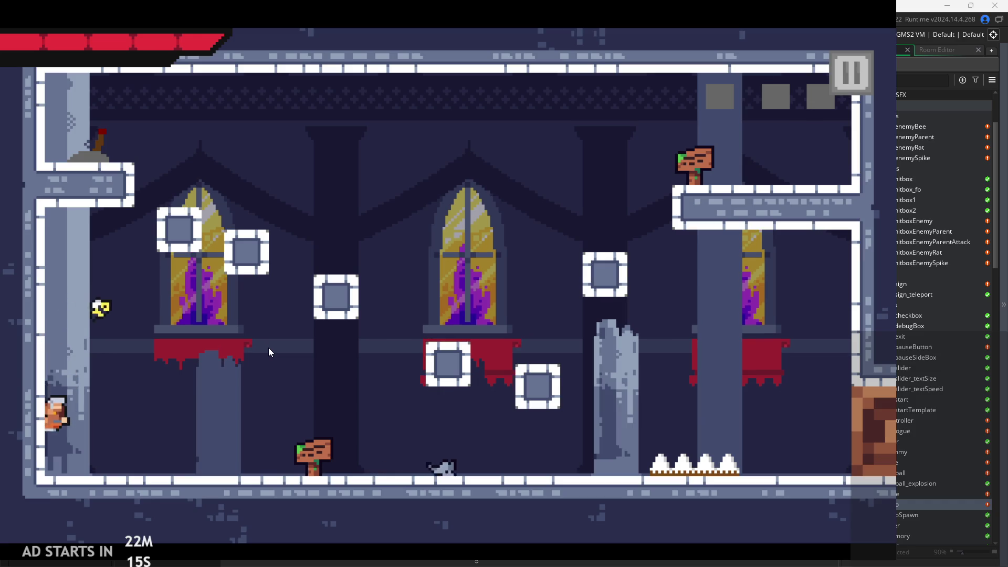
{"action": "key", "text": "space"}
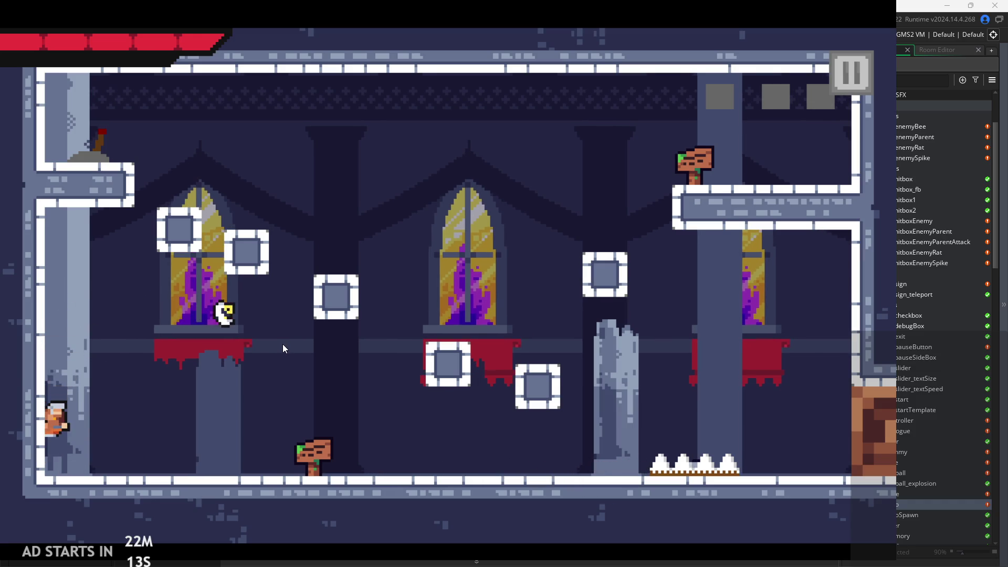
{"action": "key", "text": "space"}
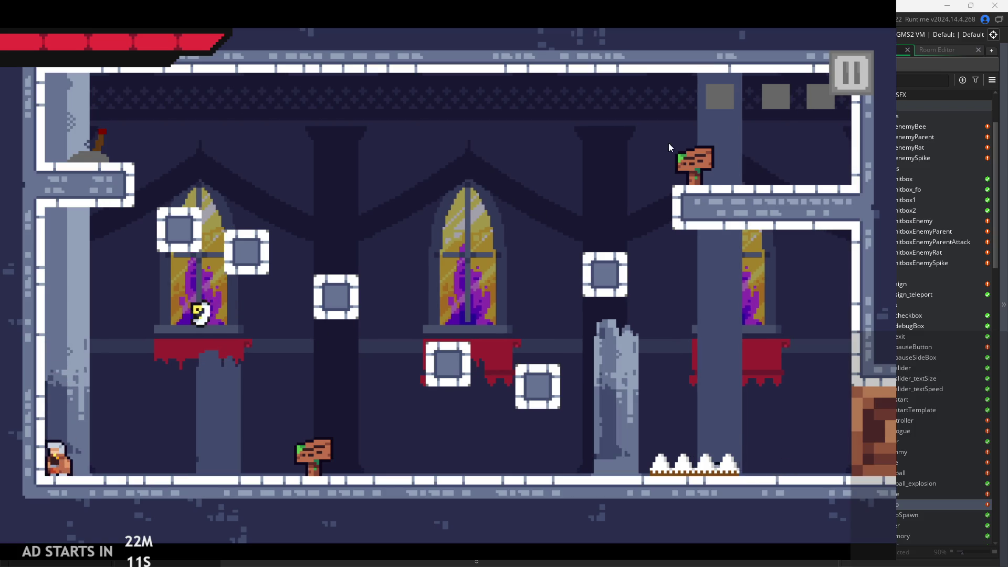
{"action": "left_click", "coordinate": [851, 83]}
Quit the game and inspect the End Step wall-slide block checking !attack_pressed on line 86
{"action": "left_click", "coordinate": [739, 452]}
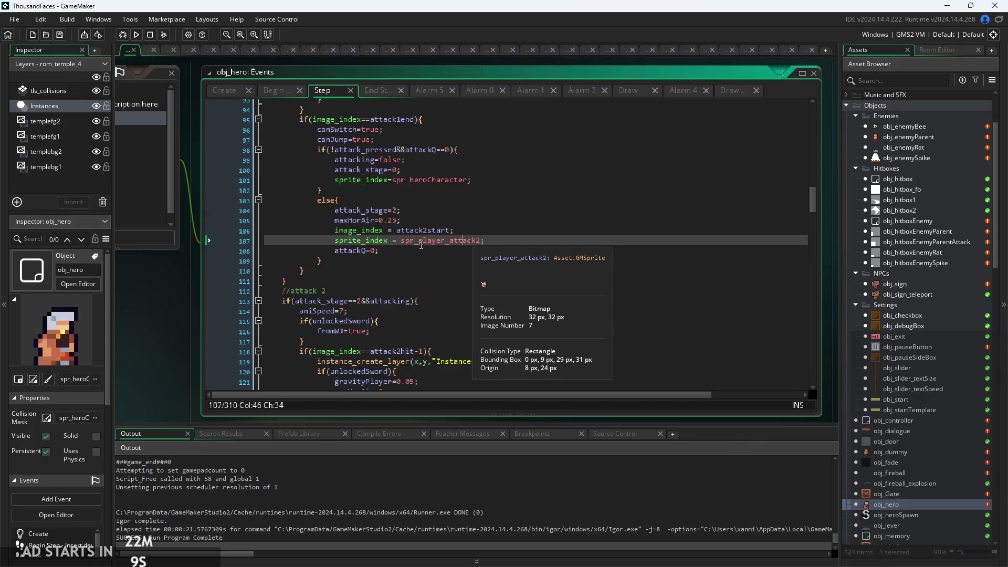
{"action": "left_click", "coordinate": [489, 263]}
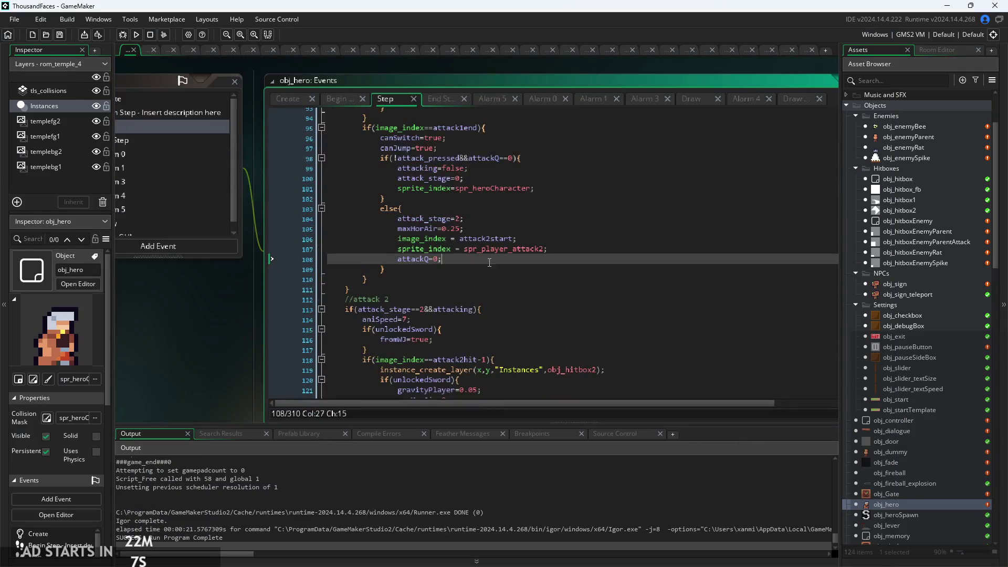
{"action": "left_click", "coordinate": [443, 98]}
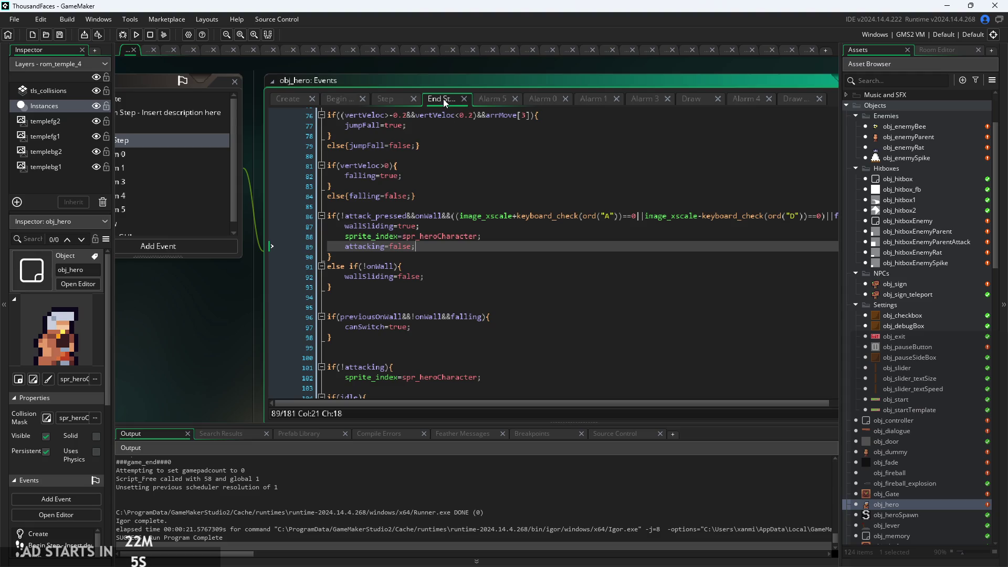
{"action": "left_click", "coordinate": [465, 264]}
{"action": "scroll", "coordinate": [421, 268], "scroll_direction": "up", "scroll_amount": 3, "text": "ctrl"}
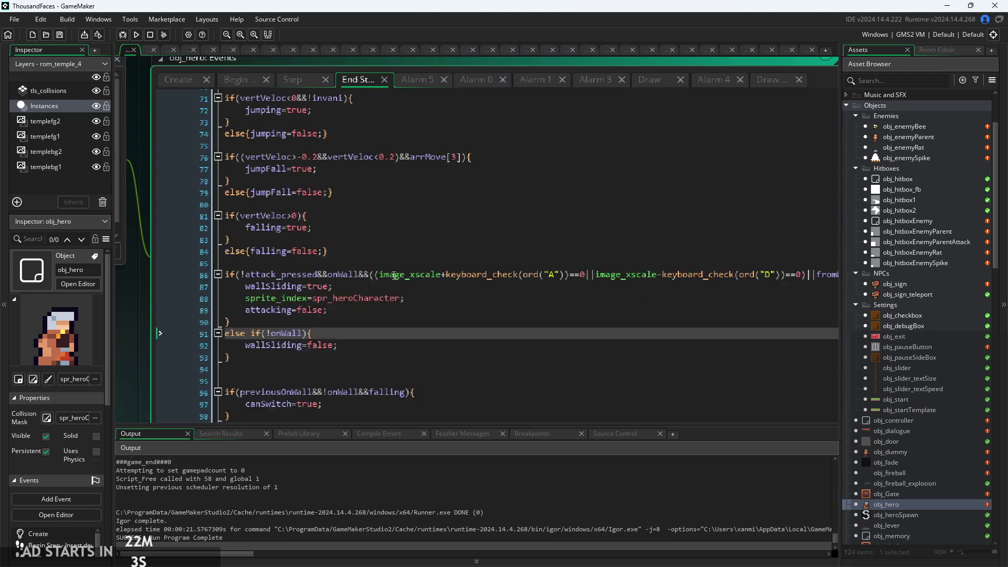
{"action": "scroll", "coordinate": [394, 275], "scroll_direction": "up", "scroll_amount": 8}
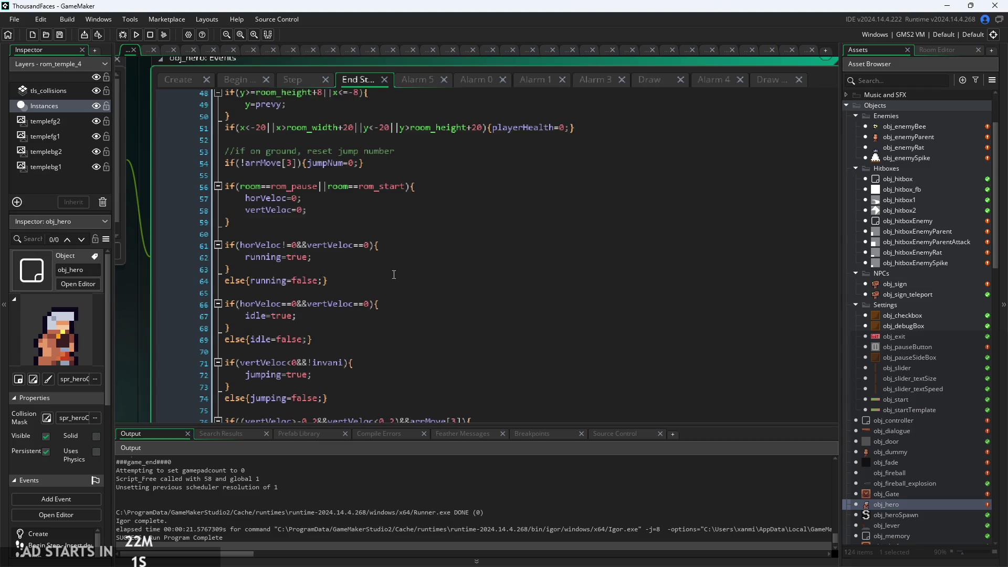
{"action": "scroll", "coordinate": [394, 274], "scroll_direction": "down", "scroll_amount": 6}
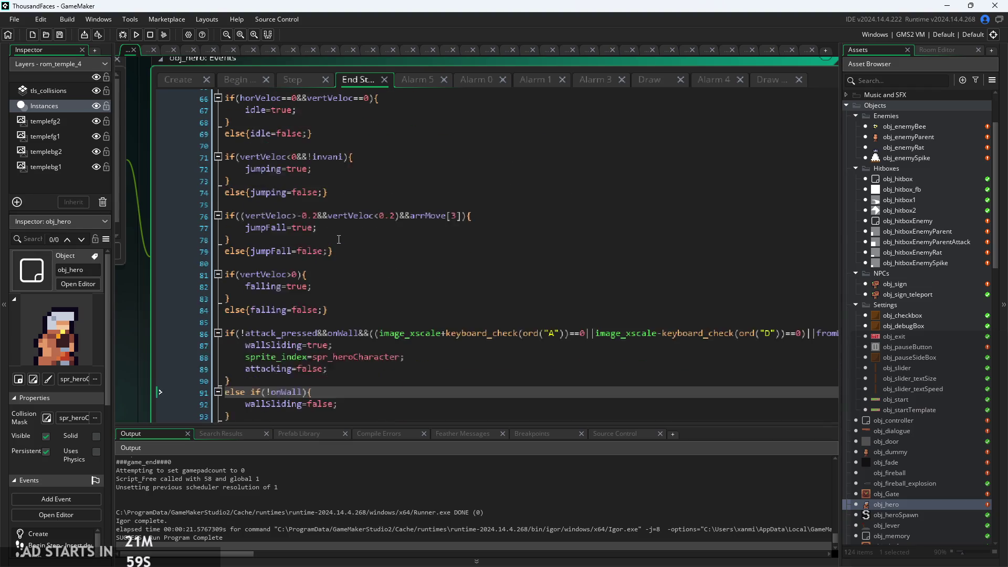
{"action": "scroll", "coordinate": [338, 239], "scroll_direction": "down", "scroll_amount": 2}
{"action": "left_click", "coordinate": [419, 299]}
{"action": "scroll", "coordinate": [419, 298], "scroll_direction": "up", "scroll_amount": 3}
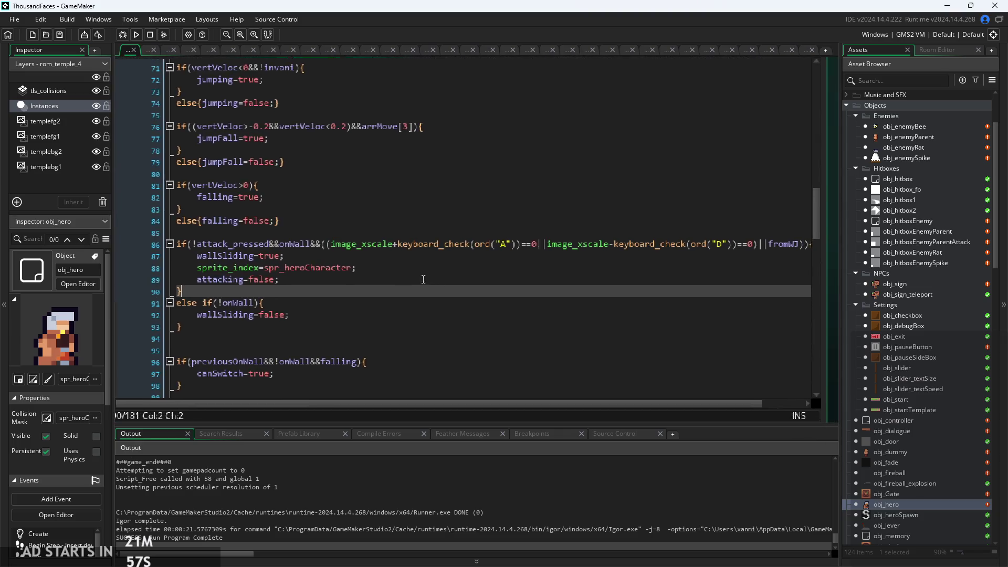
{"action": "left_click", "coordinate": [296, 229]}
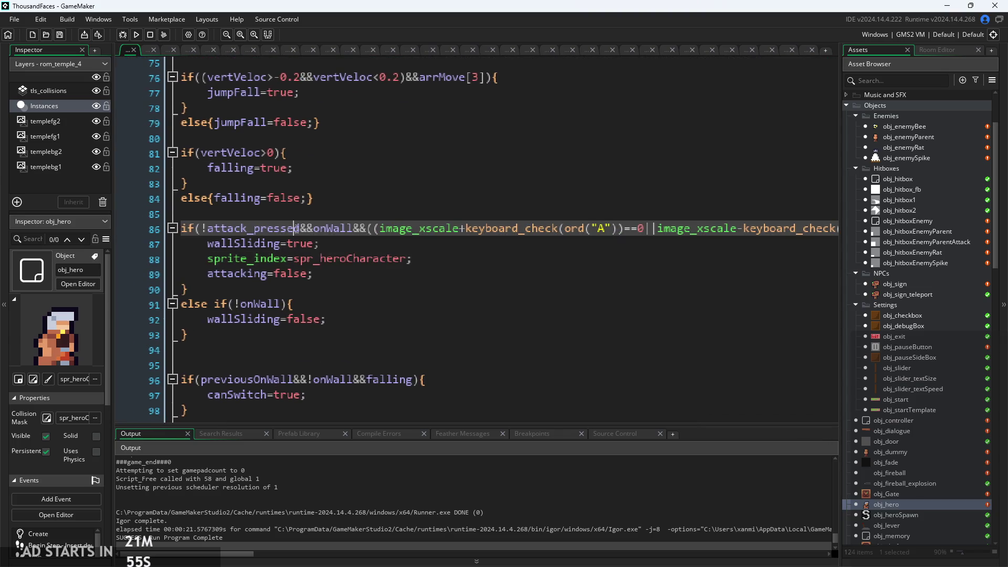
{"action": "left_click", "coordinate": [308, 272]}
{"action": "left_click", "coordinate": [326, 290]}
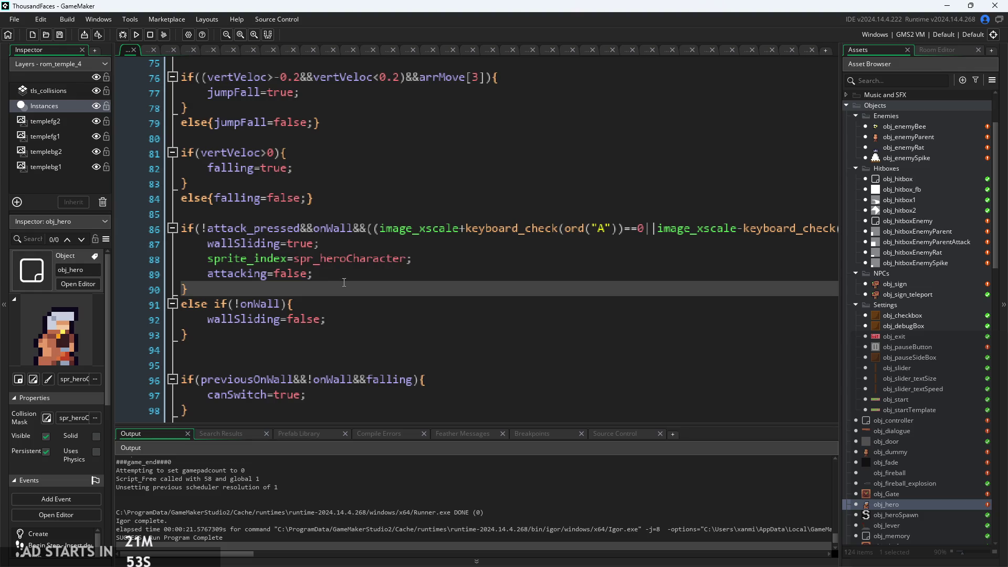
Add an if(attacking&&onWall){ block below the else-if block in End Step
{"action": "key", "text": "Return"}
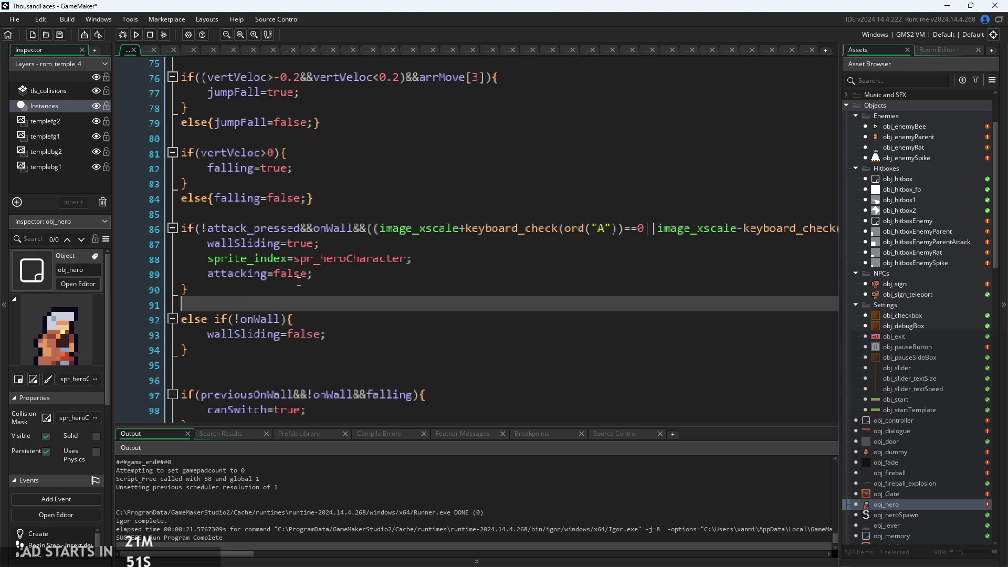
{"action": "key", "text": "BackSpace"}
{"action": "key", "text": "Down"}
{"action": "key", "text": "Down"}
{"action": "key", "text": "Down"}
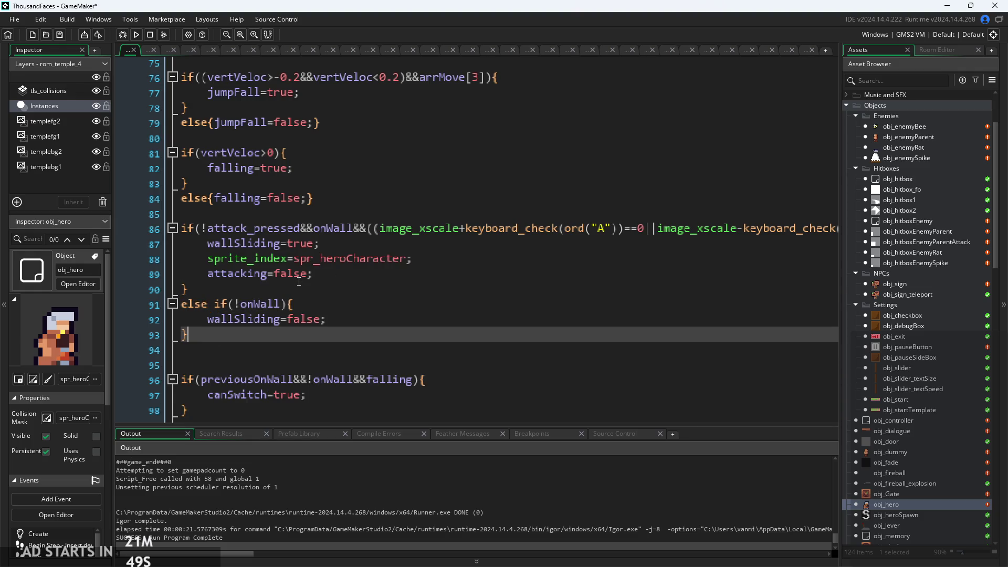
{"action": "key", "text": "Return"}
{"action": "type", "text": "if)"}
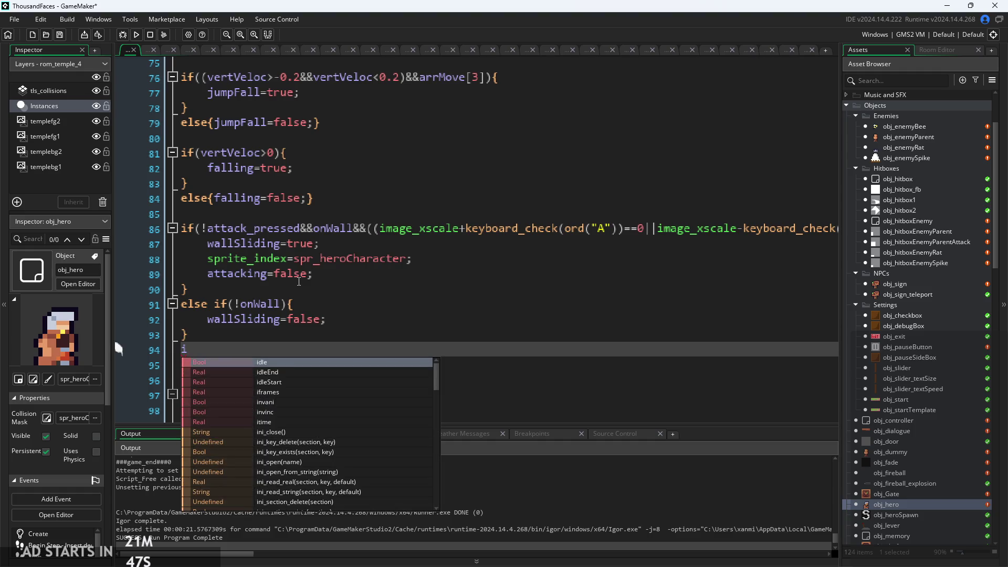
{"action": "key", "text": "BackSpace"}
{"action": "type", "text": "("}
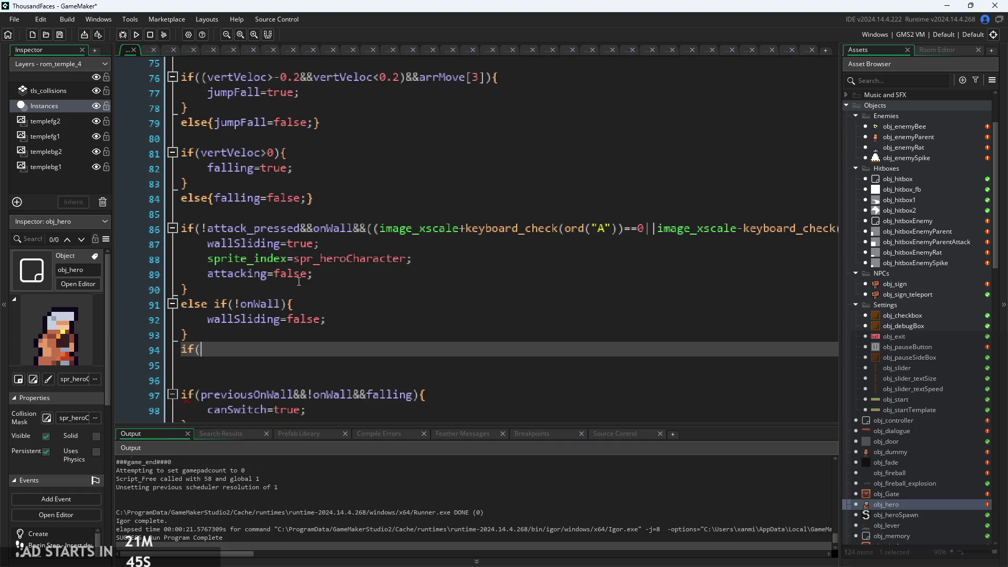
{"action": "type", "text": "attack_pres"}
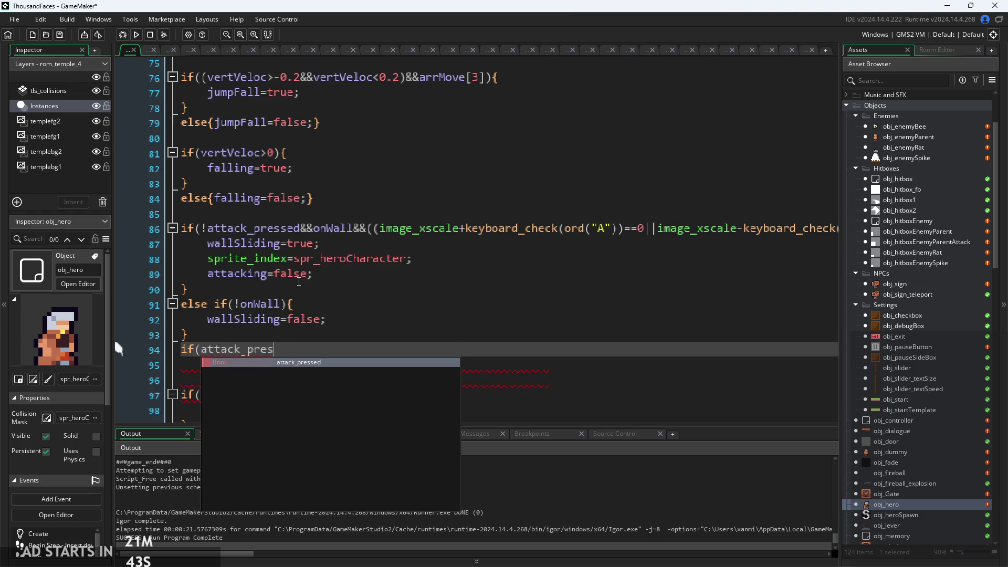
{"action": "key", "text": "BackSpace"}
{"action": "key", "text": "BackSpace"}
{"action": "key", "text": "BackSpace"}
{"action": "key", "text": "BackSpace"}
{"action": "key", "text": "BackSpace"}
{"action": "type", "text": "ing"}
{"action": "type", "text": "){"}
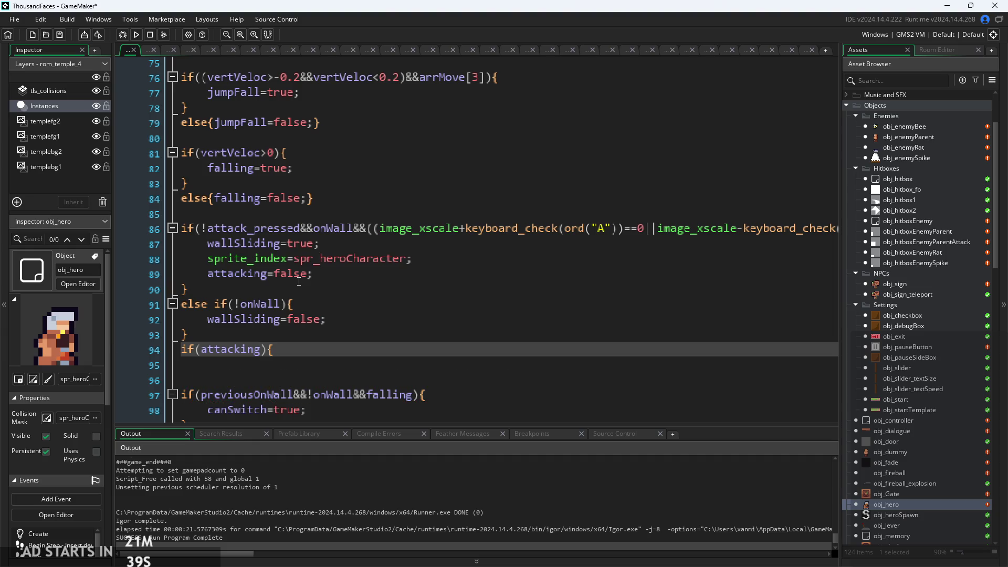
{"action": "key", "text": "Return"}
{"action": "key", "text": "Return"}
{"action": "type", "text": "}"}
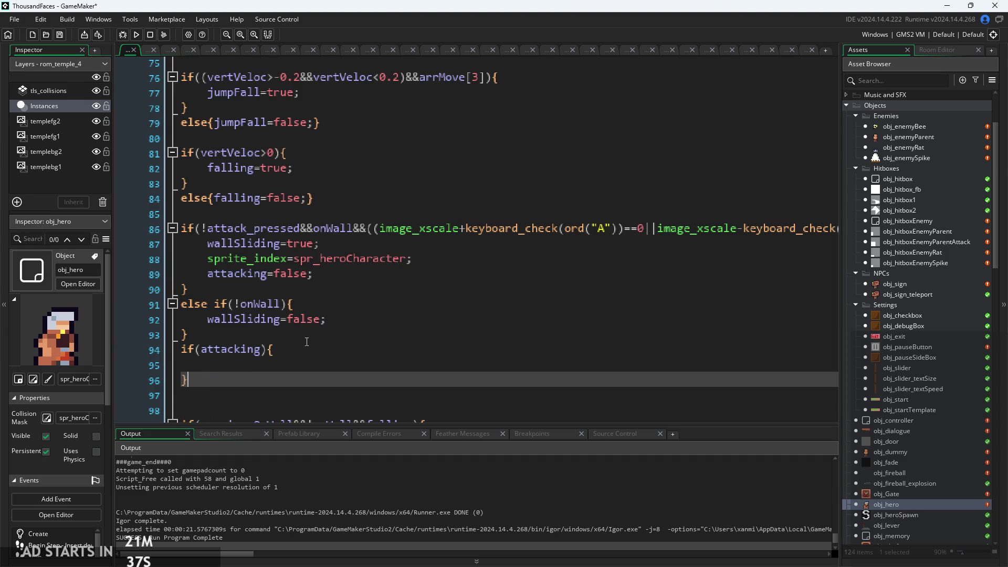
{"action": "left_click", "coordinate": [262, 350]}
{"action": "type", "text": "&&"}
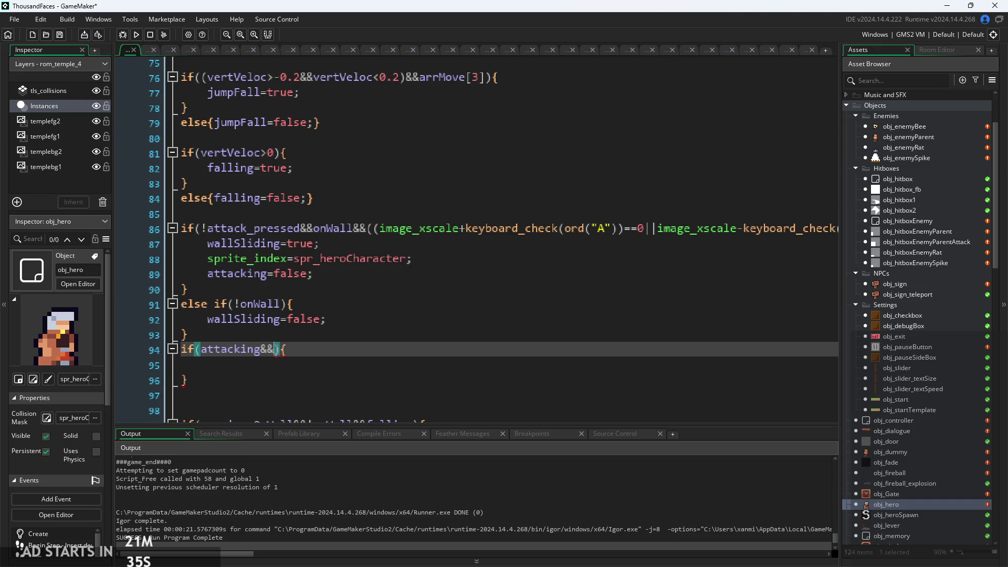
{"action": "type", "text": "onWall"}
{"action": "key", "text": "Down"}
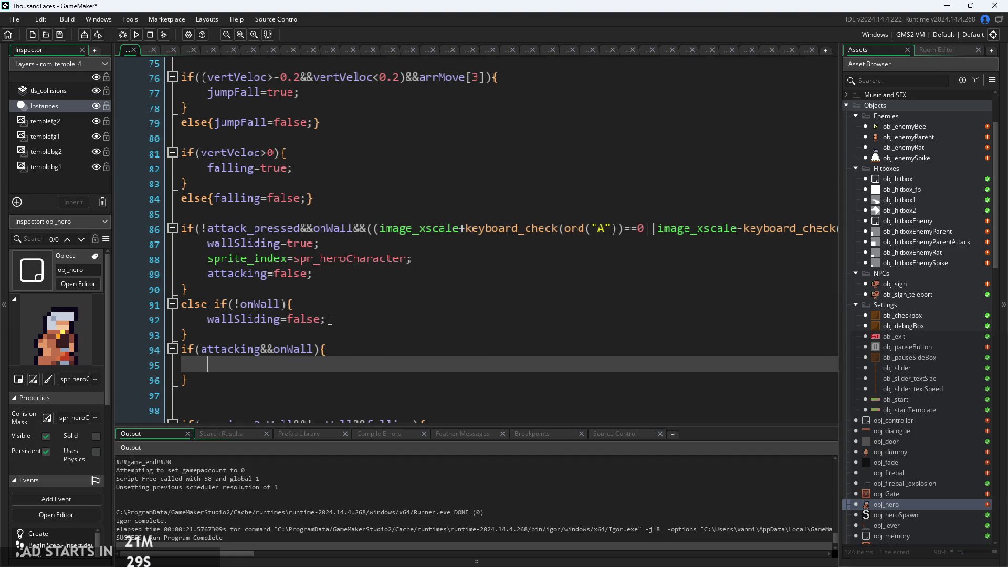
Fill the block with wallSliding=true, sprite_index=spr_heroCharacter and attacking=false, then run with F5
{"action": "left_click_drag", "start_coordinate": [321, 243], "coordinate": [208, 245]}
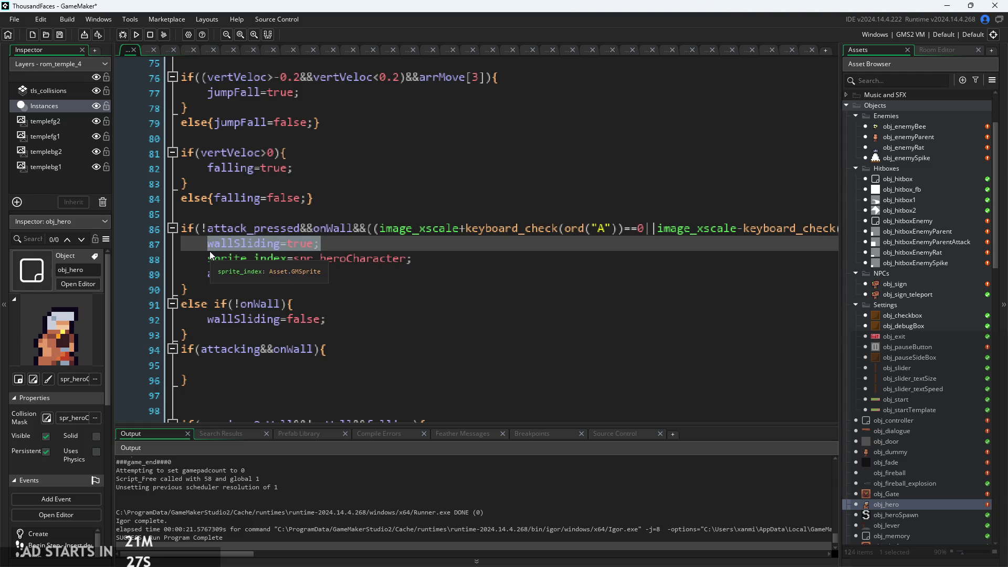
{"action": "key", "text": "ctrl+c"}
{"action": "left_click", "coordinate": [274, 371]}
{"action": "key", "text": "ctrl+v"}
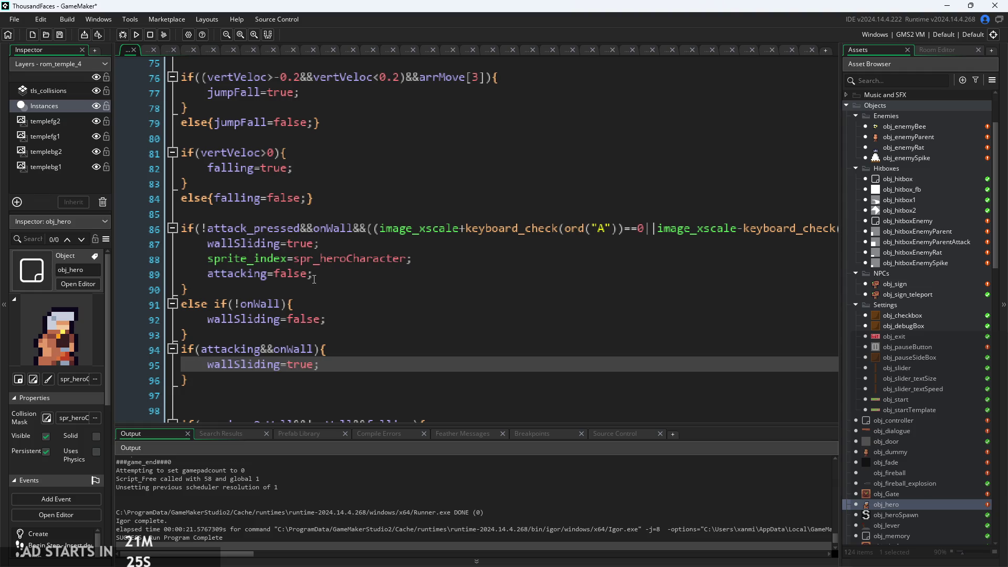
{"action": "mouse_move", "coordinate": [314, 279]}
{"action": "left_mouse_down"}
{"action": "mouse_move", "coordinate": [208, 274]}
{"action": "mouse_move", "coordinate": [283, 289]}
{"action": "mouse_move", "coordinate": [312, 274]}
{"action": "left_mouse_up"}
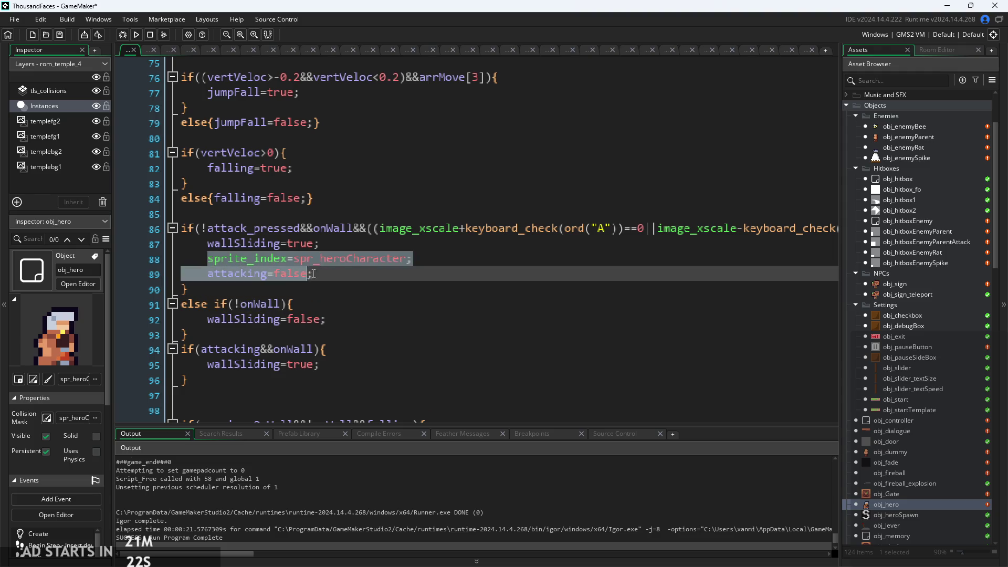
{"action": "left_click", "coordinate": [366, 364]}
{"action": "key", "text": "Return"}
{"action": "key", "text": "ctrl+v"}
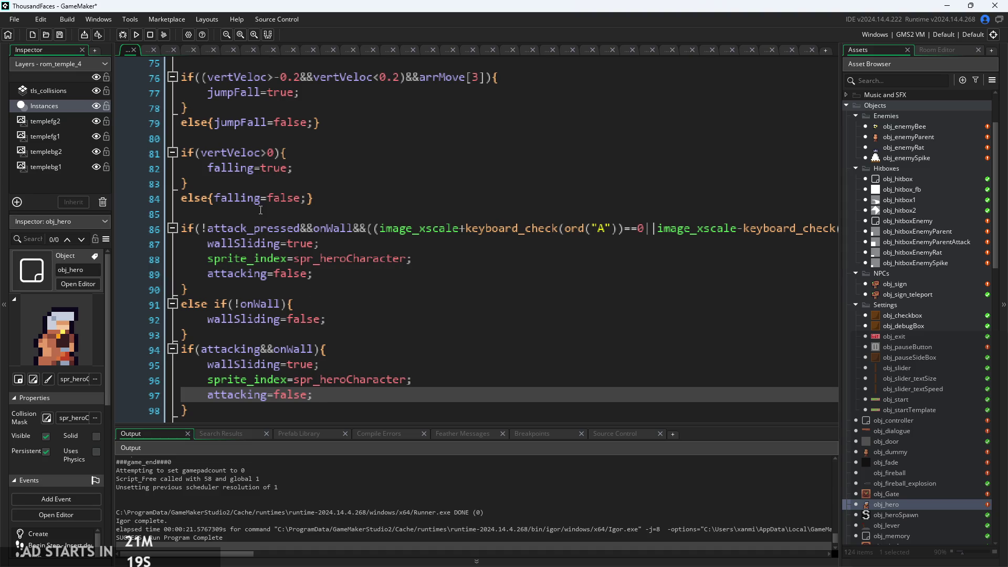
{"action": "key", "text": "F5"}
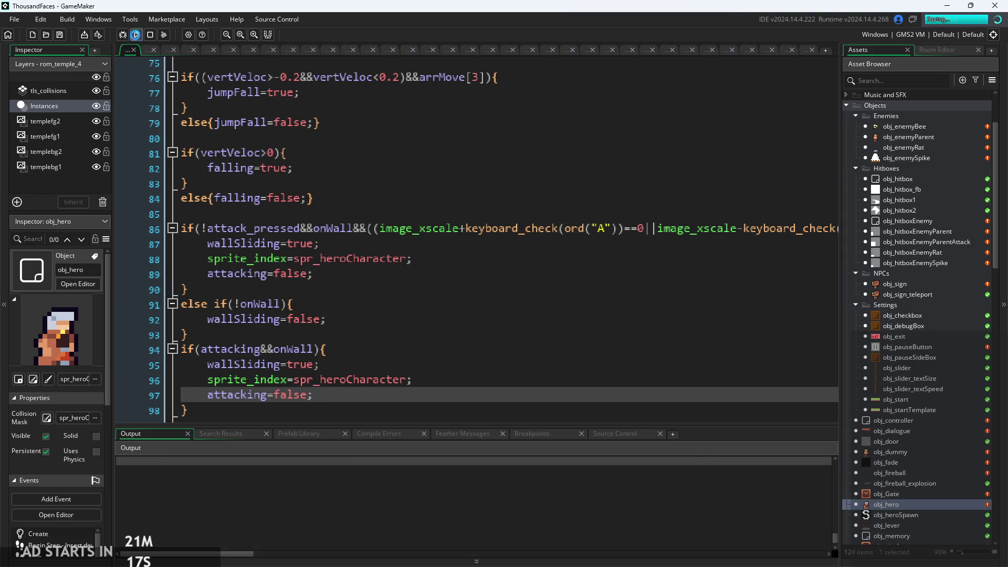
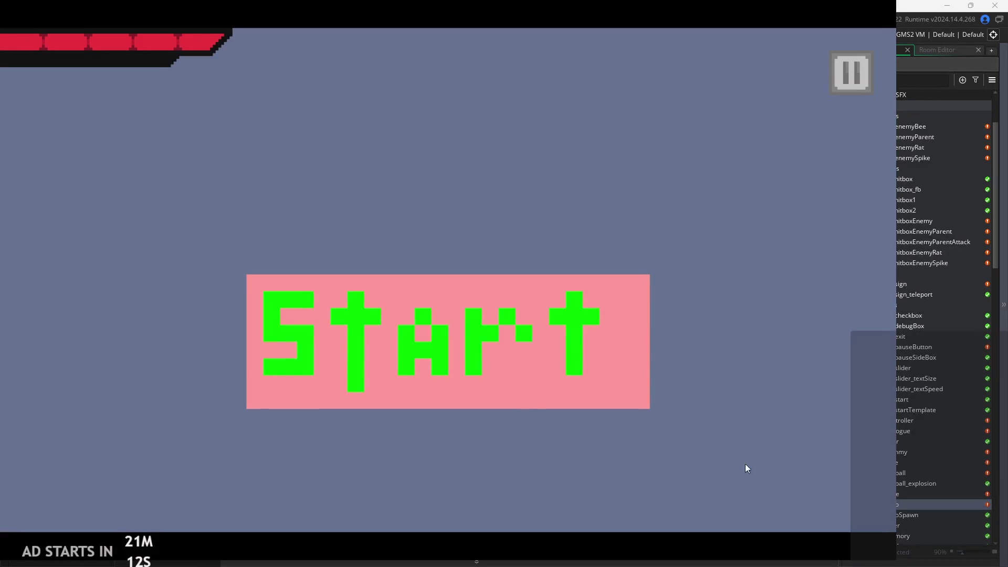
Run the game and wall-jump the hero left and right, slashing with x along the way
{"action": "left_click", "coordinate": [514, 330]}
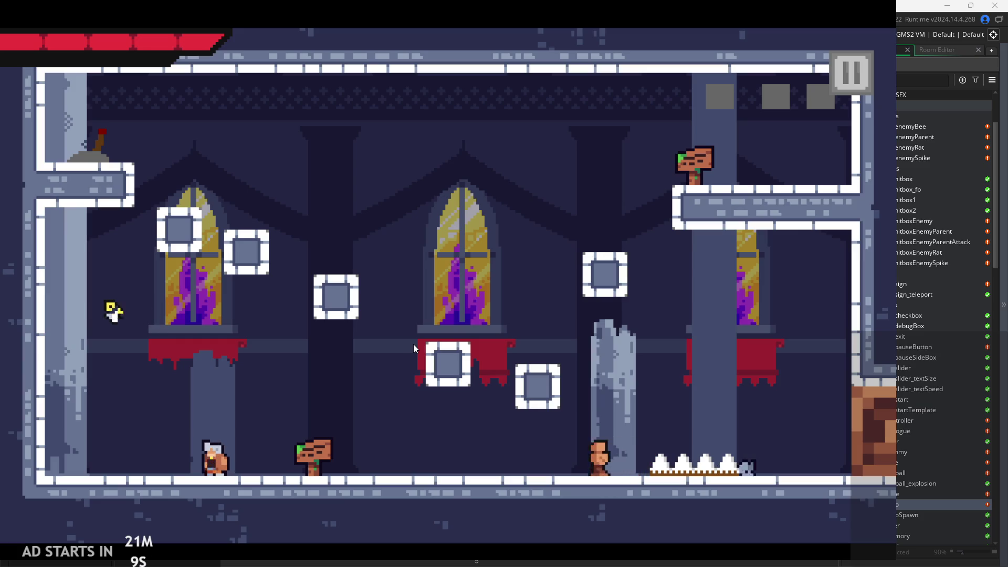
{"action": "key", "text": "Left"}
{"action": "key", "text": "space"}
{"action": "key", "text": "Right"}
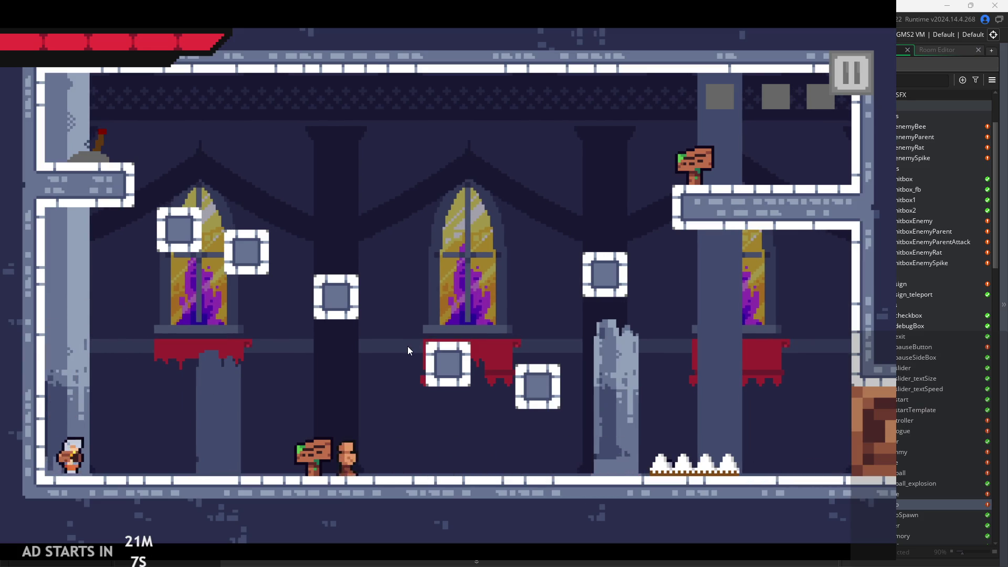
{"action": "key", "text": "Right"}
{"action": "key", "text": "x"}
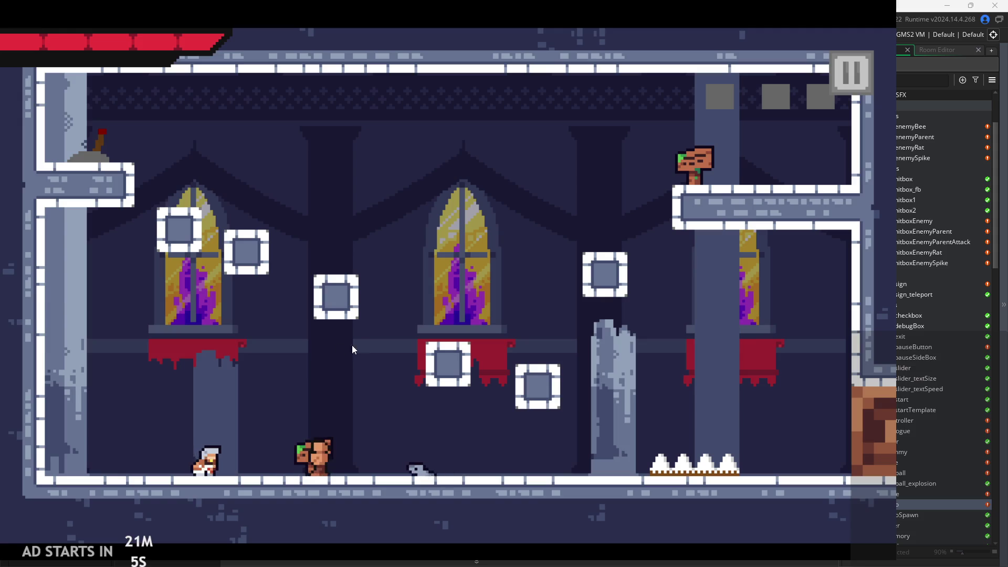
{"action": "key", "text": "Left"}
{"action": "key", "text": "space"}
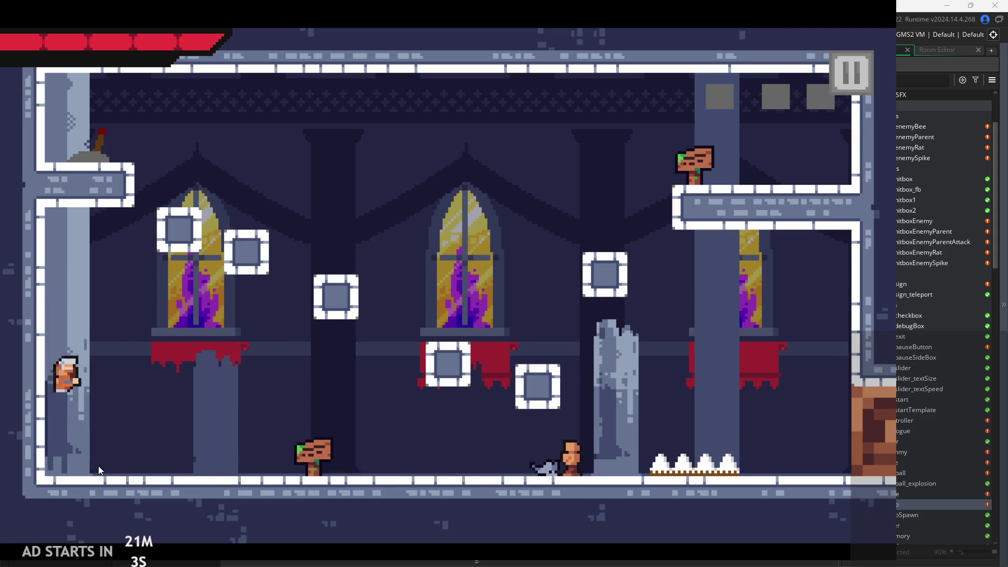
Jump and slash mid-air beside the left wall, then pause and close the game
{"action": "key", "text": "space"}
{"action": "key", "text": "x"}
{"action": "key", "text": "Left"}
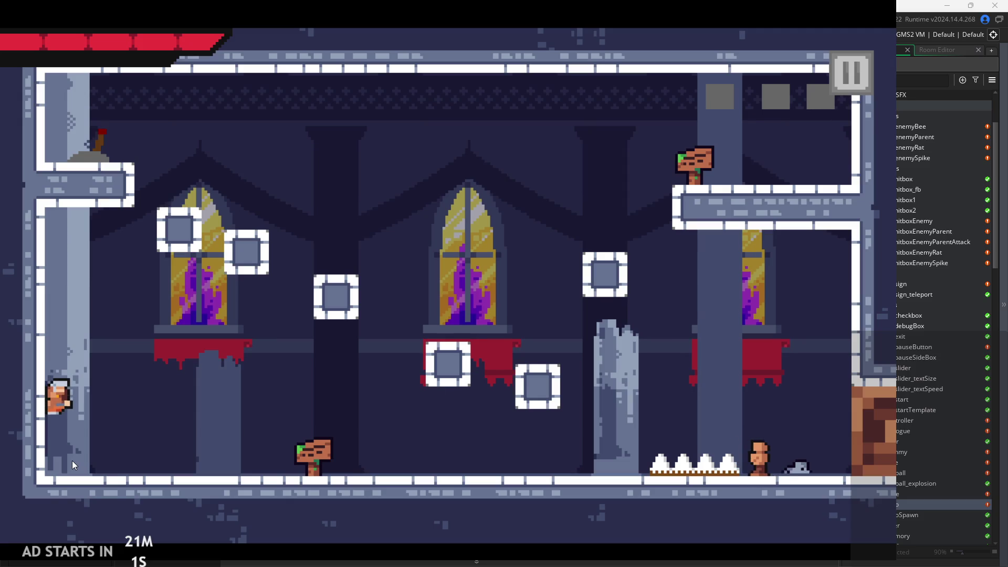
{"action": "key", "text": "Right"}
{"action": "key", "text": "x"}
{"action": "key", "text": "space"}
{"action": "key", "text": "Left"}
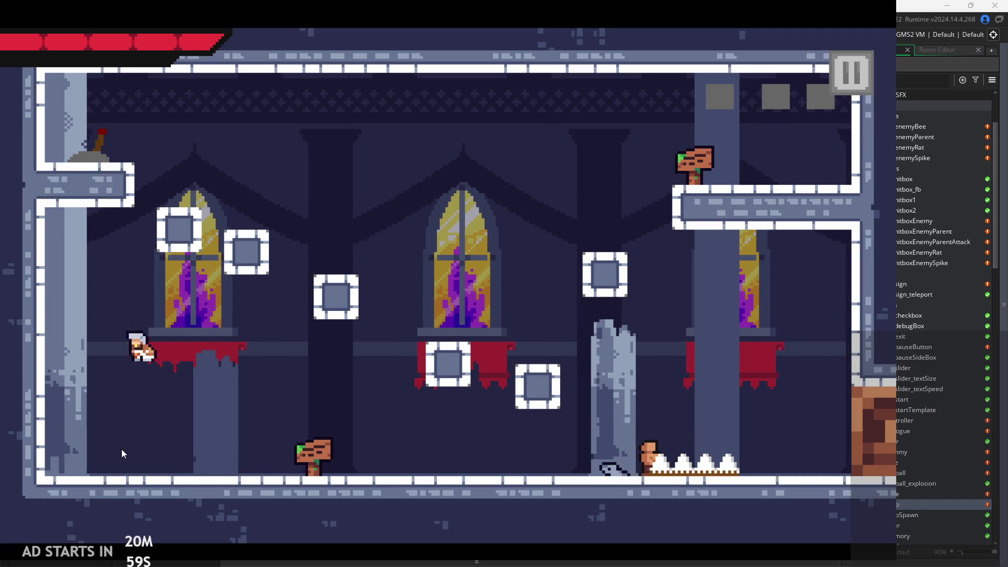
{"action": "left_click", "coordinate": [852, 68]}
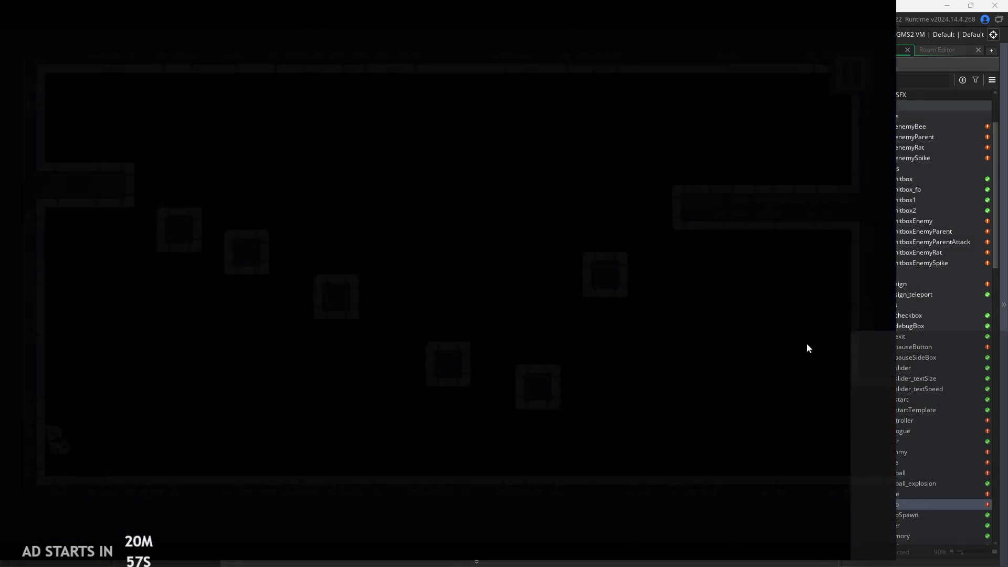
{"action": "left_click", "coordinate": [763, 457]}
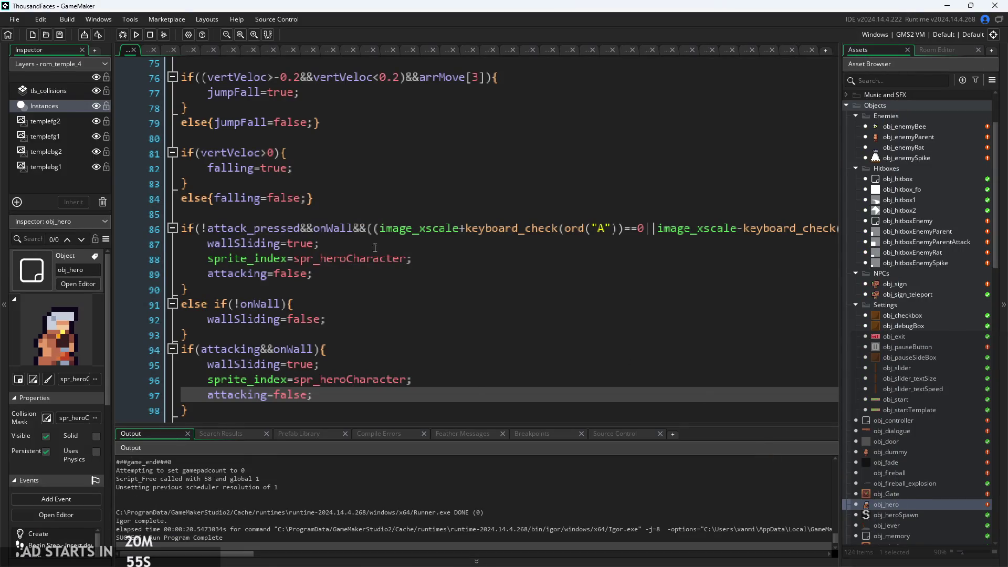
In the Create event, add canAttack=true on a new line below canWj=false
{"action": "scroll", "coordinate": [400, 226], "scroll_direction": "down", "scroll_amount": 5, "text": "ctrl"}
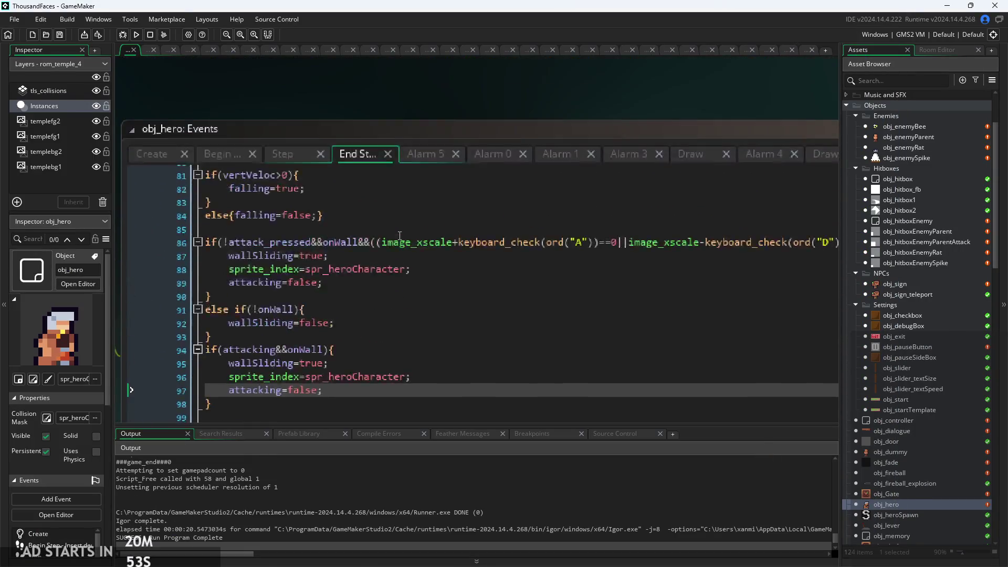
{"action": "left_click", "coordinate": [213, 150]}
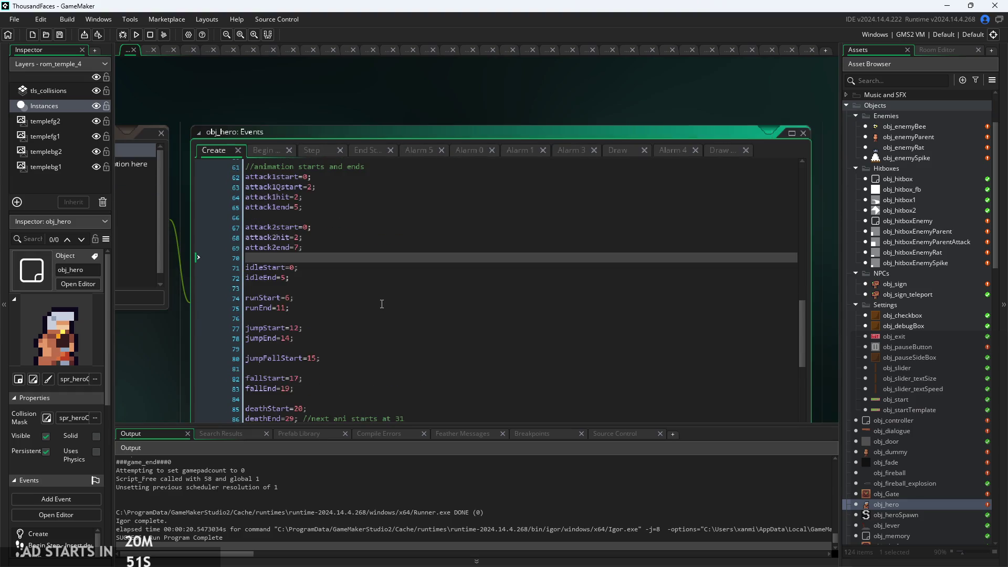
{"action": "left_click", "coordinate": [369, 281]}
{"action": "key", "text": "ctrl+f"}
{"action": "type", "text": "can"}
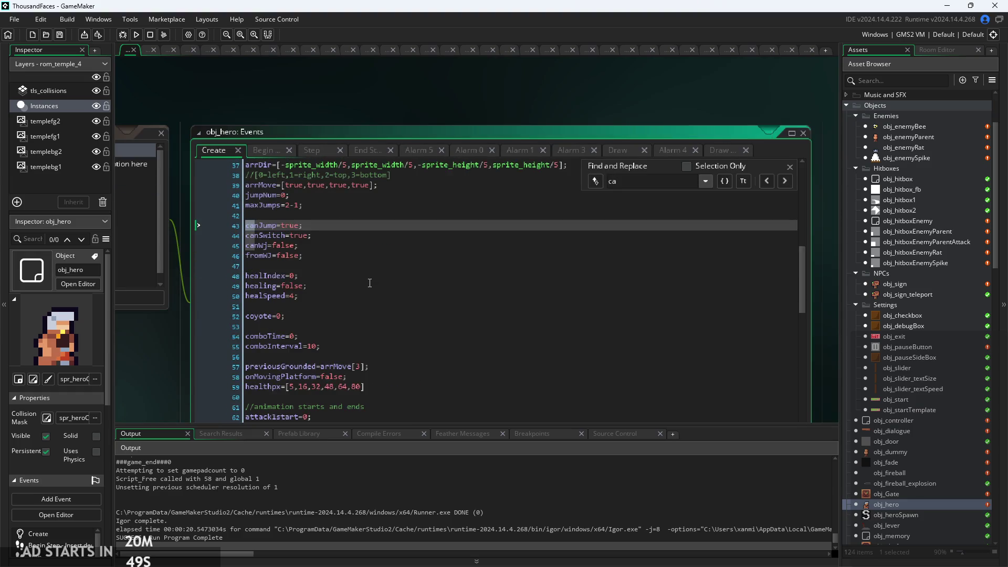
{"action": "left_click", "coordinate": [791, 168]}
{"action": "left_click", "coordinate": [359, 245]}
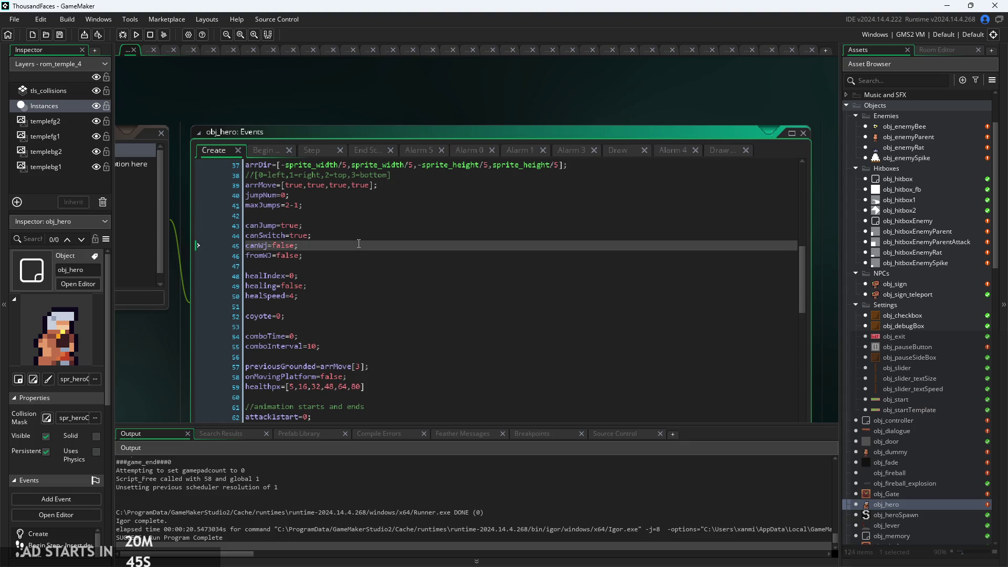
{"action": "key", "text": "Return"}
{"action": "type", "text": "canAttack="}
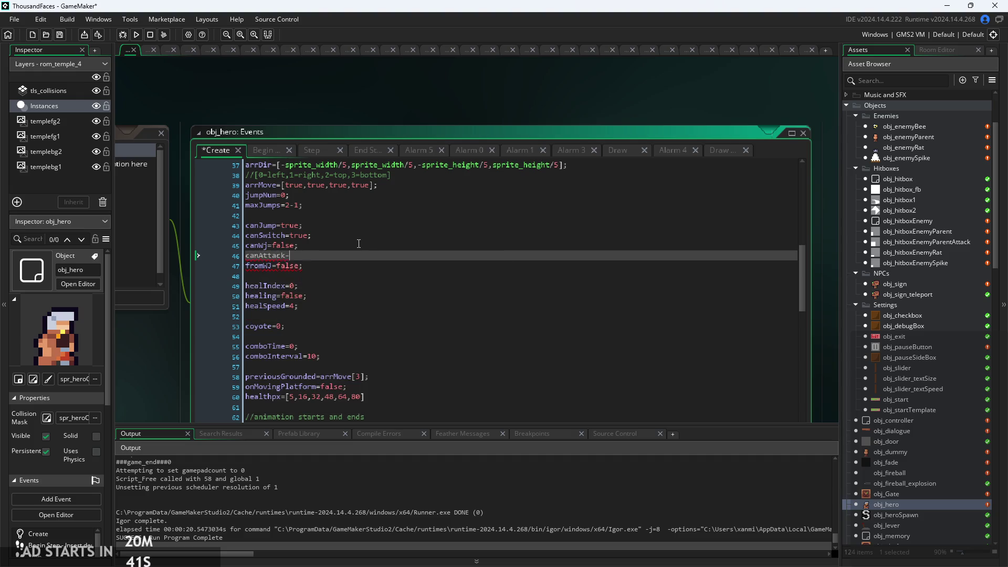
{"action": "type", "text": "true;"}
In the Step event, wrap line 75's attack condition as canAttack&&(...)
{"action": "left_click", "coordinate": [277, 154]}
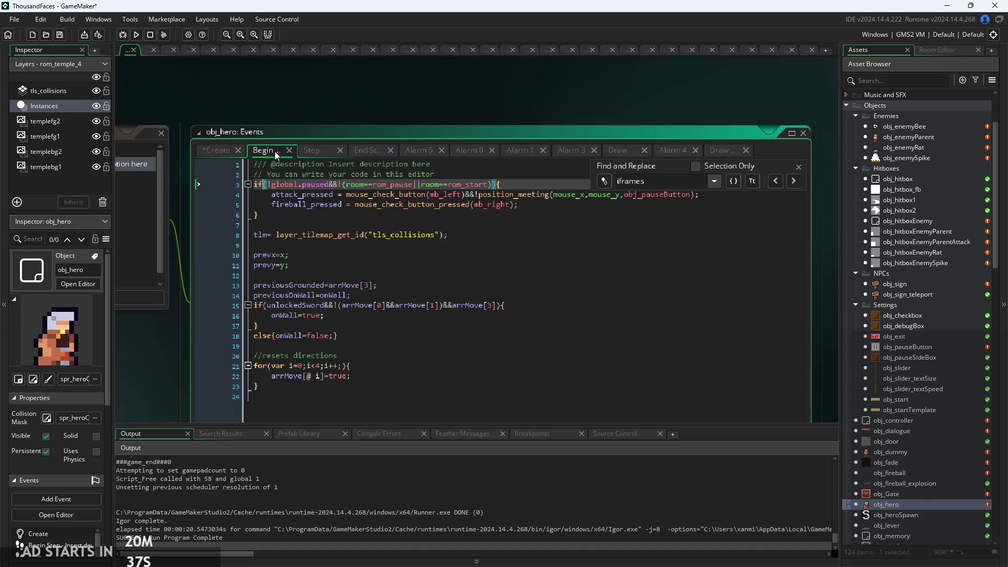
{"action": "left_click", "coordinate": [317, 154]}
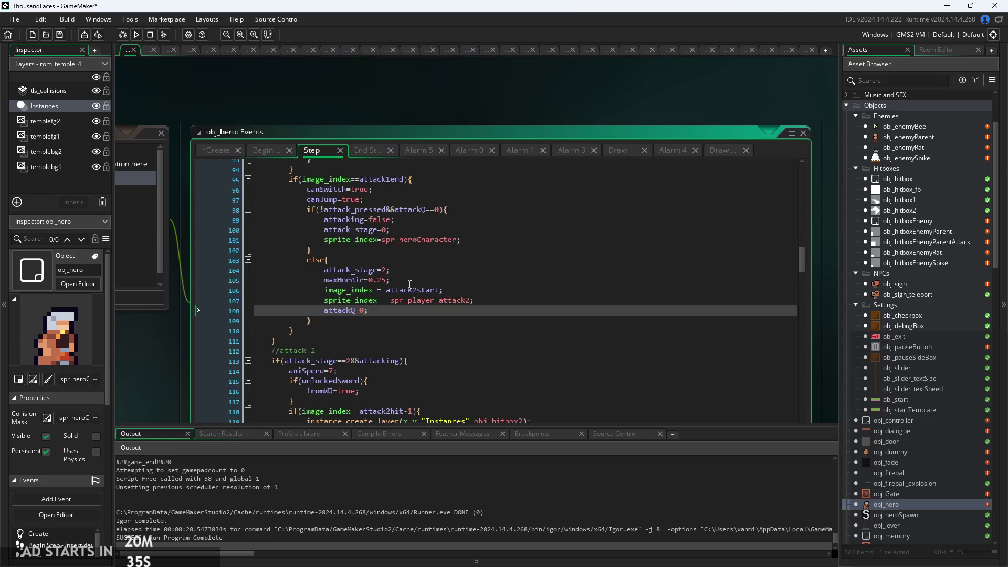
{"action": "scroll", "coordinate": [410, 284], "scroll_direction": "up", "scroll_amount": 8}
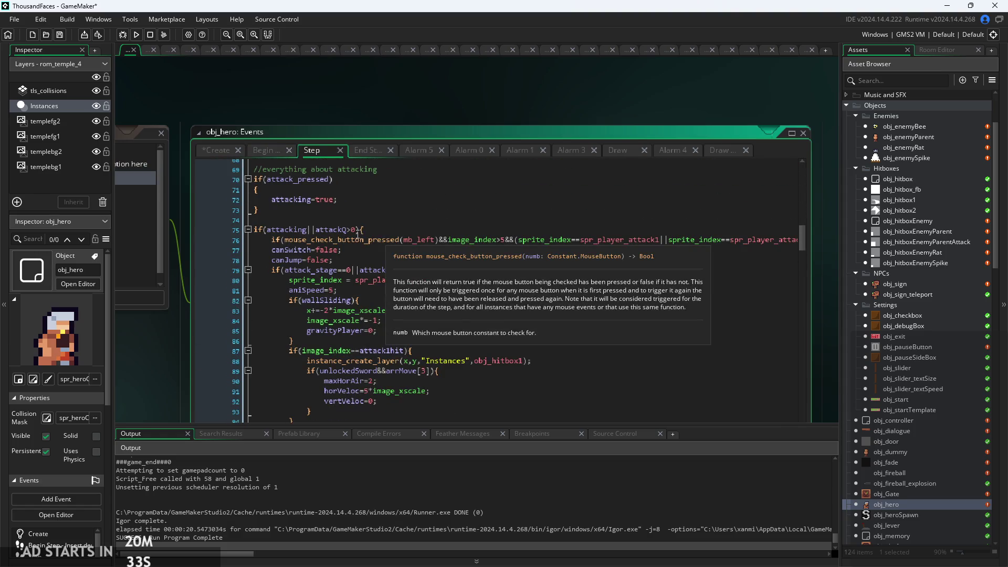
{"action": "left_click", "coordinate": [357, 235]}
{"action": "scroll", "coordinate": [267, 229], "scroll_direction": "up", "scroll_amount": 3}
{"action": "type", "text": "canAttack"}
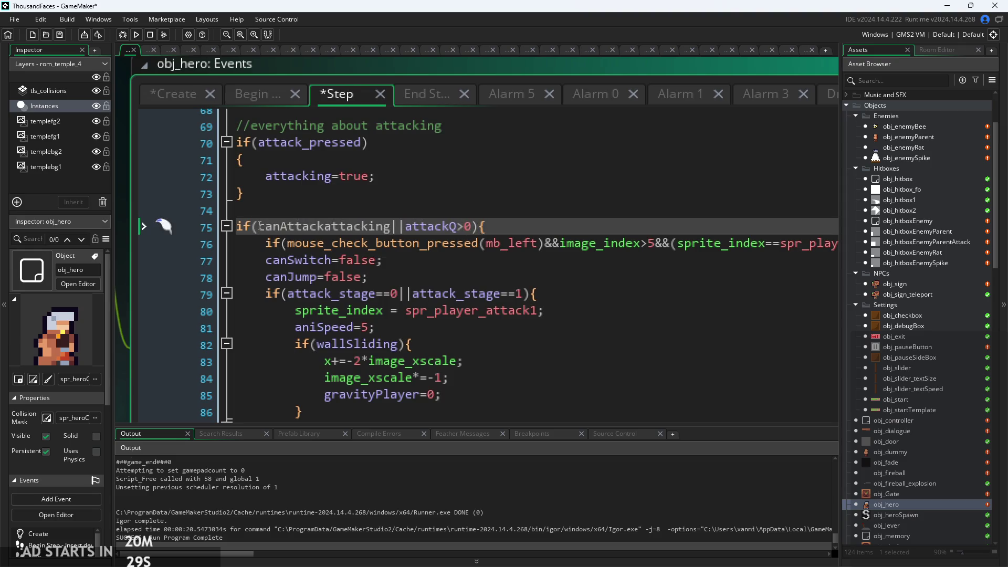
{"action": "type", "text": "&&"}
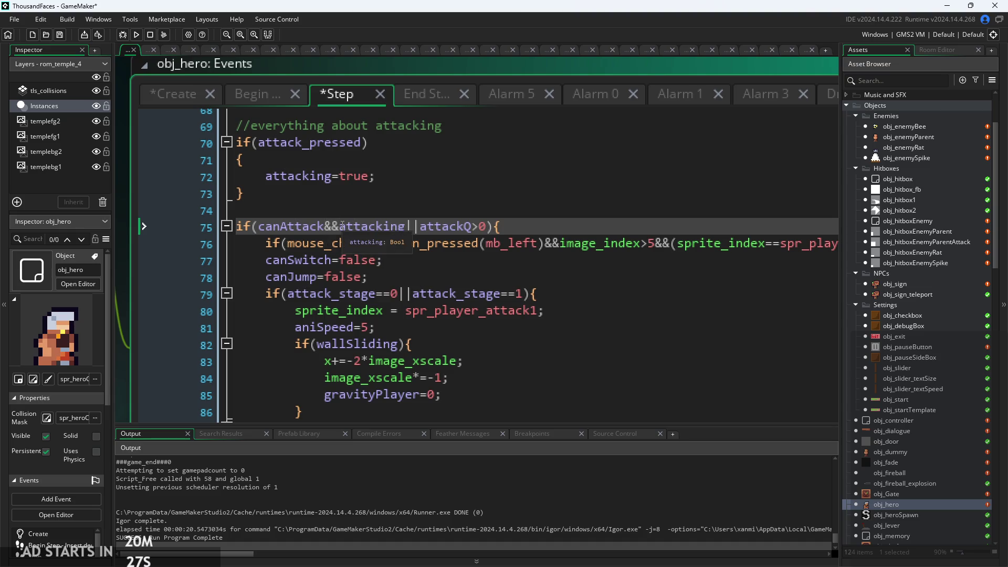
{"action": "type", "text": "("}
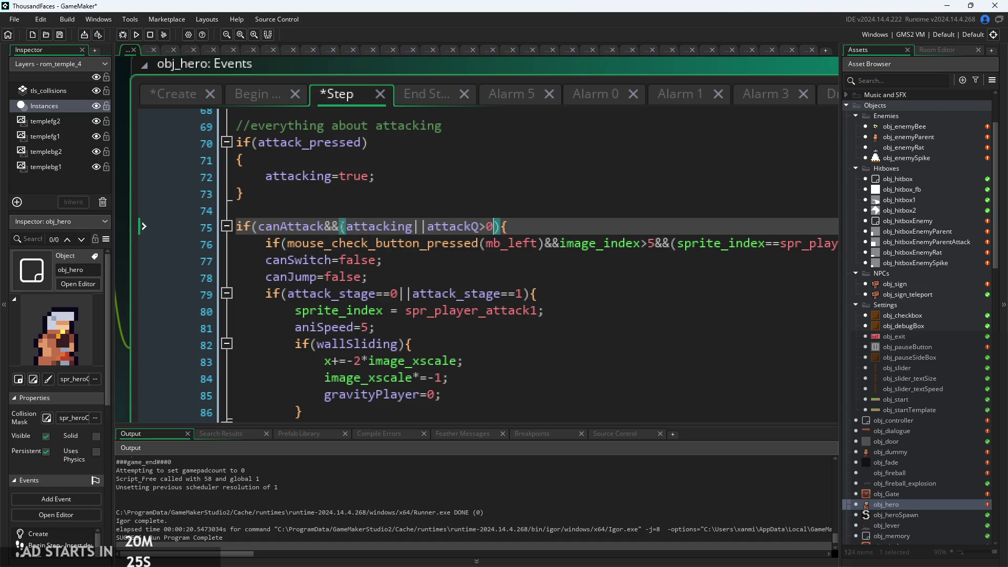
{"action": "type", "text": ")"}
Look over the Create code and the End Step wall-attack block around wallSliding=true
{"action": "left_click", "coordinate": [181, 97]}
{"action": "left_click", "coordinate": [331, 100]}
{"action": "left_click", "coordinate": [409, 98]}
{"action": "left_click", "coordinate": [506, 357]}
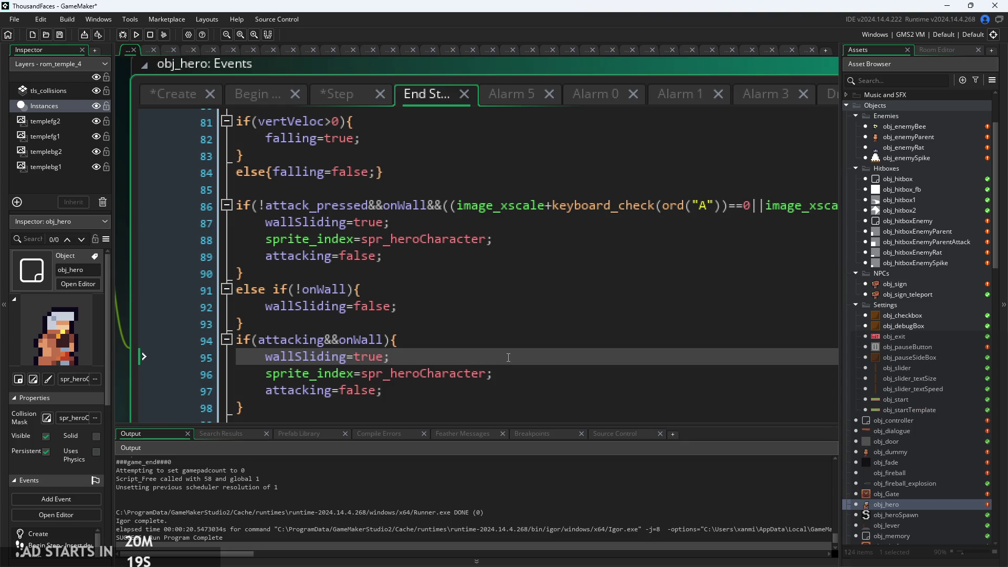
{"action": "scroll", "coordinate": [508, 358], "scroll_direction": "down", "scroll_amount": 1, "text": "ctrl"}
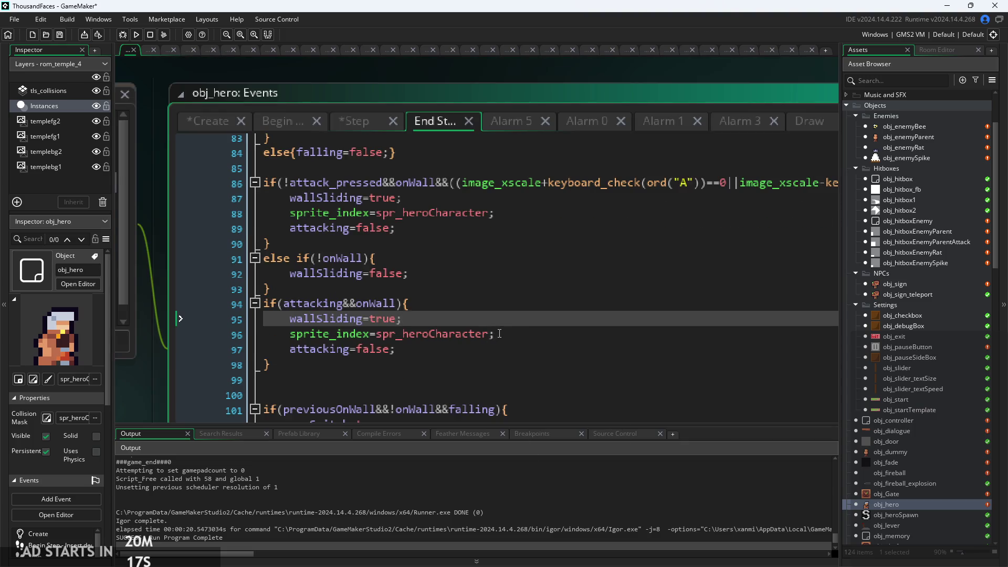
{"action": "scroll", "coordinate": [383, 157], "scroll_direction": "down", "scroll_amount": 2}
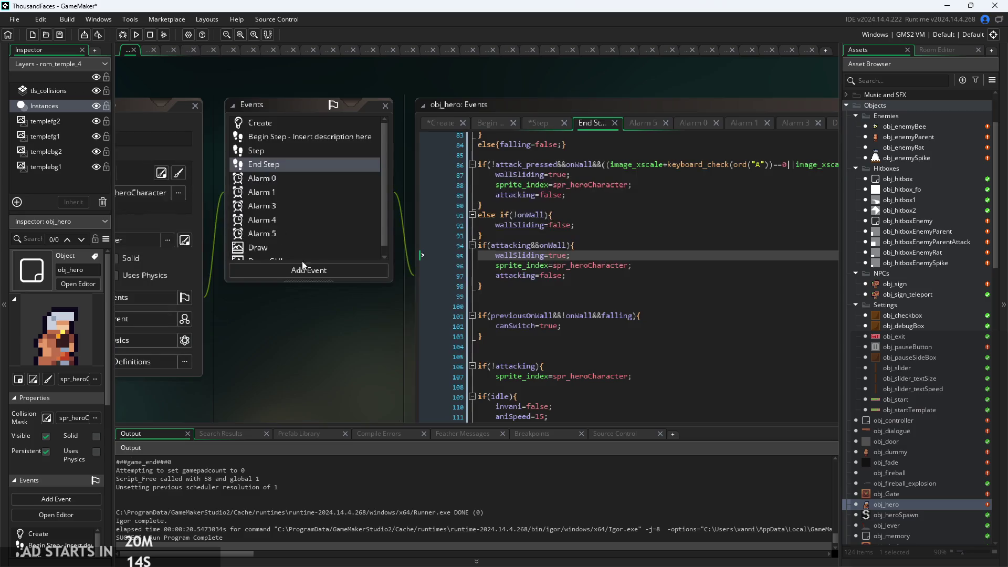
Add an Alarm 6 event to obj_hero containing canAttack=true
{"action": "left_click", "coordinate": [314, 270]}
{"action": "mouse_move", "coordinate": [356, 325]}
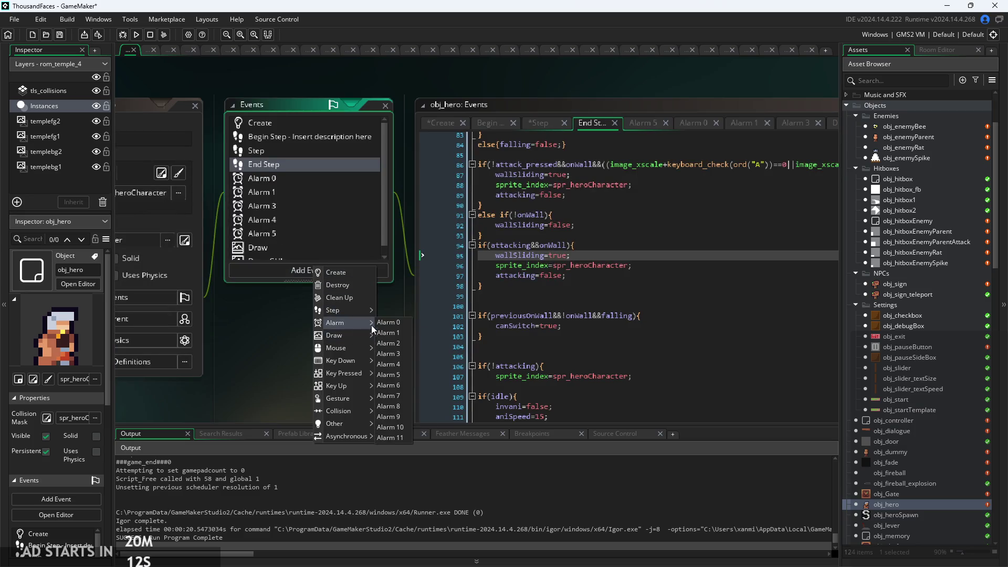
{"action": "left_click", "coordinate": [402, 381]}
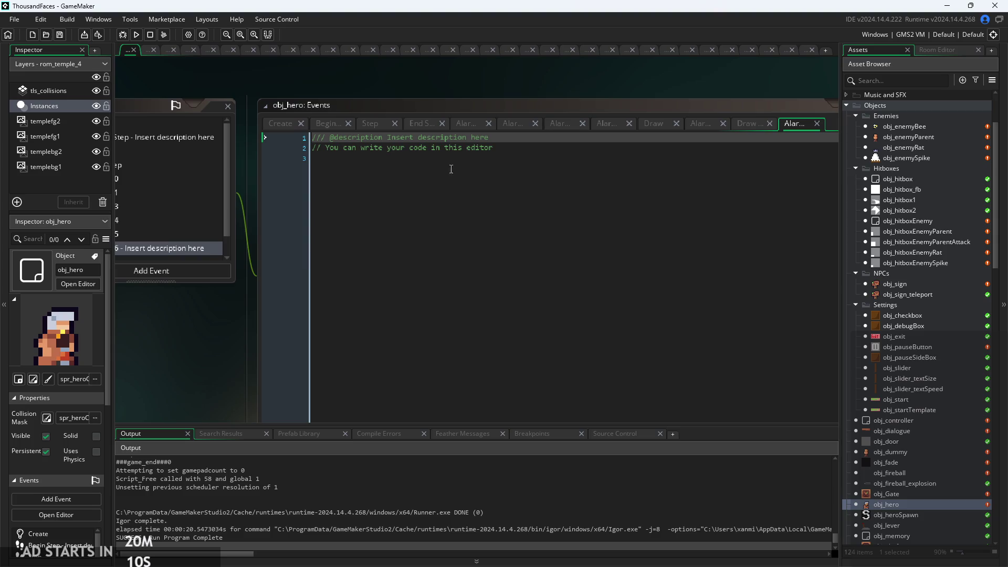
{"action": "type", "text": "ca"}
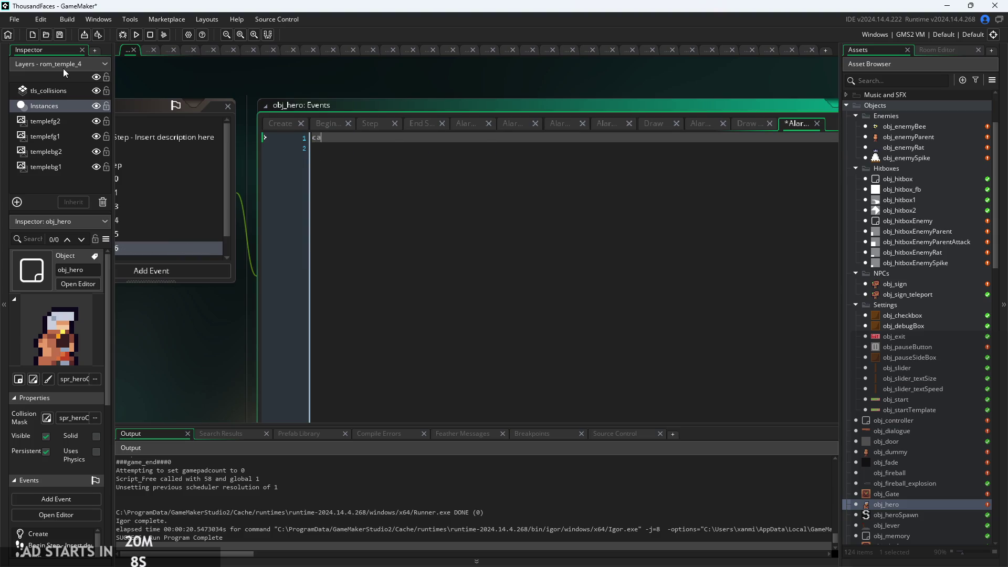
{"action": "type", "text": "nAttack=true;"}
{"action": "left_click_drag", "start_coordinate": [243, 355], "coordinate": [364, 348]}
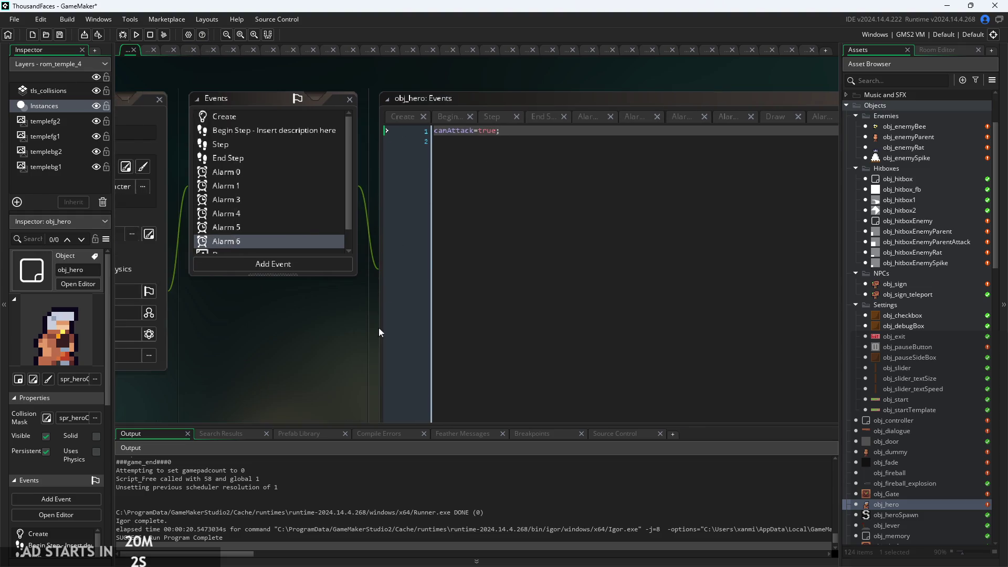
{"action": "left_click", "coordinate": [499, 116]}
{"action": "left_click", "coordinate": [530, 116]}
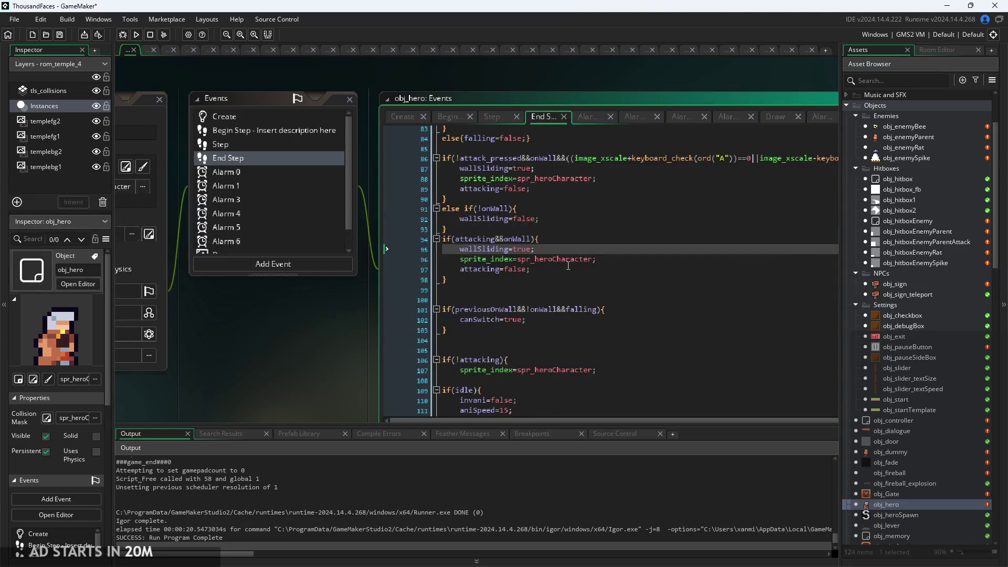
{"action": "left_click", "coordinate": [498, 114]}
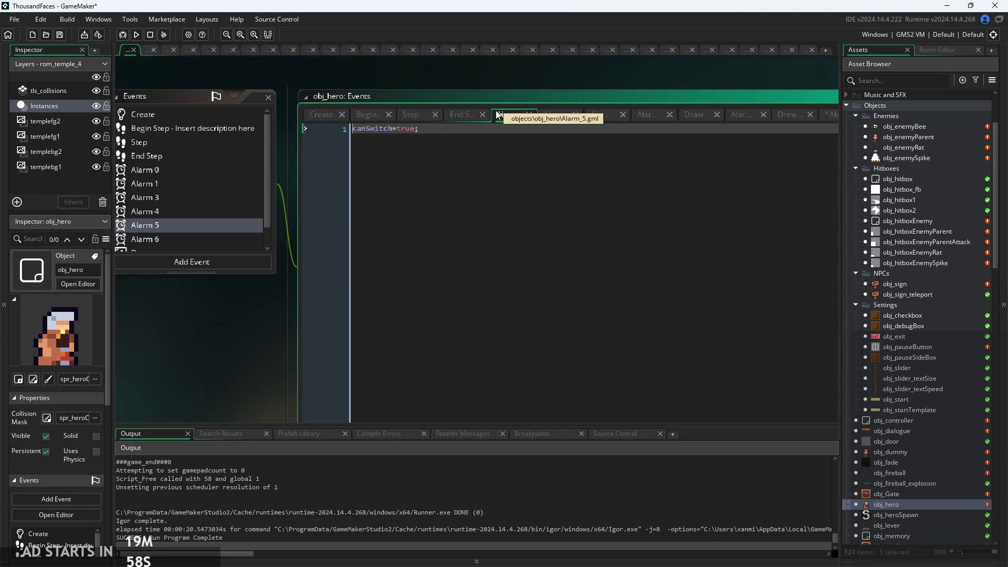
Add canAttack=false; and alarm_set(6,10) below attacking=false in the End Step wall-attack block
{"action": "left_click", "coordinate": [461, 120]}
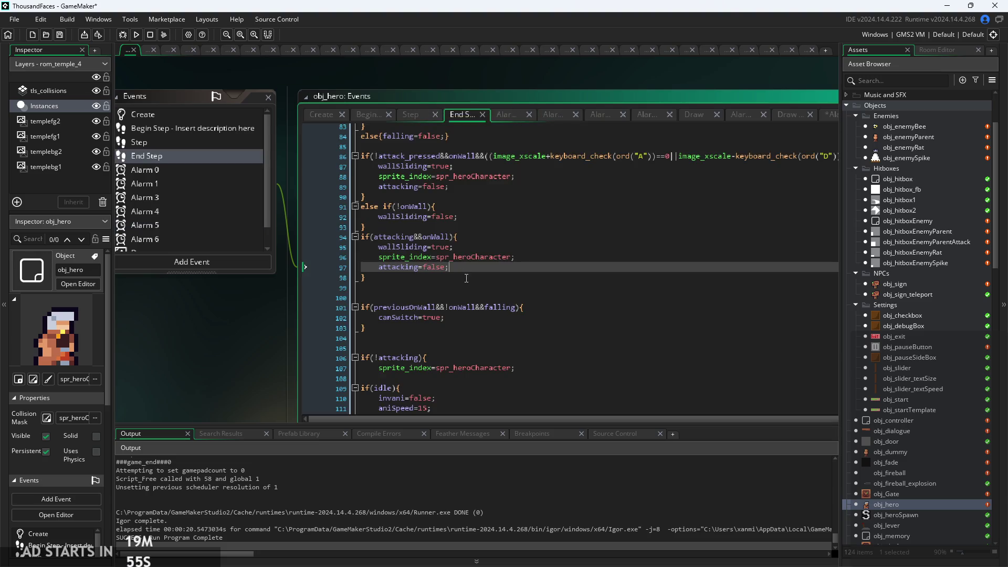
{"action": "scroll", "coordinate": [463, 268], "scroll_direction": "up", "scroll_amount": 2, "text": "ctrl"}
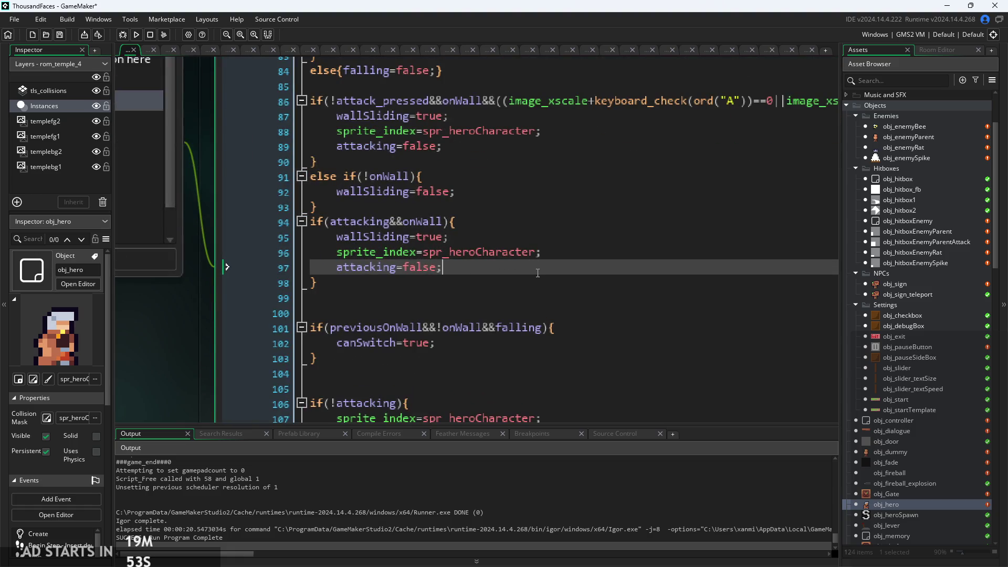
{"action": "key", "text": "Return"}
{"action": "type", "text": "can"}
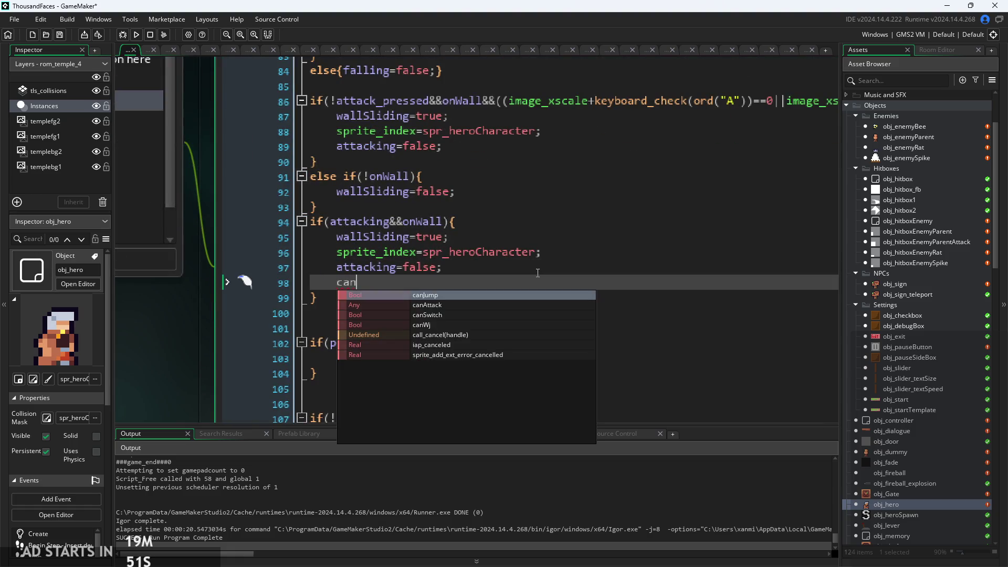
{"action": "key", "text": "Down"}
{"action": "key", "text": "Return"}
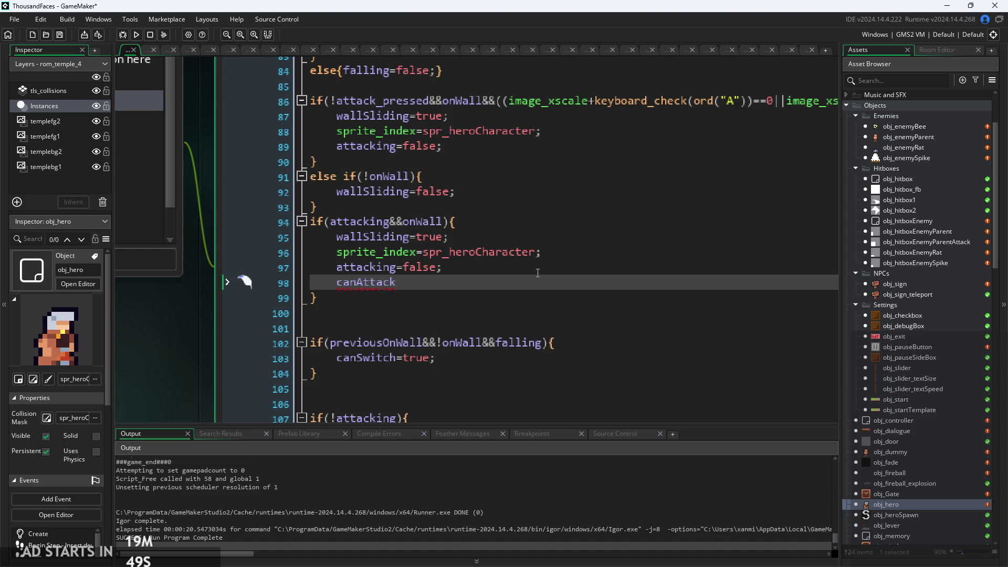
{"action": "type", "text": "lse;"}
{"action": "key", "text": "Return"}
{"action": "type", "text": "alar"}
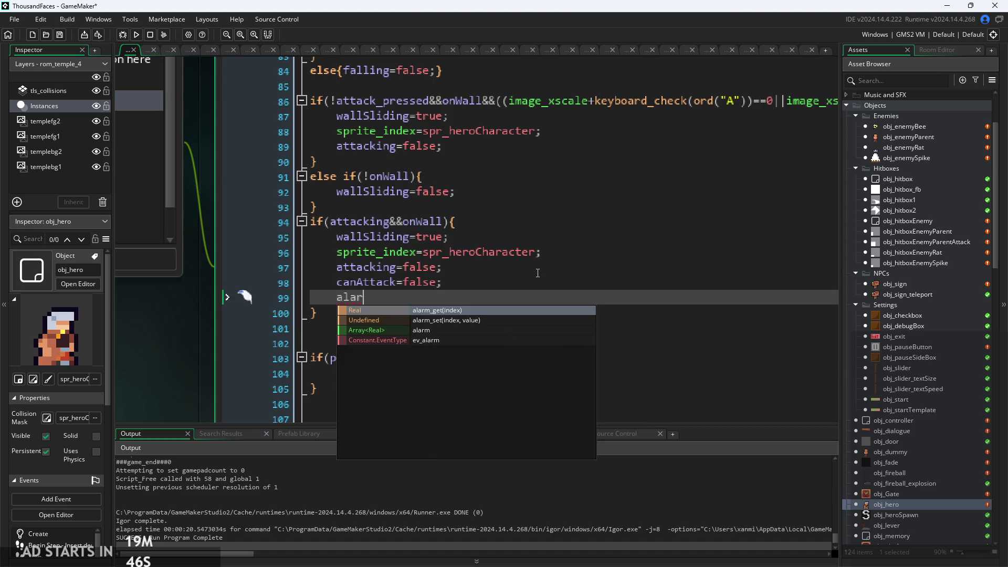
{"action": "key", "text": "Down"}
{"action": "key", "text": "Return"}
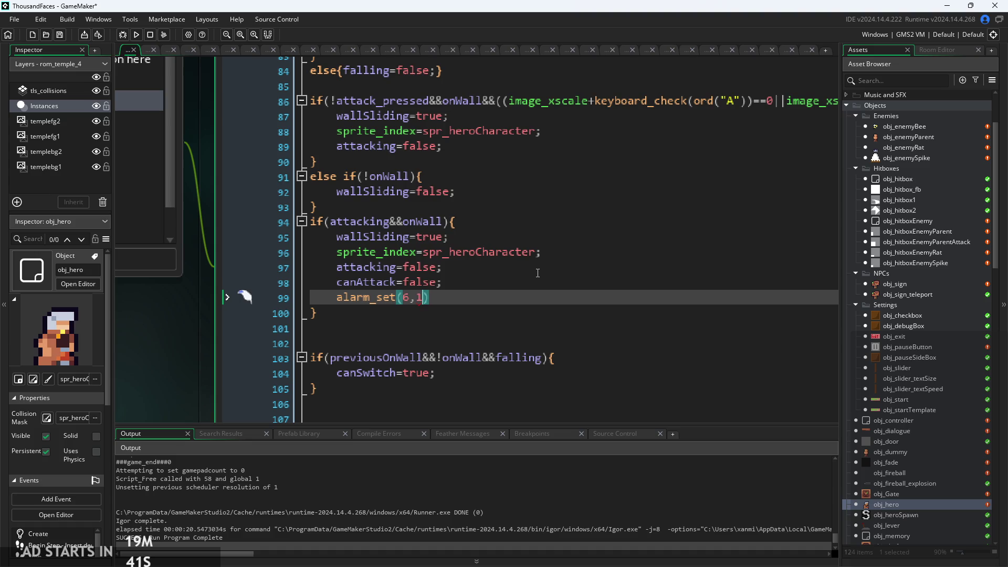
{"action": "left_click", "coordinate": [488, 301]}
Run the game, jump the hero onto the left wall to wall-slide, then pause and exit
{"action": "left_click", "coordinate": [136, 35]}
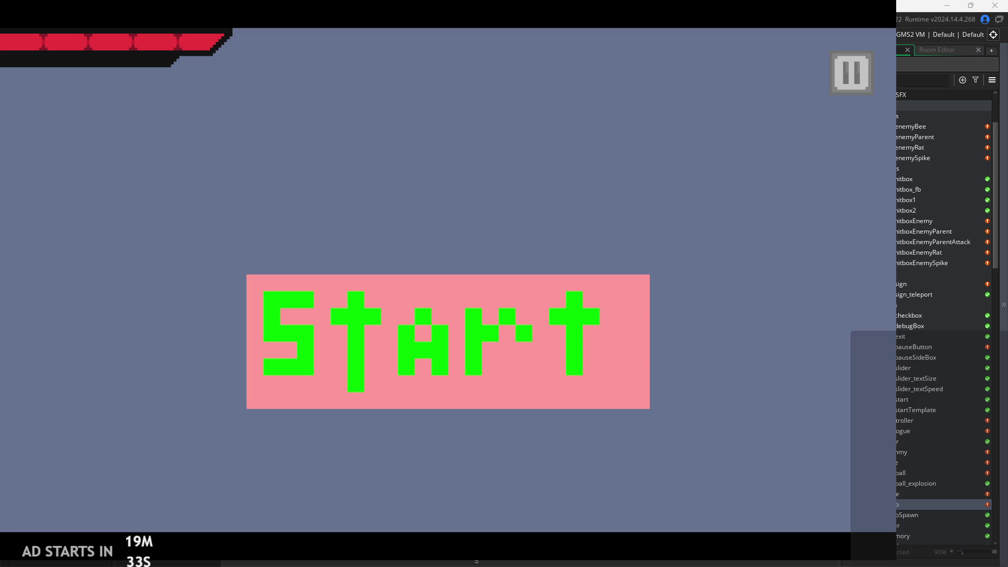
{"action": "left_click", "coordinate": [572, 333]}
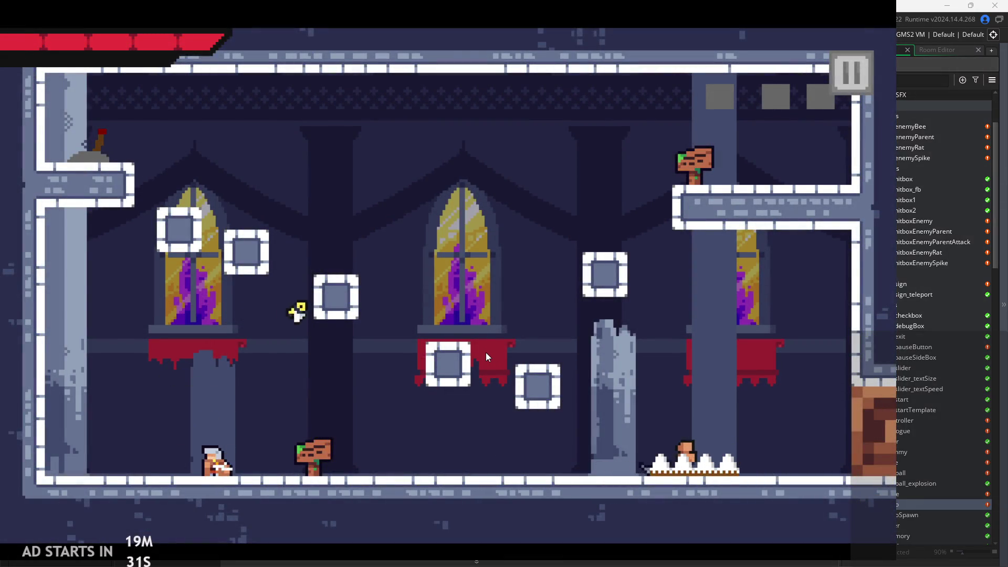
{"action": "key", "text": "space"}
{"action": "key", "text": "Left"}
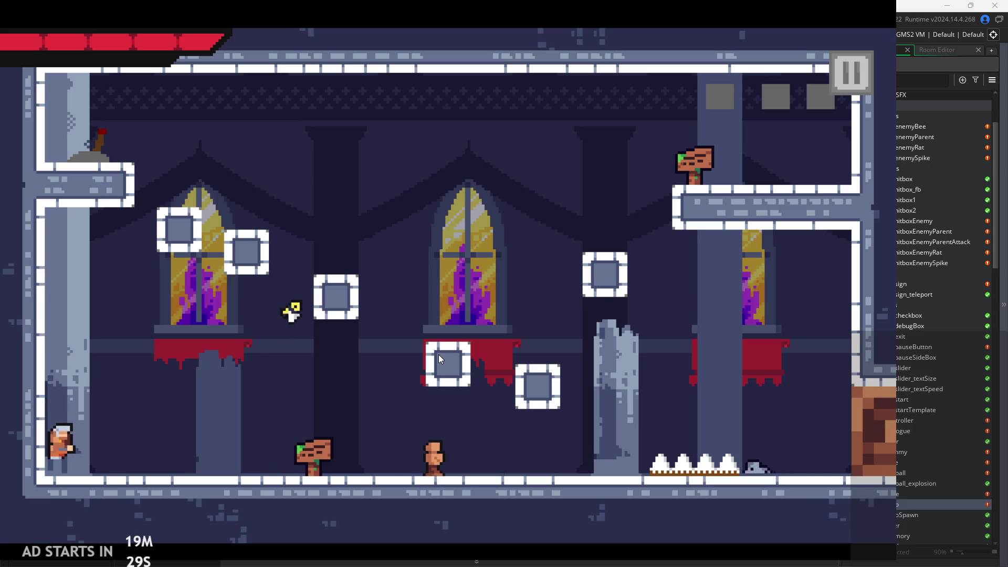
{"action": "key", "text": "Right"}
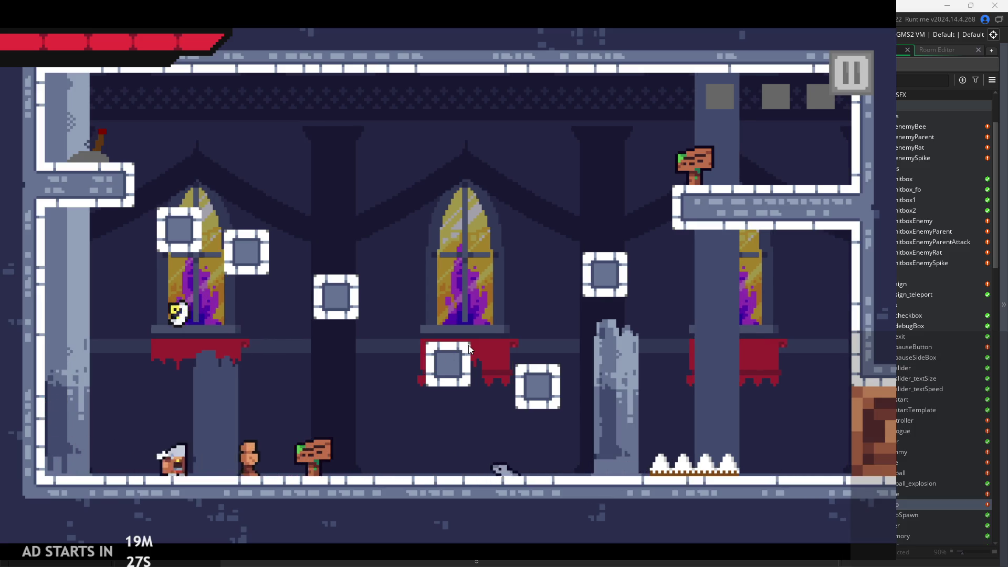
{"action": "key", "text": "space"}
{"action": "key", "text": "Left"}
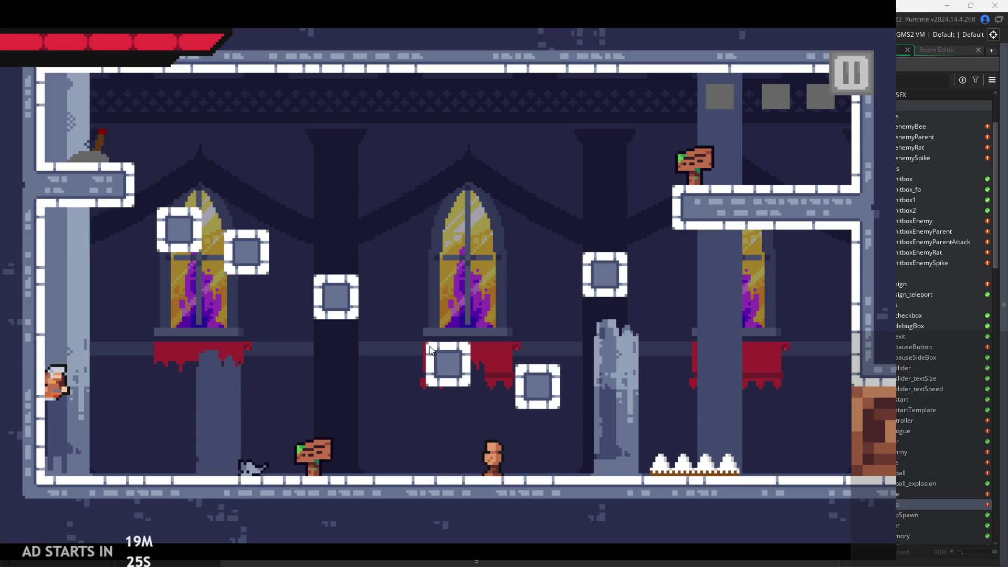
{"action": "key", "text": "space"}
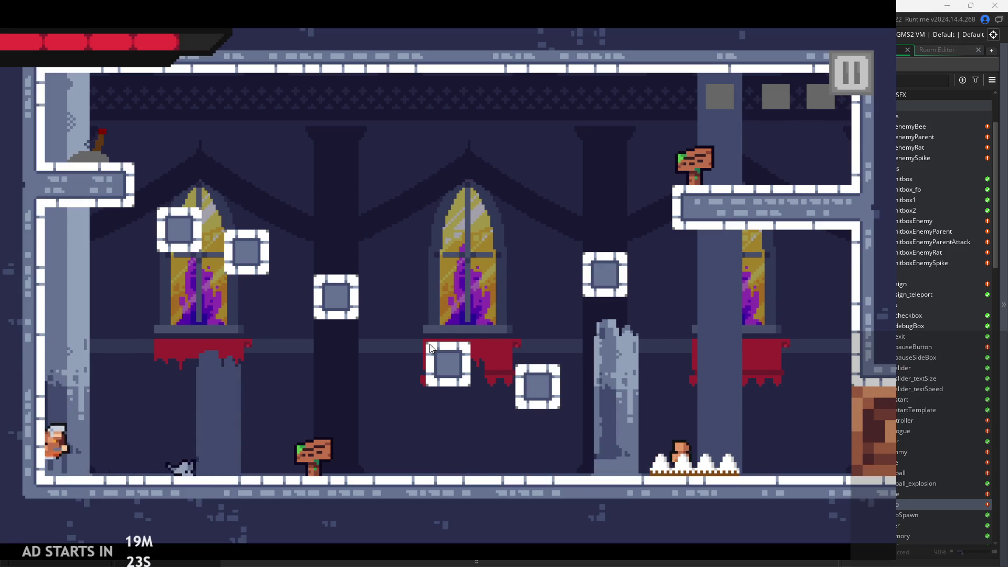
{"action": "key", "text": "Right"}
{"action": "key", "text": "space"}
{"action": "key", "text": "Escape"}
{"action": "left_click", "coordinate": [731, 454]}
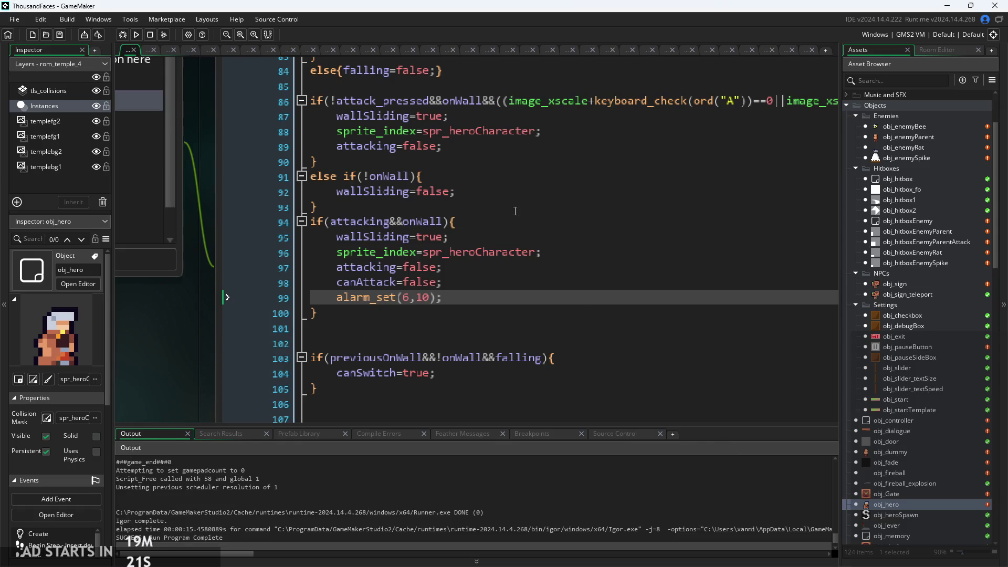
{"action": "scroll", "coordinate": [407, 230], "scroll_direction": "up", "scroll_amount": 2, "text": "ctrl"}
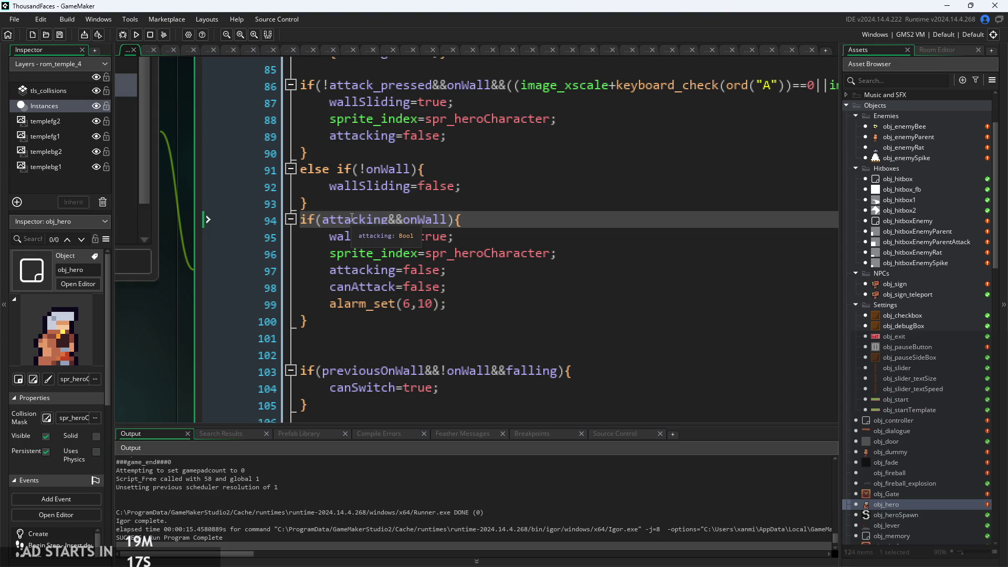
{"action": "key", "text": "Down"}
{"action": "key", "text": "Down"}
{"action": "key", "text": "Down"}
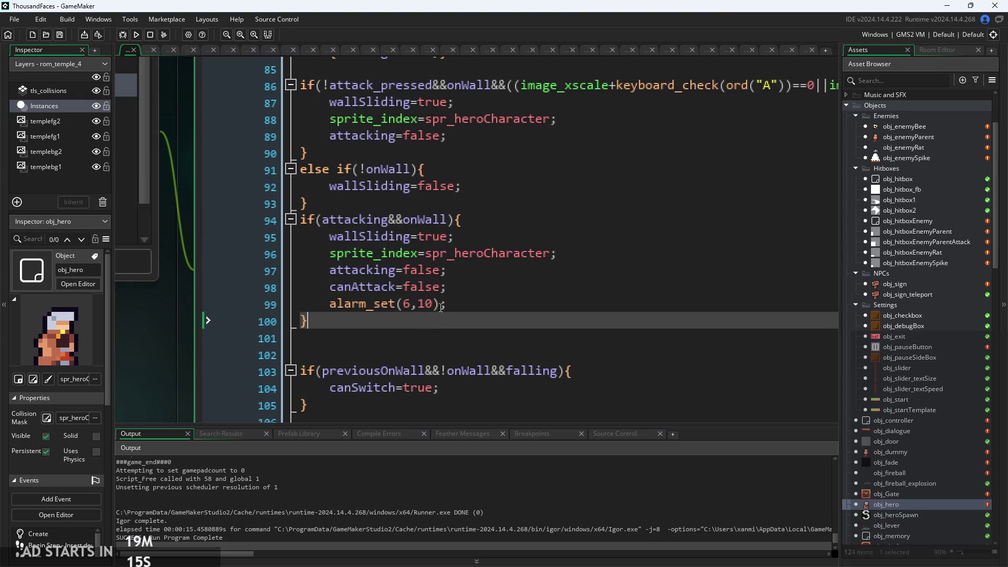
{"action": "key", "text": "Up"}
{"action": "key", "text": "Up"}
{"action": "key", "text": "Up"}
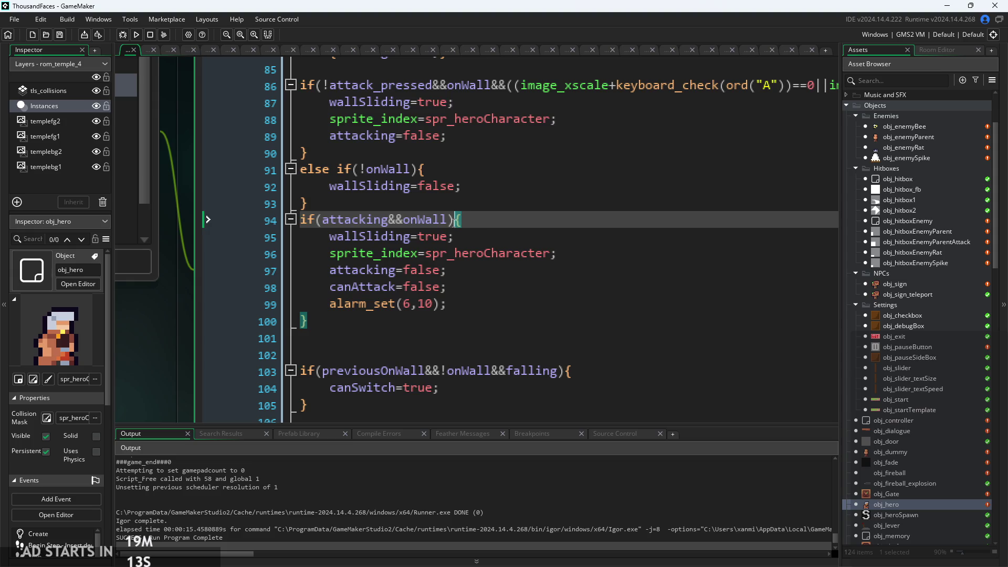
{"action": "left_click", "coordinate": [452, 287]}
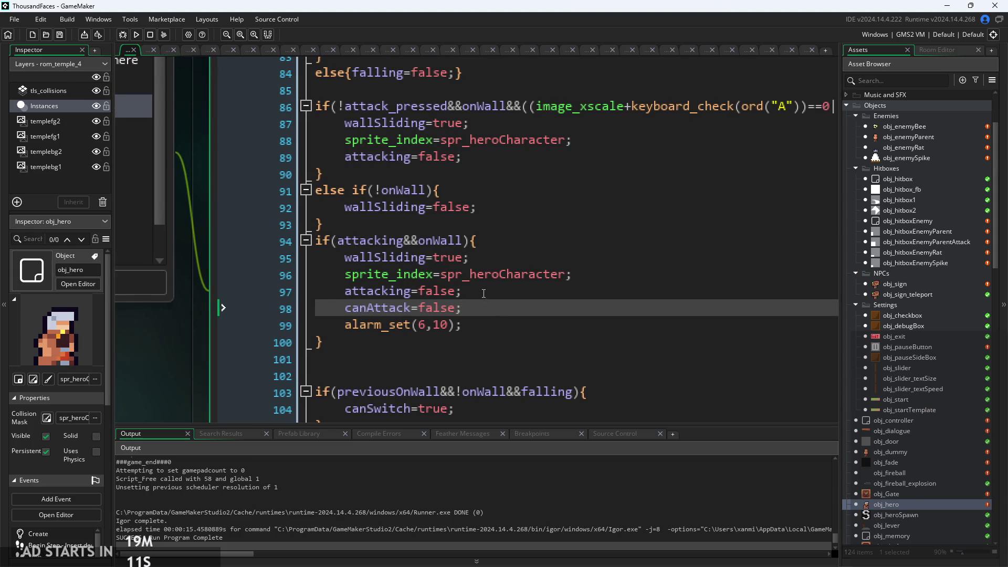
{"action": "scroll", "coordinate": [483, 293], "scroll_direction": "down", "scroll_amount": 2, "text": "ctrl"}
{"action": "scroll", "coordinate": [466, 254], "scroll_direction": "up", "scroll_amount": 2, "text": "ctrl"}
{"action": "double_click", "coordinate": [425, 250]}
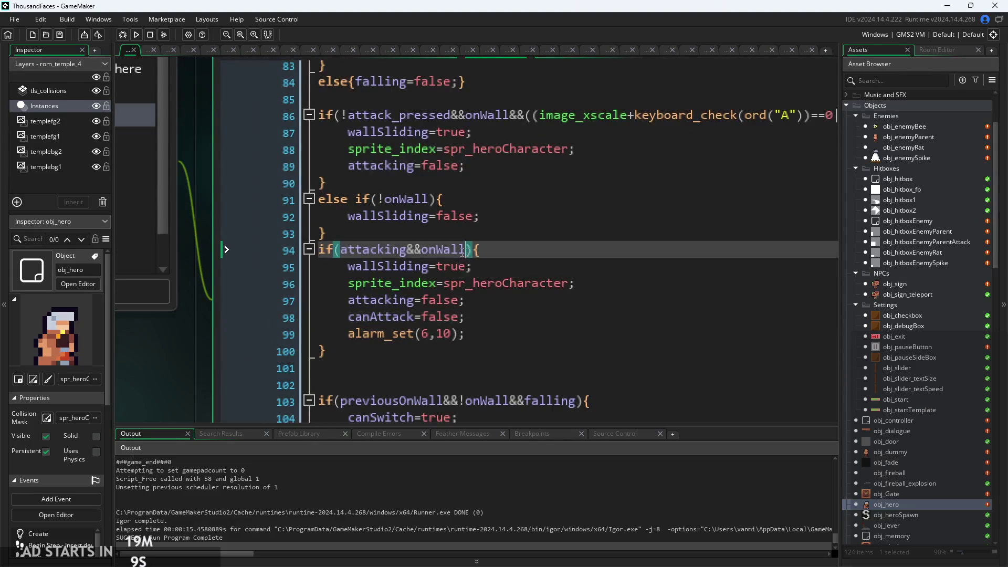
{"action": "left_click", "coordinate": [523, 252]}
{"action": "scroll", "coordinate": [173, 358], "scroll_direction": "down", "scroll_amount": 1}
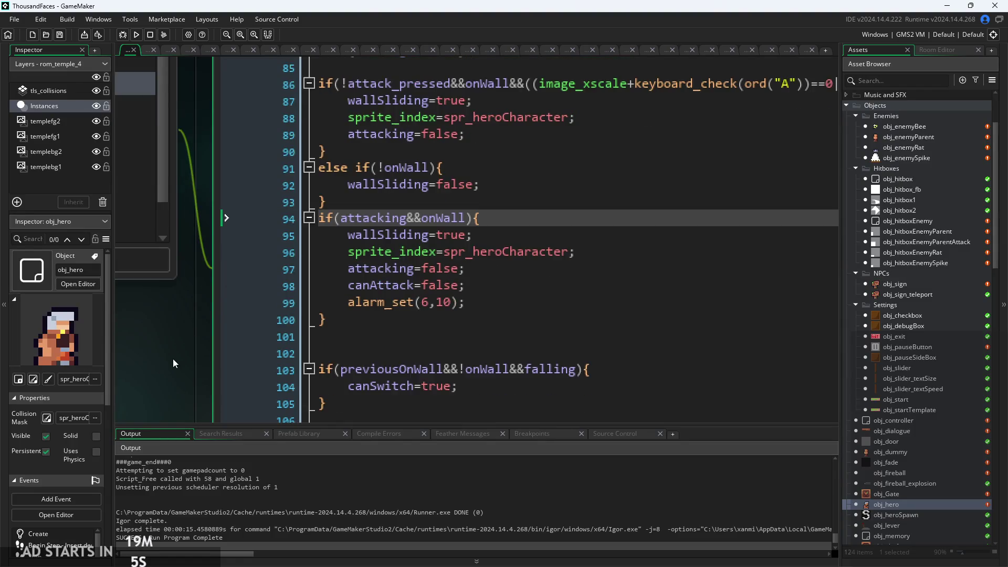
{"action": "scroll", "coordinate": [172, 358], "scroll_direction": "down", "scroll_amount": 2, "text": "ctrl"}
{"action": "left_click", "coordinate": [304, 137]}
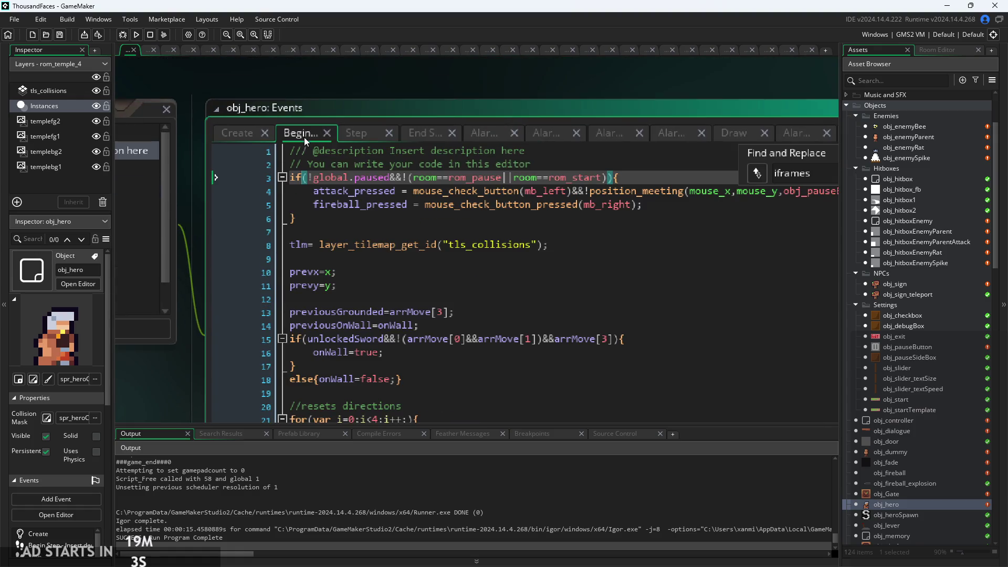
{"action": "left_click", "coordinate": [342, 133]}
{"action": "left_click", "coordinate": [421, 134]}
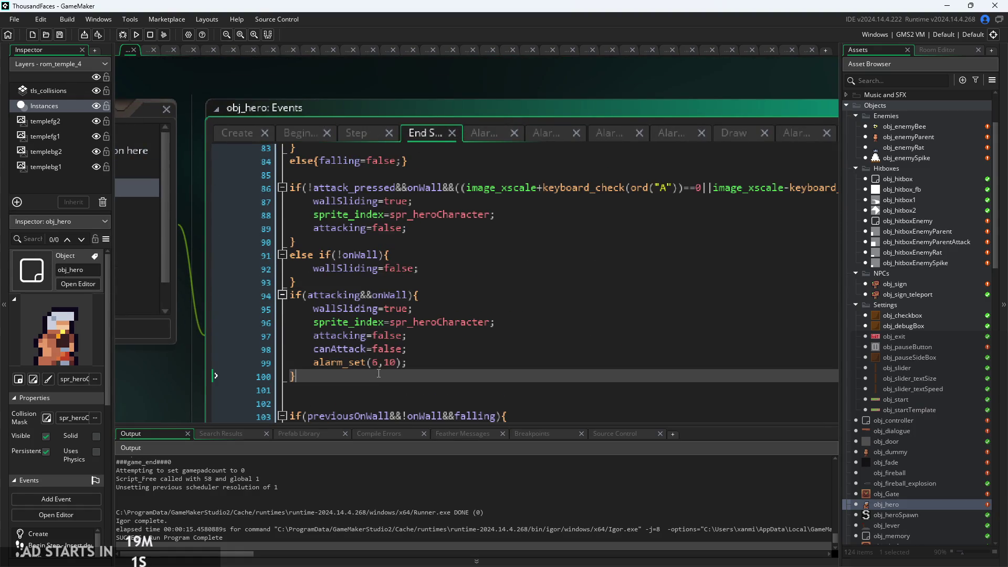
{"action": "scroll", "coordinate": [374, 379], "scroll_direction": "up", "scroll_amount": 2, "text": "ctrl"}
{"action": "key", "text": "Down"}
{"action": "left_click", "coordinate": [418, 239]}
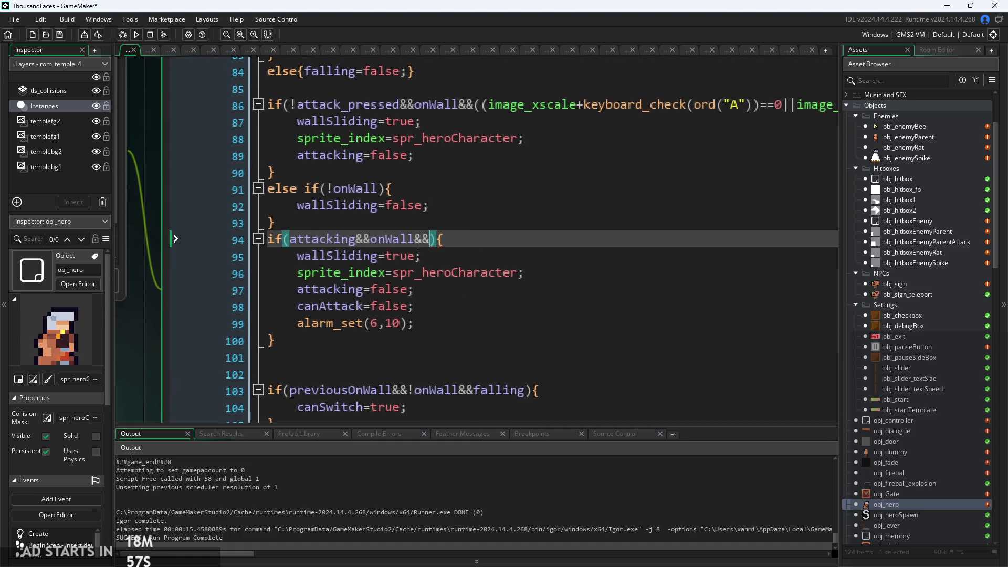
Finish appending &&alarm_get(6)<=0 to line 94's condition via autocomplete, then run the game
{"action": "type", "text": "m"}
{"action": "key", "text": "Return"}
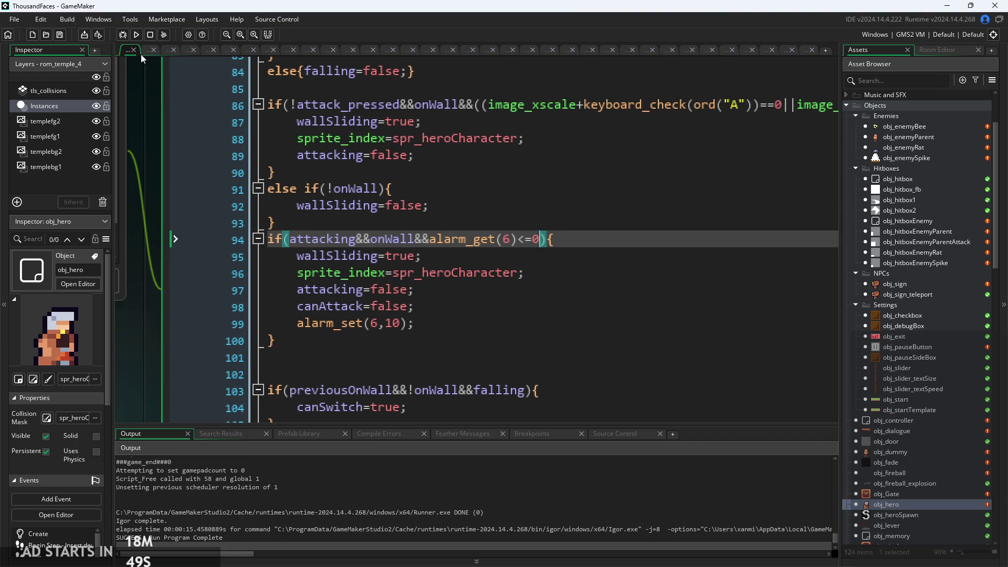
{"action": "left_click", "coordinate": [139, 36]}
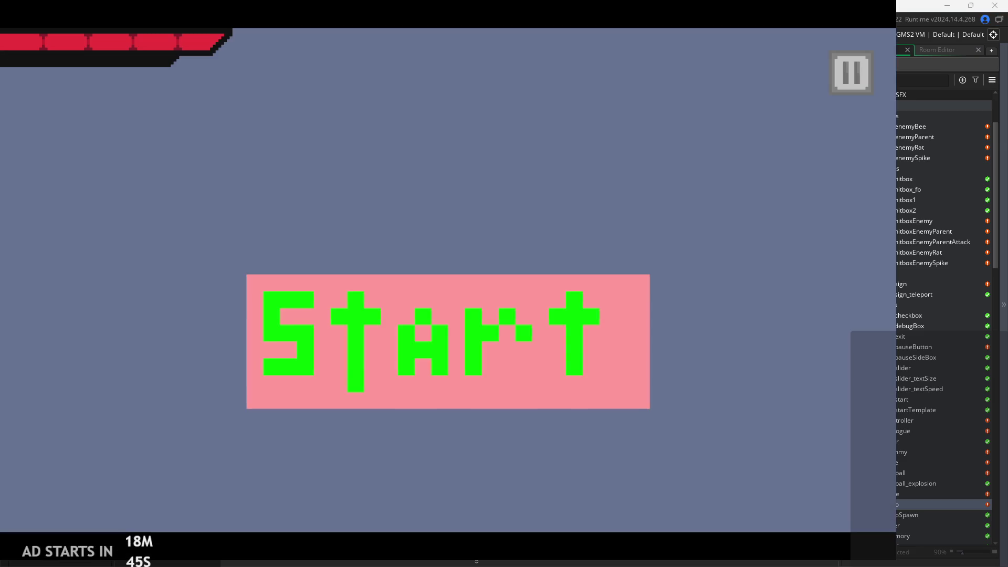
Start the level, jump the hero up the left wall and move right, then pause and quit
{"action": "left_click", "coordinate": [378, 345]}
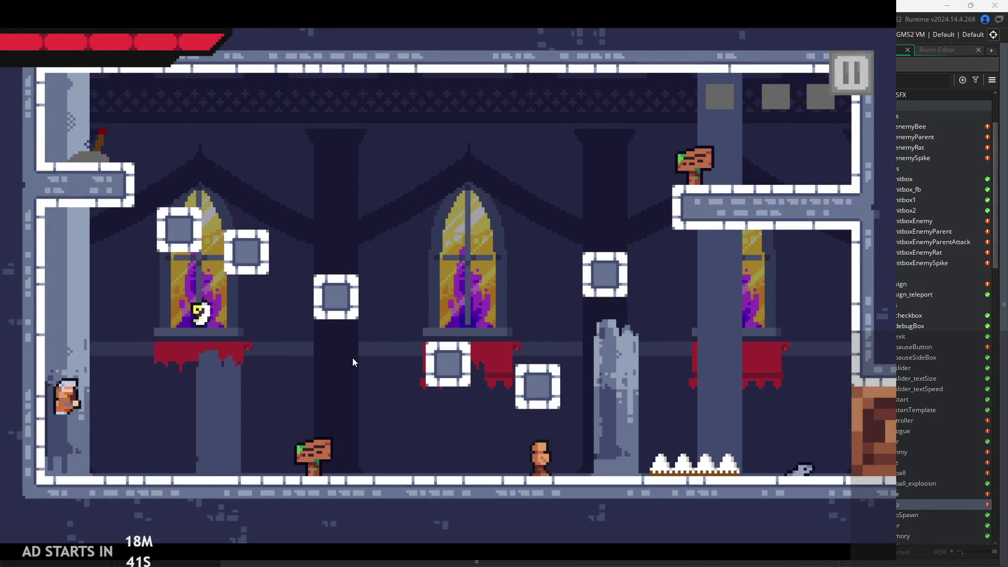
{"action": "key", "text": "space"}
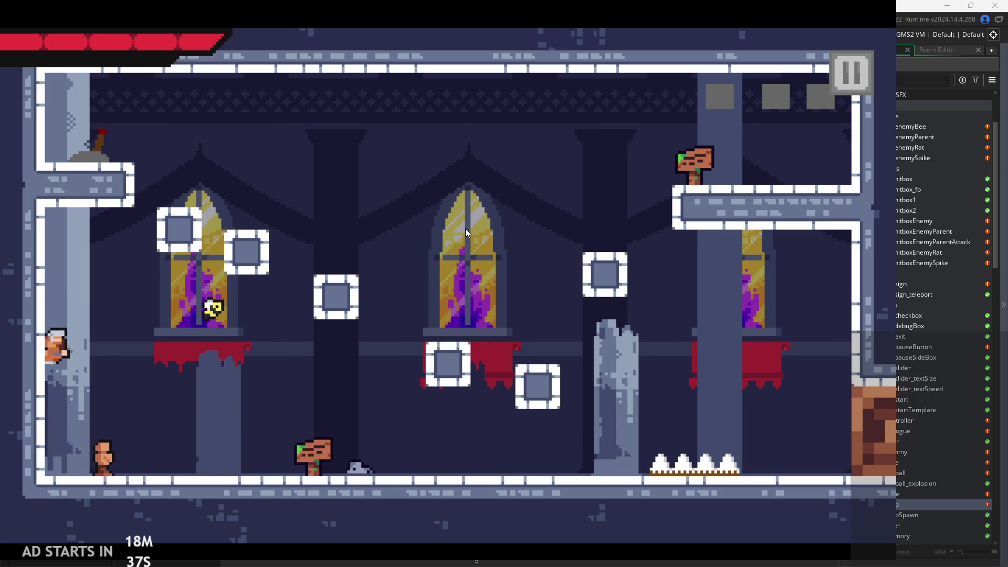
{"action": "key", "text": "Right"}
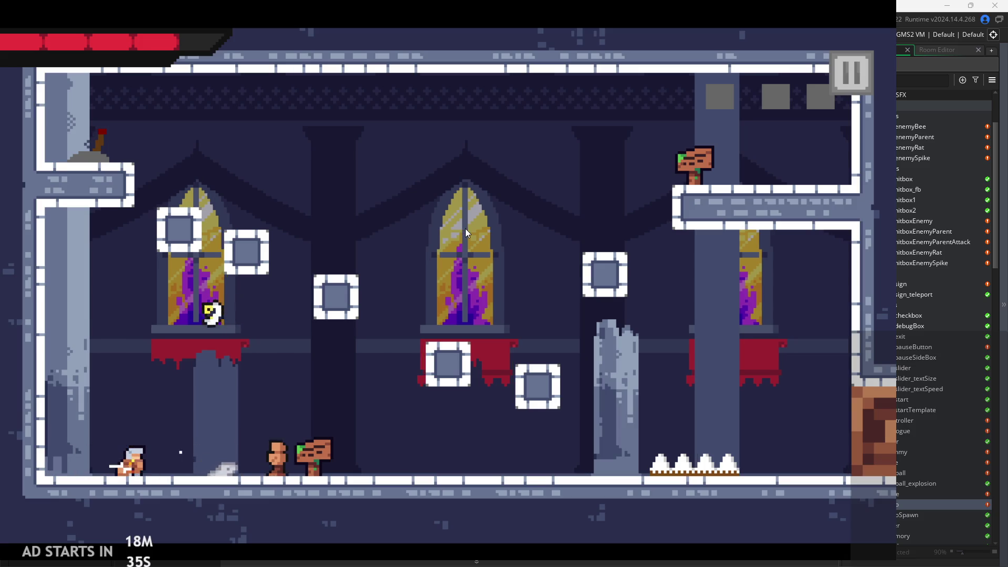
{"action": "left_click", "coordinate": [851, 73]}
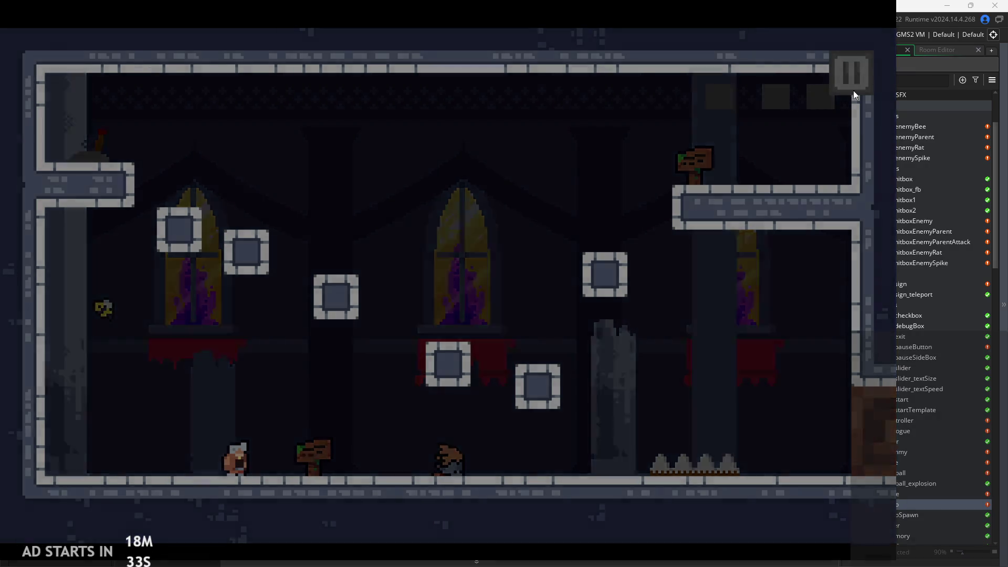
{"action": "left_click", "coordinate": [795, 434]}
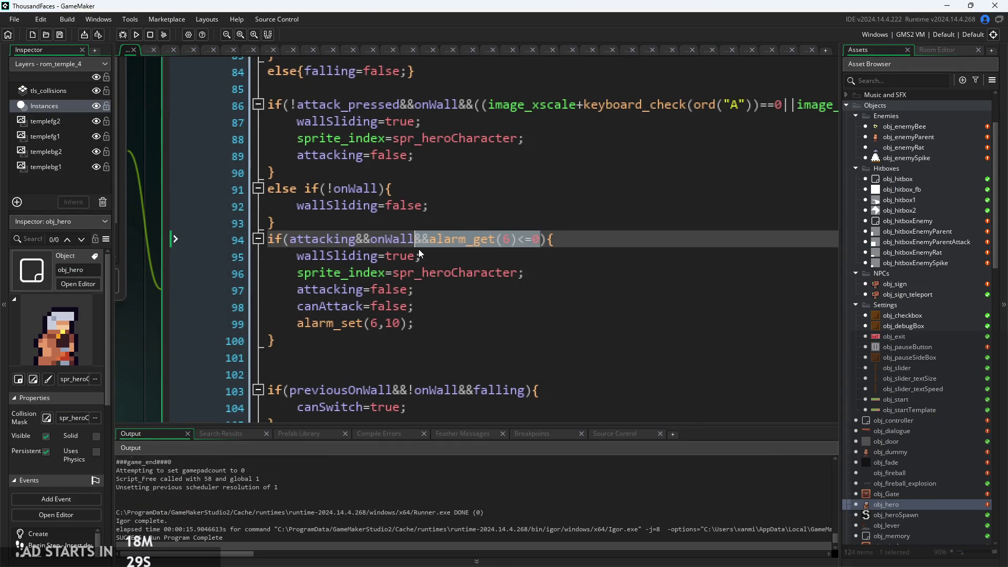
Try editing line 94's alarm_get(6) comparison, leaving it as <=0
{"action": "left_click", "coordinate": [533, 256]}
{"action": "left_click", "coordinate": [514, 240]}
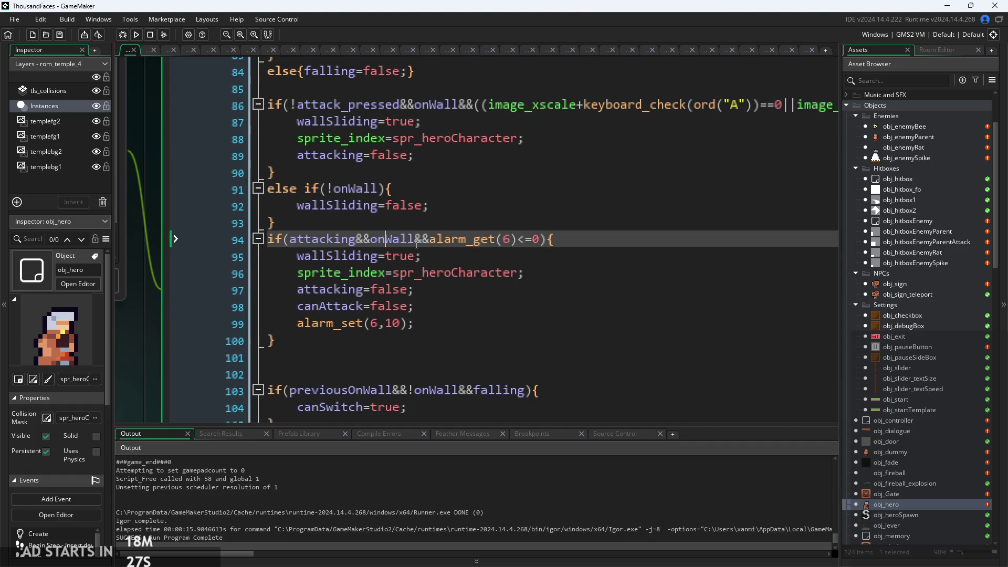
{"action": "left_click_drag", "start_coordinate": [433, 243], "coordinate": [544, 242]}
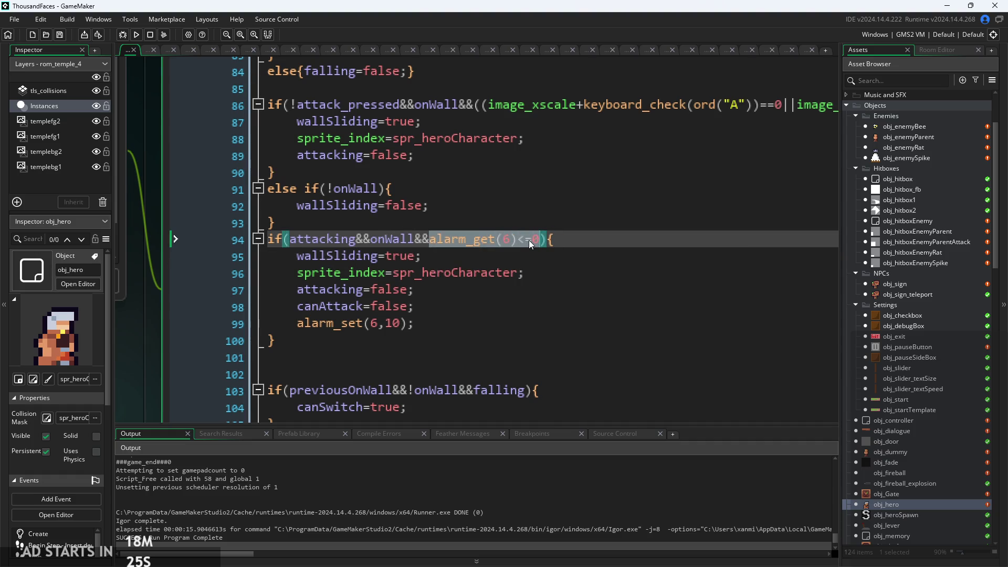
{"action": "left_click", "coordinate": [528, 241]}
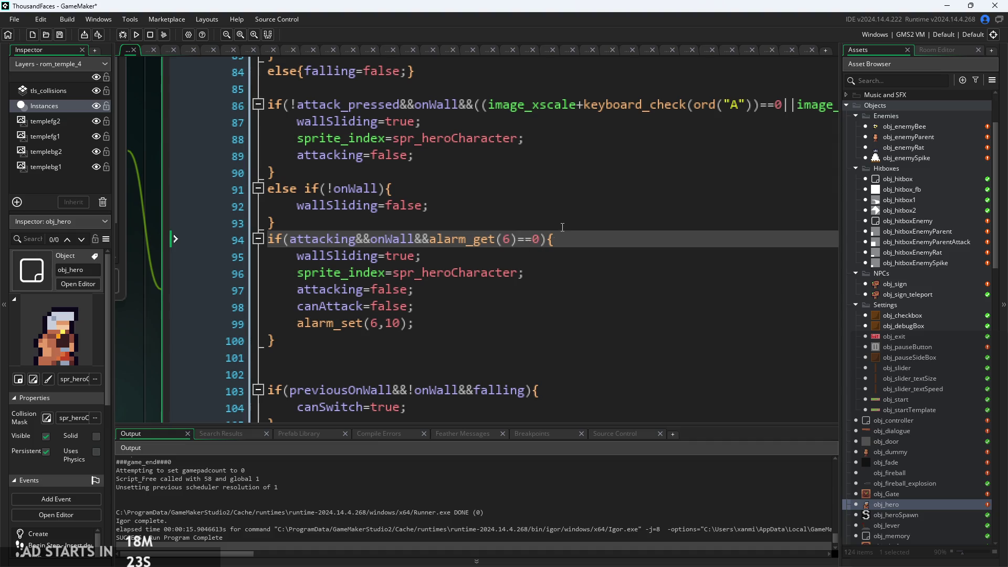
{"action": "type", "text": "="}
{"action": "left_click", "coordinate": [444, 314]}
{"action": "key", "text": "Down"}
{"action": "left_click", "coordinate": [541, 240]}
Review the wall-attack block line by line, from wallSliding=true down to alarm_set(6,10)
{"action": "left_click", "coordinate": [522, 294]}
{"action": "left_click", "coordinate": [525, 273]}
{"action": "left_click", "coordinate": [520, 256]}
{"action": "left_click", "coordinate": [514, 323]}
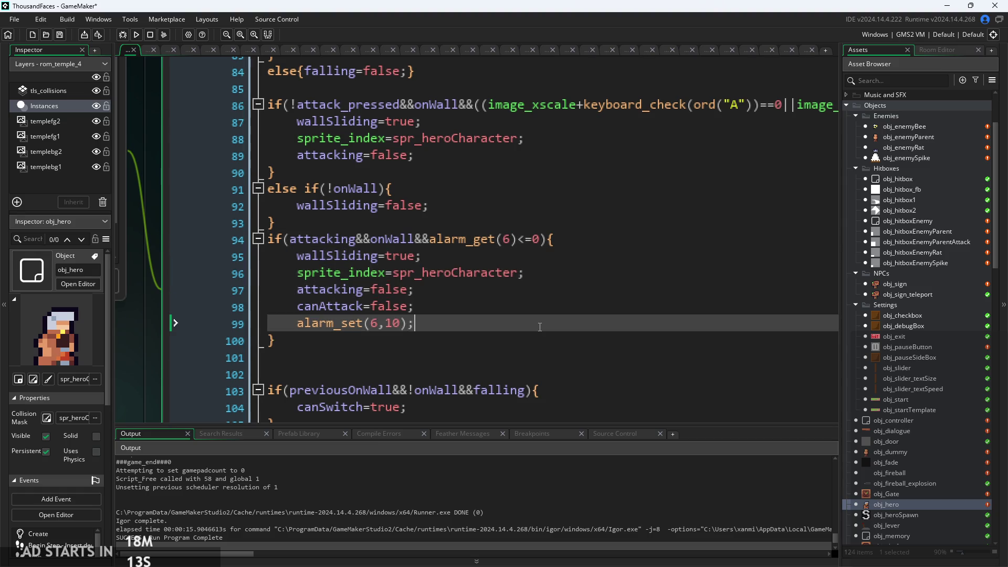
{"action": "left_click", "coordinate": [509, 357]}
{"action": "left_click", "coordinate": [512, 341]}
{"action": "left_click", "coordinate": [517, 323]}
{"action": "left_click", "coordinate": [521, 306]}
{"action": "left_click", "coordinate": [556, 272]}
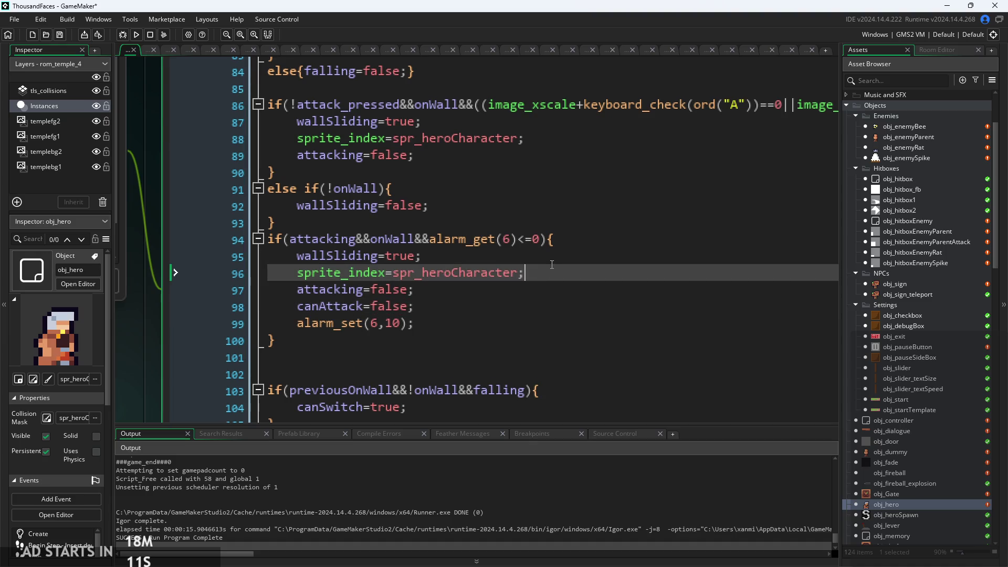
{"action": "left_click", "coordinate": [553, 257]}
{"action": "left_click", "coordinate": [452, 323]}
{"action": "scroll", "coordinate": [448, 336], "scroll_direction": "down", "scroll_amount": 3}
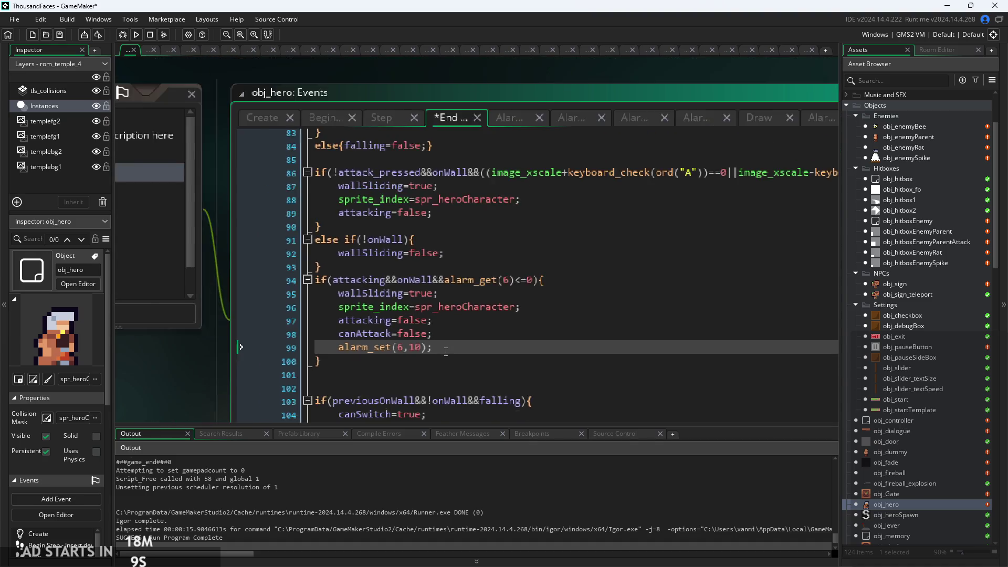
Delete canAttack&& from Step line 75, make line 70 if(canAttack&&attack_pressed), and run the game
{"action": "left_click", "coordinate": [338, 141]}
{"action": "left_click", "coordinate": [382, 143]}
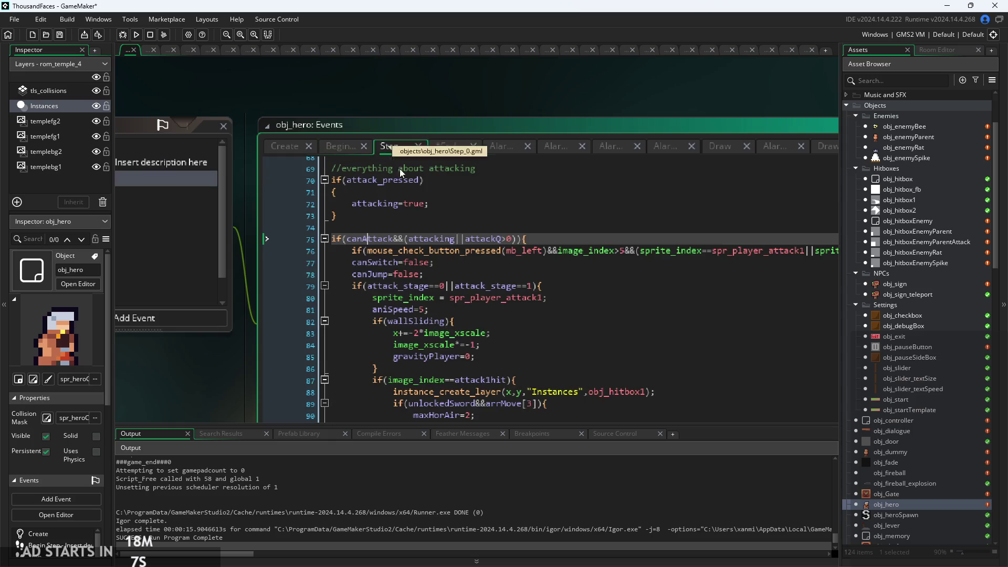
{"action": "scroll", "coordinate": [446, 259], "scroll_direction": "up", "scroll_amount": 3}
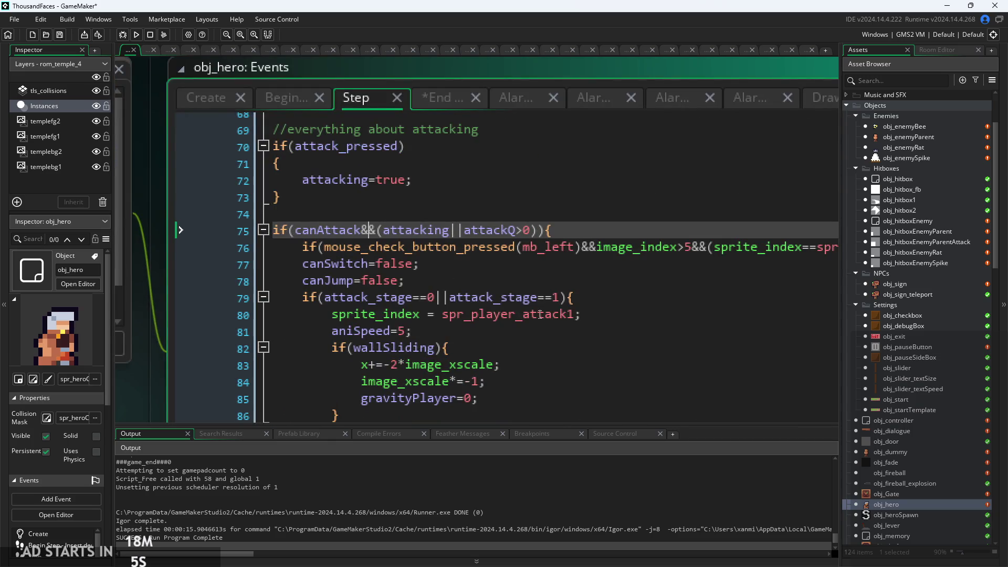
{"action": "left_click", "coordinate": [473, 297]}
{"action": "left_click_drag", "start_coordinate": [358, 225], "coordinate": [271, 231]}
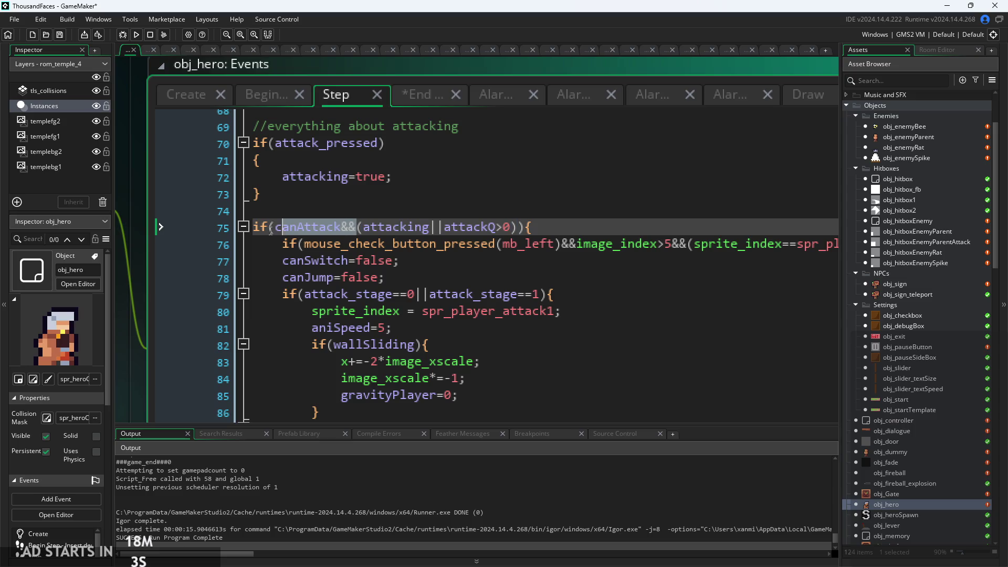
{"action": "mouse_move", "coordinate": [334, 236]}
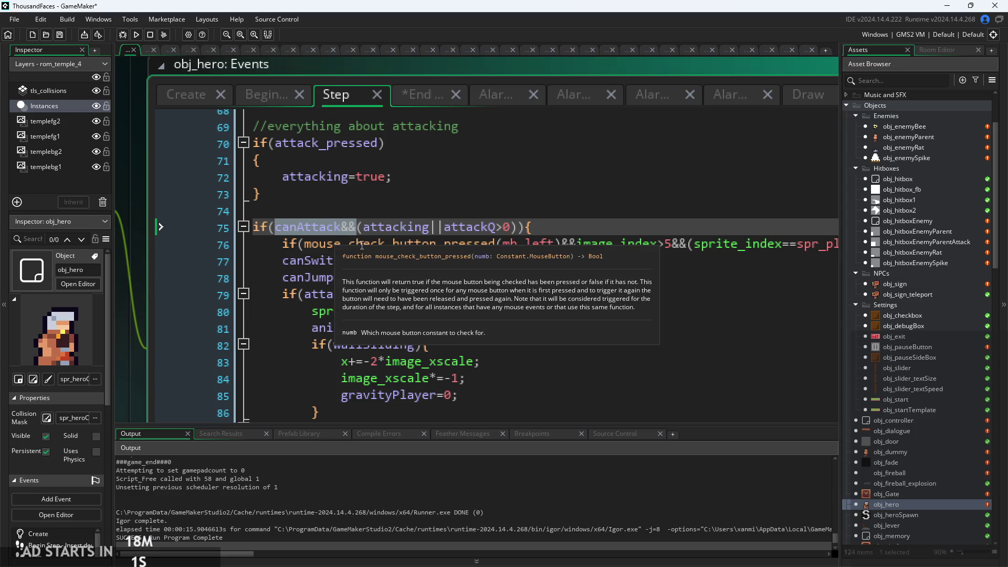
{"action": "key", "text": "BackSpace"}
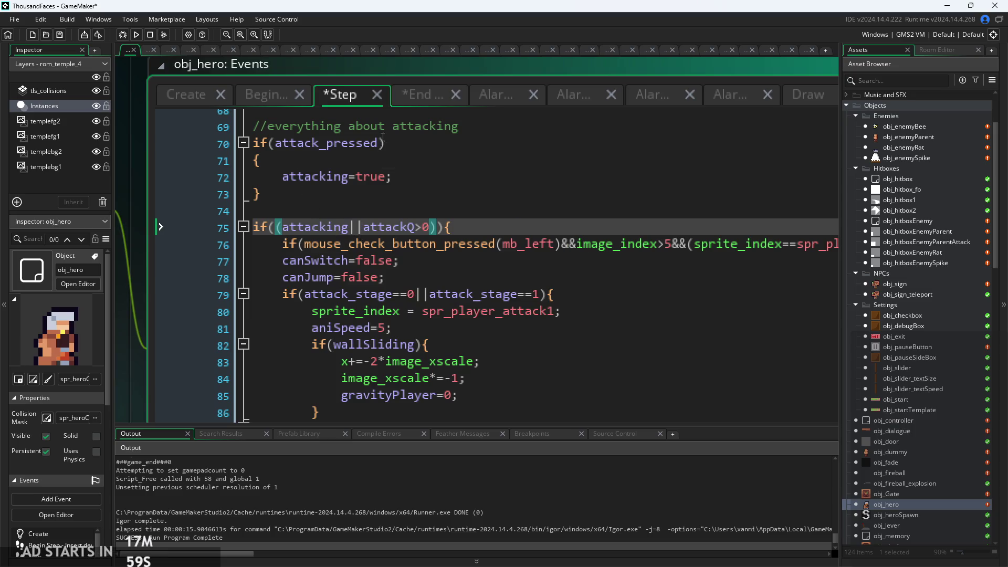
{"action": "left_click", "coordinate": [383, 141]}
{"action": "type", "text": "canAttack&&"}
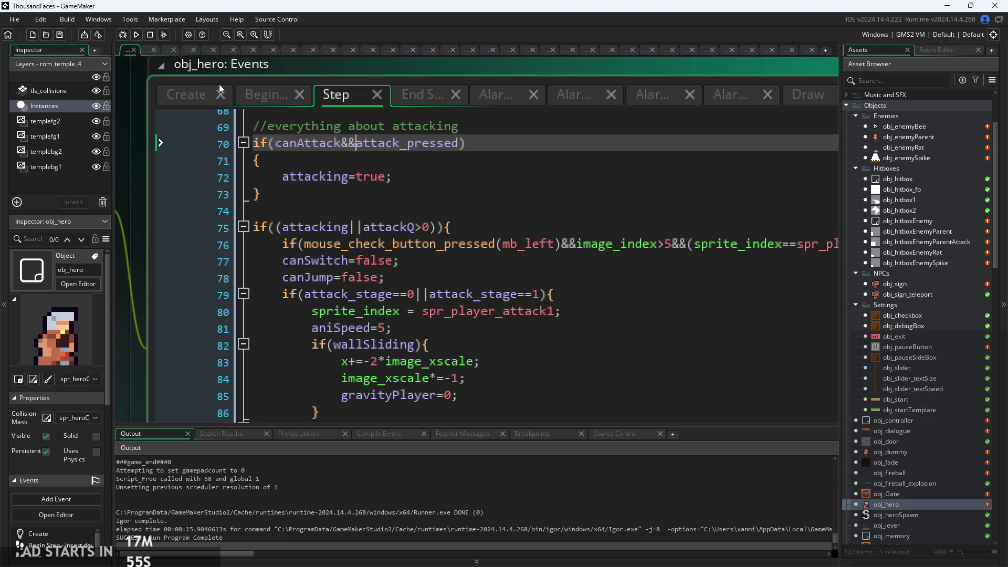
{"action": "left_click", "coordinate": [136, 34]}
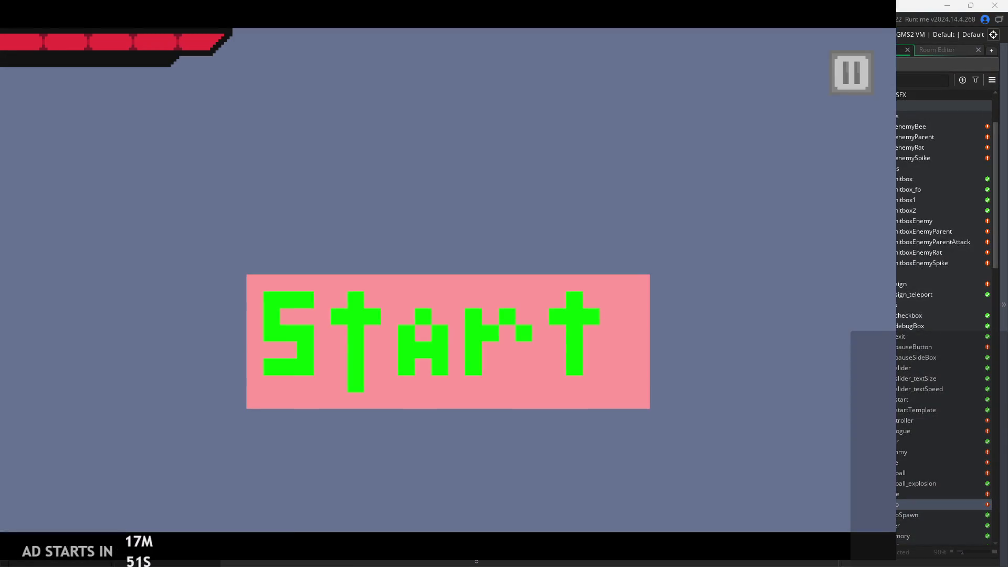
Start the level, jump the hero onto the left wall, then run back right
{"action": "left_click", "coordinate": [506, 318]}
{"action": "key", "text": "Left"}
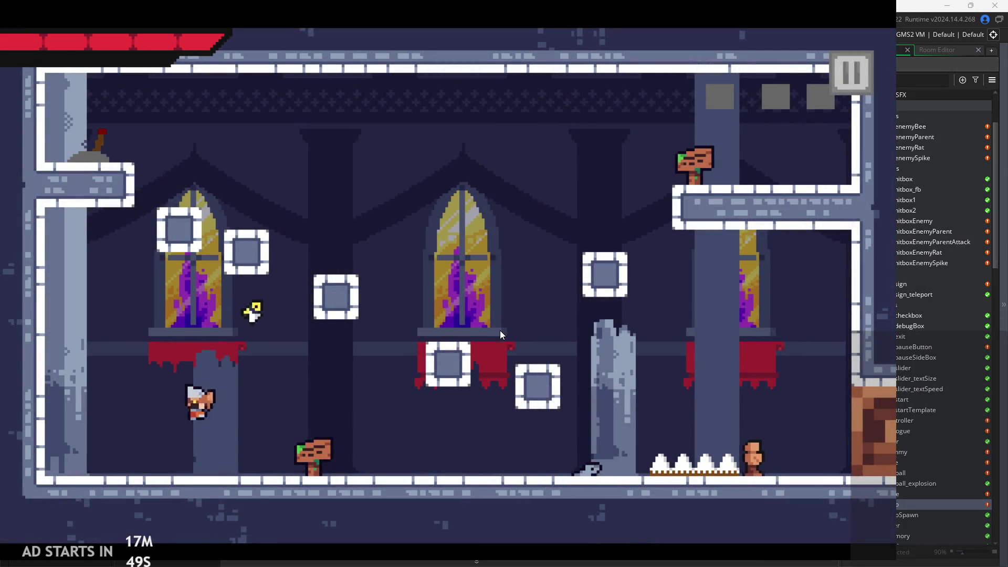
{"action": "key", "text": "Right"}
{"action": "key", "text": "Left"}
{"action": "key", "text": "space"}
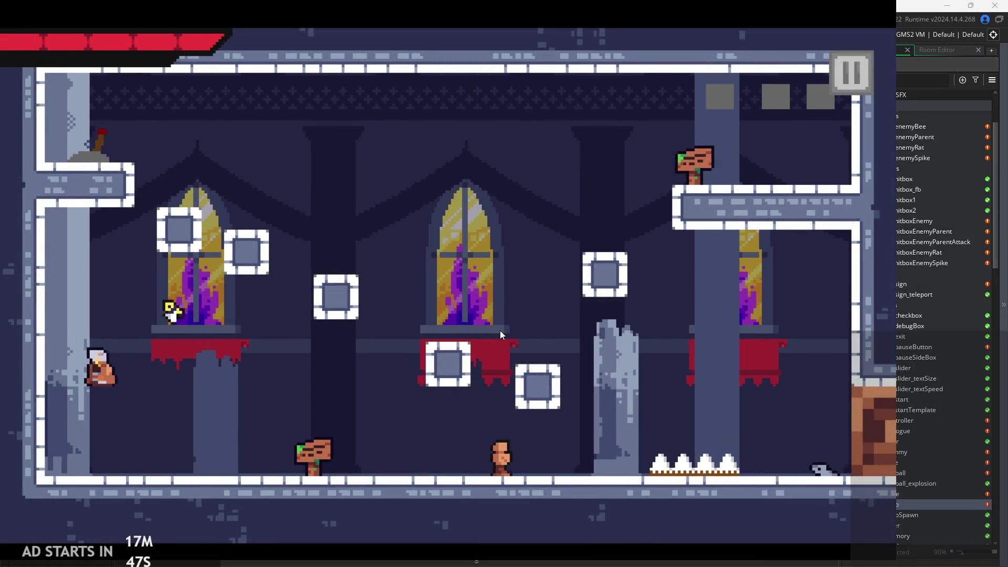
{"action": "key", "text": "Right"}
{"action": "key", "text": "space"}
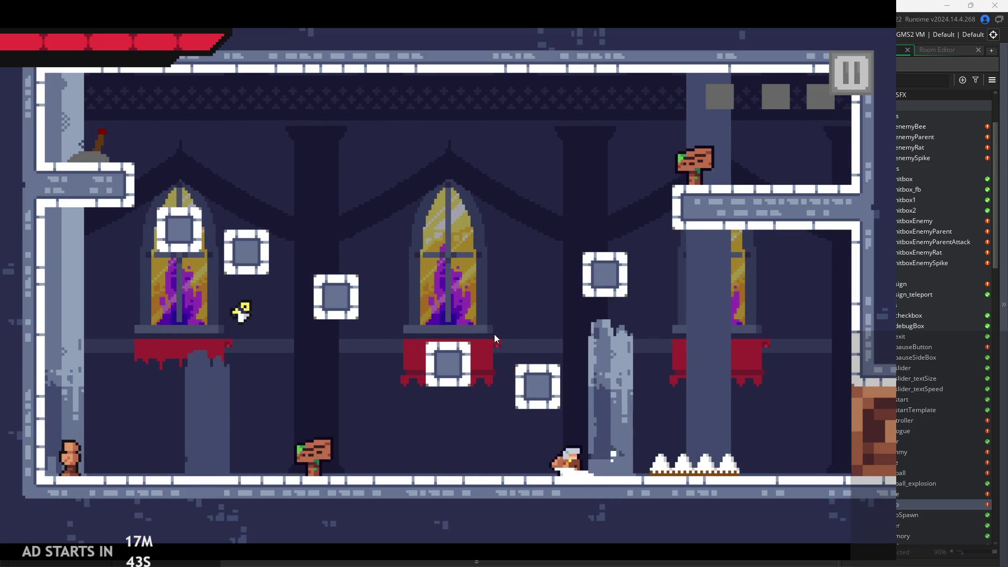
{"action": "key", "text": "Left"}
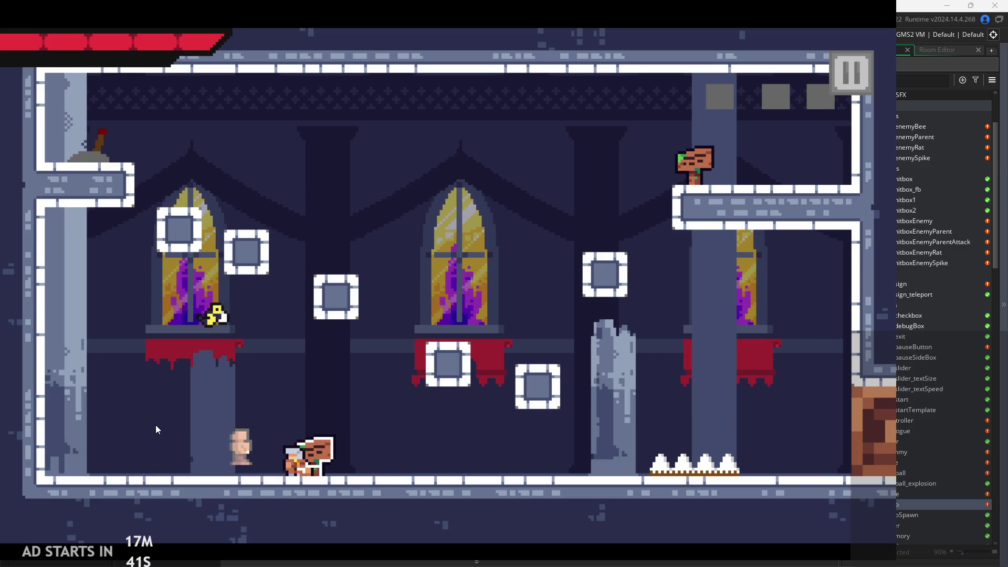
Attack the enemy near the sign, jump up the left wall, then pause and quit
{"action": "key", "text": "Left"}
{"action": "key", "text": "space"}
{"action": "key", "text": "Left"}
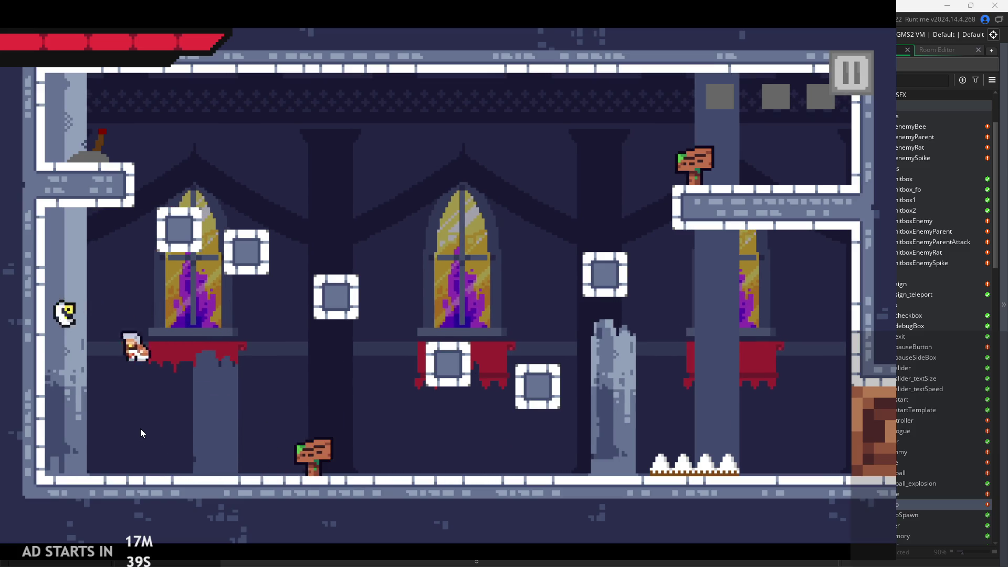
{"action": "key", "text": "space"}
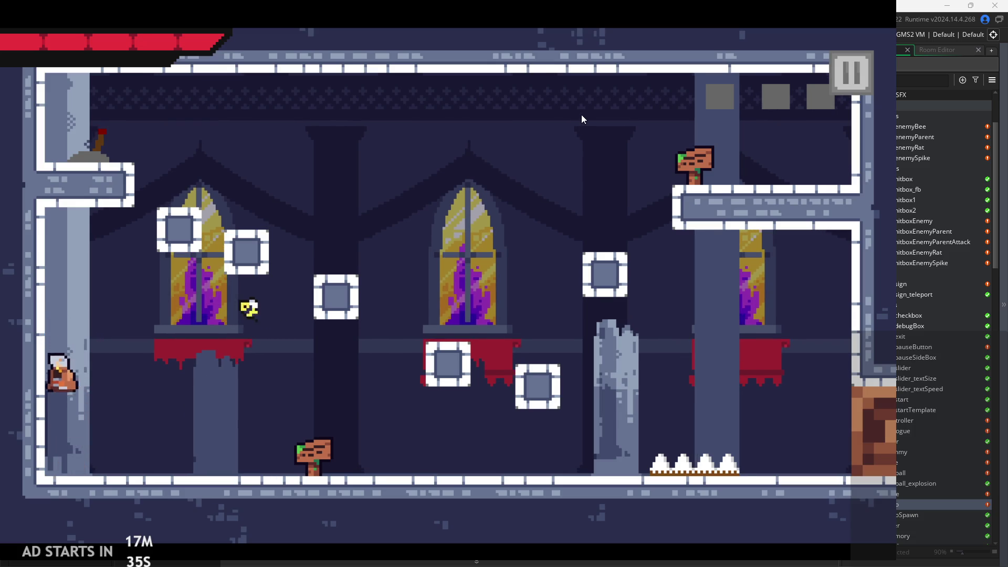
{"action": "left_click", "coordinate": [848, 76]}
{"action": "left_click", "coordinate": [754, 467]}
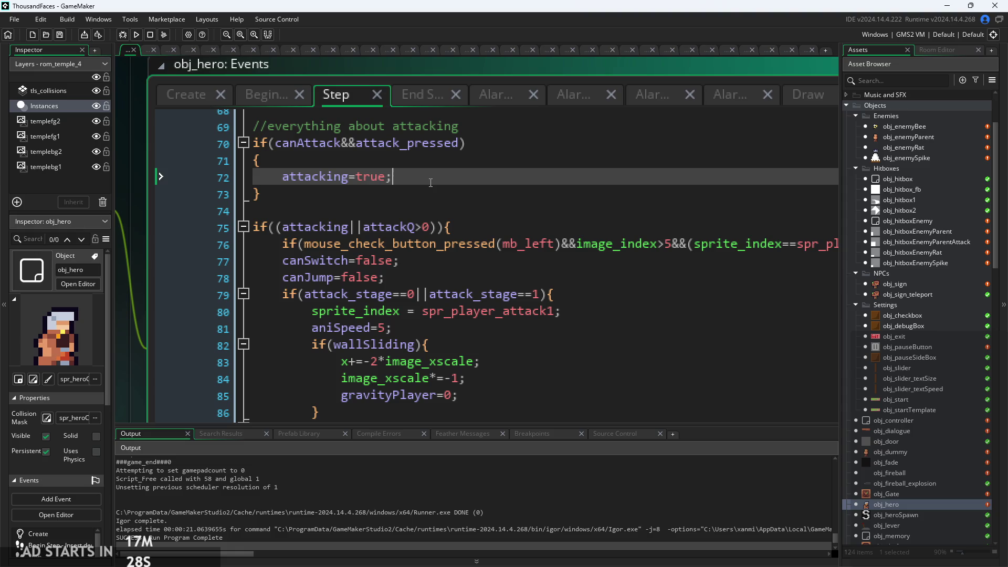
Add wallSliding=false; after attacking=true in the Step attack block, then relaunch the game
{"action": "key", "text": "Return"}
{"action": "type", "text": "wall"}
{"action": "key", "text": "Return"}
{"action": "type", "text": "-"}
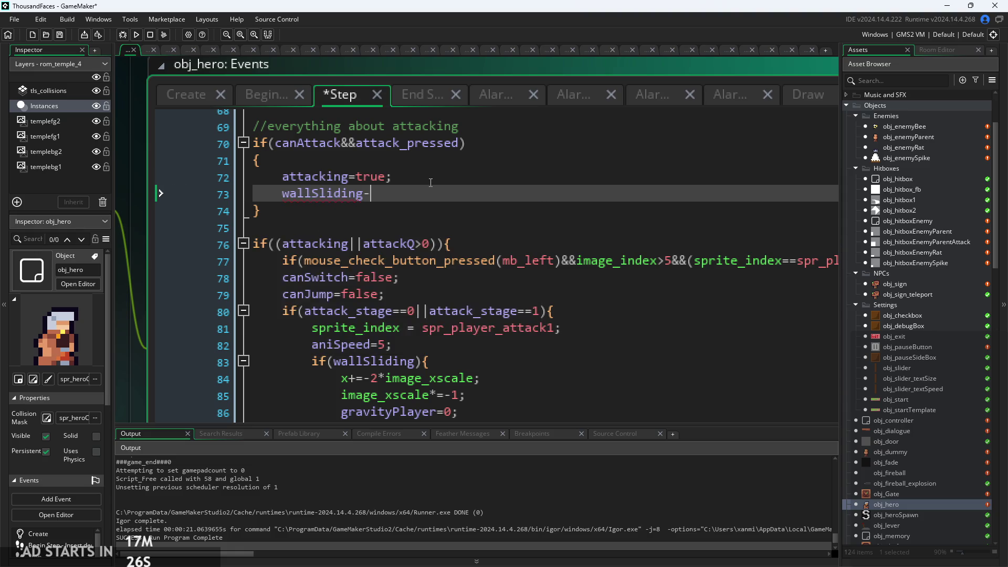
{"action": "key", "text": "BackSpace"}
{"action": "key", "text": "BackSpace"}
{"action": "key", "text": "BackSpace"}
{"action": "type", "text": "false;"}
{"action": "left_click", "coordinate": [136, 34]}
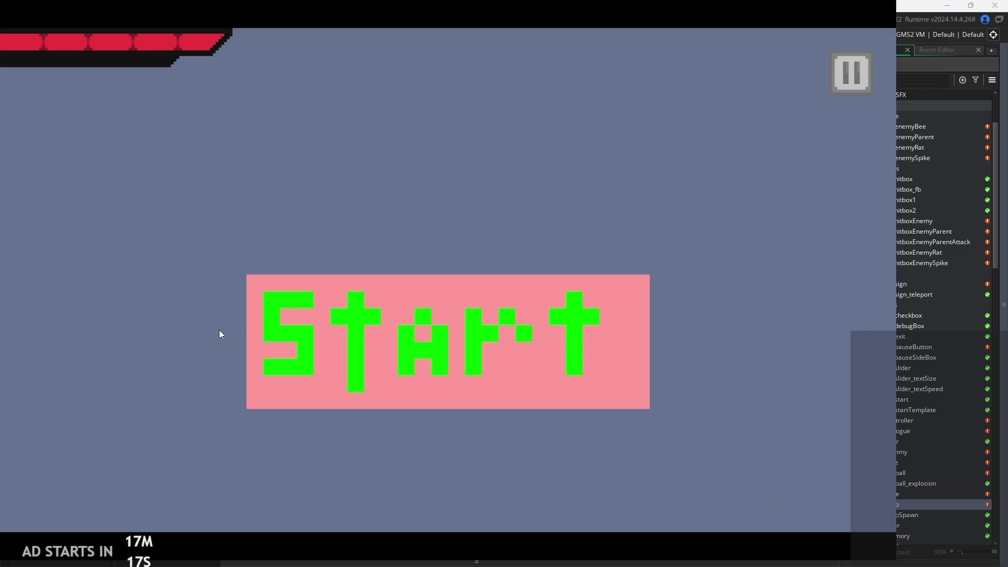
{"action": "left_click", "coordinate": [355, 351]}
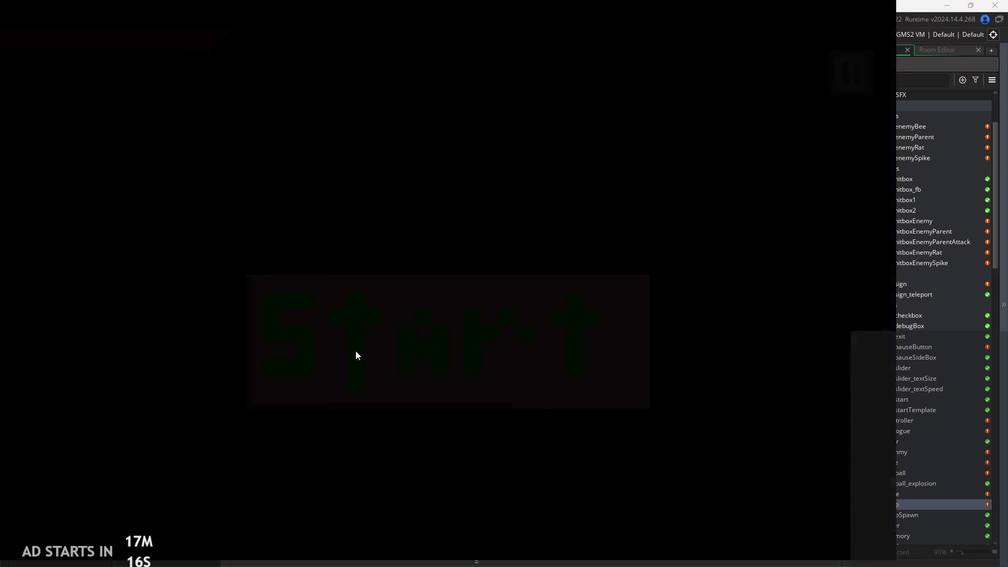
{"action": "key", "text": "Right"}
{"action": "key", "text": "space"}
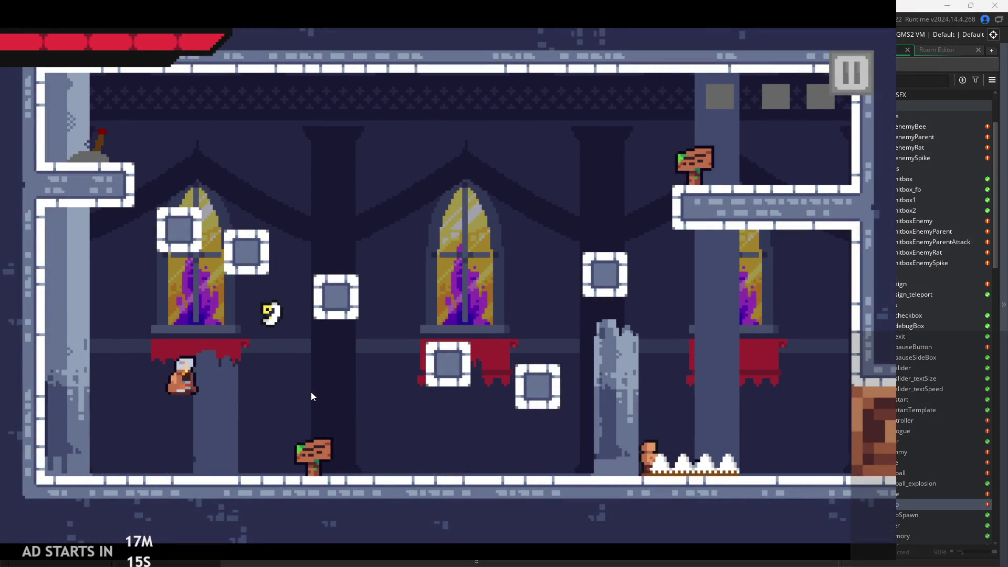
{"action": "key", "text": "Left"}
{"action": "key", "text": "space"}
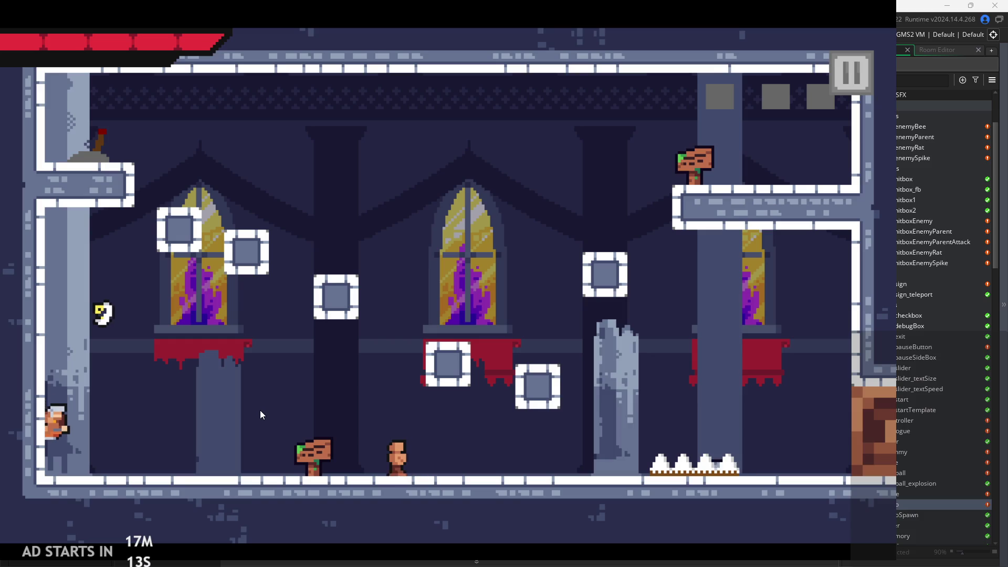
{"action": "key", "text": "Right"}
{"action": "key", "text": "Right"}
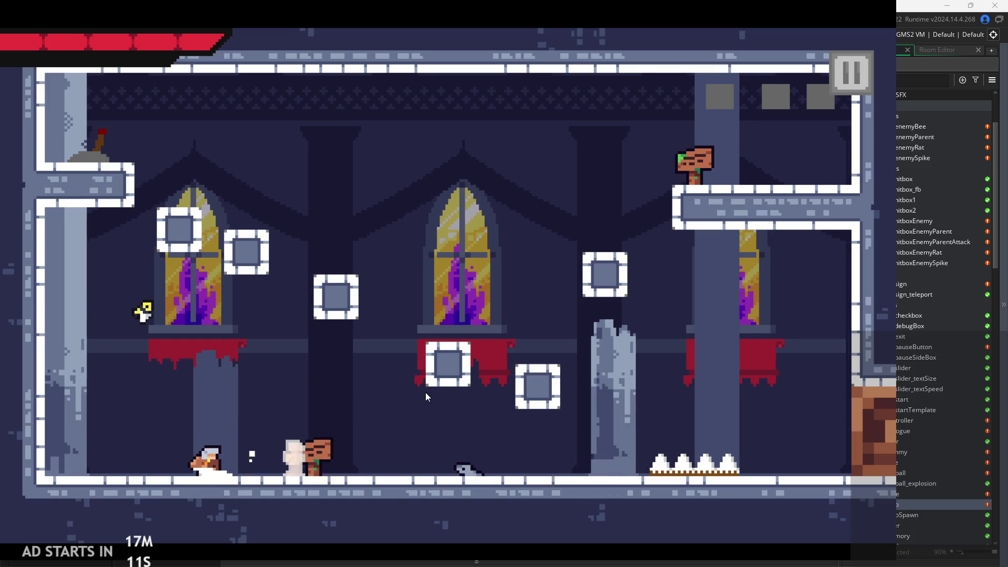
{"action": "key", "text": "x"}
{"action": "key", "text": "Left"}
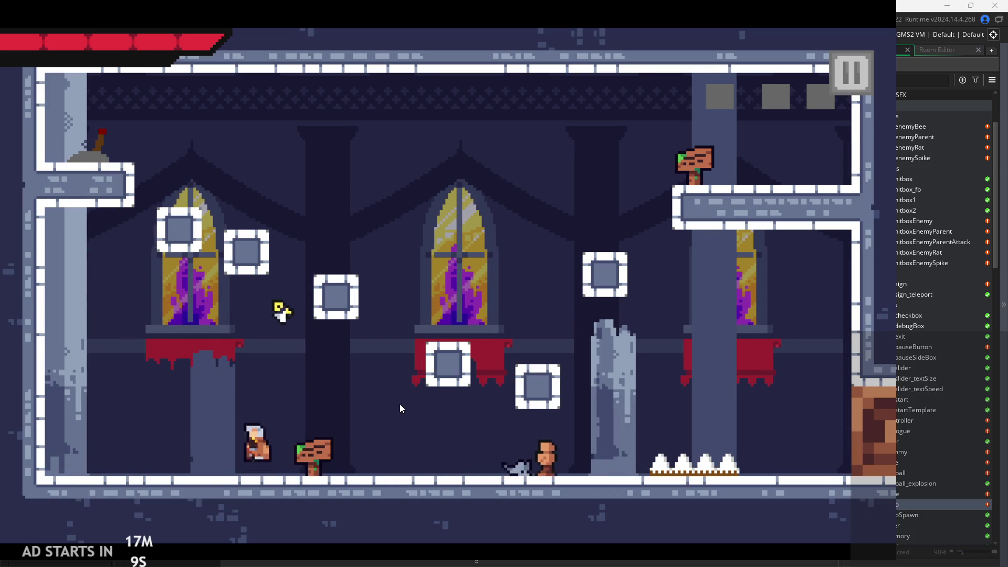
{"action": "key", "text": "space"}
{"action": "key", "text": "space"}
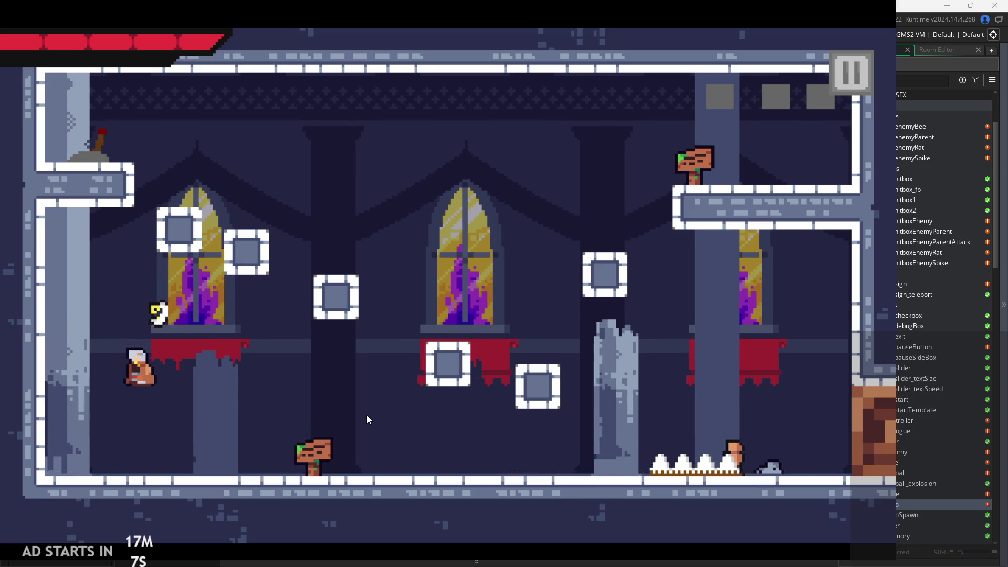
{"action": "key", "text": "Left"}
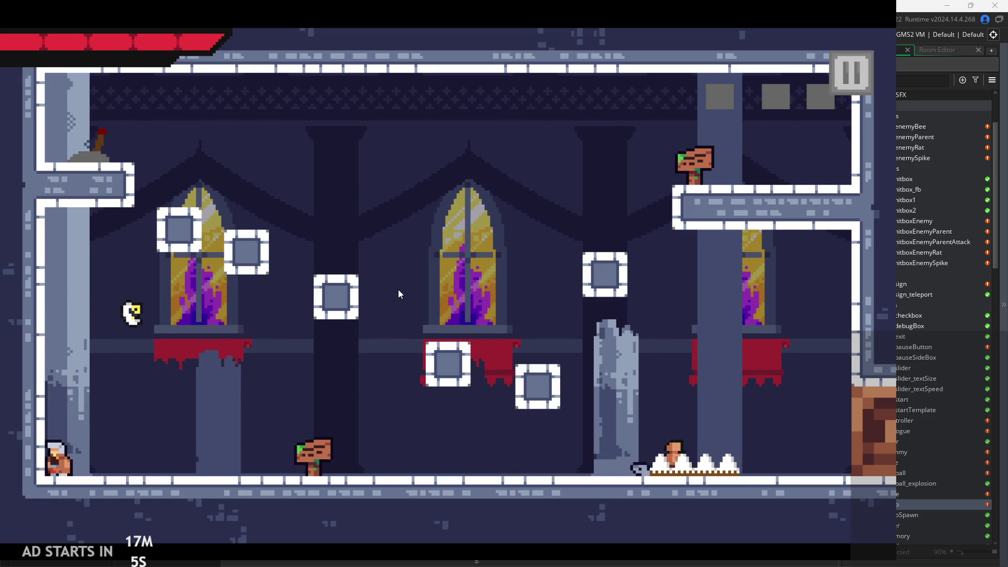
{"action": "key", "text": "space"}
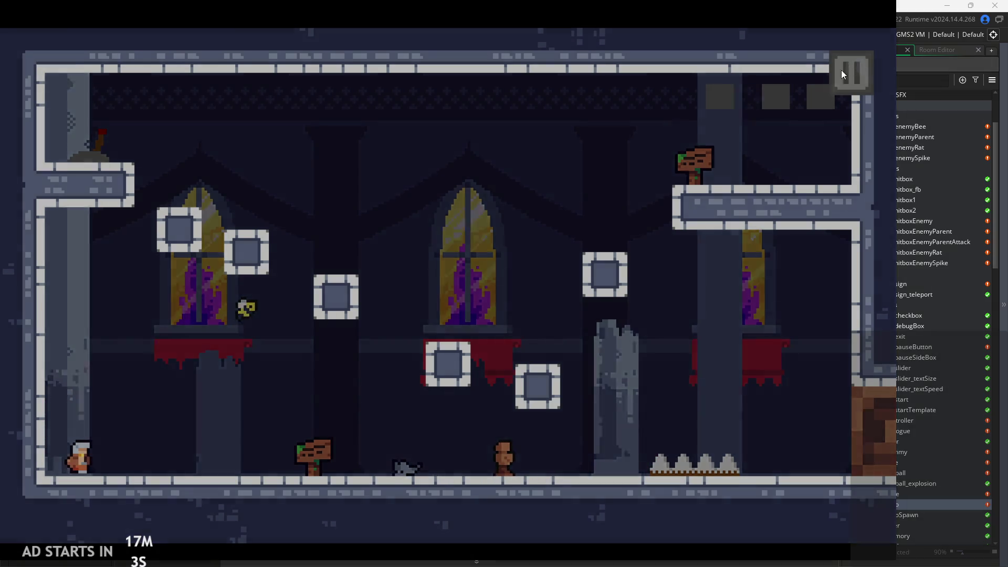
Pause the game, switch on Debug Stats, and resume play
{"action": "left_click", "coordinate": [842, 70]}
{"action": "left_click", "coordinate": [179, 160]}
{"action": "left_click", "coordinate": [839, 71]}
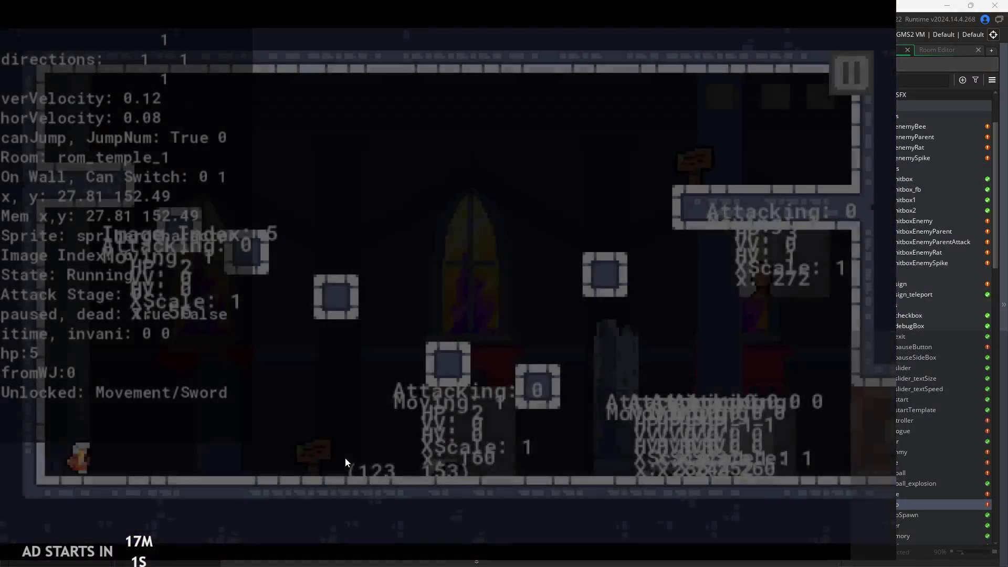
Wall-slide on the left wall, then run right and attack with the sword twice
{"action": "key", "text": "space"}
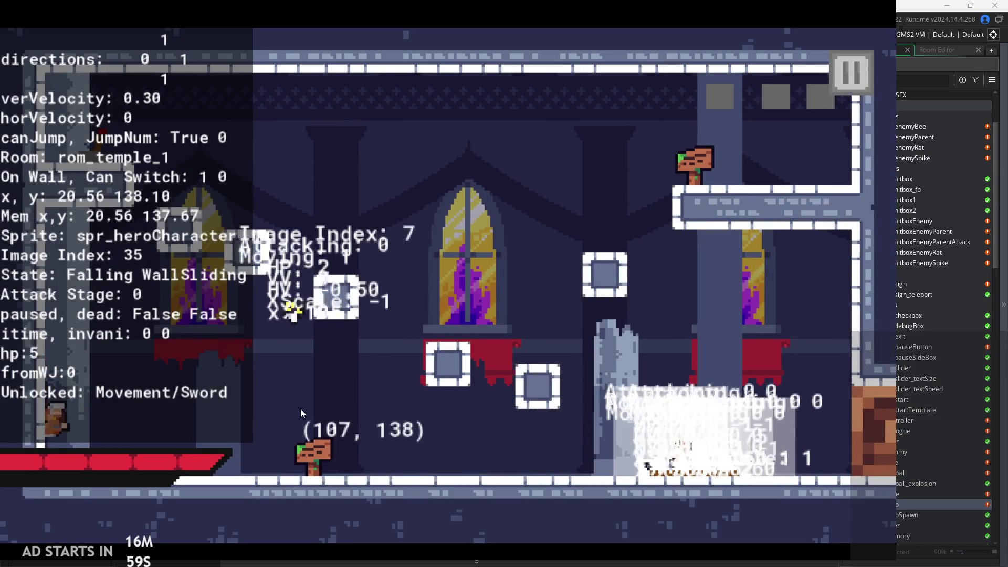
{"action": "key", "text": "space"}
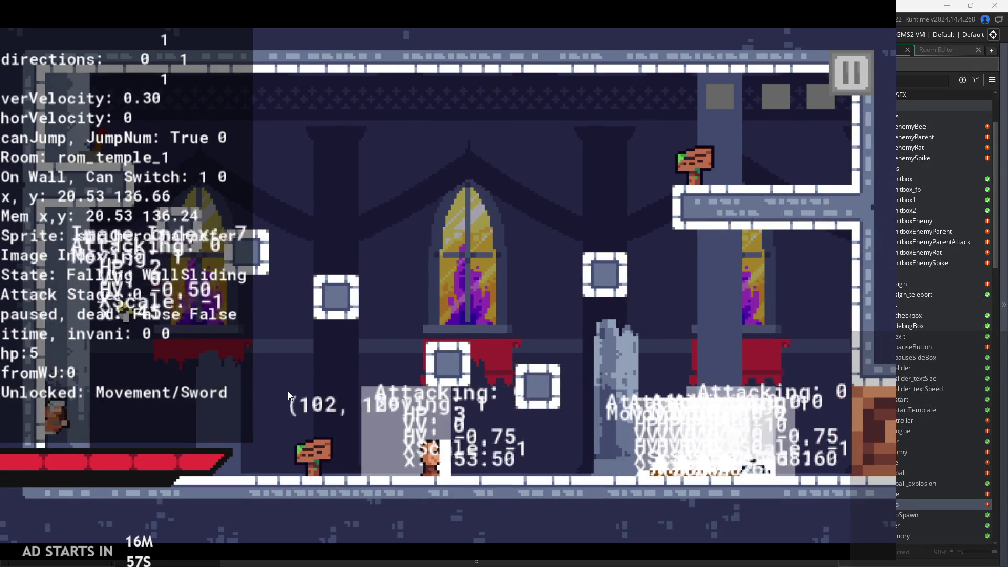
{"action": "key", "text": "Right"}
{"action": "key", "text": "x"}
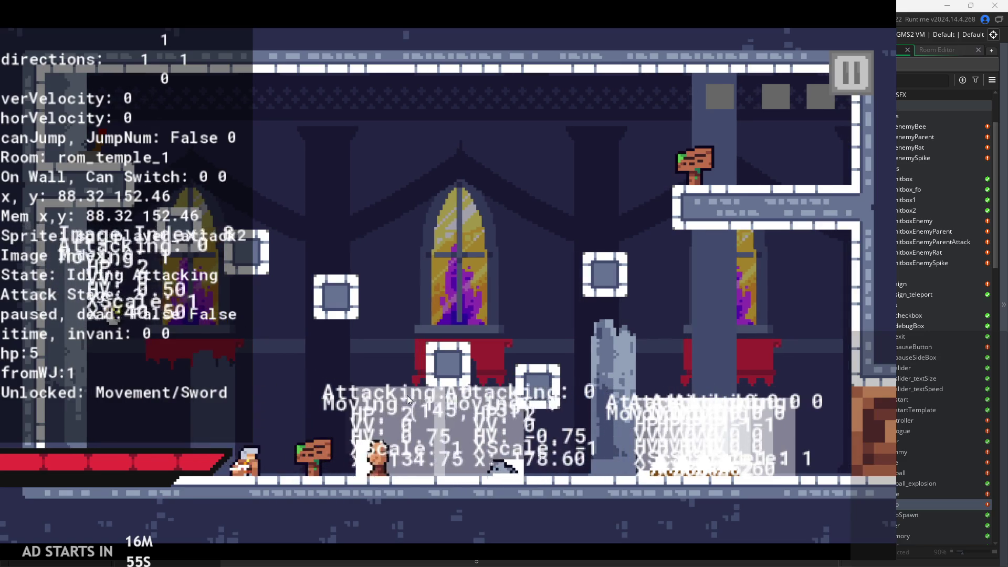
{"action": "key", "text": "Right"}
{"action": "key", "text": "x"}
Jump back onto the left wall, run off it, then exit the game to the editor
{"action": "key", "text": "Left"}
{"action": "key", "text": "space"}
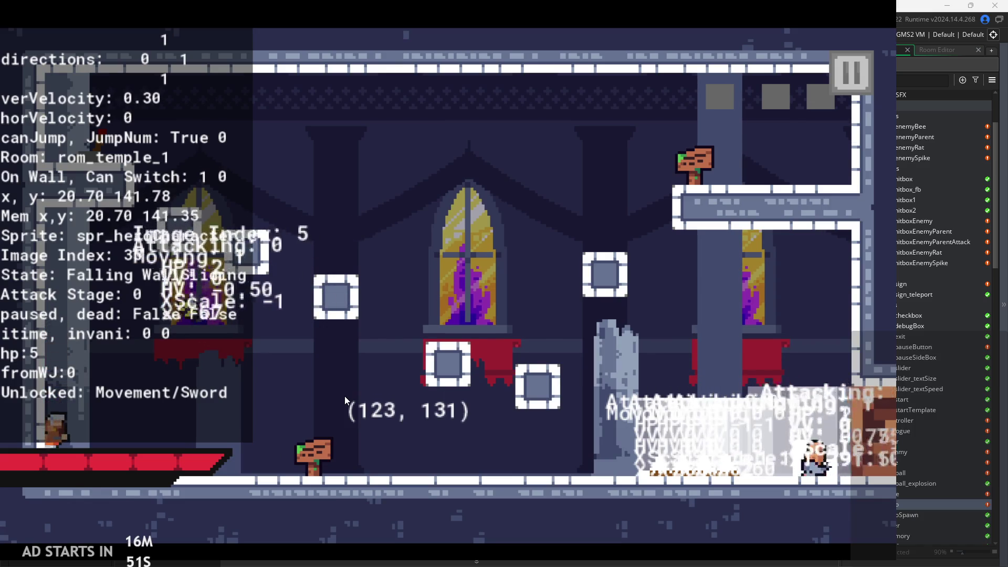
{"action": "key", "text": "Right"}
{"action": "left_click", "coordinate": [850, 72]}
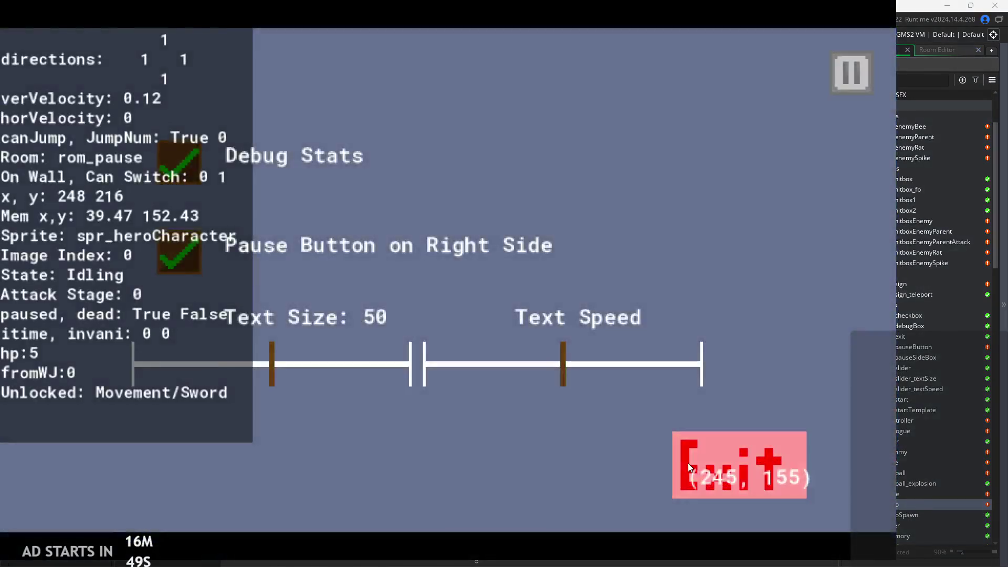
{"action": "left_click", "coordinate": [688, 463]}
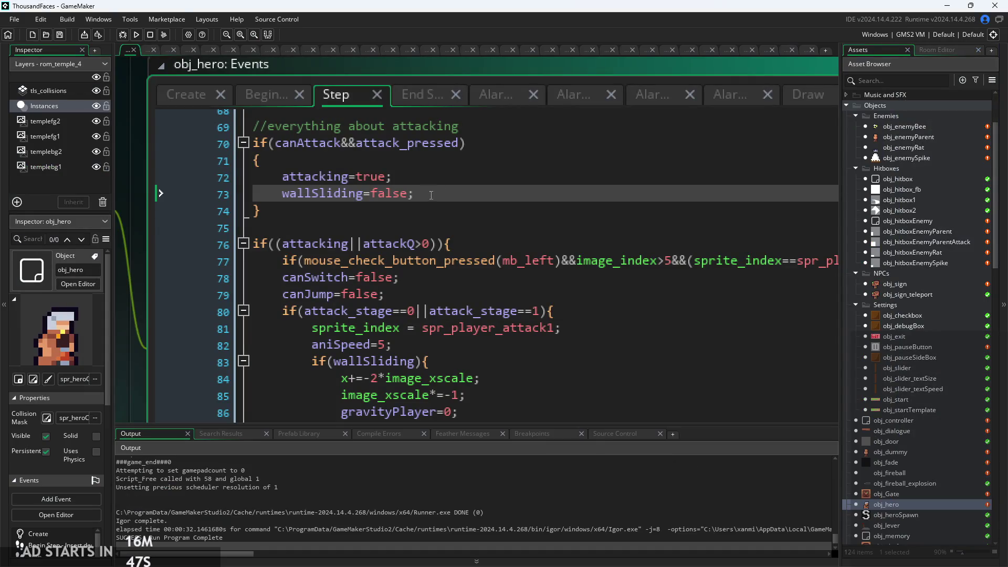
In Step, delete wallSliding=false; and remove canAttack&& from the line 70 attack condition
{"action": "left_click_drag", "start_coordinate": [431, 196], "coordinate": [196, 201]}
{"action": "key", "text": "BackSpace"}
{"action": "key", "text": "BackSpace"}
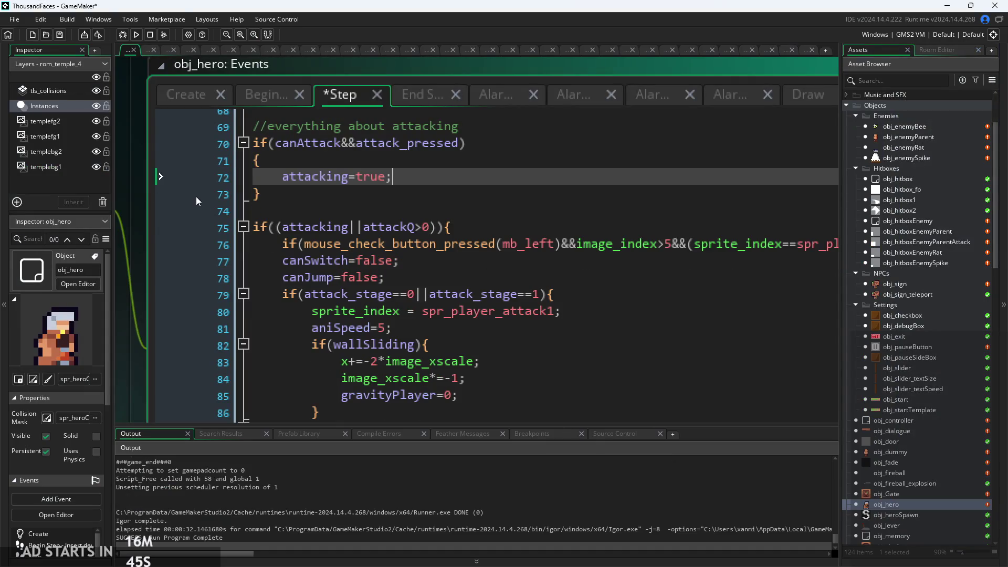
{"action": "left_click", "coordinate": [356, 145]}
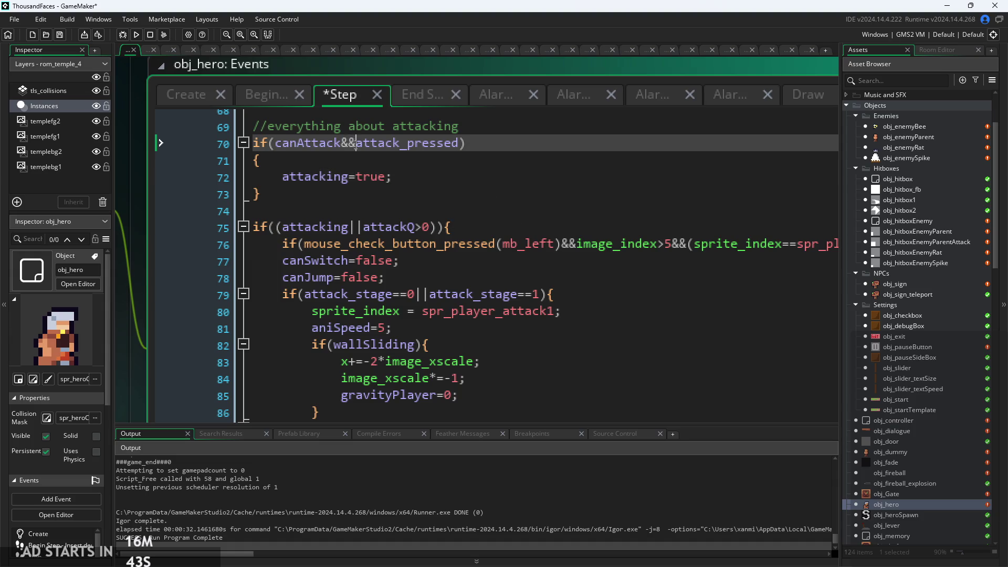
{"action": "left_click_drag", "start_coordinate": [275, 145], "coordinate": [324, 157]}
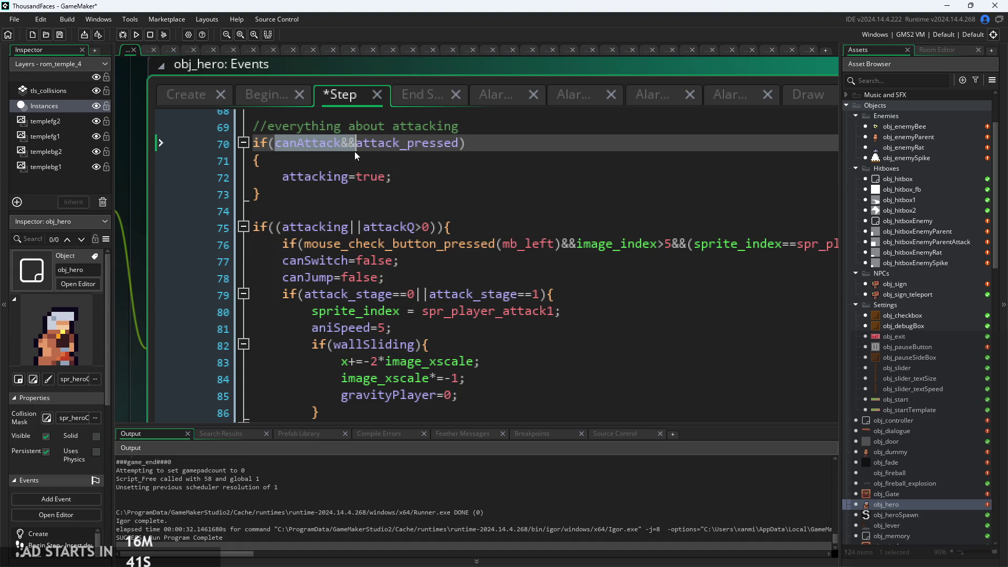
{"action": "key", "text": "BackSpace"}
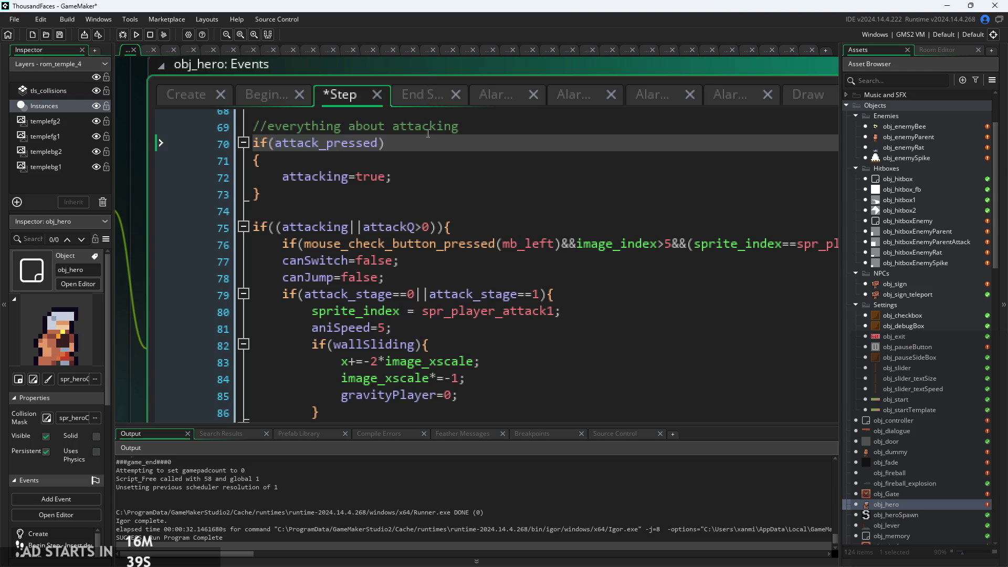
In End Step, delete the canAttack=false and alarm_set(6,10) lines, then run the game
{"action": "left_click", "coordinate": [424, 94]}
{"action": "left_click", "coordinate": [418, 366]}
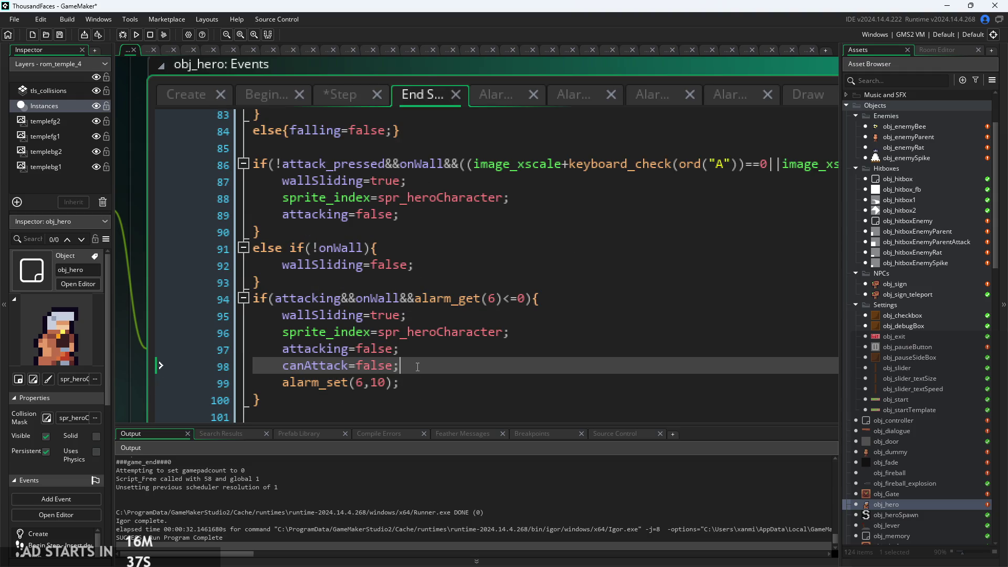
{"action": "mouse_move", "coordinate": [425, 381]}
{"action": "left_mouse_down"}
{"action": "mouse_move", "coordinate": [402, 368]}
{"action": "mouse_move", "coordinate": [400, 351]}
{"action": "left_mouse_up"}
{"action": "key", "text": "BackSpace"}
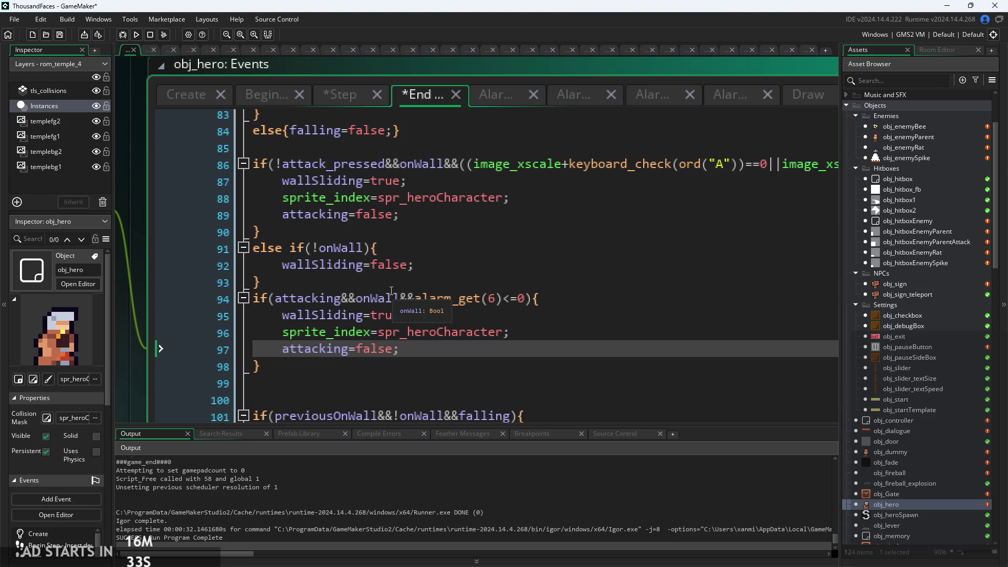
{"action": "left_click", "coordinate": [136, 34]}
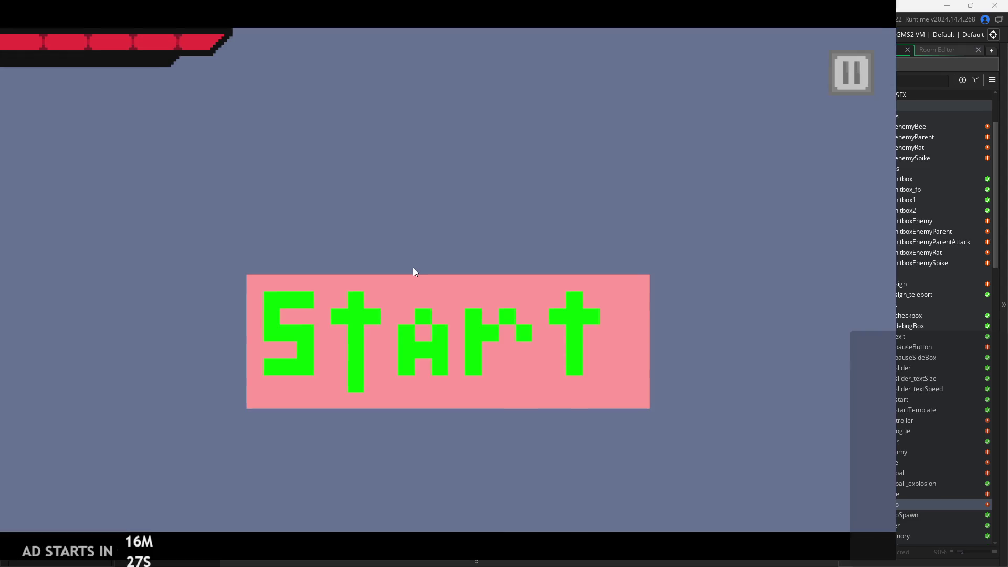
Start the game and wall-jump the hero up the left wall
{"action": "left_click", "coordinate": [383, 333]}
{"action": "key", "text": "Left"}
{"action": "key", "text": "Right"}
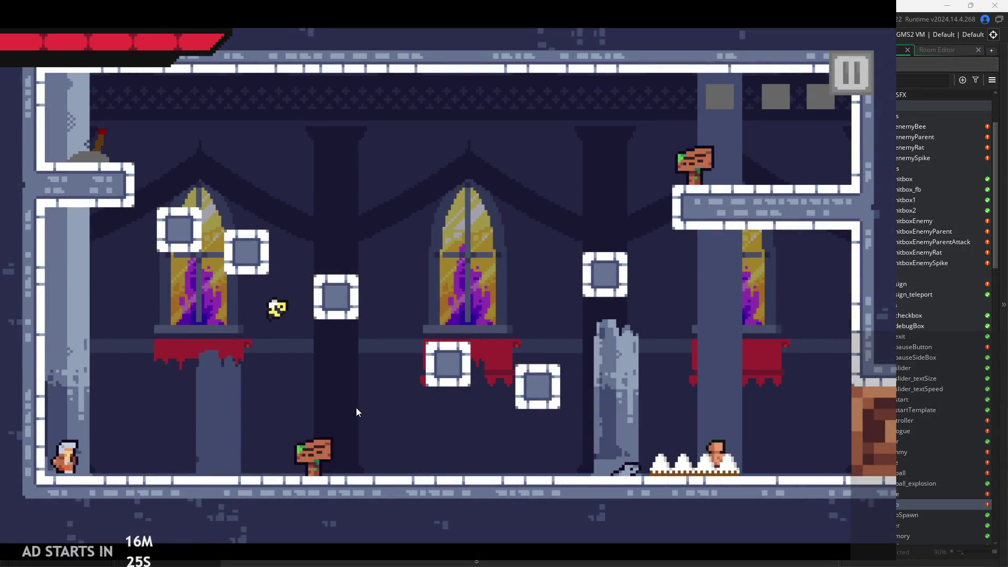
{"action": "key", "text": "space"}
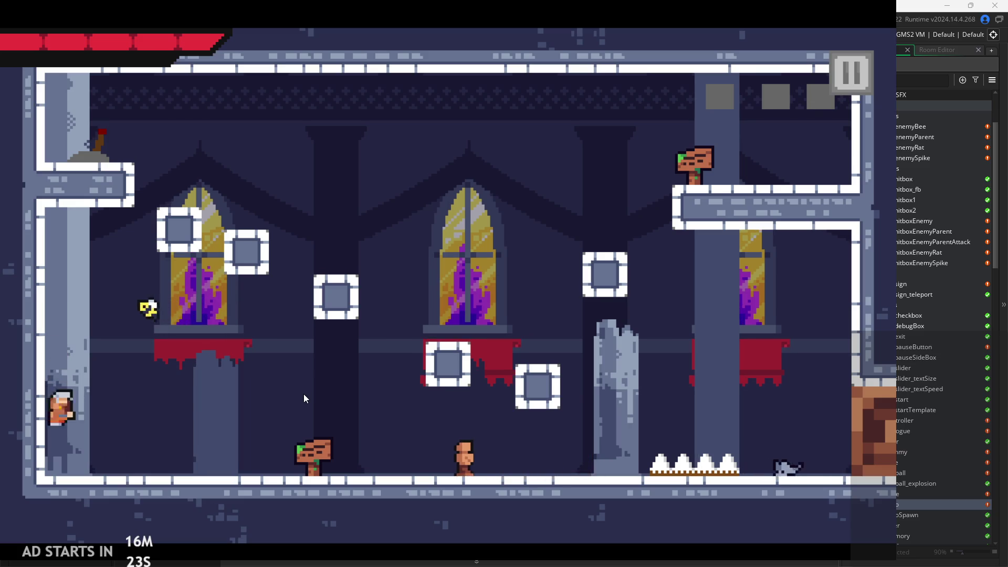
{"action": "key", "text": "space"}
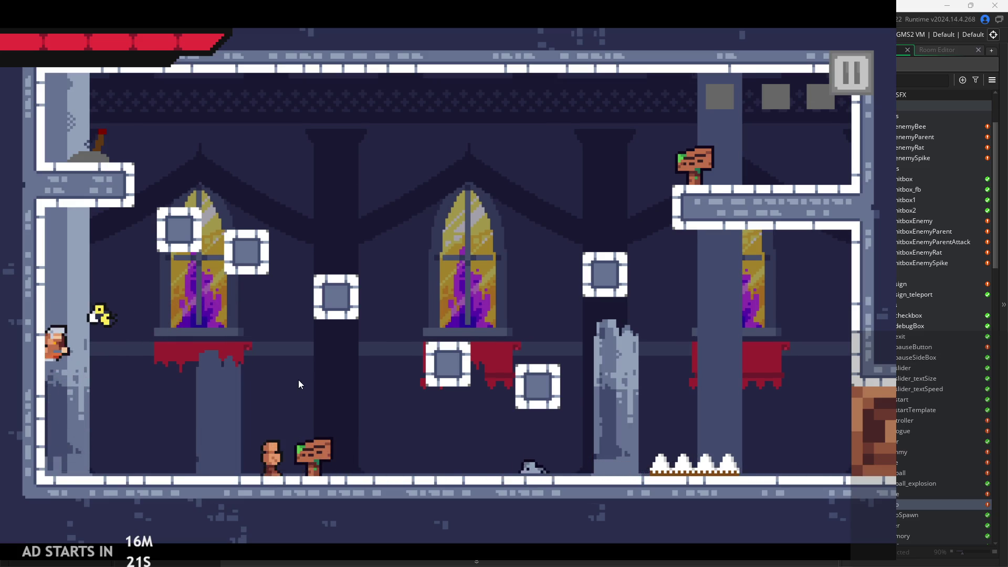
{"action": "key", "text": "space"}
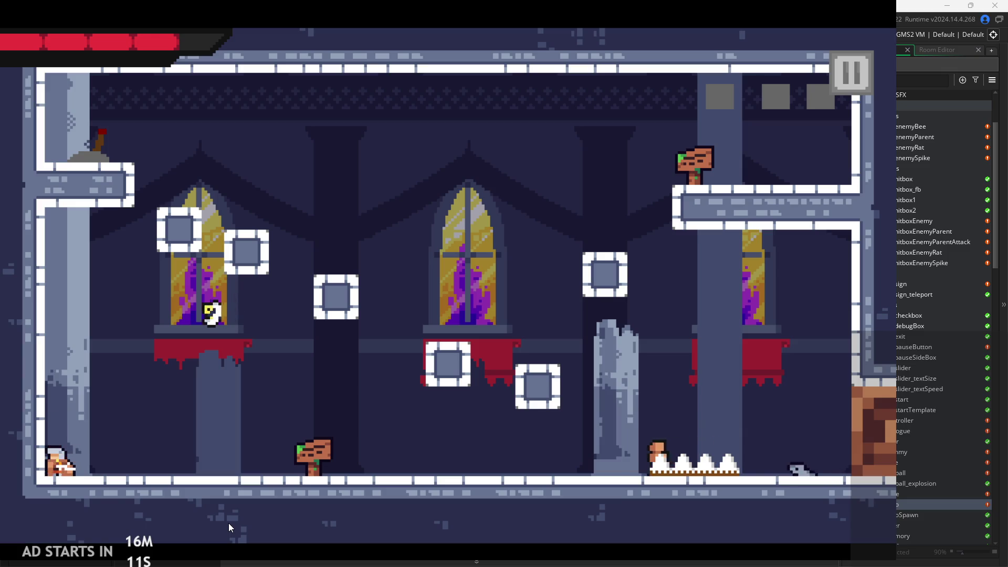
Run the hero right to the sign, then jump back toward the left wall
{"action": "key", "text": "Right"}
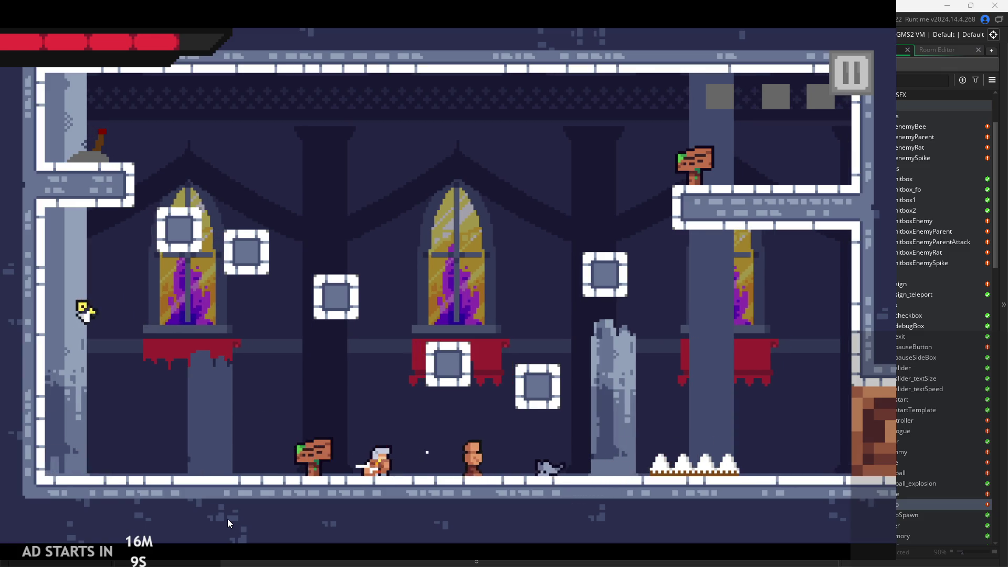
{"action": "key", "text": "Left"}
{"action": "key", "text": "space"}
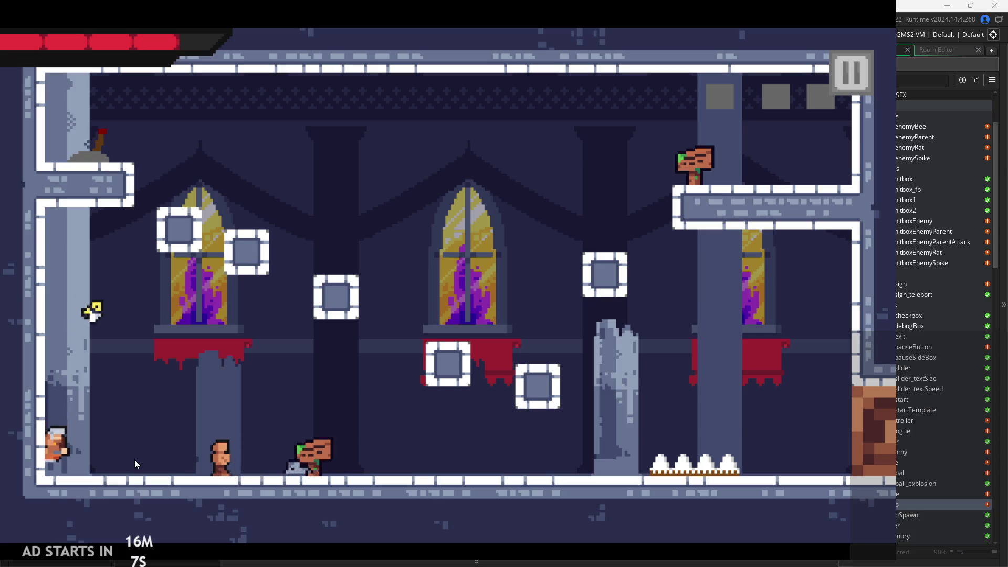